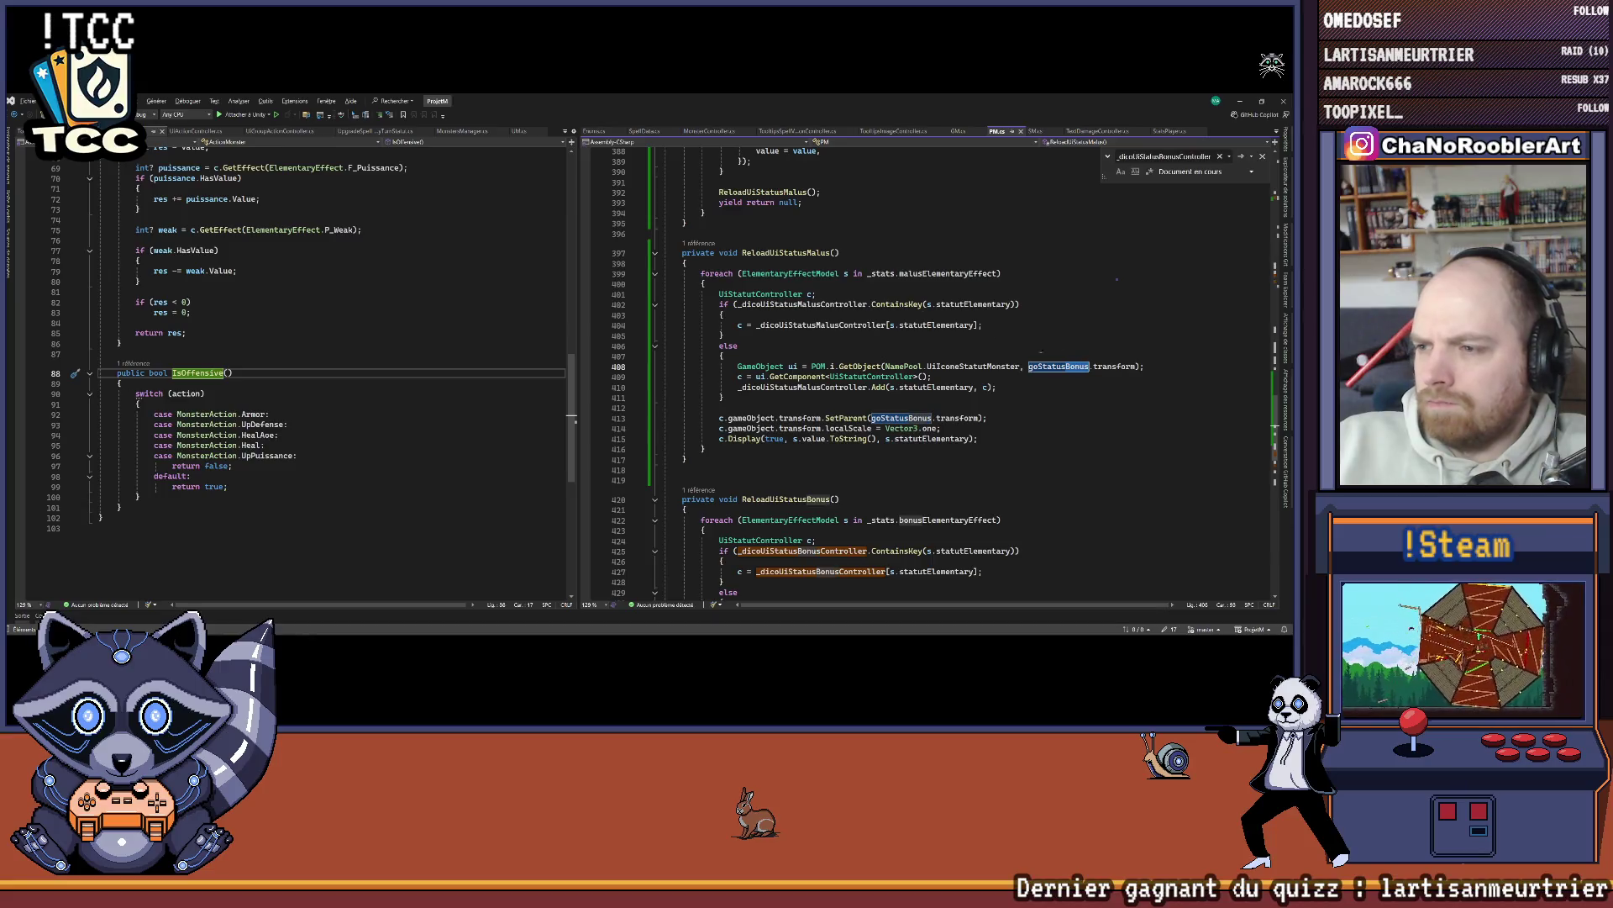
Step: Replace goStatusBonus with goStatusMalus on lines 408 and 413 of ReloadUiStatusMalus
type("goStatusMalus")
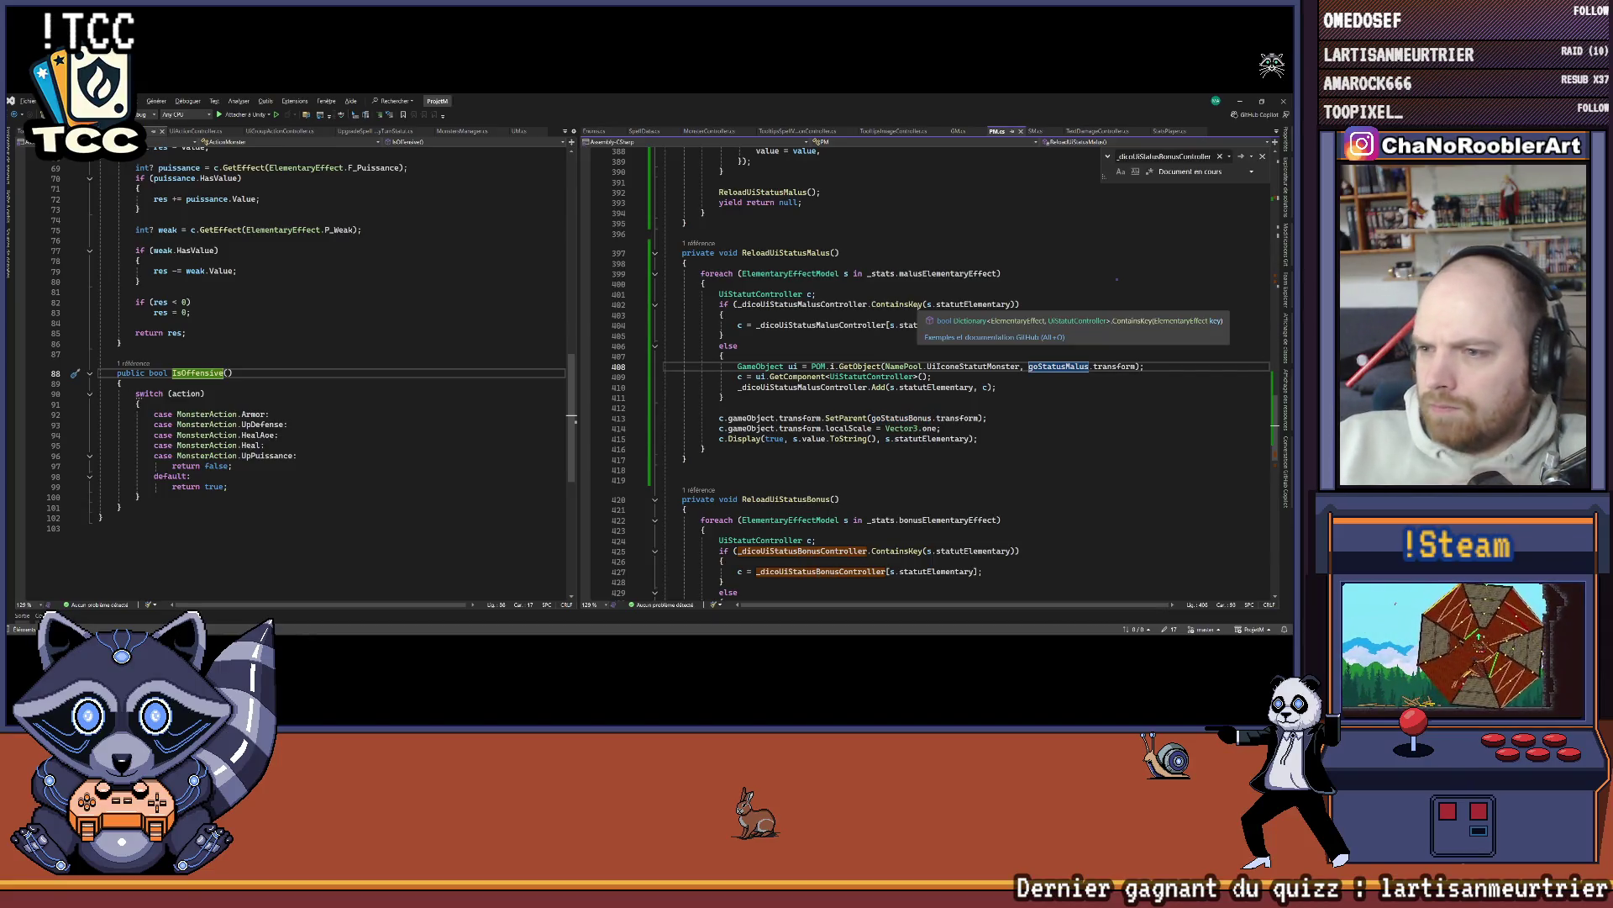
left_click(933, 377)
left_click(1019, 389)
left_click(1017, 417)
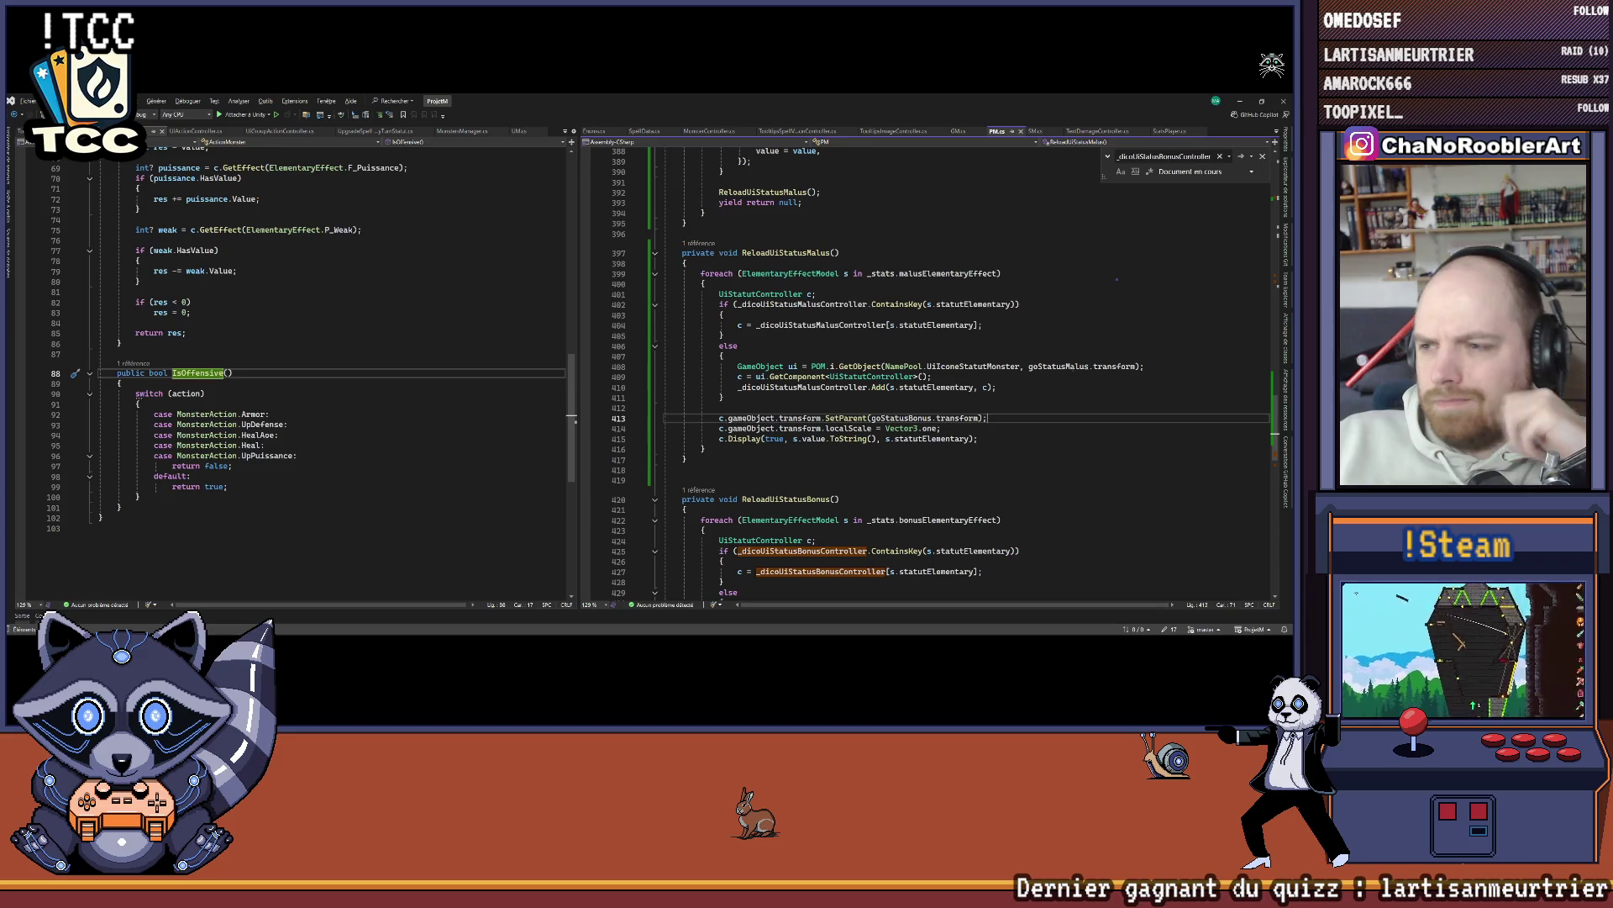
double_click(1060, 367)
key("ctrl+c")
double_click(901, 418)
key("ctrl+v")
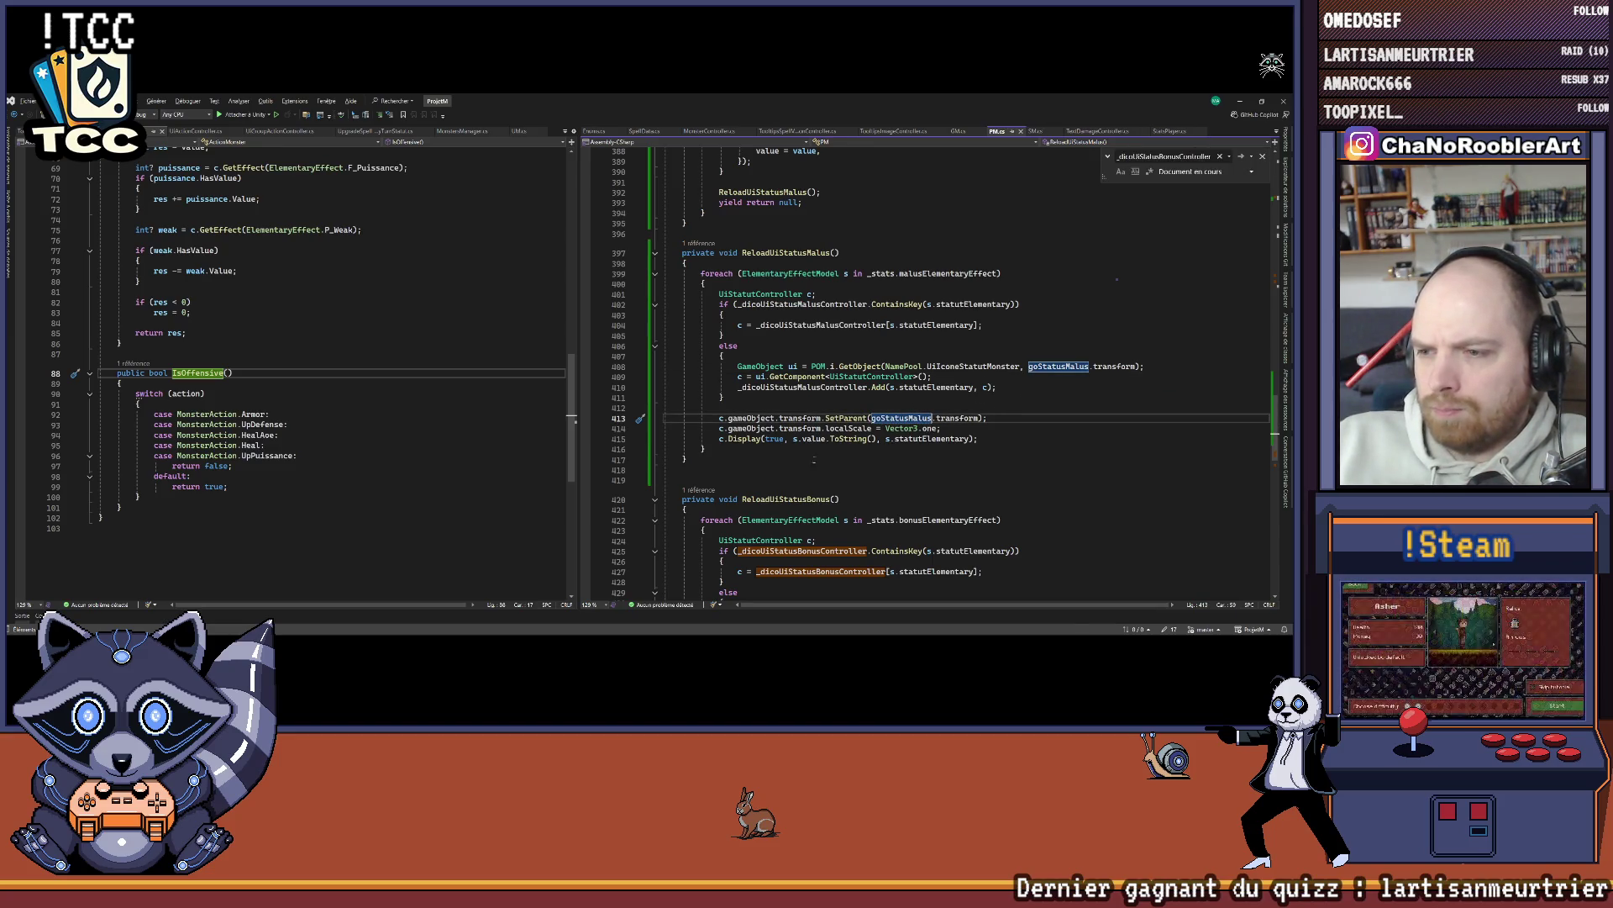
Step: Select the AddMalus method name, then bring up MonsterController.cs's TriggerAction code
left_click(742, 252)
scroll(774, 267, "up", 8)
double_click(788, 264)
left_click(704, 132)
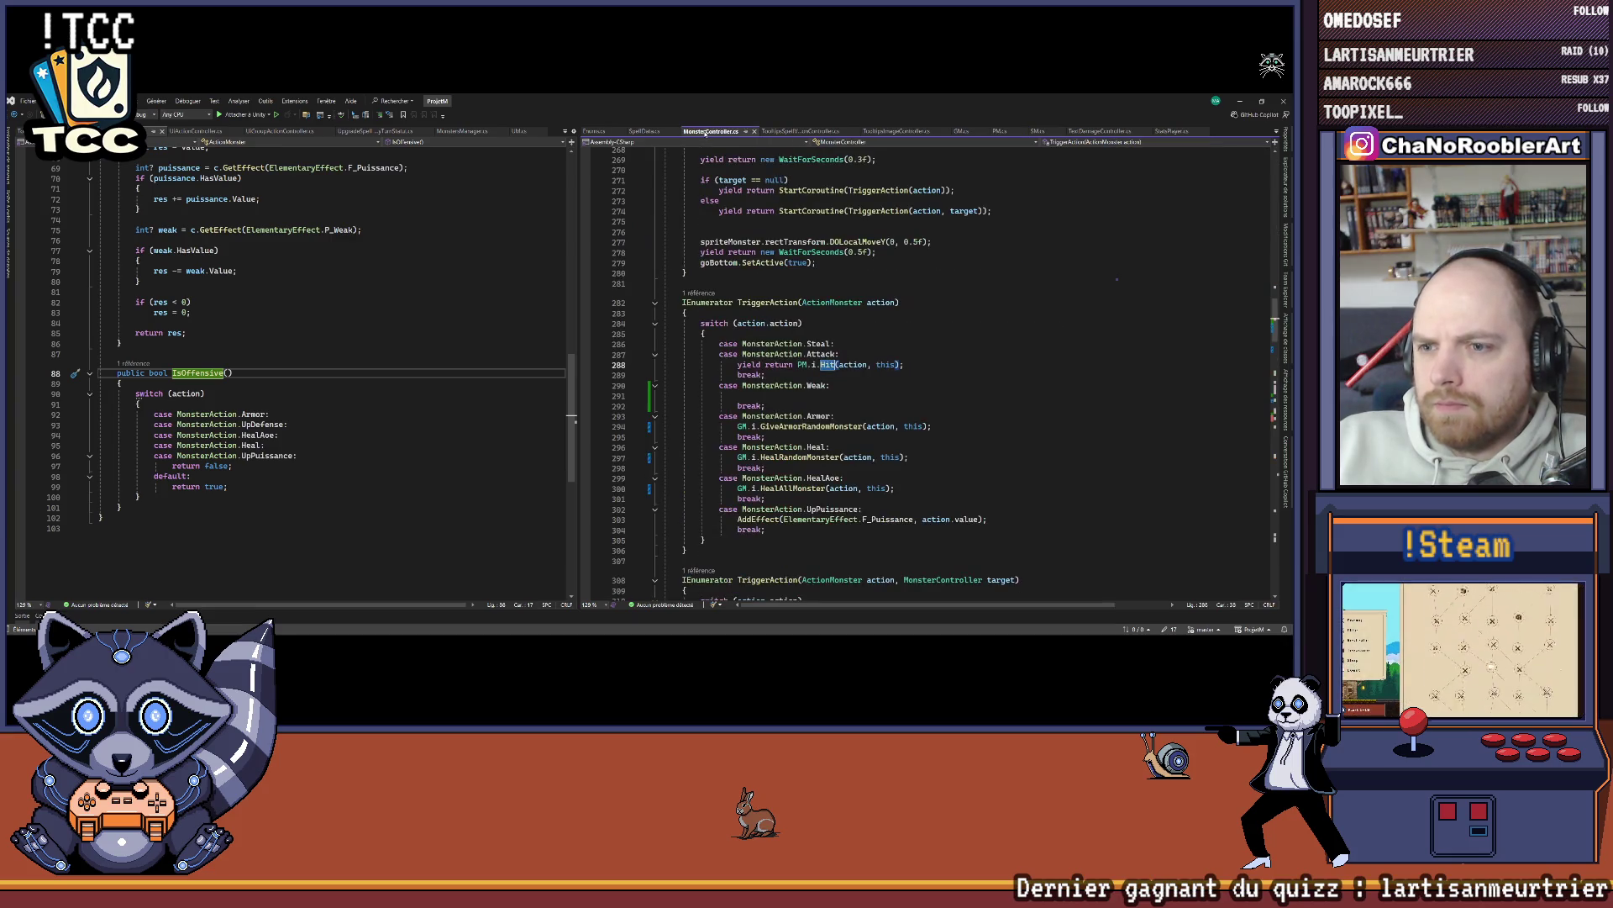
Step: Under the Weak case, write yield return PM.i.AddMalus(ElementaryEffect.P_Weak, action.value);
left_click(759, 395)
type("yield return PM")
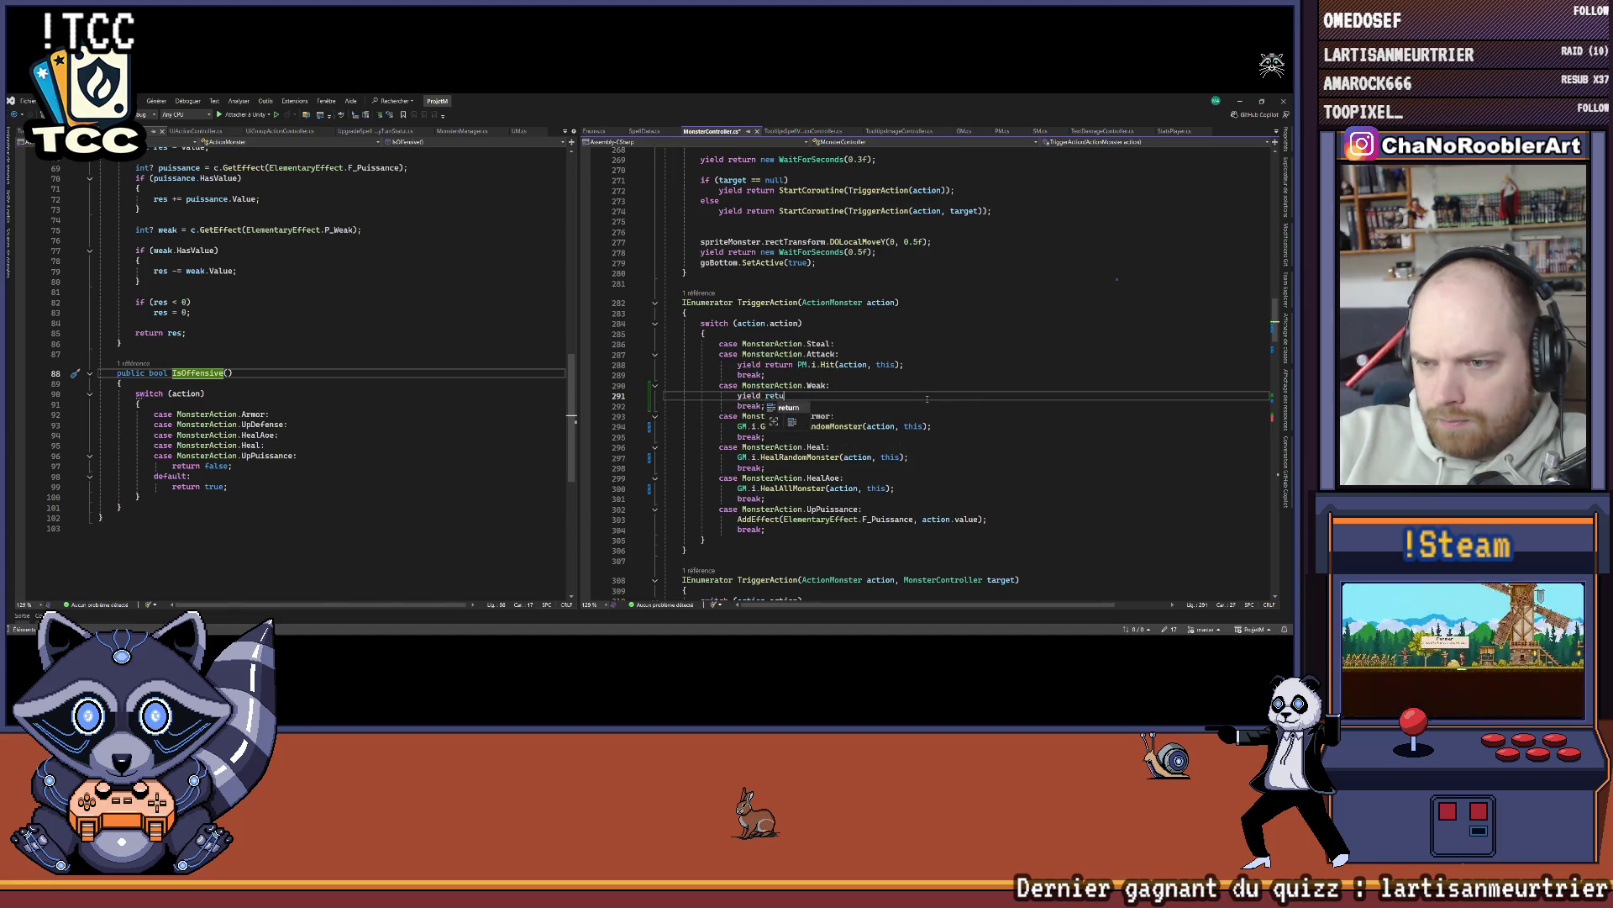
type(".i")
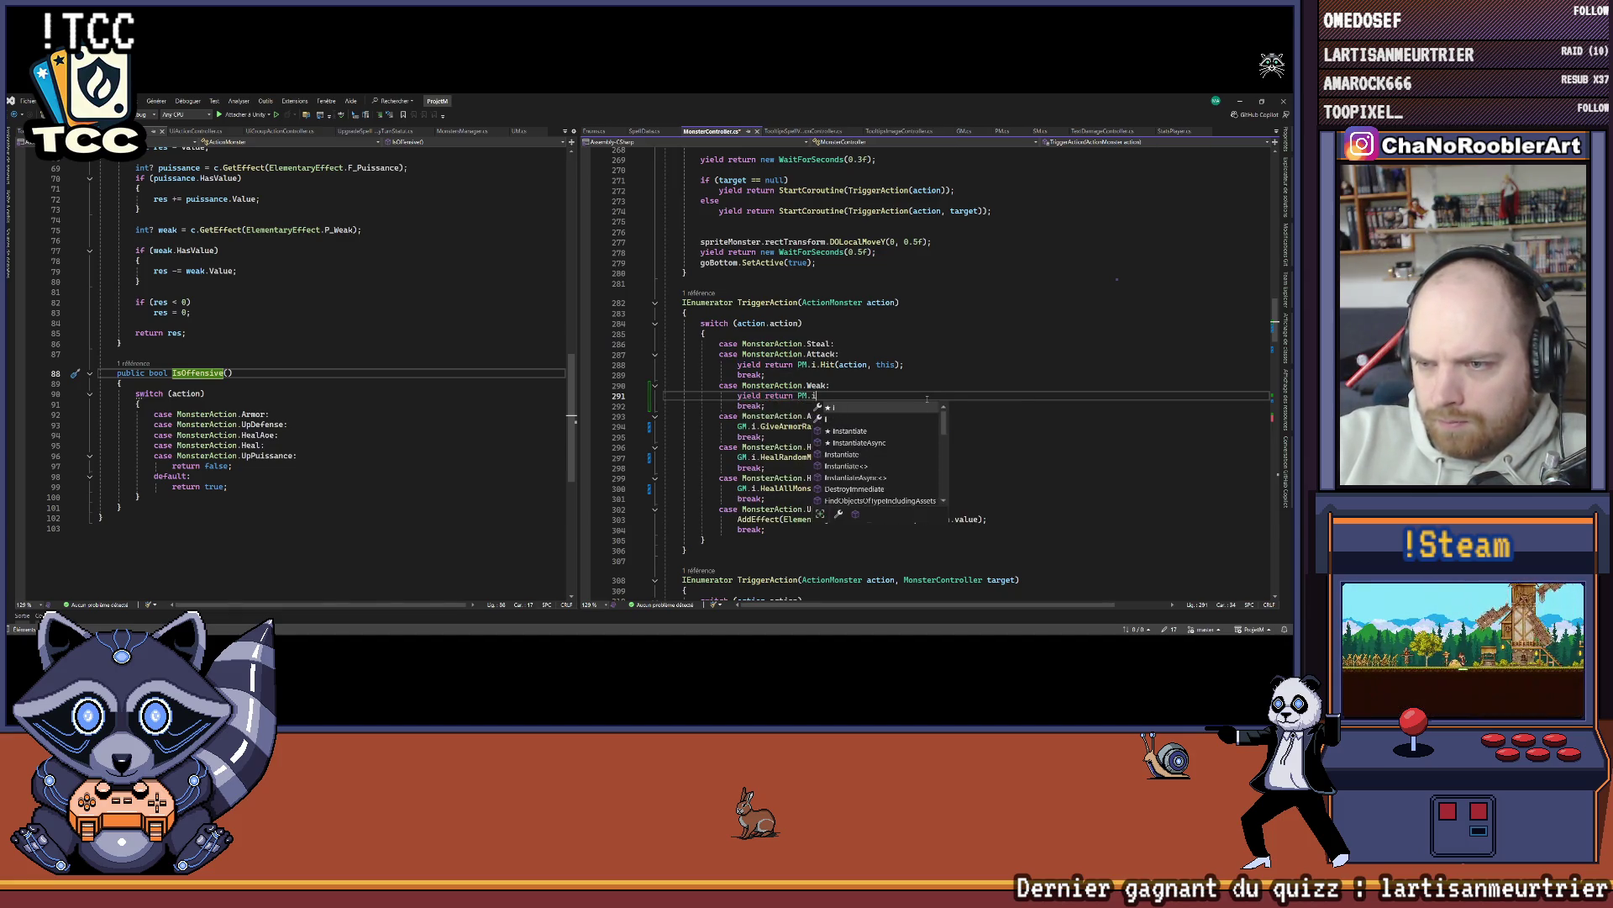
type(".AddMalus(ElementaryEffect")
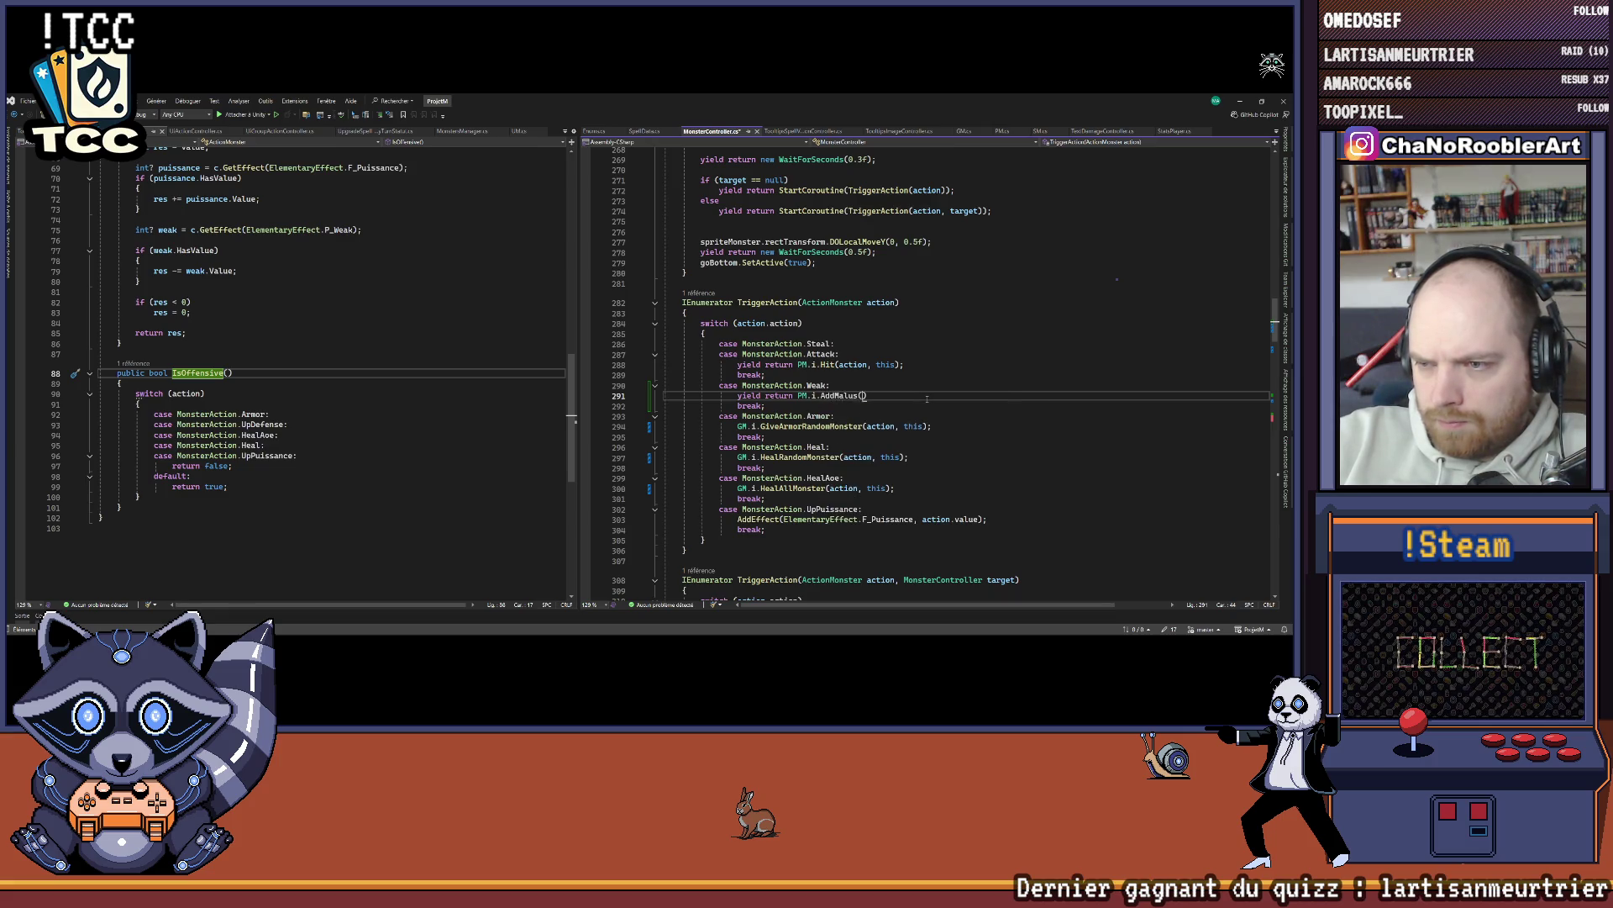
type(".")
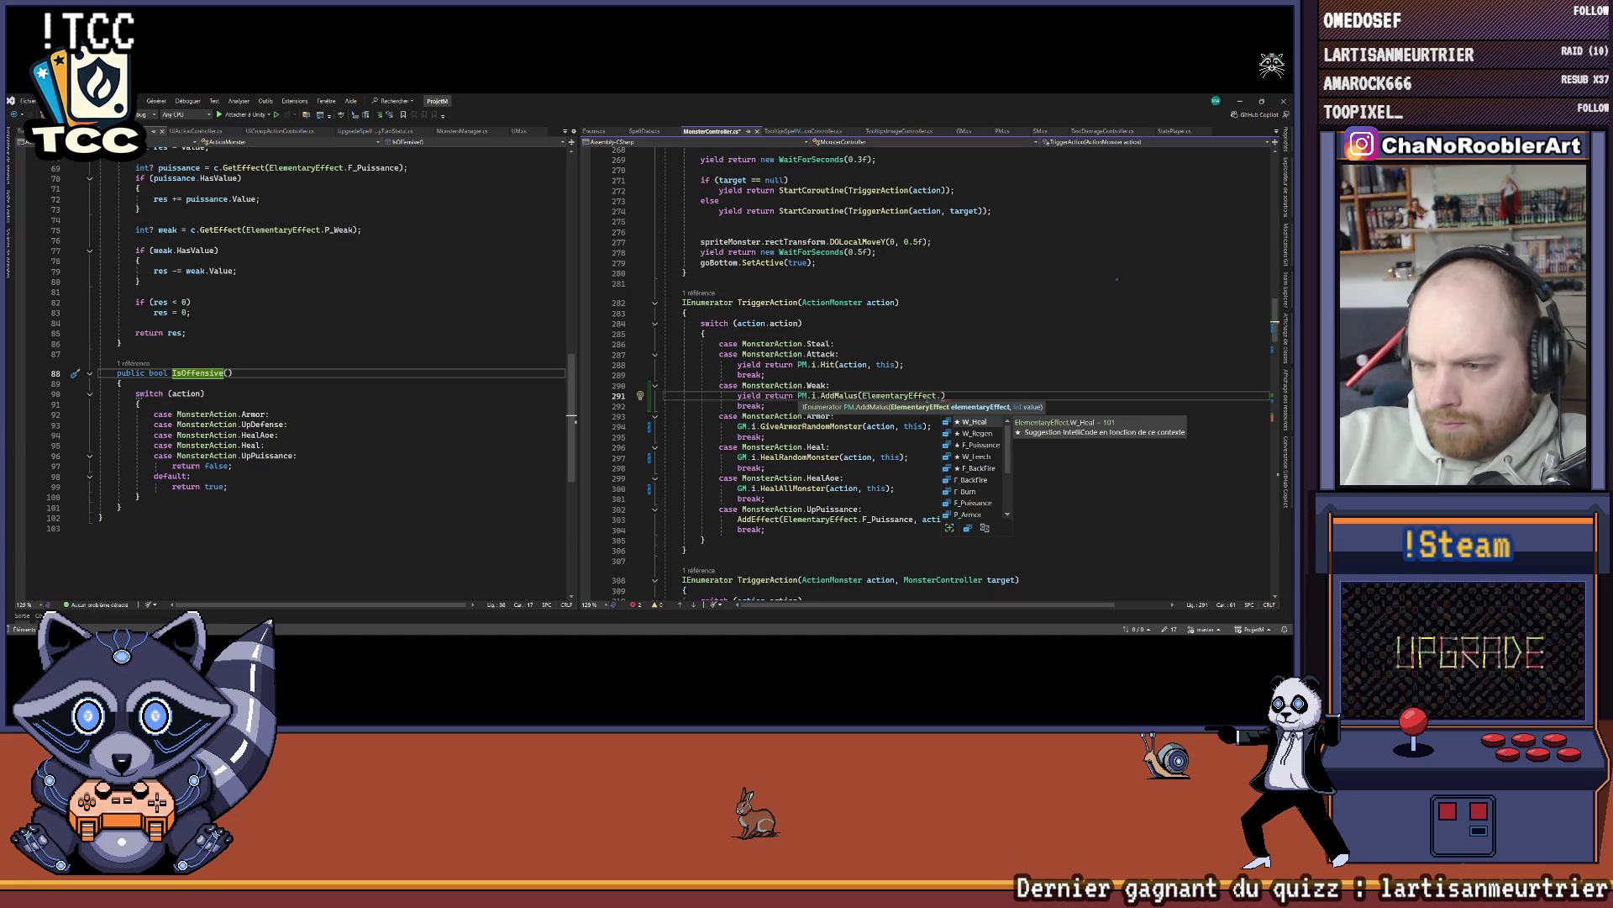
type("P_Weak, ")
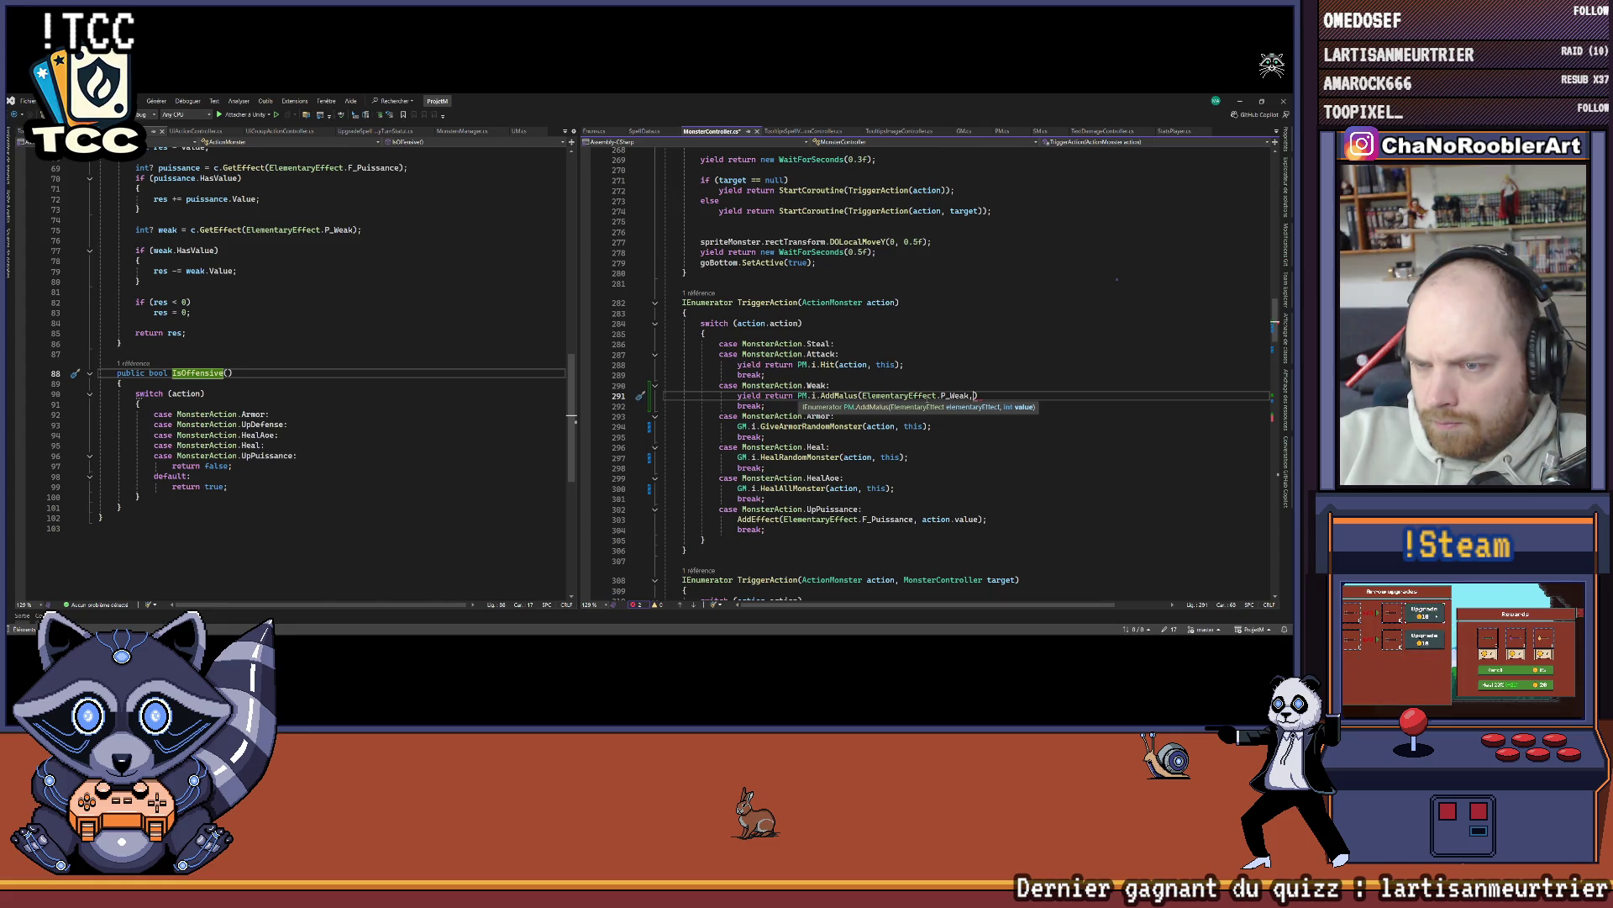
type("action.")
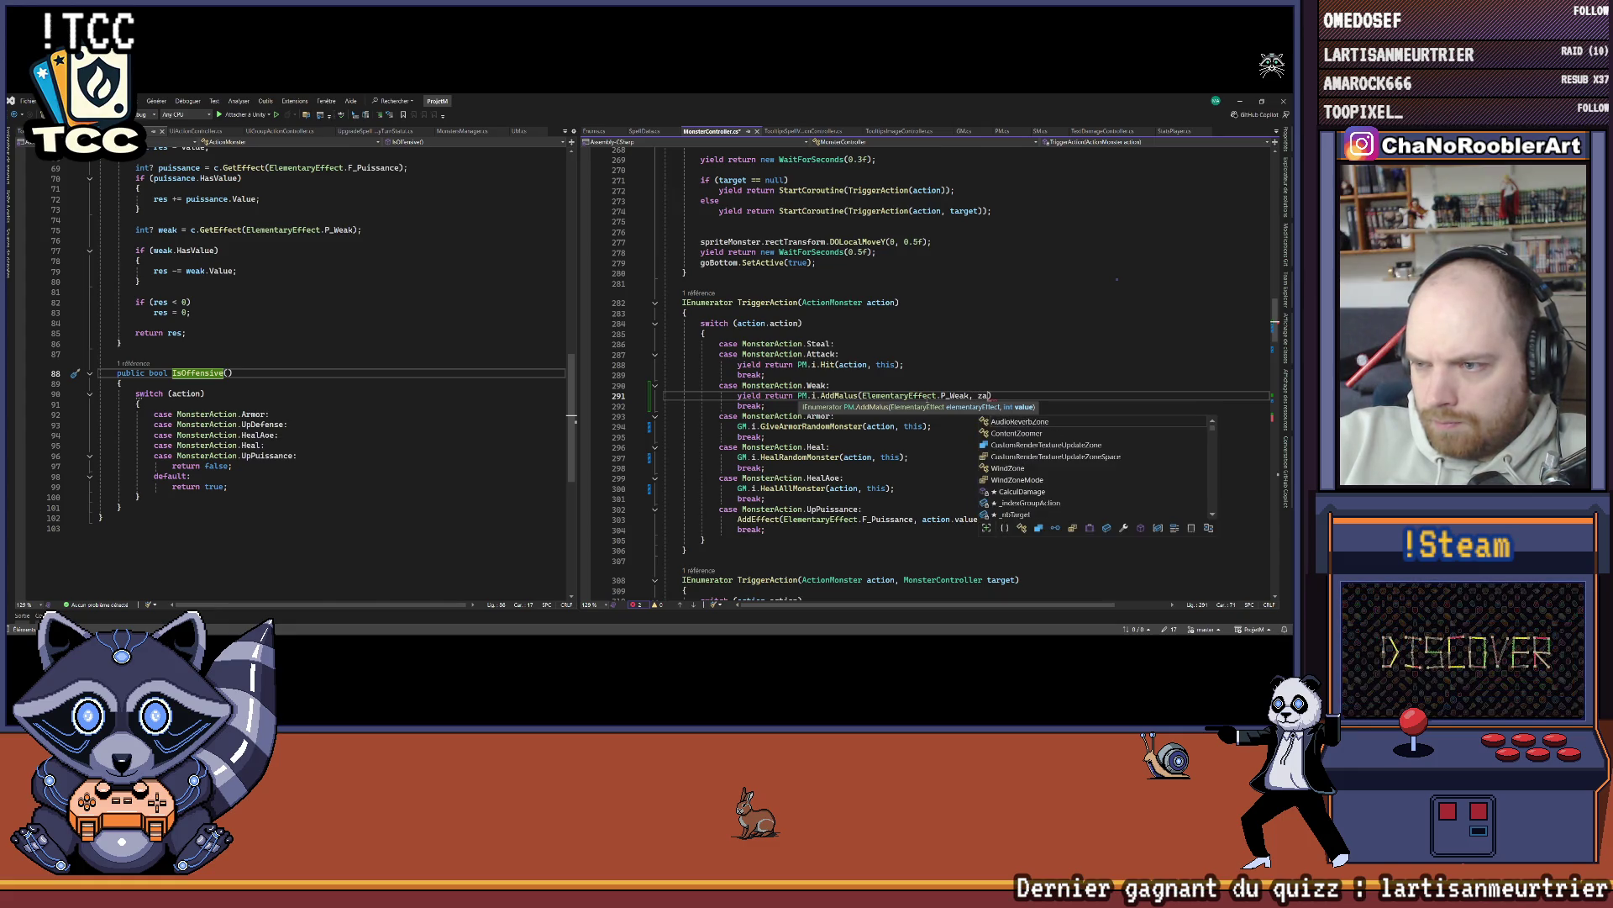
key("Tab")
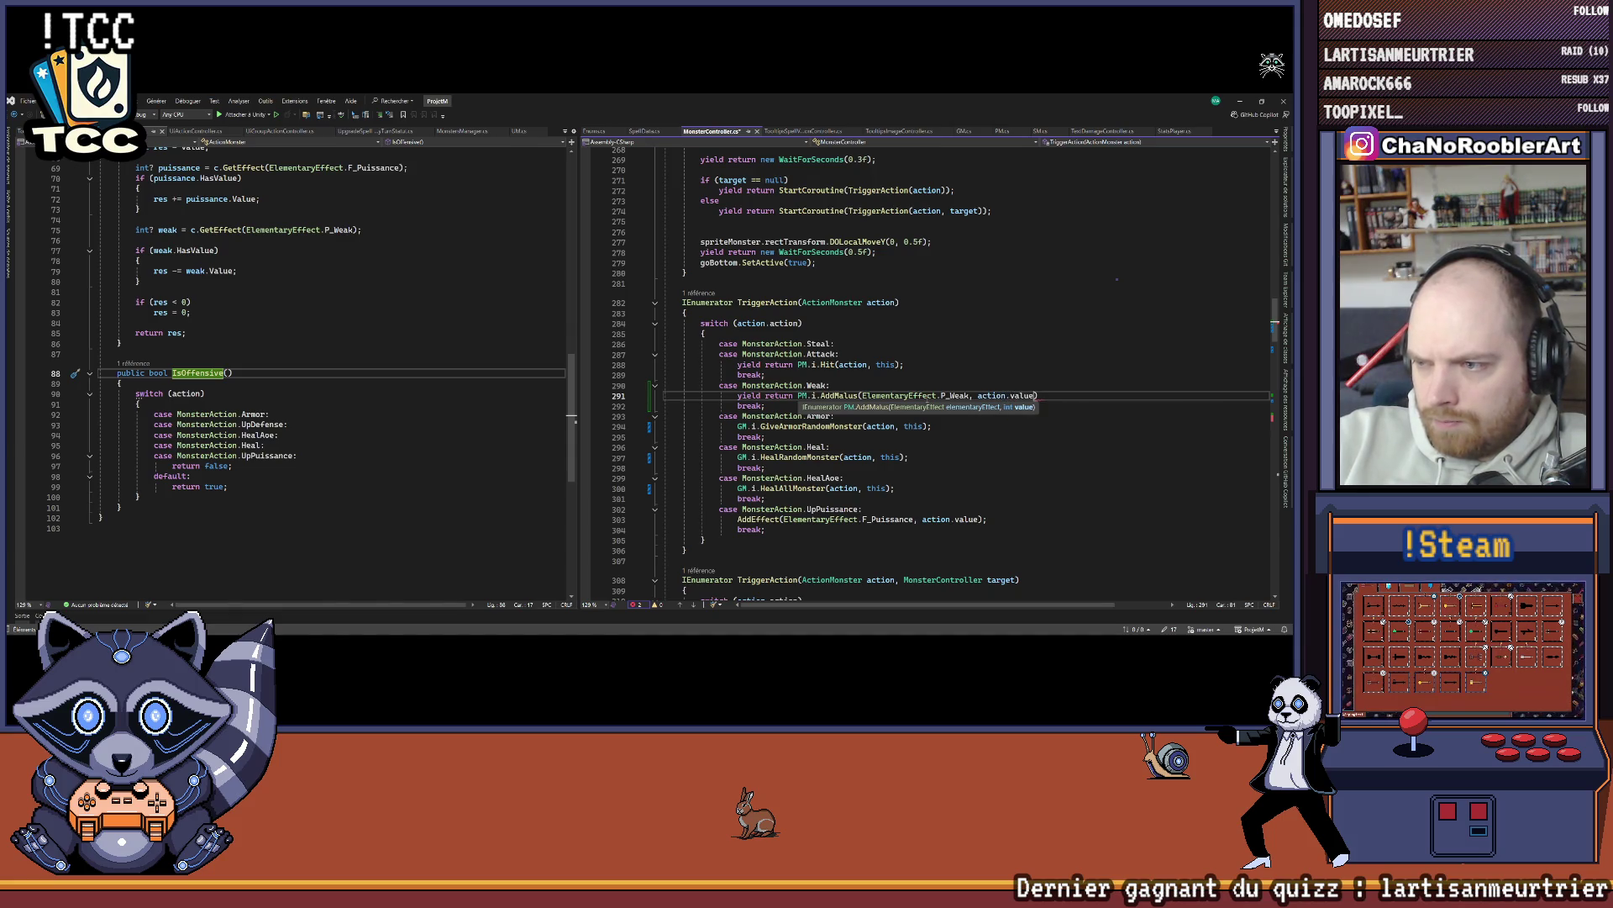
type(");")
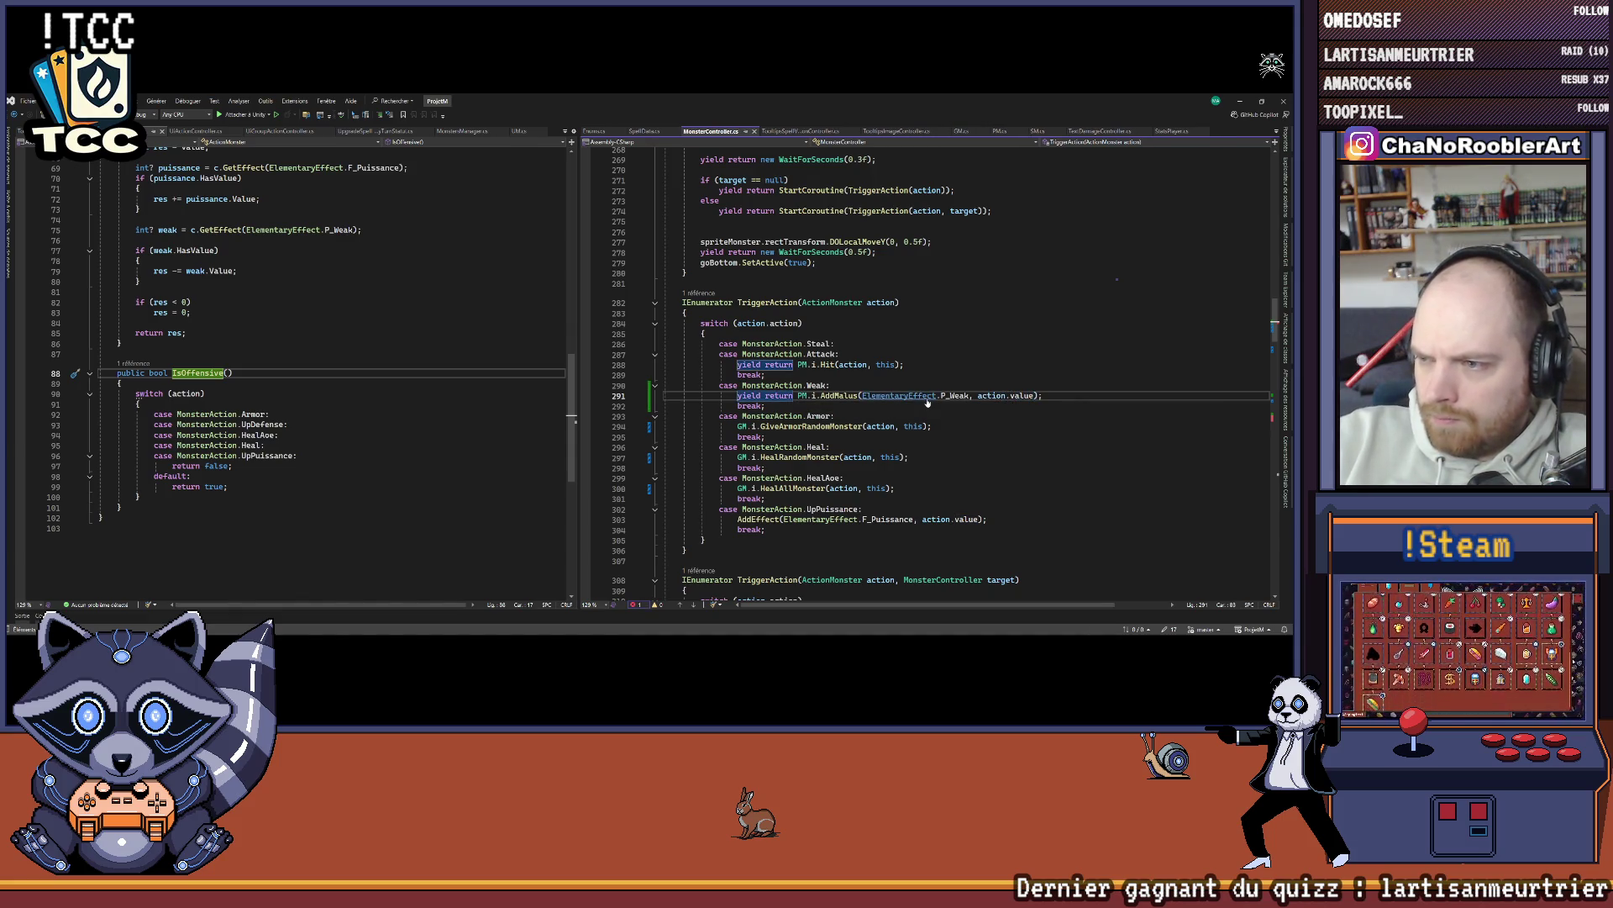
left_click(890, 406)
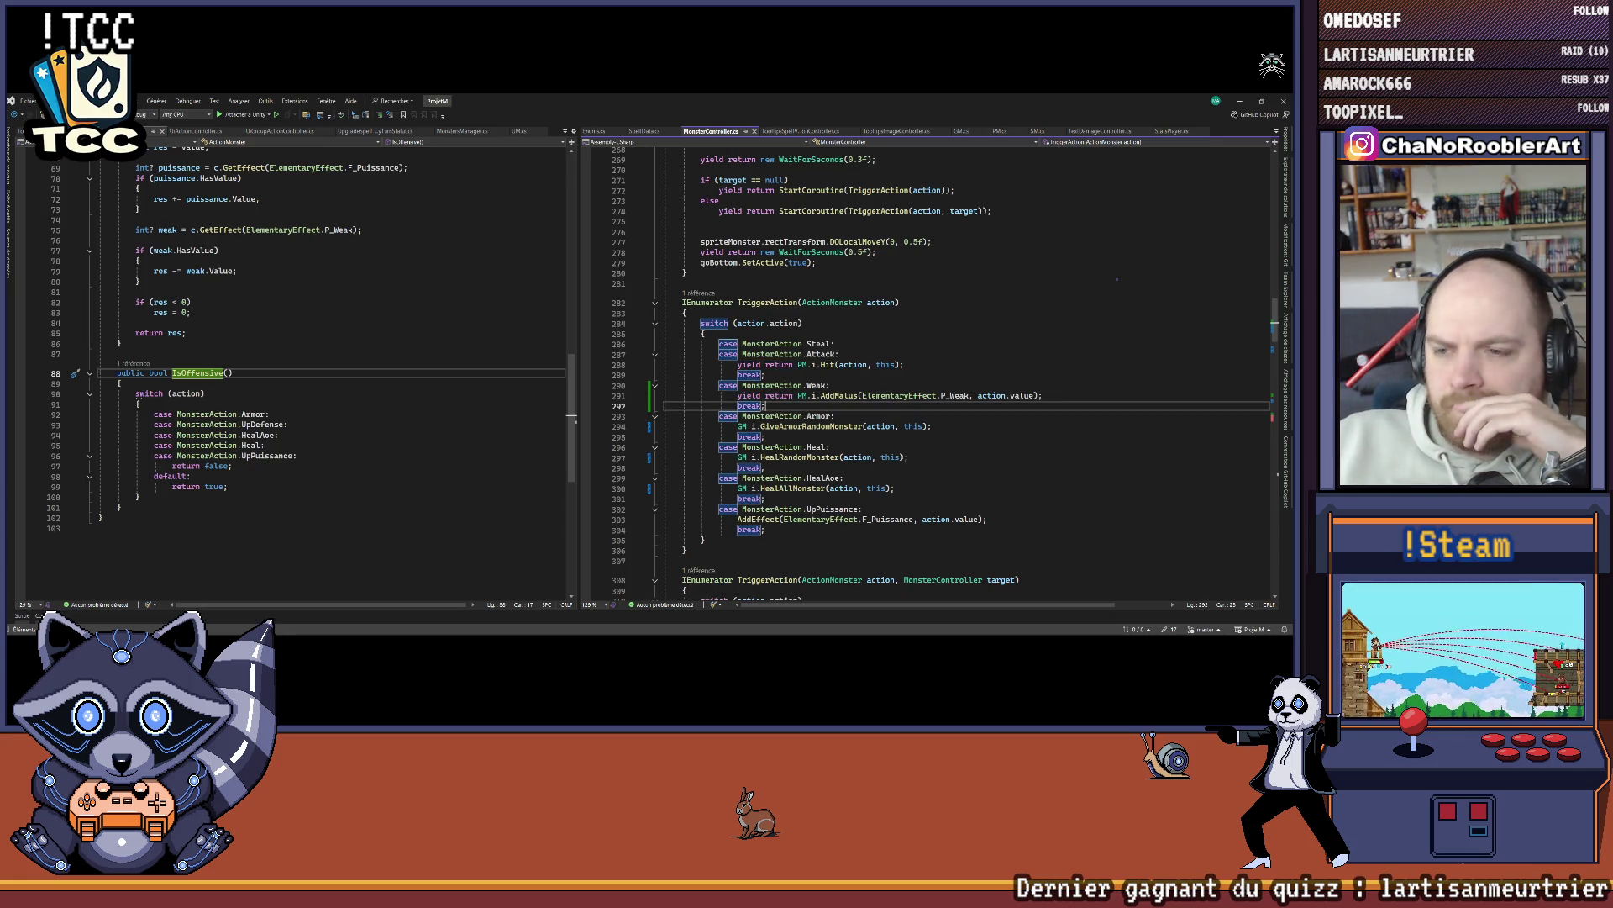
Step: Inspect the AddMalus definition, then switch over to the Unity editor
right_click(835, 395)
left_click(862, 392)
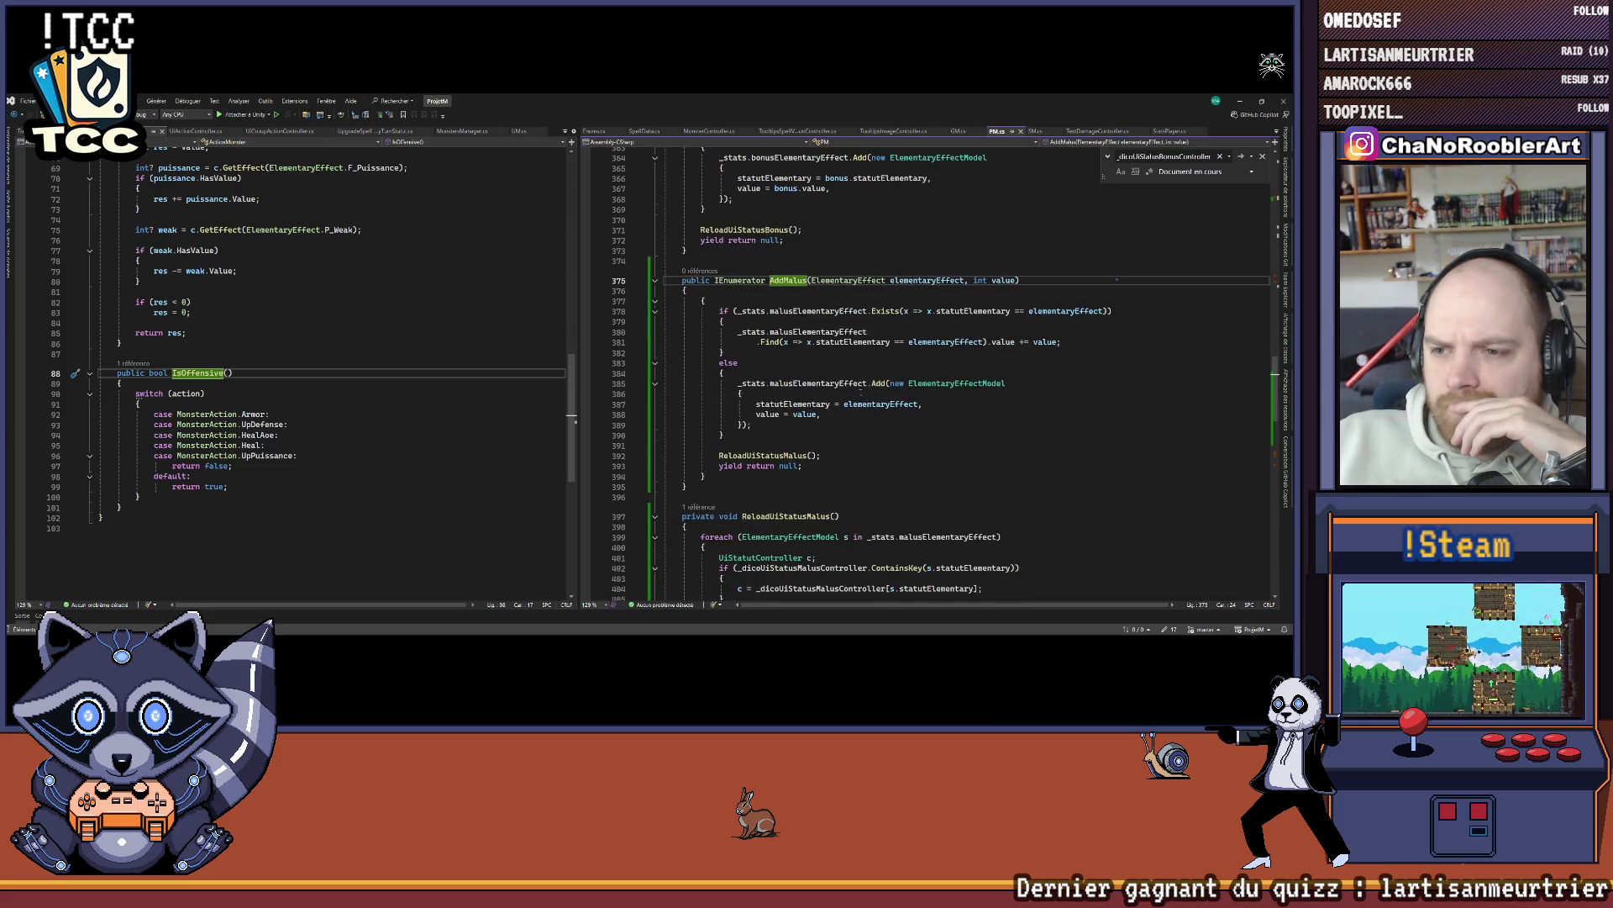
scroll(813, 300, "down", 8)
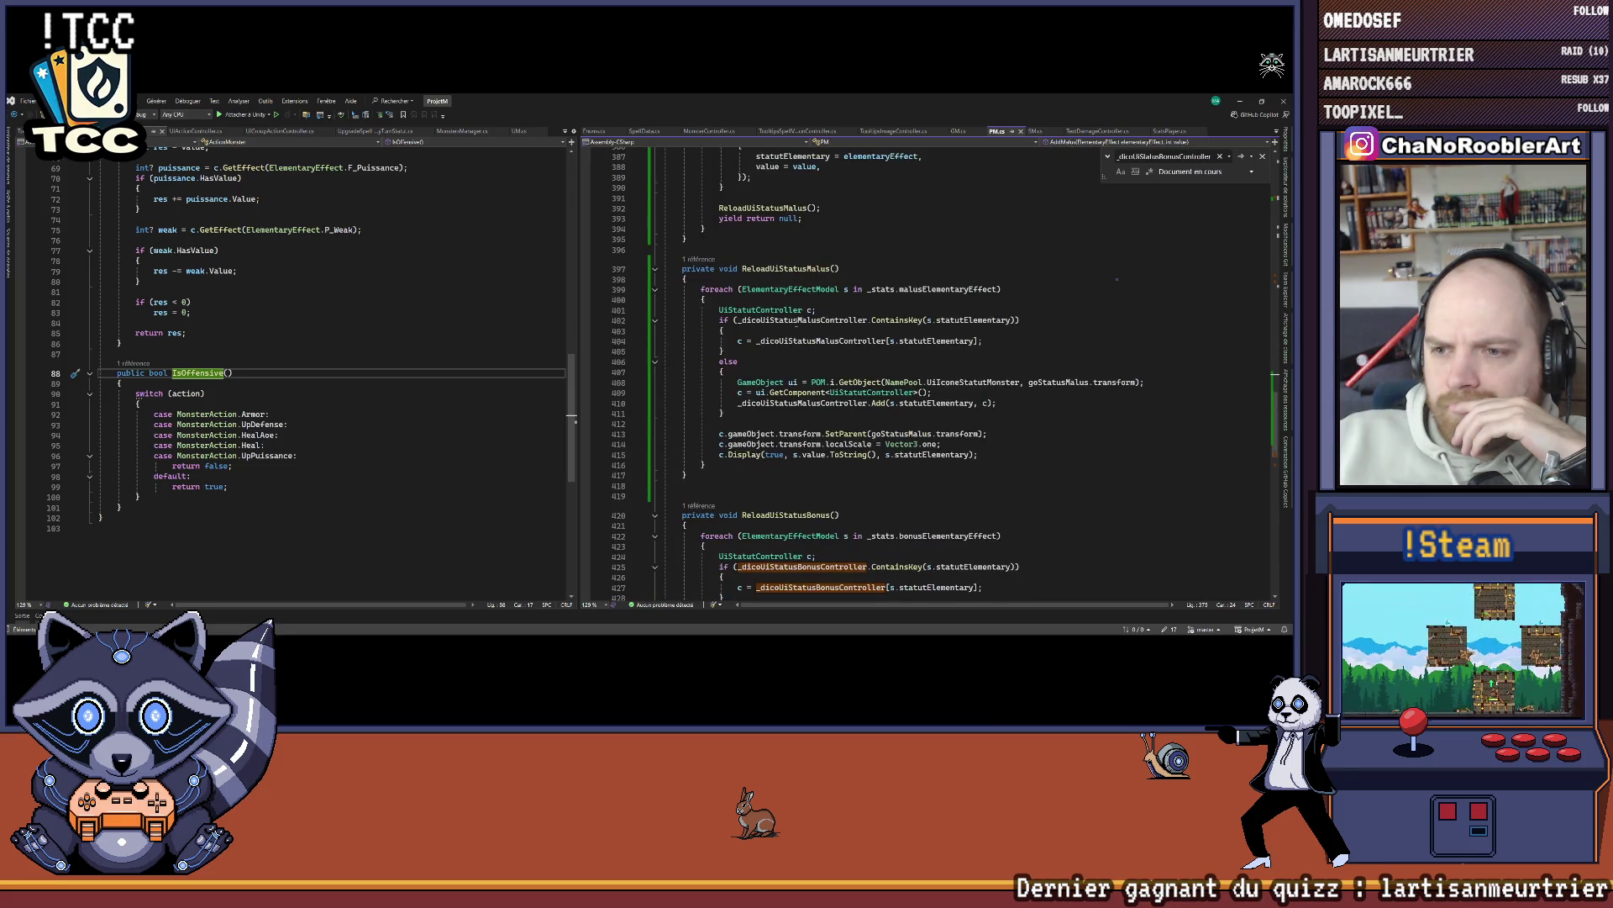
scroll(878, 369, "down", 2)
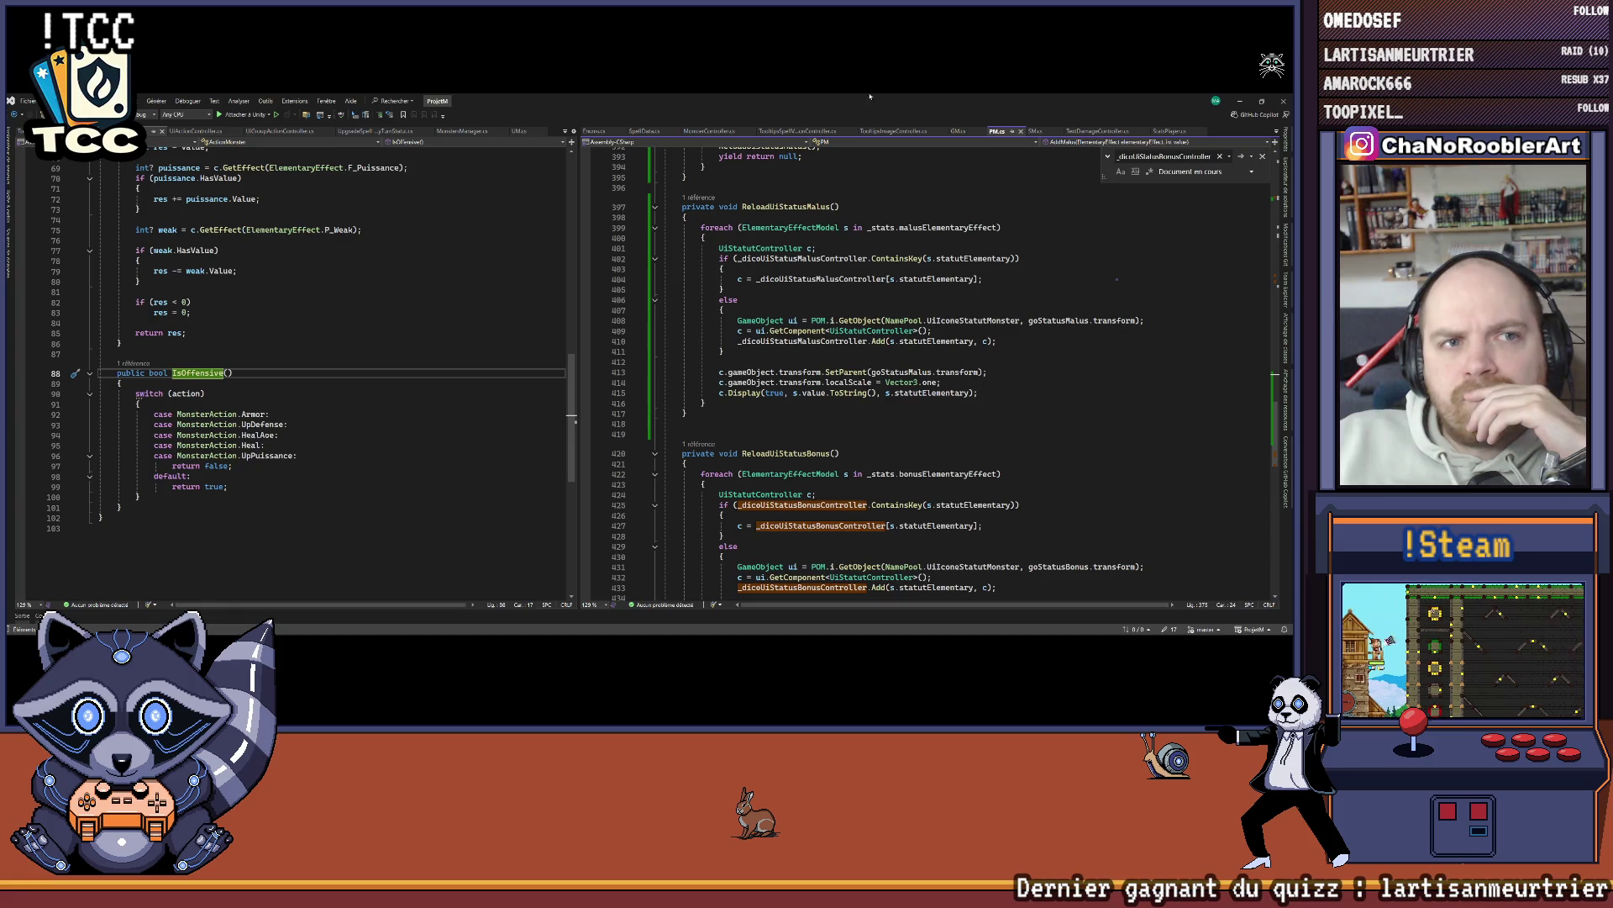
left_click(1283, 102)
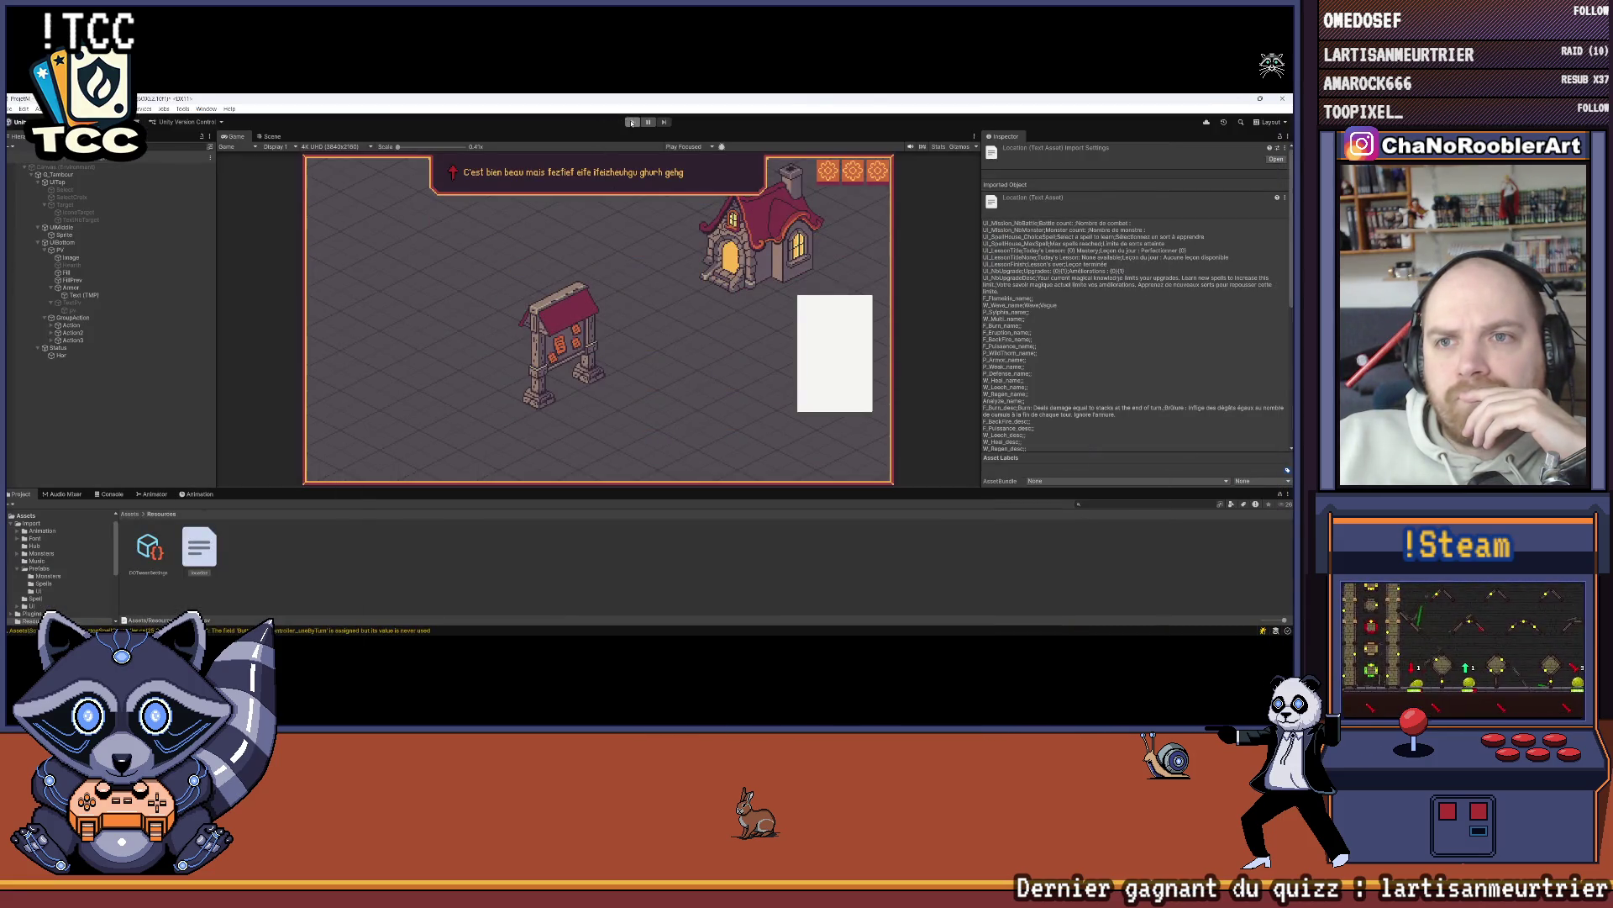
Step: Play-test into a goblin fight, inspect a goblin, and view the NullReferenceException in the Console
left_click(632, 123)
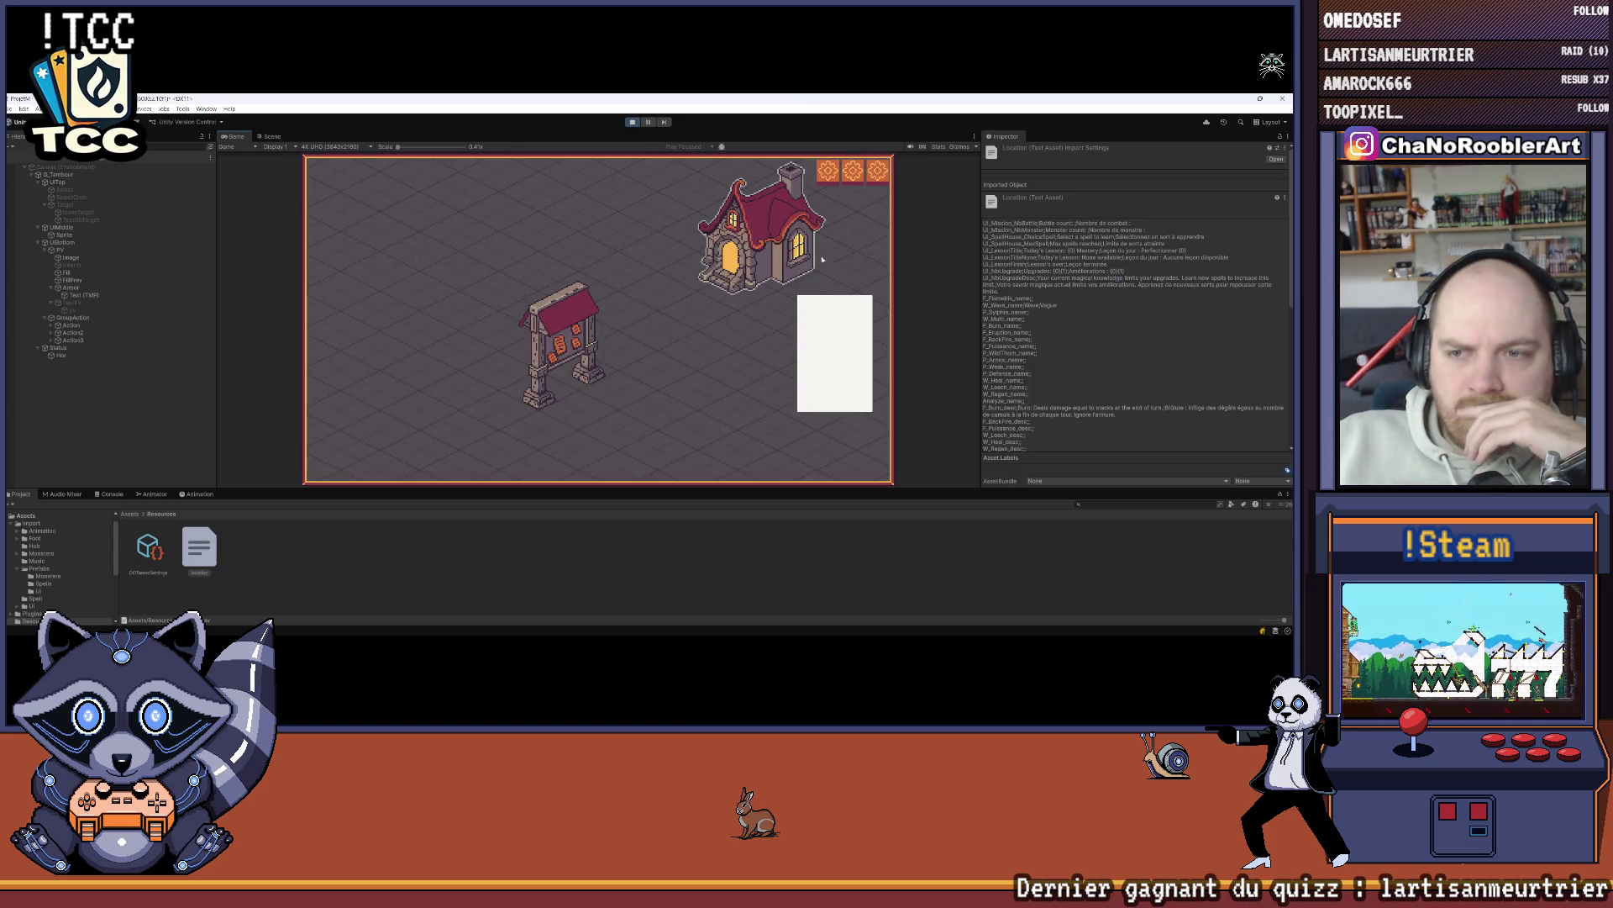
left_click(433, 443)
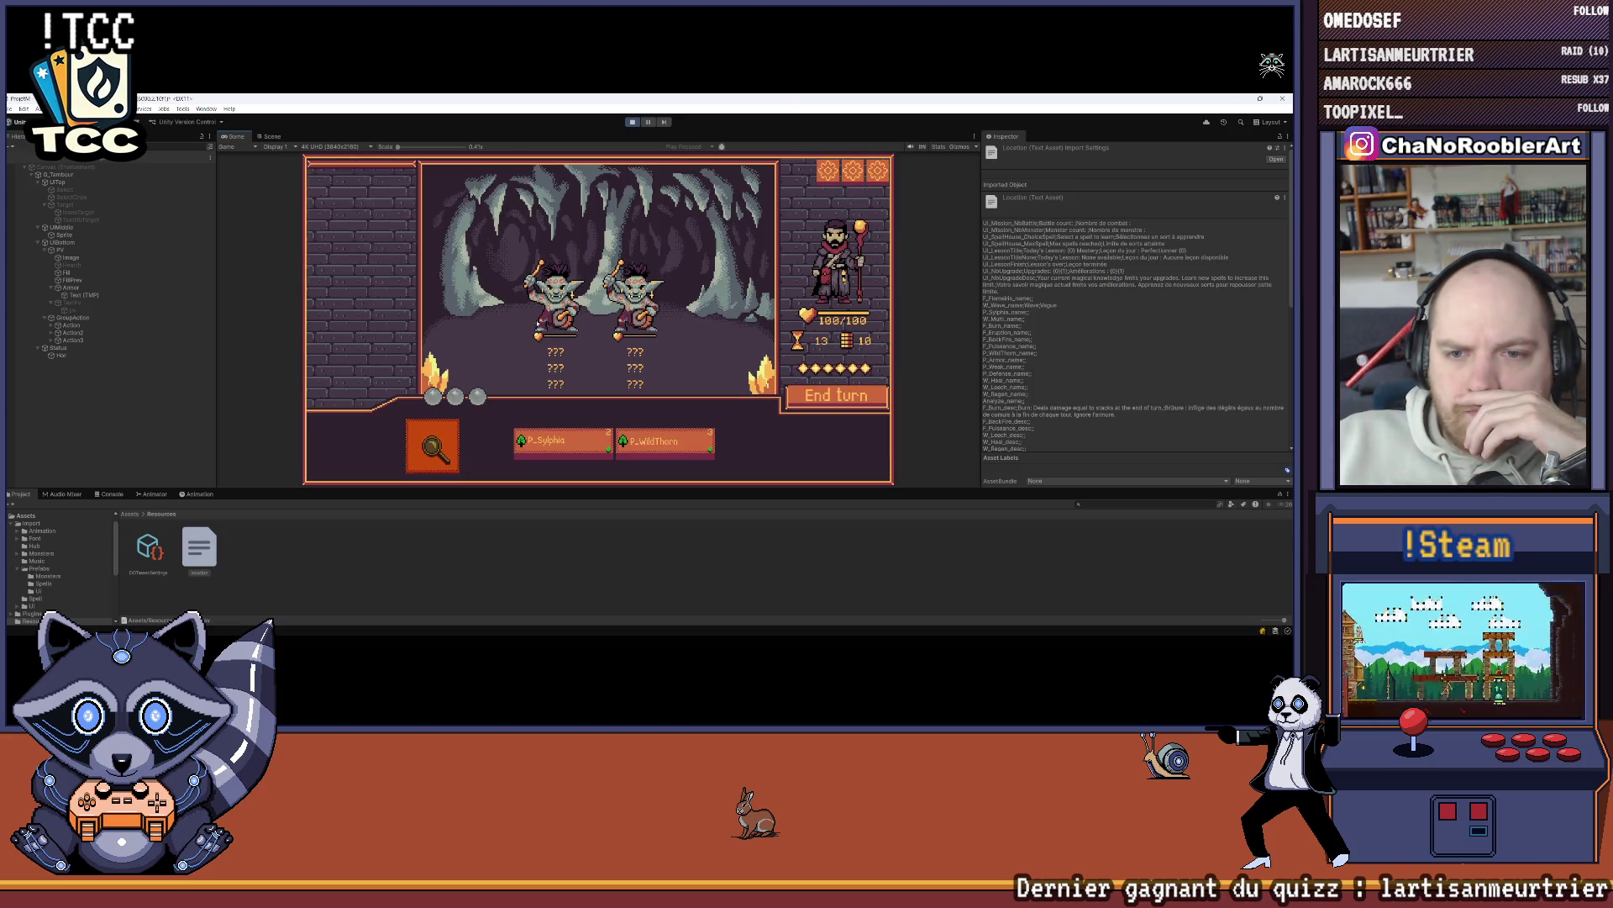
left_click(555, 303)
left_click(554, 303)
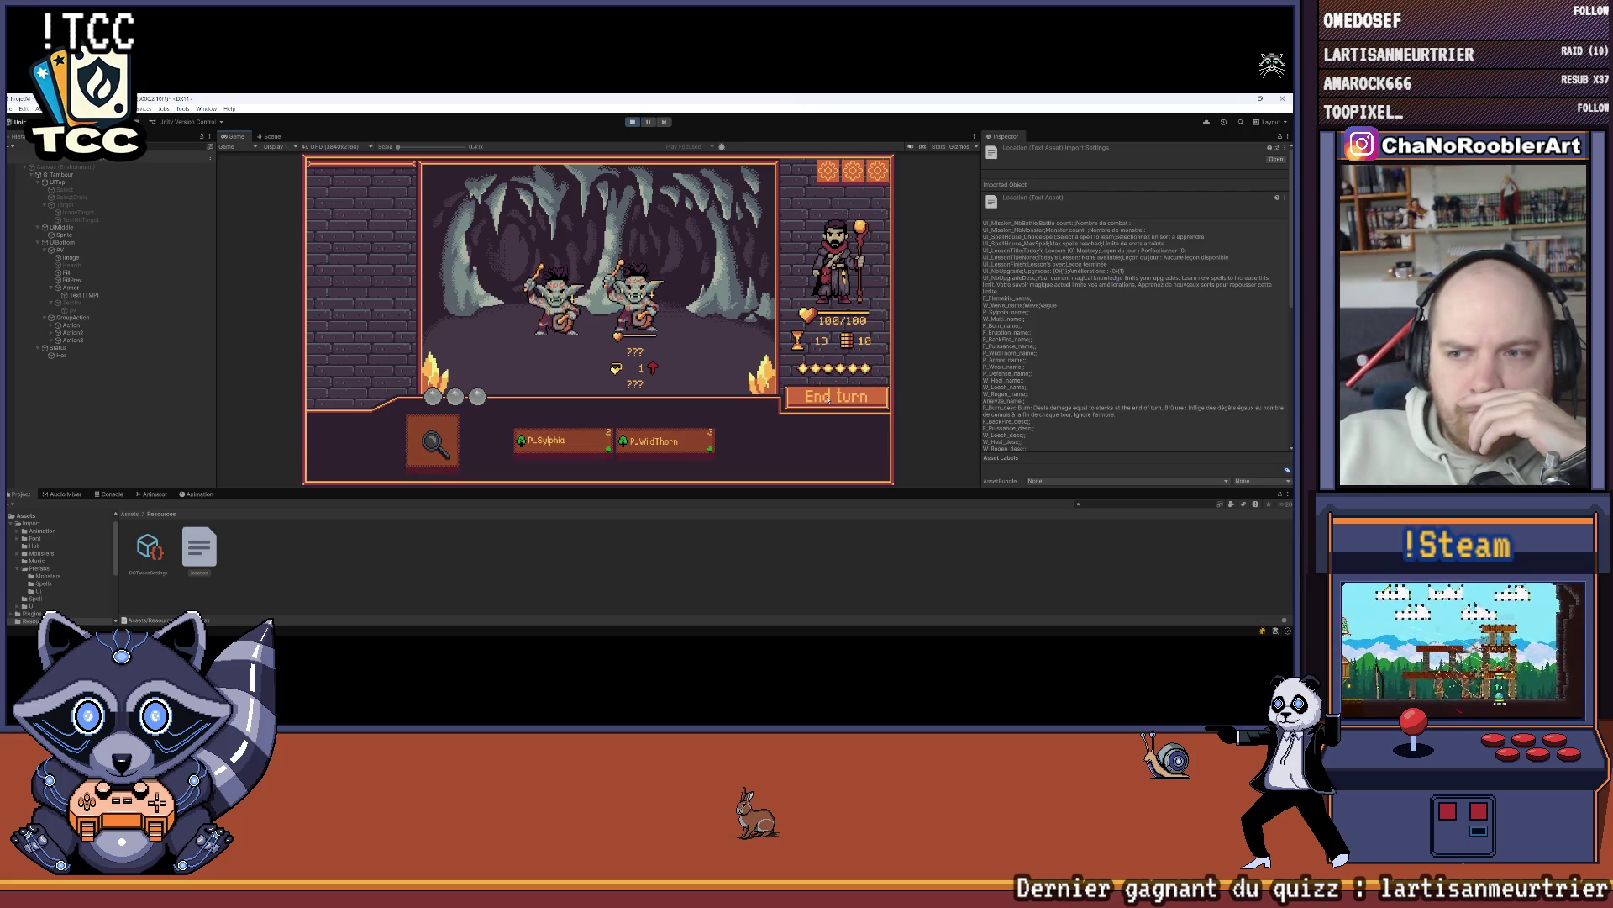
left_click(110, 494)
left_click(137, 518)
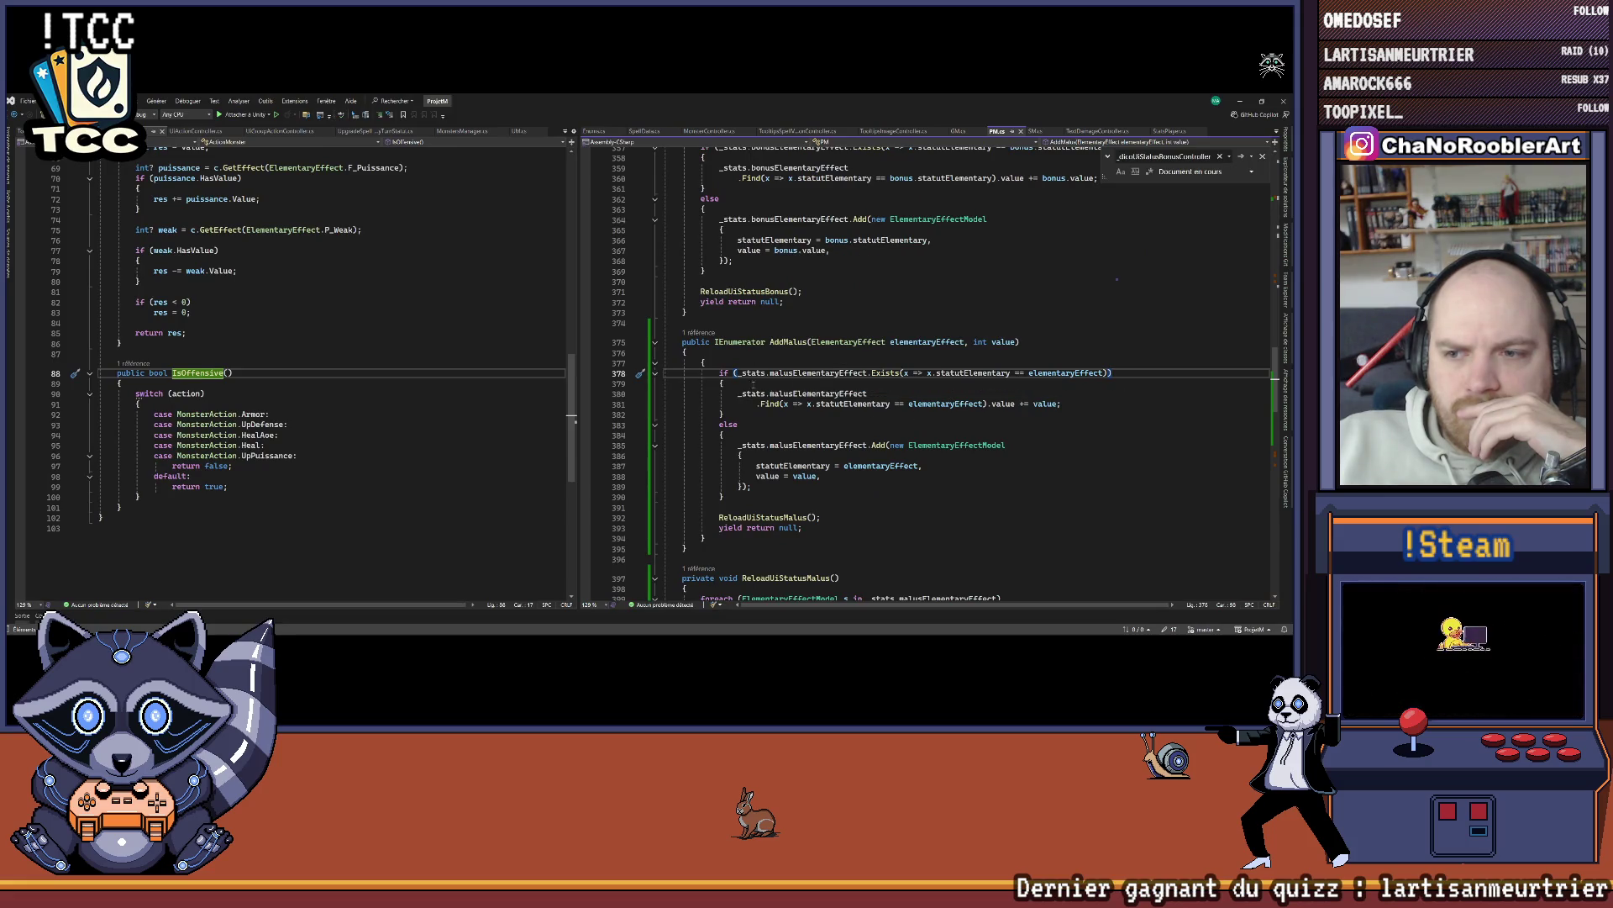
Step: Find the malusElementaryEffect declaration and bonusElementaryEffect's reference on PM.cs line 105
right_click(808, 395)
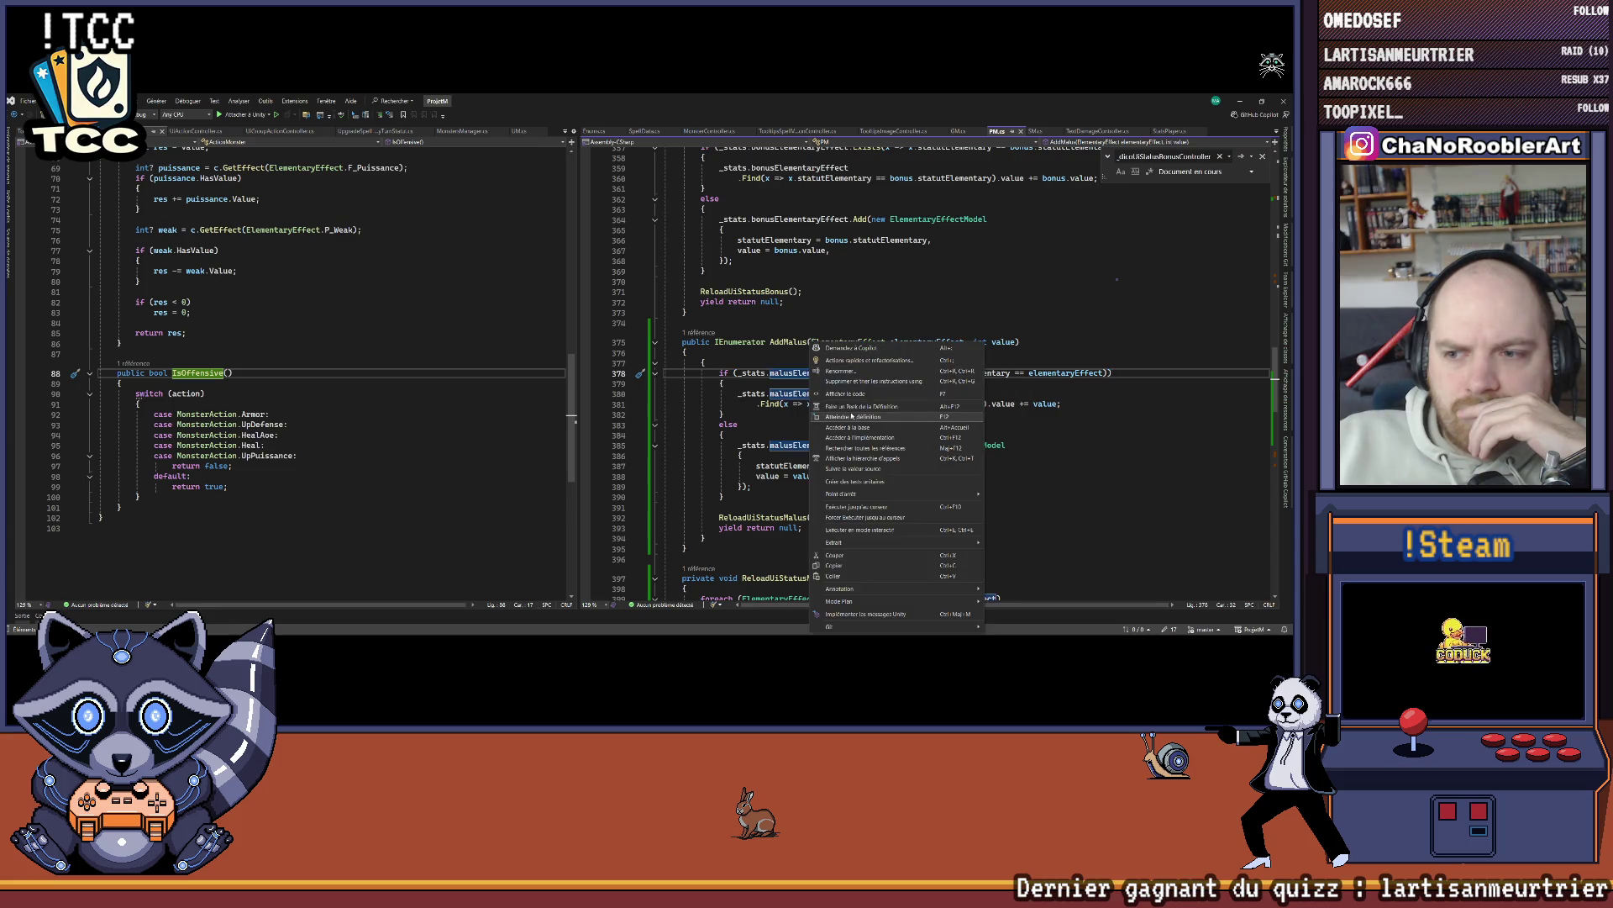
left_click(851, 412)
right_click(847, 346)
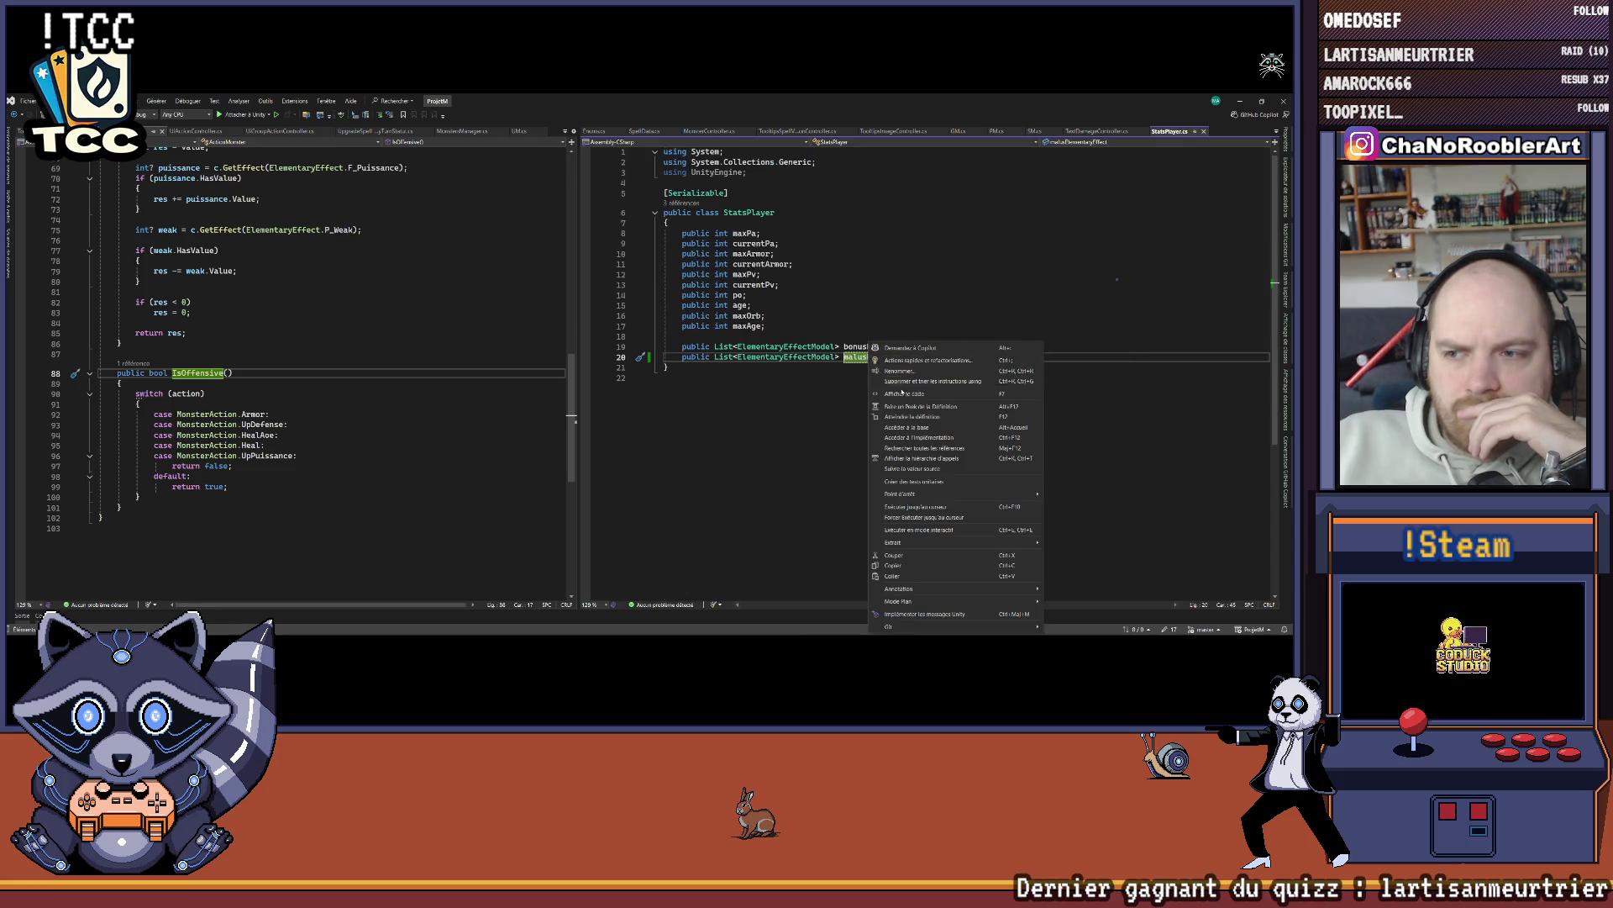
key("Escape")
right_click(847, 346)
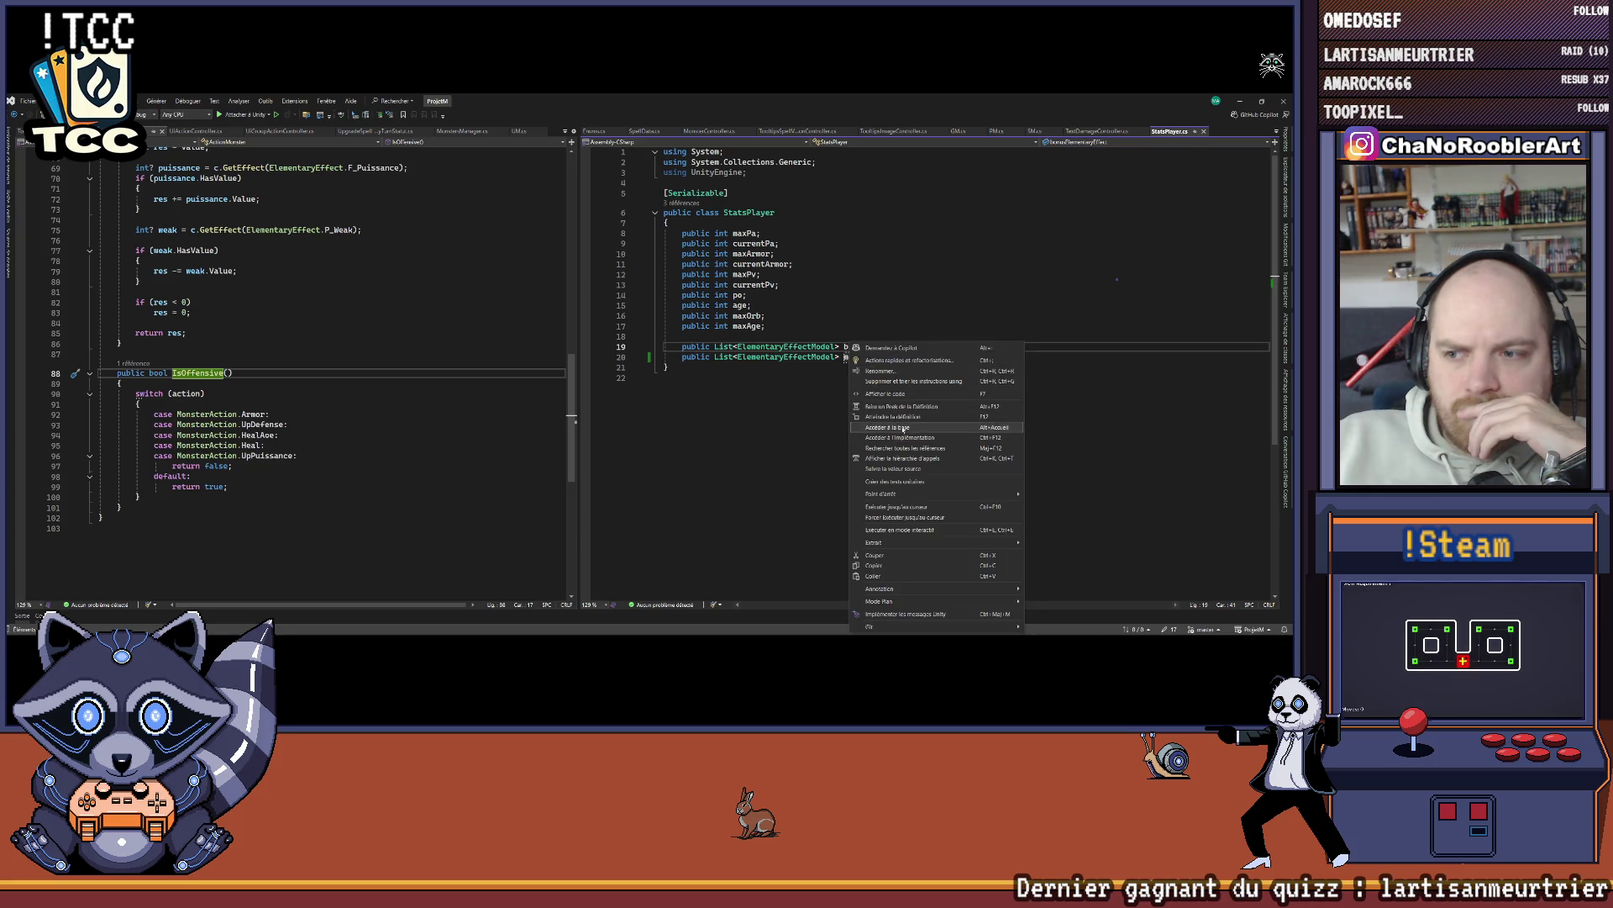
left_click(891, 447)
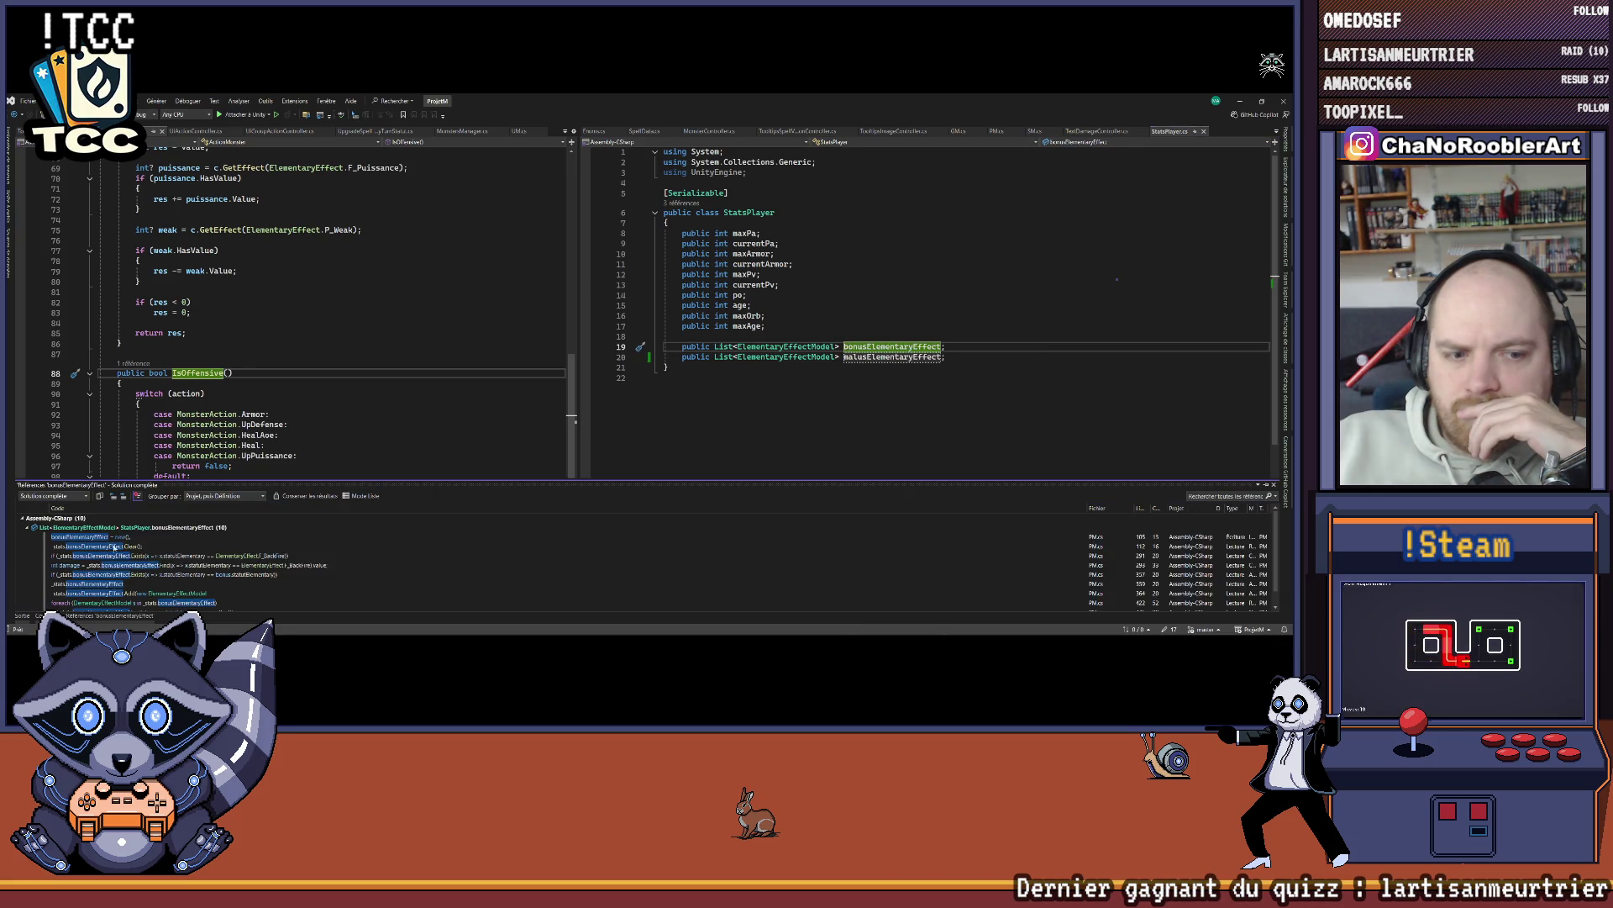
left_click(85, 536)
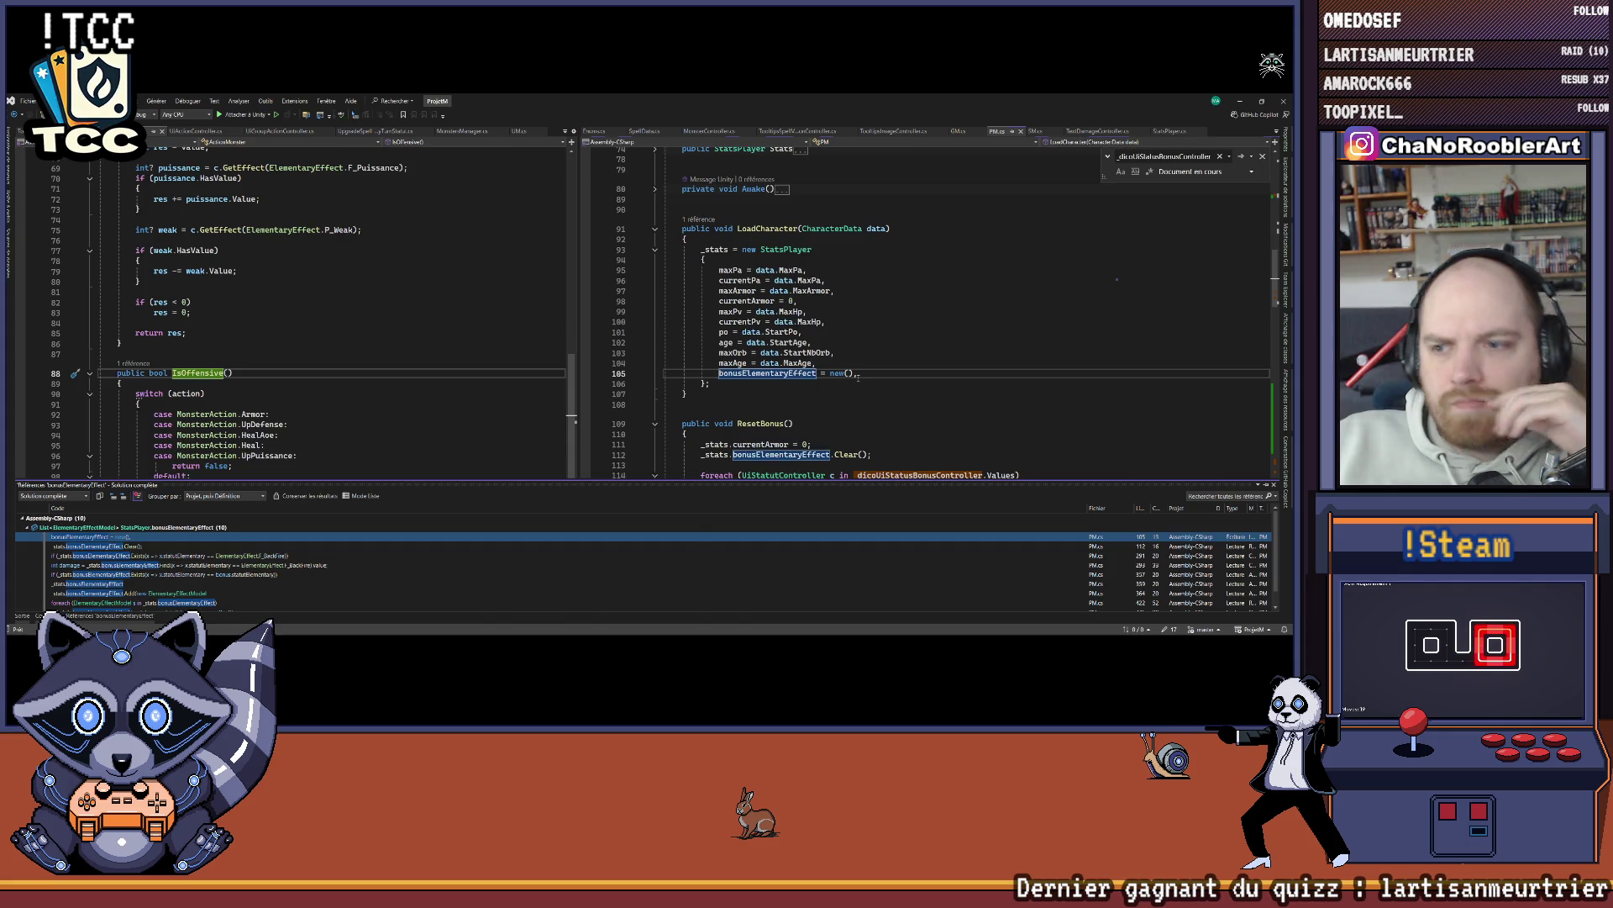
Step: Add malusElementaryEffect = new(); below line 105 in LoadCharacter
left_click(985, 372)
key("Return")
type("m")
key("Tab")
type("= new")
key("Tab")
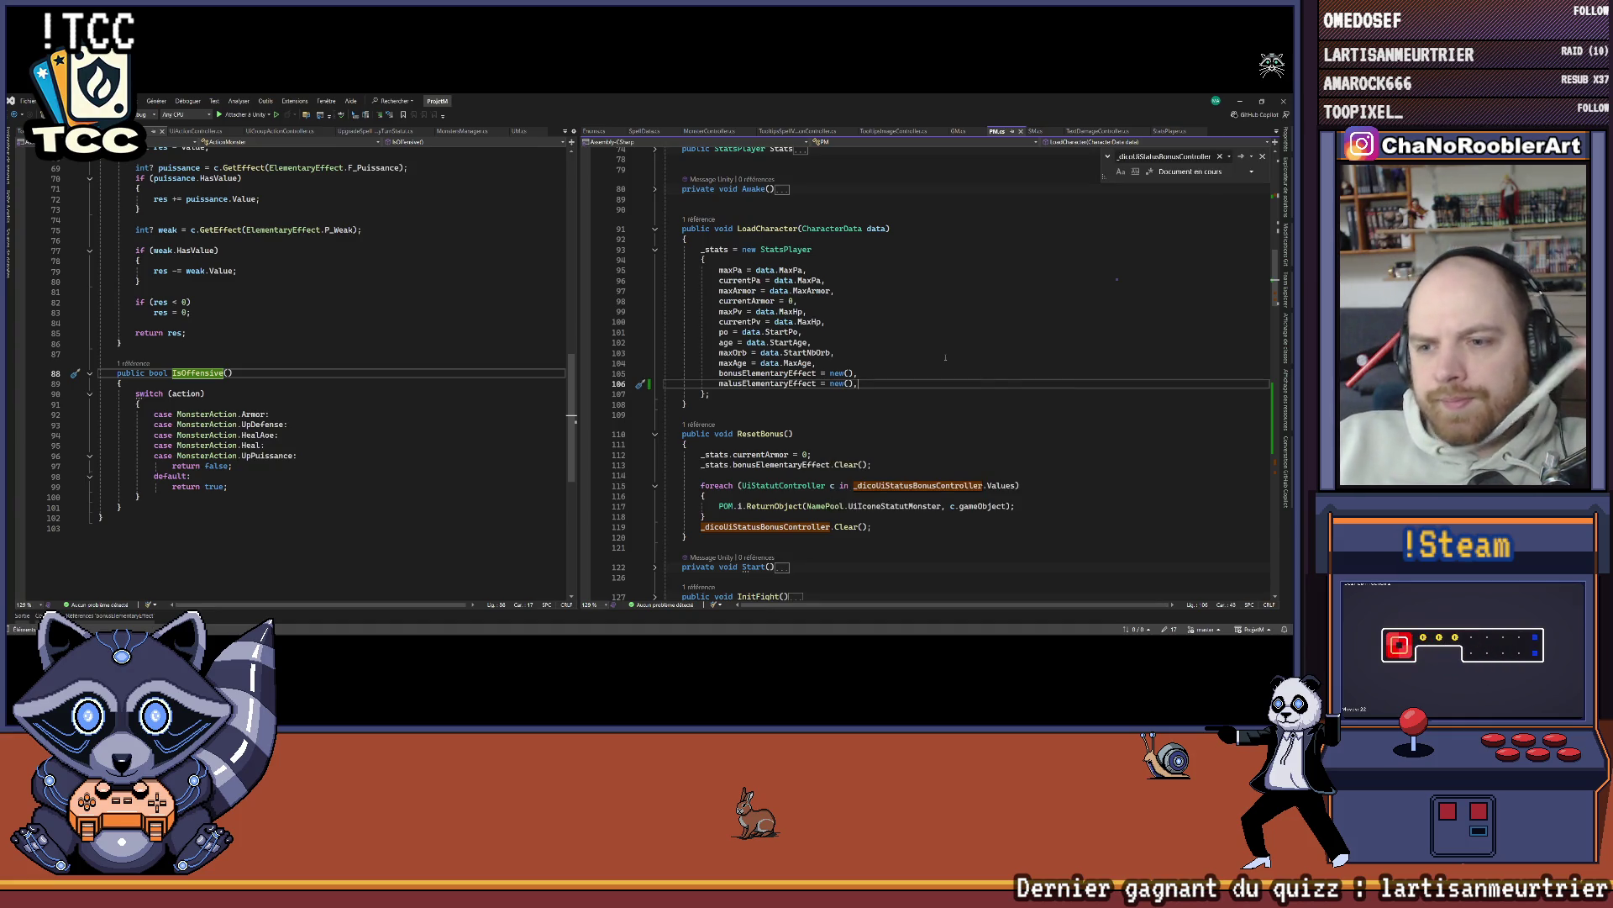
Step: Review the ResetBonus method, then switch to the Unity editor
scroll(942, 357, "up", 3)
scroll(916, 303, "down", 4)
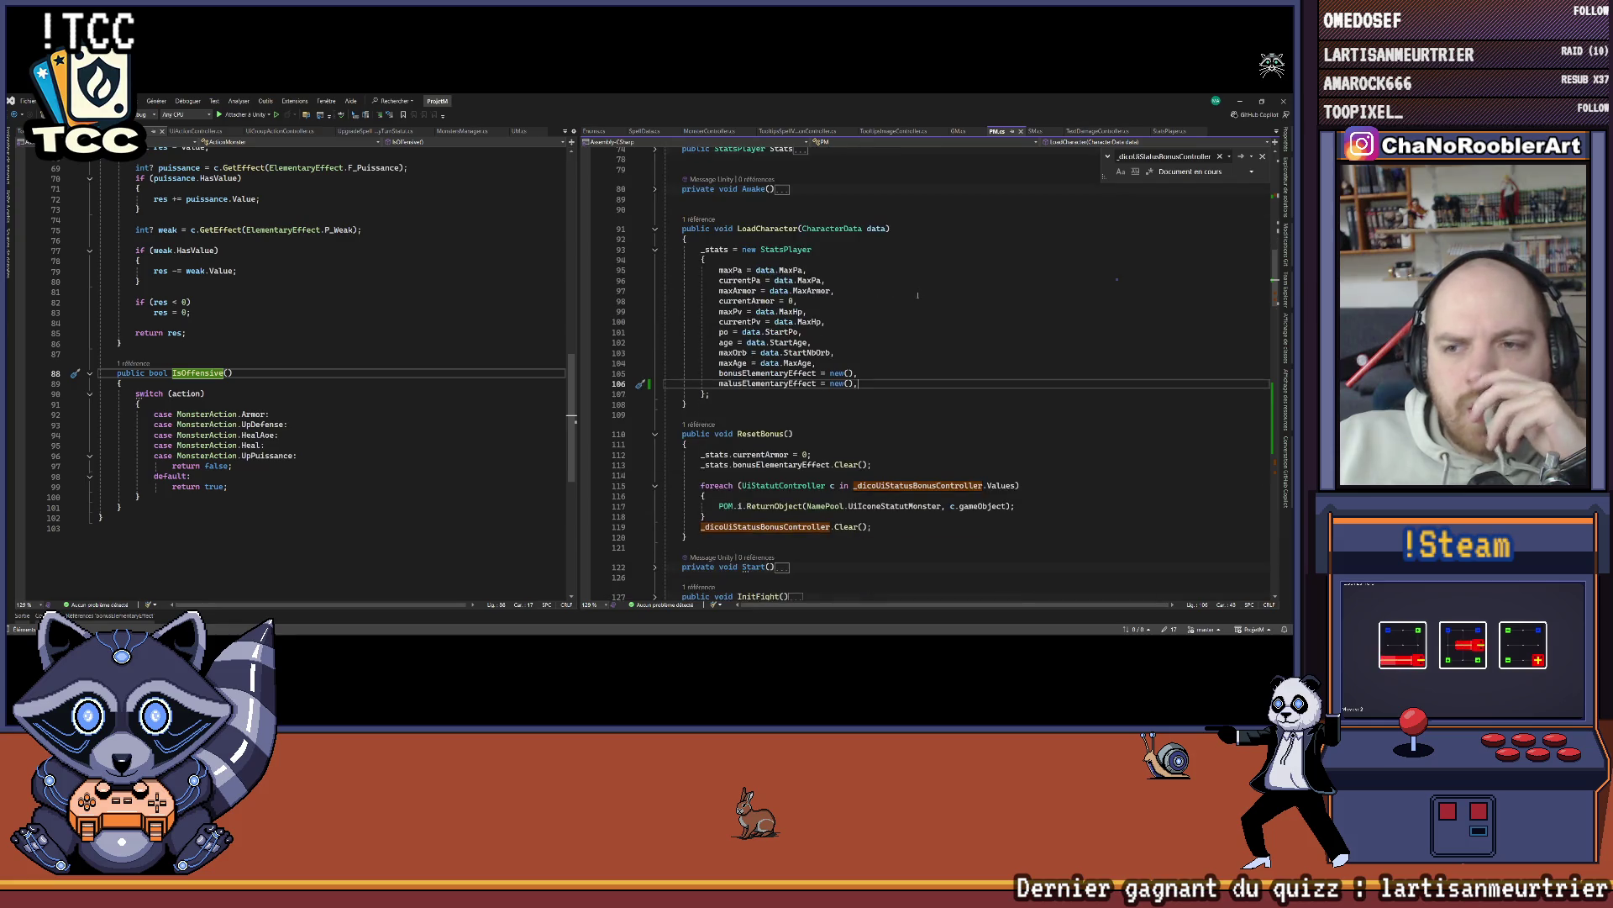
left_click_drag(668, 402, 683, 516)
left_click(886, 423)
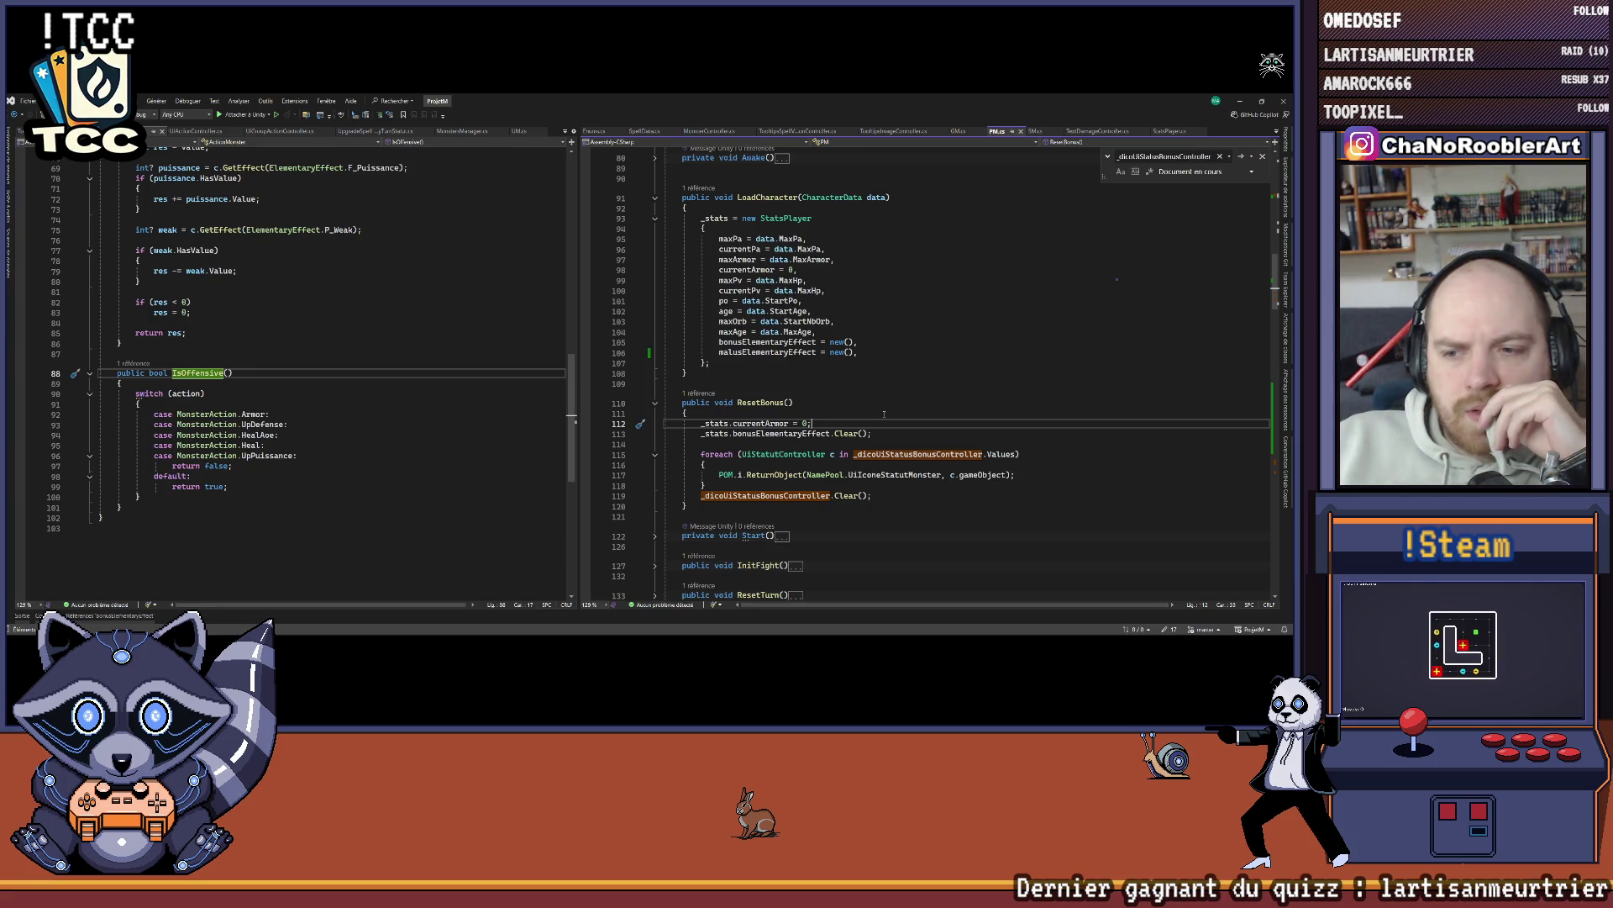
left_click_drag(675, 404, 688, 506)
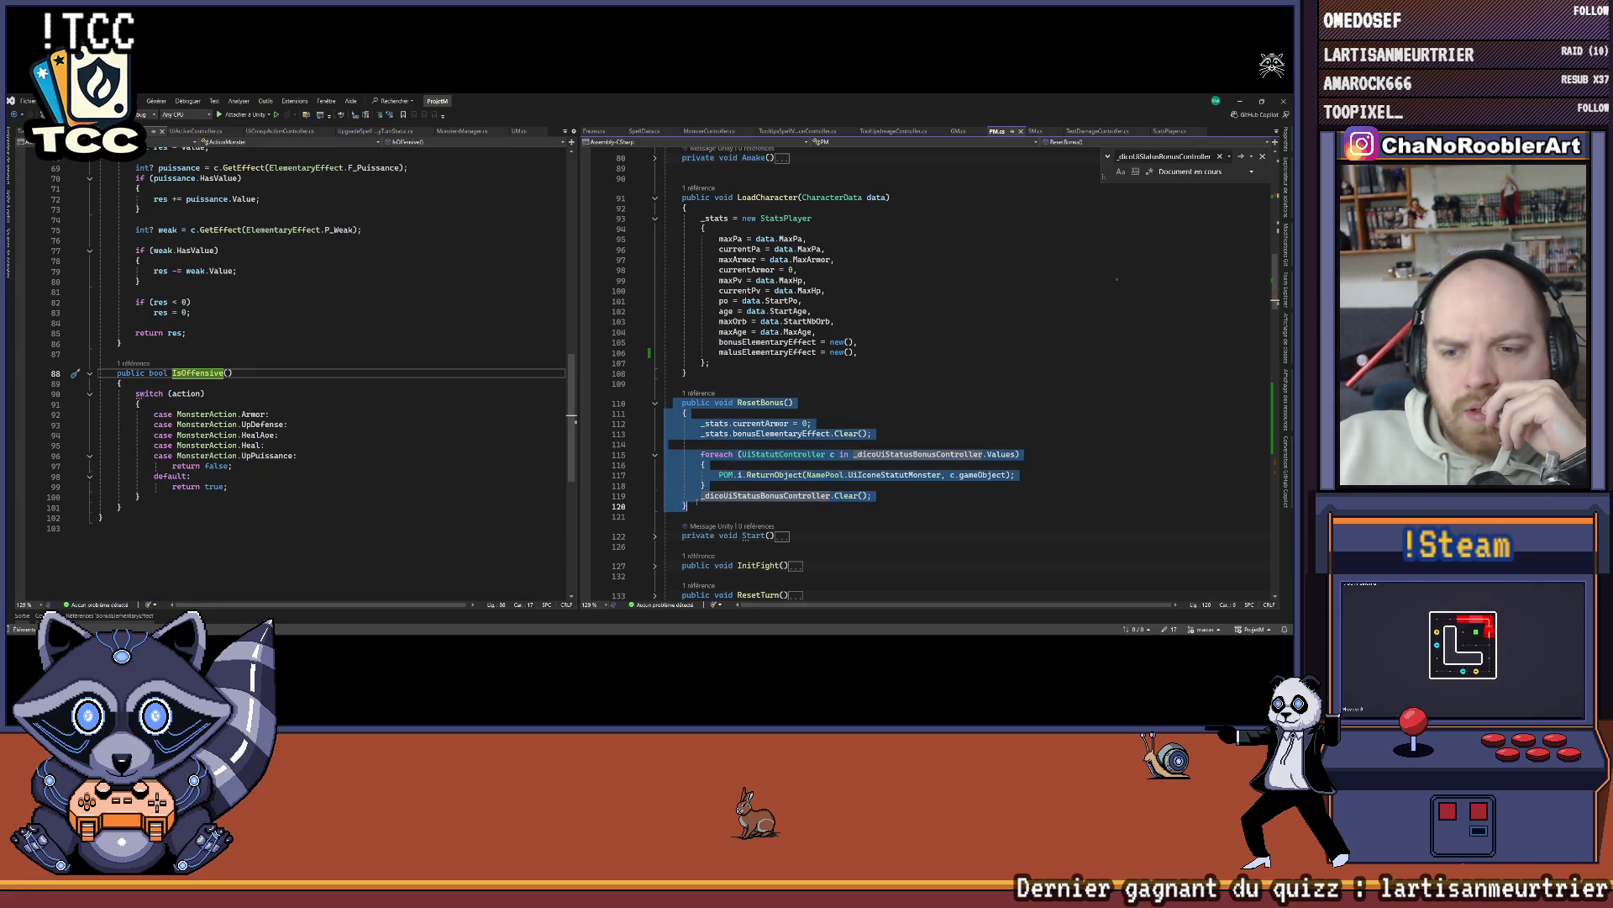
left_click(850, 400)
left_click(857, 352)
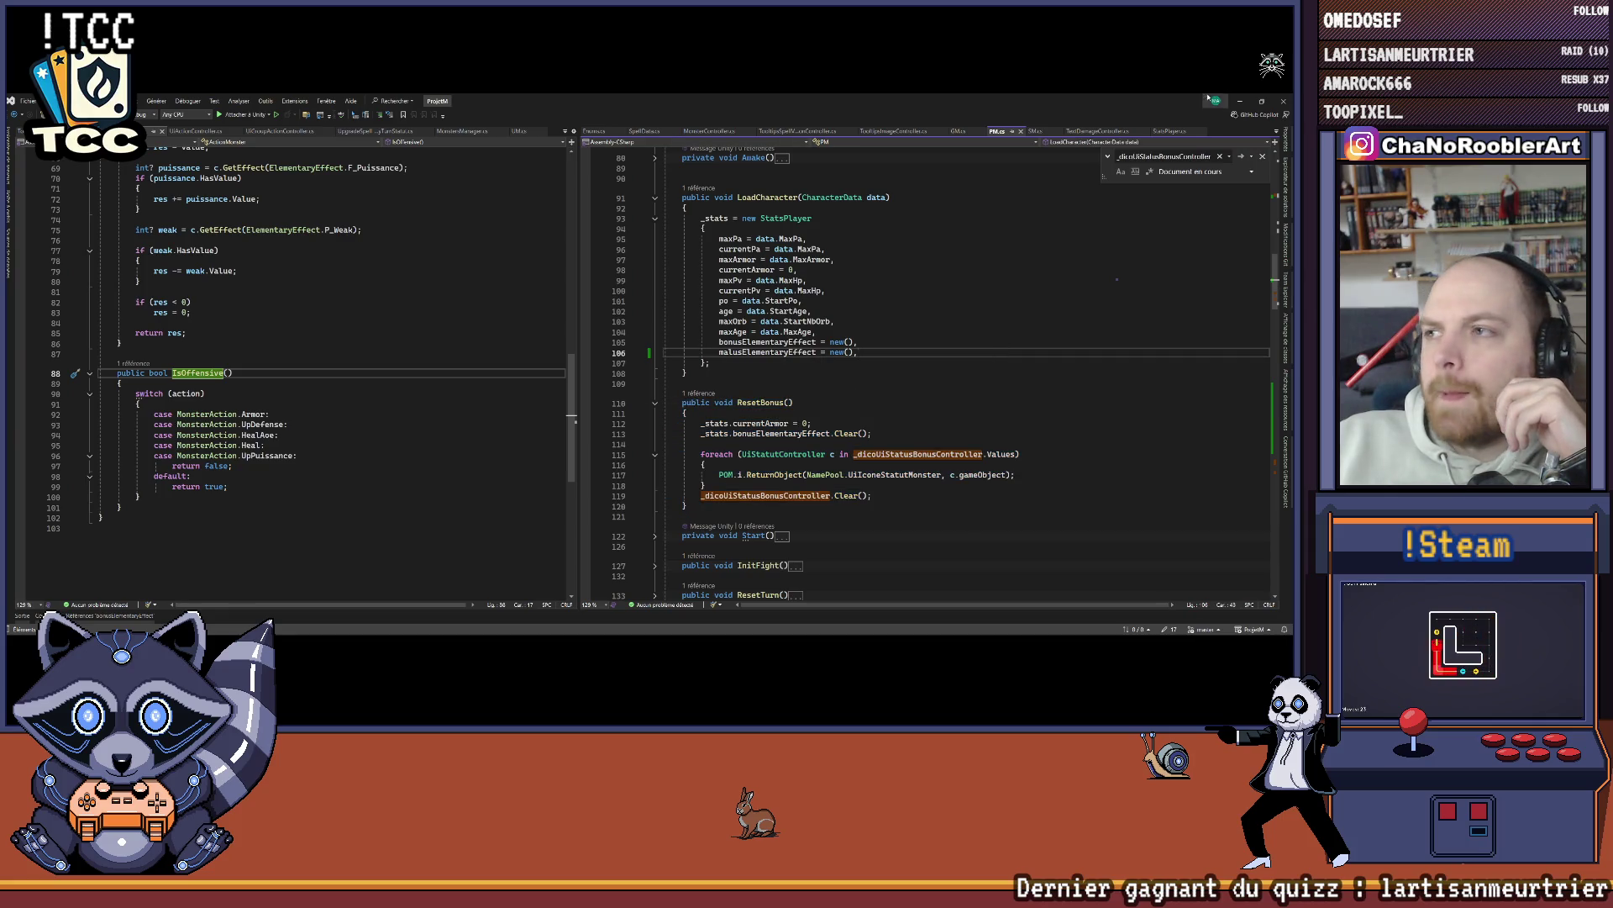
key("alt+Tab")
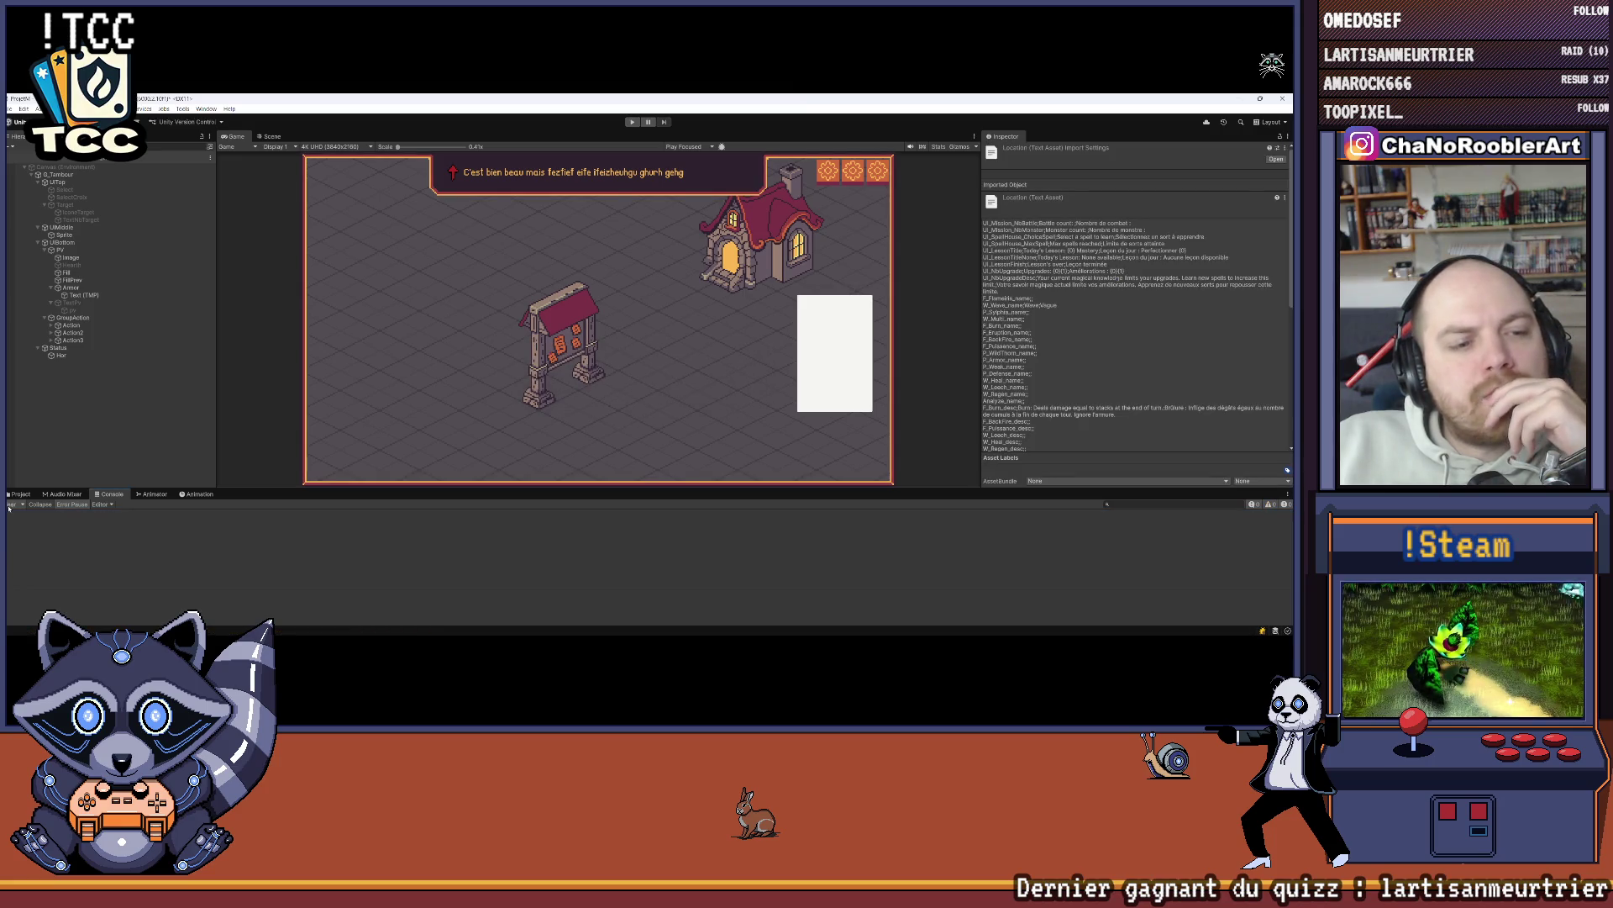
Step: Play a new game with P_Sylphia P_Weak as first spell and launch a cave mission
left_click(632, 122)
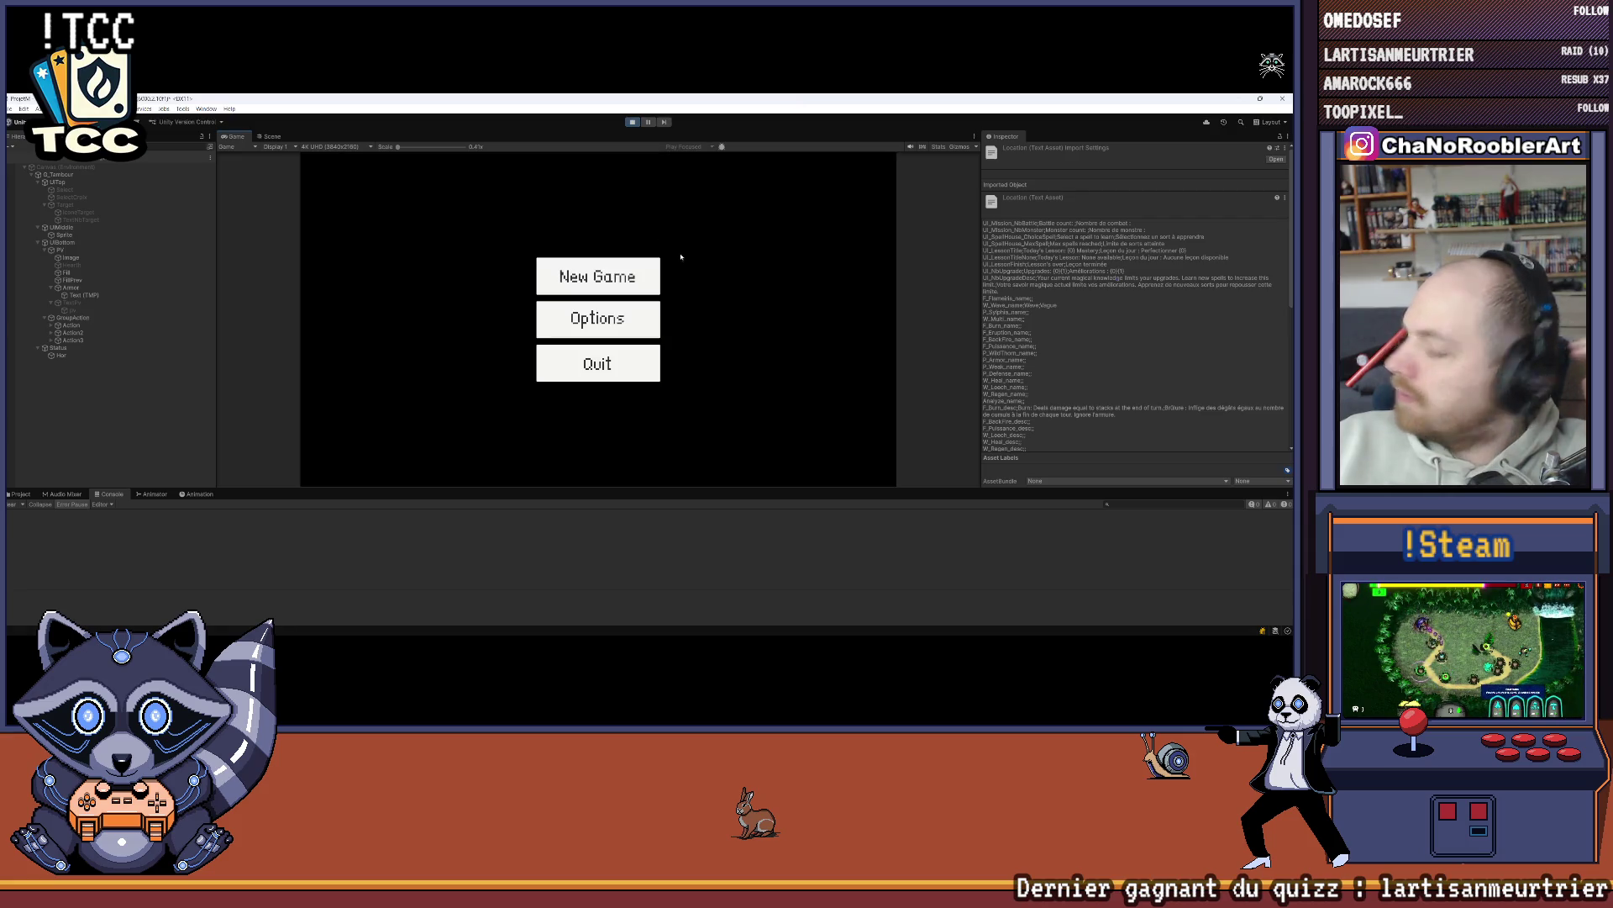
key("Return")
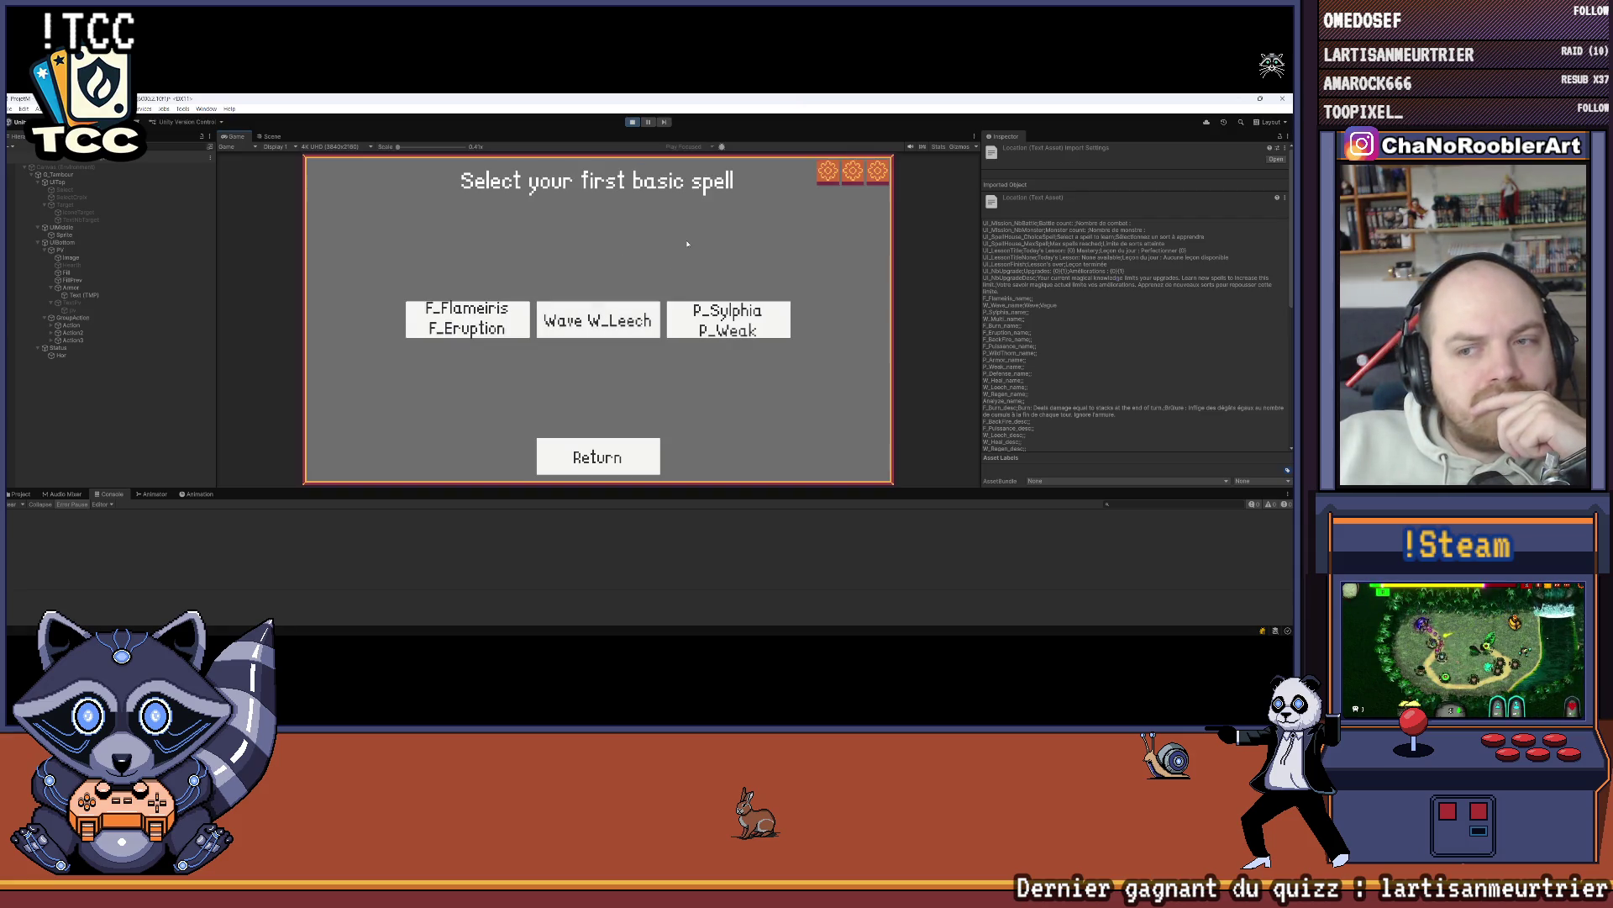
left_click(757, 319)
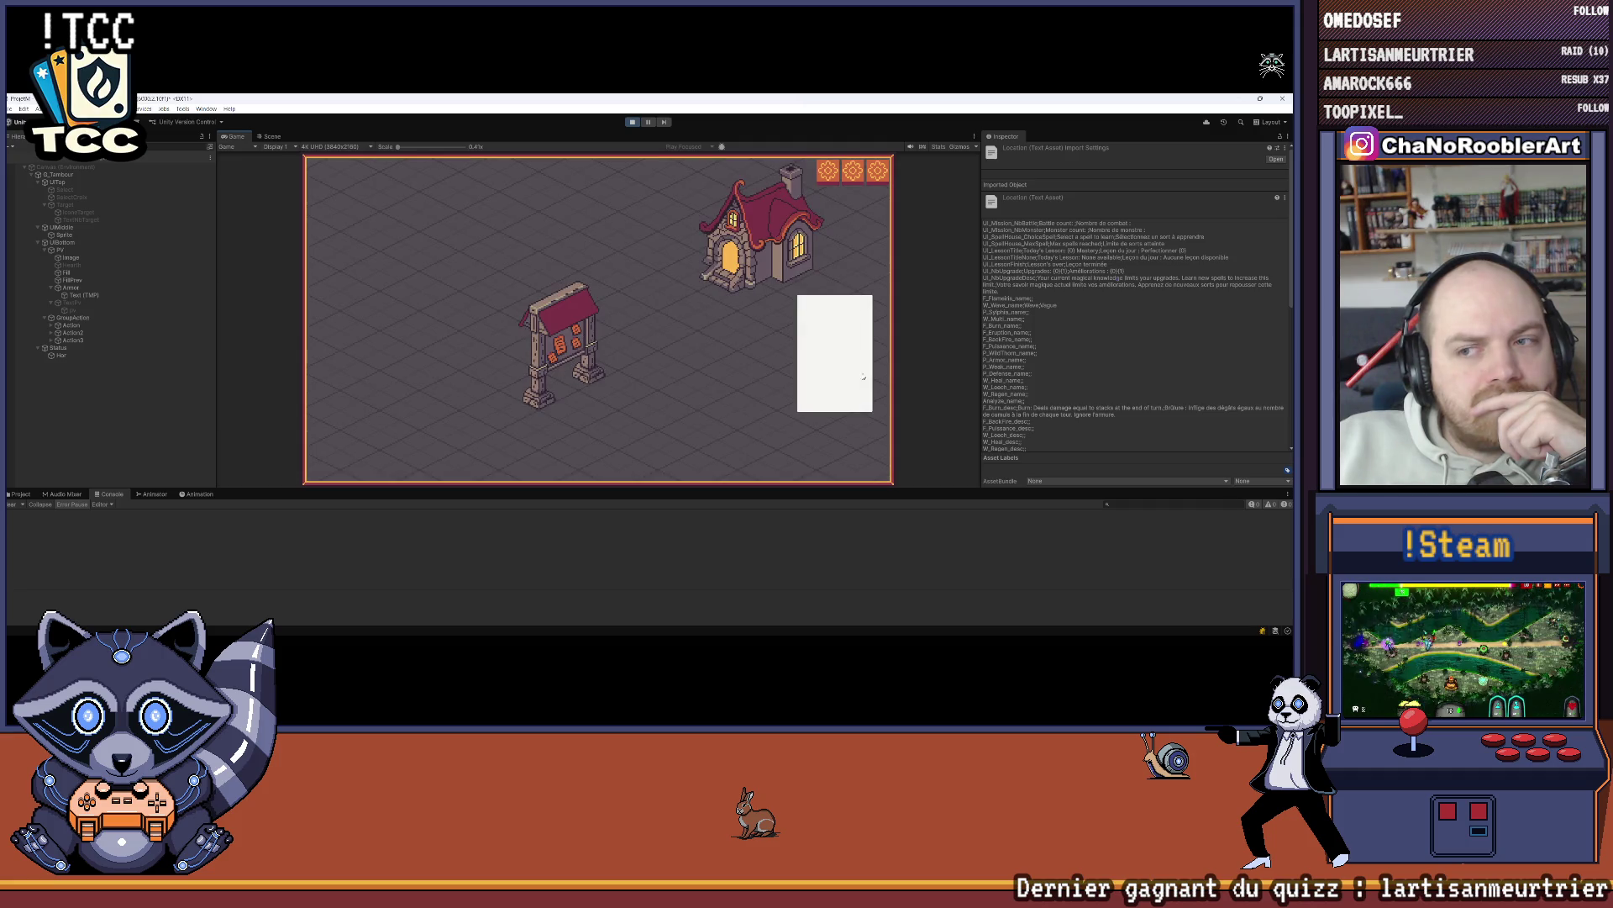
left_click(561, 345)
left_click(588, 278)
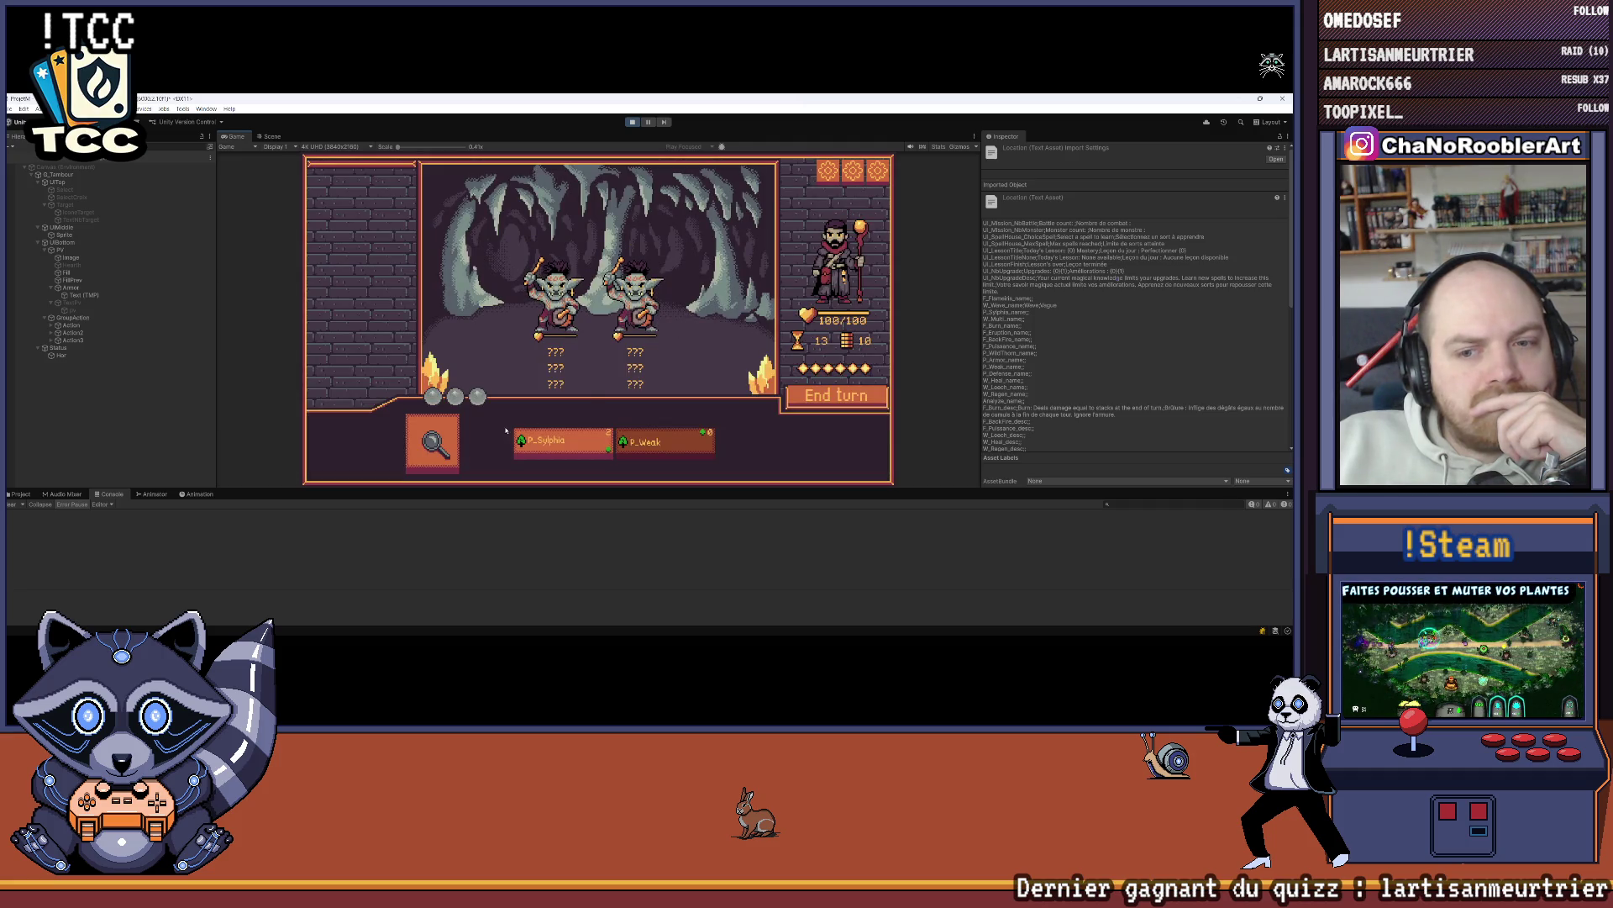
Step: Reveal goblin intents with the magnifier, end the turn, stop play mode, and return to Visual Studio
left_click(433, 441)
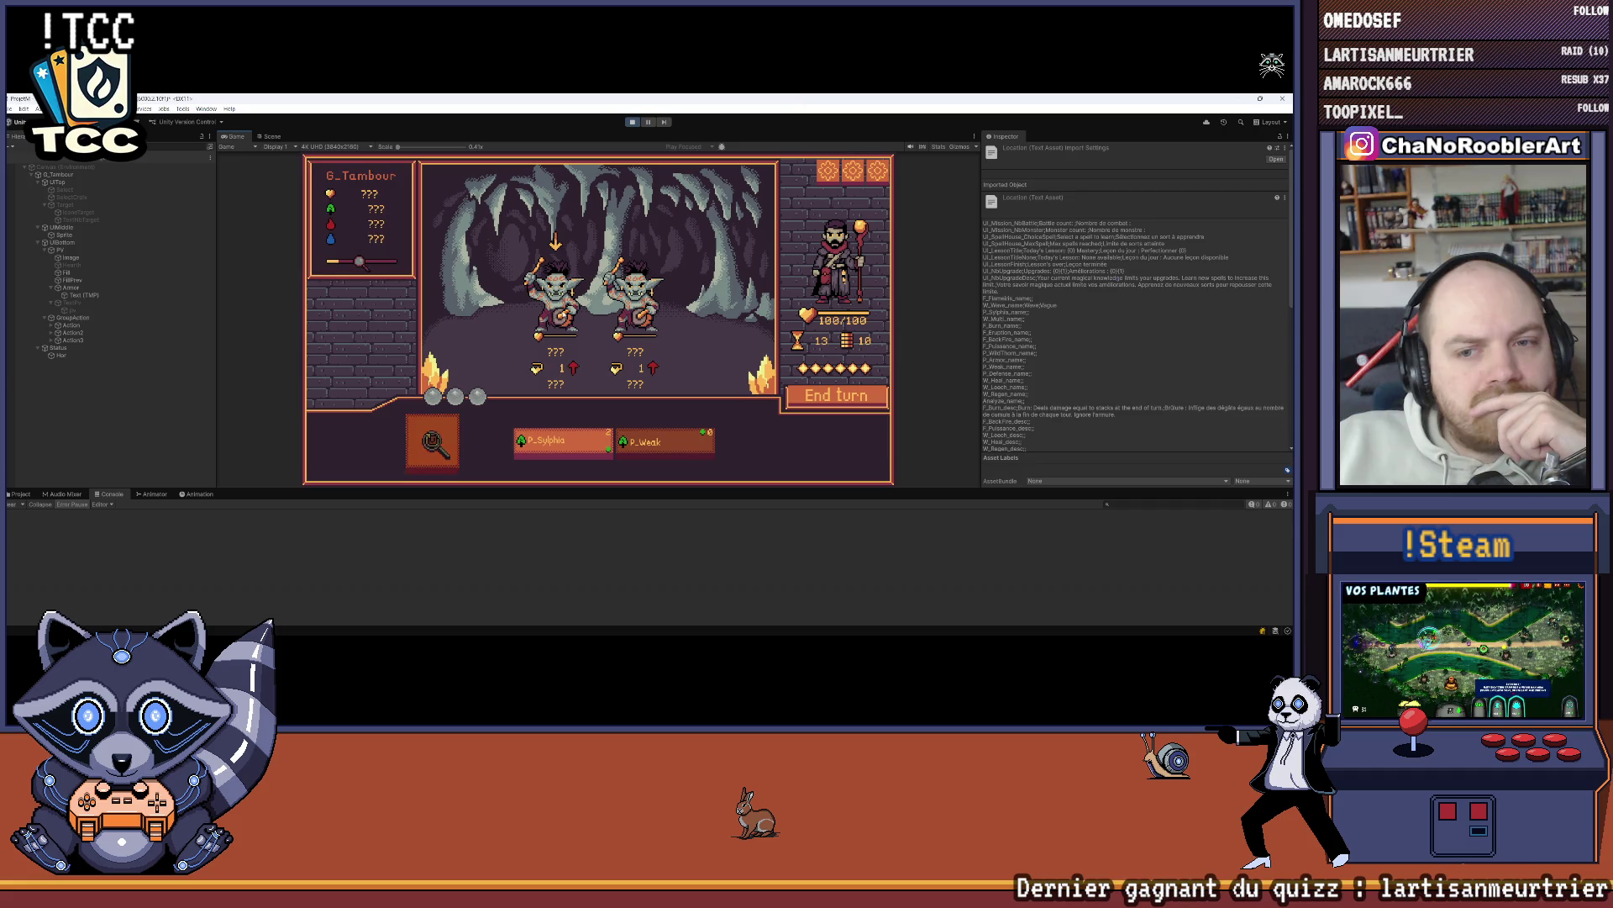
left_click(801, 396)
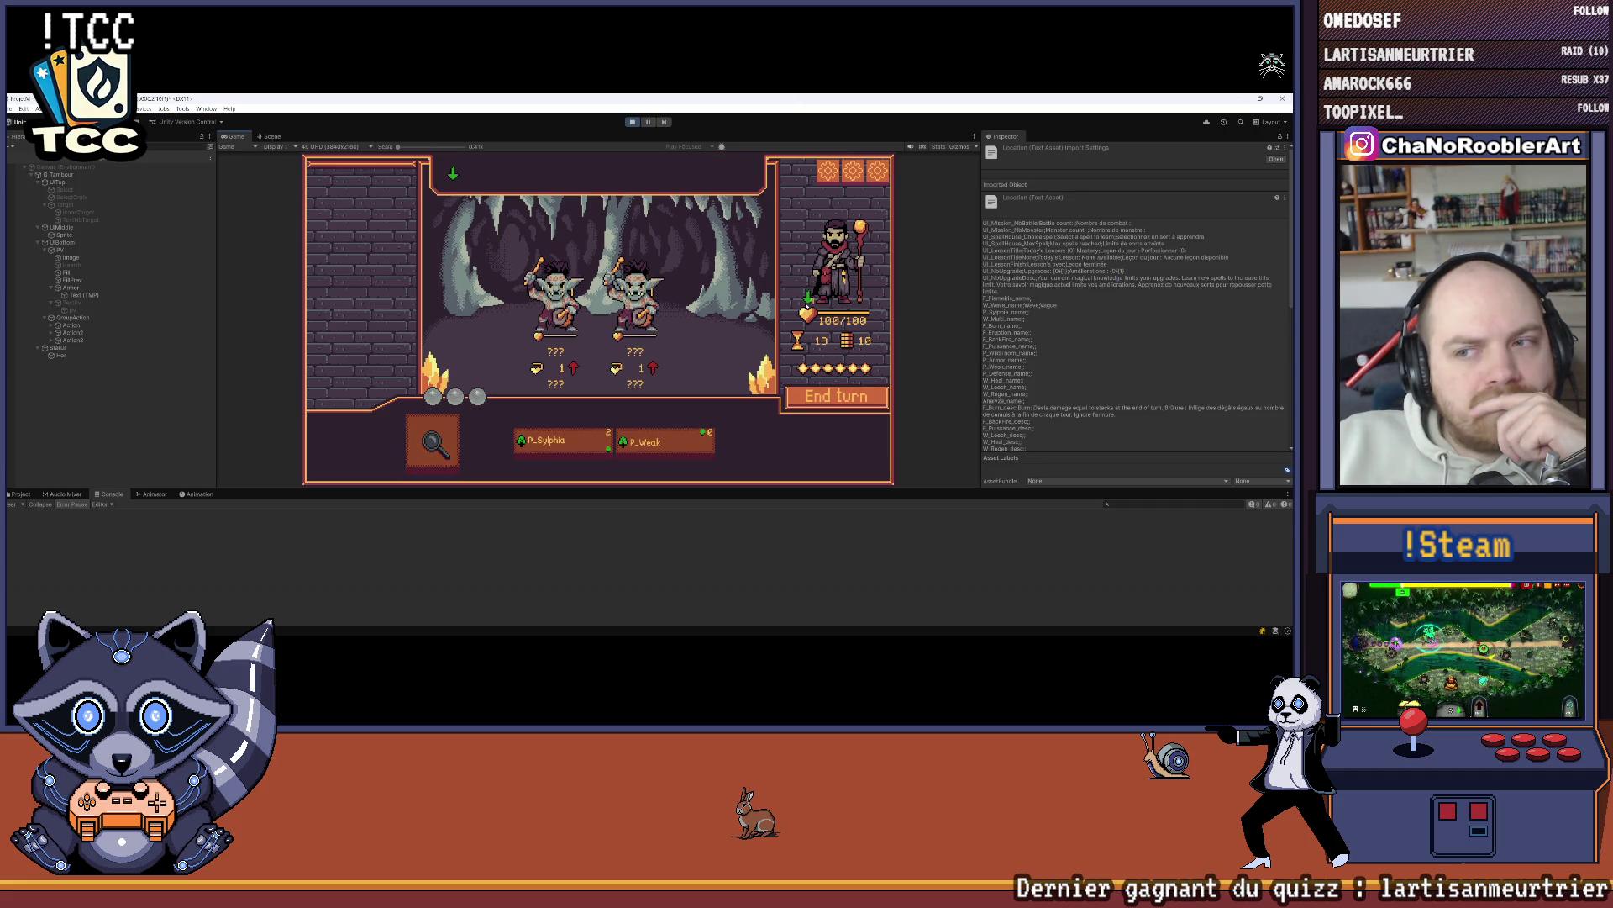
left_click_drag(782, 487, 782, 577)
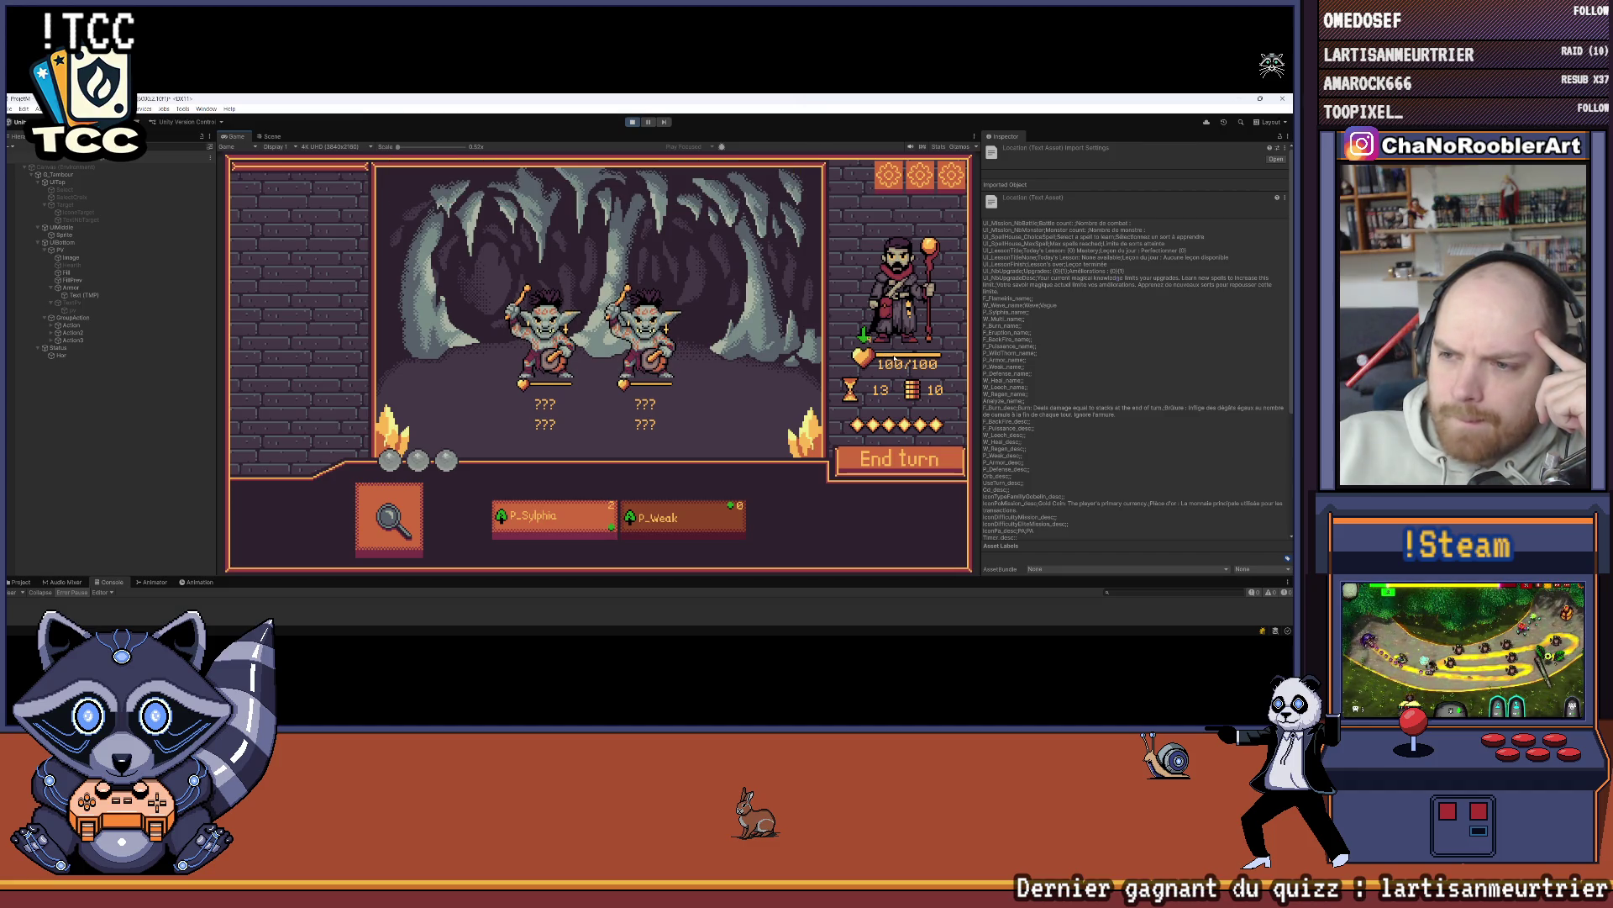
mouse_move(555, 517)
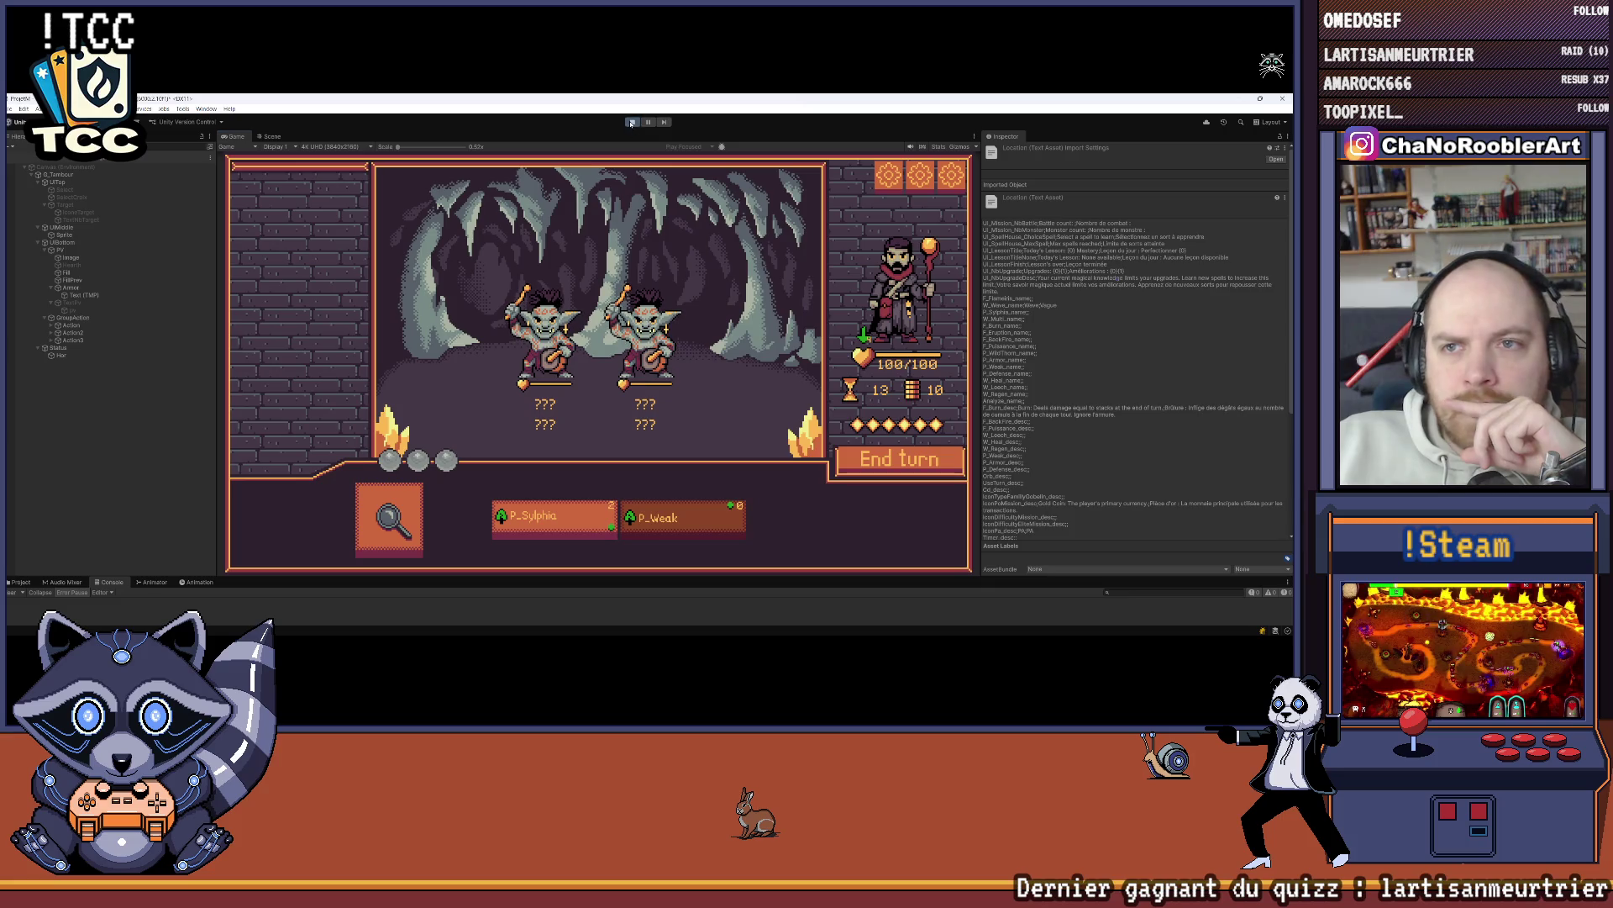
key("ctrl+p")
key("alt+Tab")
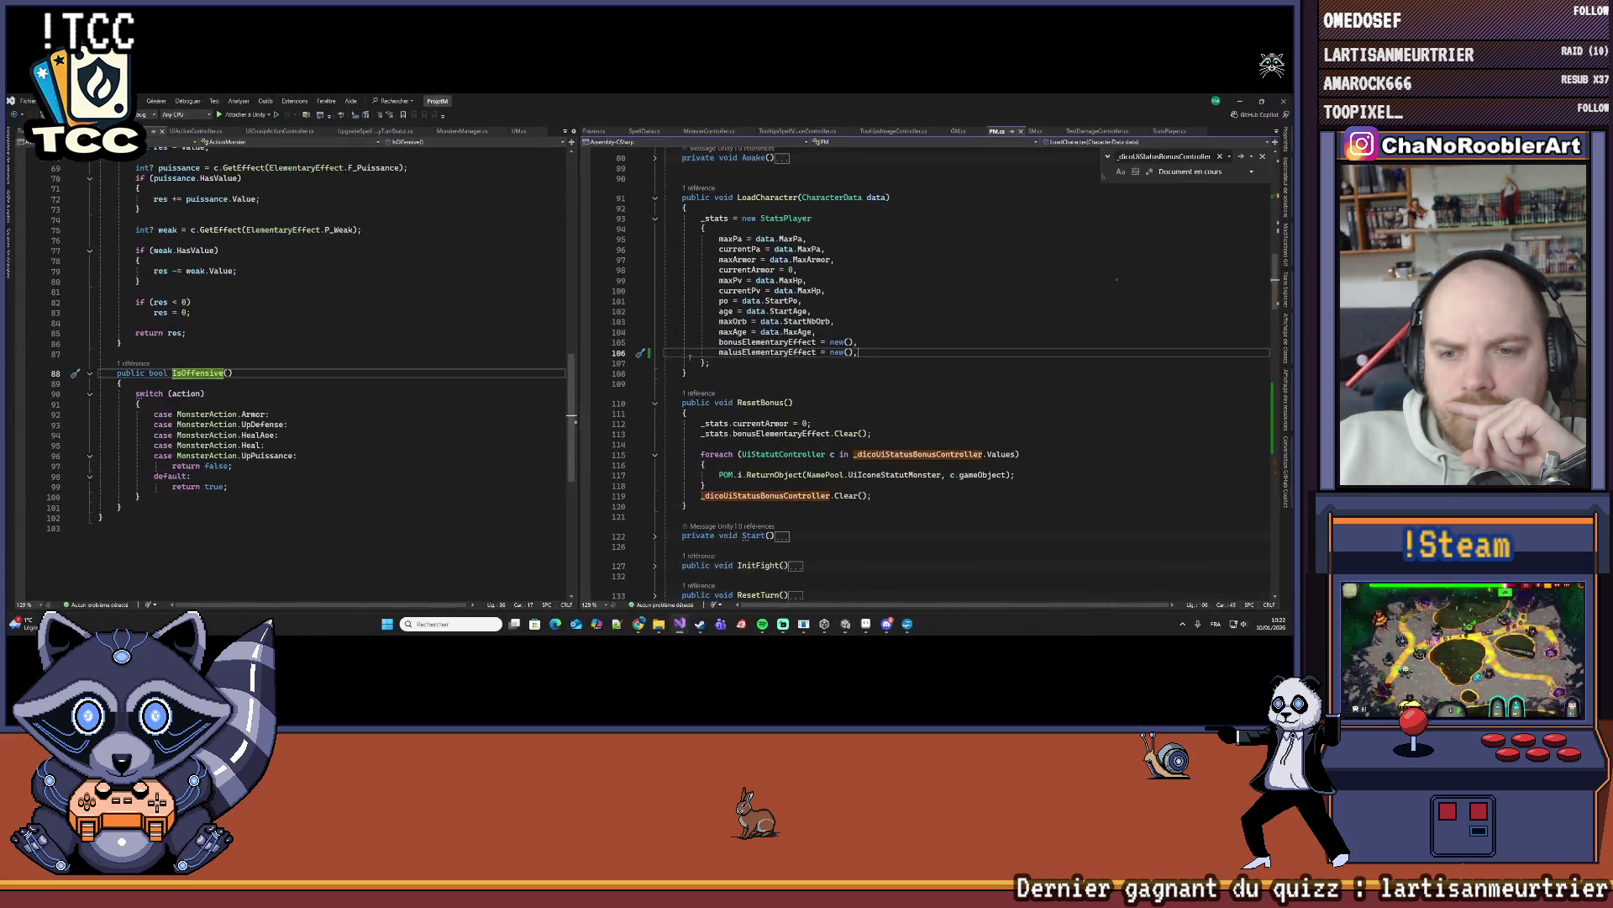
Step: Bring up SpellData.cs and widen its code pane
key("ctrl+minus")
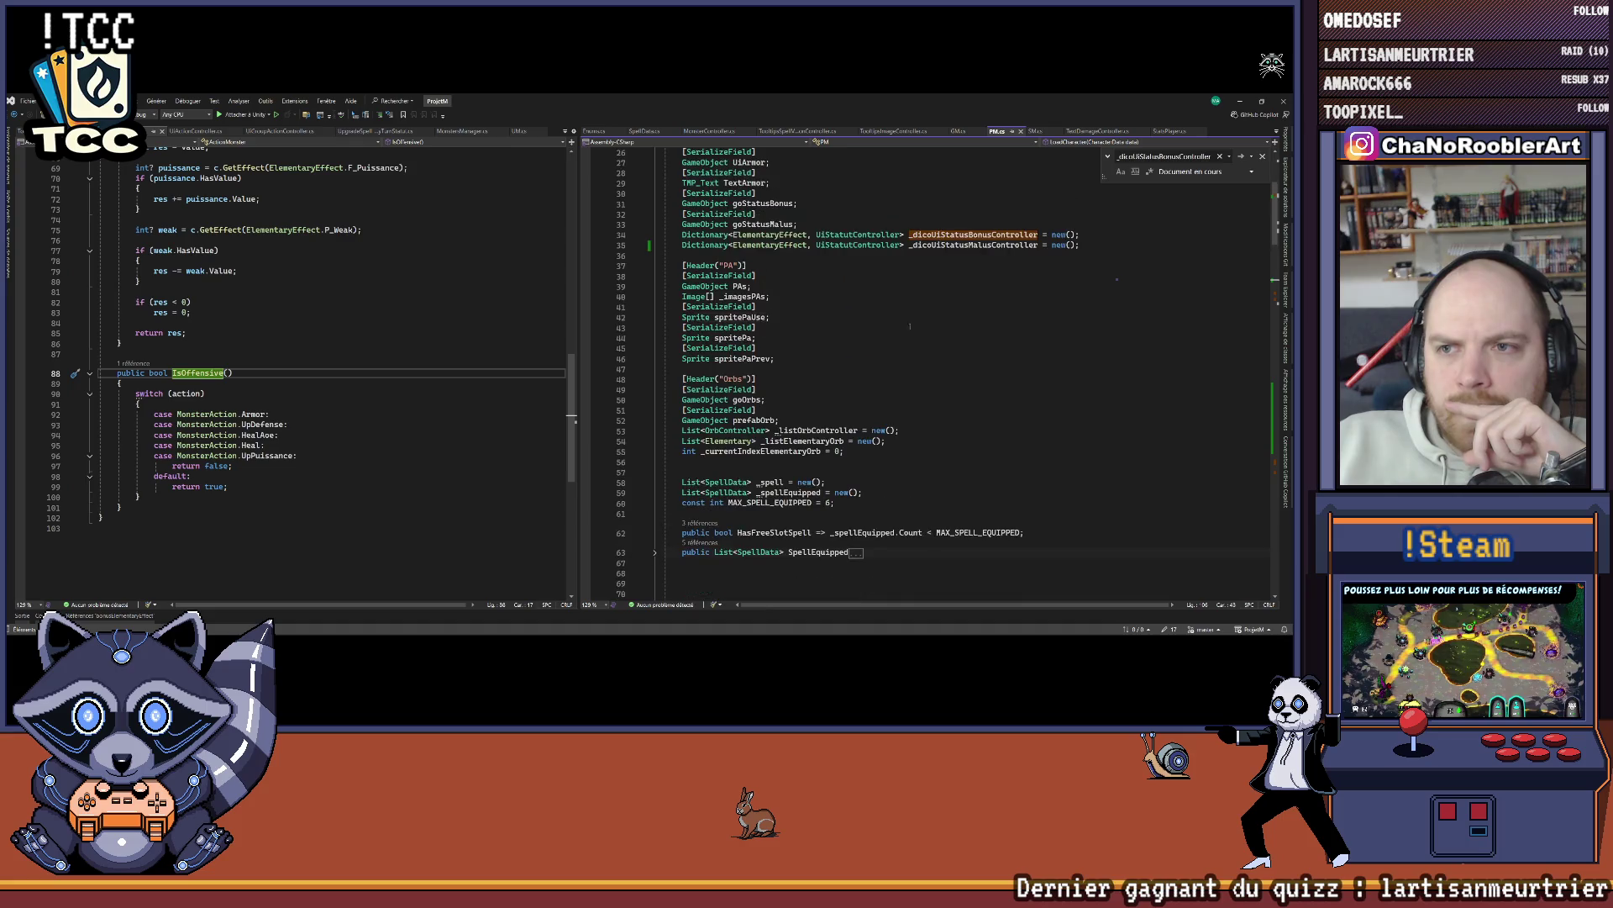
scroll(328, 369, "up", 2)
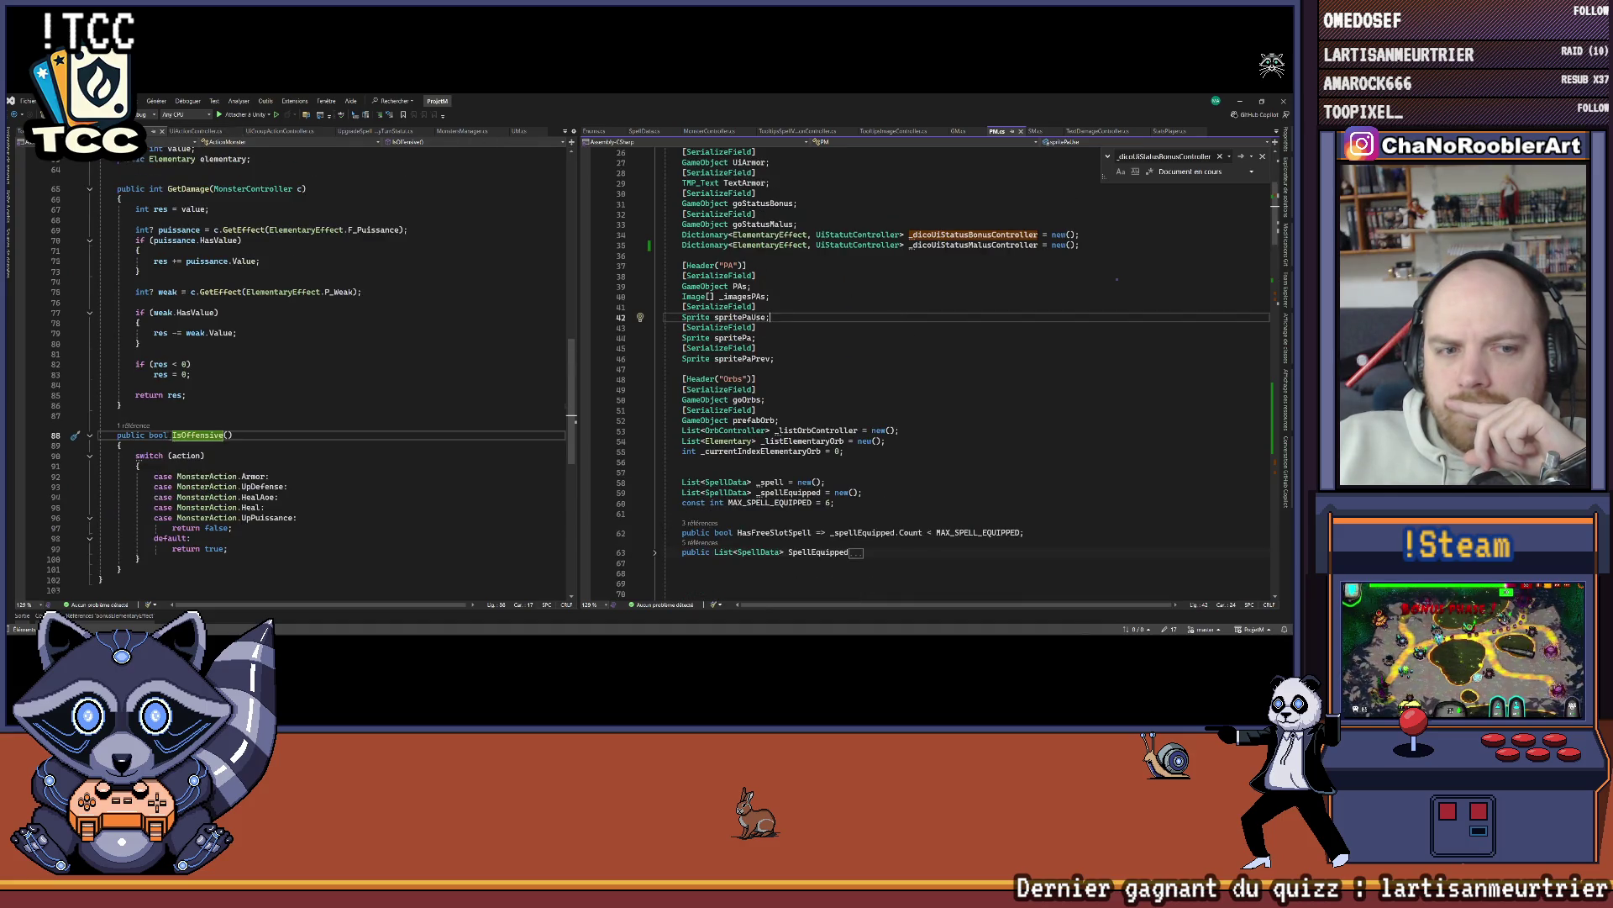
scroll(497, 227, "up", 10)
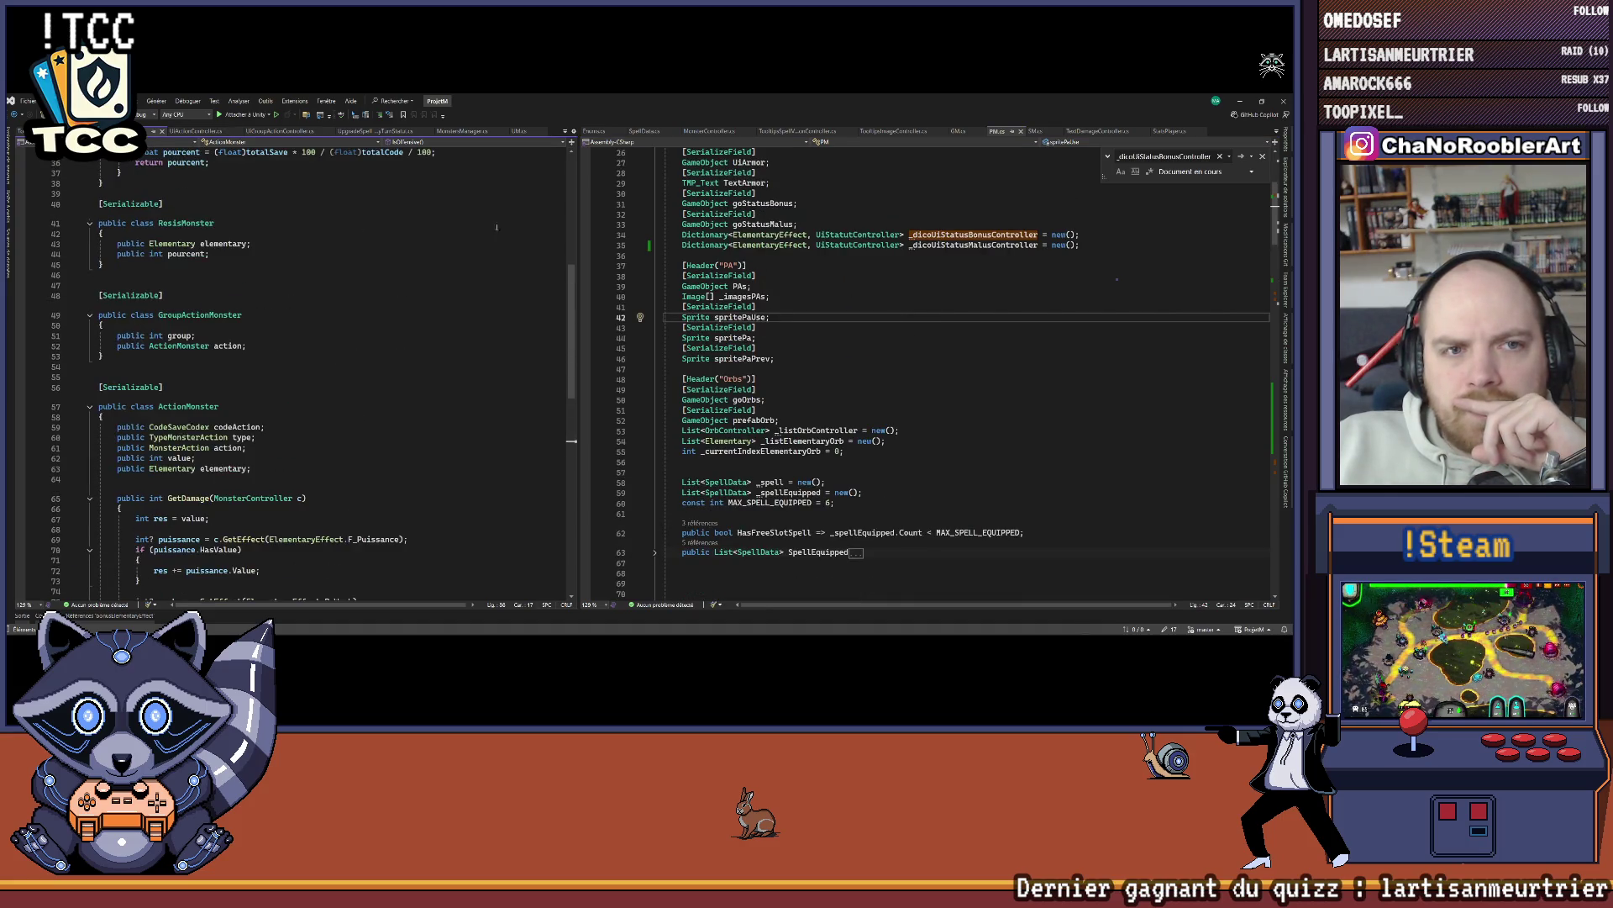
left_click(646, 132)
scroll(603, 270, "up", 5)
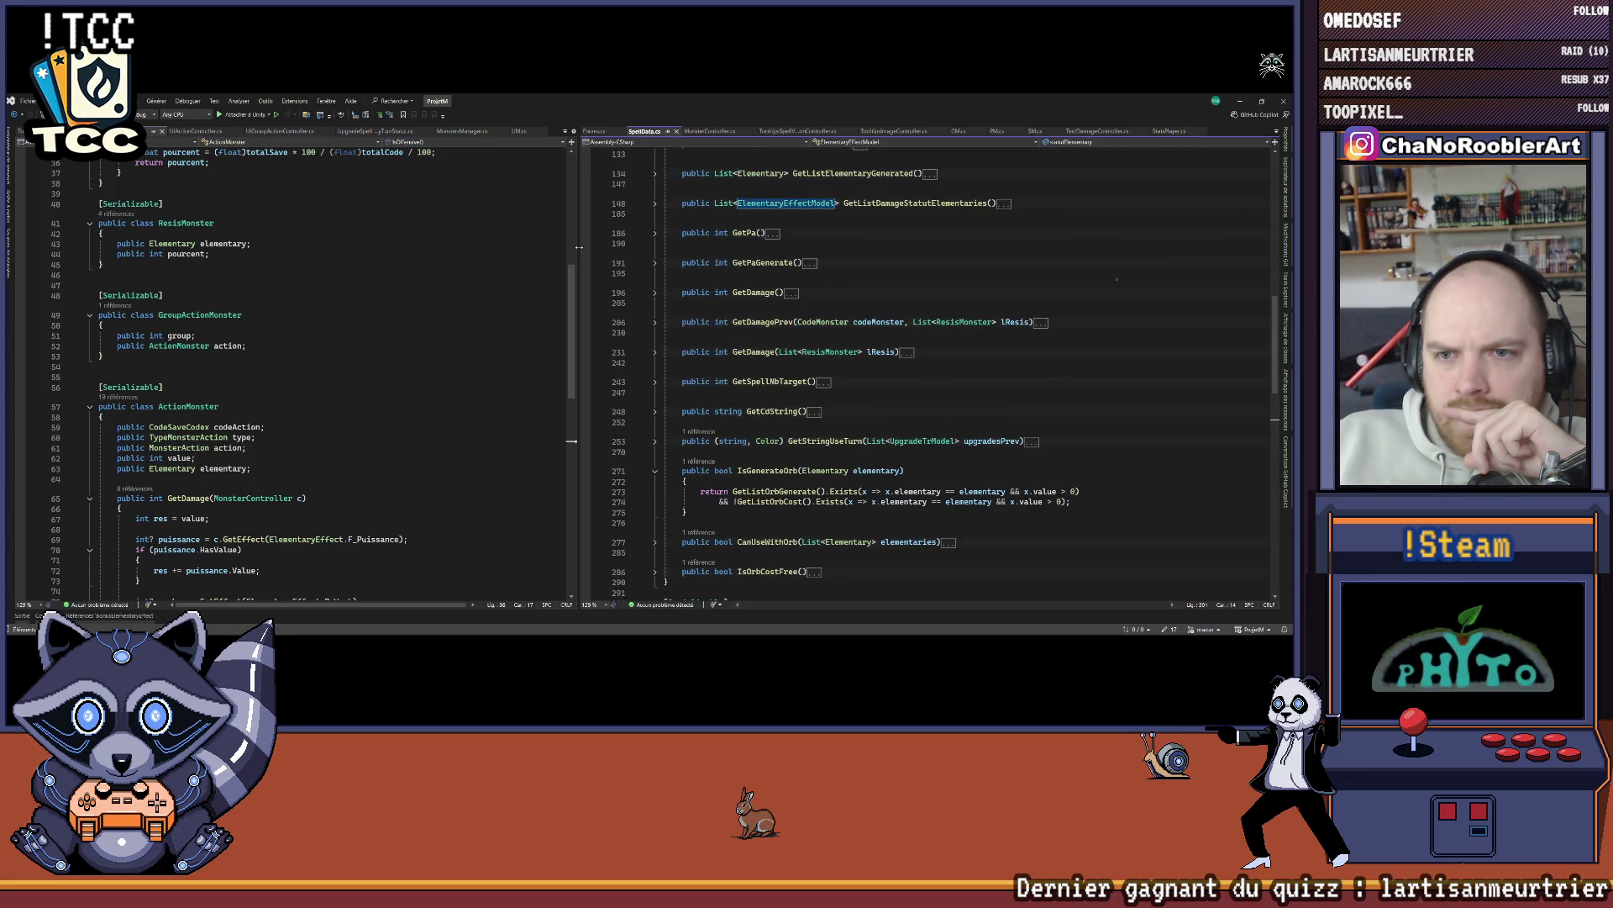
left_click_drag(579, 248, 418, 250)
scroll(667, 473, "up", 10)
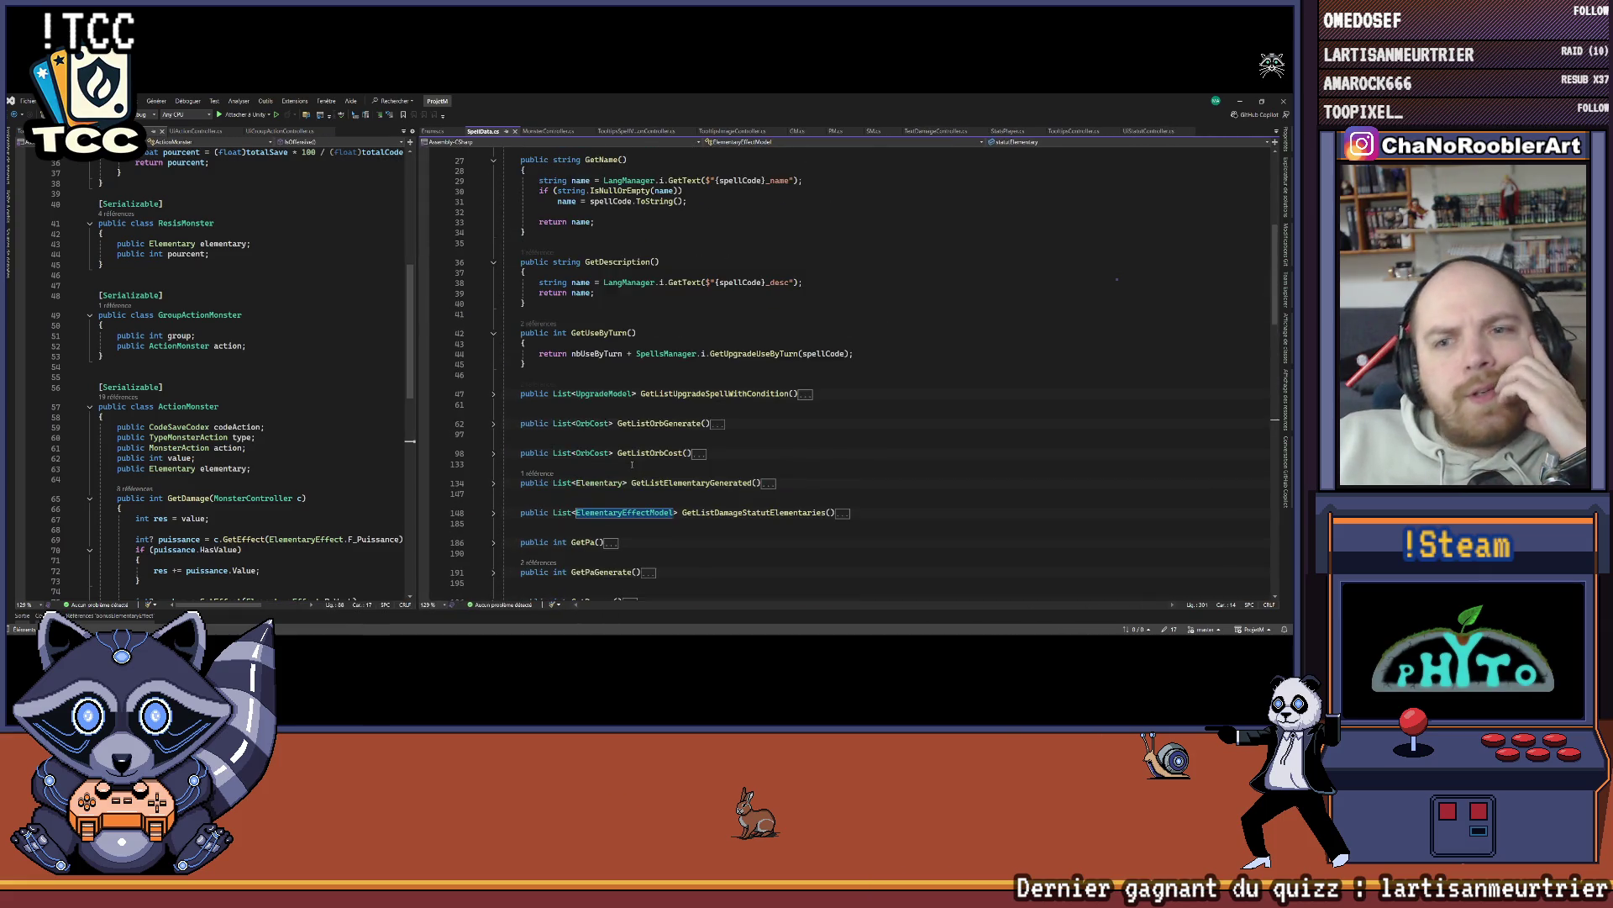
scroll(628, 355, "down", 10)
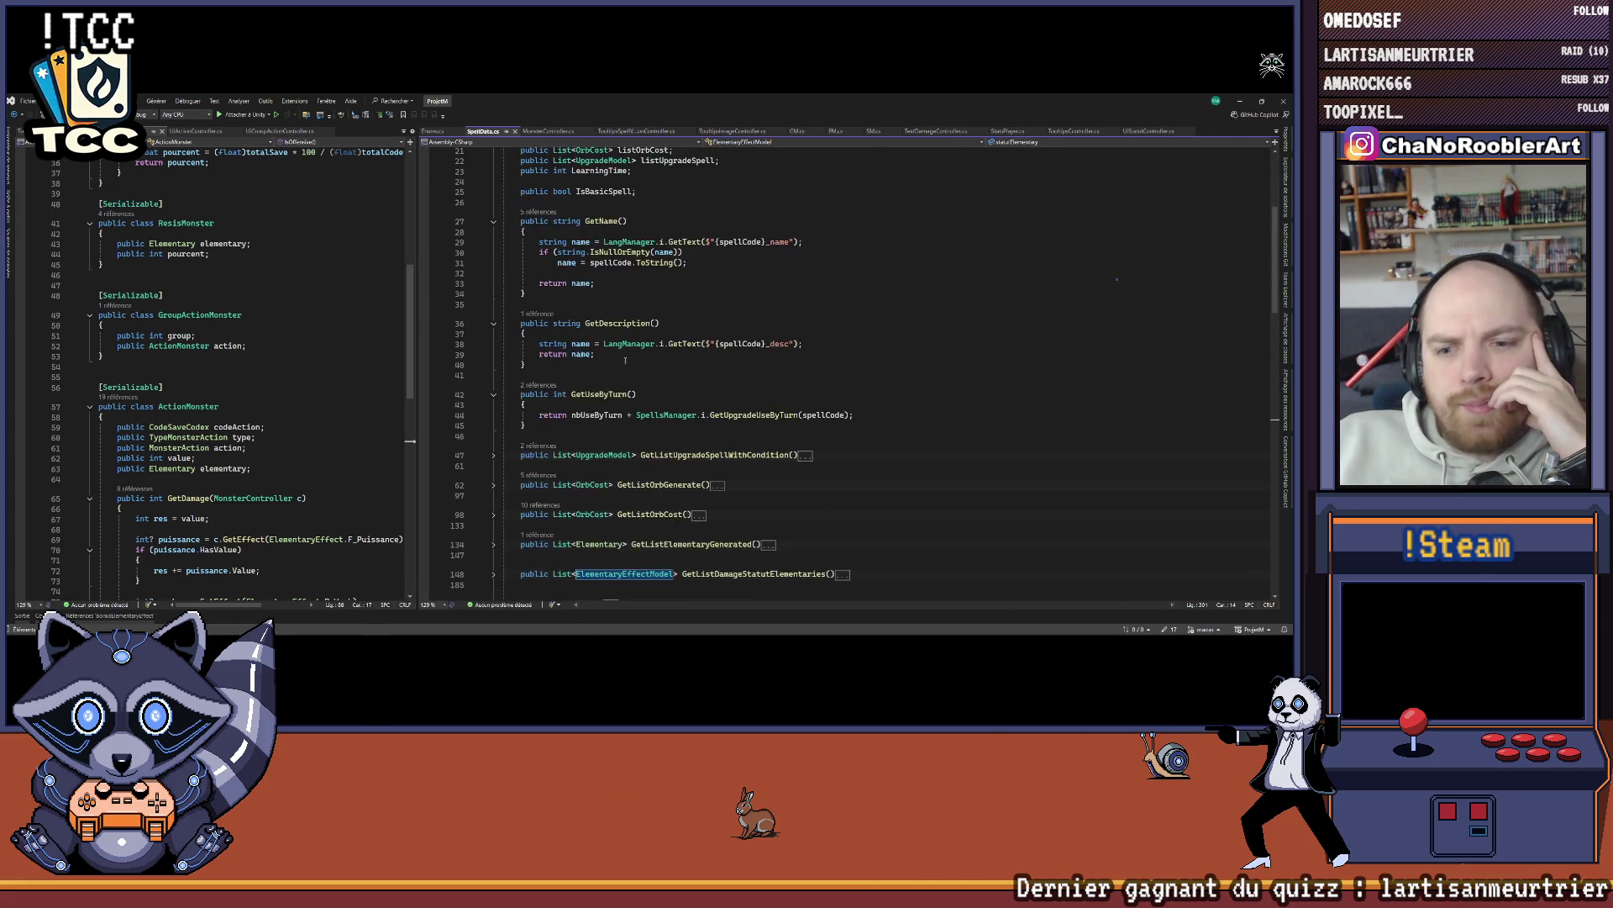
scroll(628, 355, "down", 7)
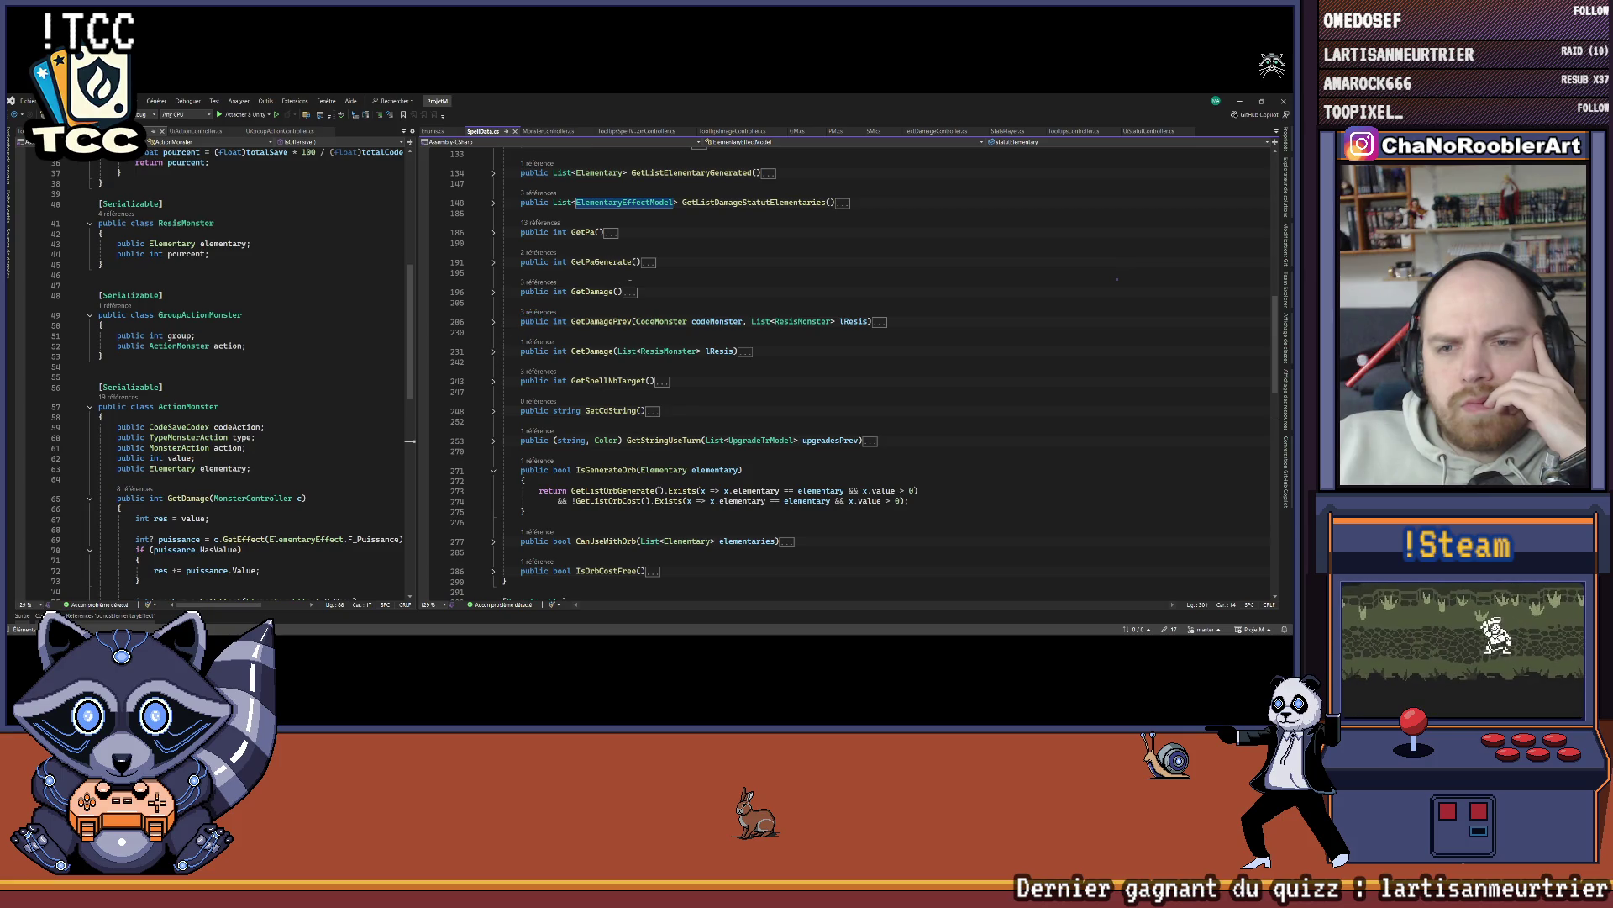
Step: Expand GetDamage and add blank lines above the F_Puissance bonus check and after it
left_click(494, 292)
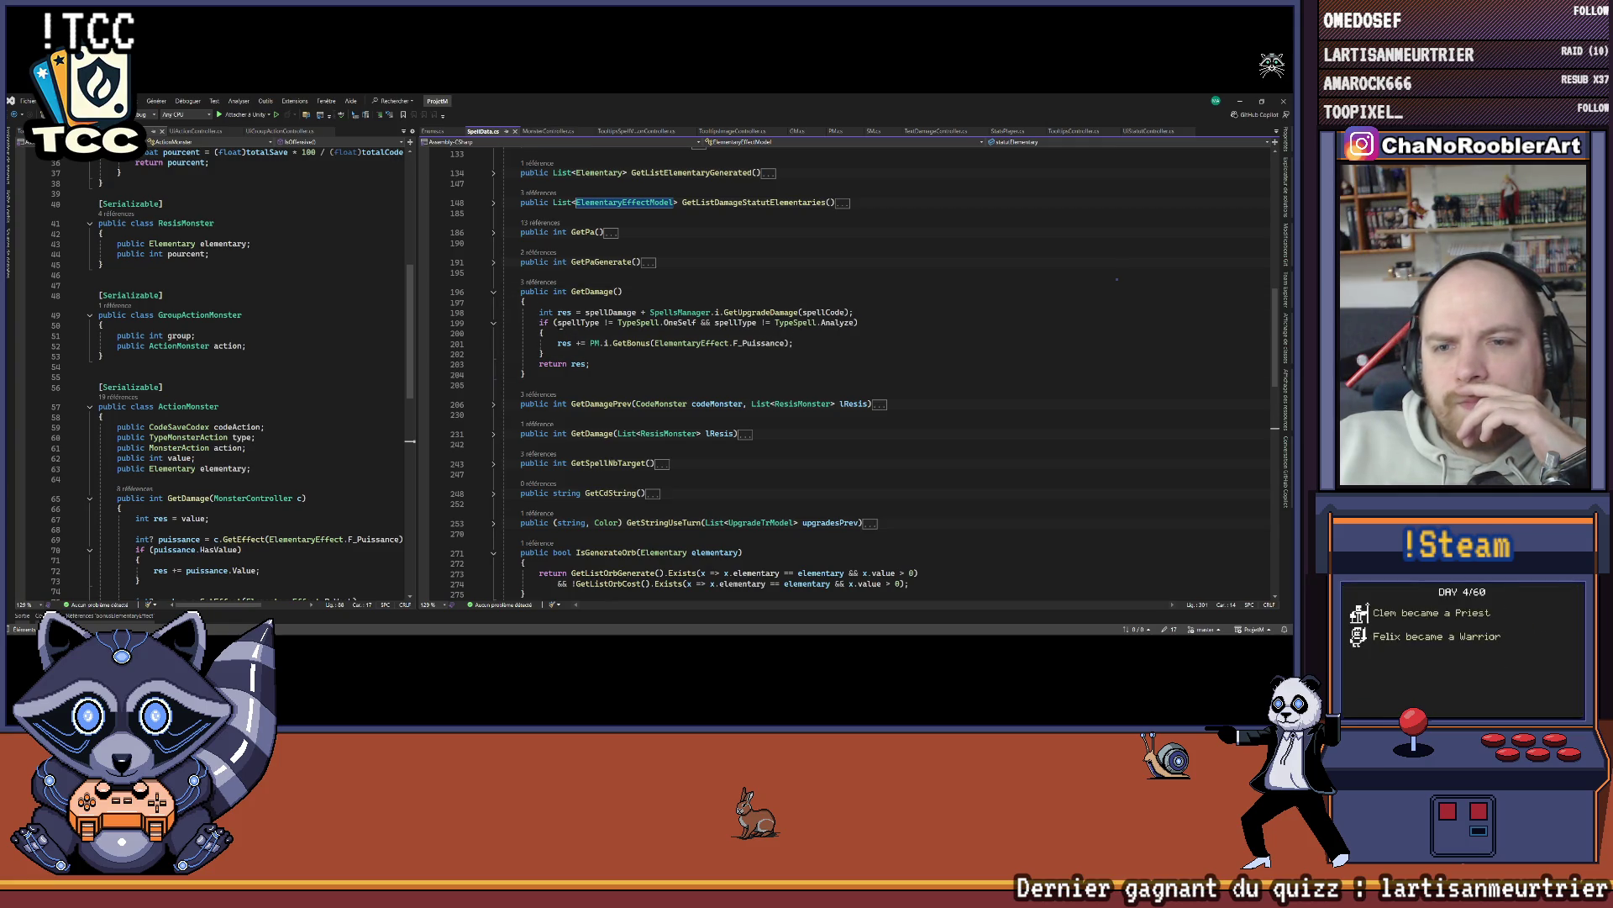
left_click_drag(556, 323, 844, 328)
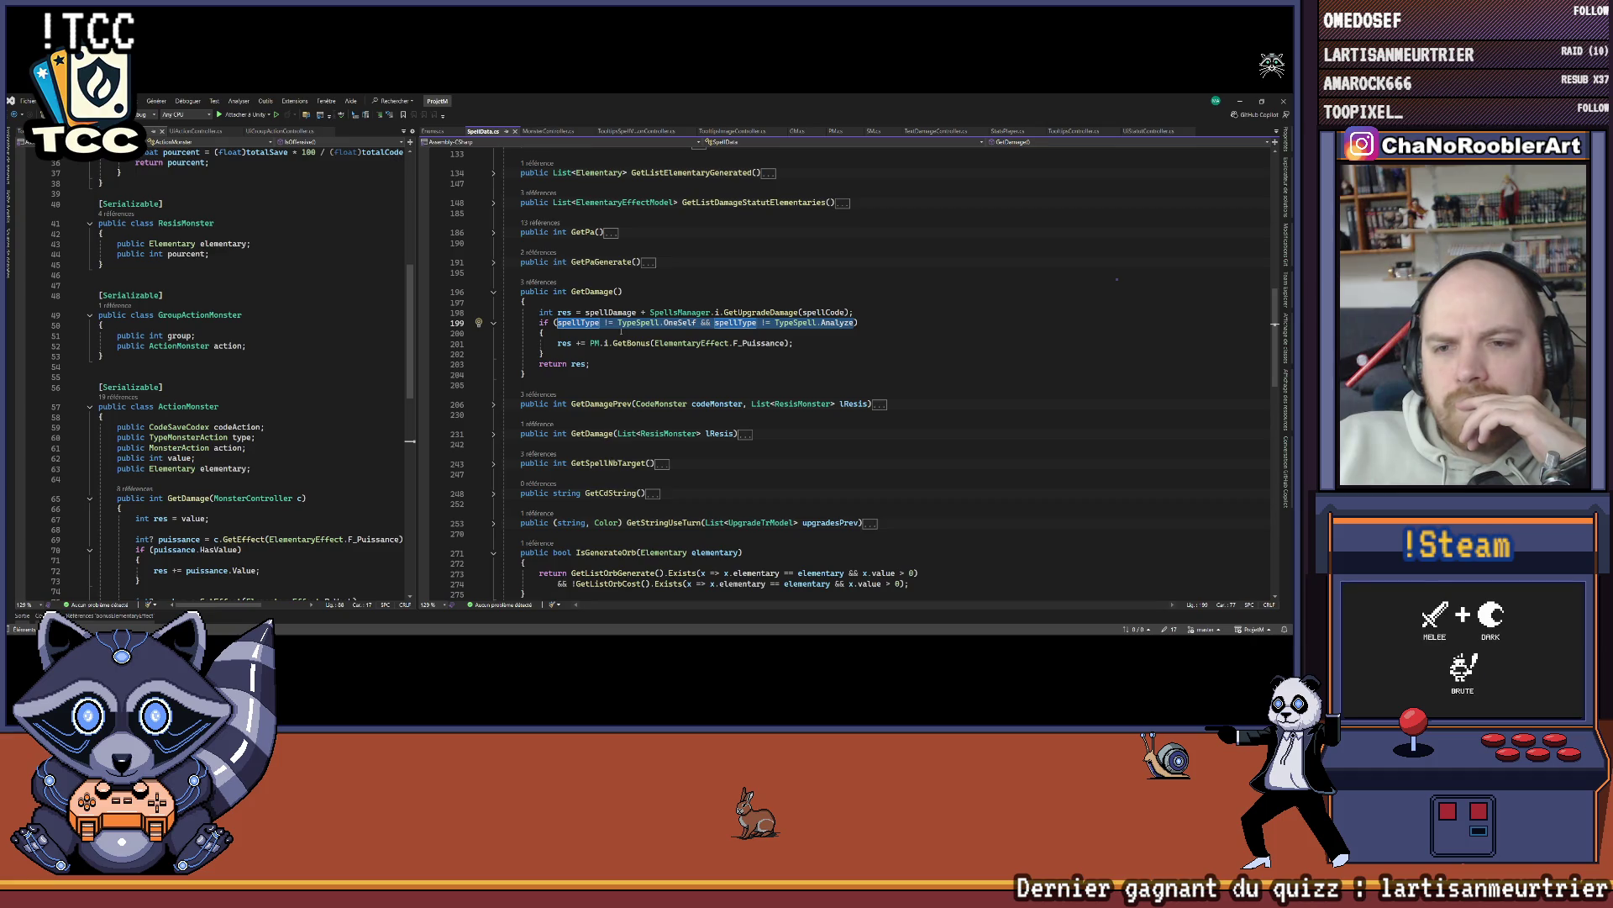
key("Home")
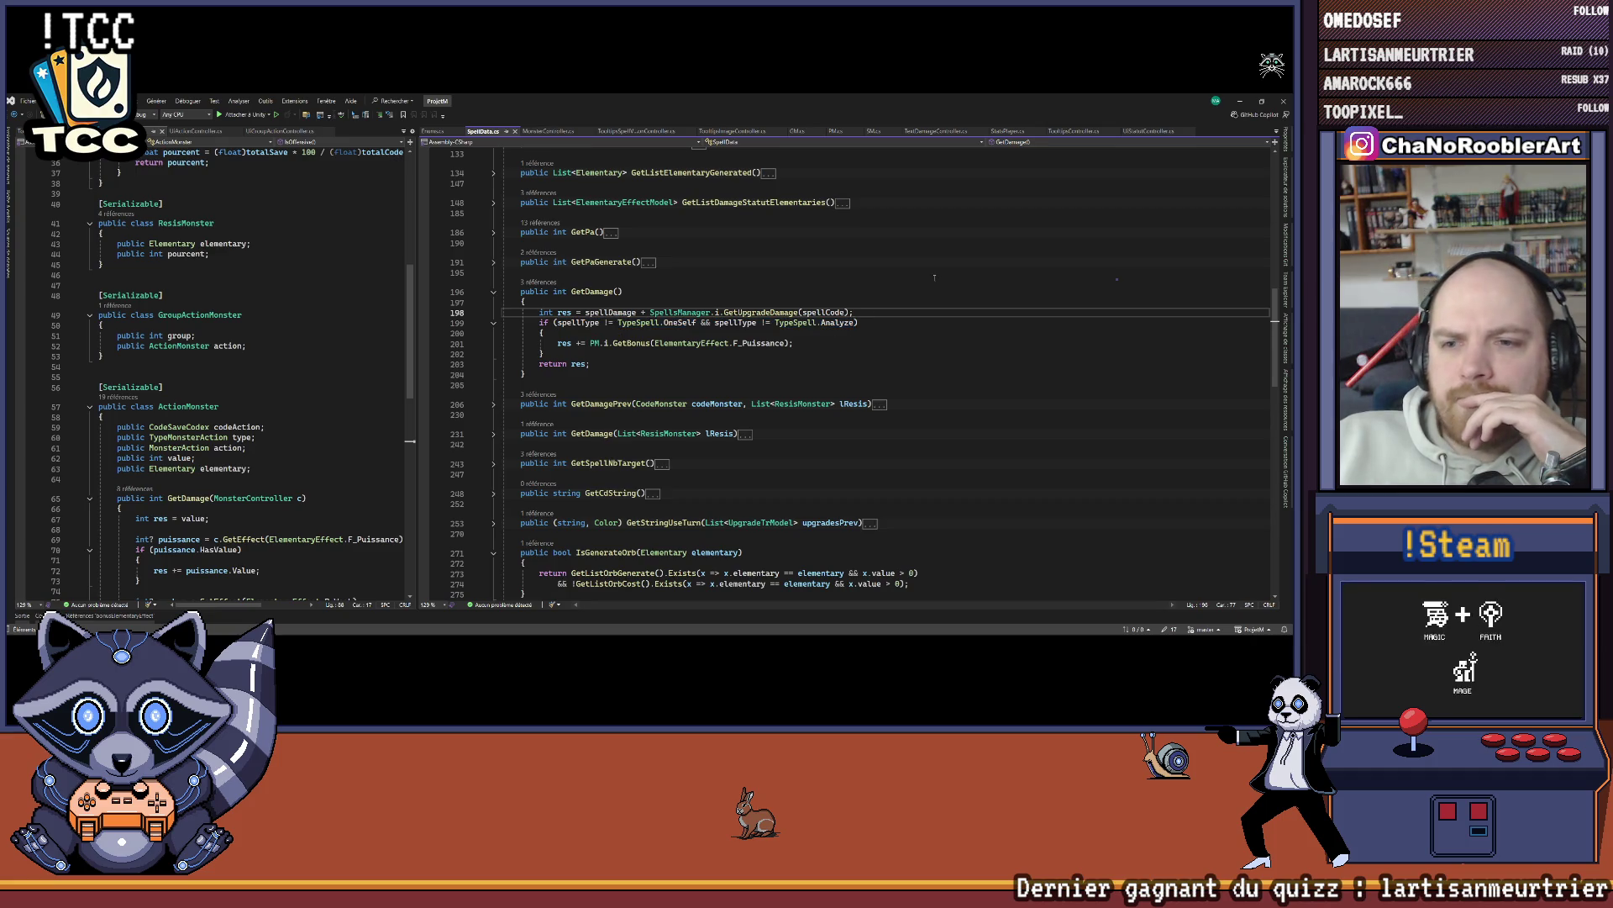
key("Return")
key("Return")
key("Down")
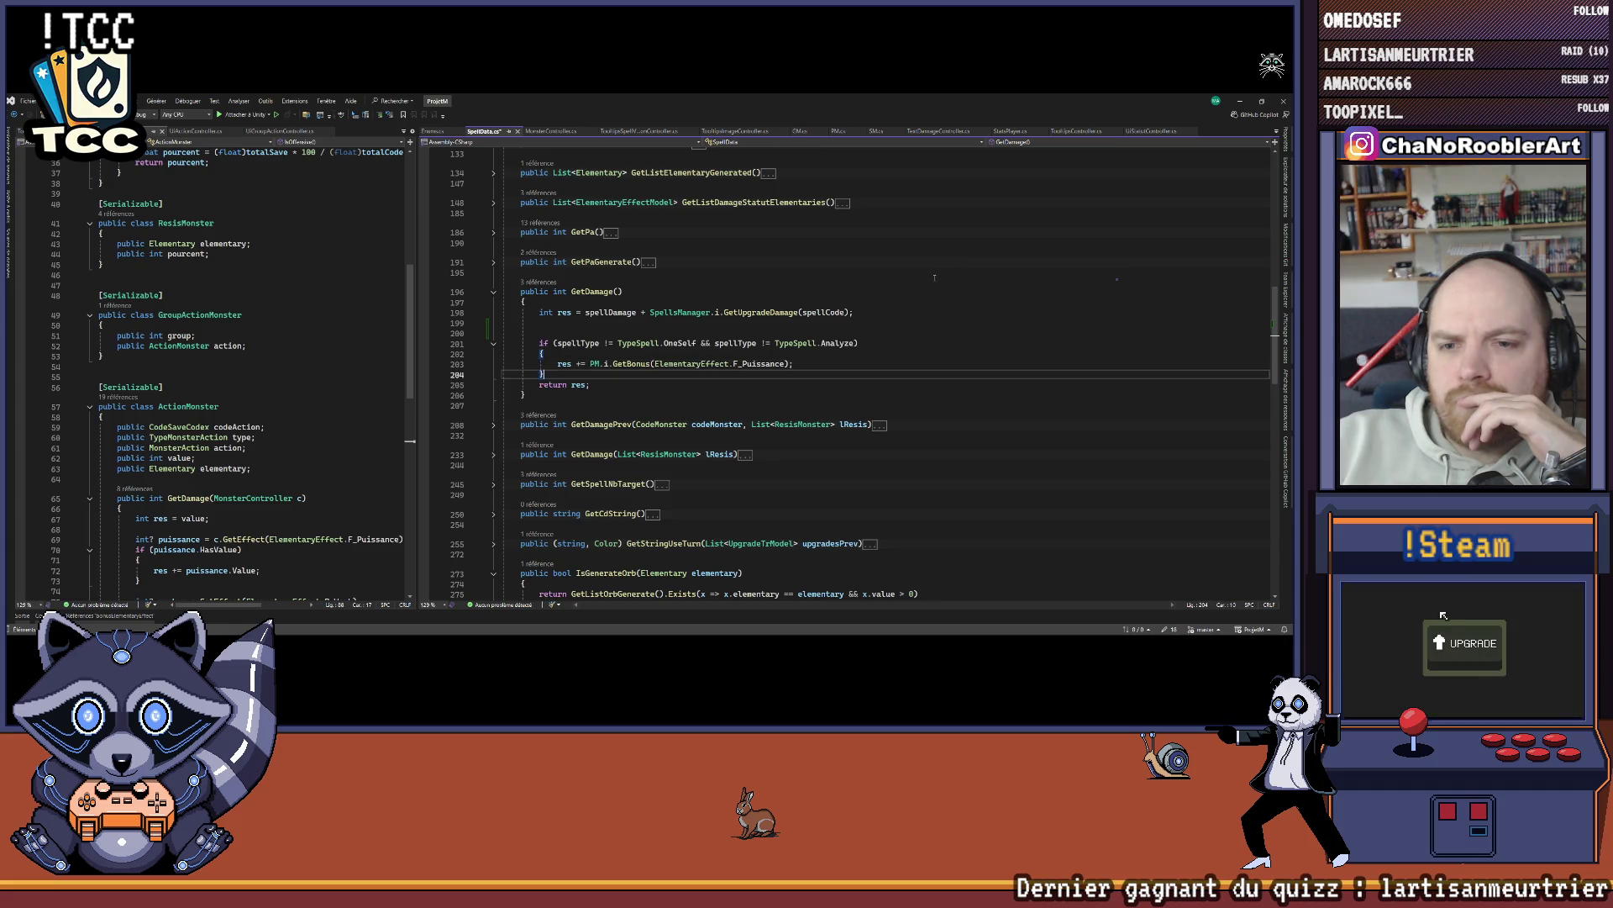
key("Return")
key("Return")
key("Up")
key("Down")
key("Down")
left_click(616, 386)
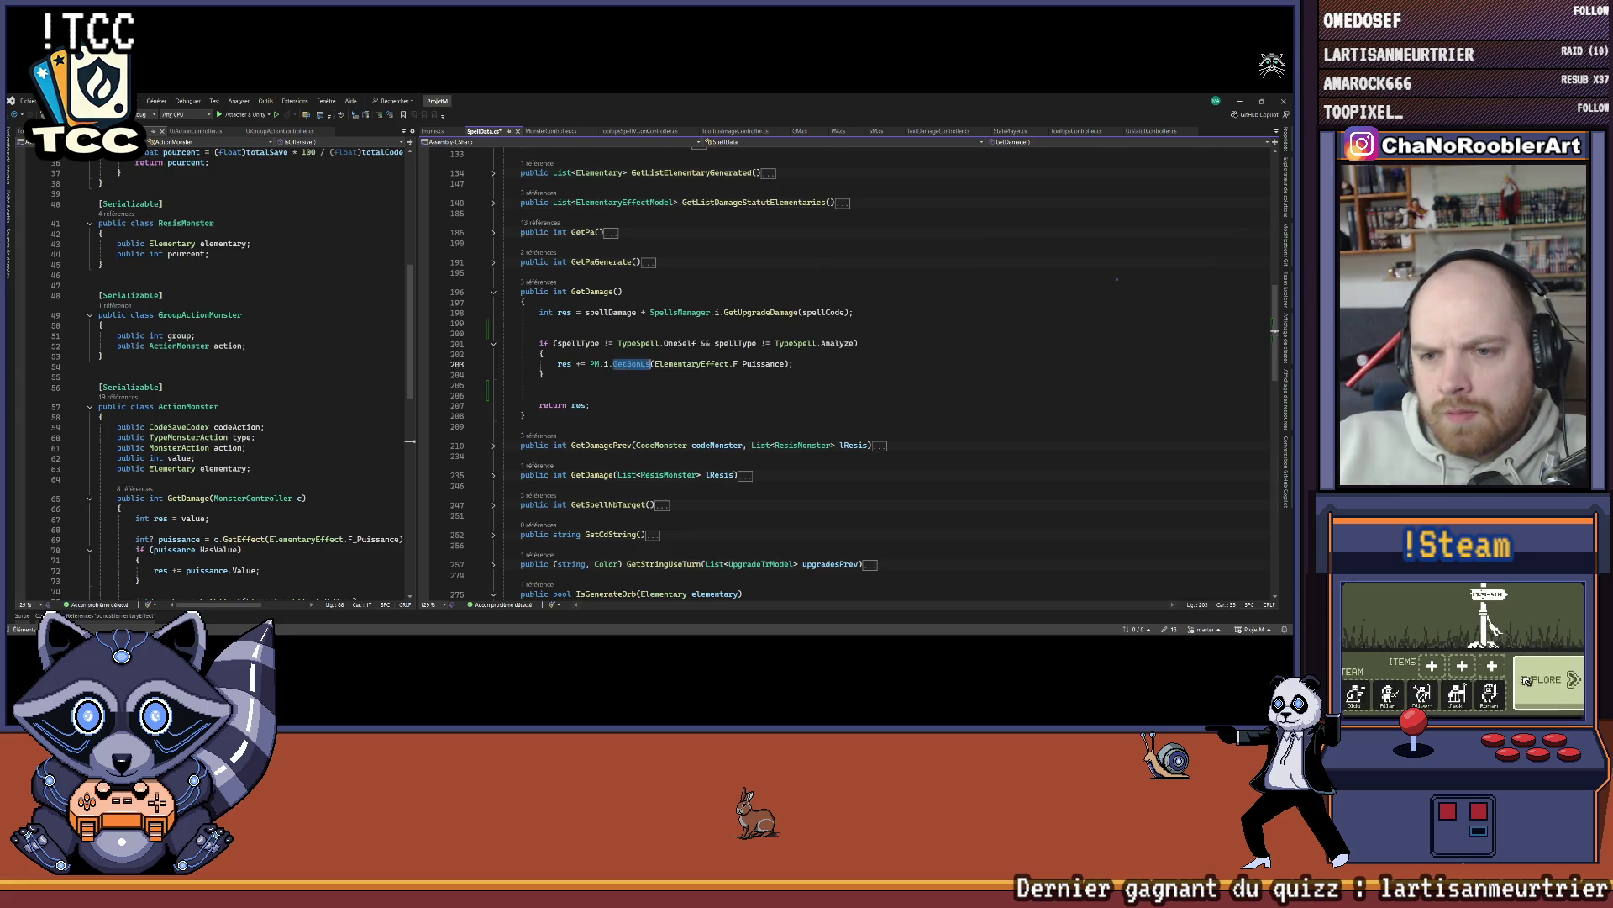
Step: Duplicate PM.cs's GetBonus method below itself and rename the copy GetMalus
left_click(617, 363, "ctrl")
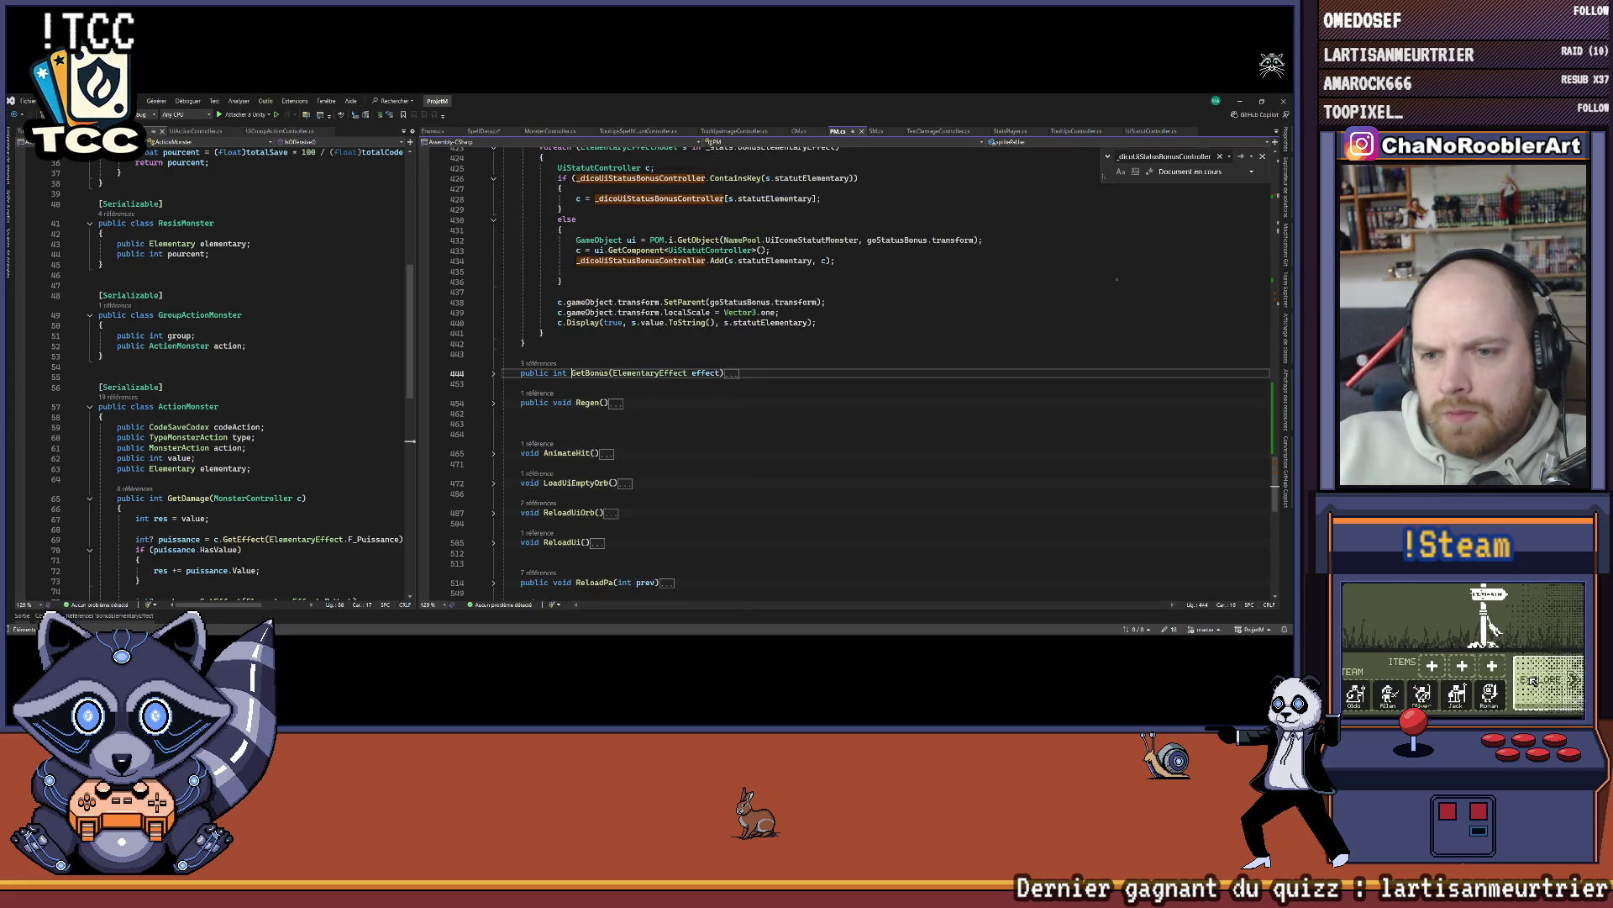
left_click(493, 374)
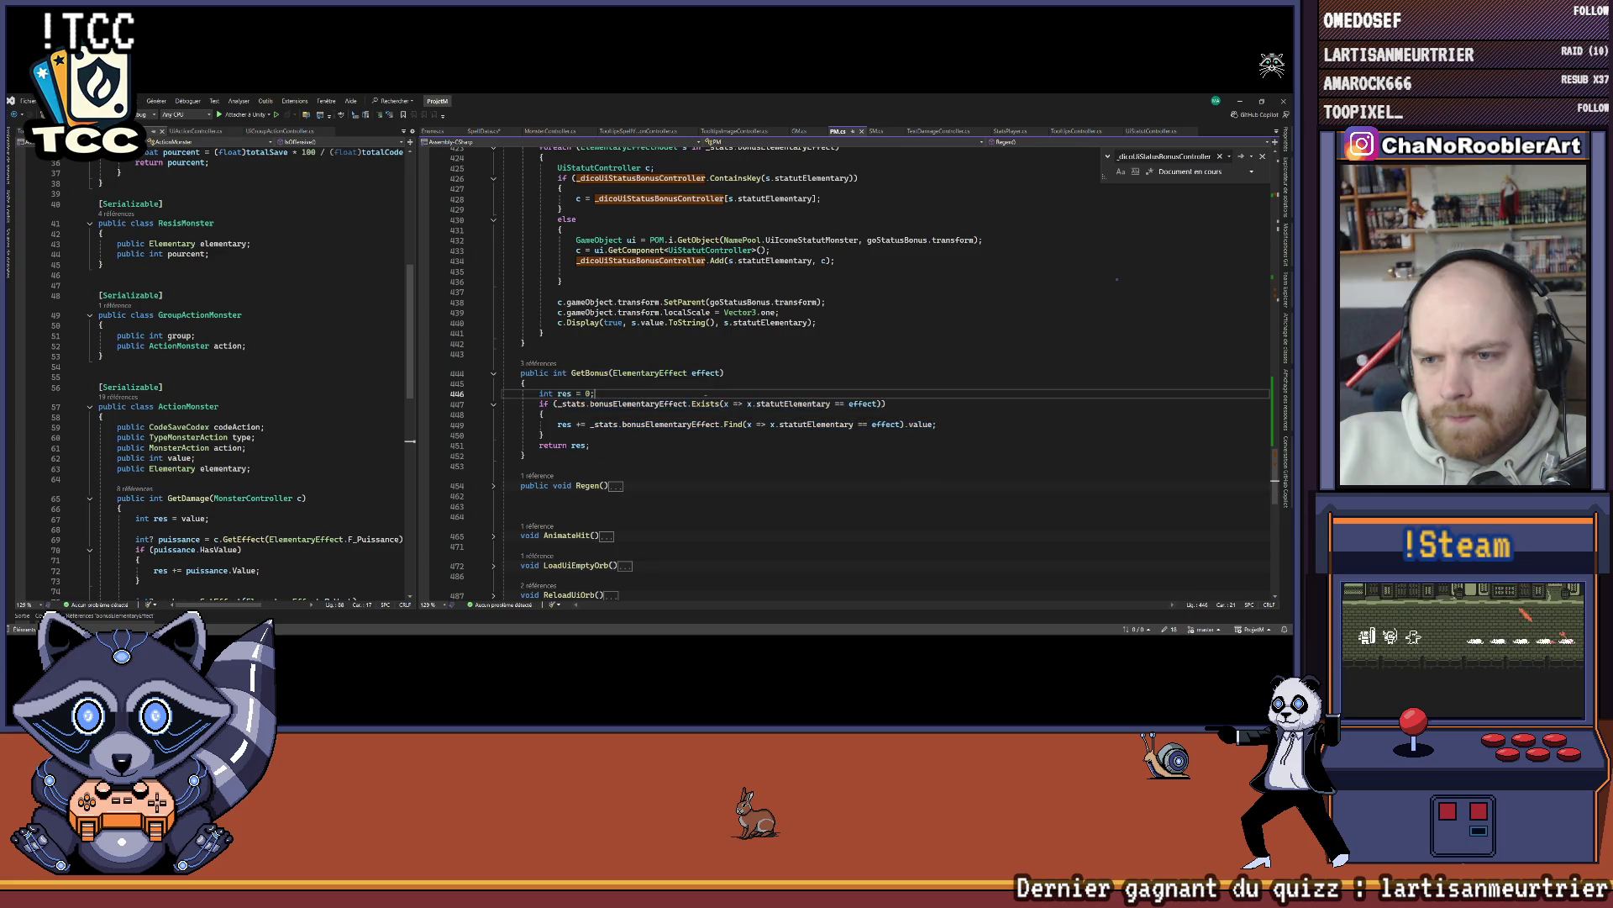
left_click_drag(513, 370, 542, 455)
key("ctrl+c")
left_click(542, 454)
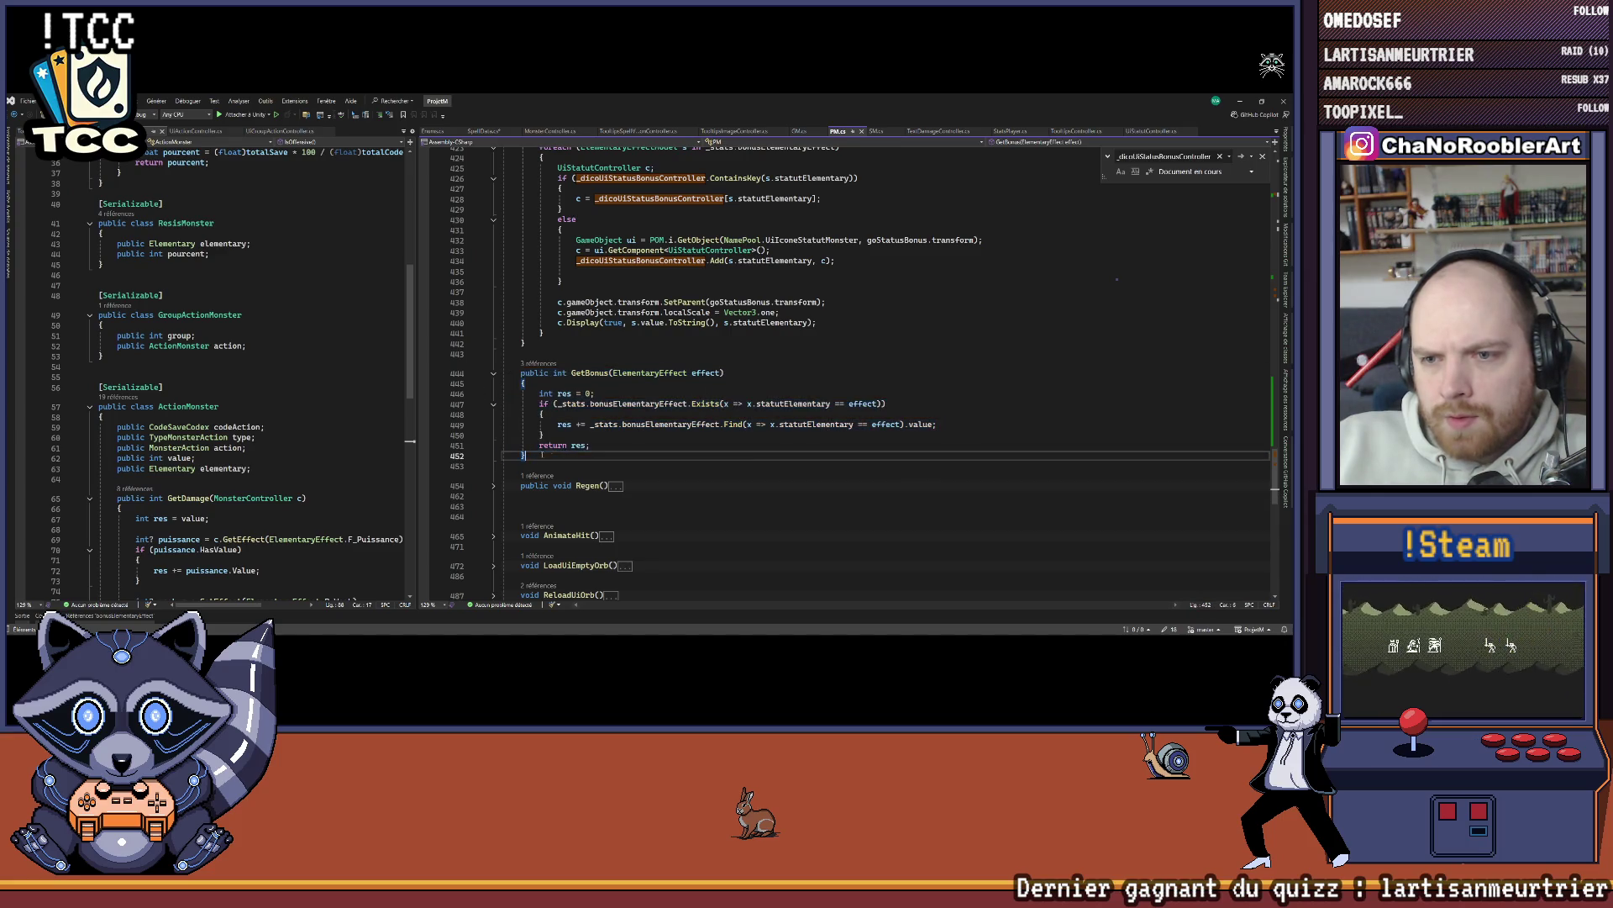
key("Return")
key("Return")
key("ctrl+v")
scroll(750, 459, "down", 2)
left_click_drag(585, 424, 609, 424)
type("Malus")
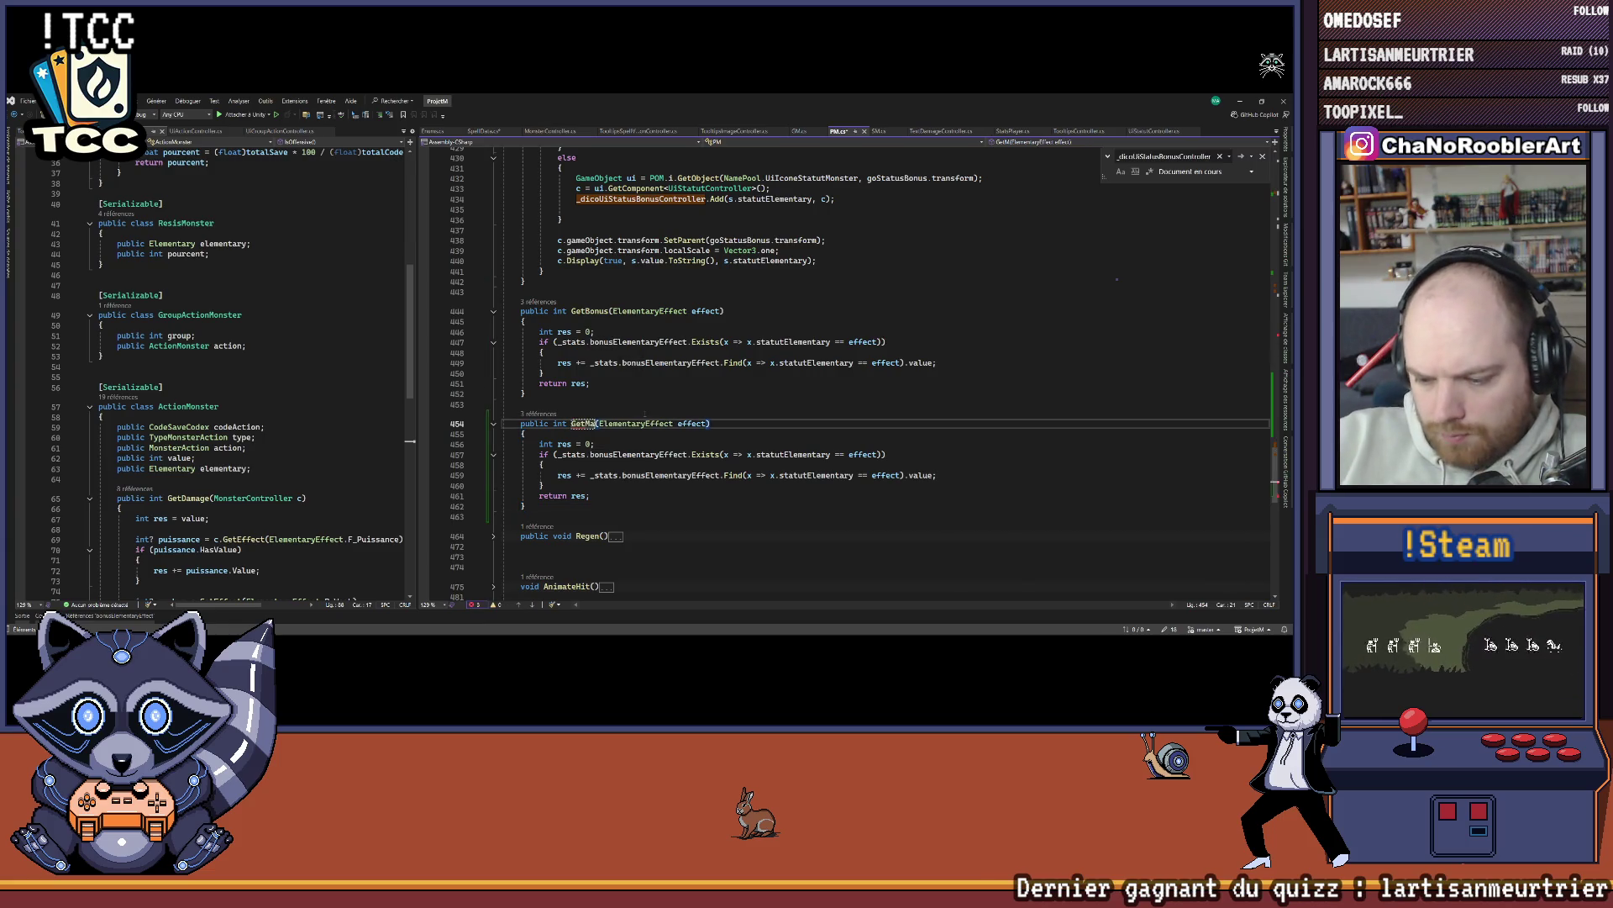
scroll(798, 404, "down", 1)
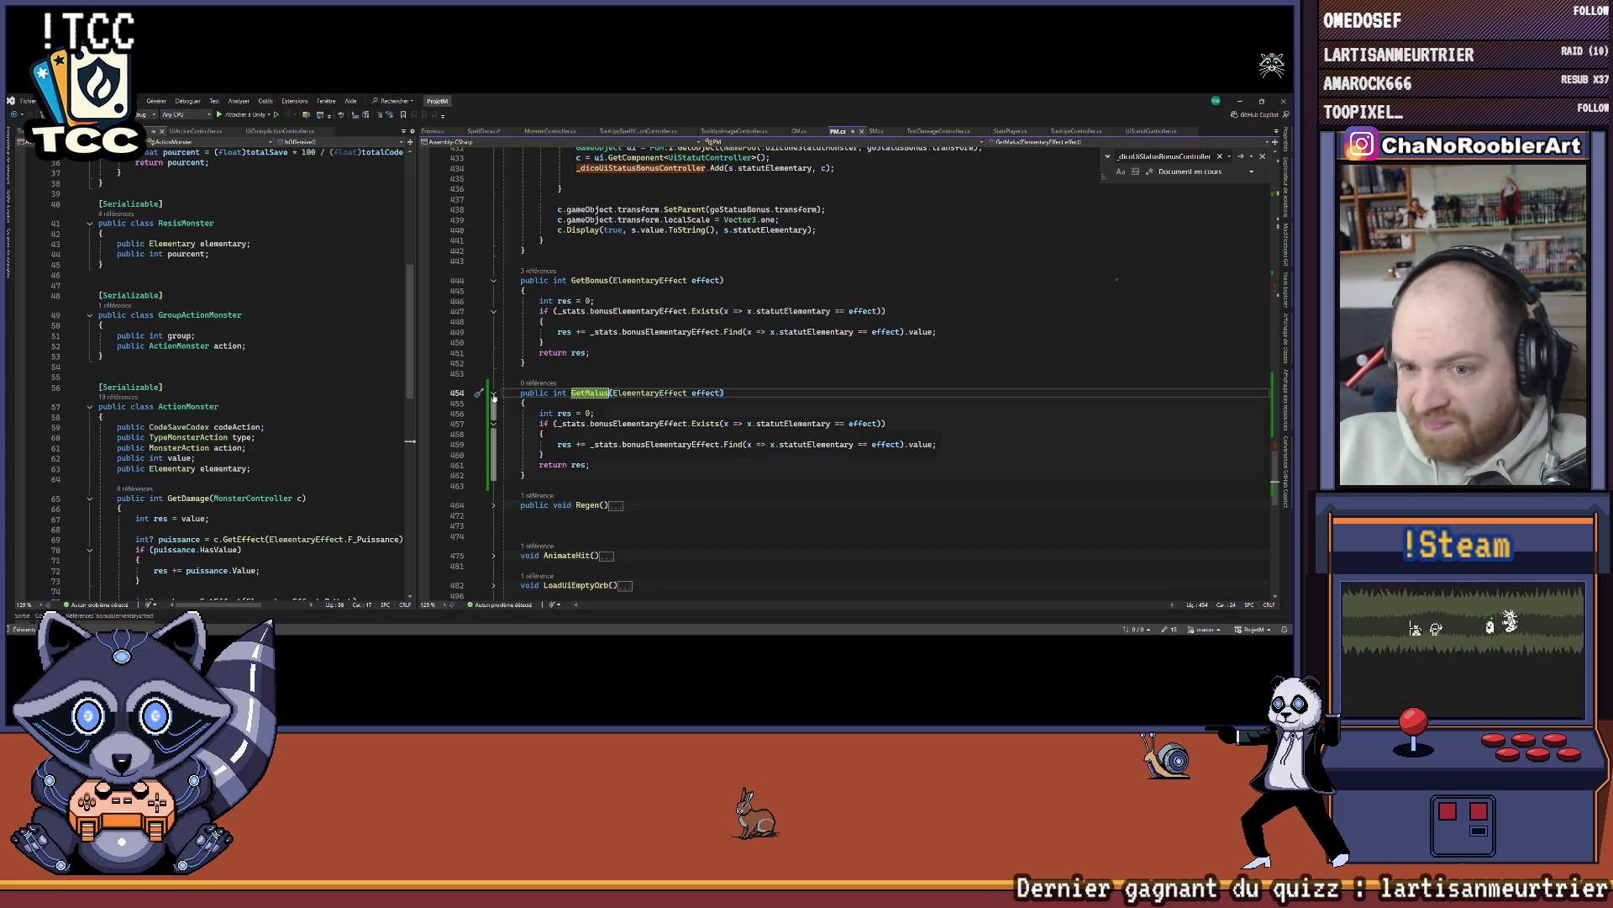
Step: Switch both list references in GetMalus to malusElementaryEffect and return to SpellData.cs
double_click(669, 423)
type("ma")
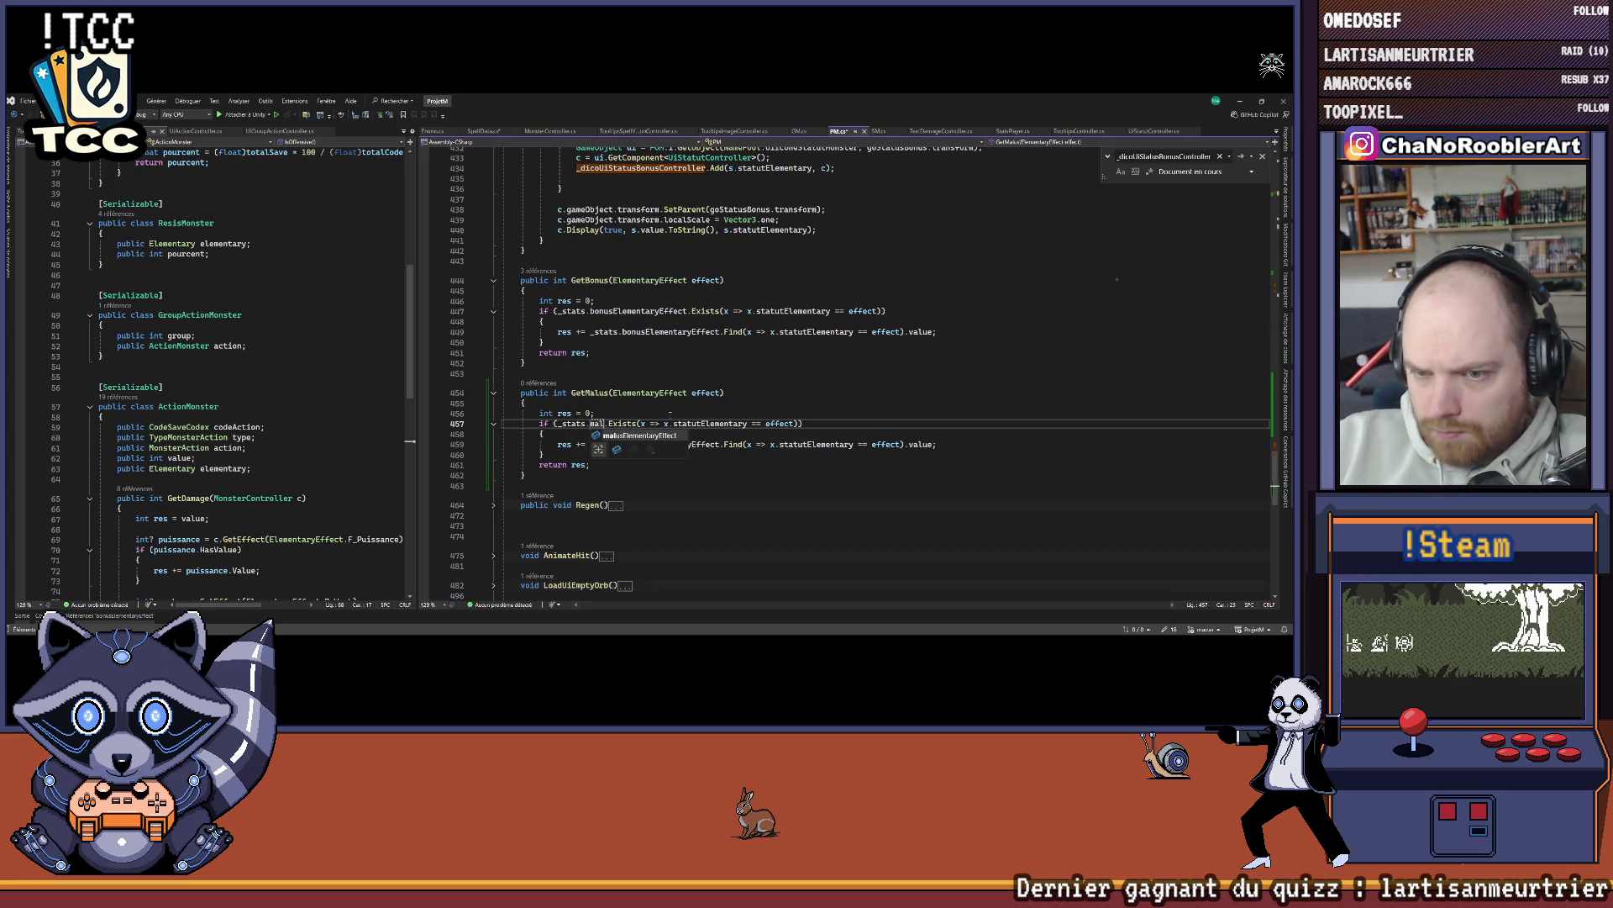
key("Tab")
double_click(669, 444)
type("ma")
key("Tab")
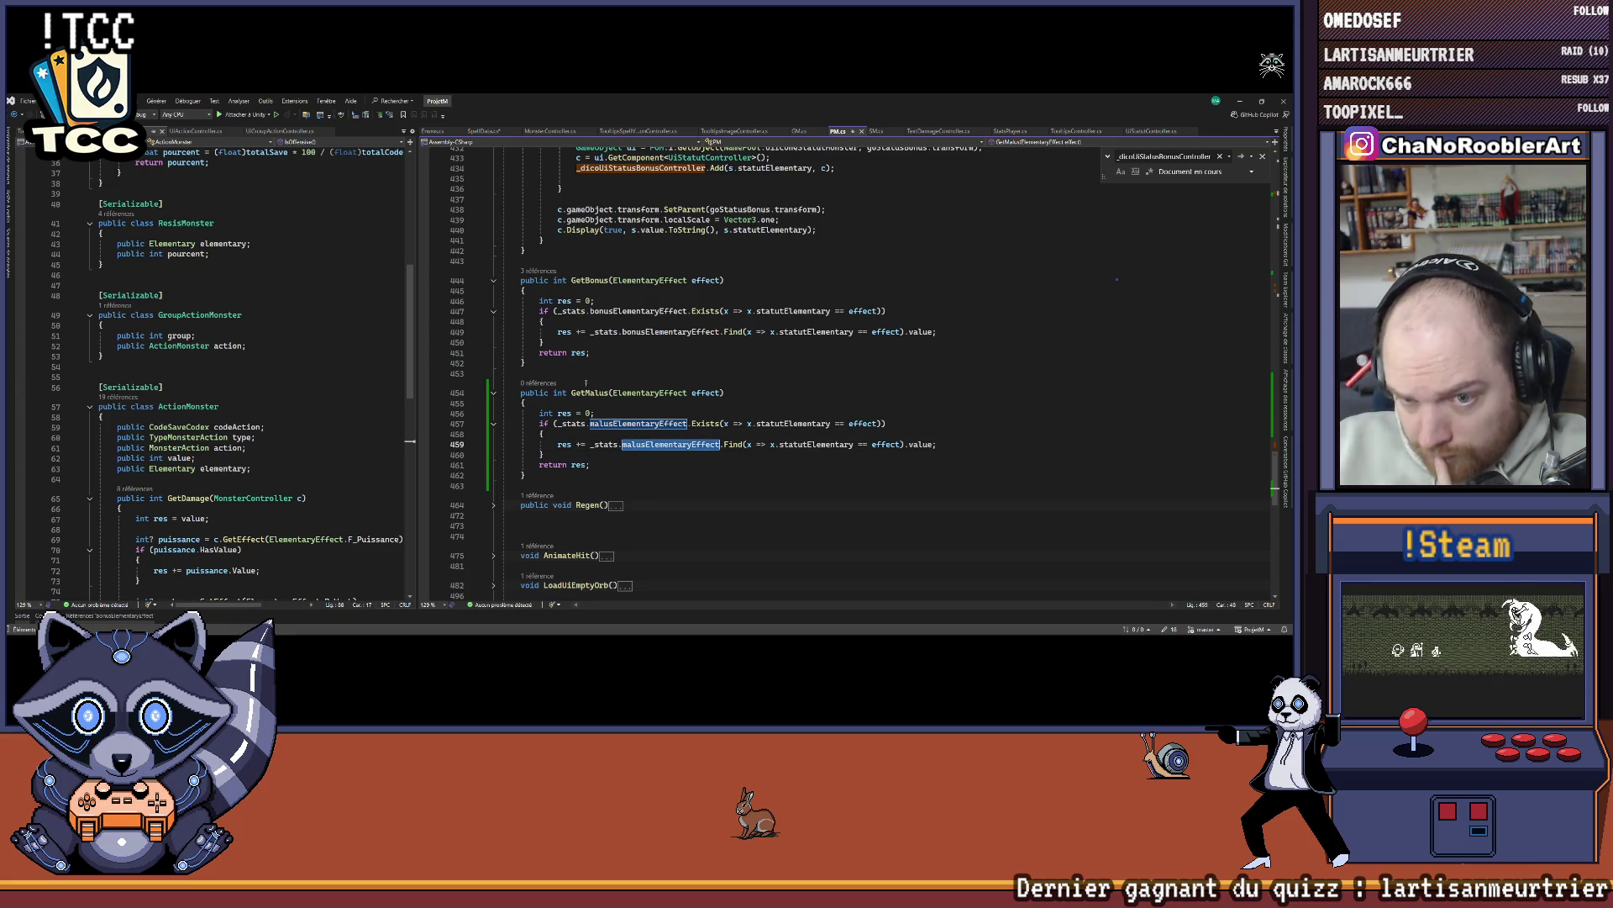
key("ctrl+minus")
left_click_drag(556, 343, 859, 344)
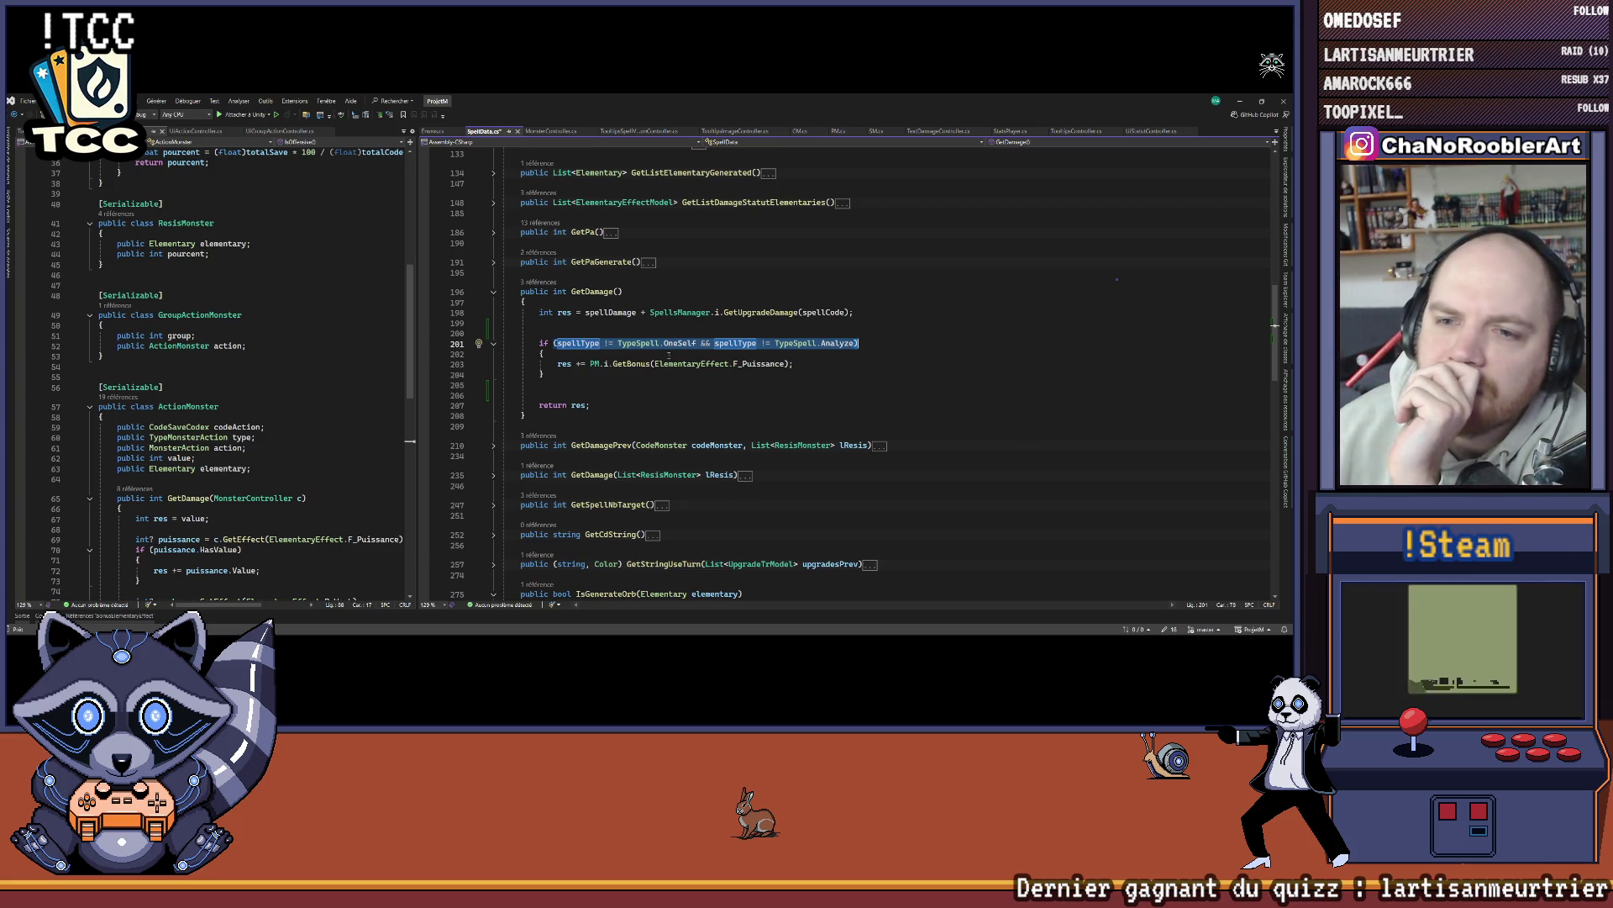
Step: Inspect the Elementary enum definition and where spellDamage is used
scroll(867, 432, "up", 20)
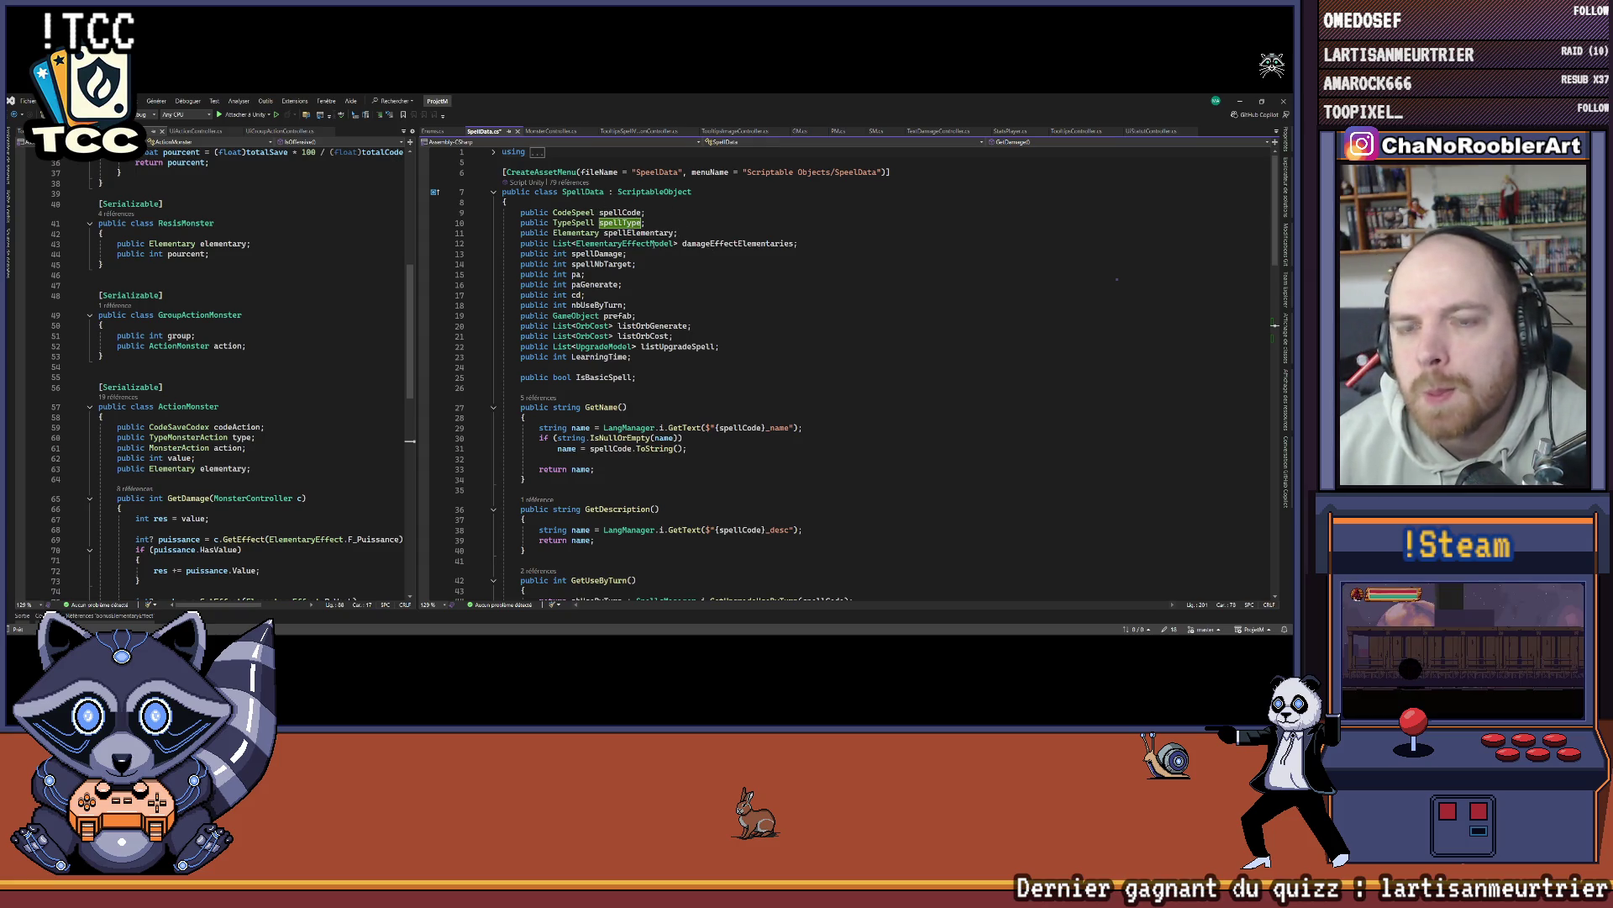
left_click(576, 233, "ctrl")
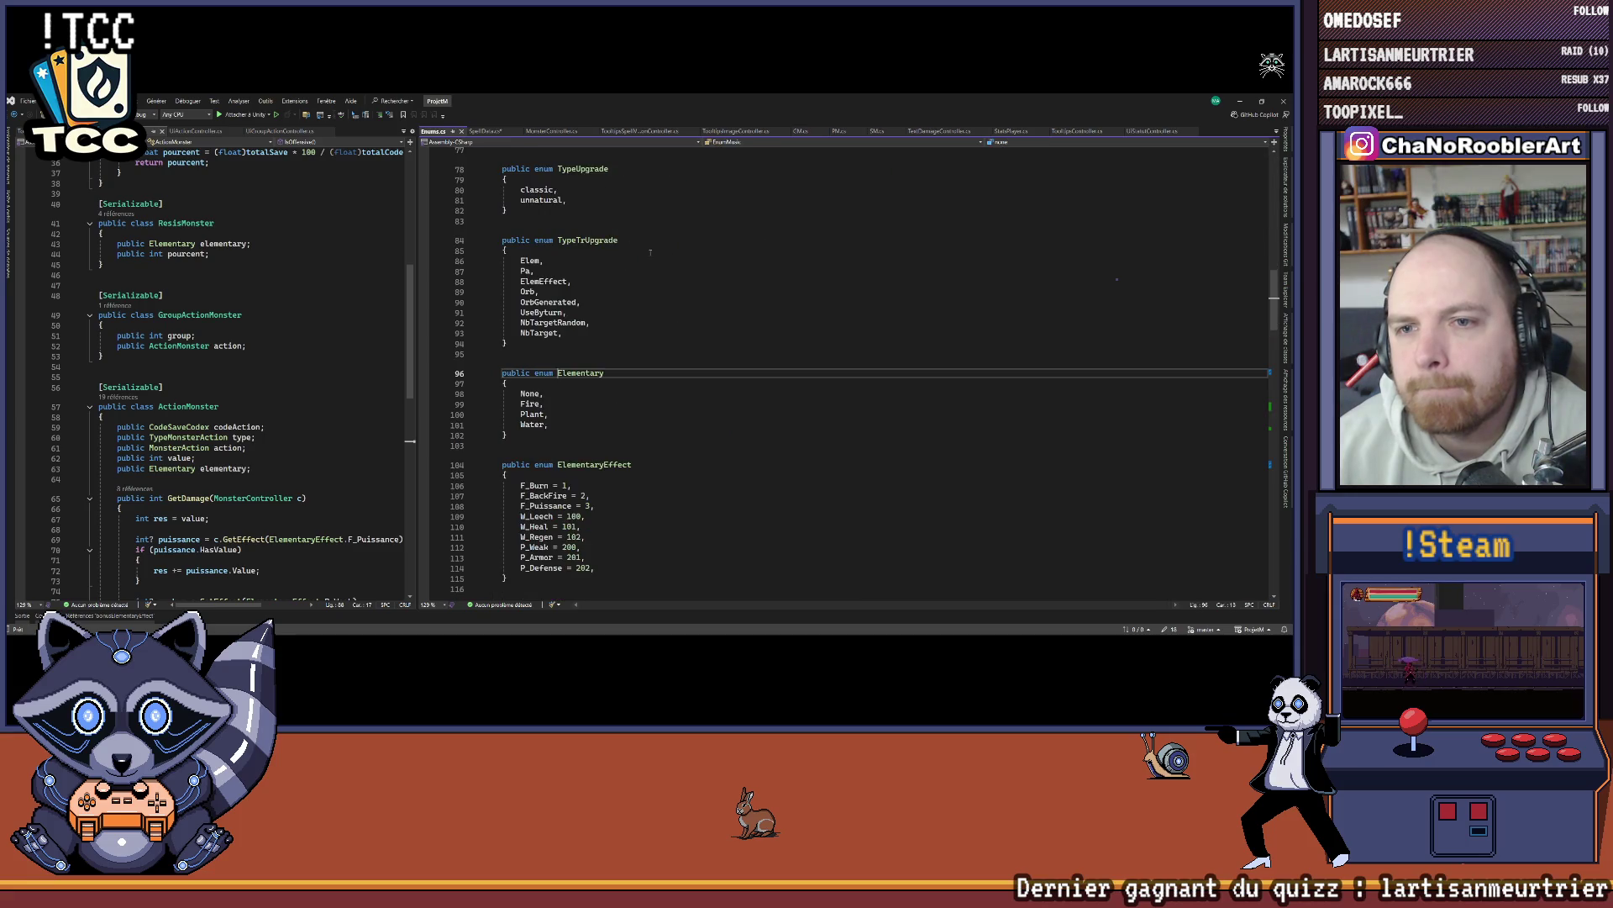
key("ctrl+minus")
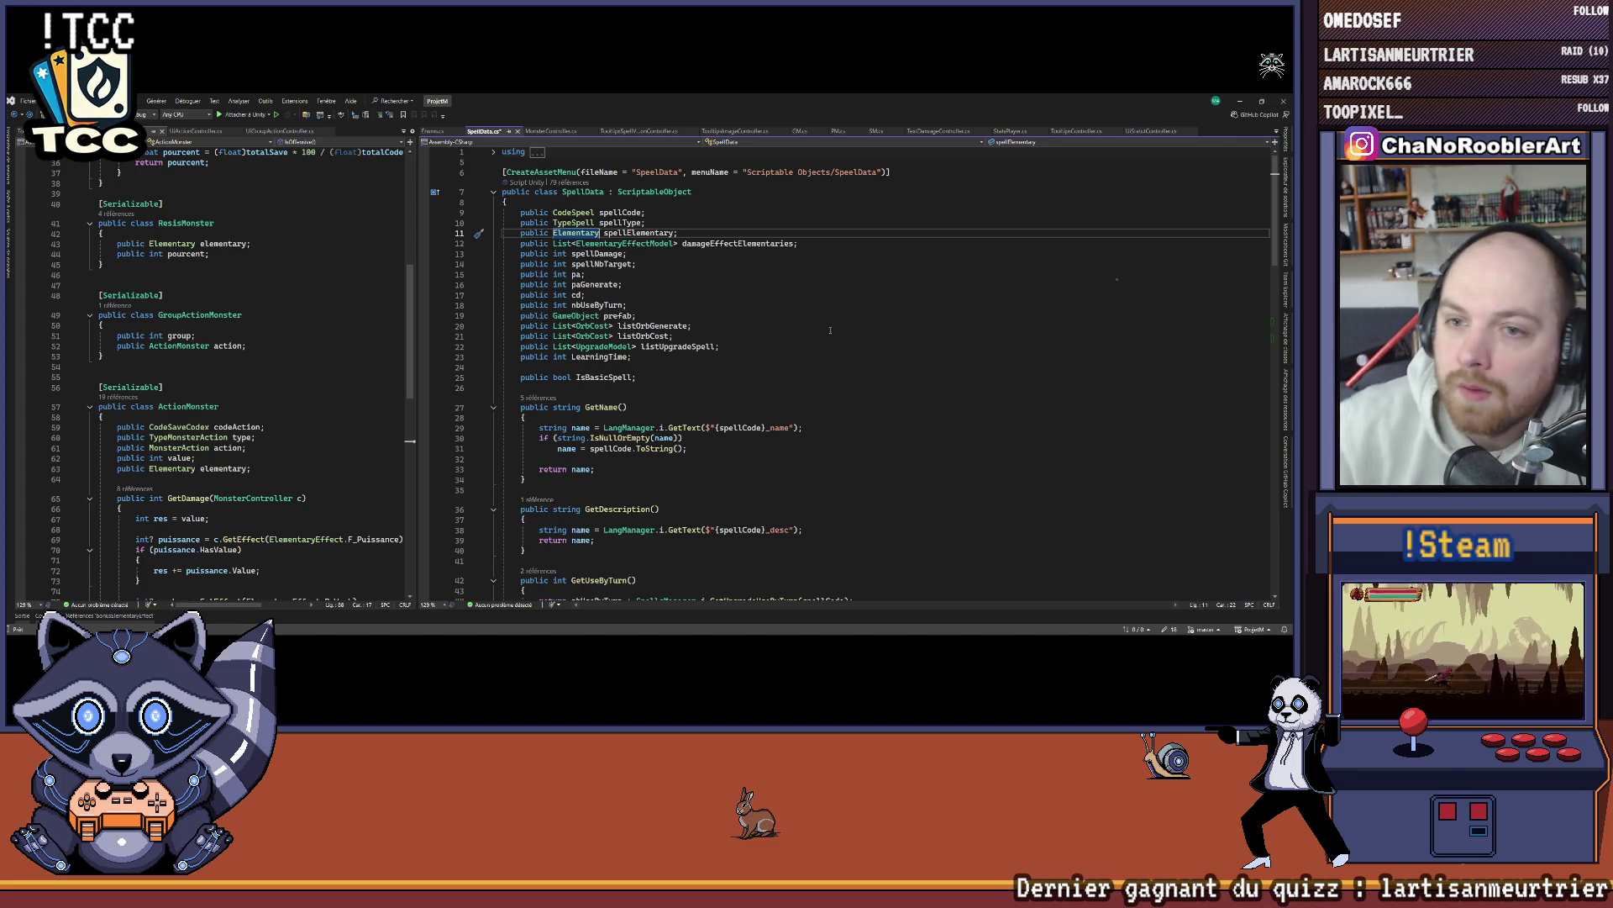
left_click(604, 253)
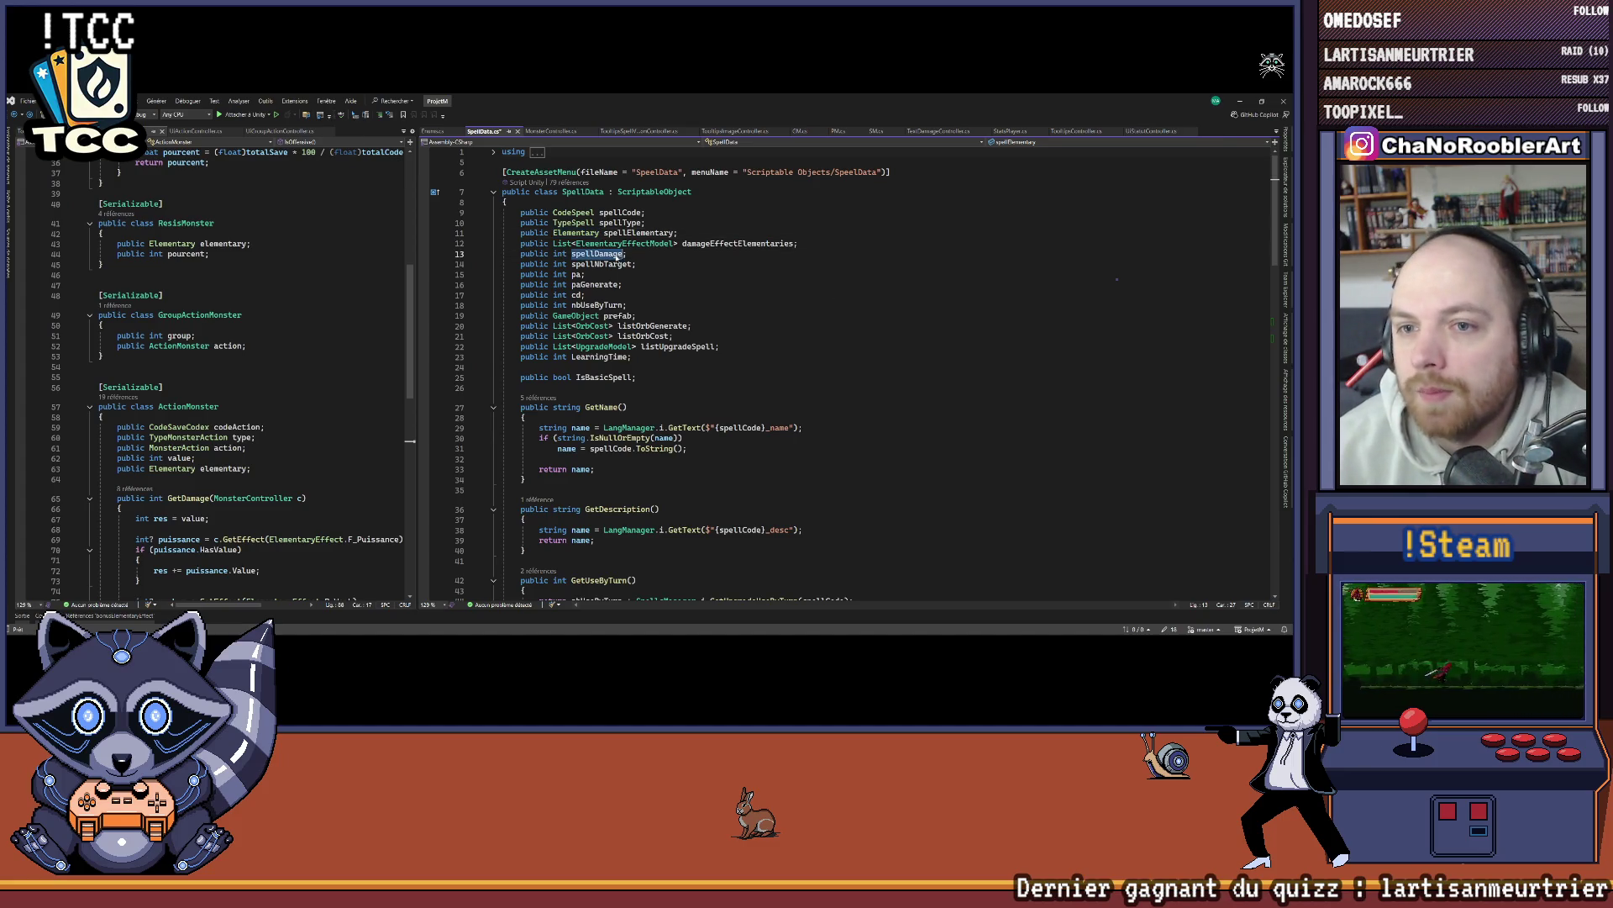
scroll(748, 361, "down", 10)
scroll(748, 362, "down", 5)
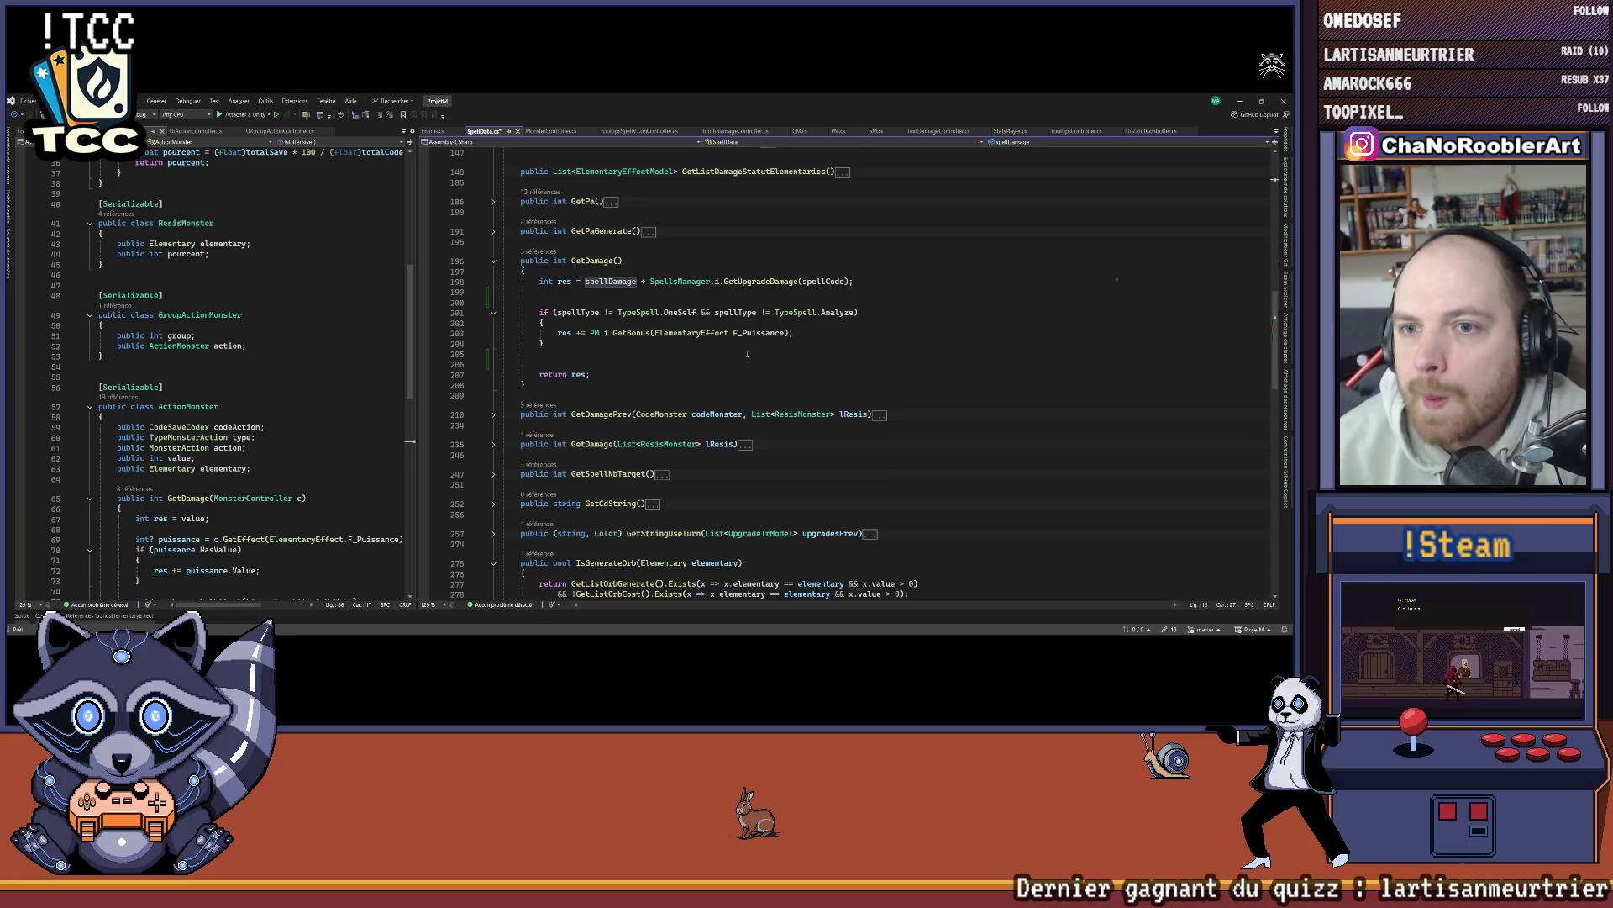
Step: Check GetUpgradeDamage in SpellsManager.cs, then save SpellData.cs
left_click_drag(541, 282, 889, 285)
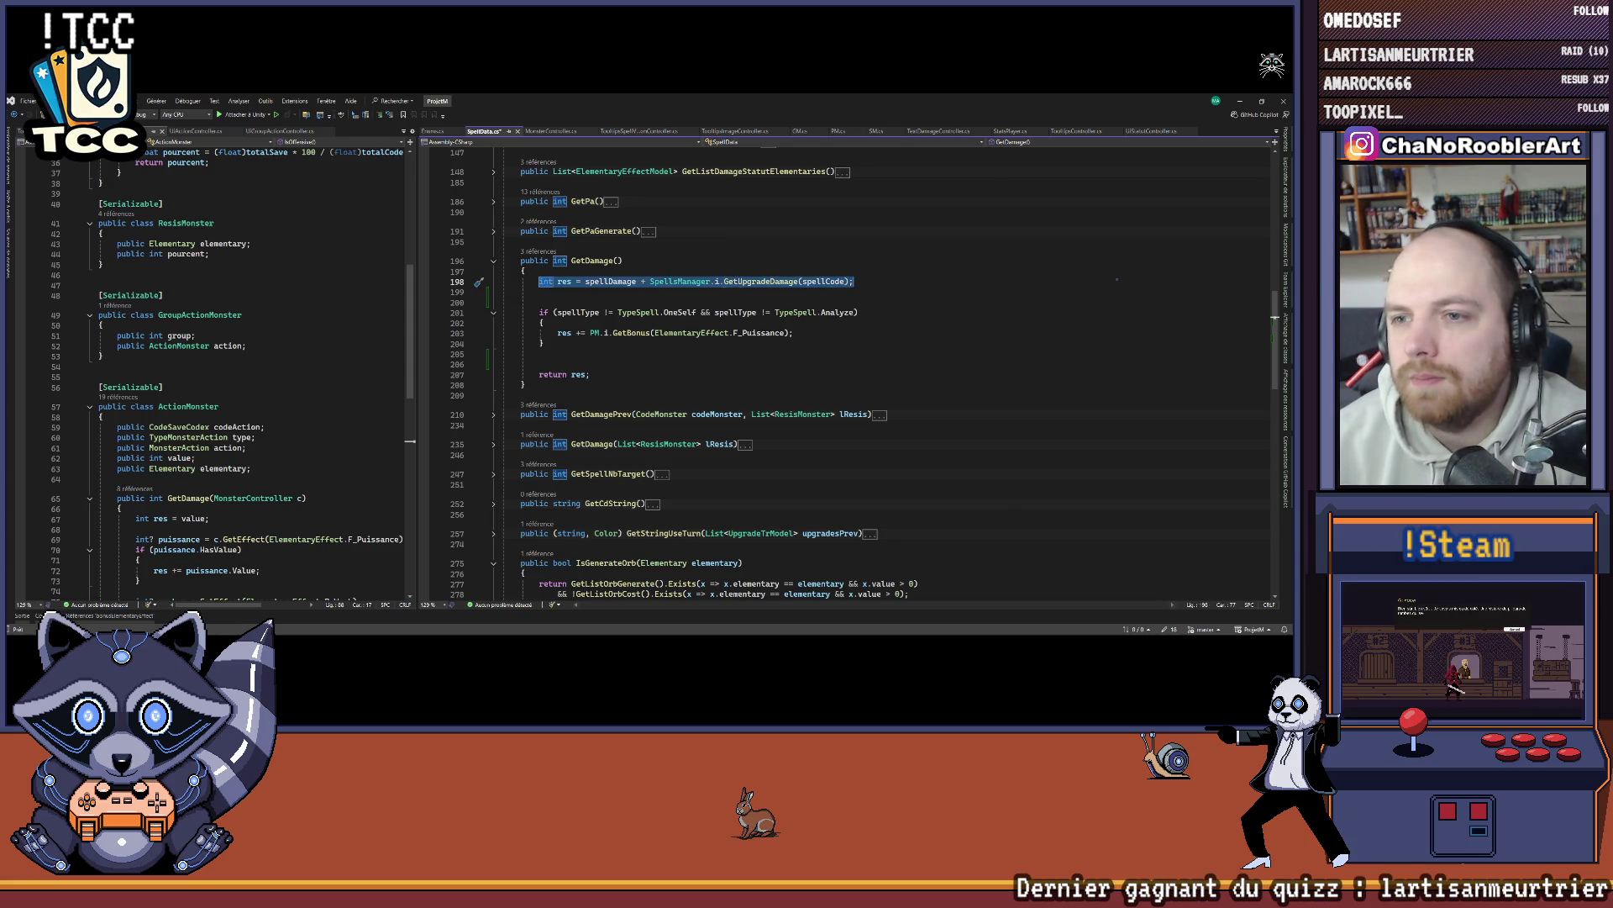
key("Down")
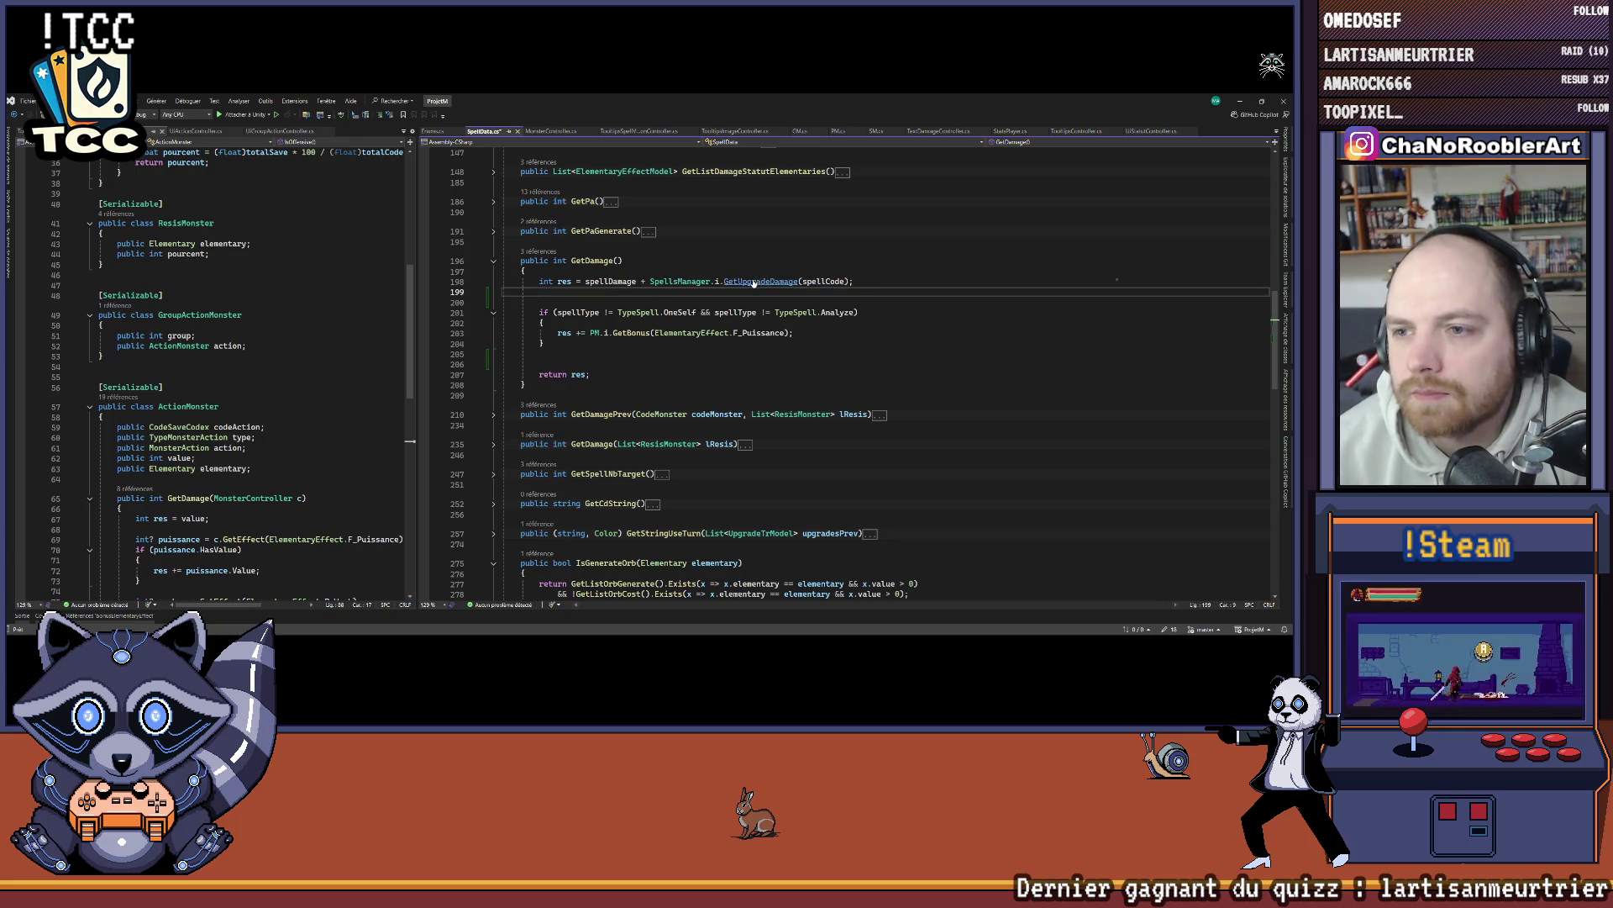
left_click(754, 283, "ctrl")
key("ctrl+minus")
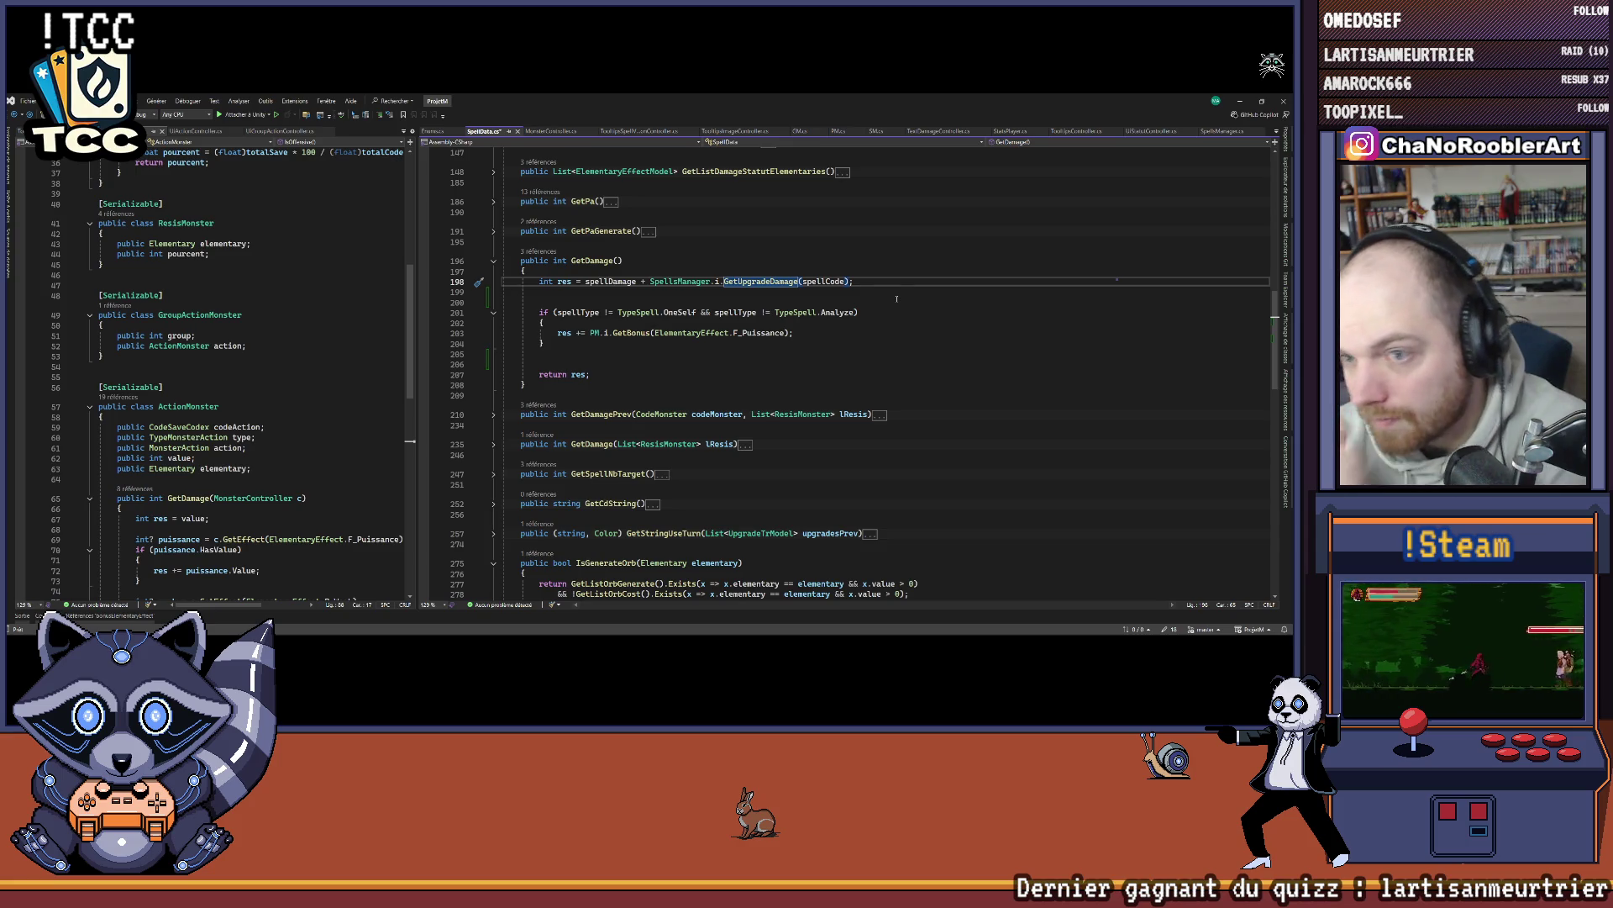
left_click(635, 305)
key("ctrl+s")
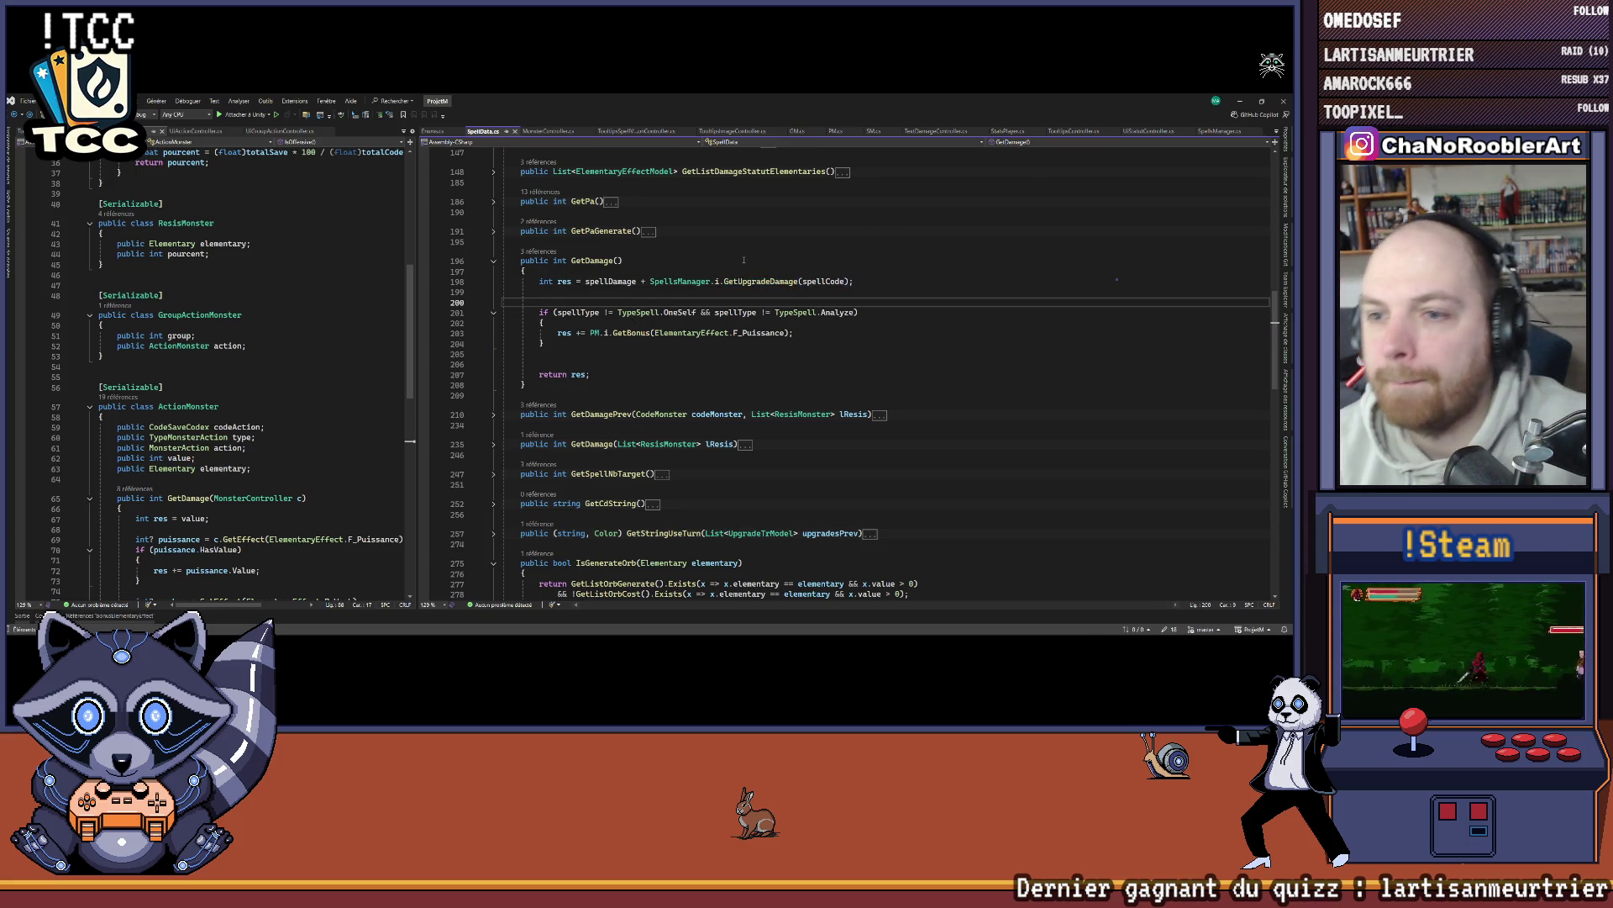
left_click(810, 335)
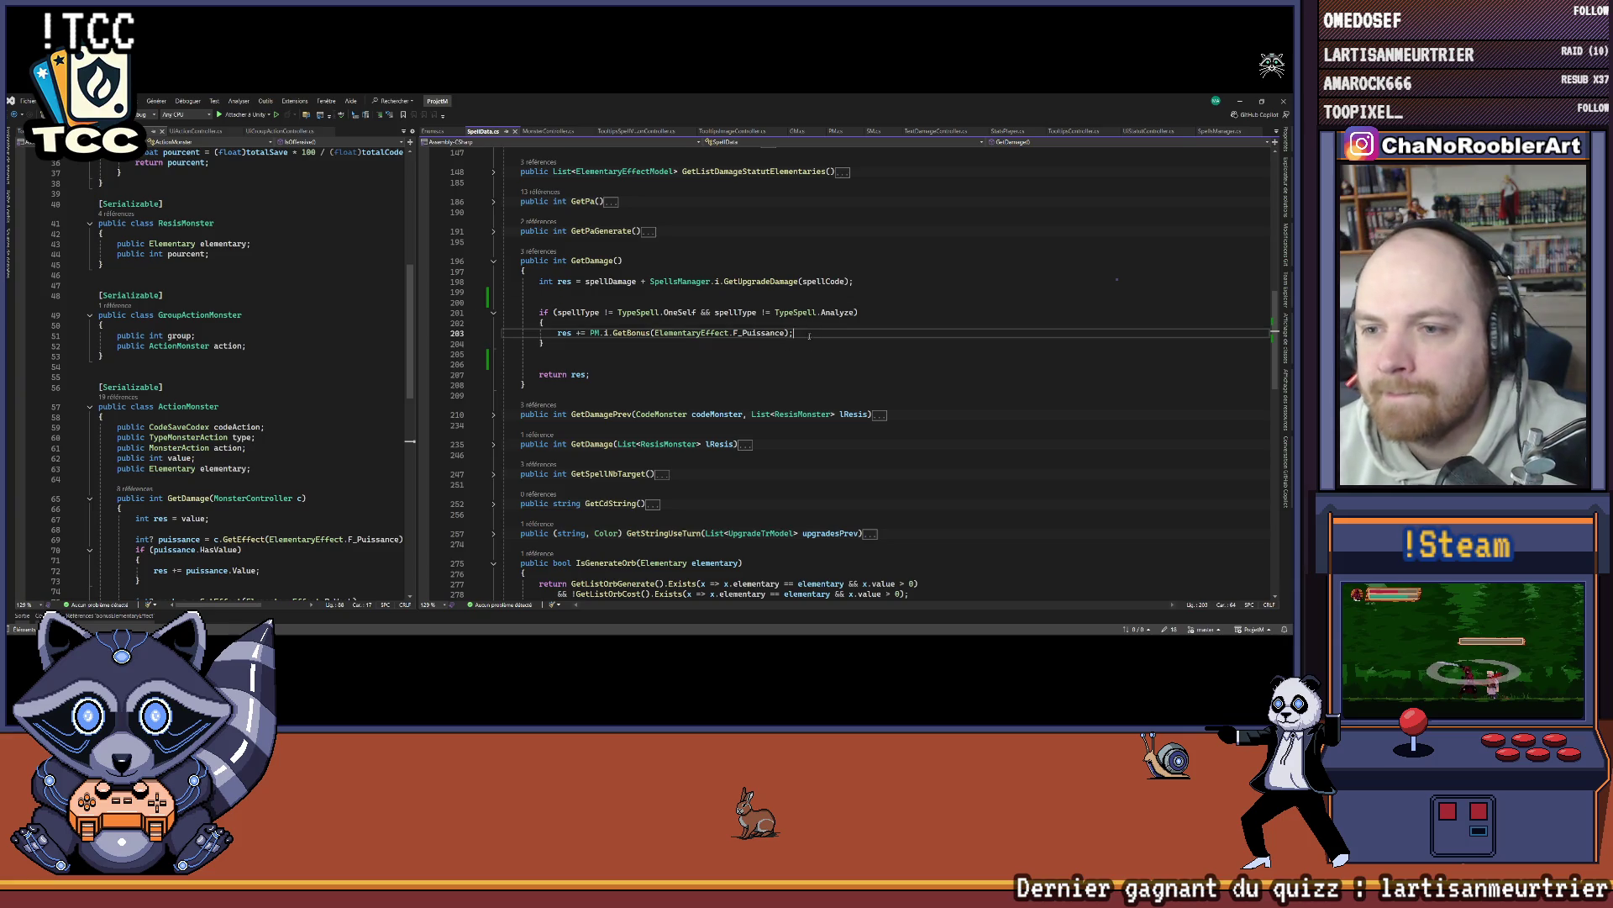
Step: Add res -= PM.i.GetMalus(ElementaryEffect.P_Weak); below the bonus line
key("Return")
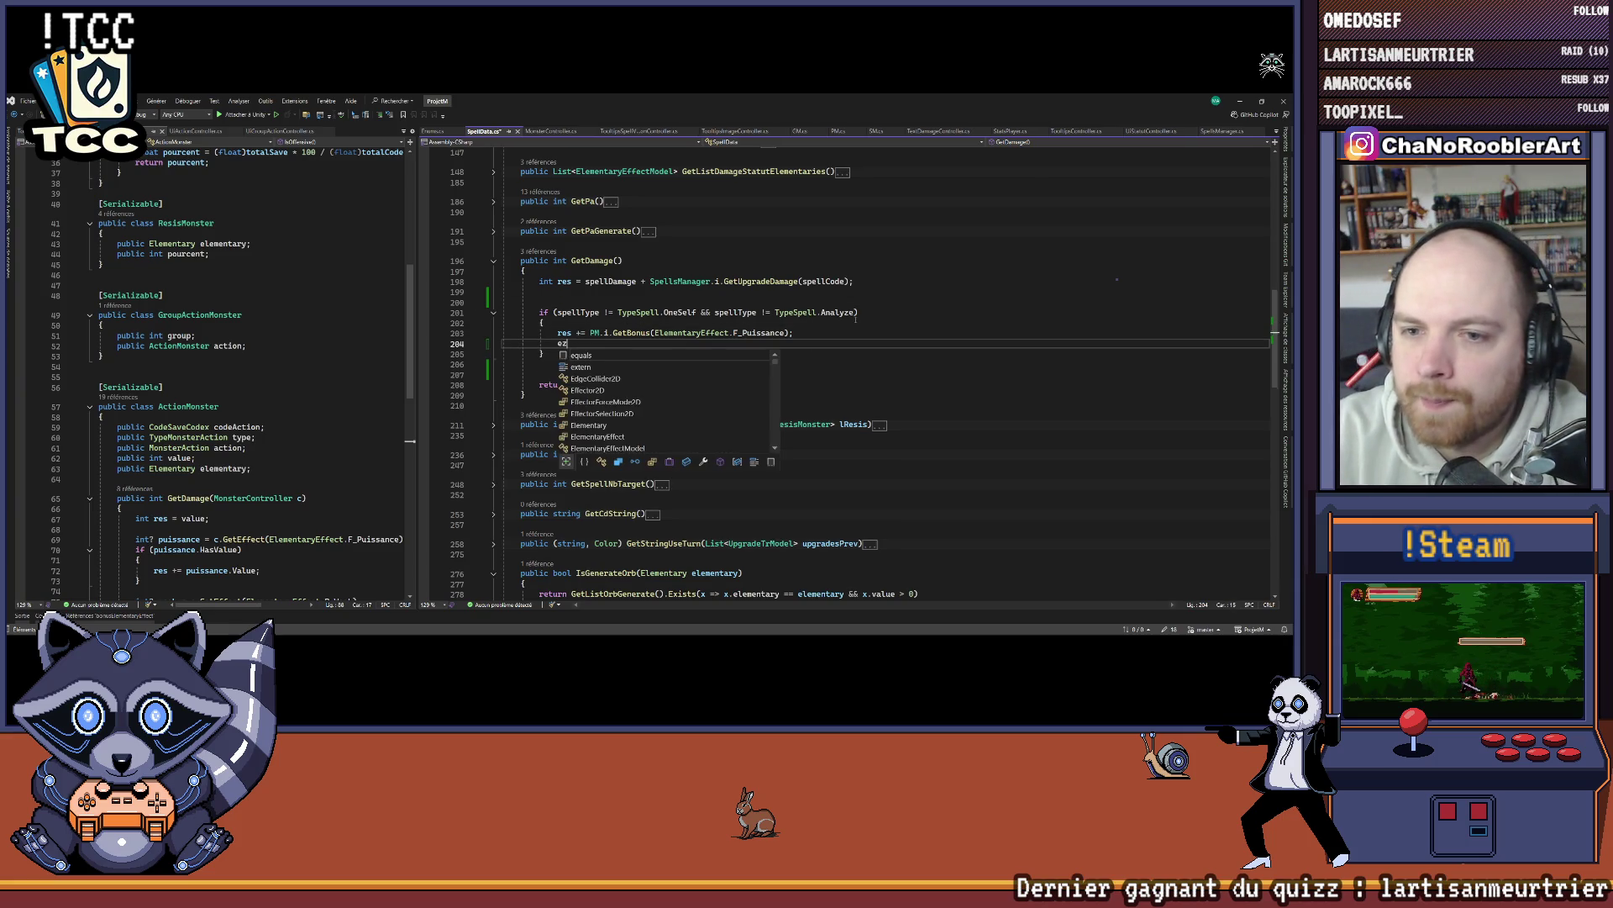
key("ctrl+z")
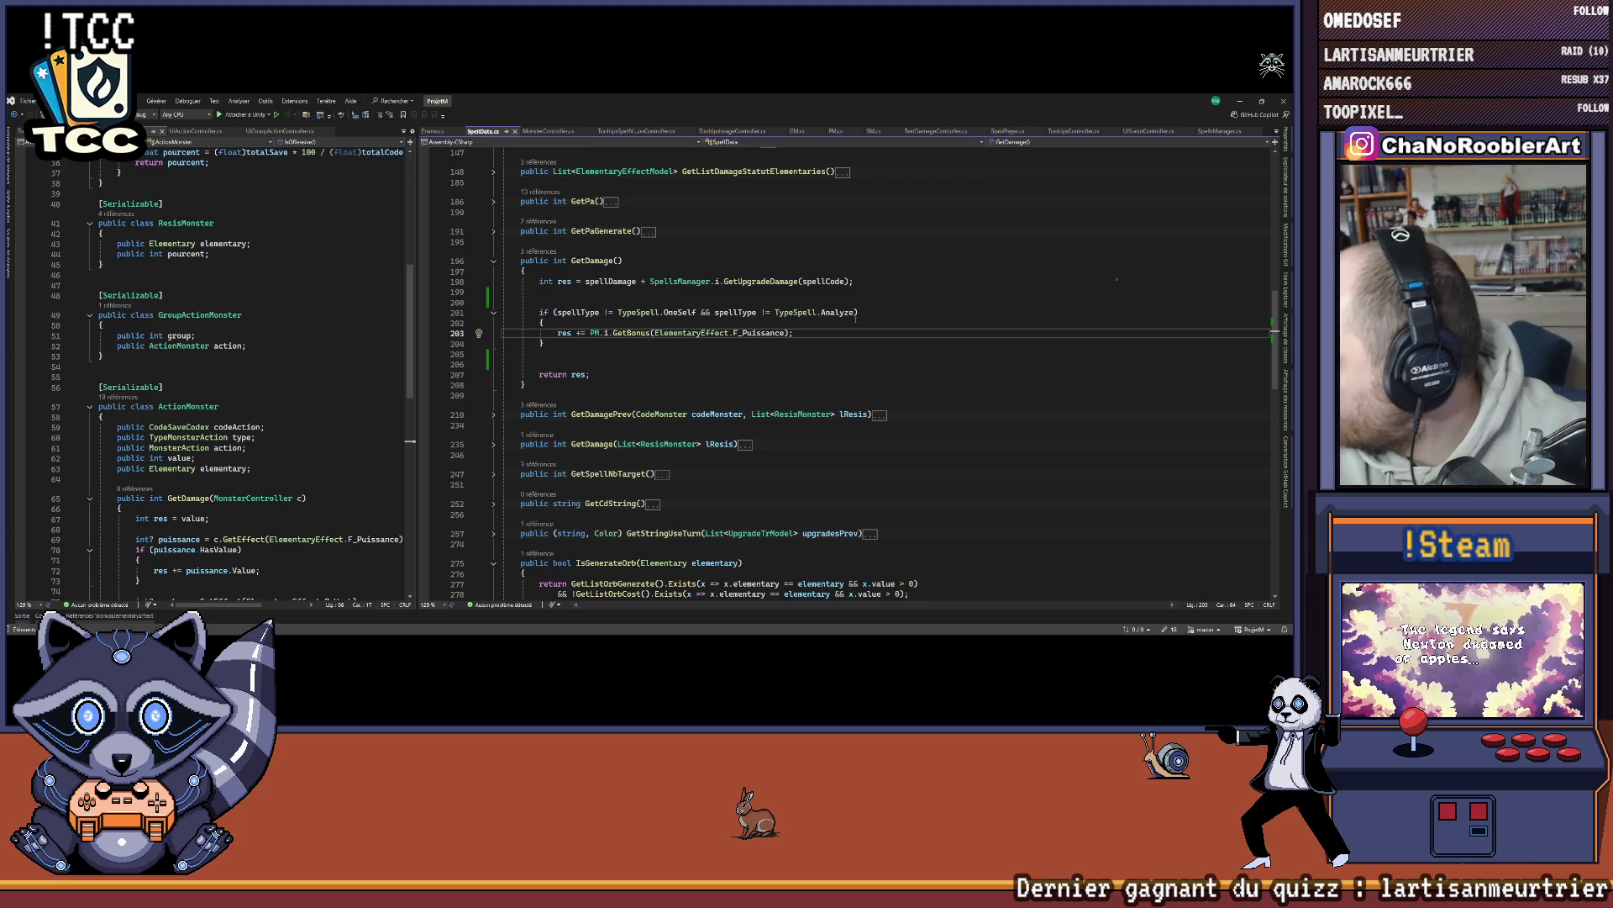
key("Return")
type("res")
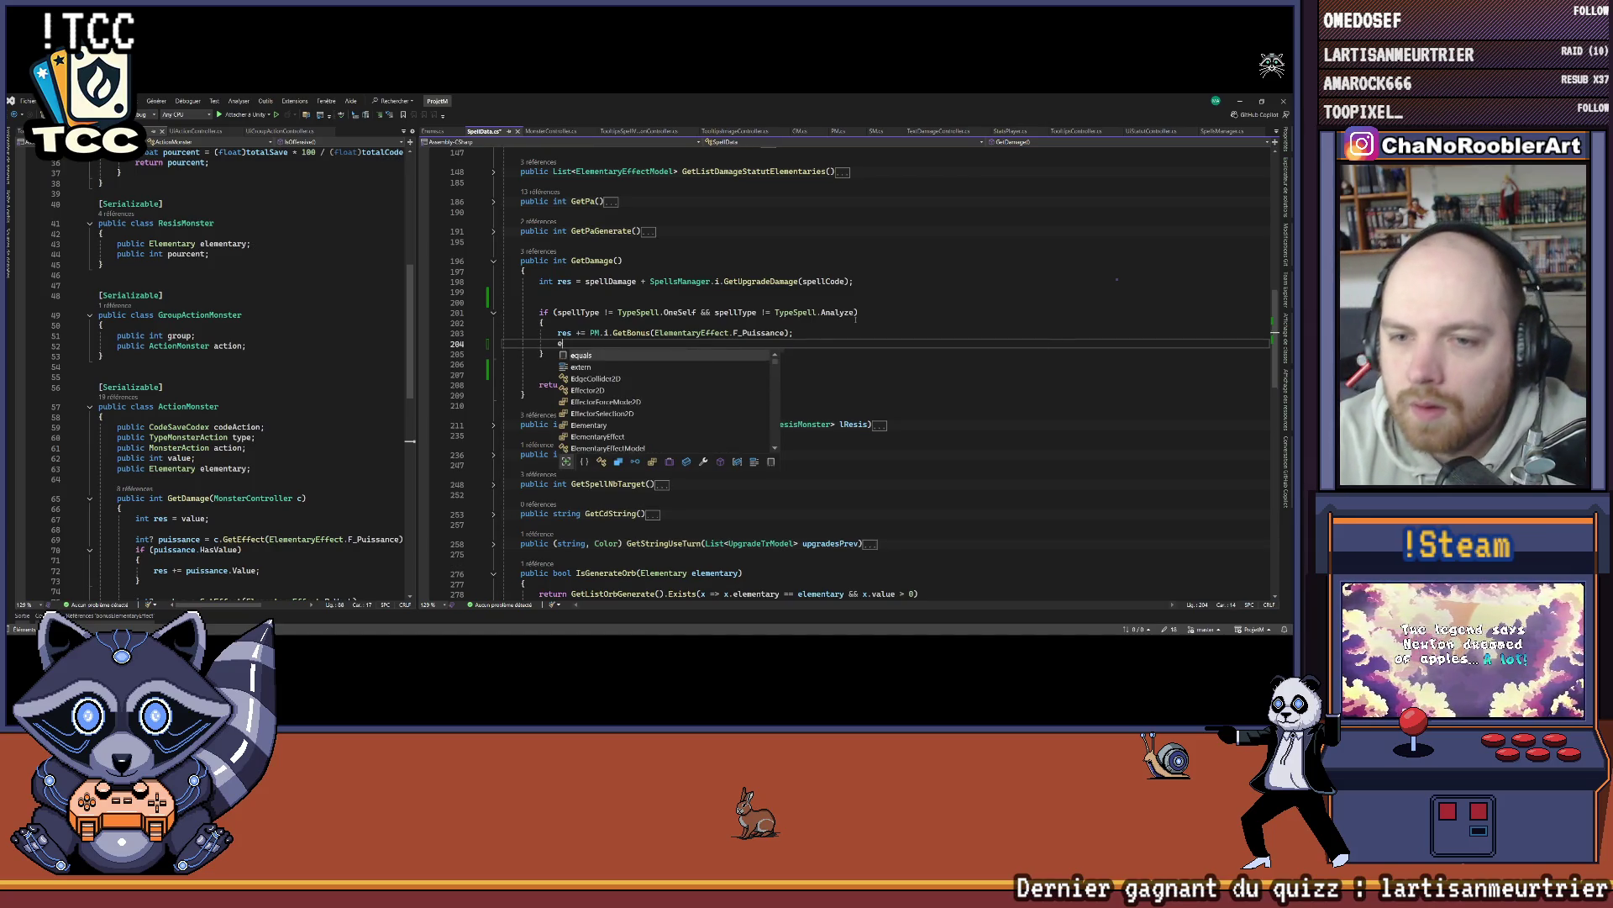
type(" -= PM.i.GetMalus")
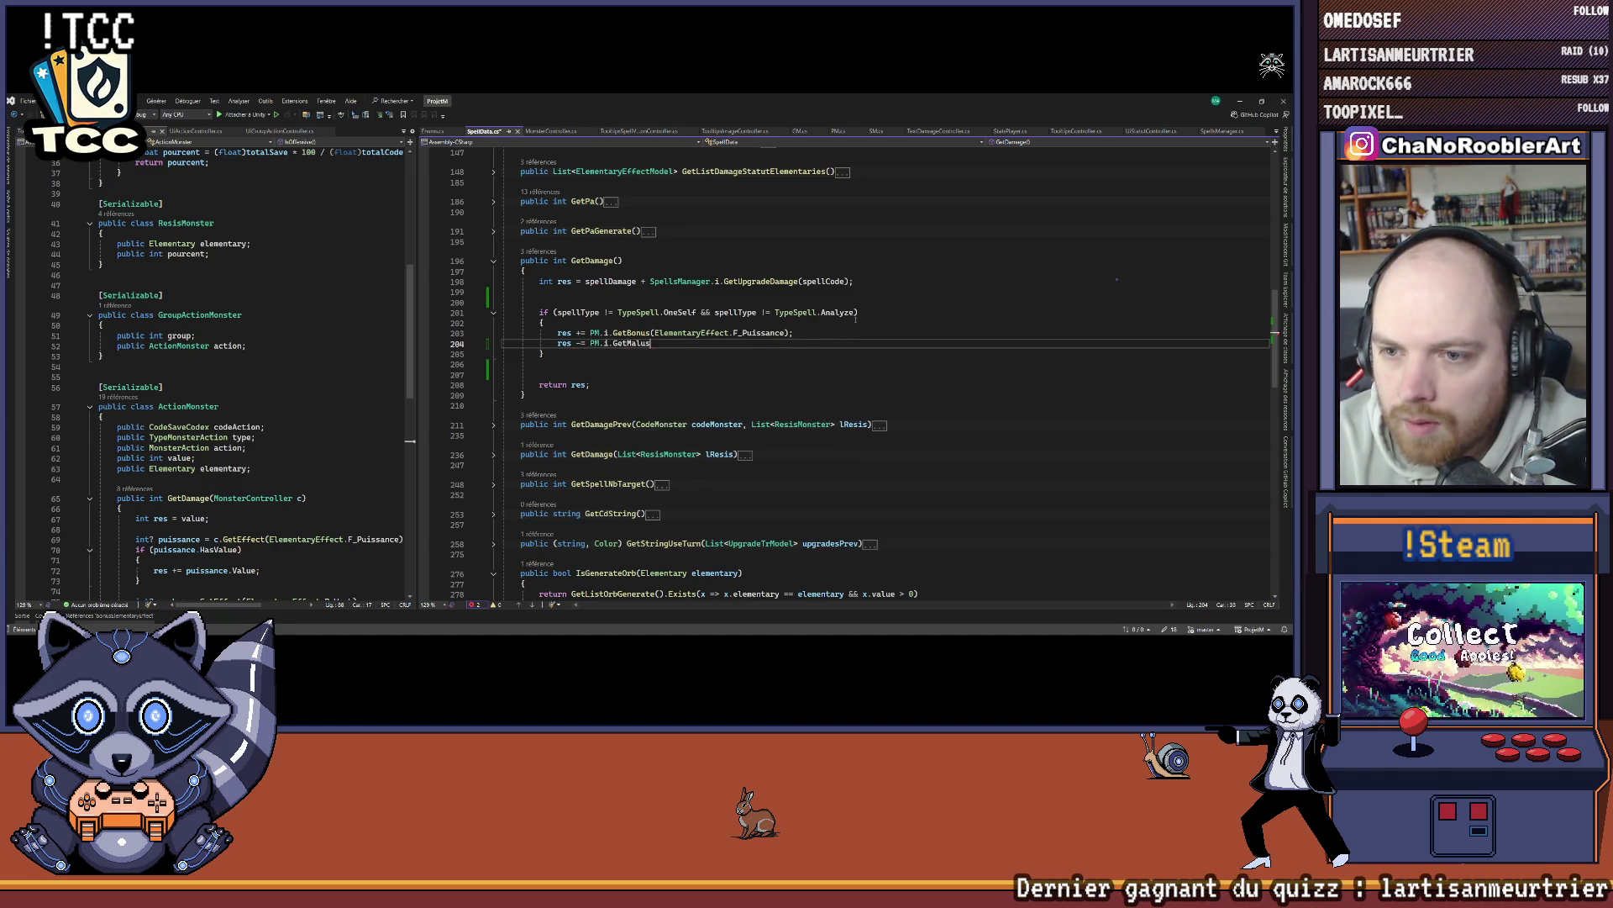
type("(ElementaryEffect.")
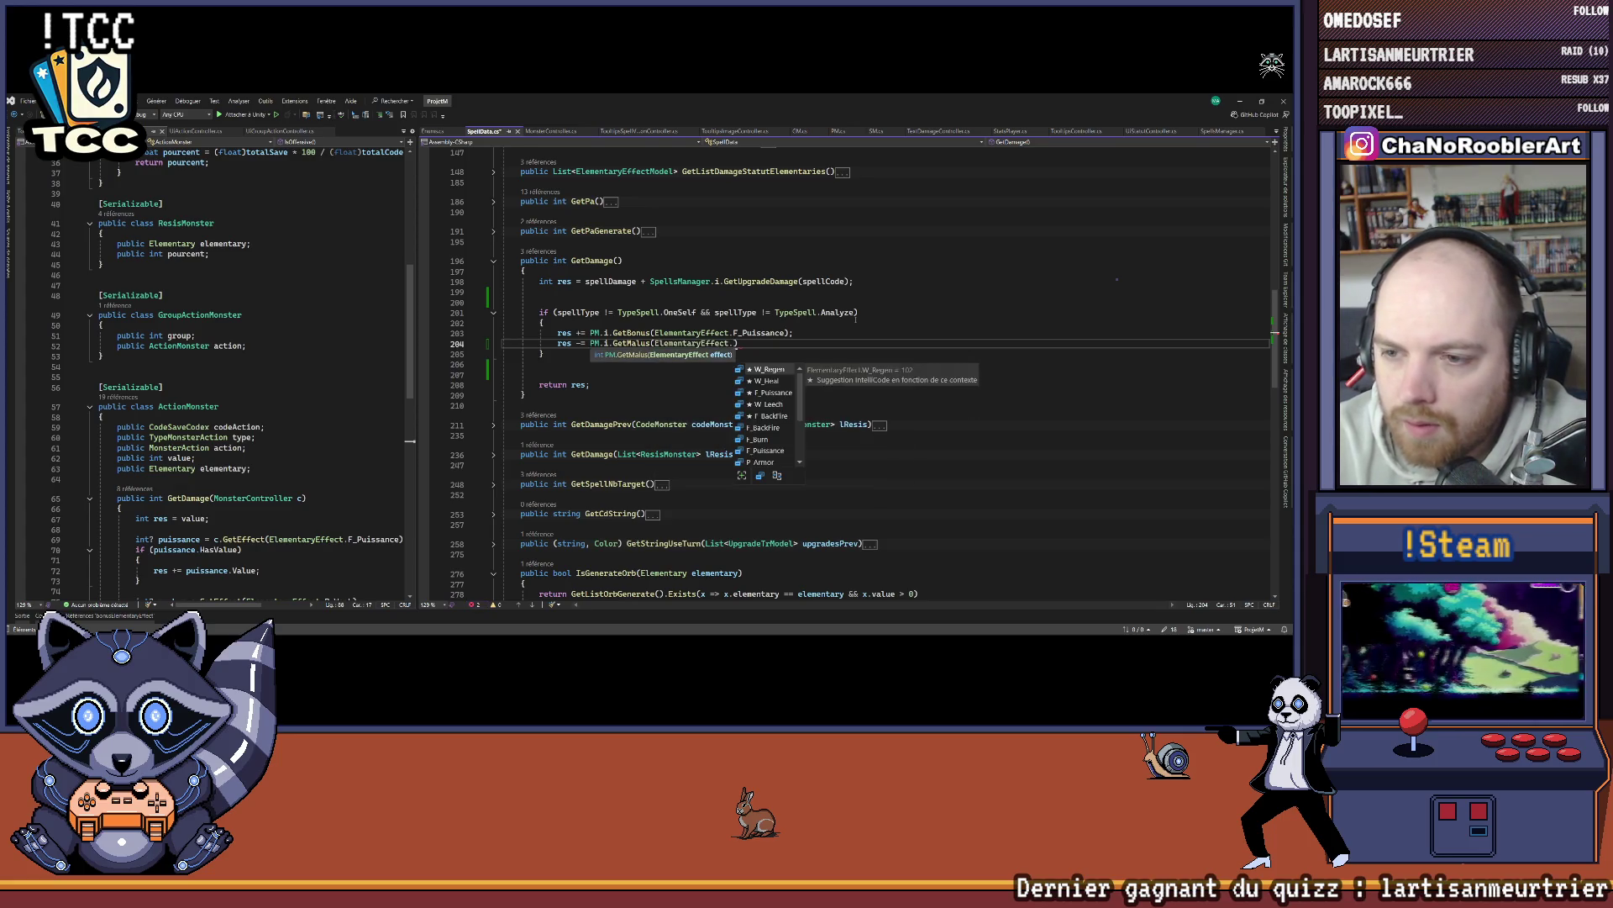
type("W_")
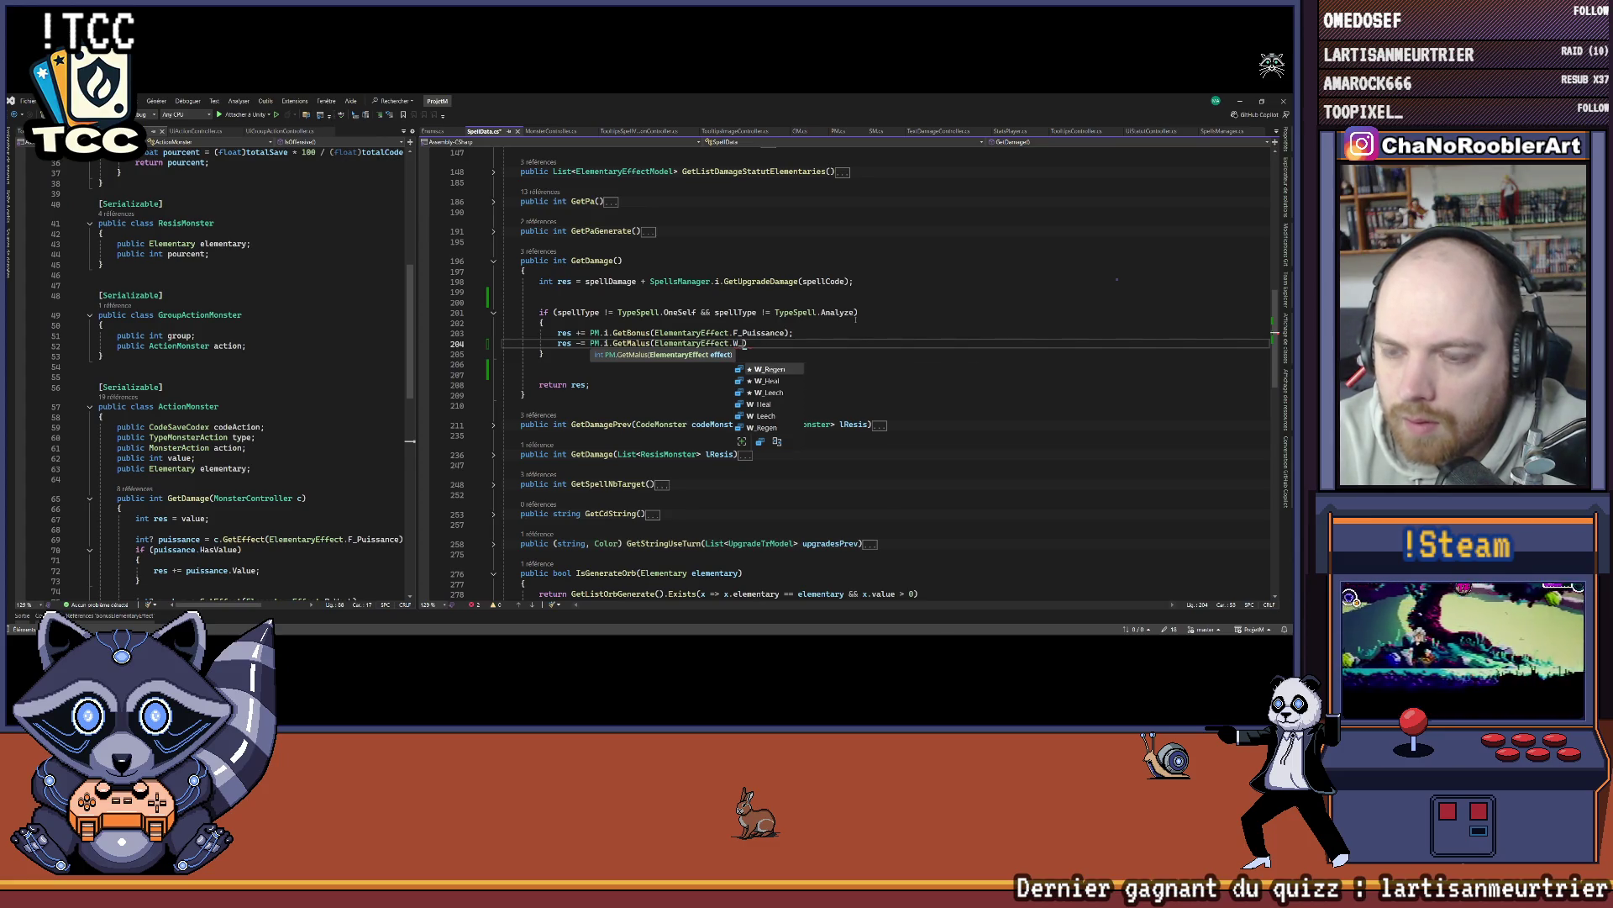
type("W")
key("BackSpace")
key("BackSpace")
key("BackSpace")
type("P_W")
key("Tab")
type(");")
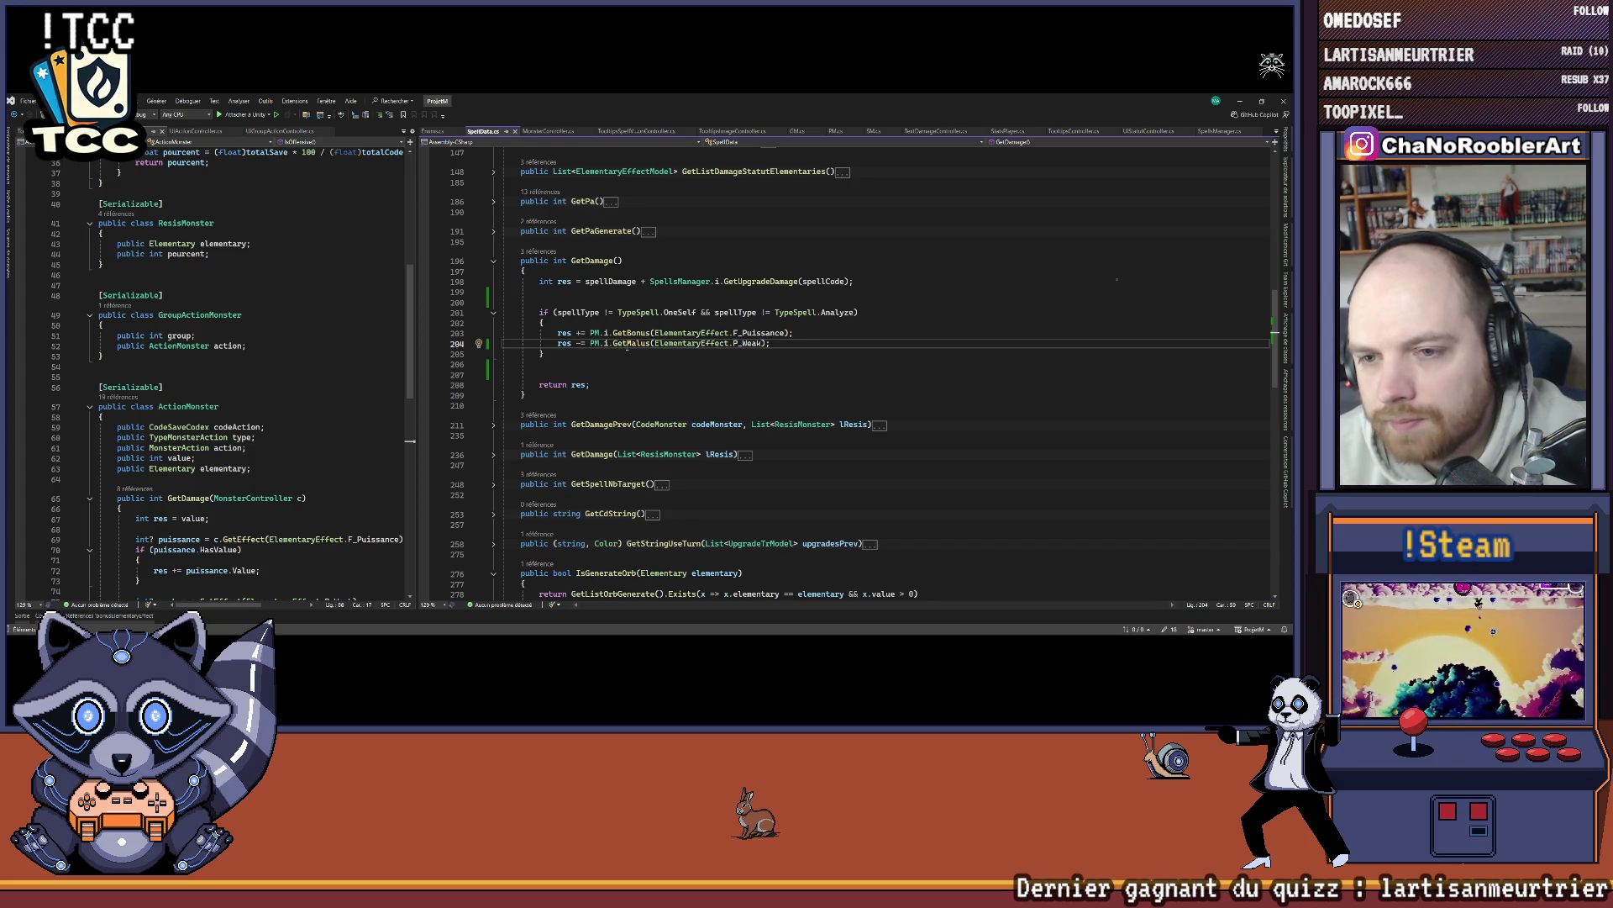
Step: Add if(res < 0) res = 0;, save, and switch to Unity to recompile
left_click_drag(557, 333, 793, 341)
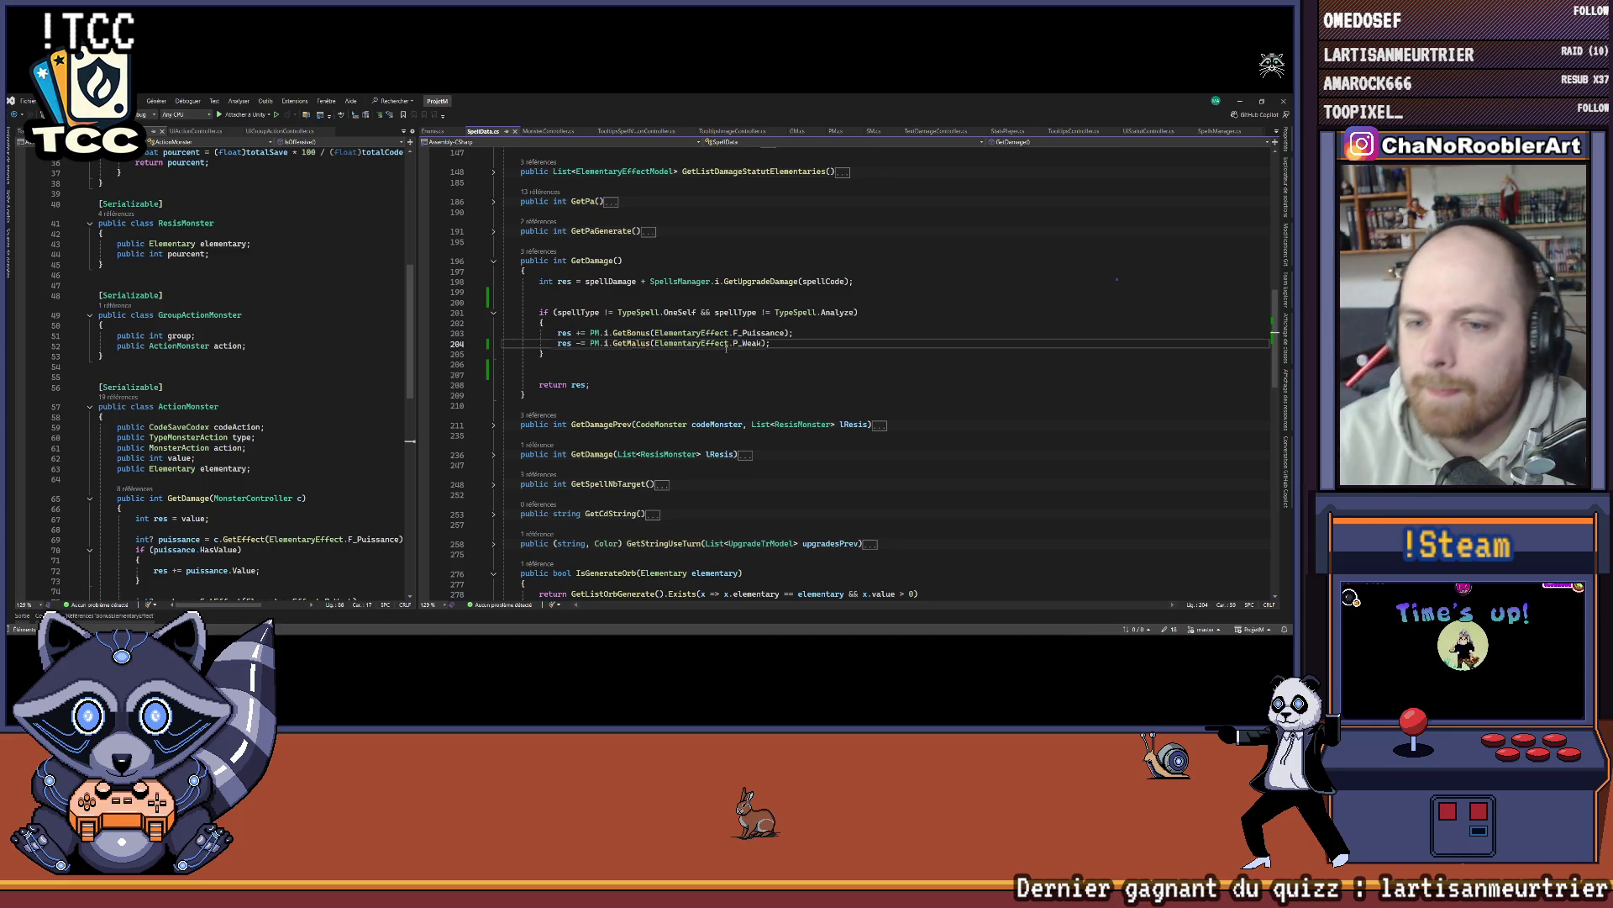
key("Return")
type("res < 0")
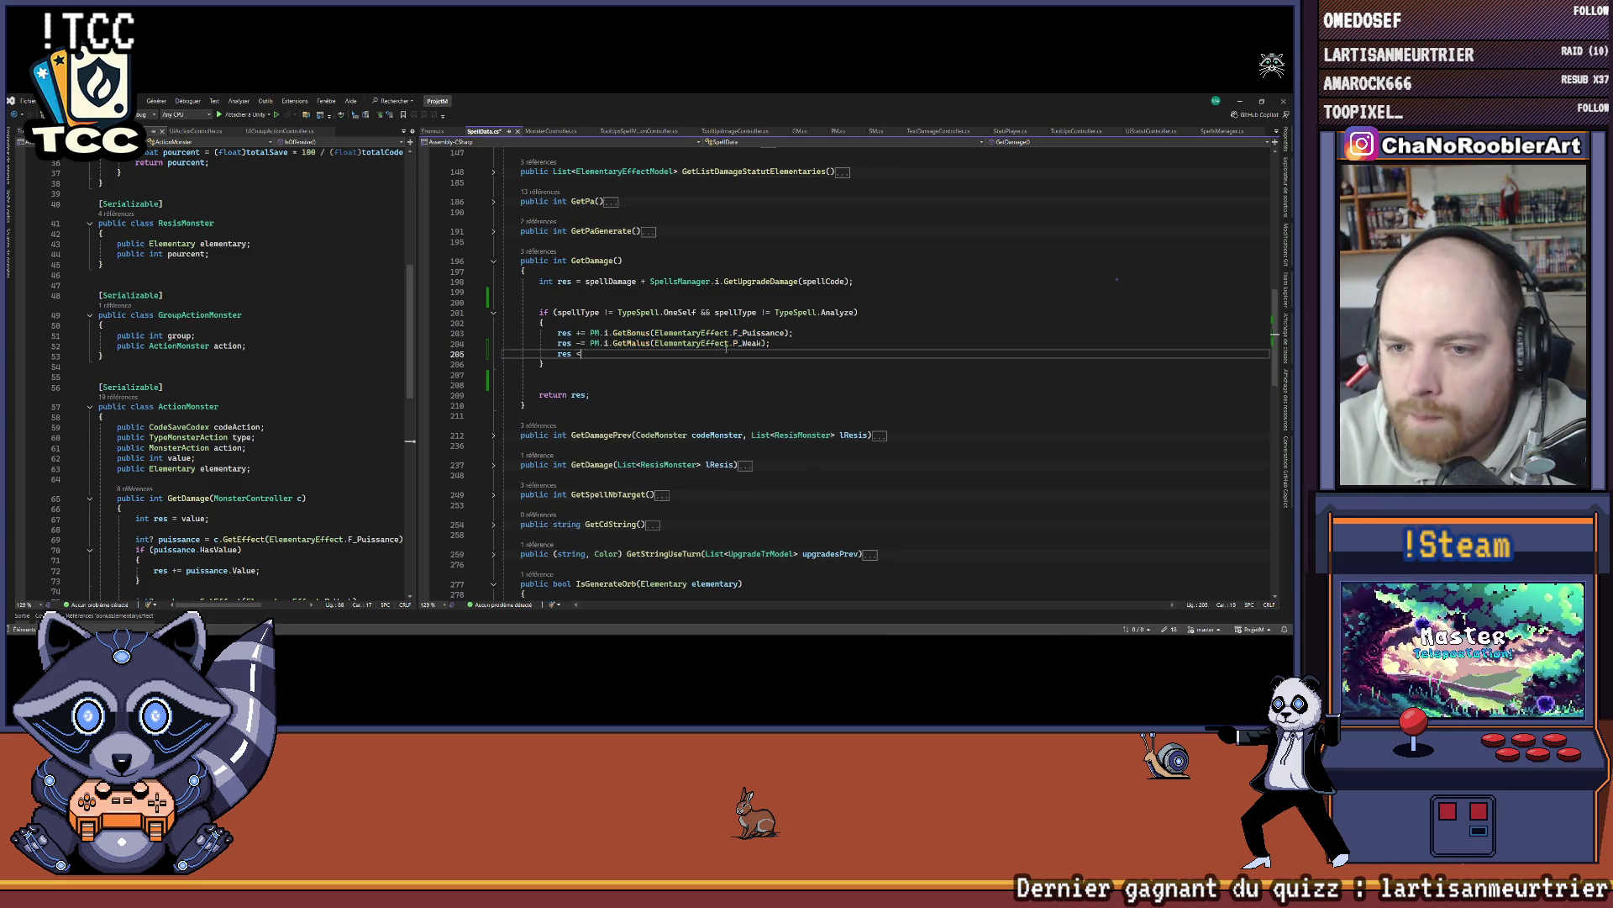
type("if(")
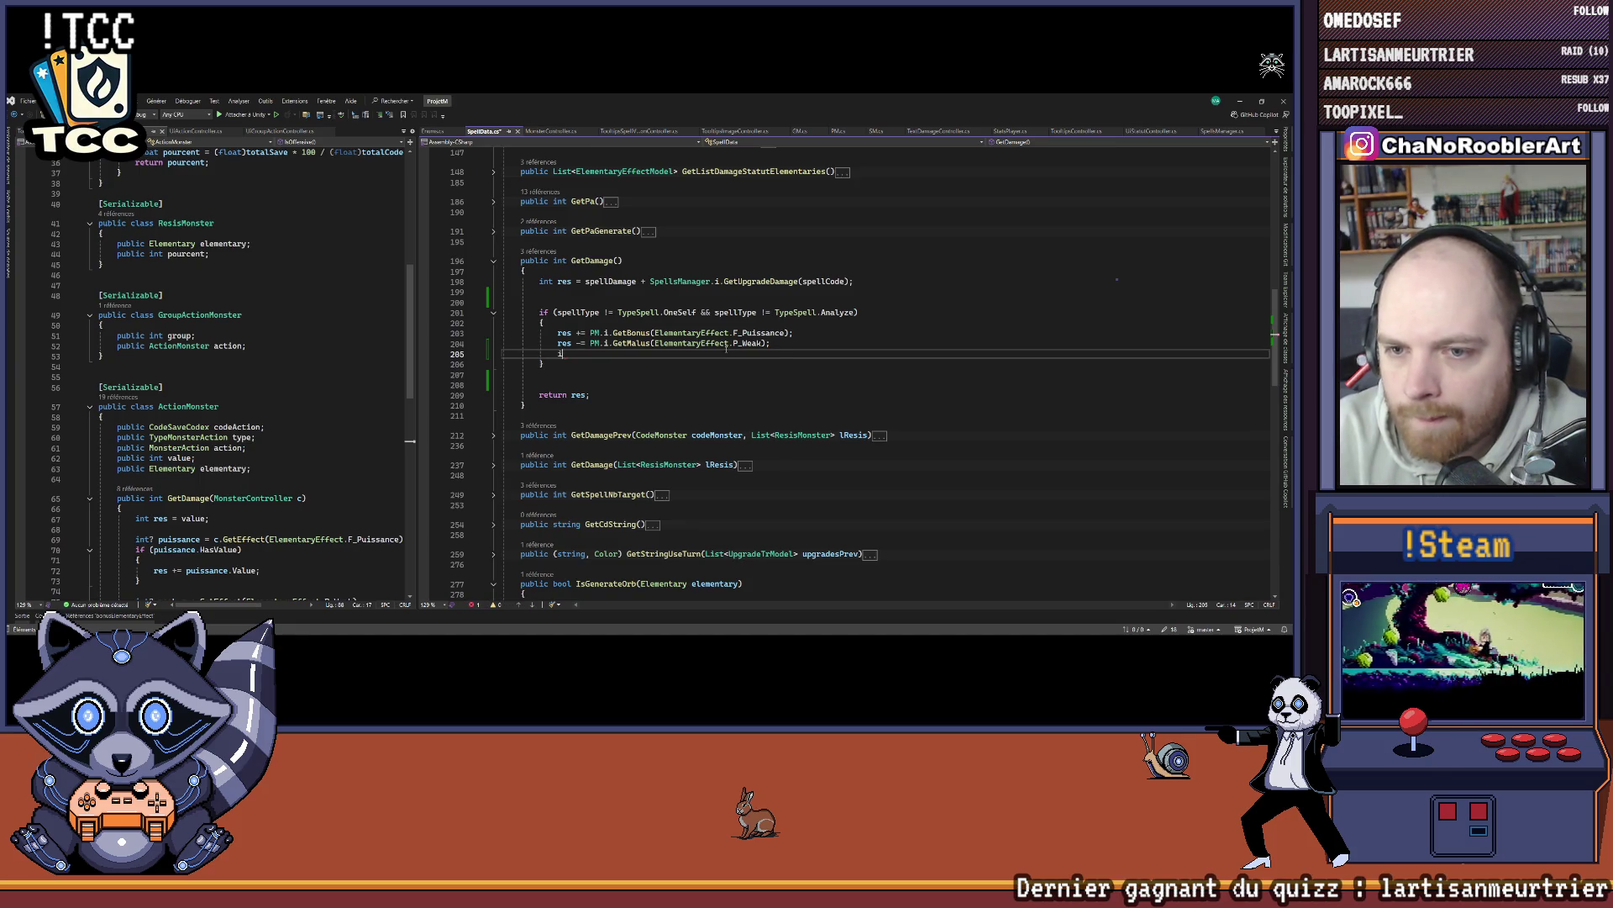
key("ctrl+z")
key("ctrl+z")
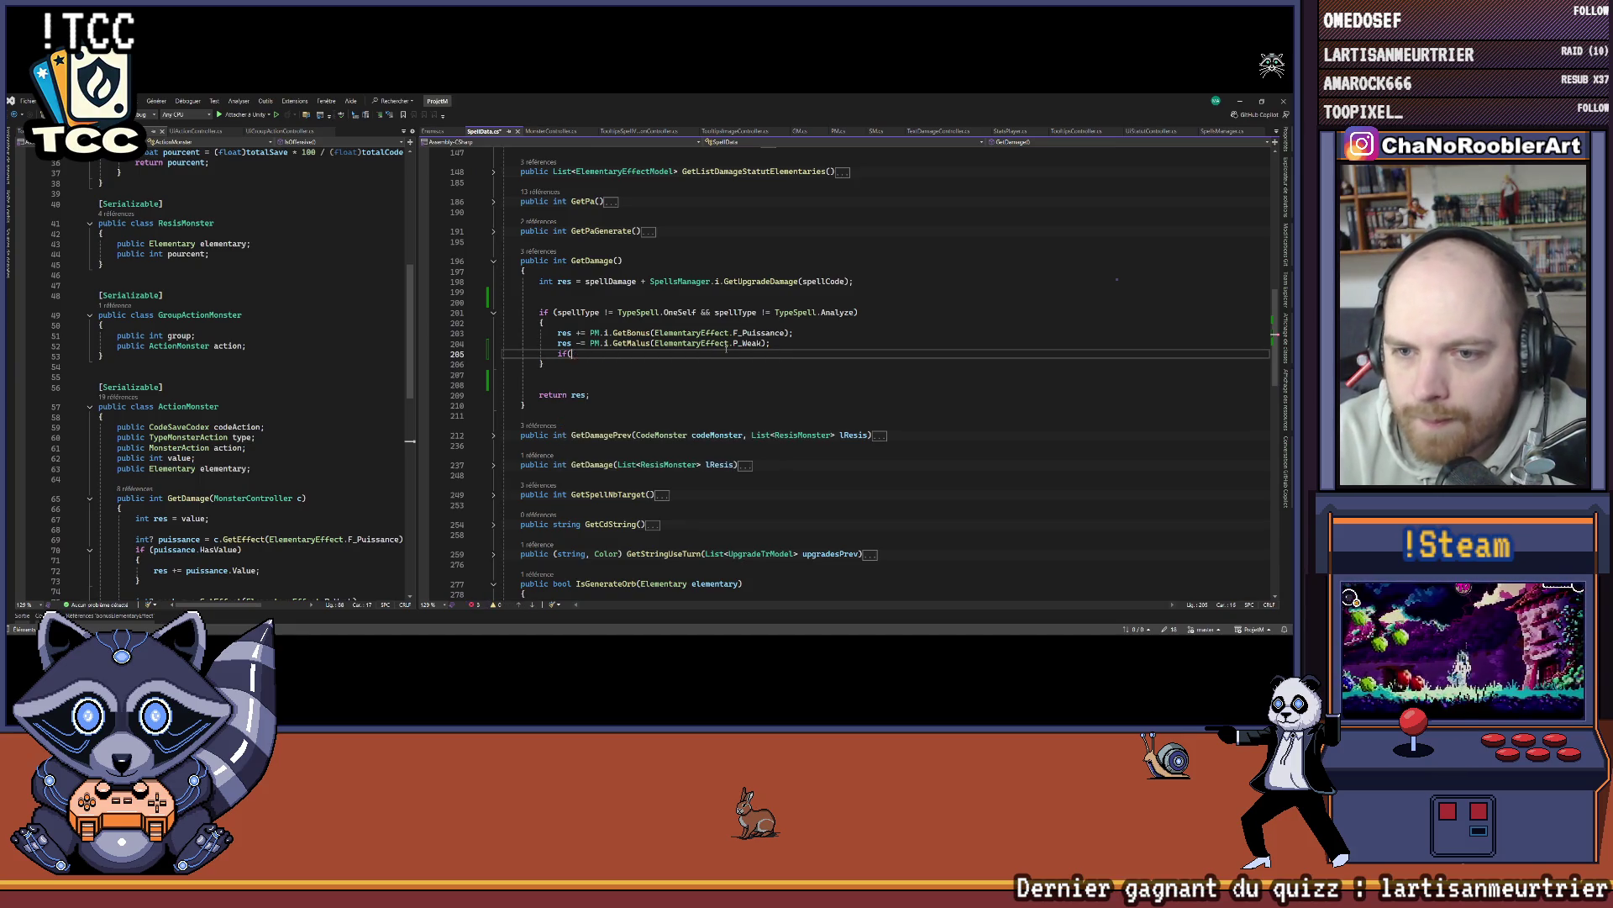
key("Delete")
key("Delete")
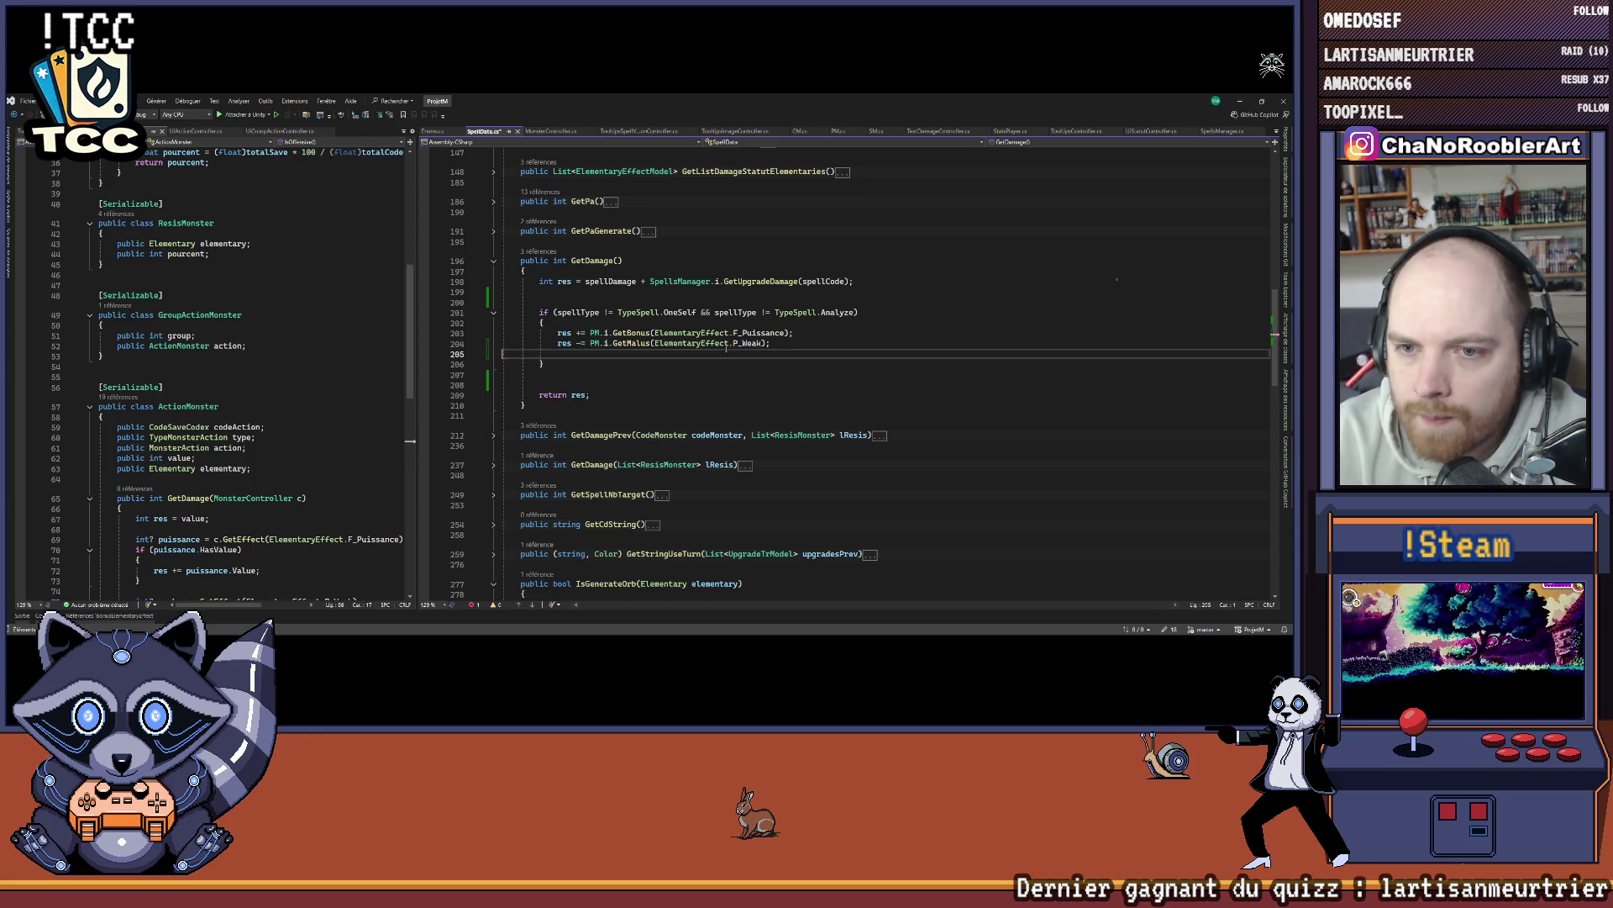
key("Down")
key("Down")
type("if(res < 0")
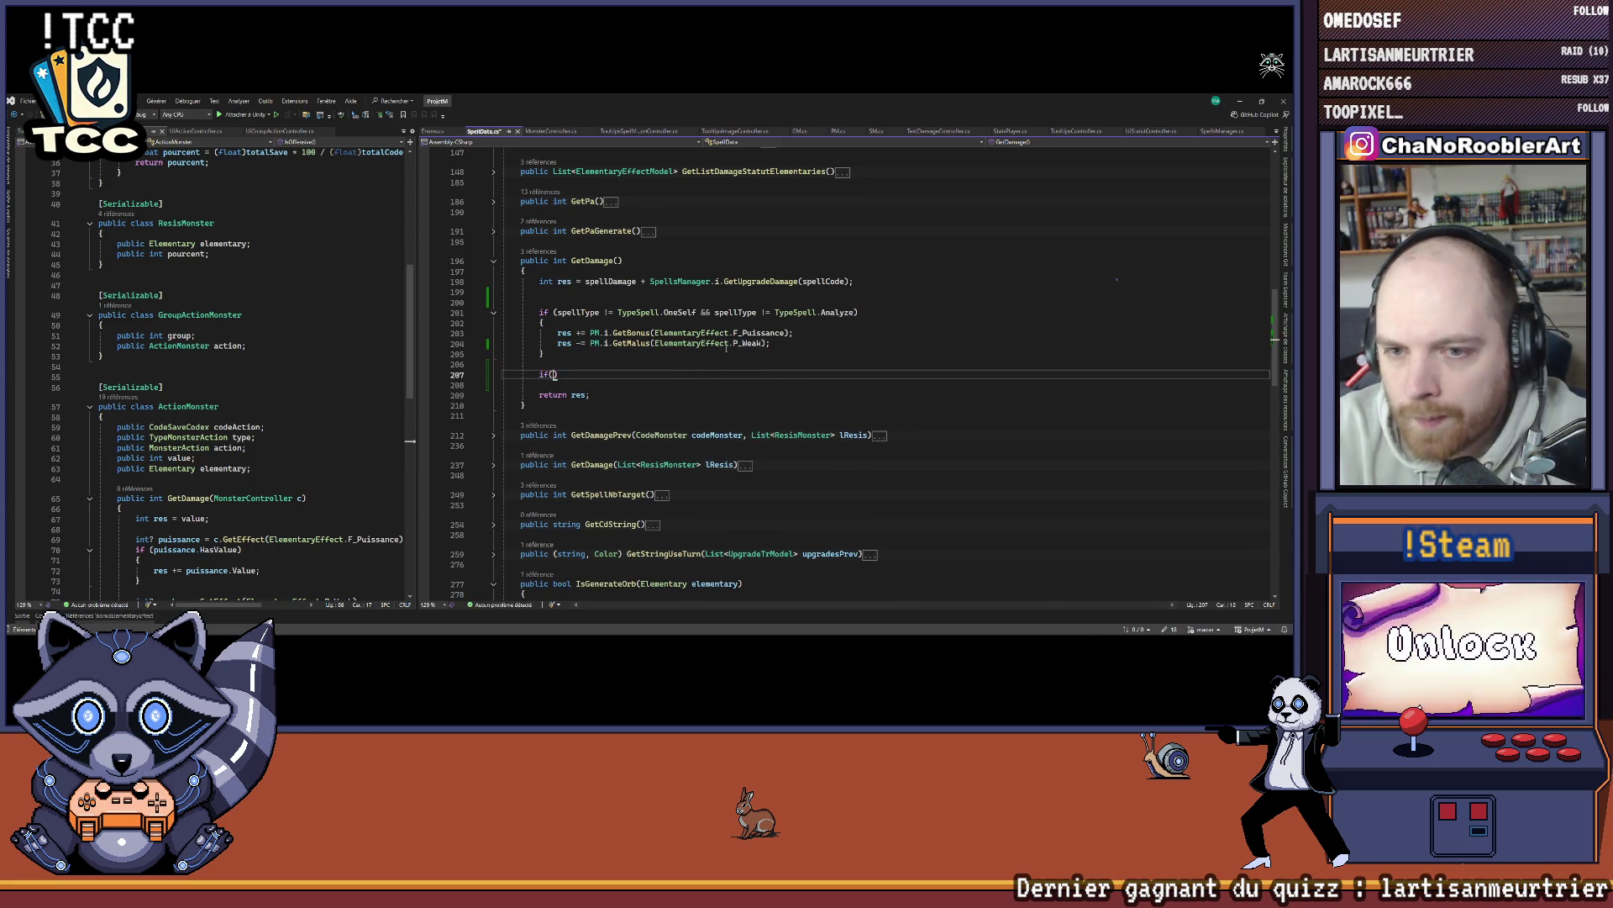
type(") res = 0;")
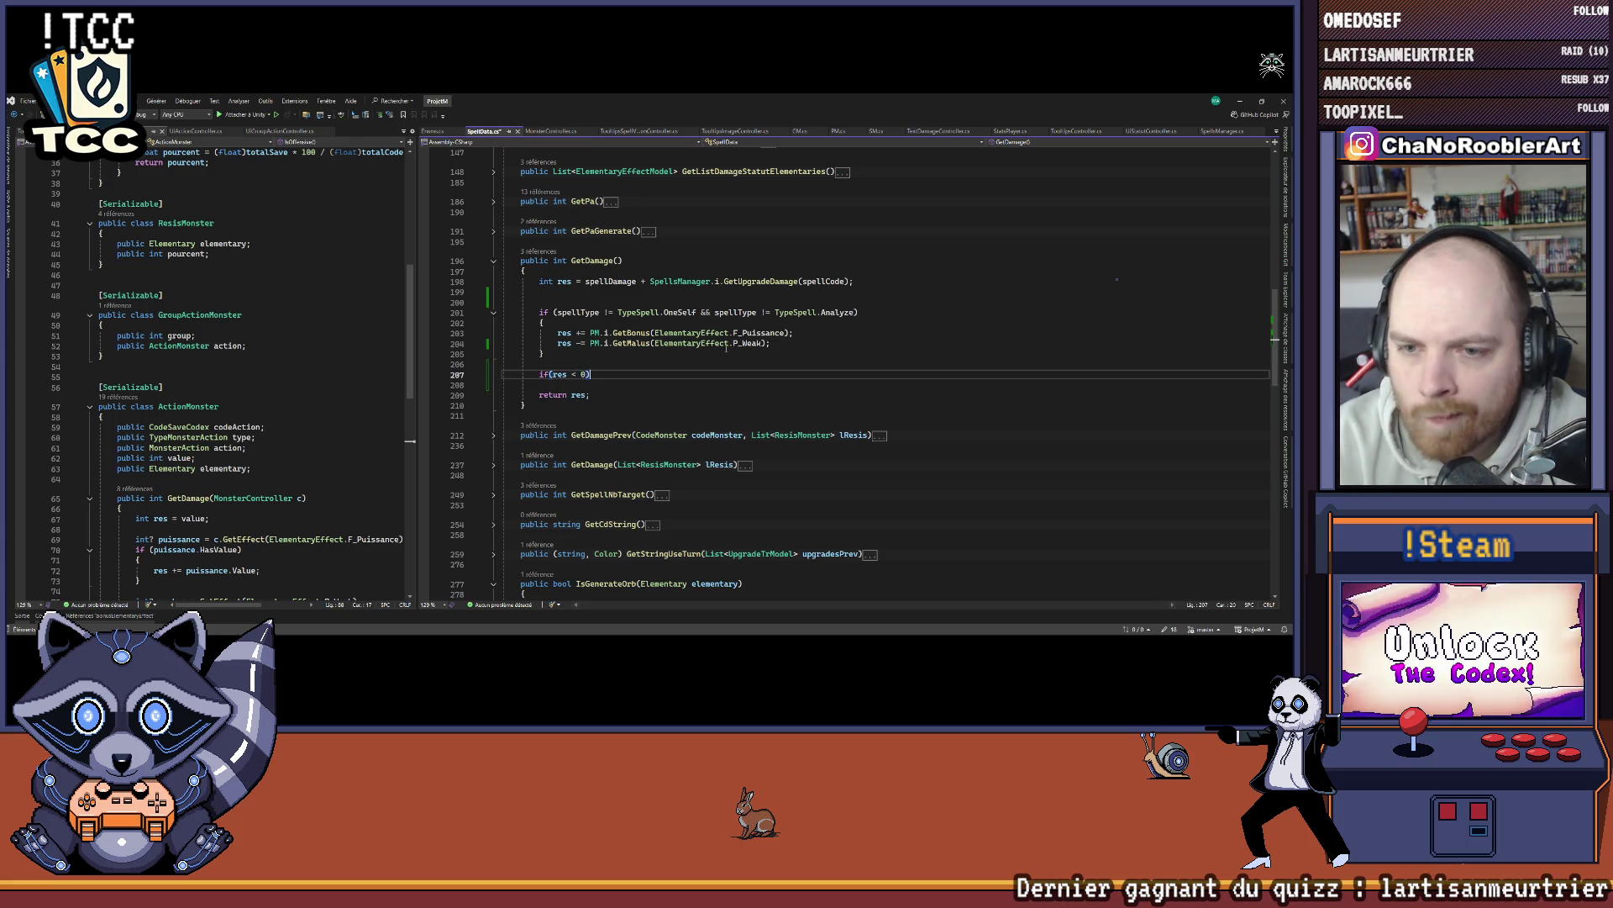
type("0;")
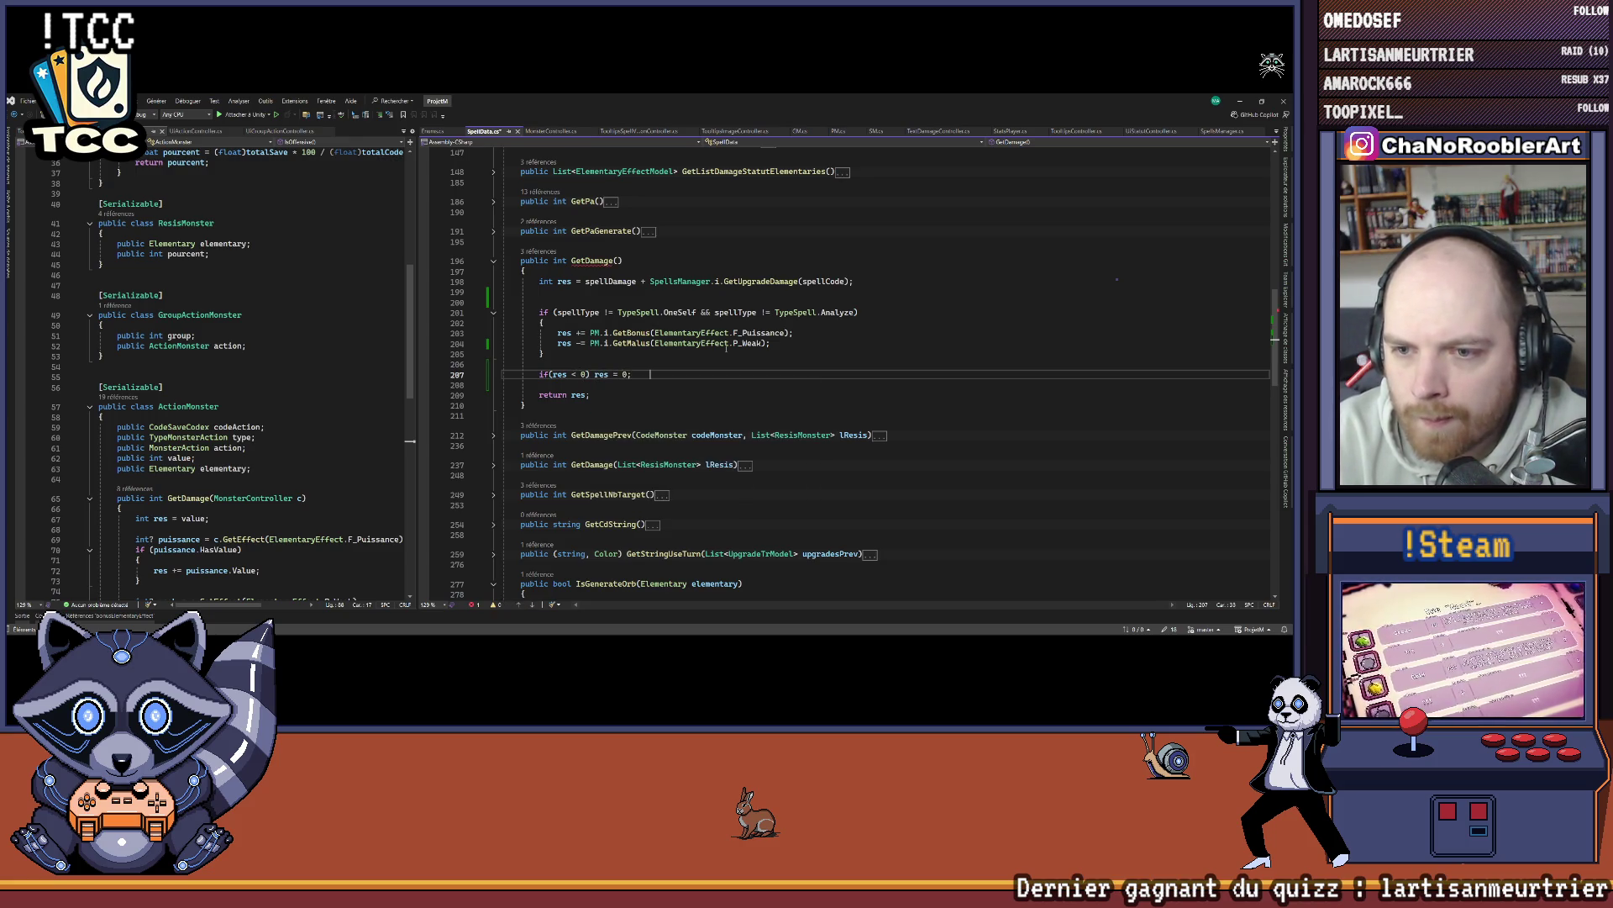
key("ctrl+s")
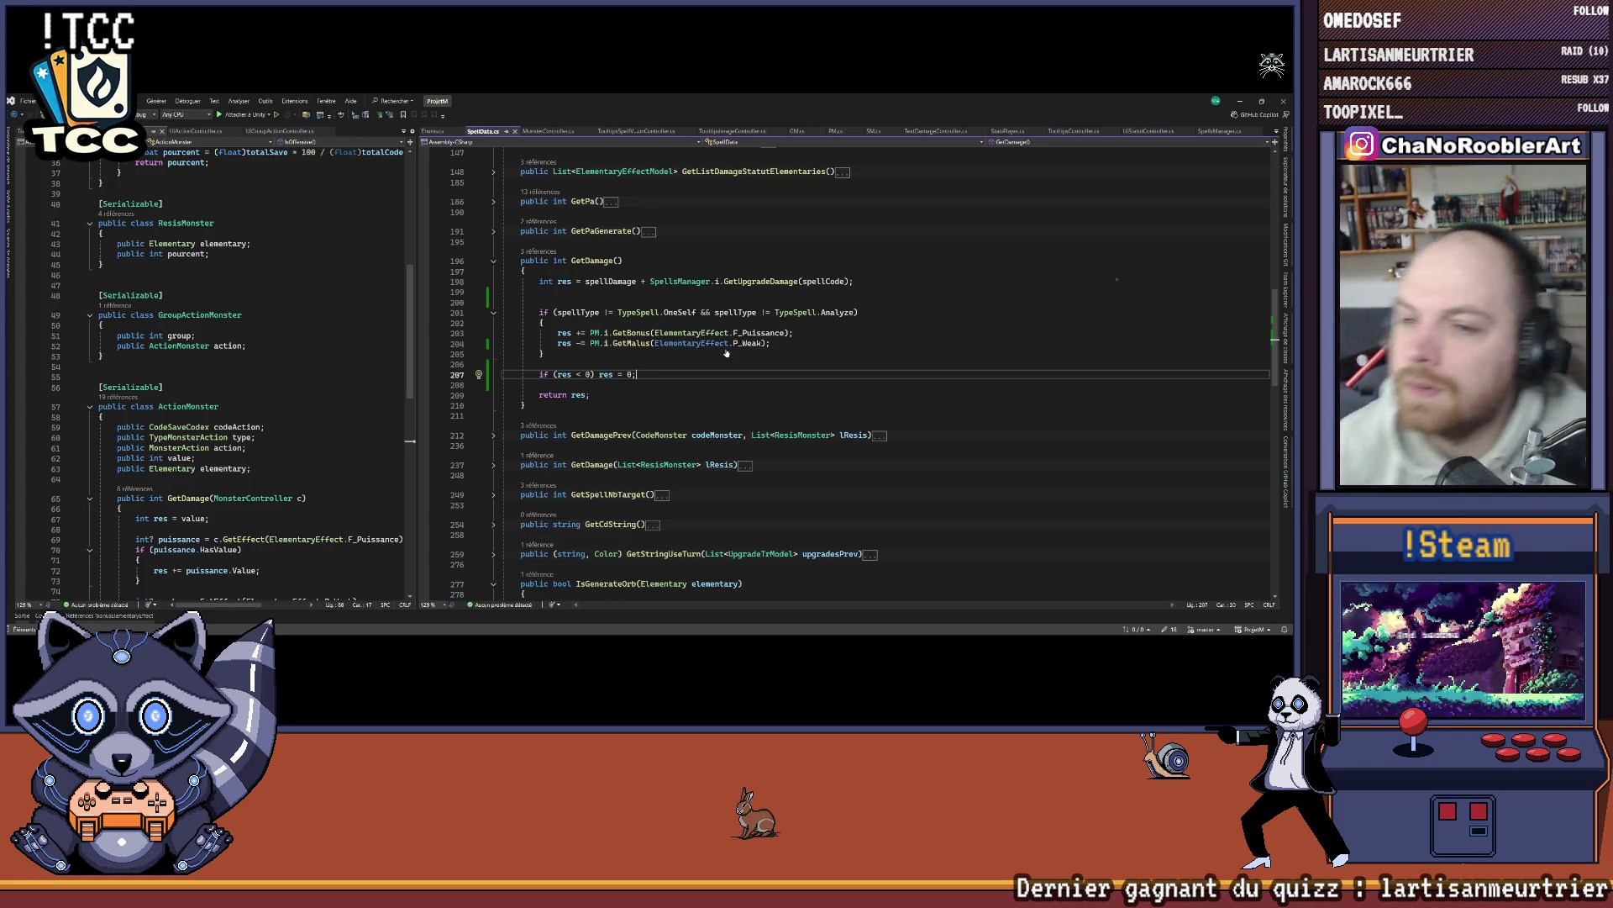
left_click(765, 342)
left_click(1241, 100)
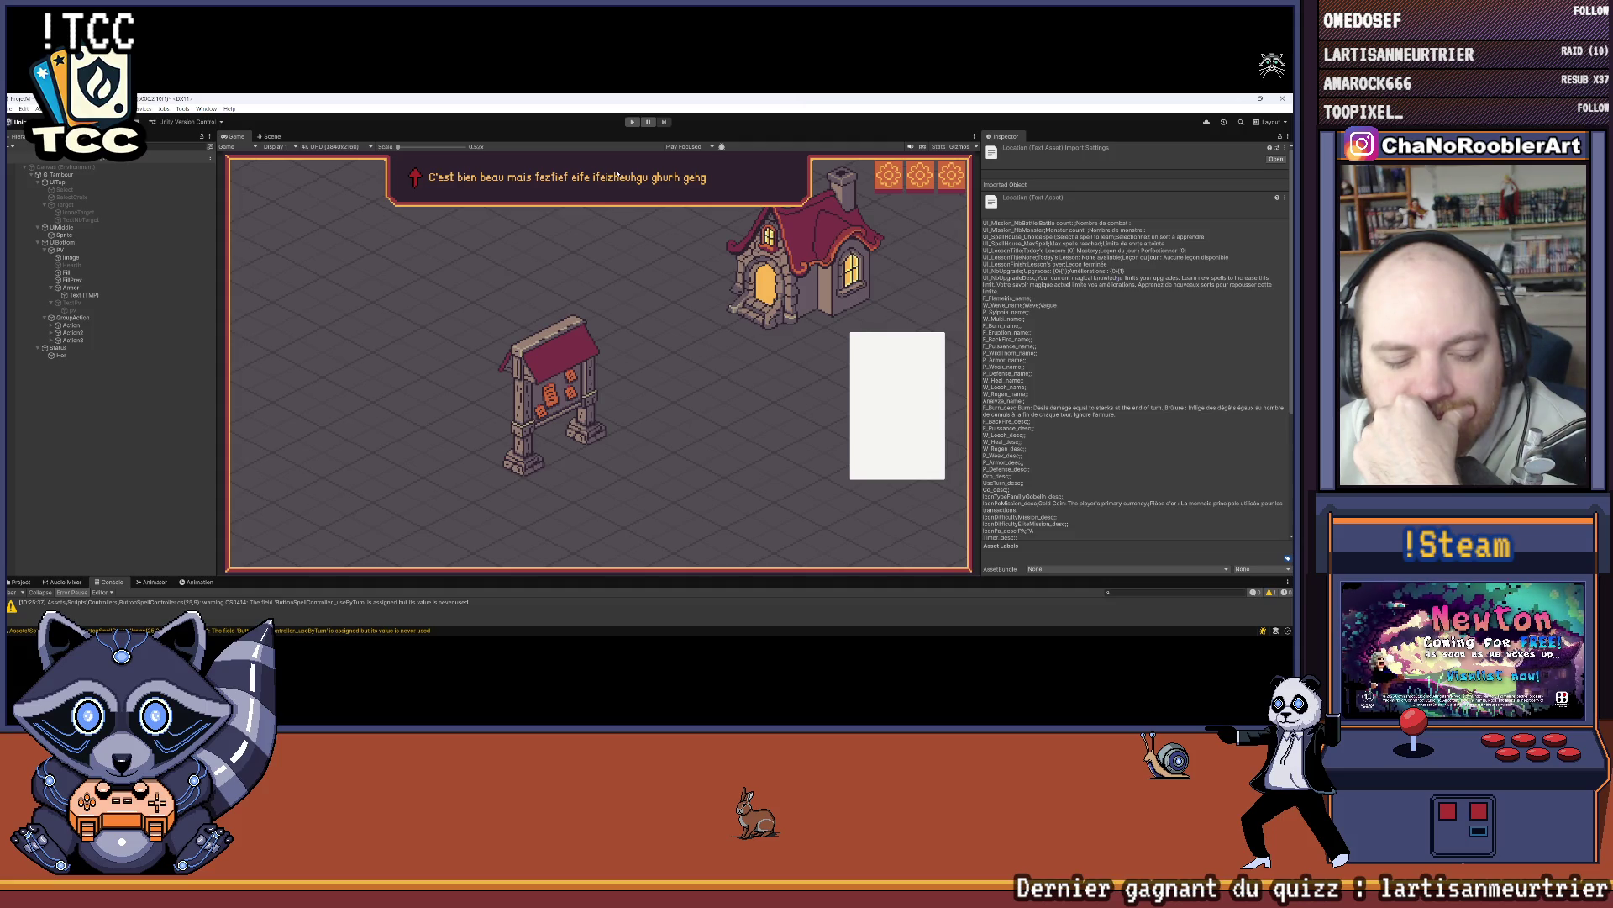
Step: Review the bonus/malus block and uses of res in GetDamage, placing the caret after line 198
left_click(845, 624)
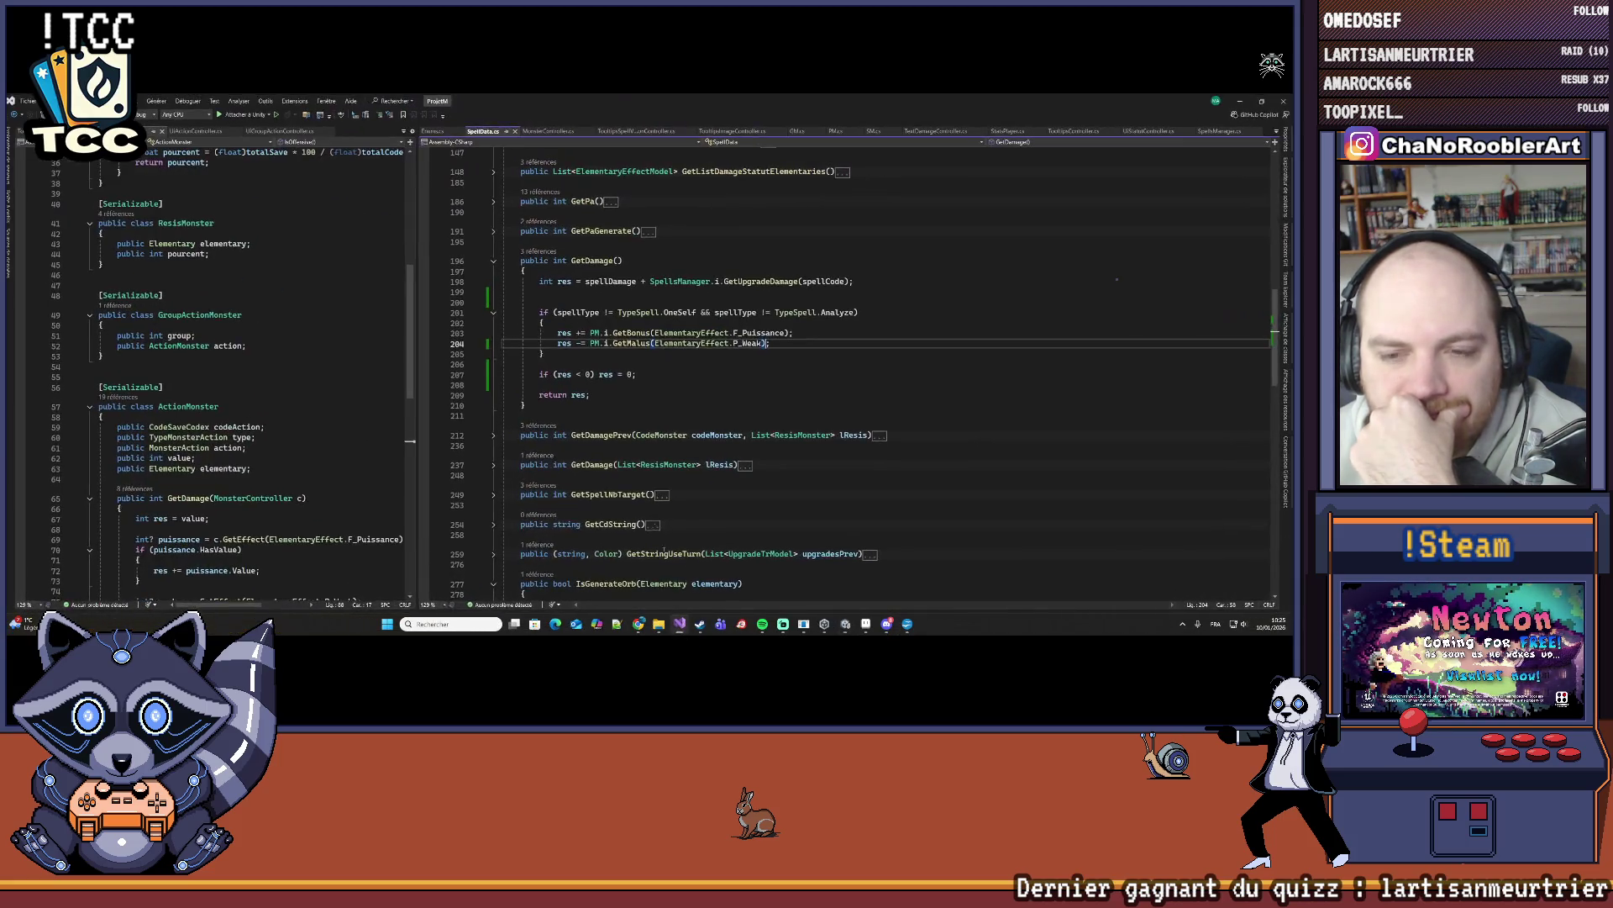
left_click_drag(504, 312, 562, 354)
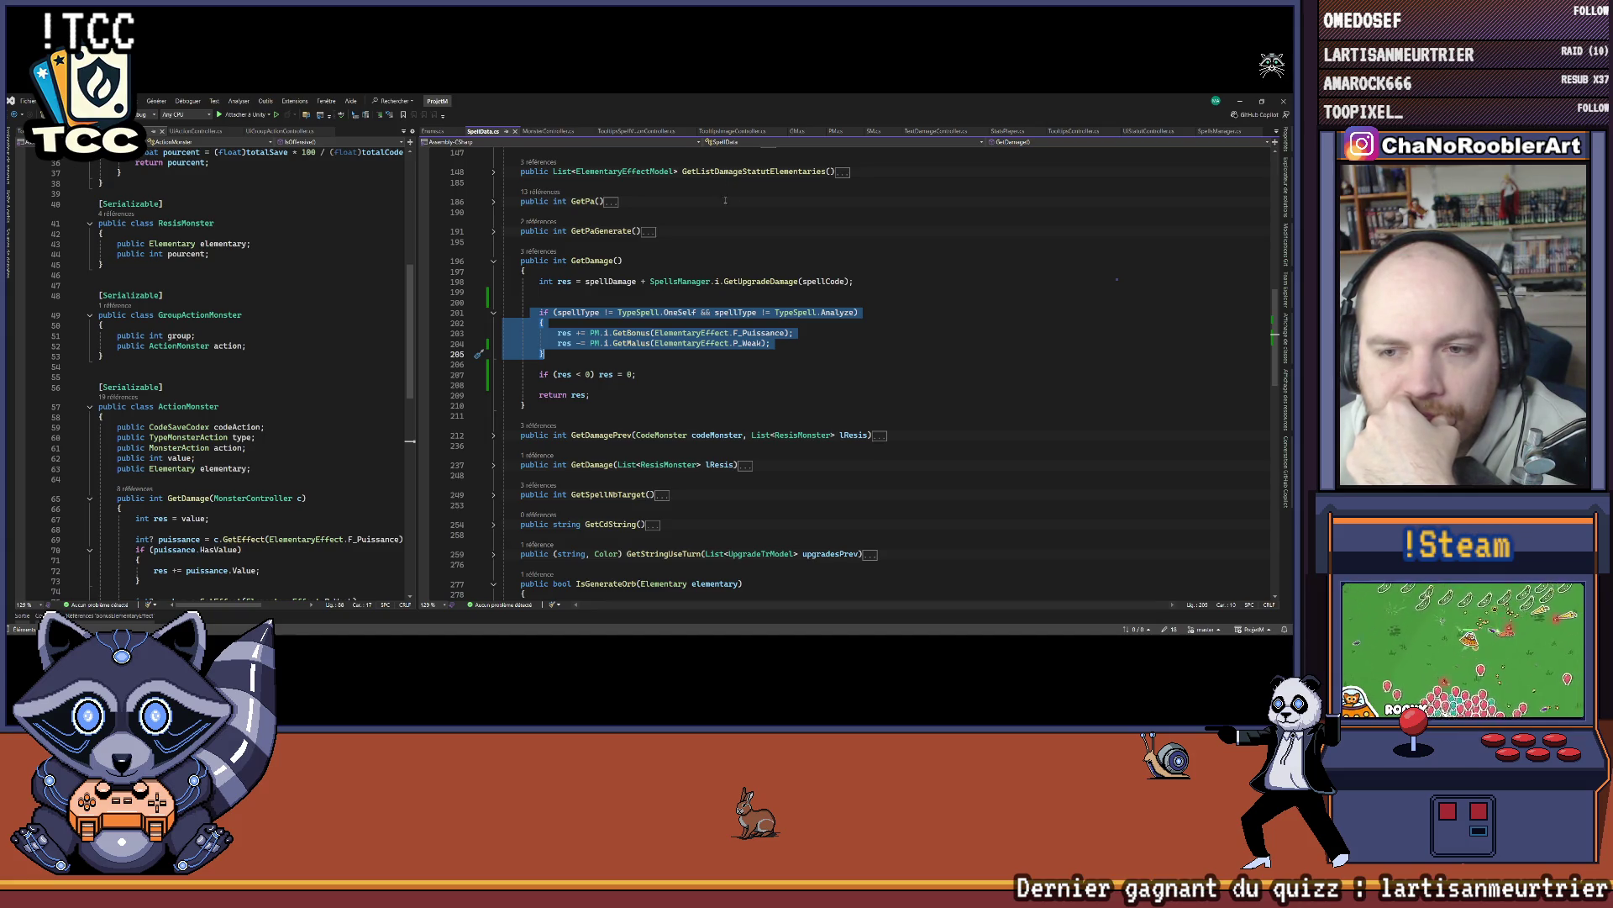
left_click(566, 282)
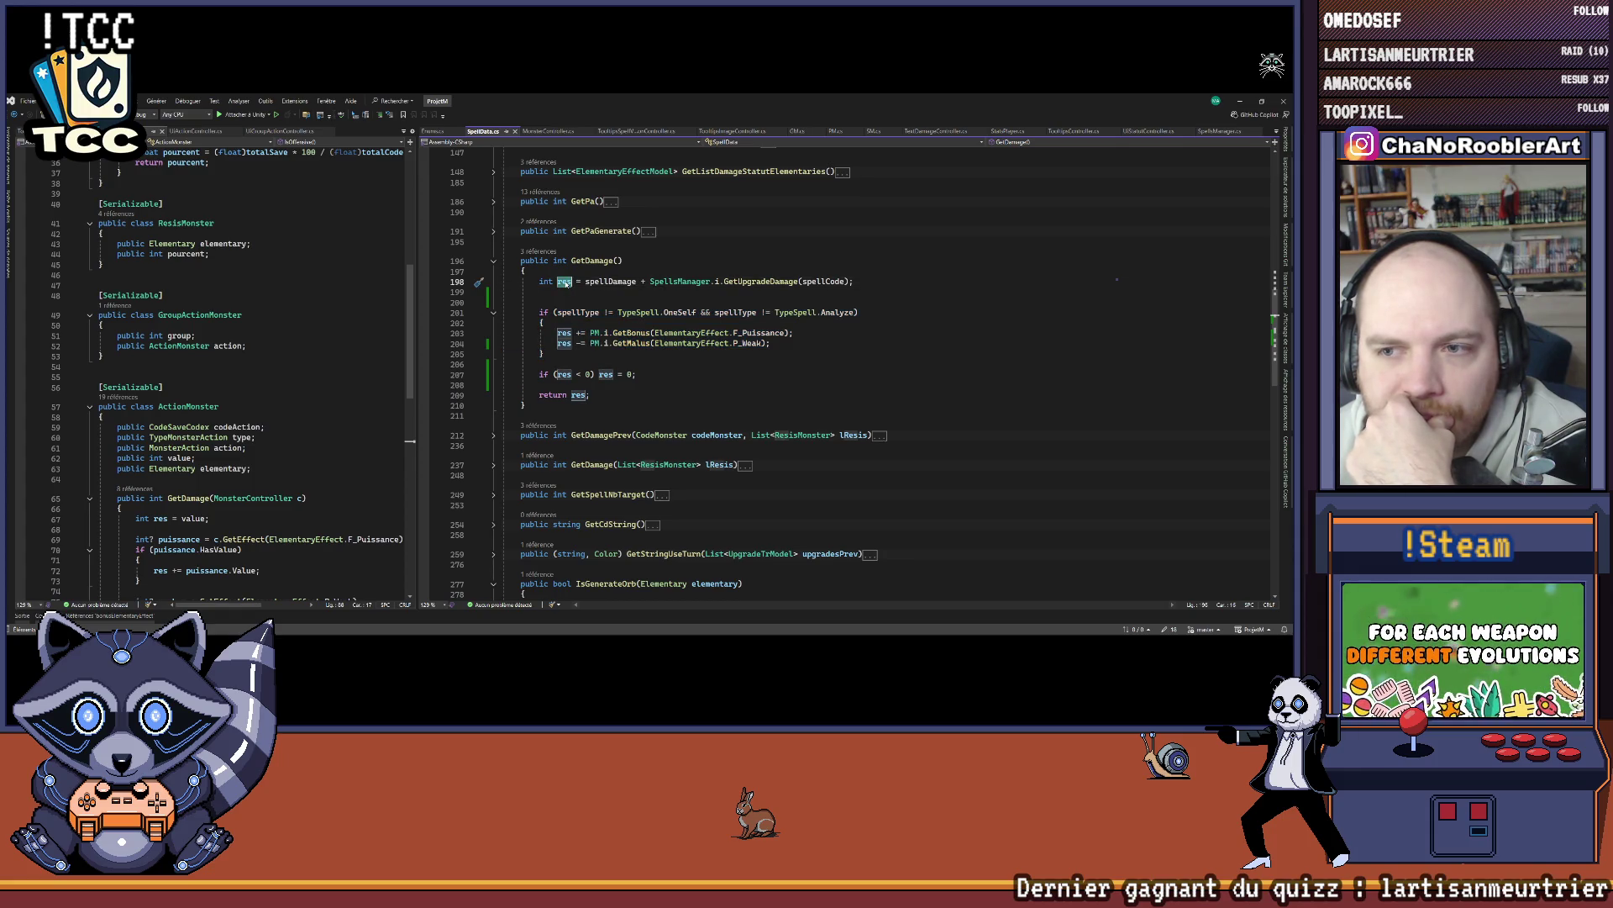
left_click(611, 293)
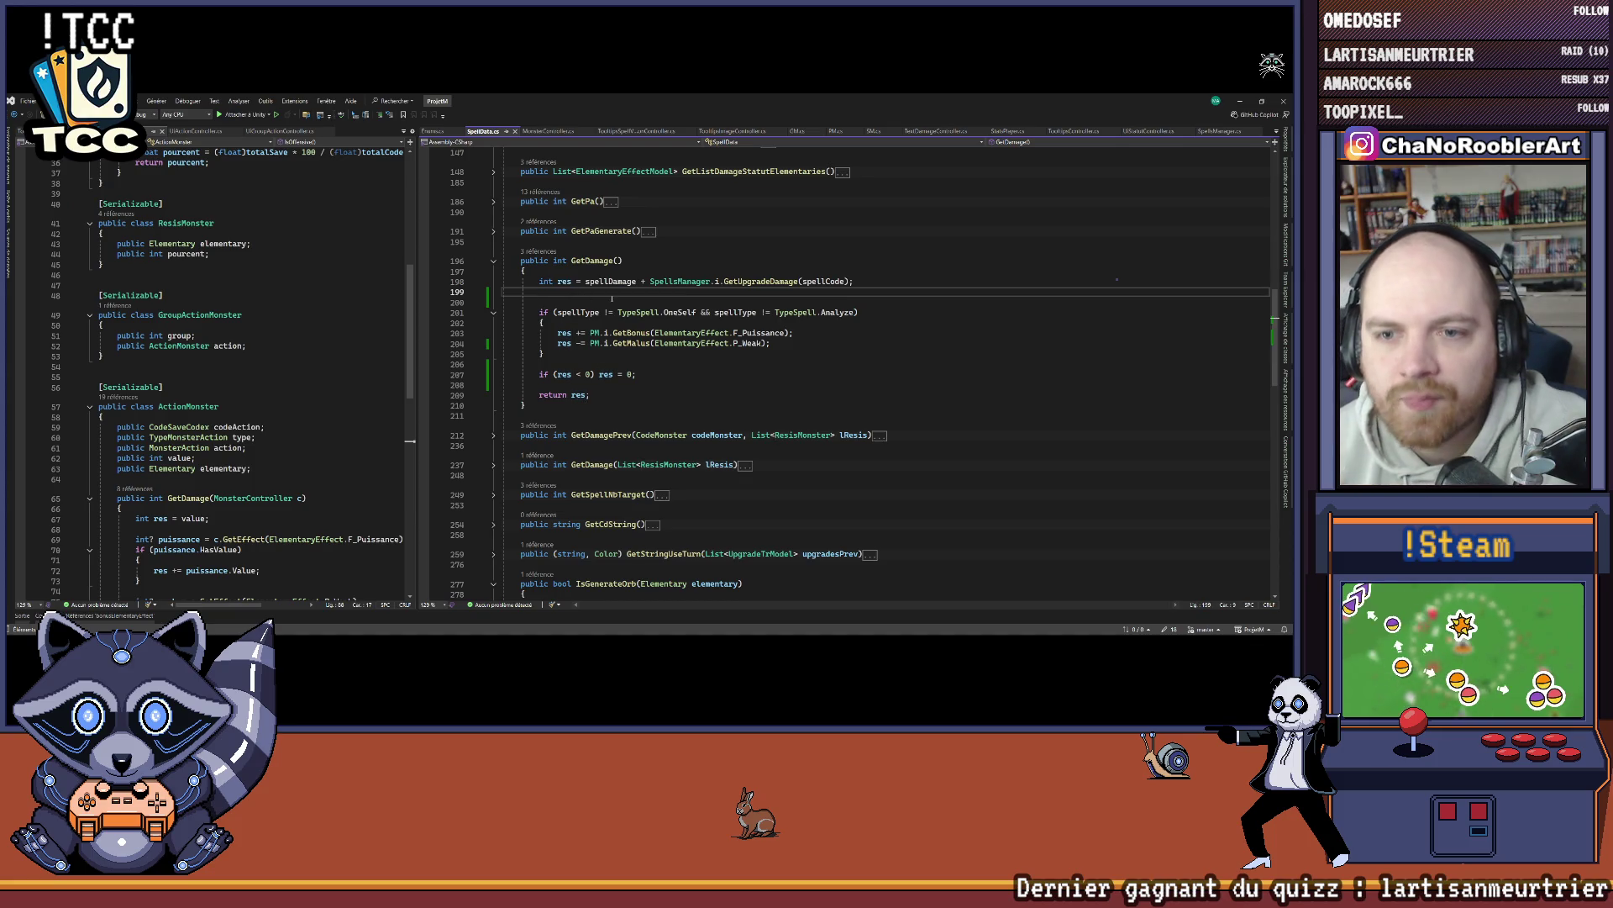
Step: Add an empty if (res > 0) block below the res declaration in GetDamage
key("Return")
key("Tab")
key("Return")
type("{")
key("Return")
Step: Move the spell-type bonus/malus block and res = 0 clamp inside the if (res > 0) braces
key("Down")
key("Down")
key("Down")
key("Home")
key("shift+End")
key("shift+Down")
key("shift+Down")
key("shift+Down")
key("ctrl+x")
key("Up")
key("Up")
key("Up")
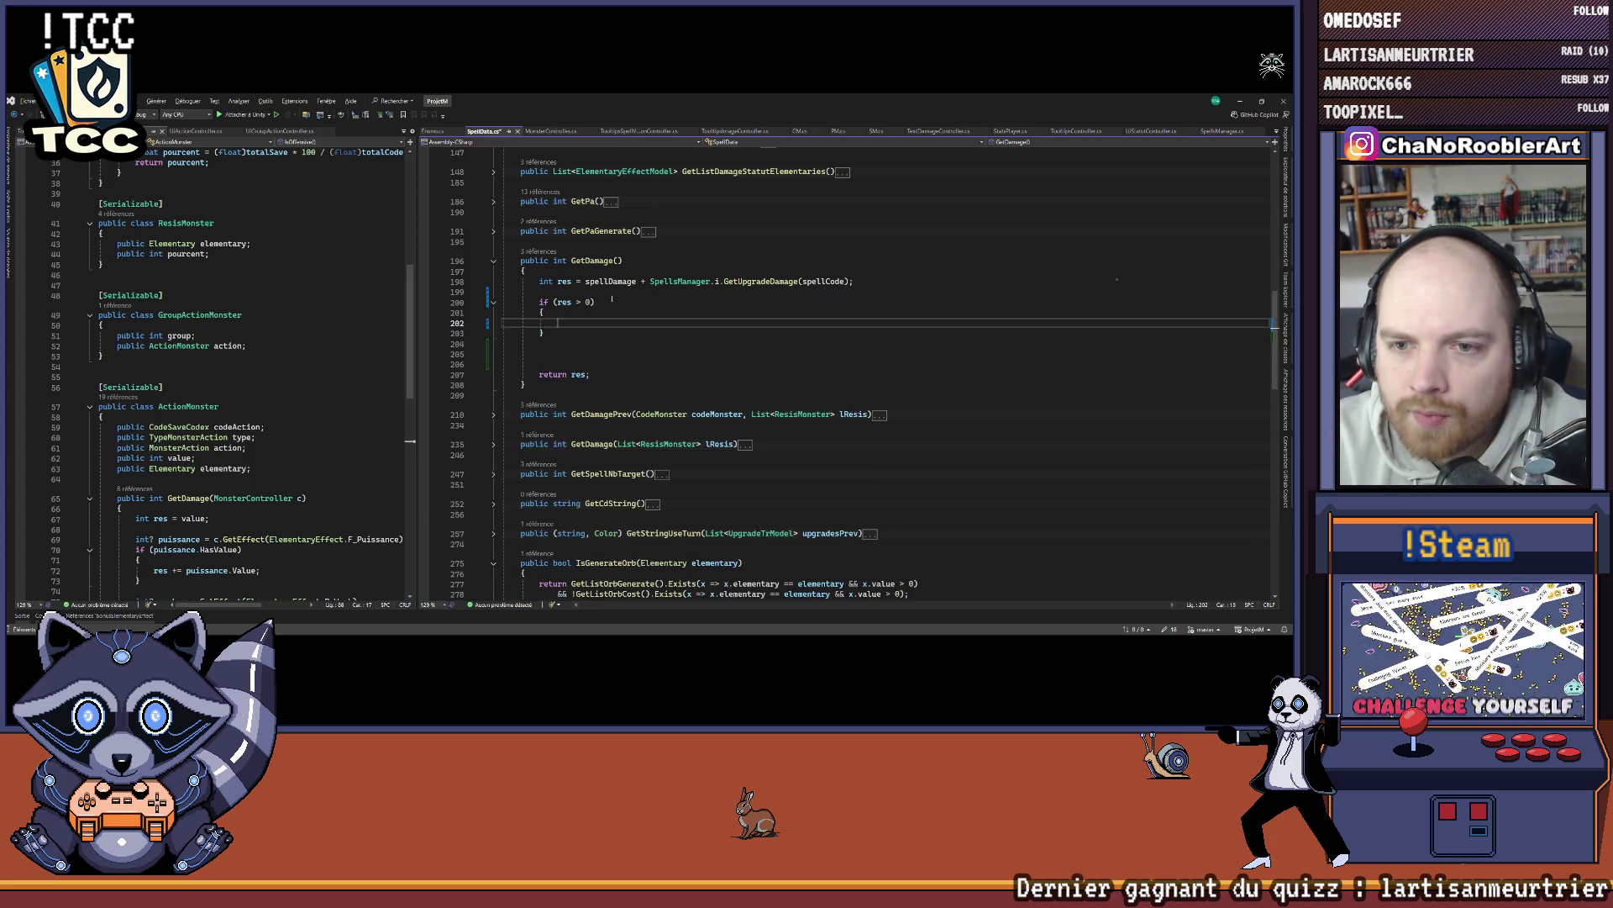
key("ctrl+v")
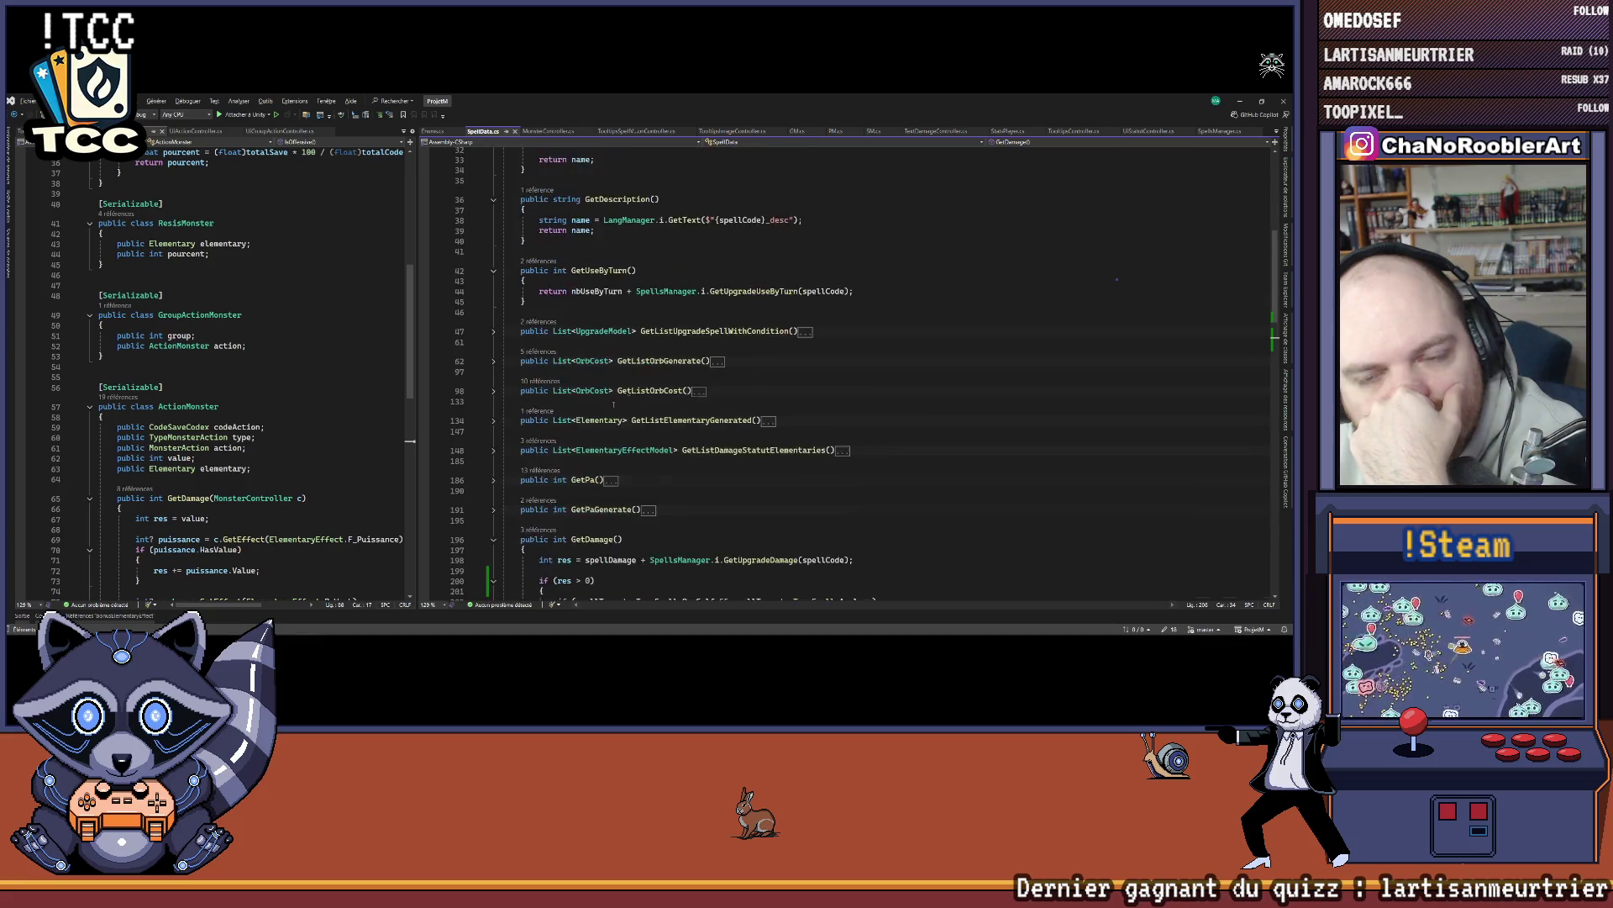
Step: Review GetDamage's callers via CodeLens, including GetDamagePrev and line 243, then return to the definition
scroll(631, 394, "down", 7)
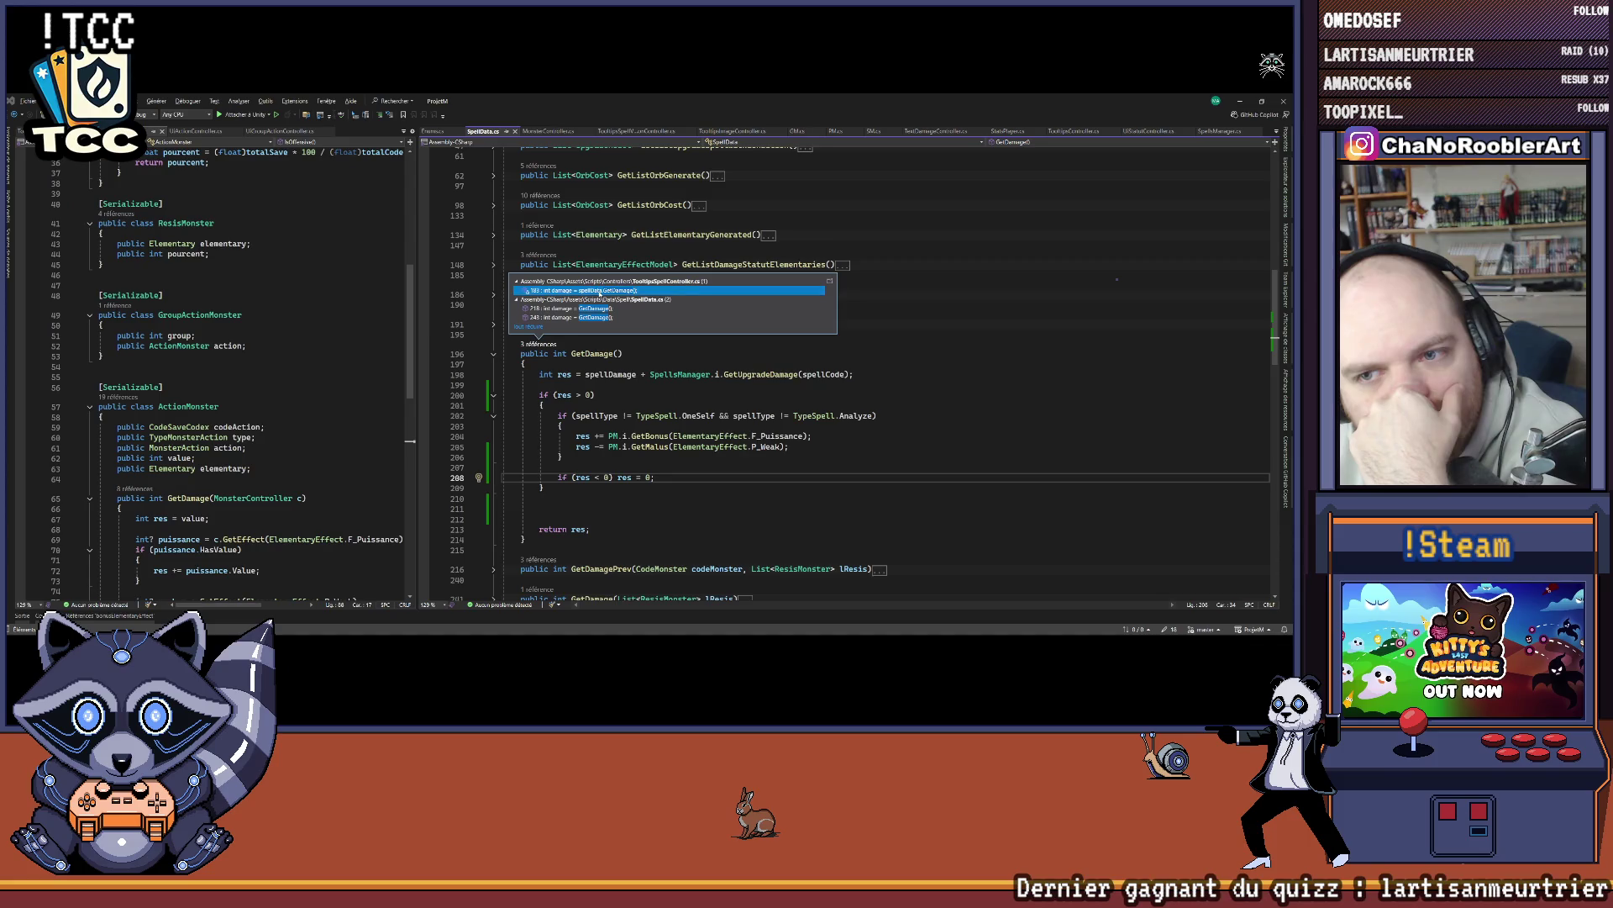
left_click(580, 290)
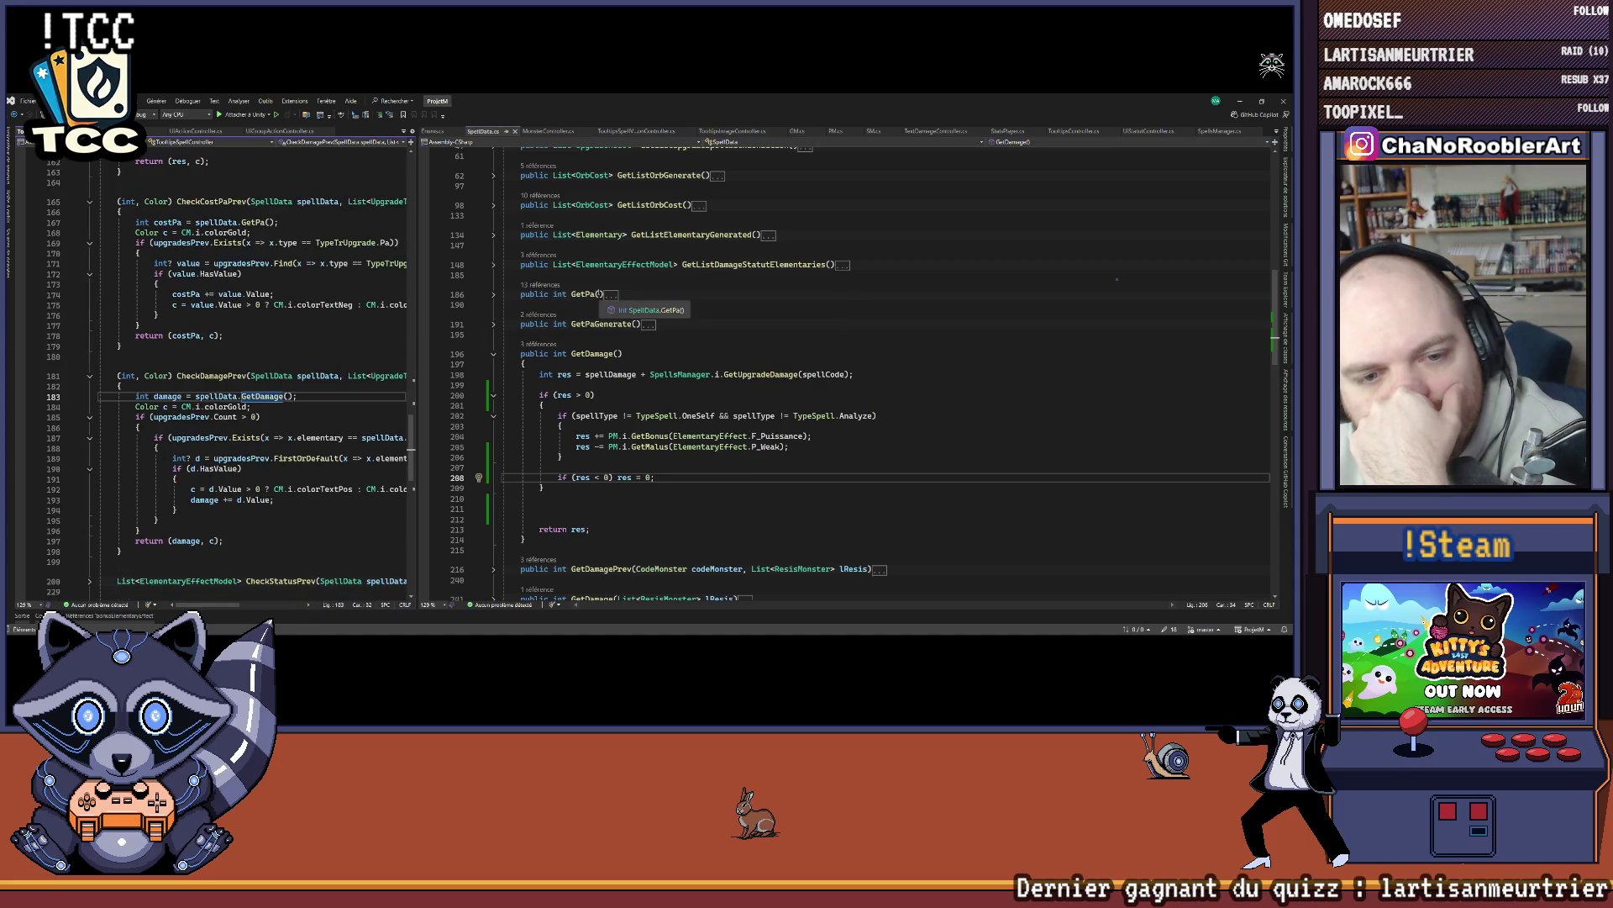
left_click(539, 343)
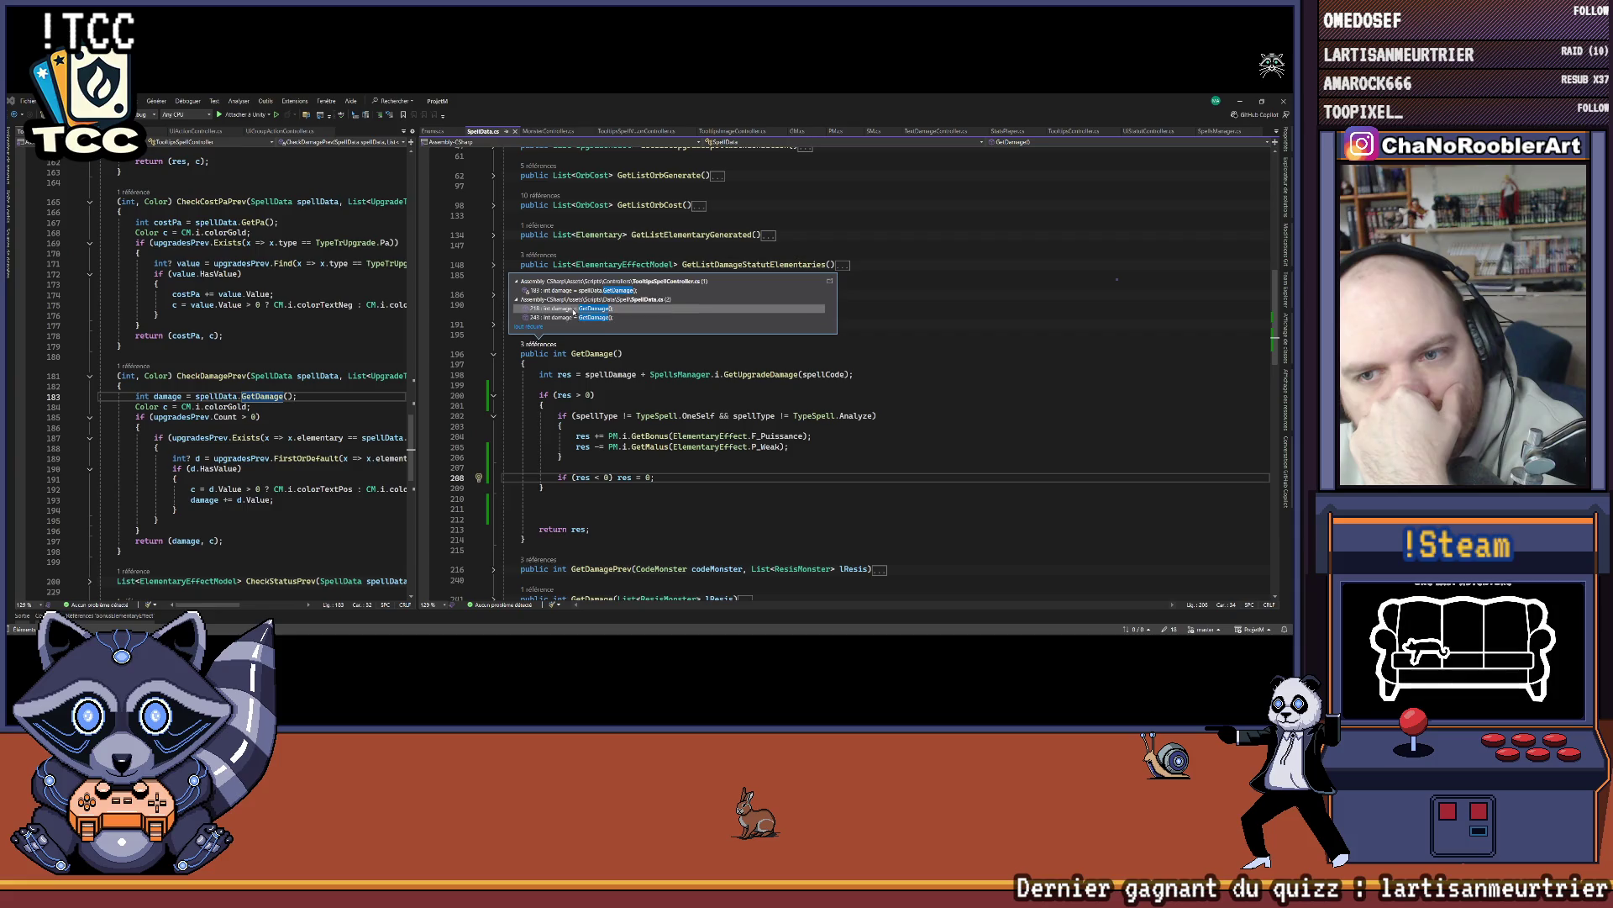
left_click(573, 309)
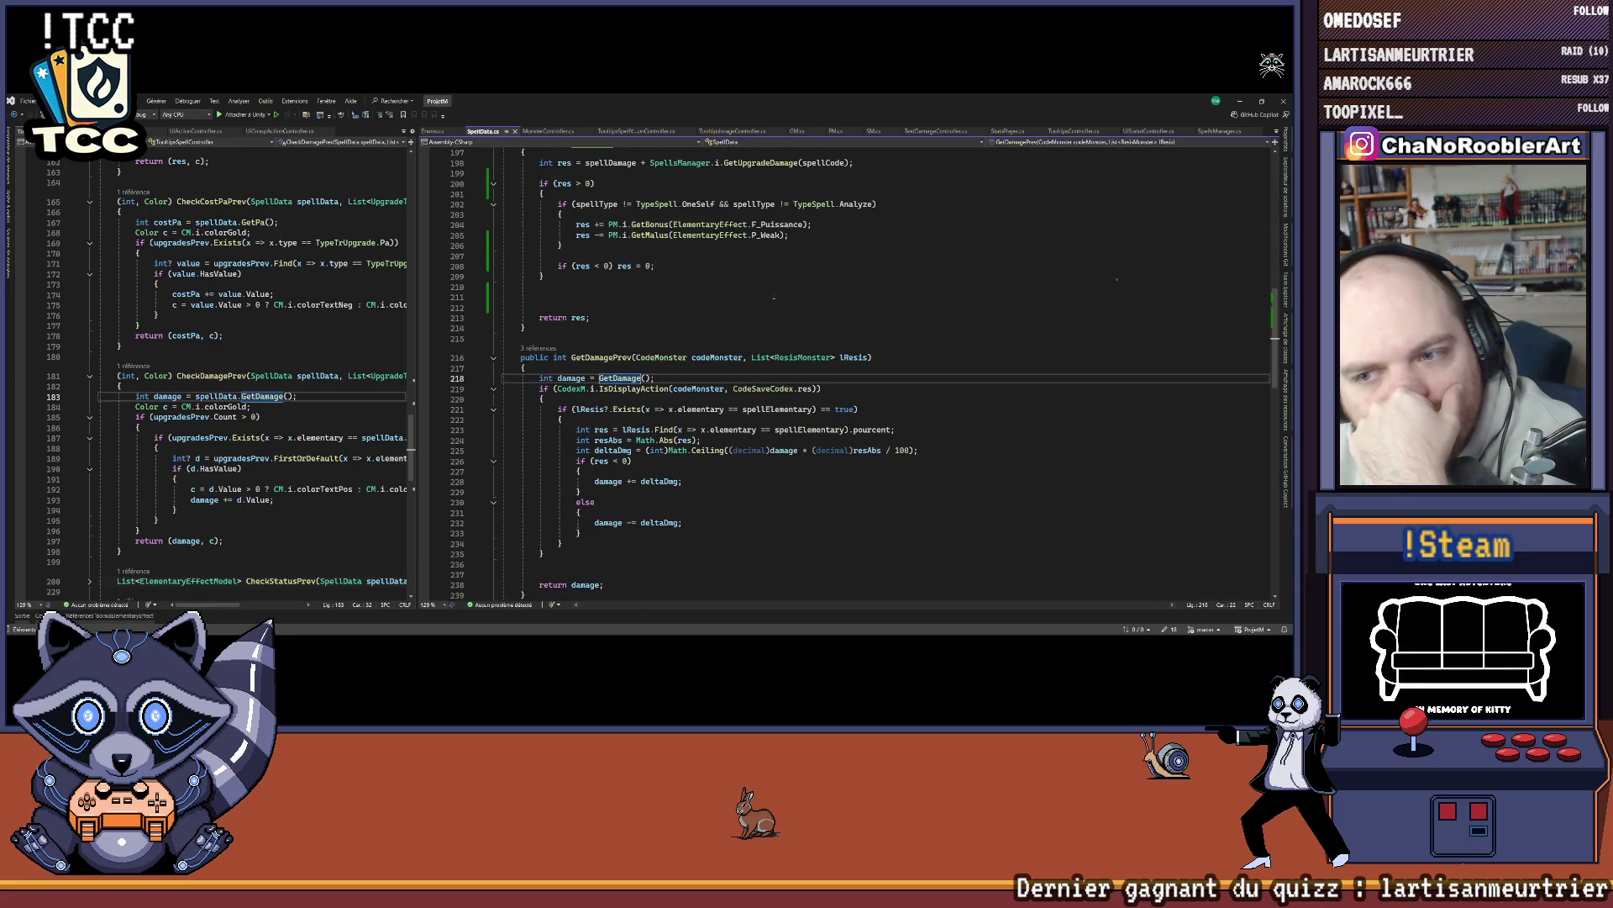
scroll(773, 297, "down", 3)
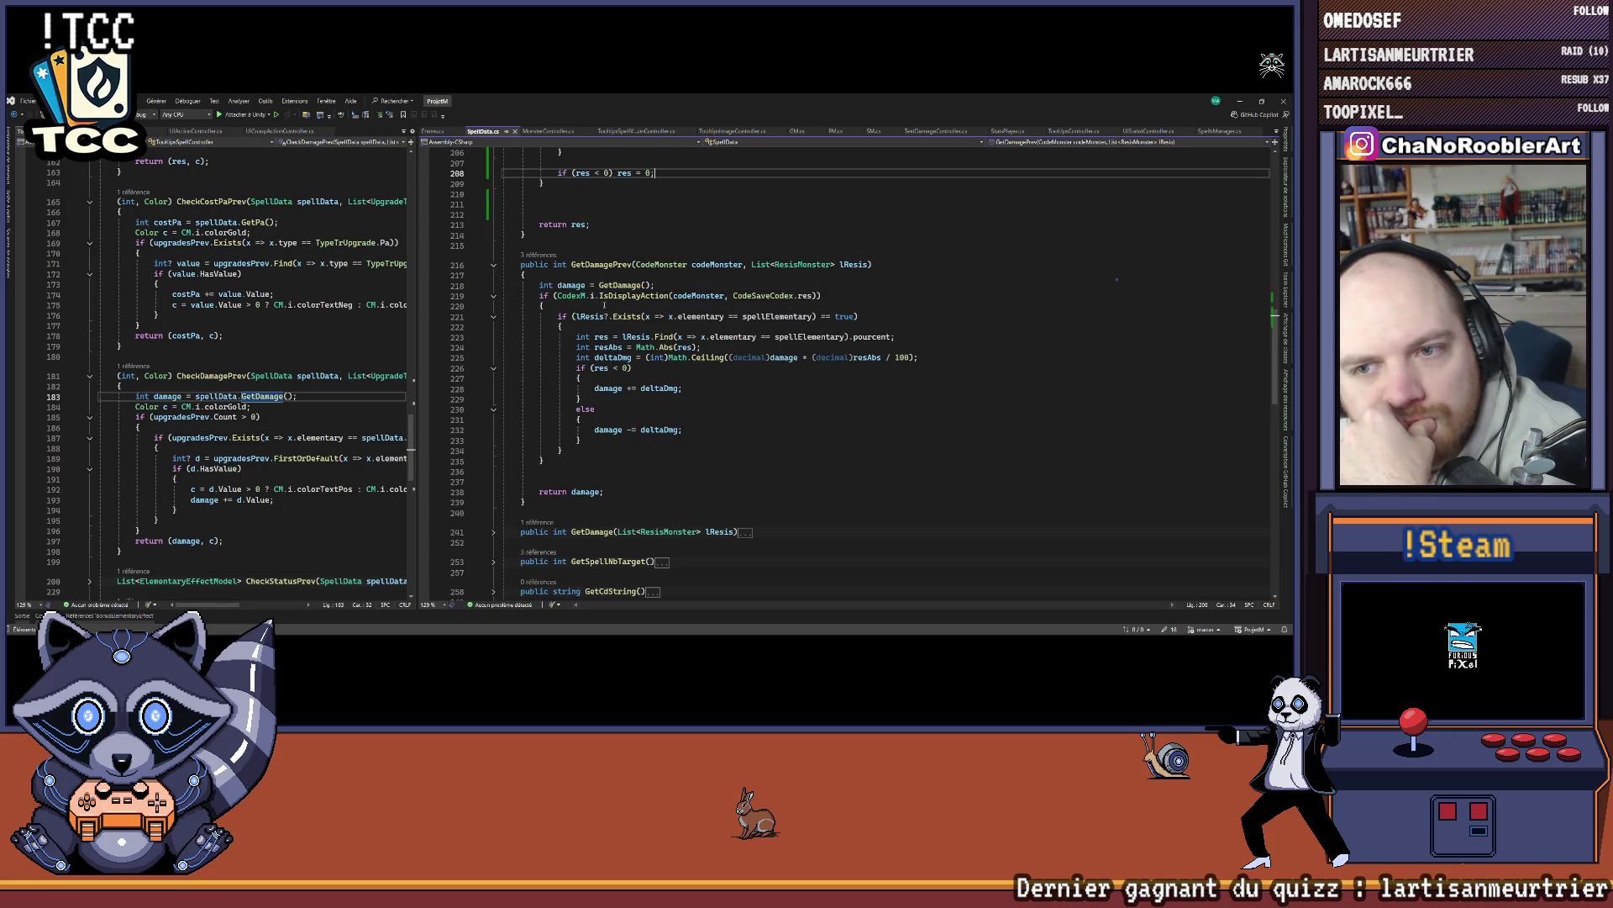
key("ctrl+minus")
left_click(540, 303)
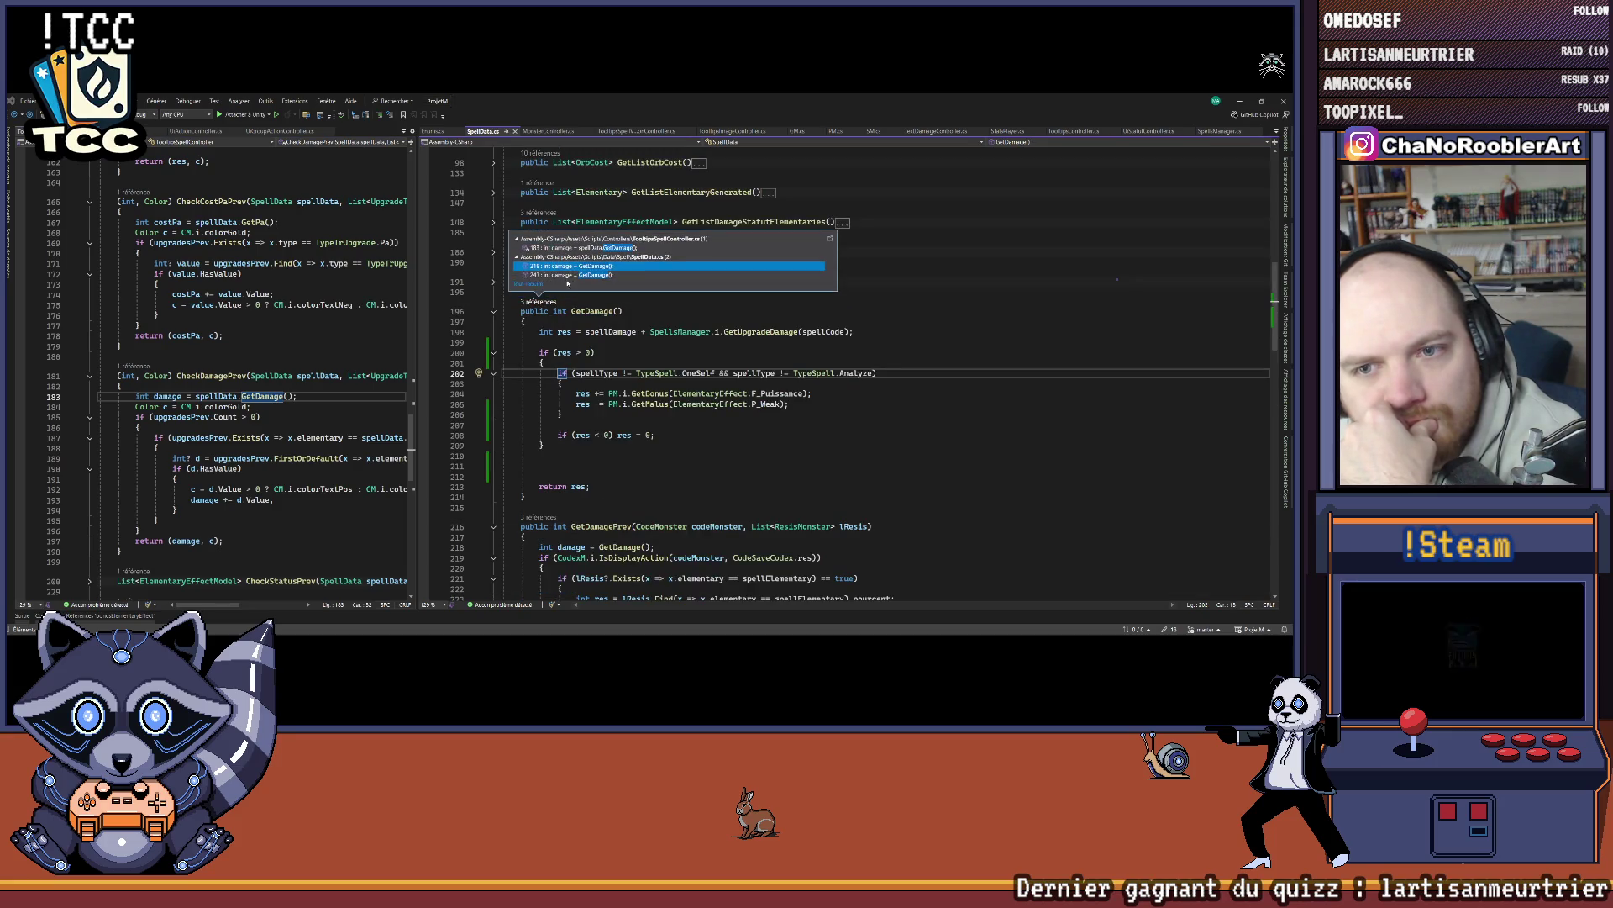
double_click(588, 274)
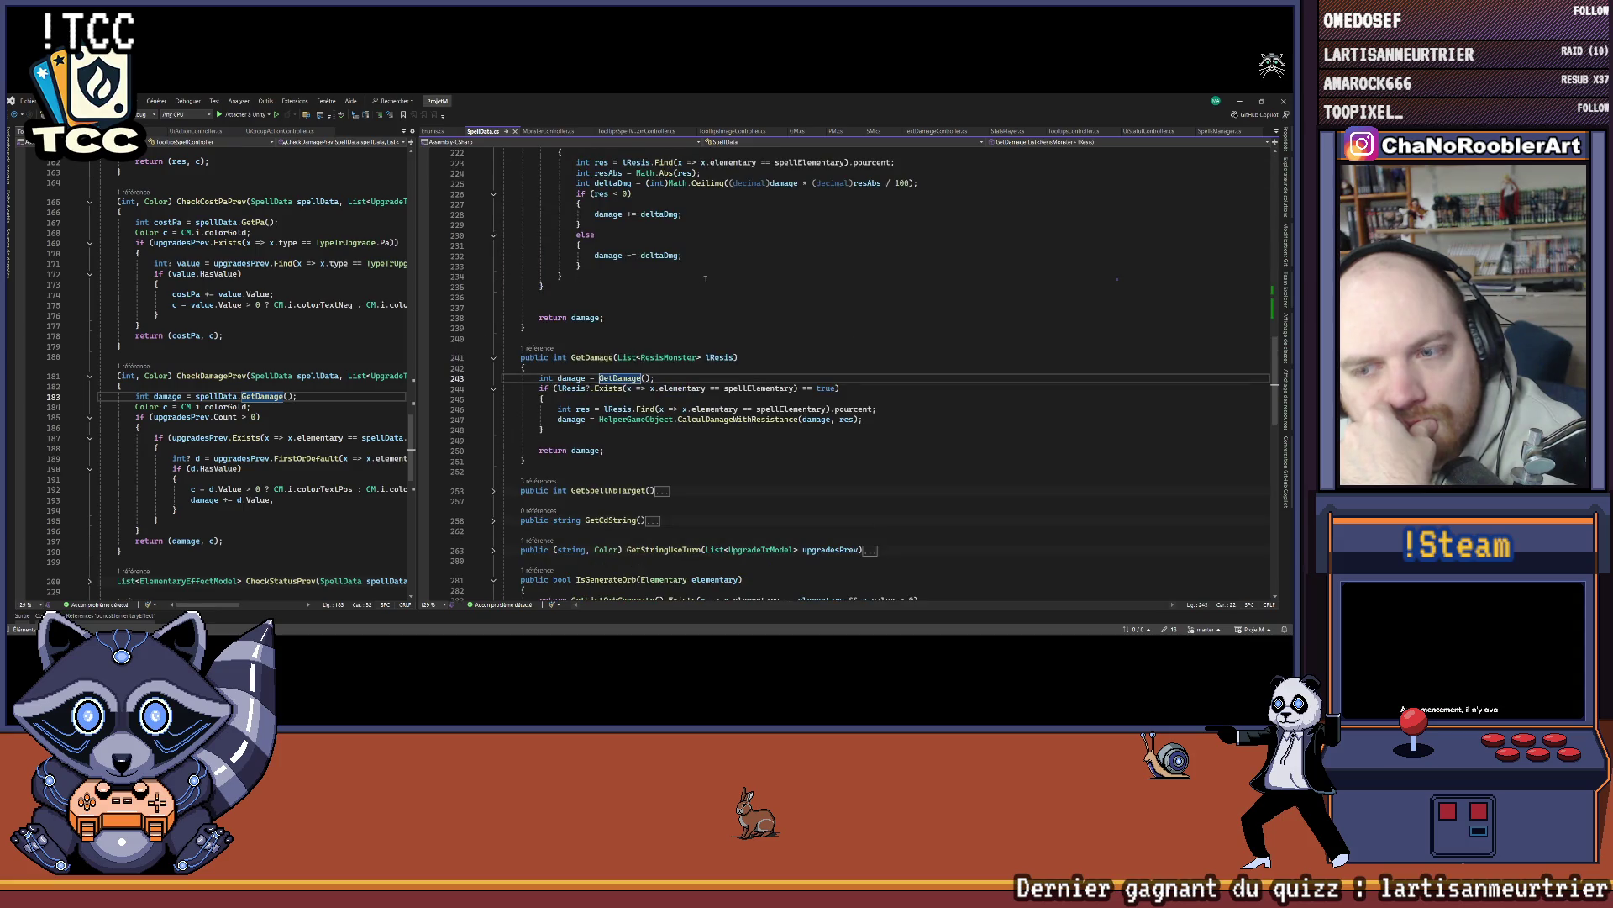
key("ctrl+minus")
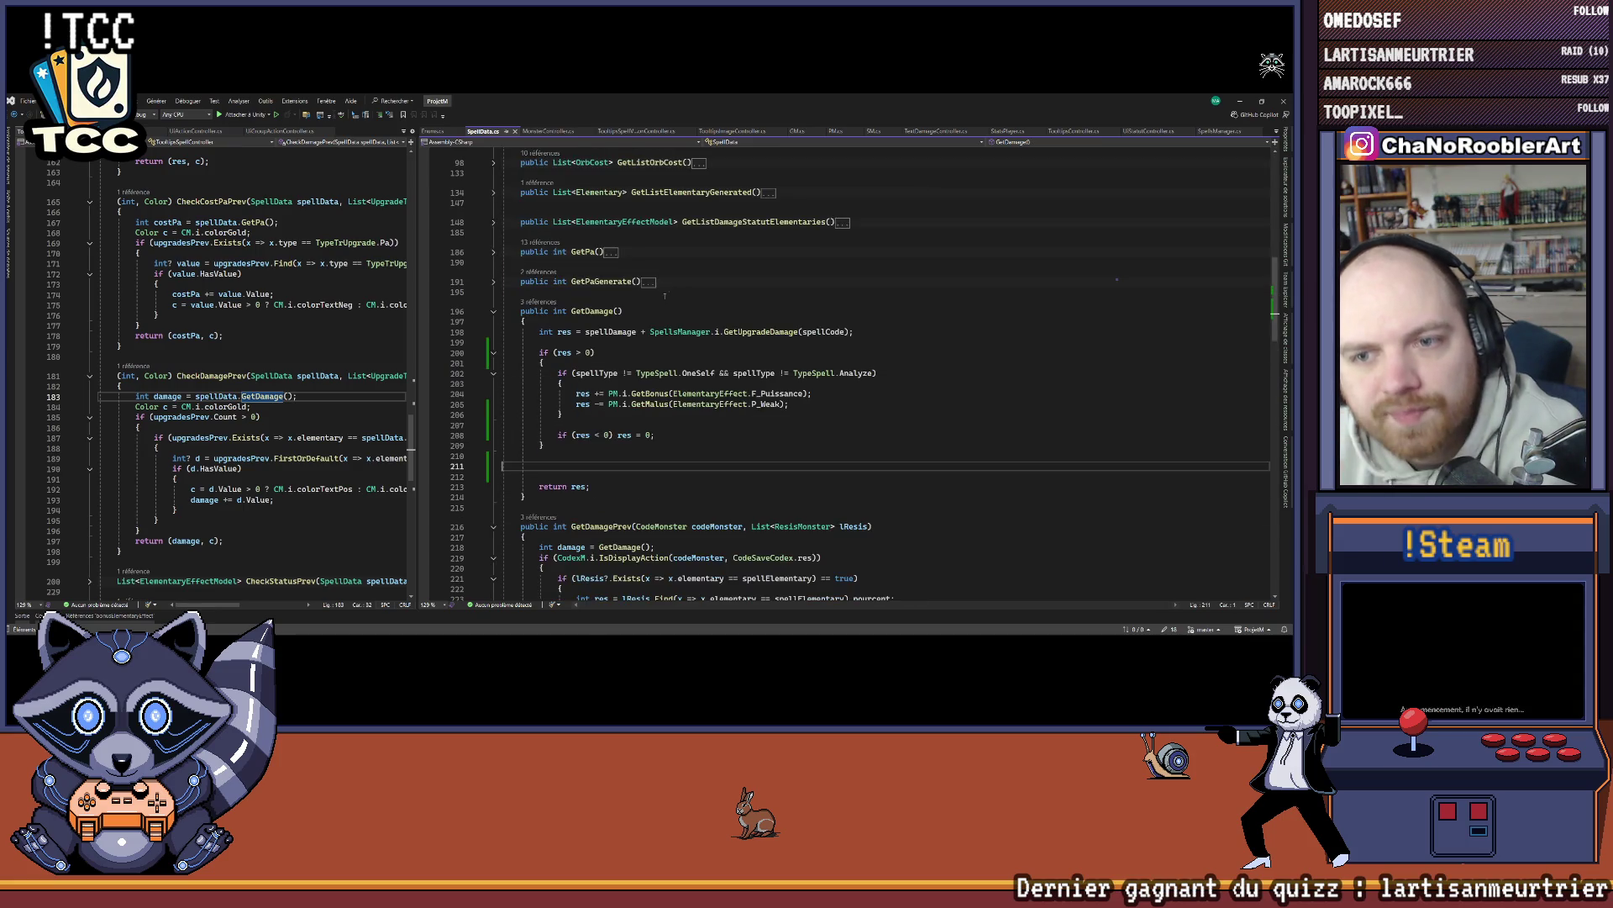
Step: Delete the extra blank lines before return res in GetDamage
left_click(553, 476)
left_click_drag(553, 474, 505, 465)
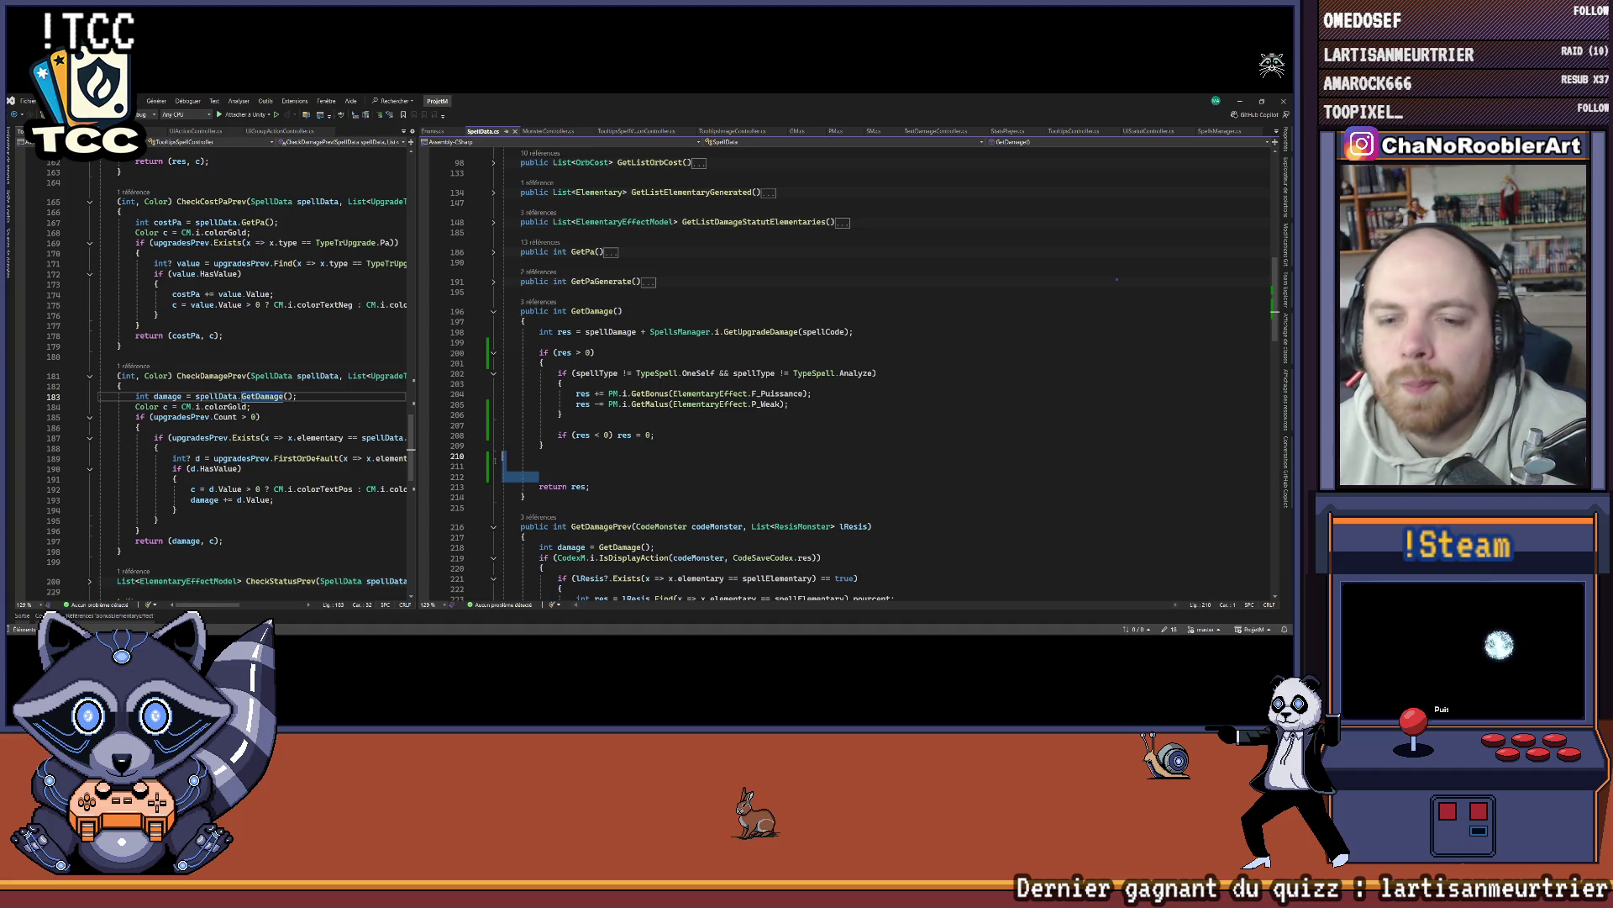
key("BackSpace")
key("Up")
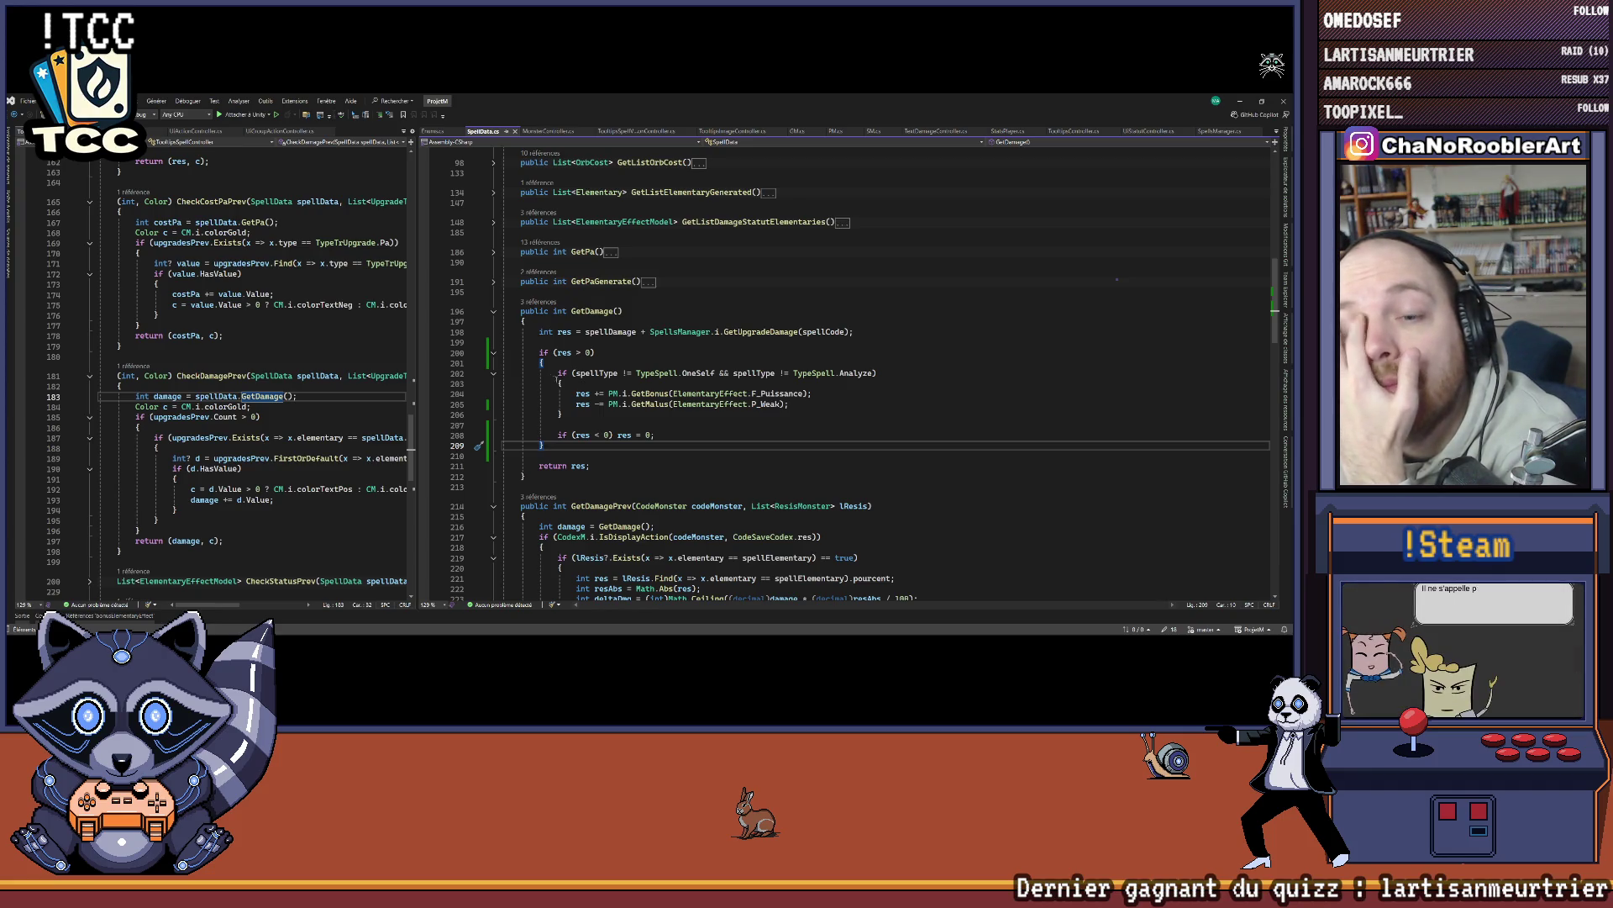
Step: Comment out the spellType condition and its braces, then unindent the bonus and malus lines
left_click_drag(552, 373, 571, 383)
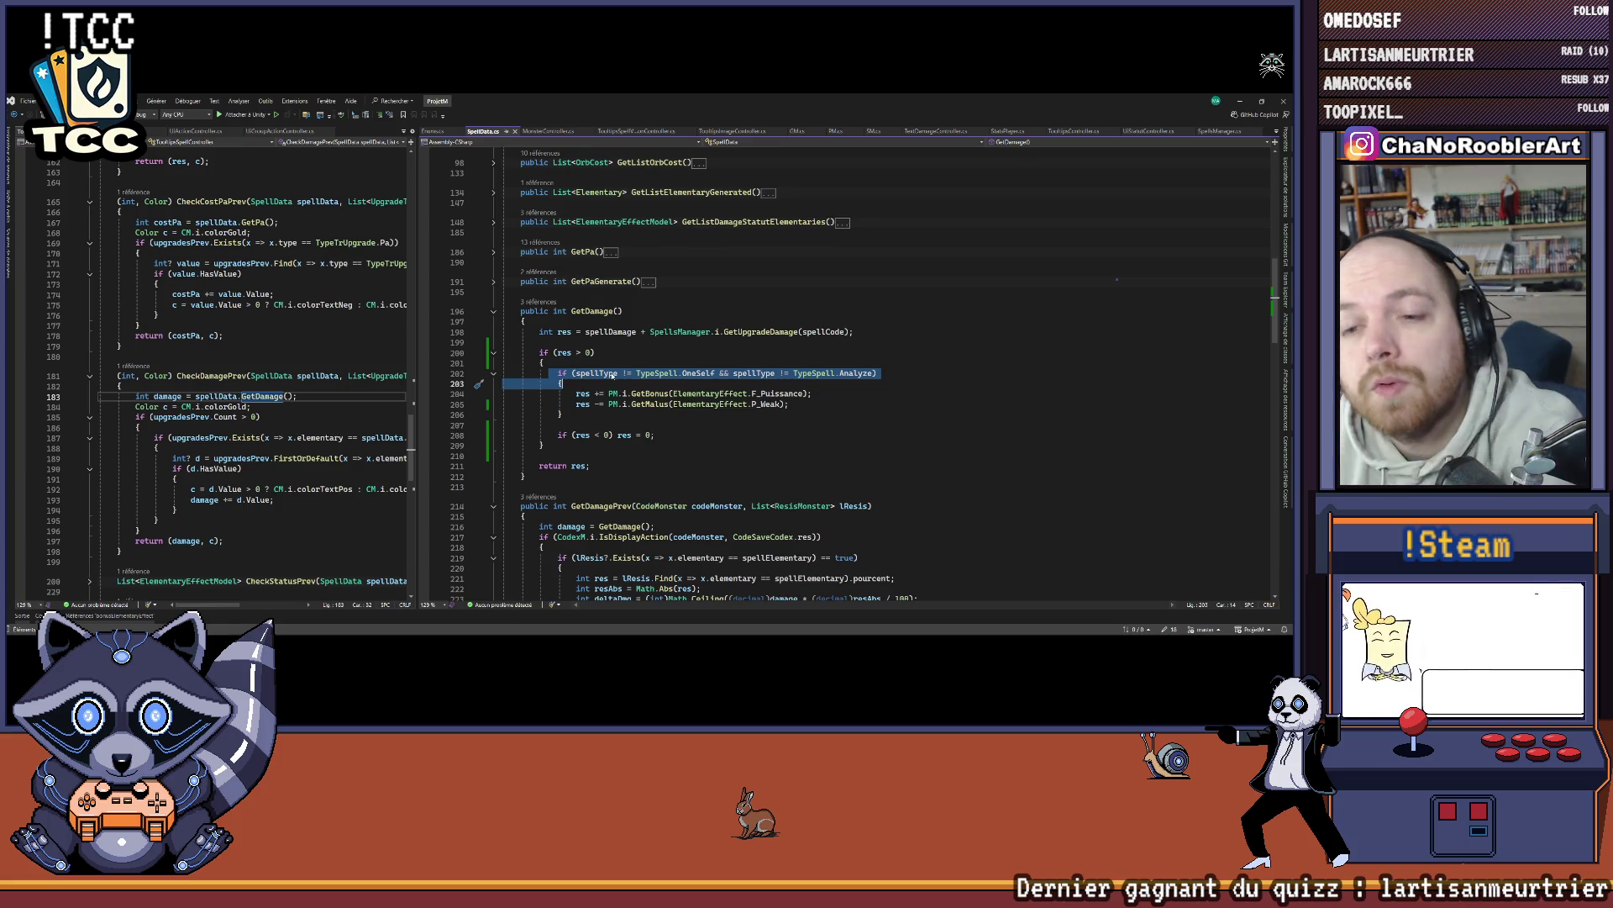
key("ctrl+k")
key("ctrl+c")
key("Down")
key("Down")
key("Down")
key("shift+End")
key("ctrl+k")
key("ctrl+c")
key("ctrl+k")
key("ctrl+d")
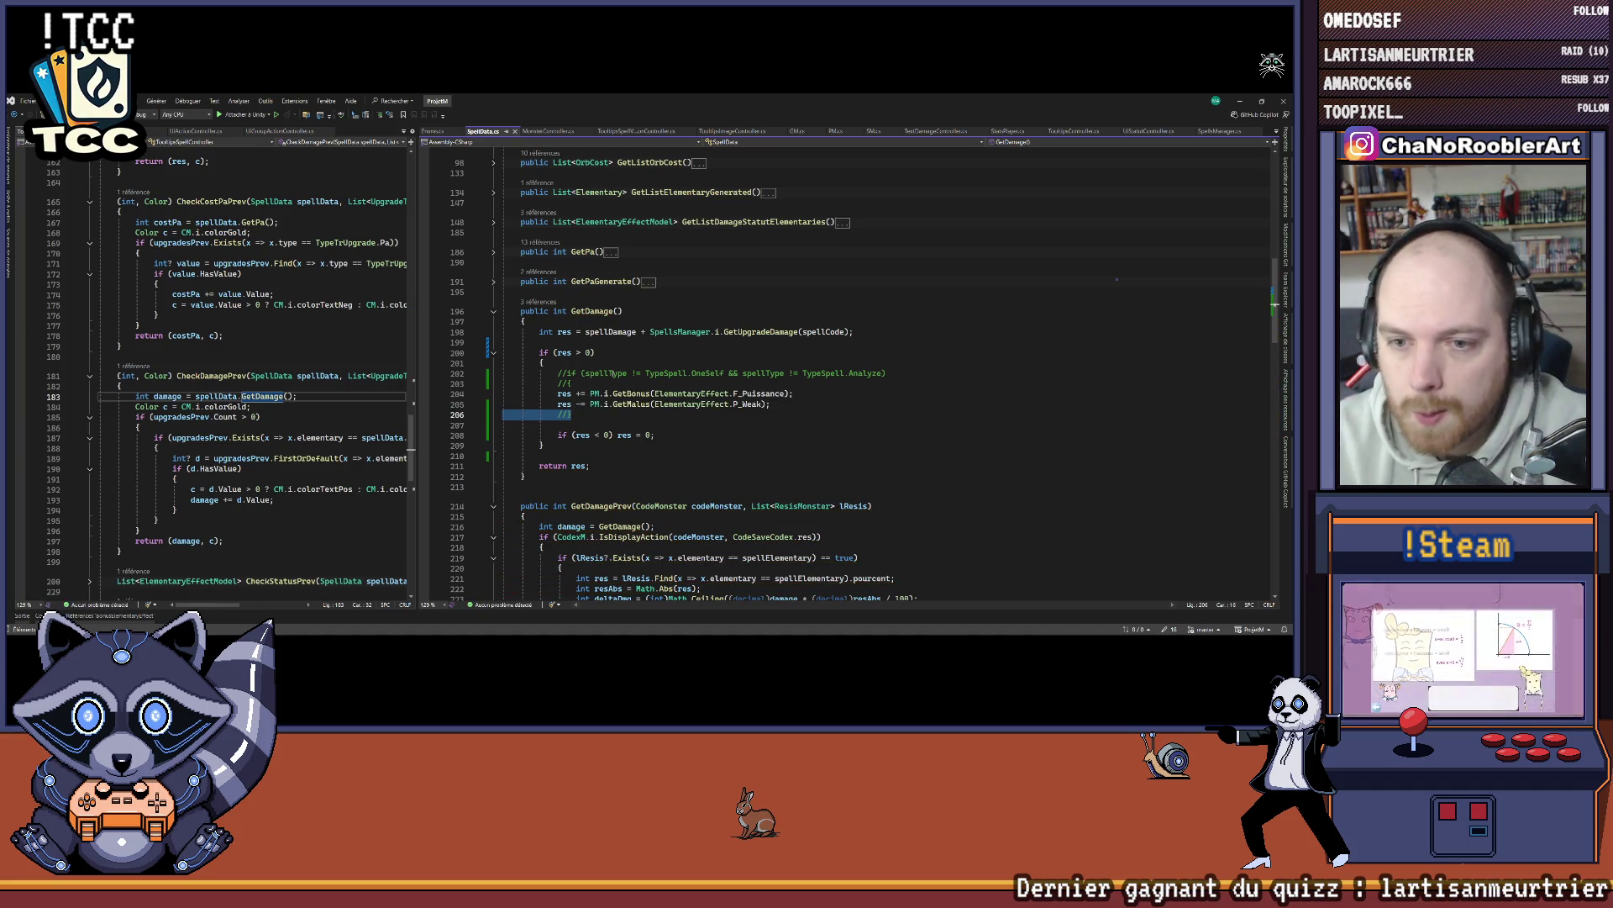
left_click(1240, 101)
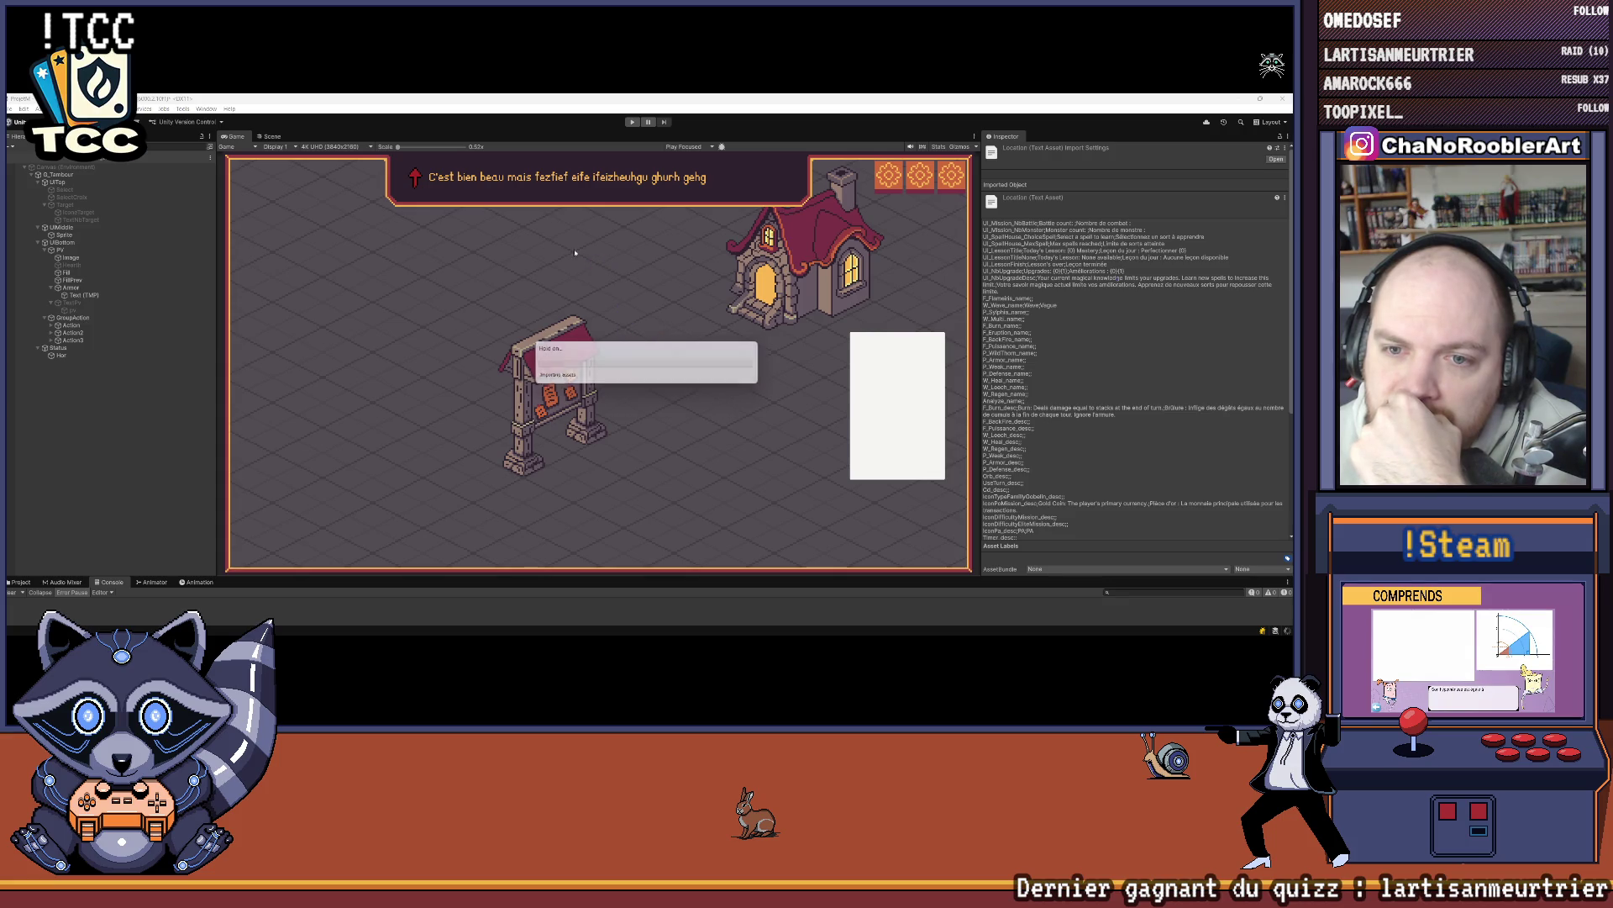
Step: Start a new game in play mode with W_Multi P_WildThorn and take the blue spell book
left_click(635, 122)
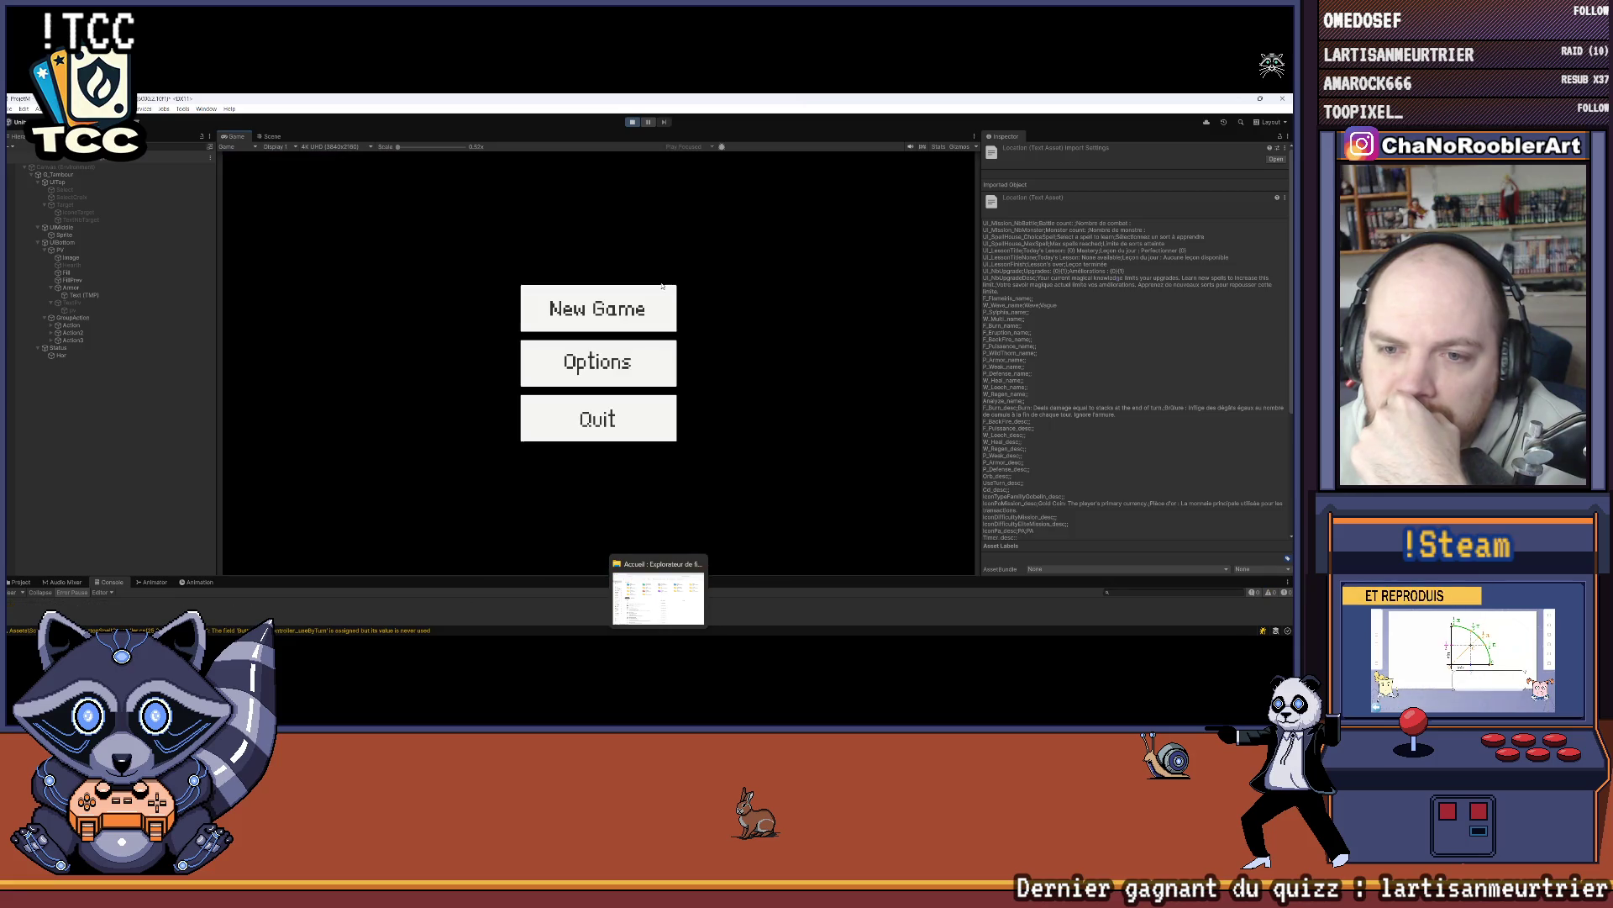
left_click(598, 307)
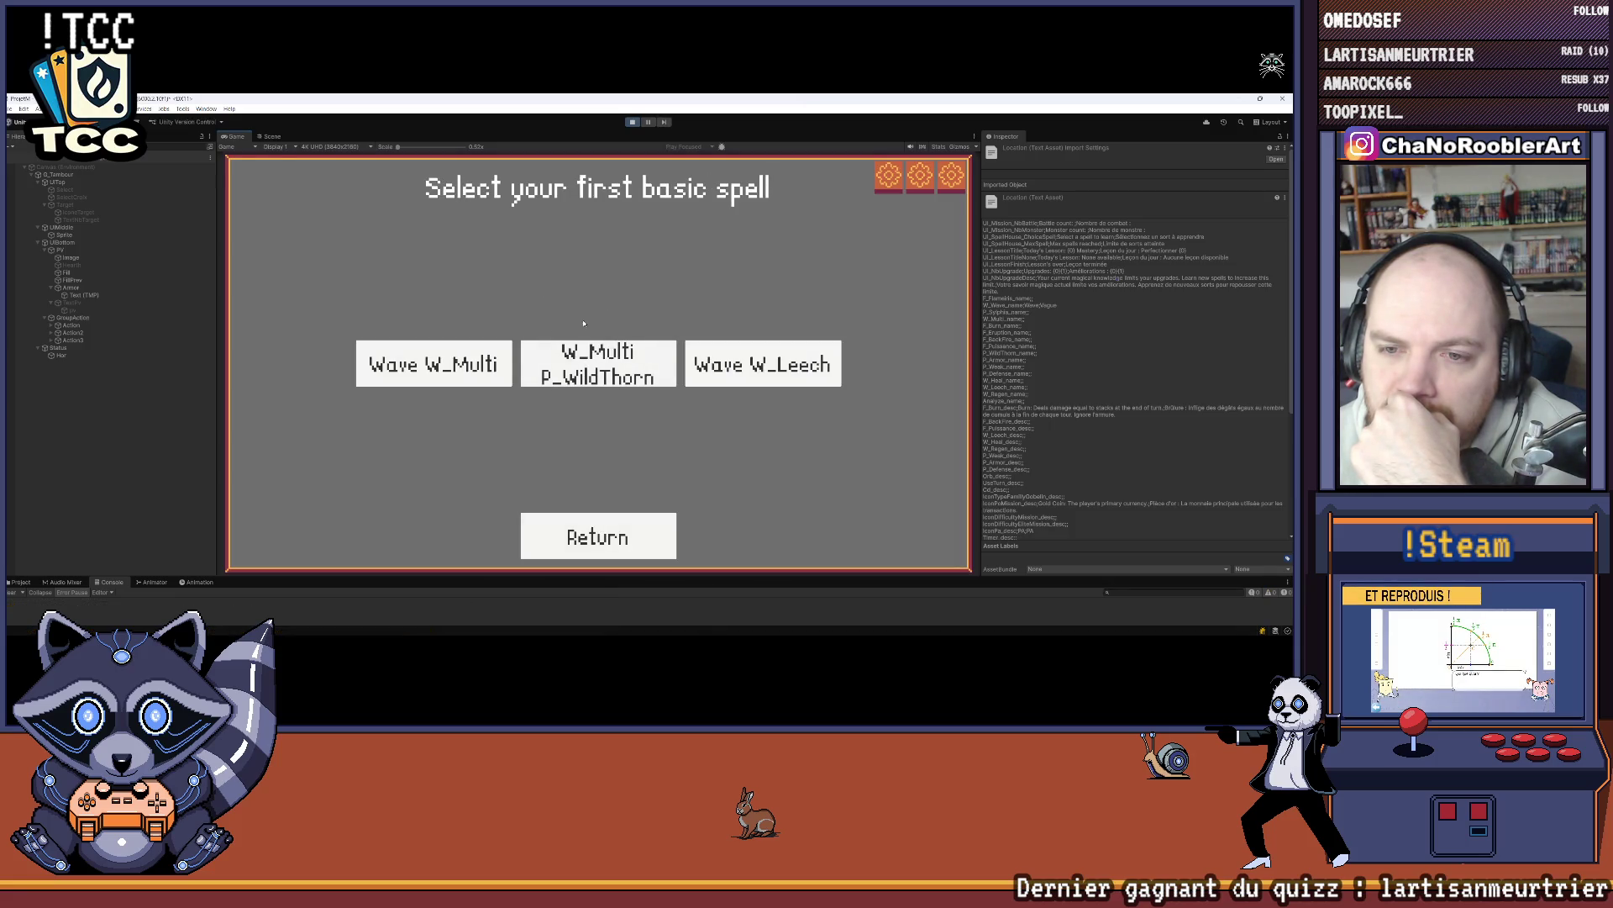
left_click(640, 378)
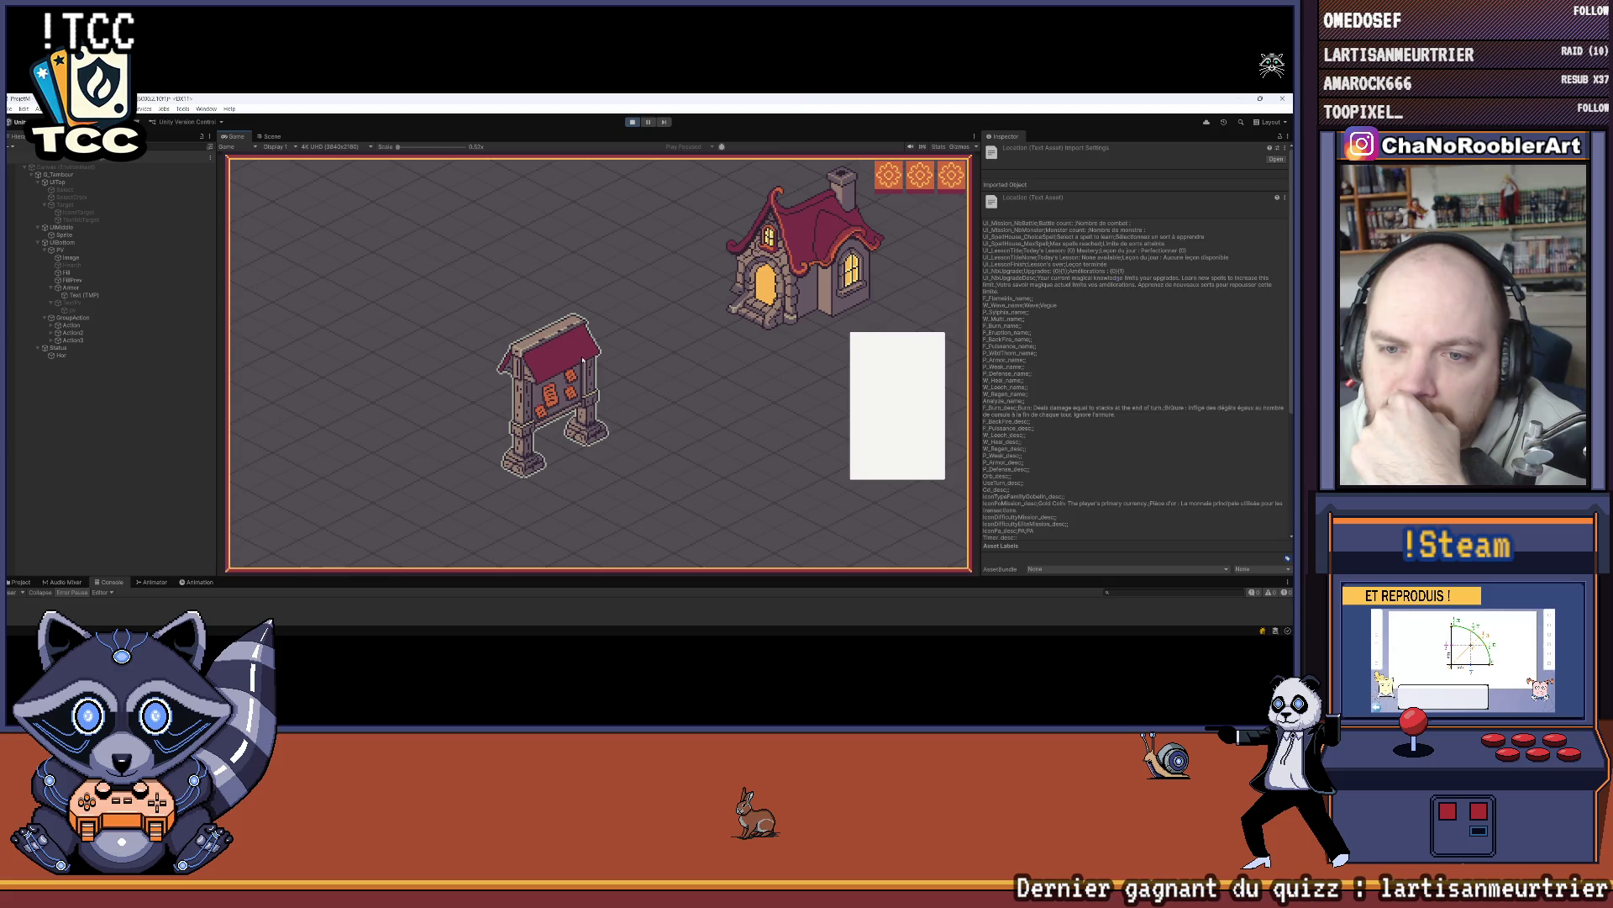
left_click(583, 360)
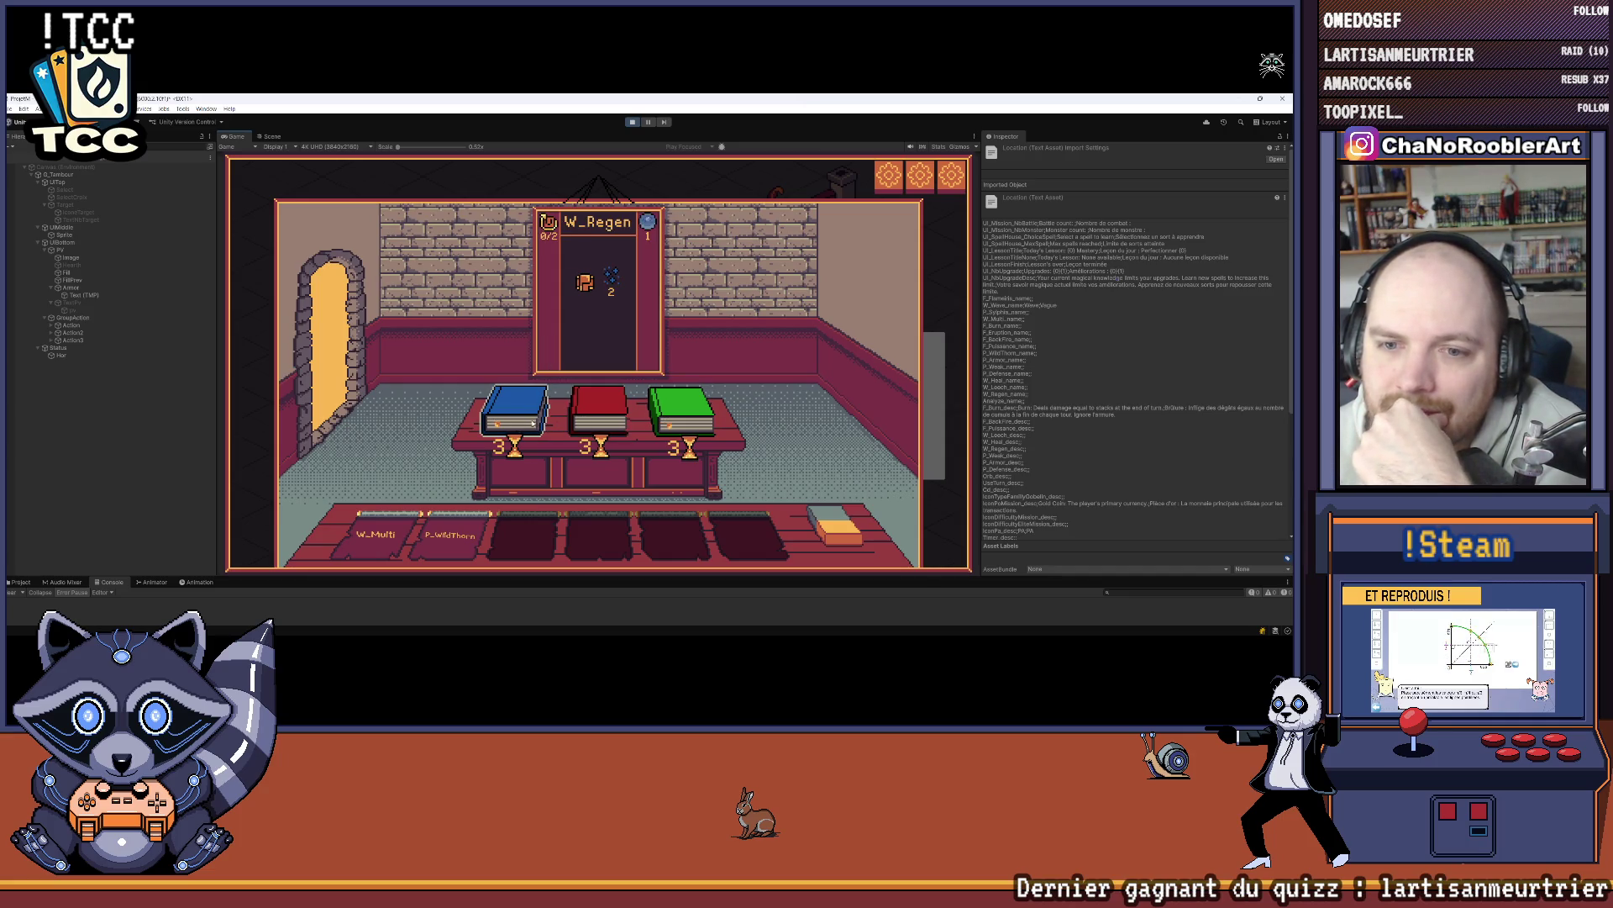
left_click(522, 418)
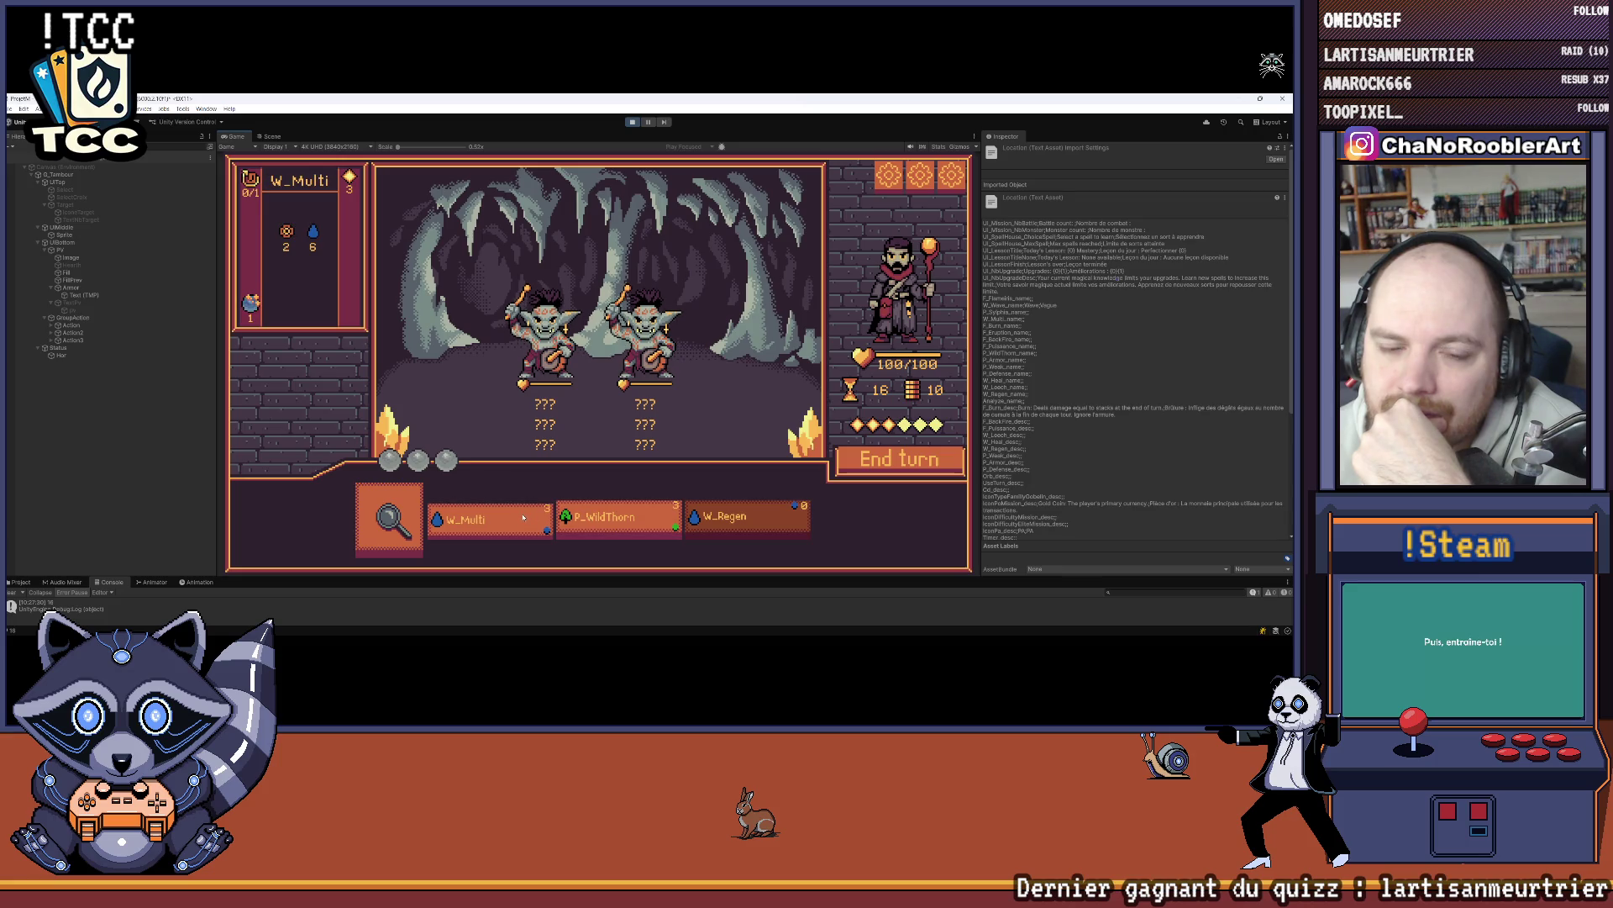
Step: Analyze the goblins, end the turn, cast spells on the left goblin, and end the turn again
left_click(389, 517)
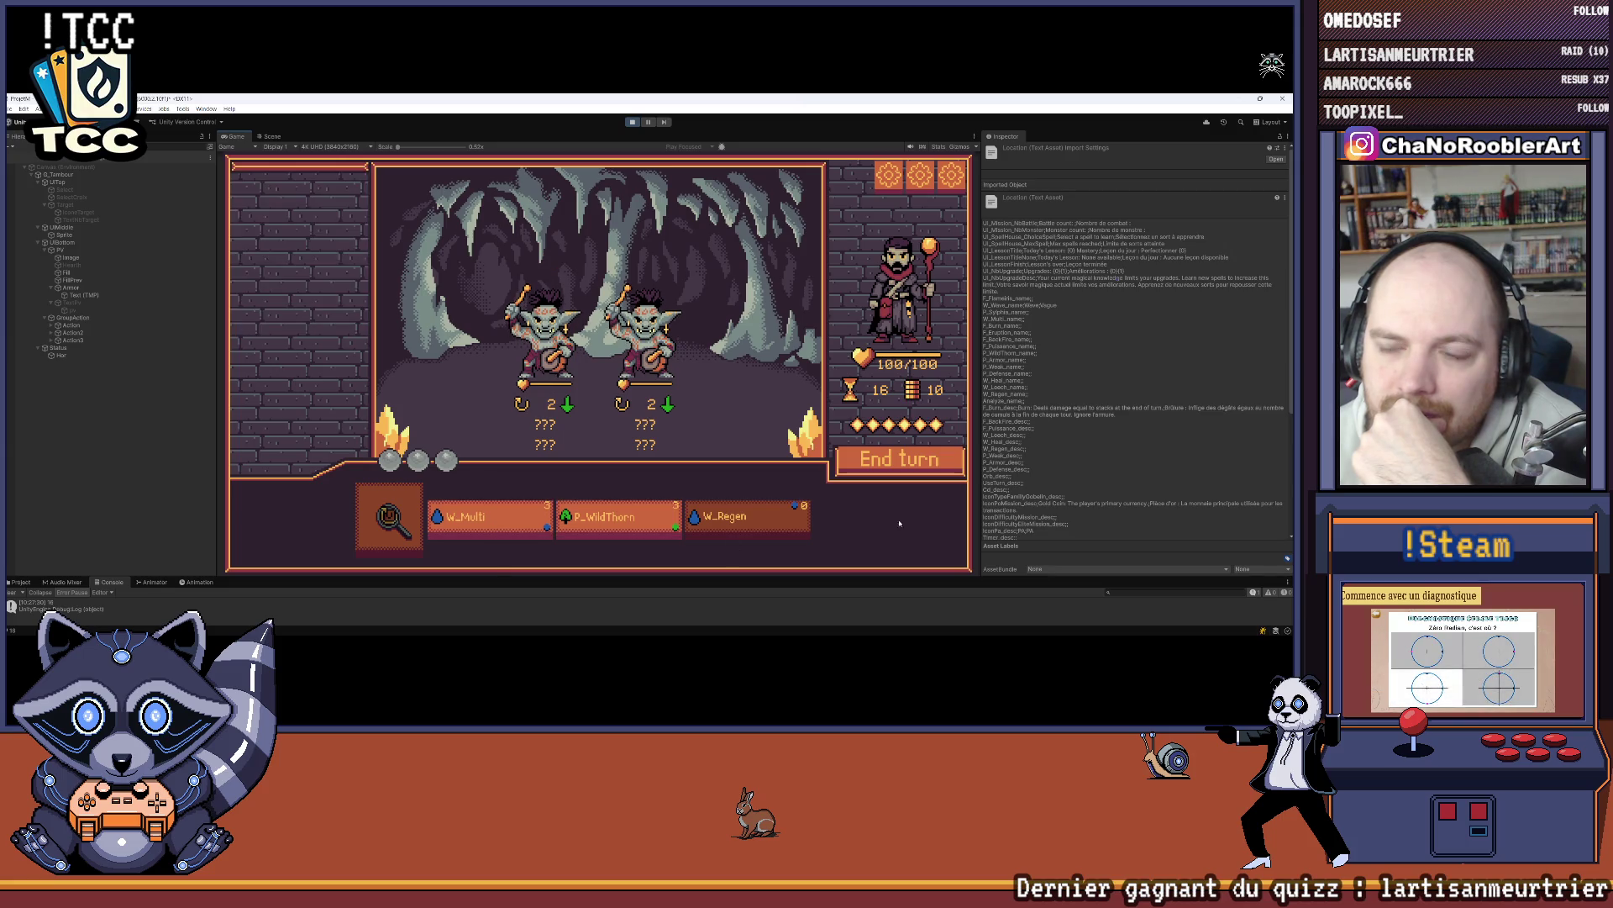
left_click(922, 463)
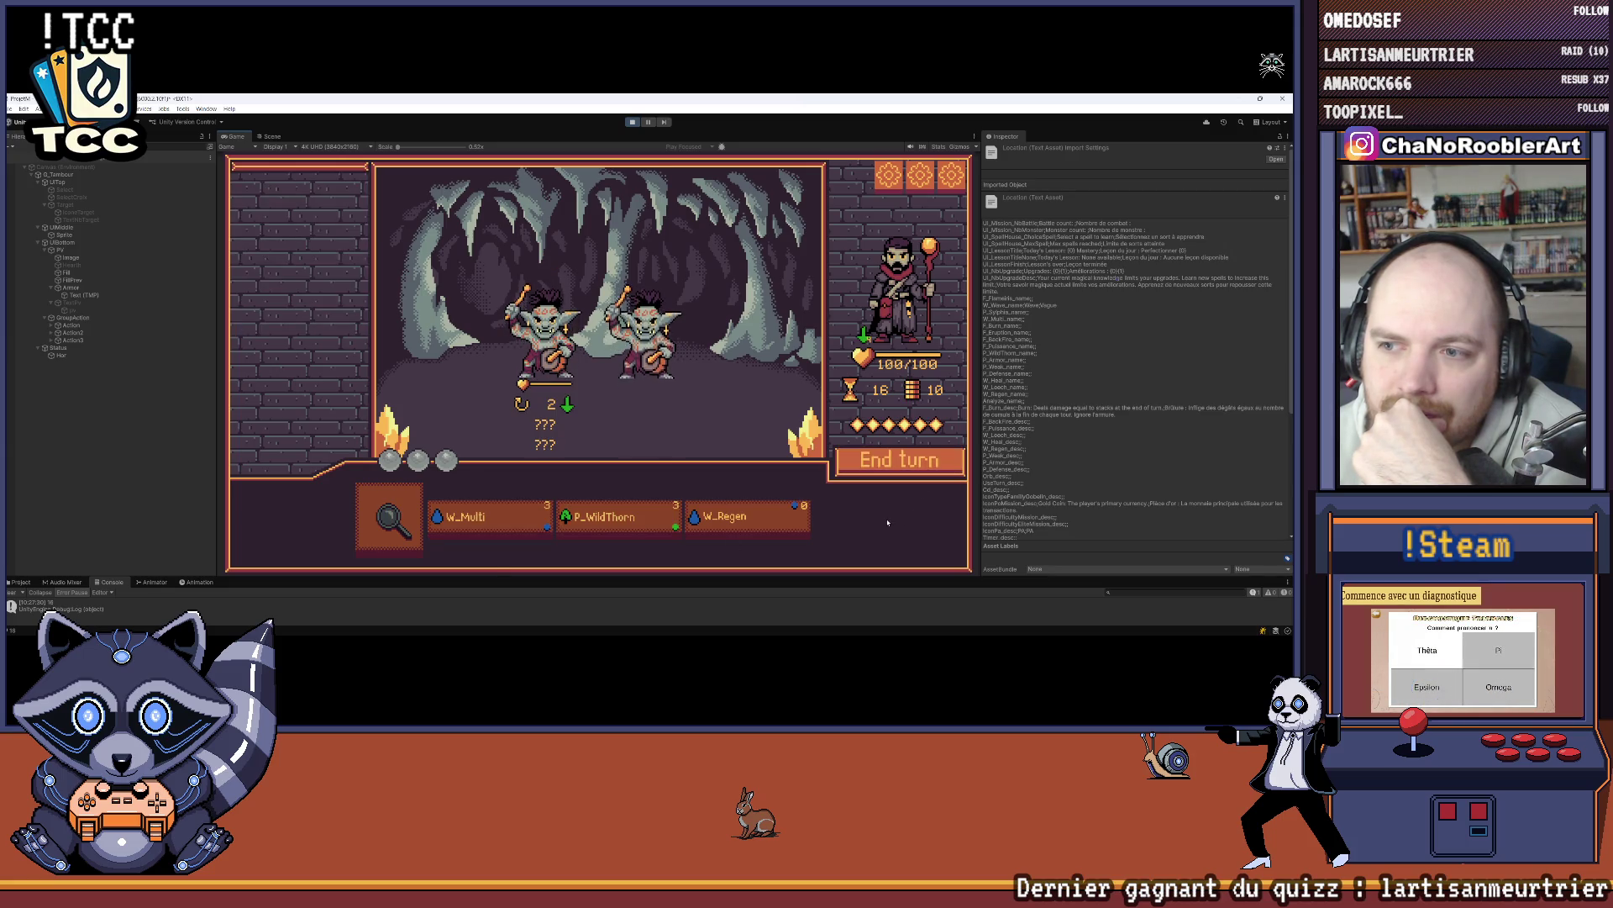
mouse_move(485, 521)
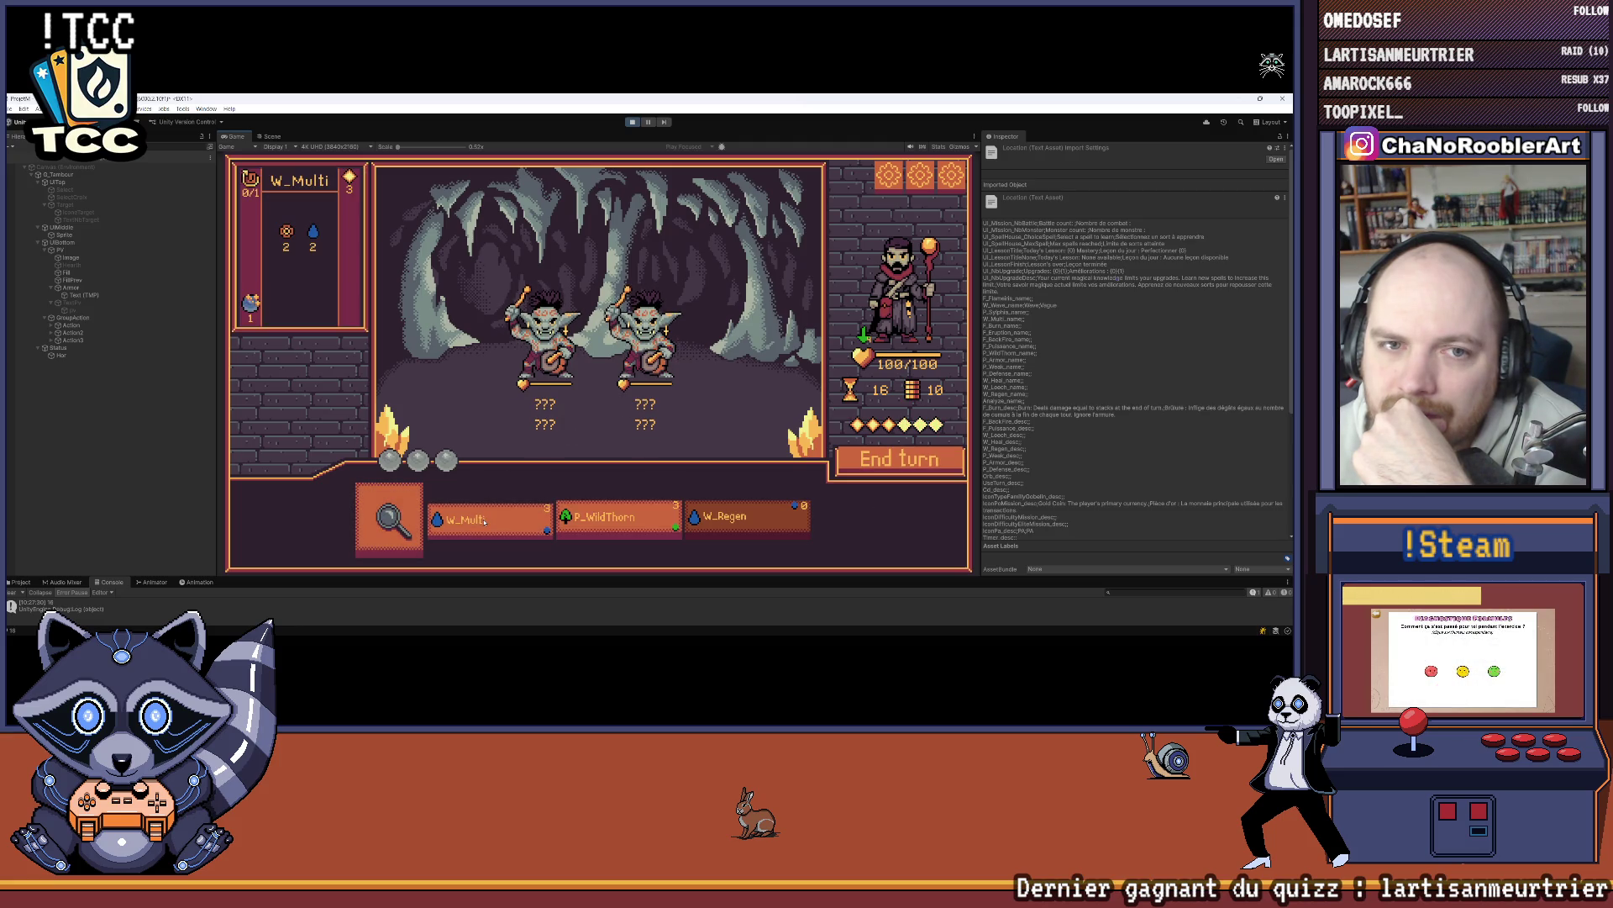
mouse_move(604, 524)
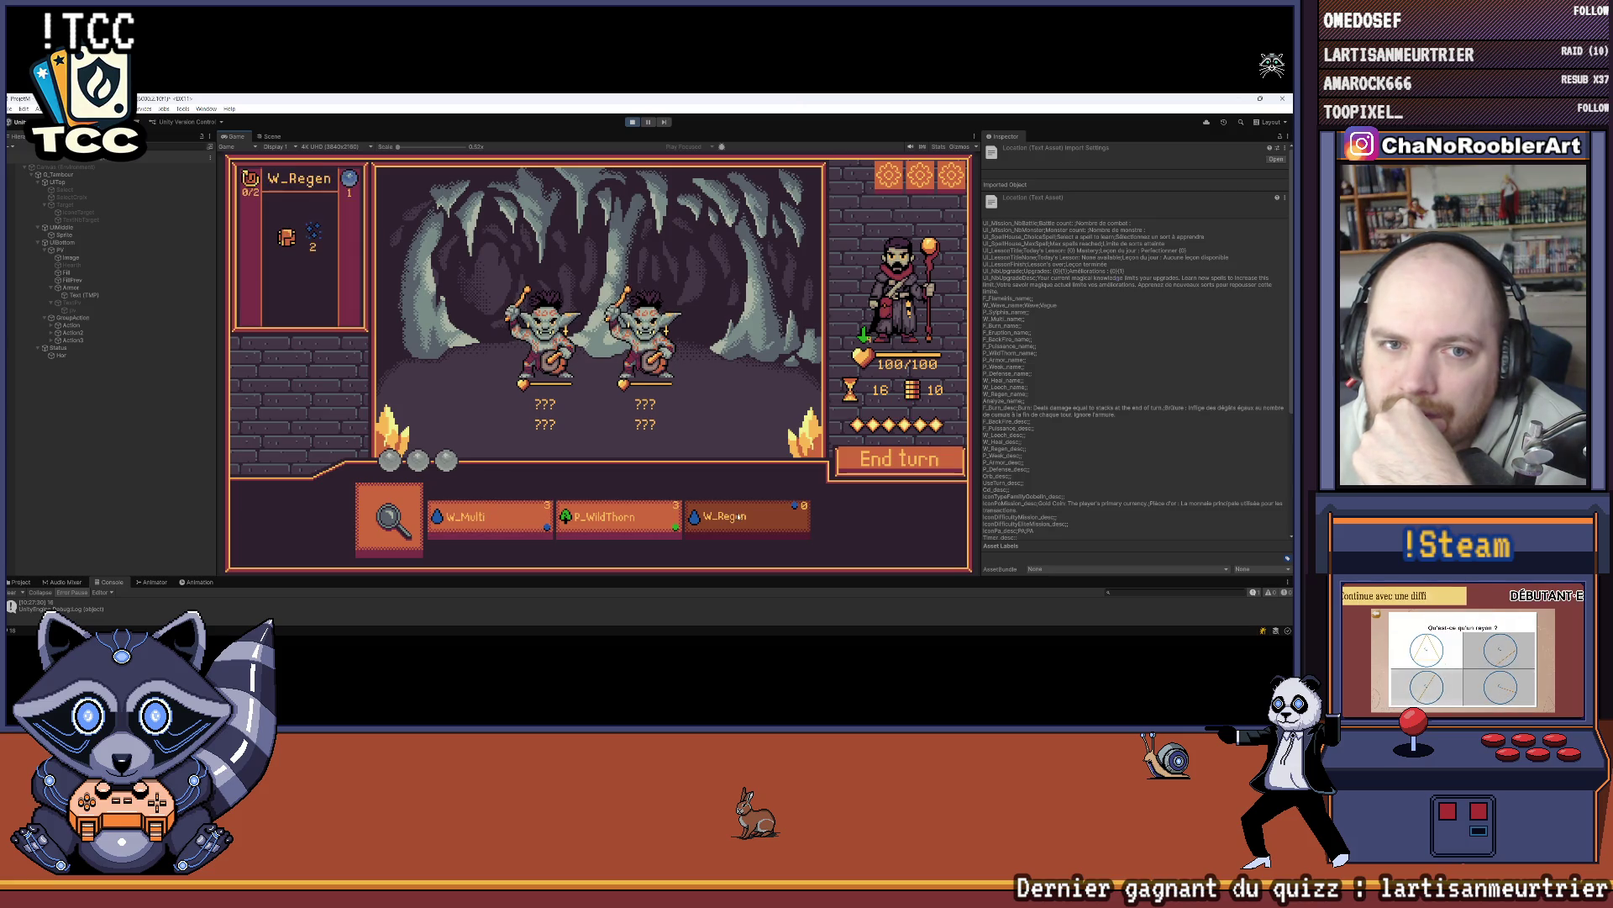
left_click(529, 353)
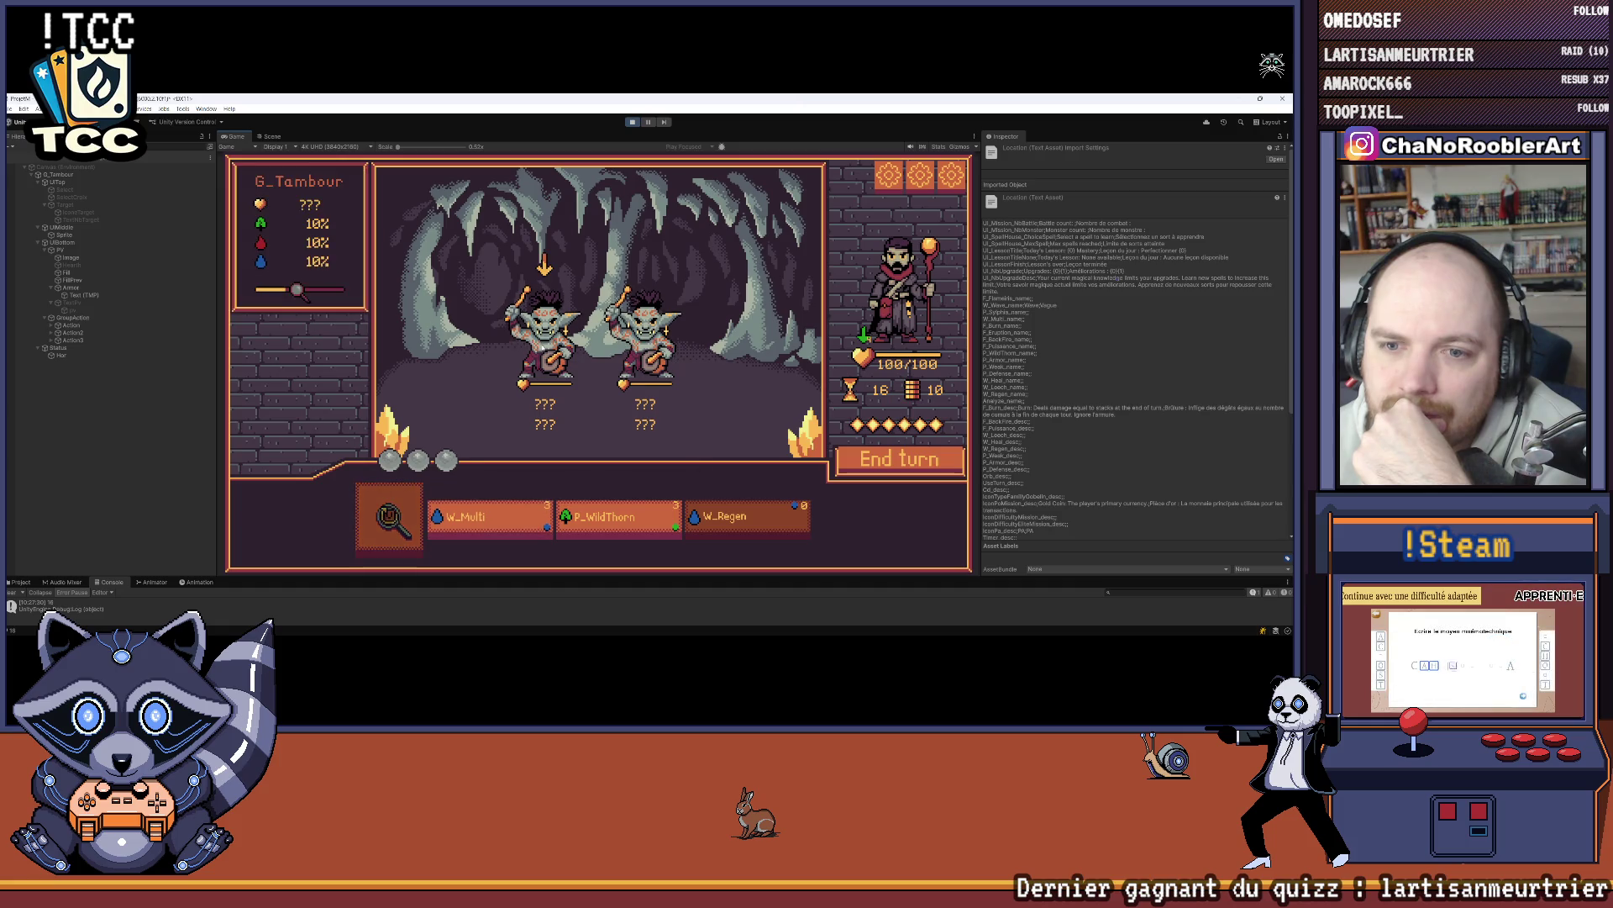
left_click(890, 462)
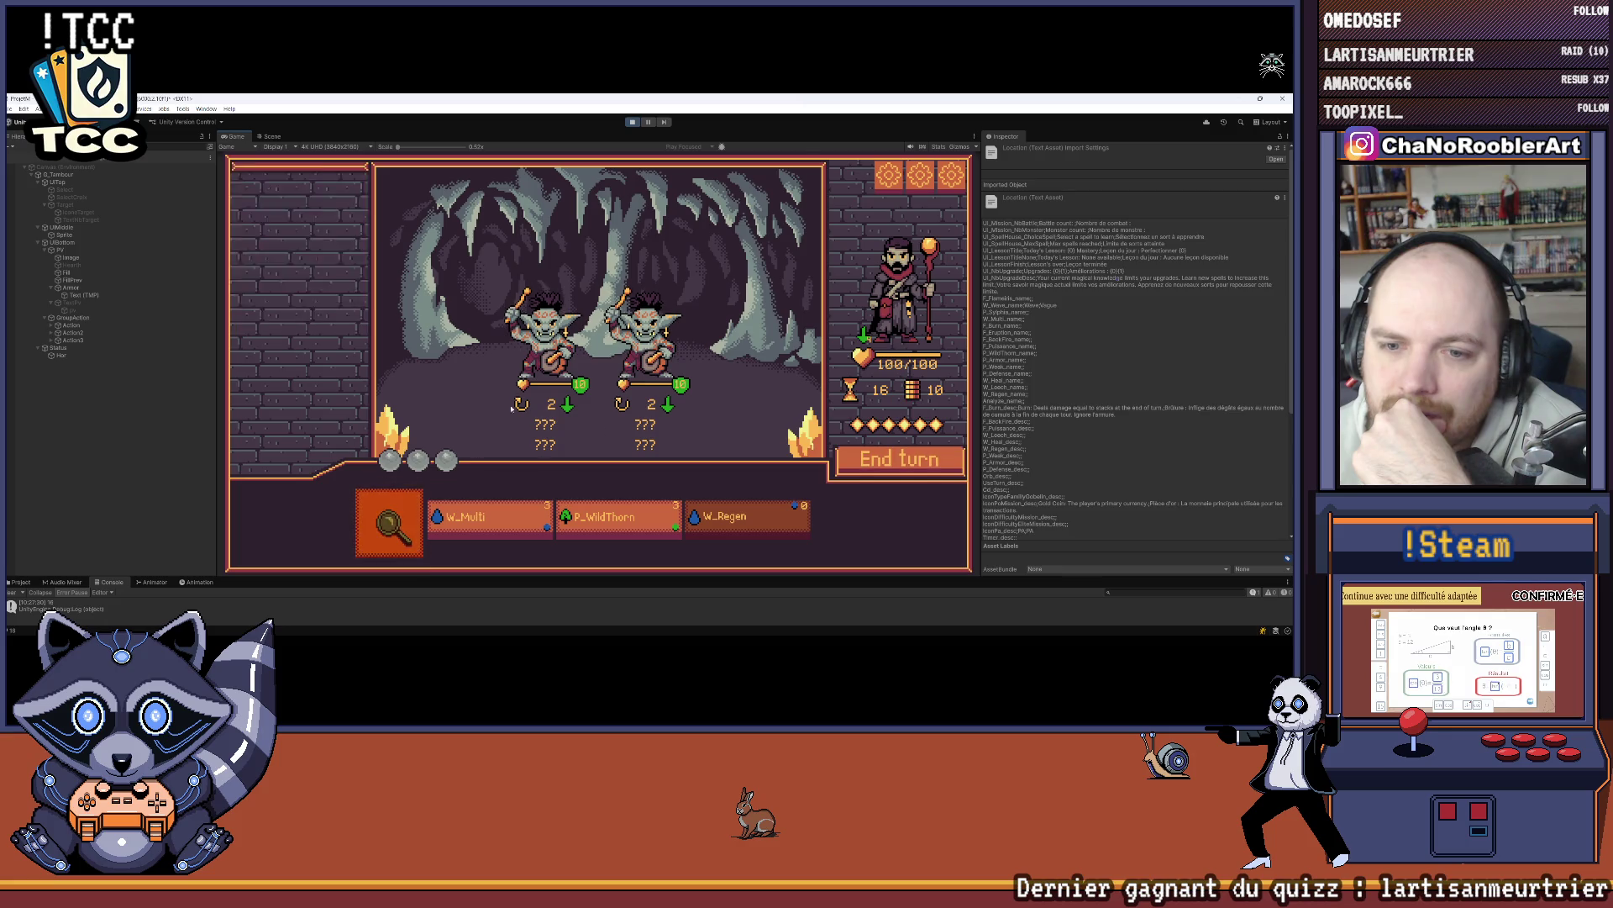
left_click(509, 518)
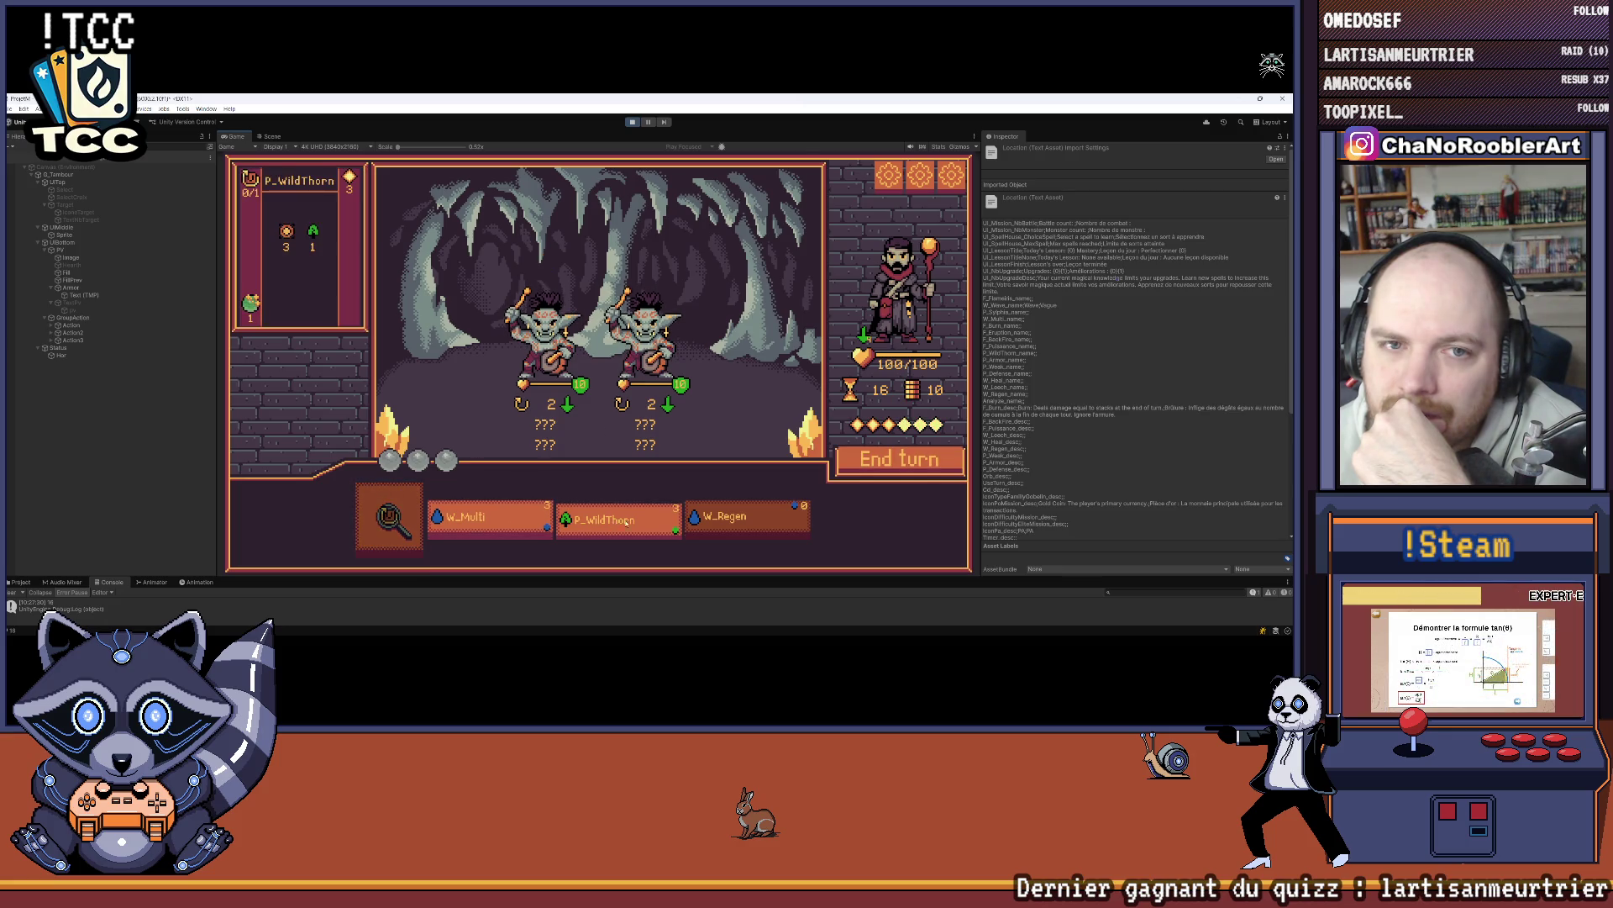
left_click(538, 345)
left_click(892, 474)
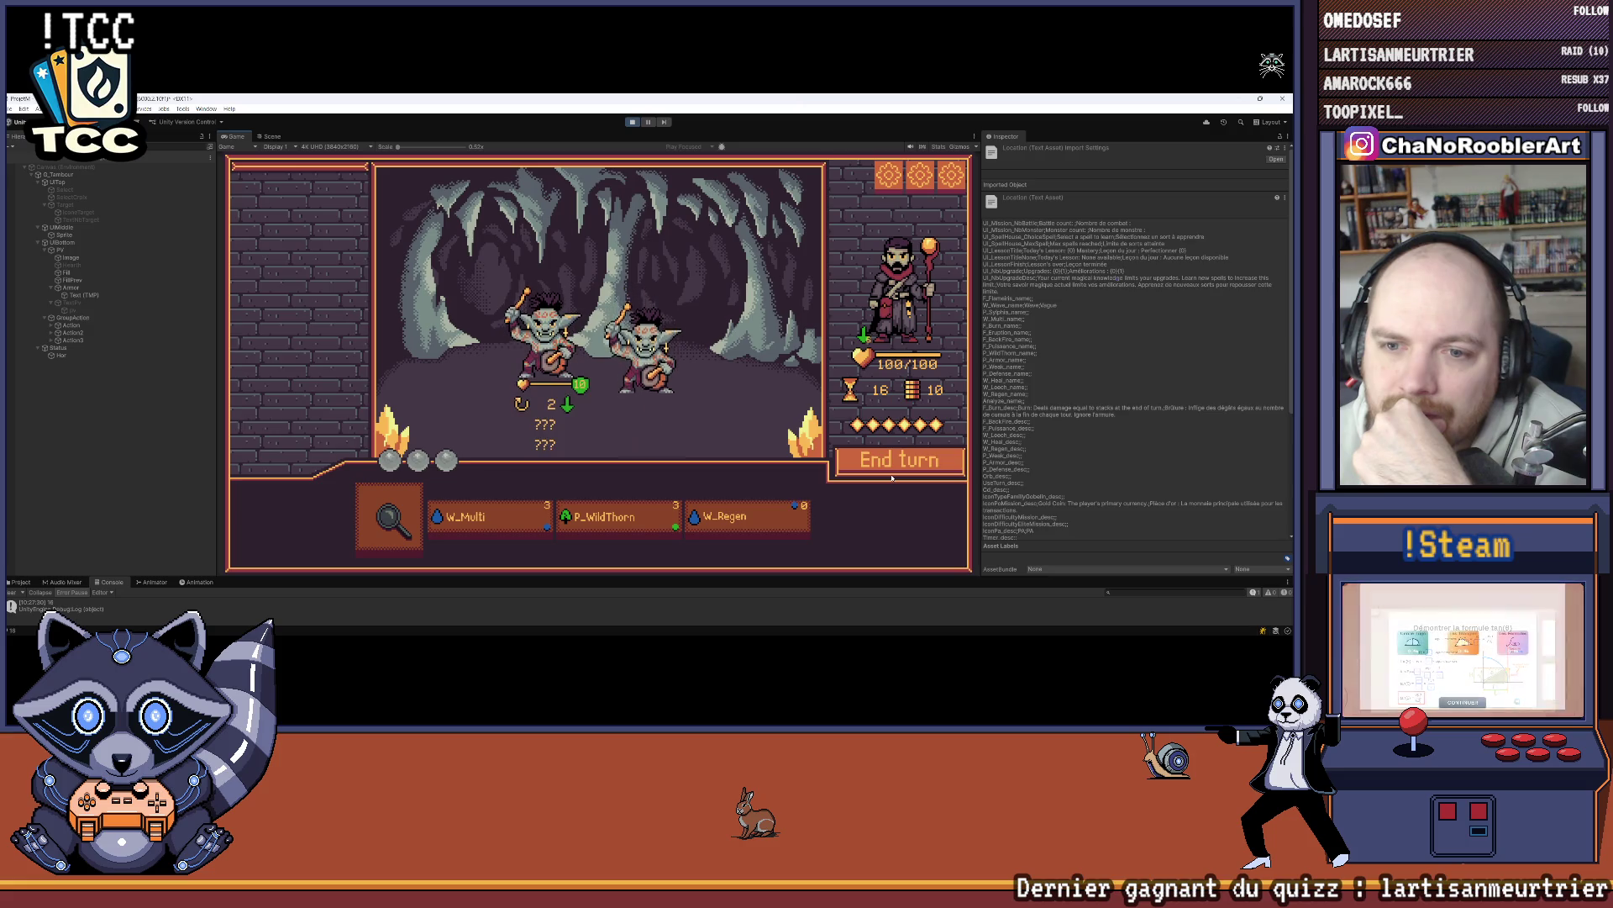
Step: Cast W_Multi on the left goblin and P_WildThorn on the goblins
mouse_move(487, 517)
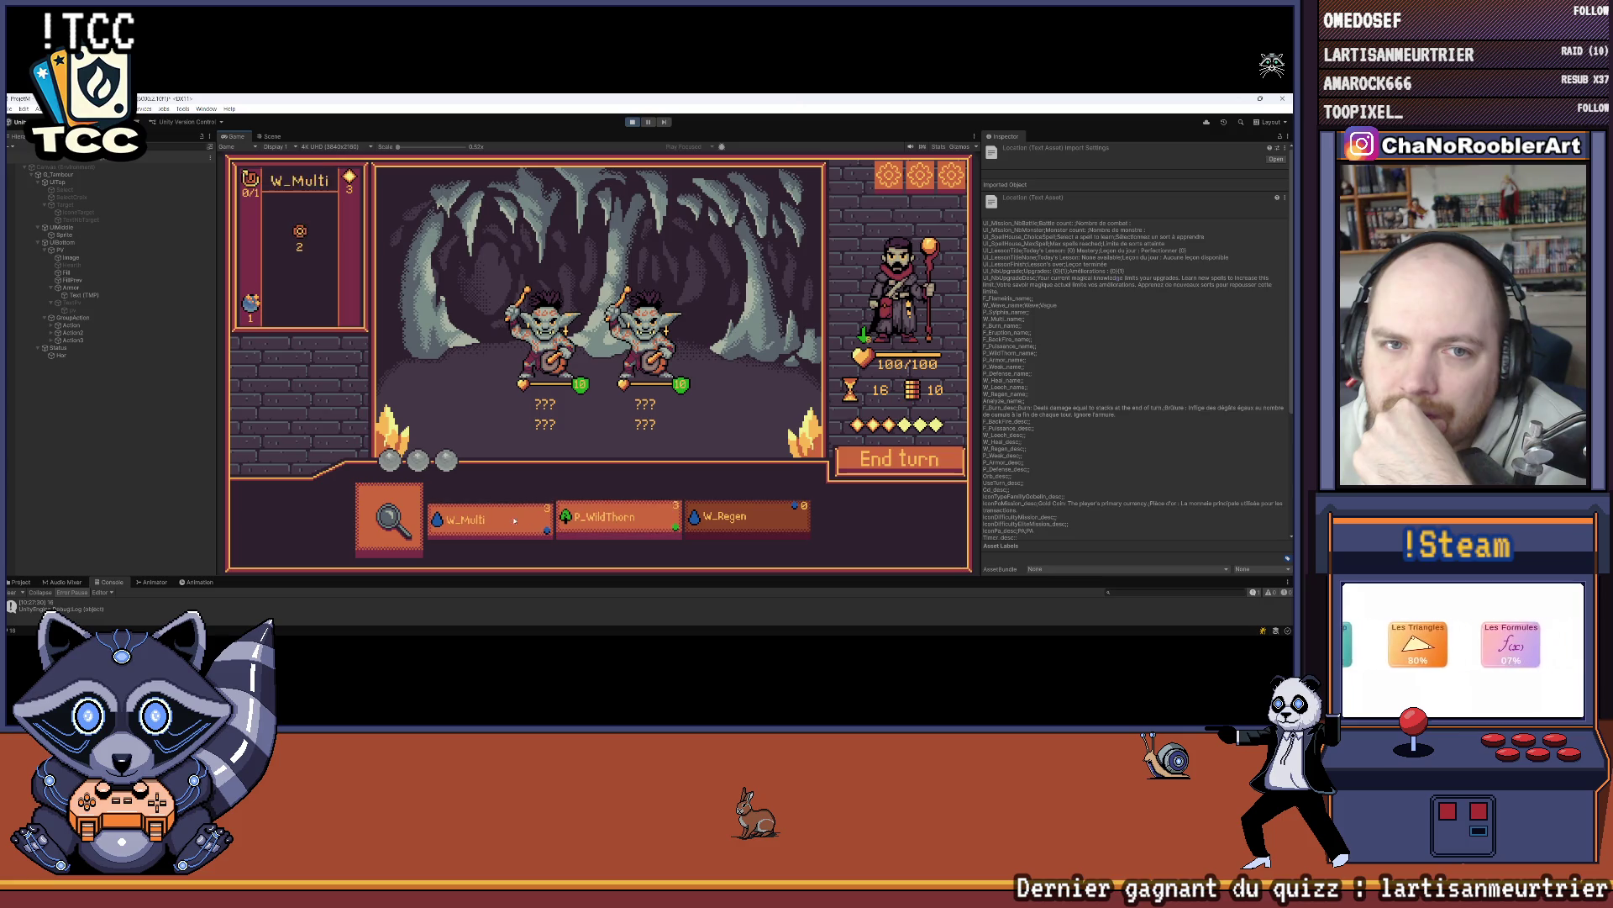
mouse_move(647, 525)
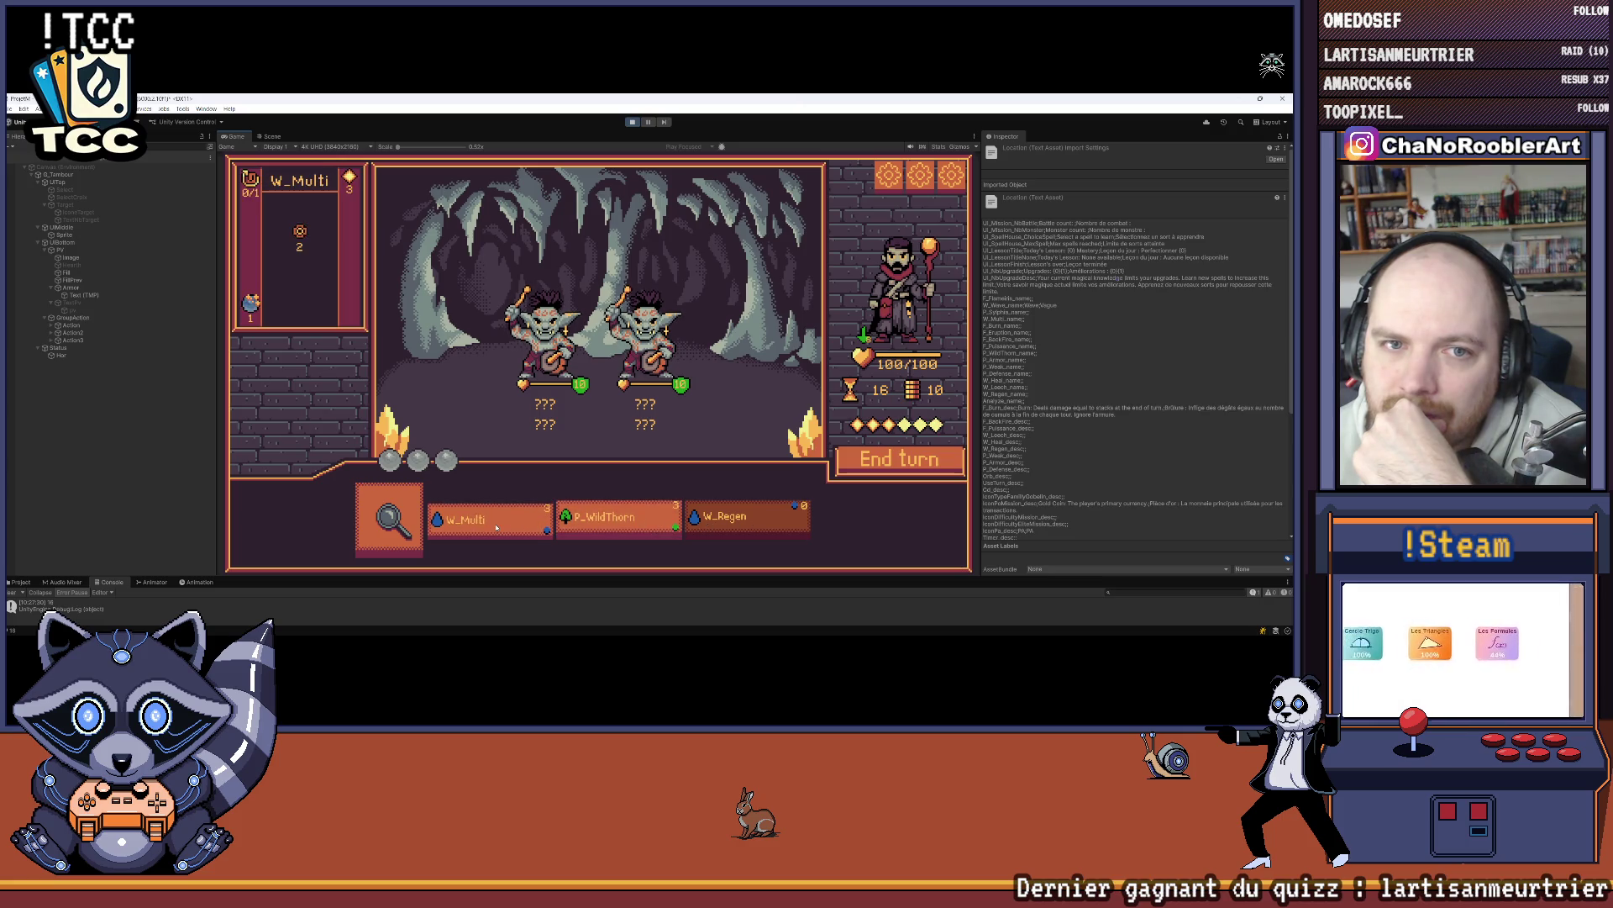
mouse_move(547, 530)
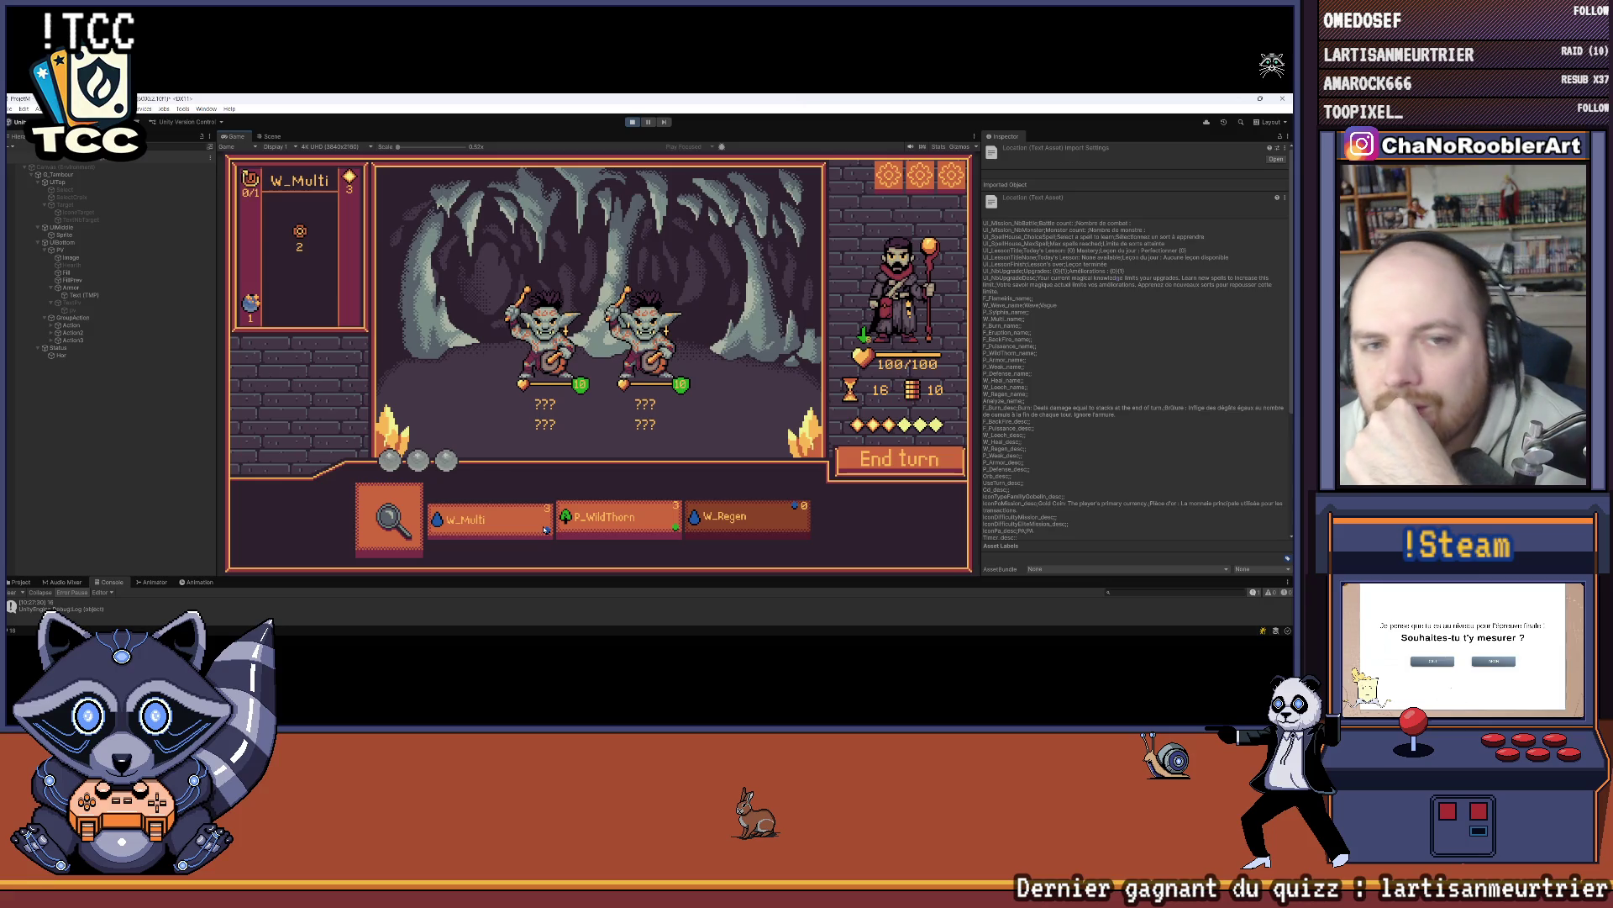
left_click(546, 527)
left_click(566, 353)
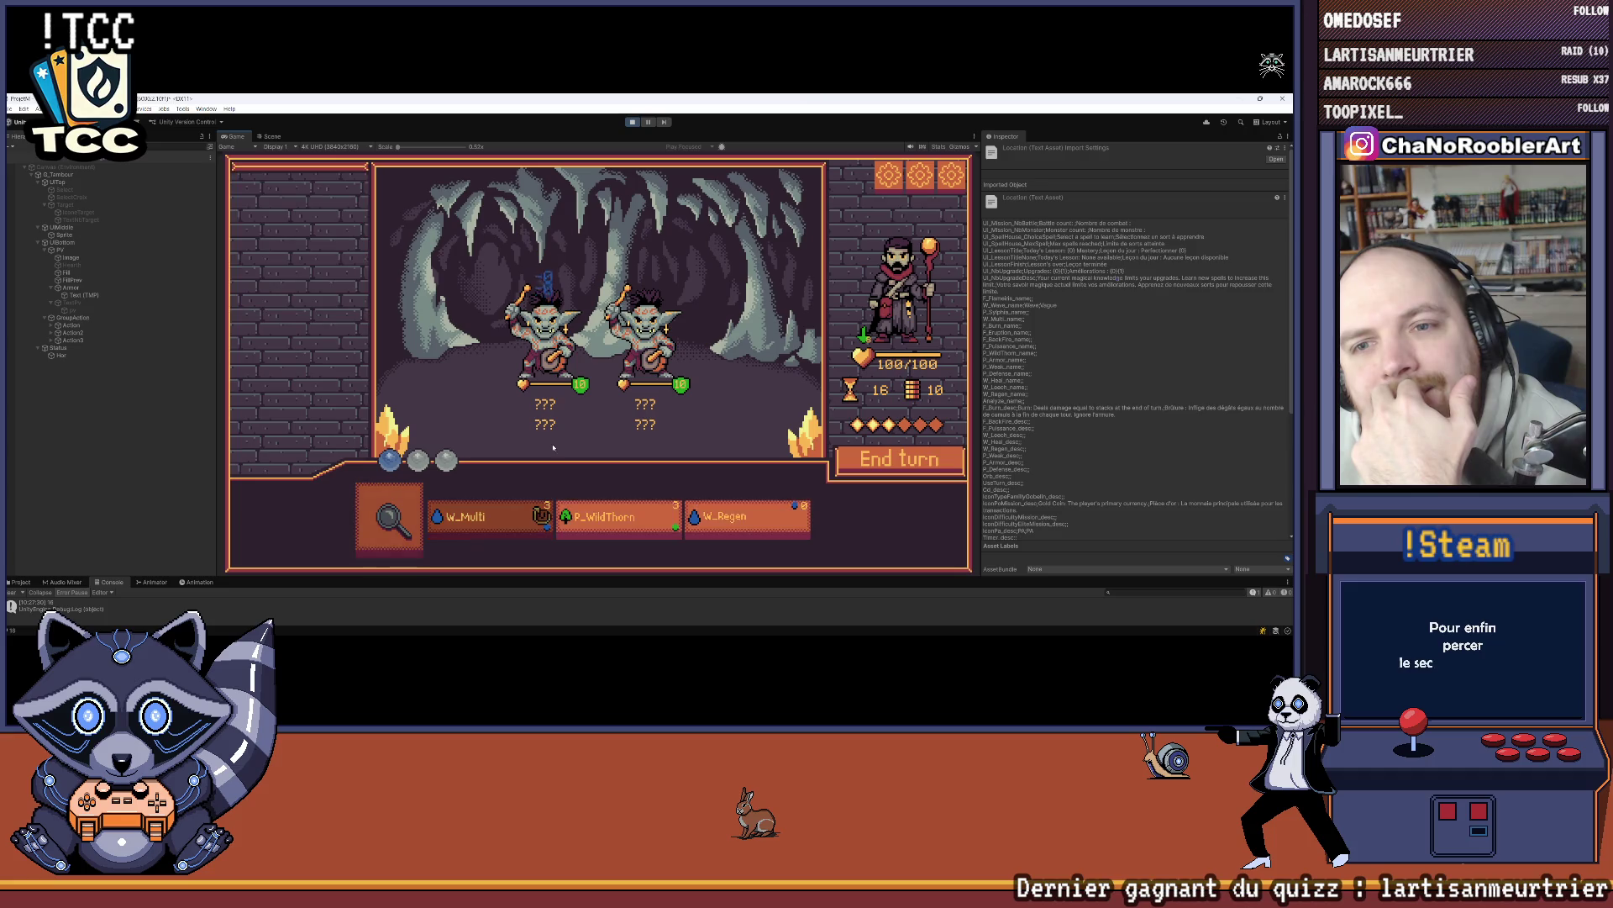
left_click(617, 516)
left_click(615, 462)
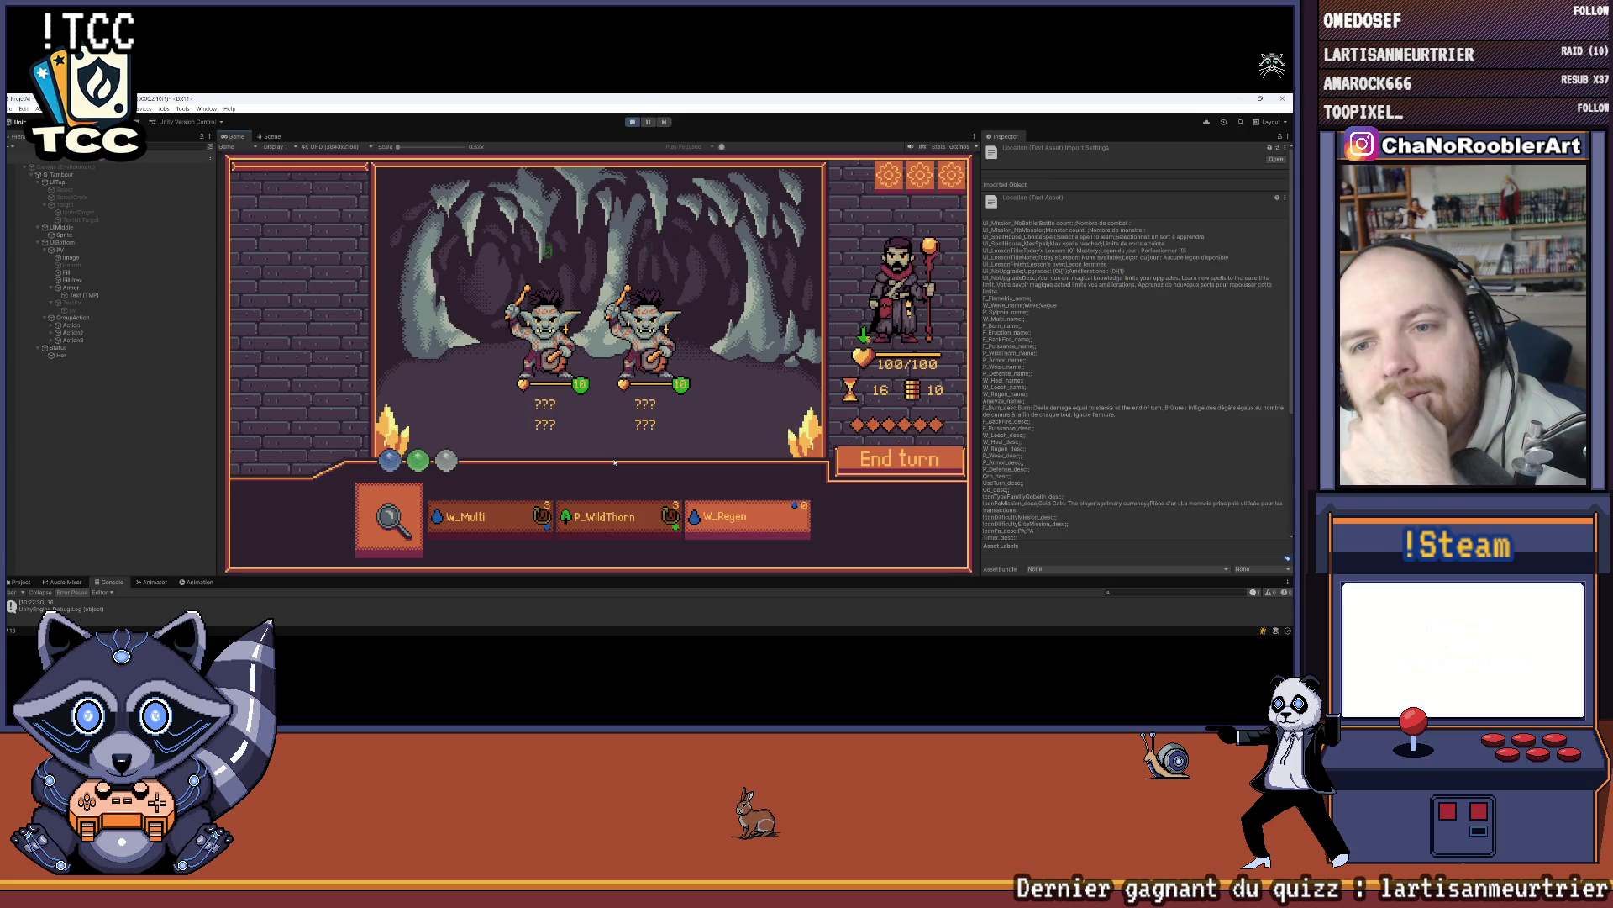
Step: Analyze the goblins to reveal their skull 3 intents, then stop play mode
left_click(389, 517)
left_click(647, 345)
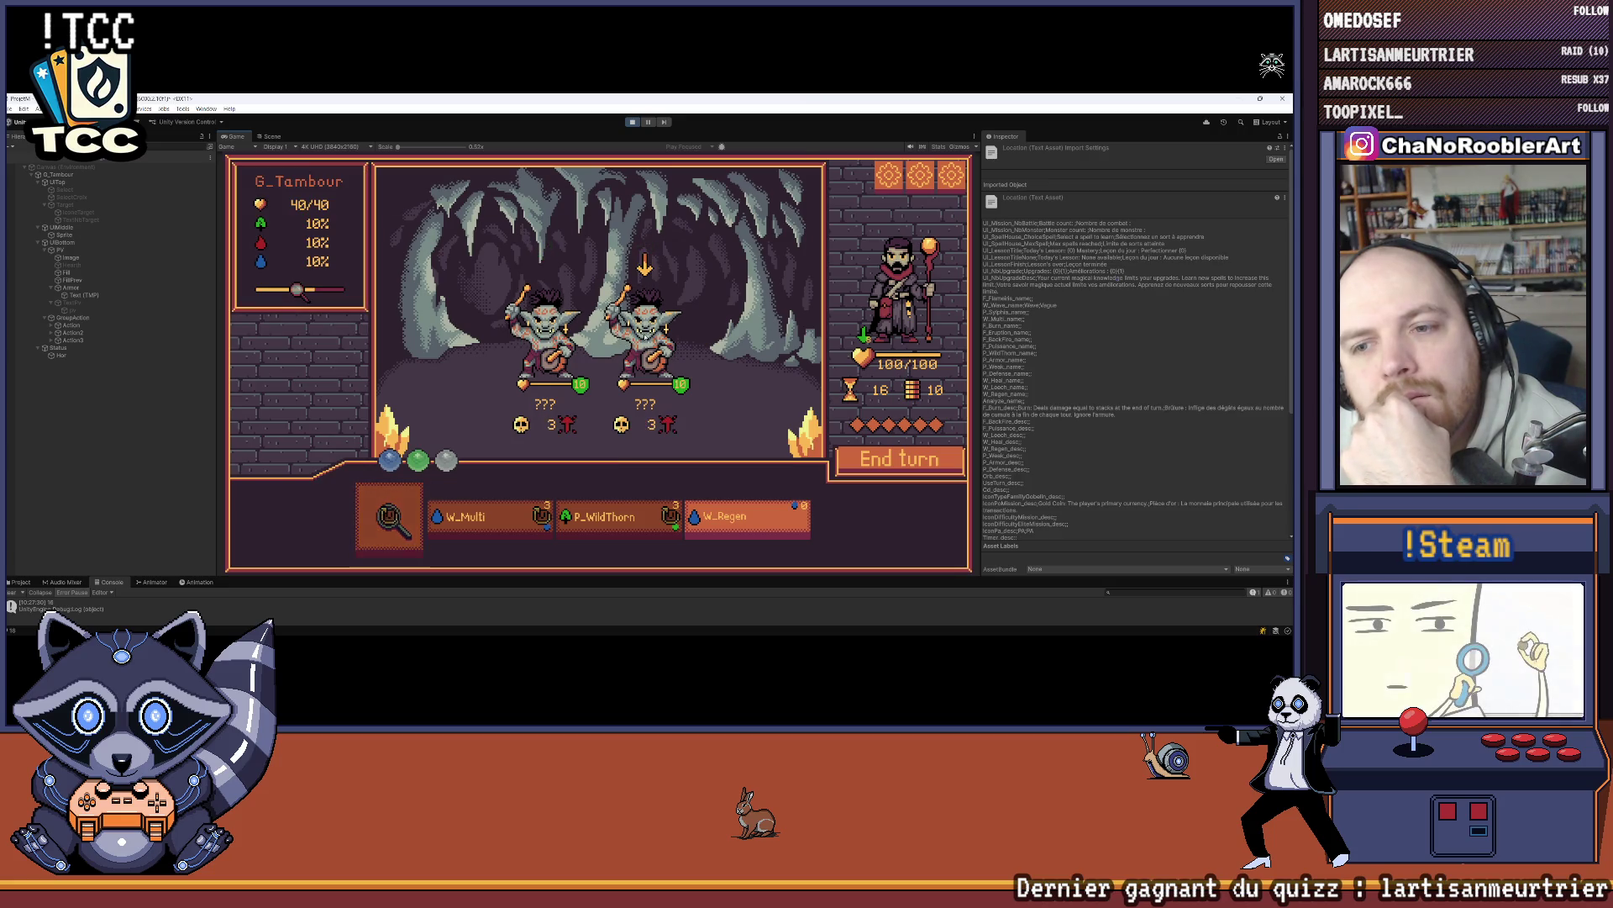
mouse_move(865, 336)
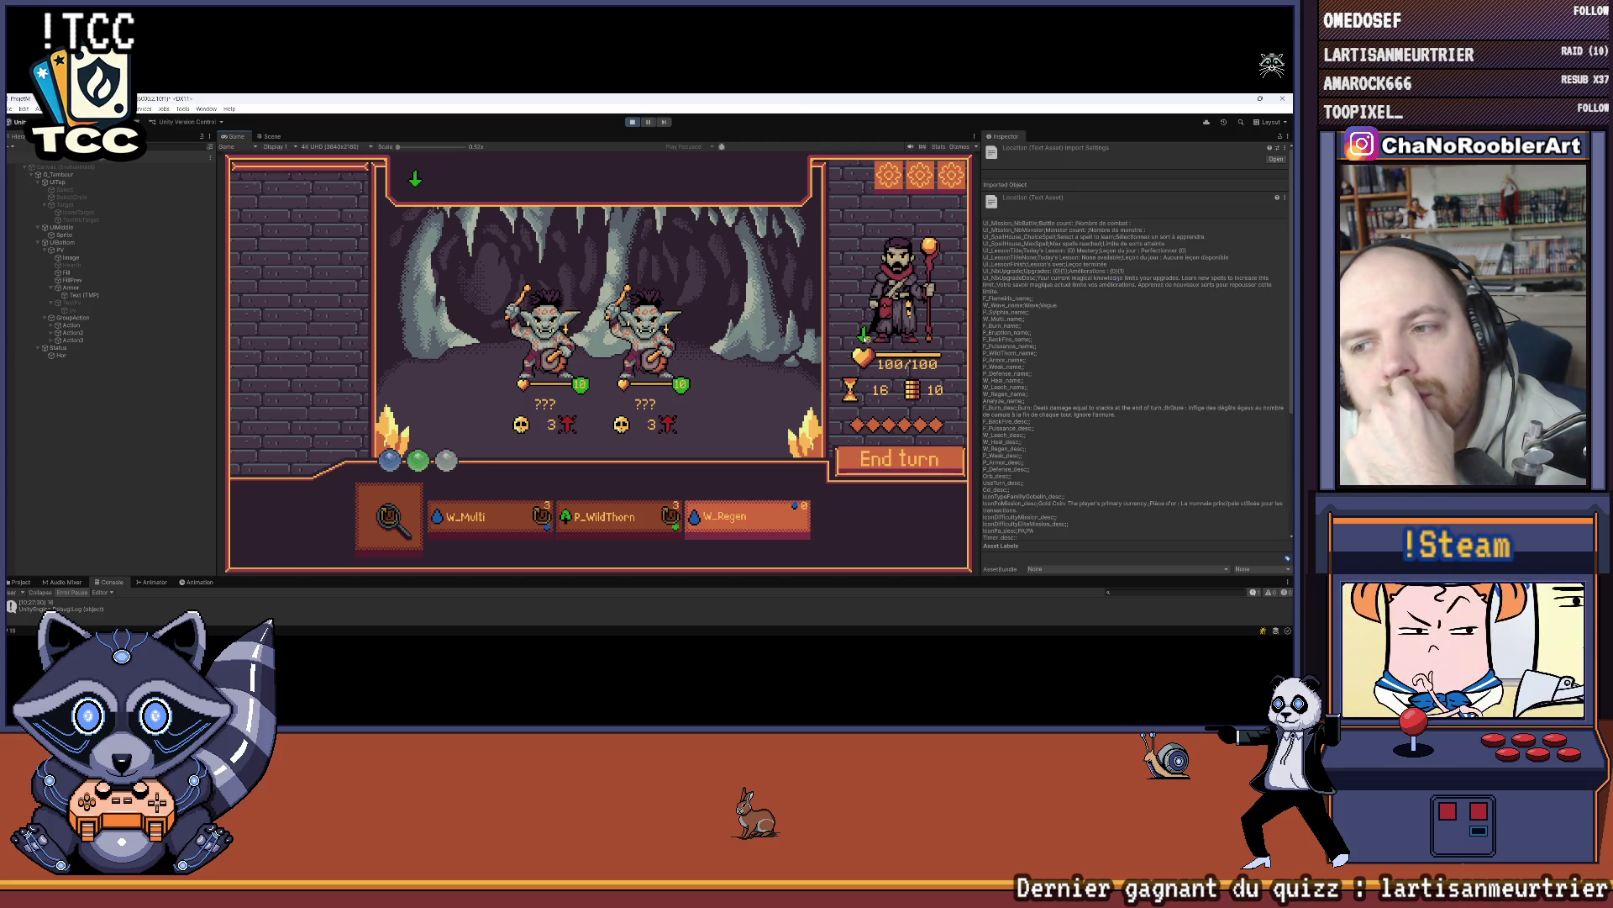
mouse_move(610, 506)
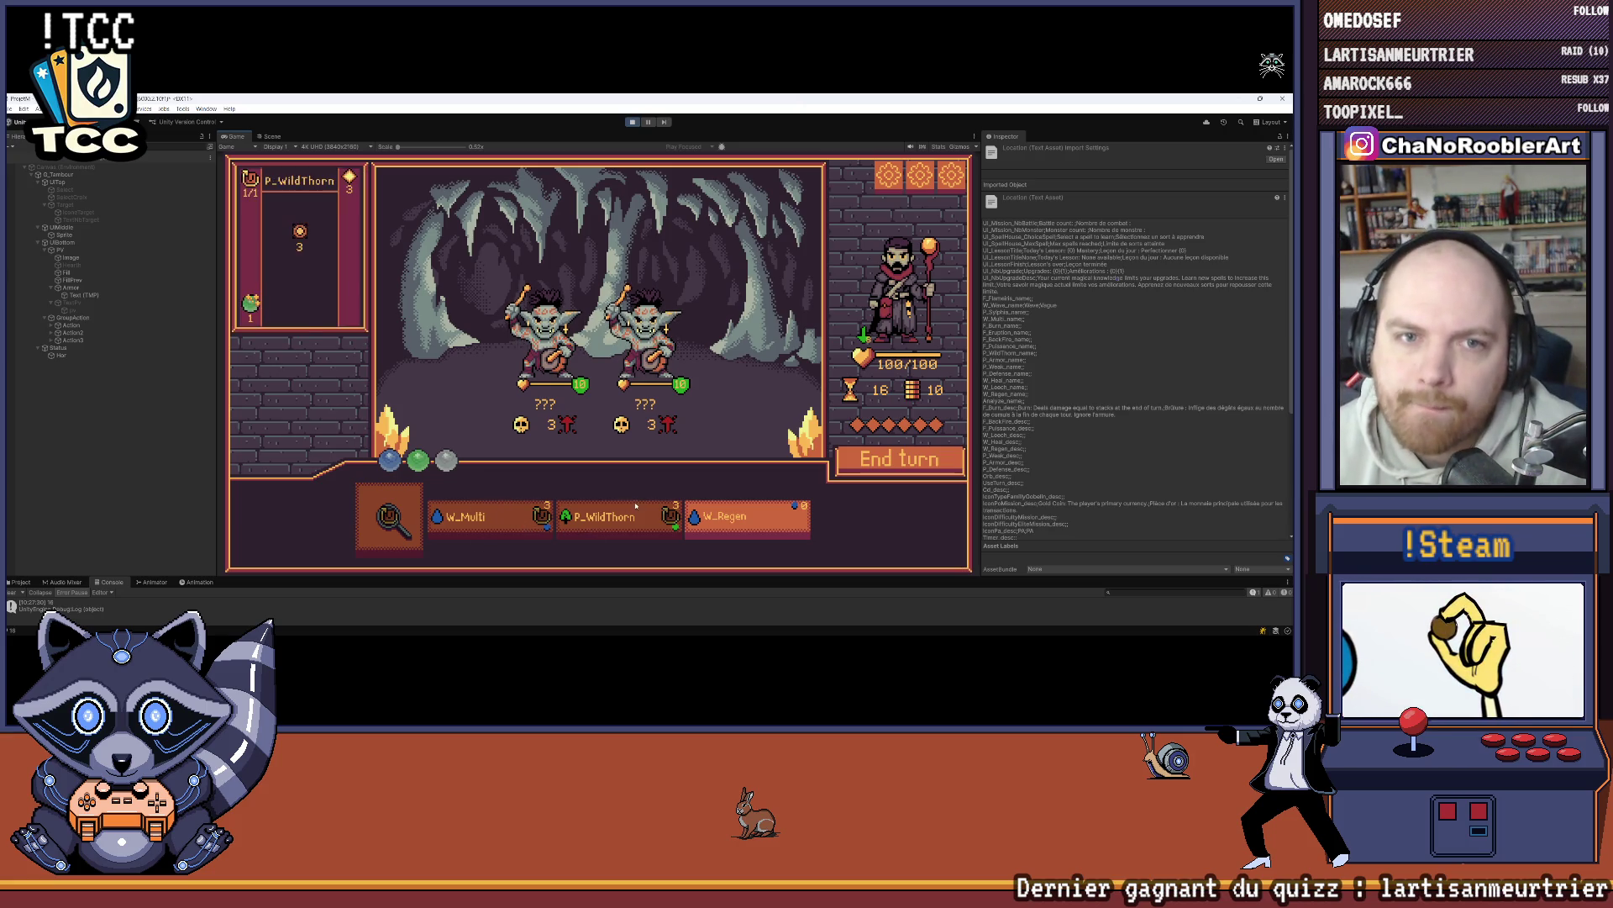
left_click(632, 122)
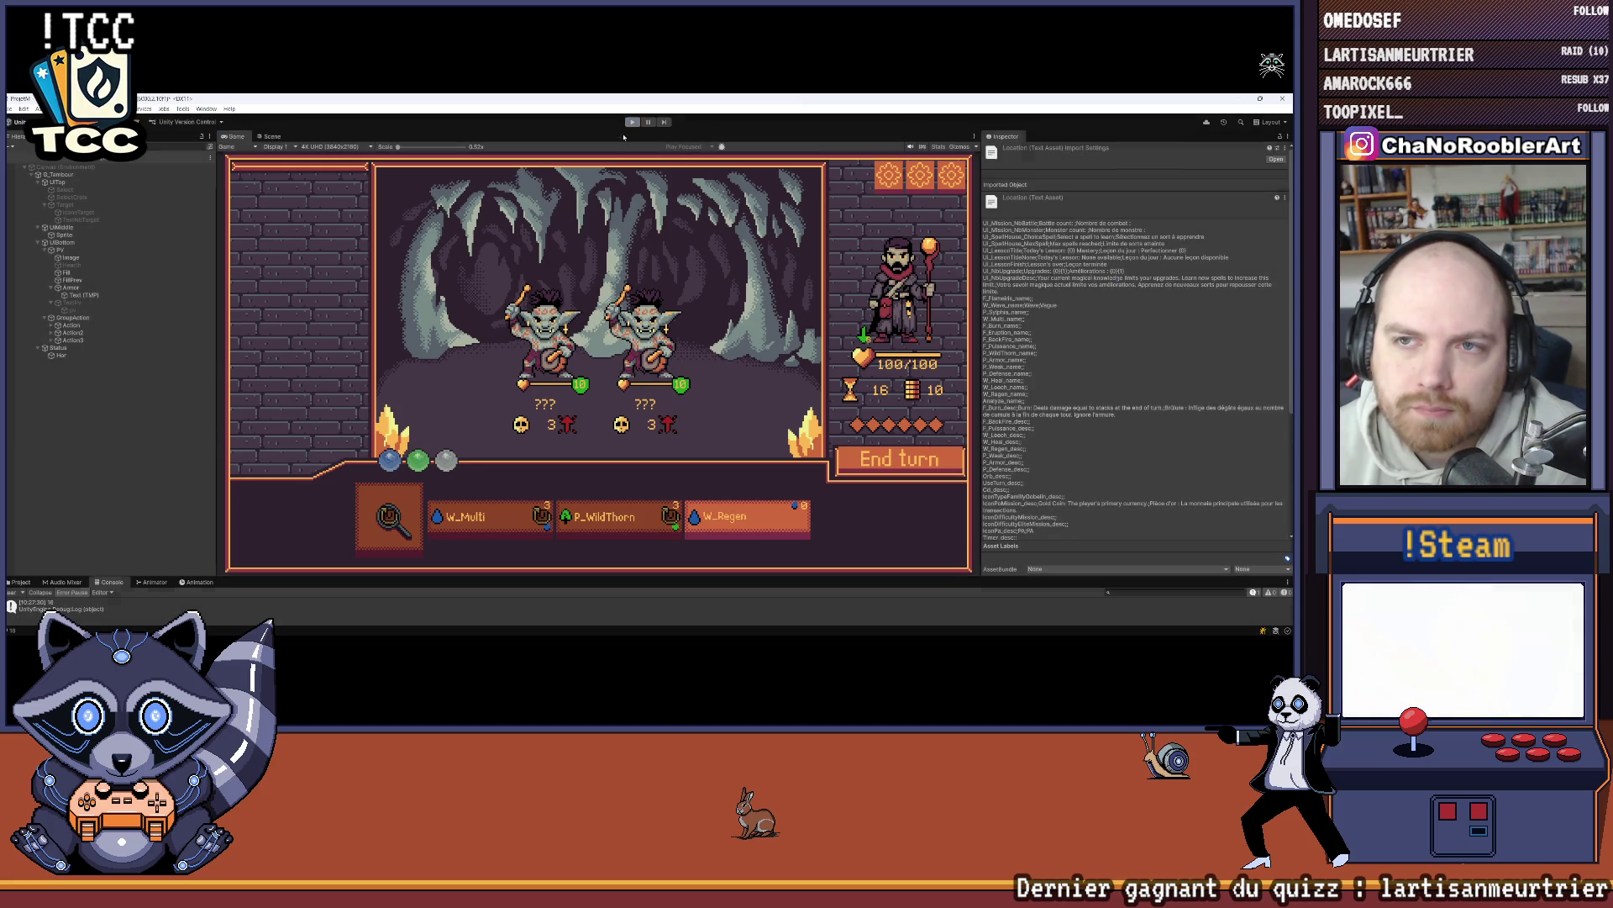
Step: Start and stop play mode twice, advancing to the first spell choice each time
left_click(628, 122)
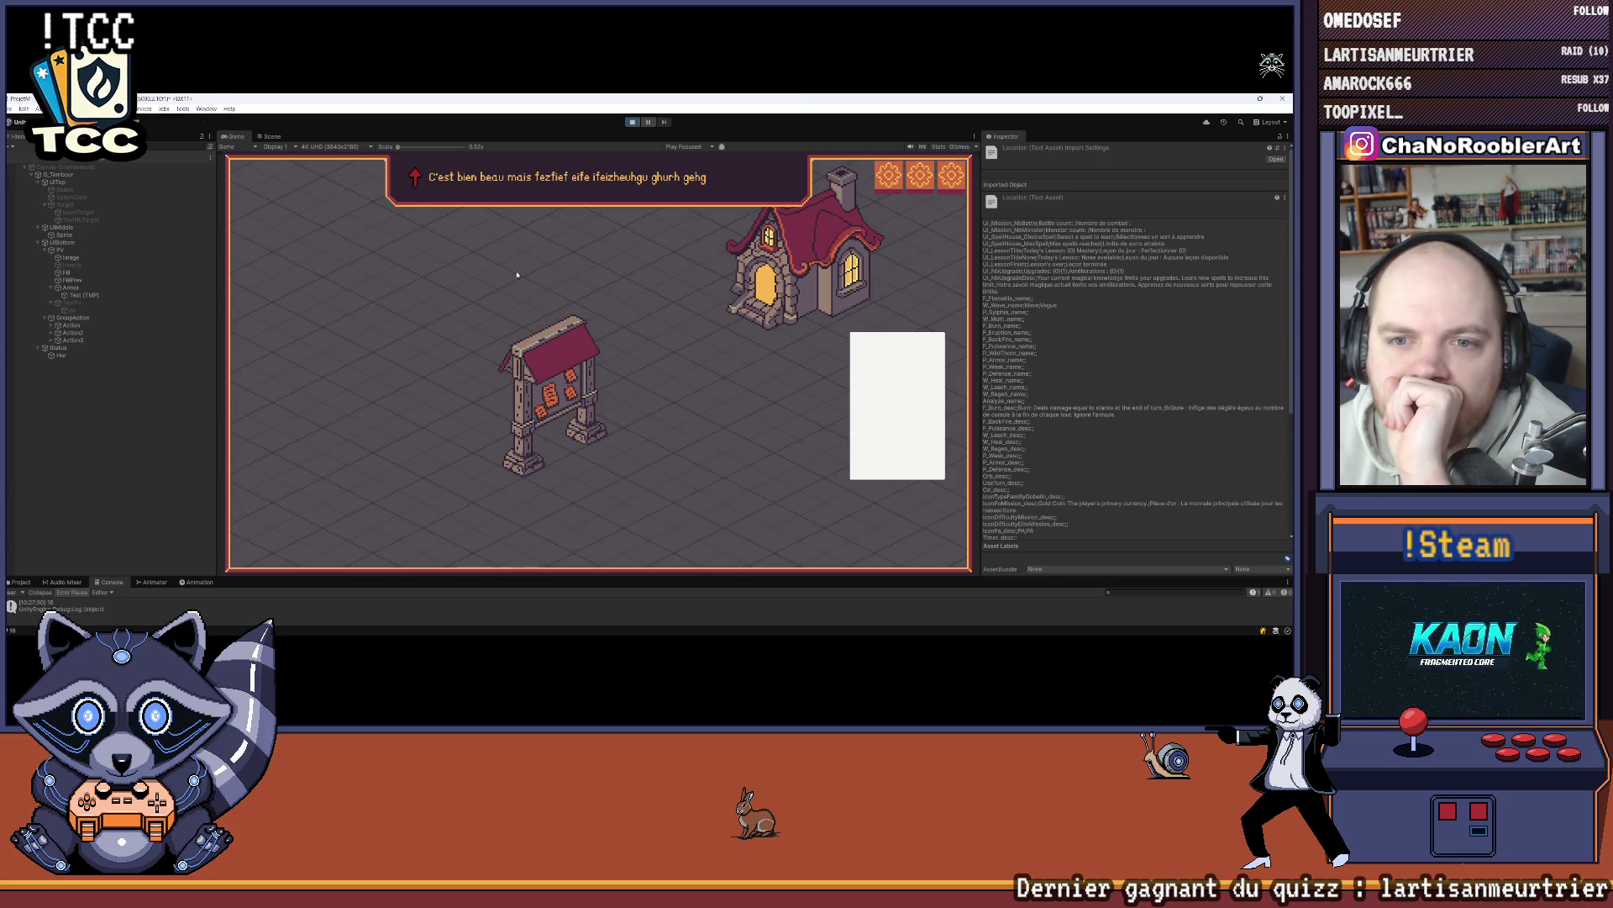
left_click(580, 305)
left_click(605, 370)
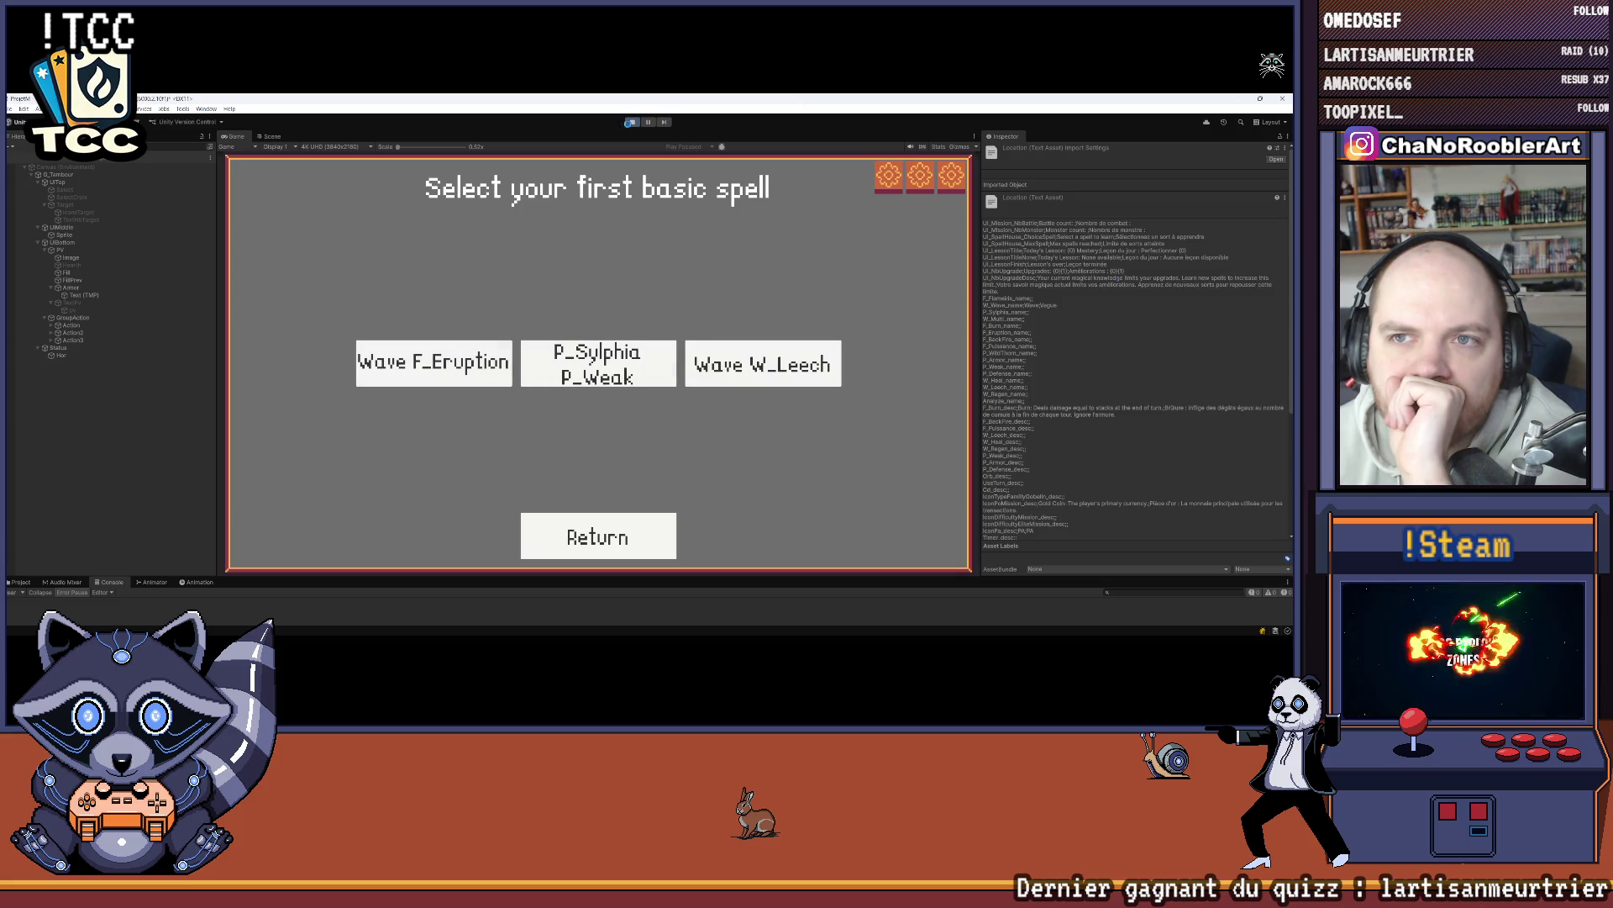
left_click(628, 123)
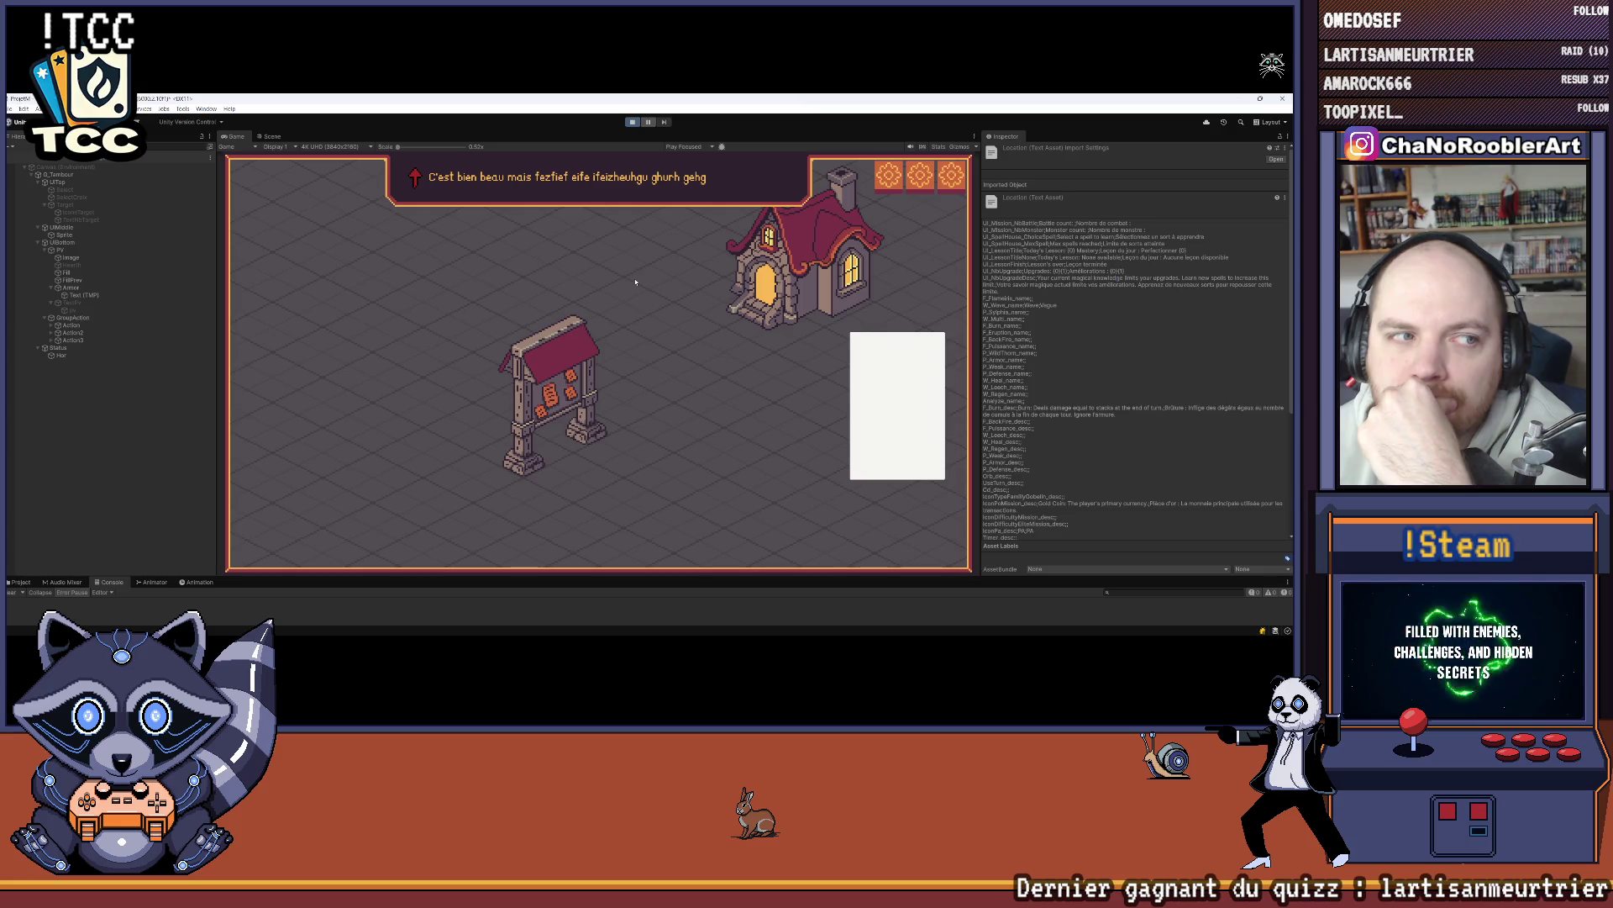
left_click(626, 304)
left_click(614, 353)
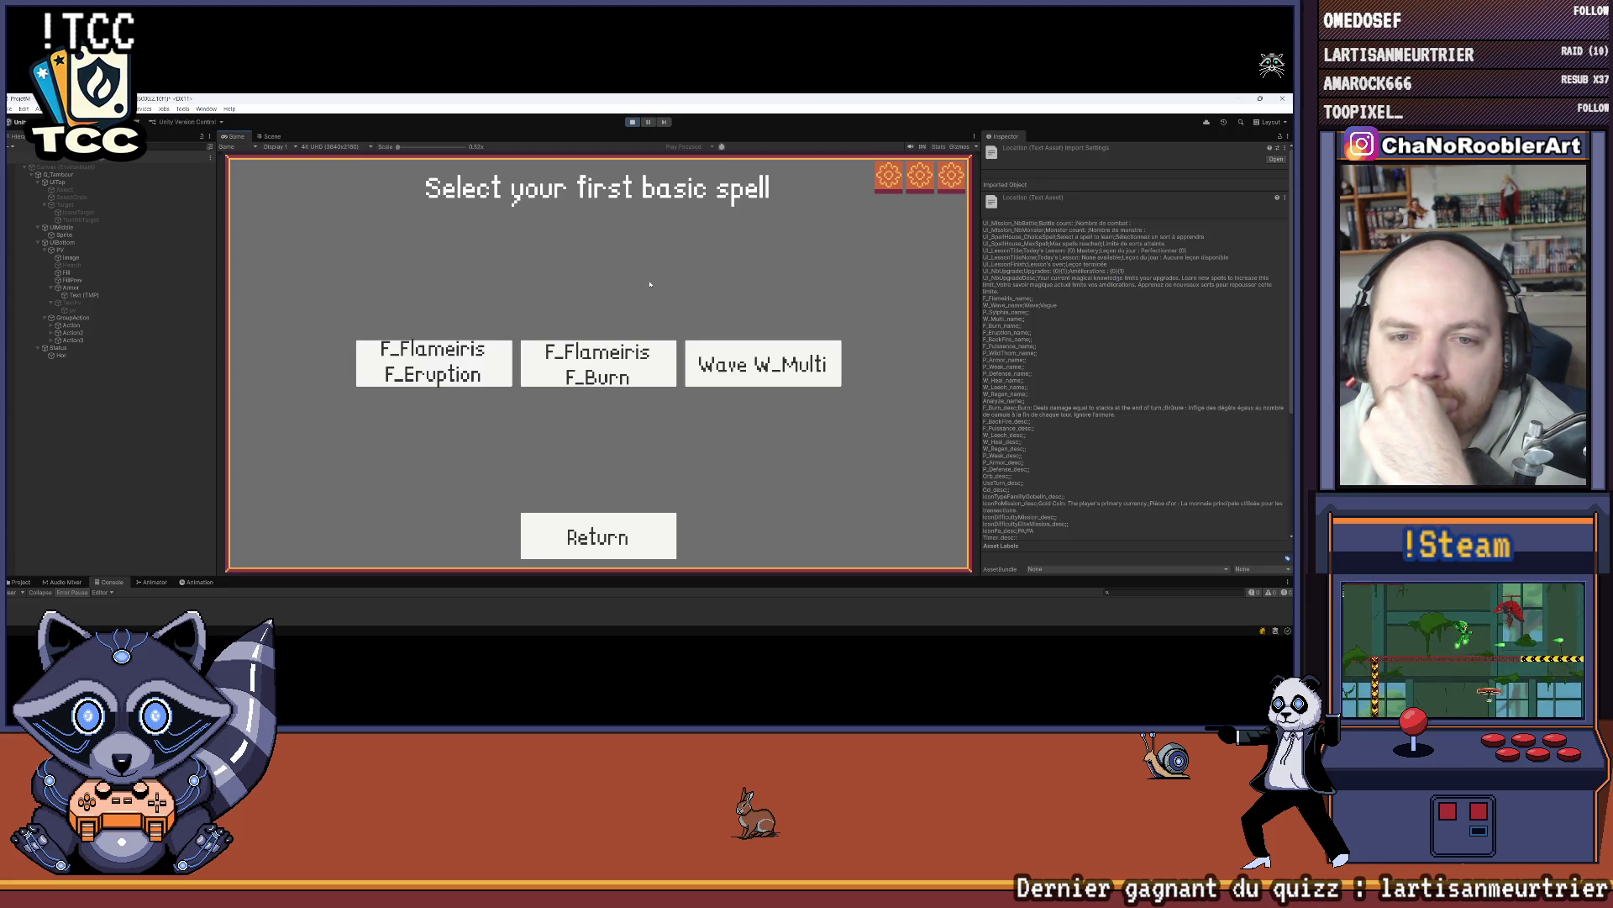
left_click(632, 123)
Step: Replay, choose P_Sylphia and F_Flameiris, learn W_Heal, and launch the mission battle
mouse_move(623, 618)
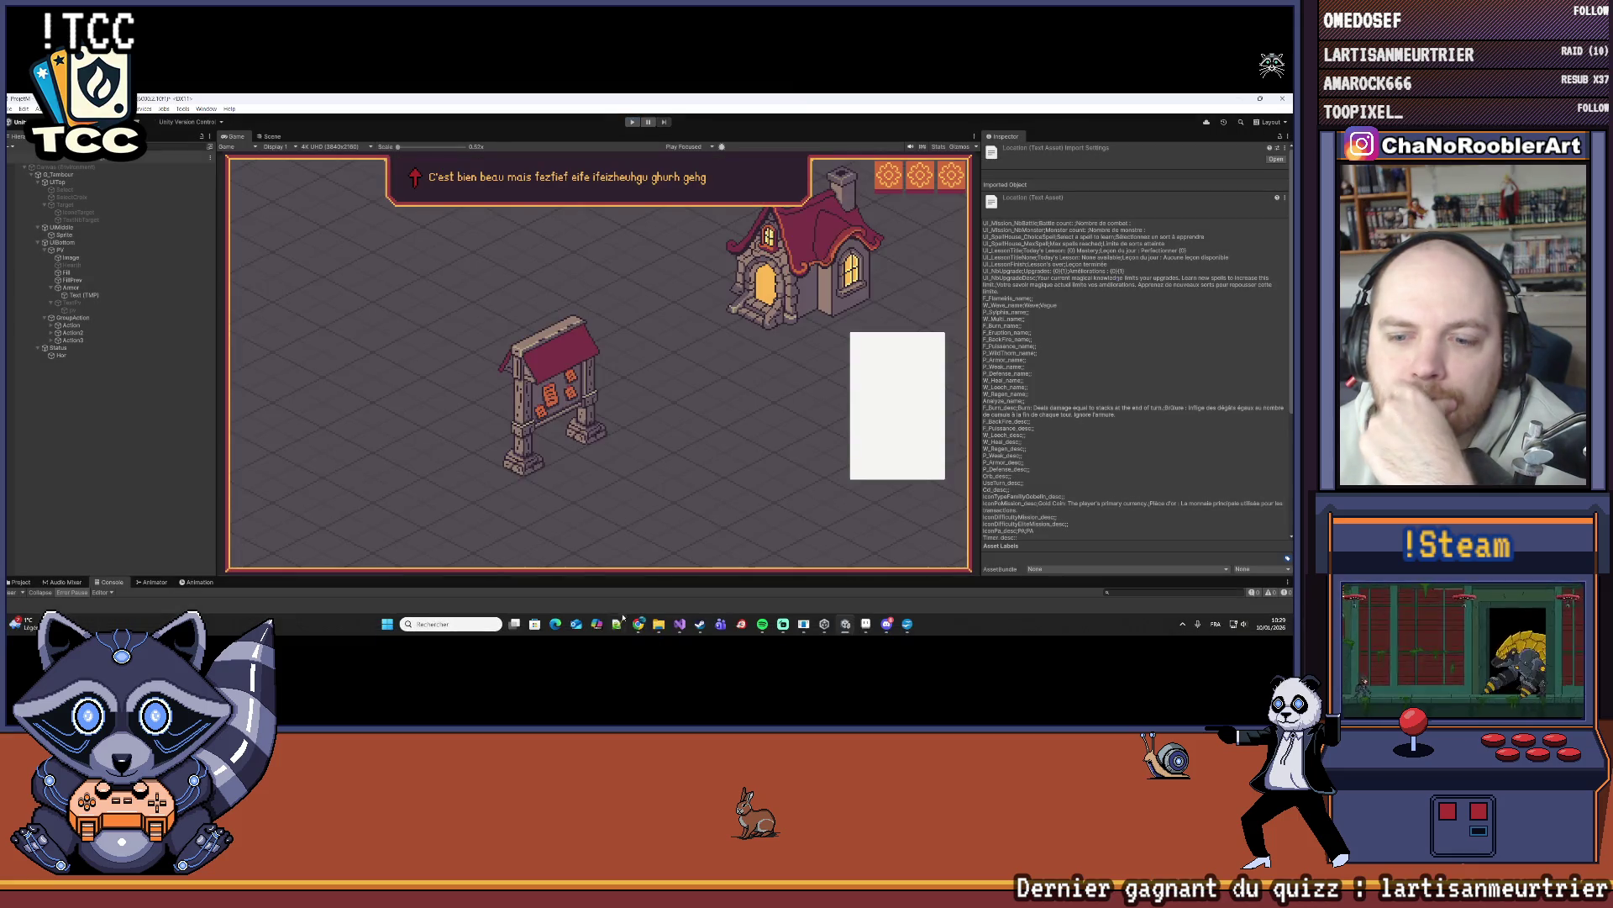
left_click(632, 123)
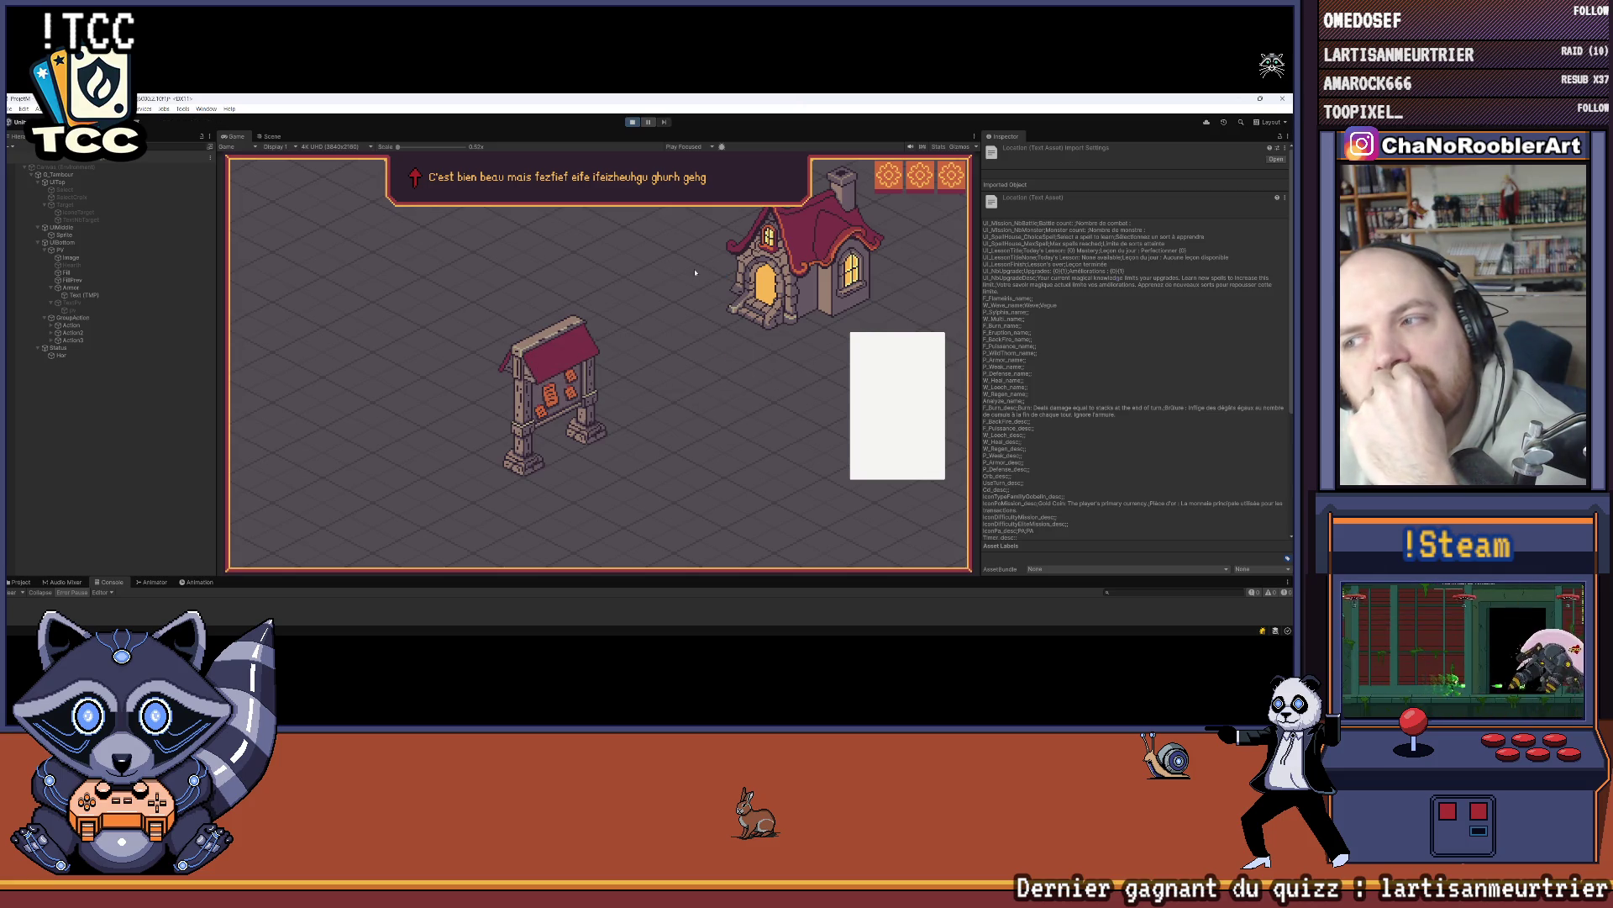
left_click(612, 312)
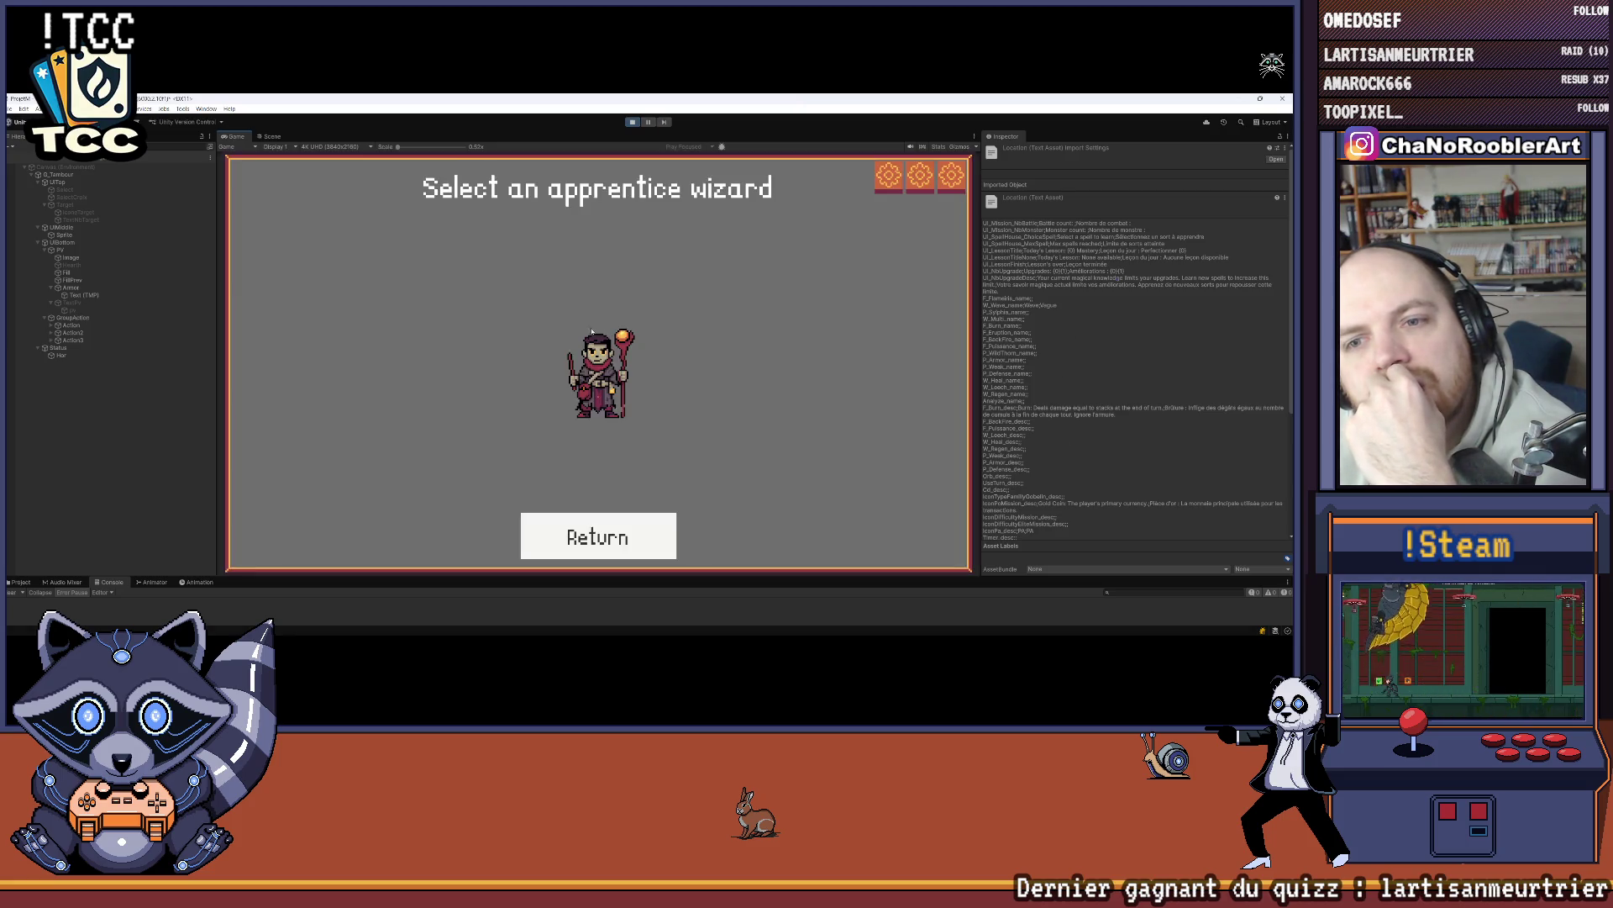
left_click(596, 365)
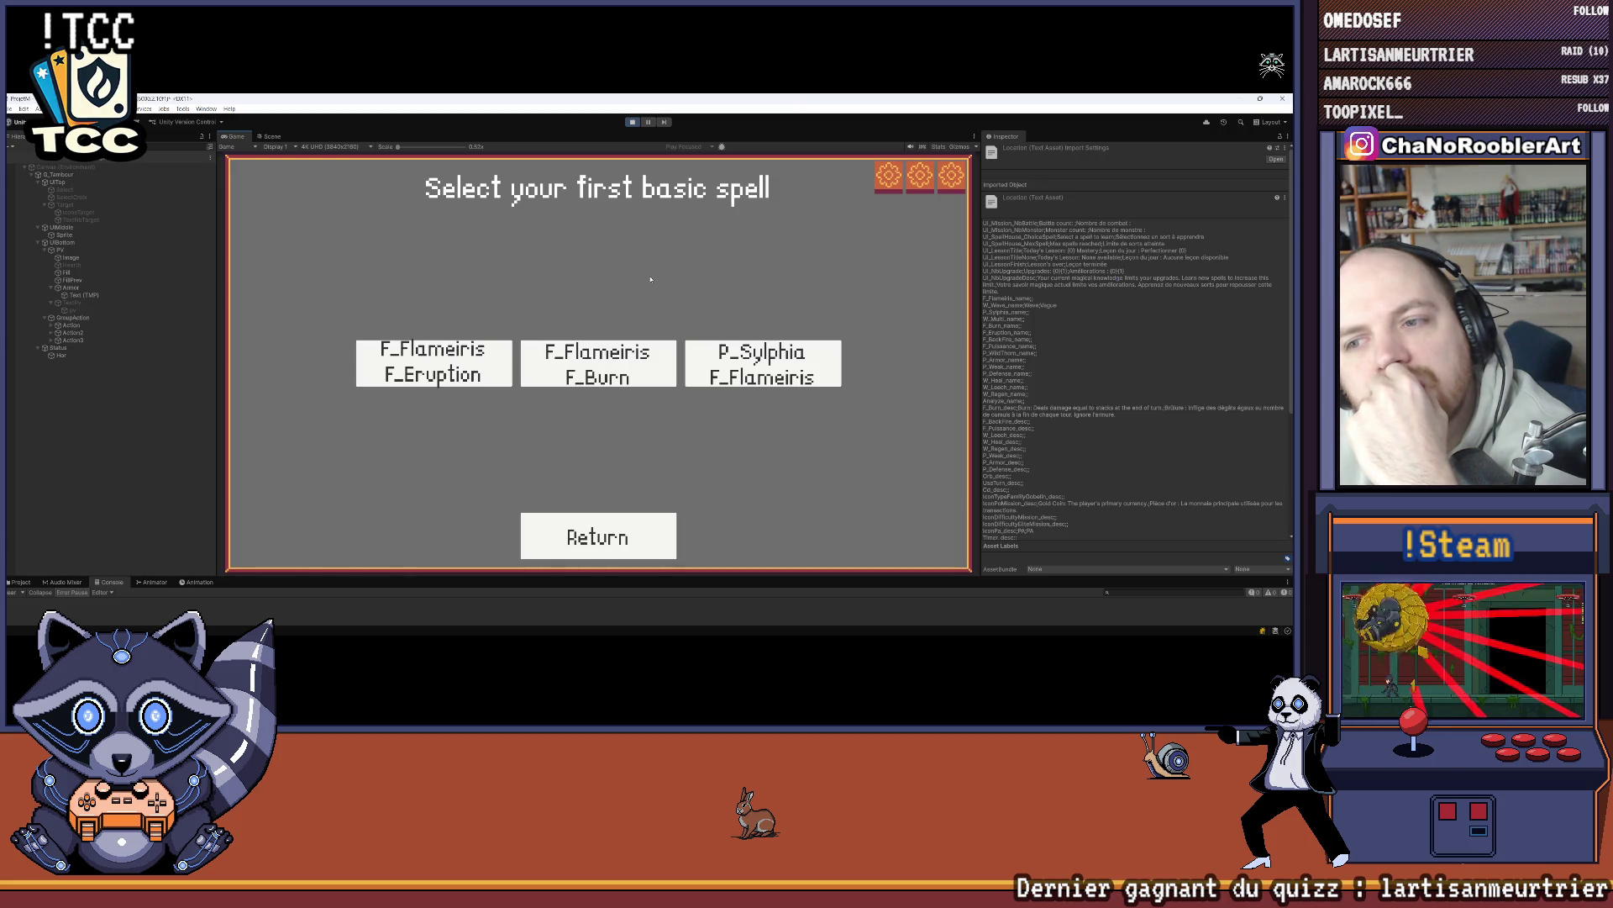
left_click(763, 363)
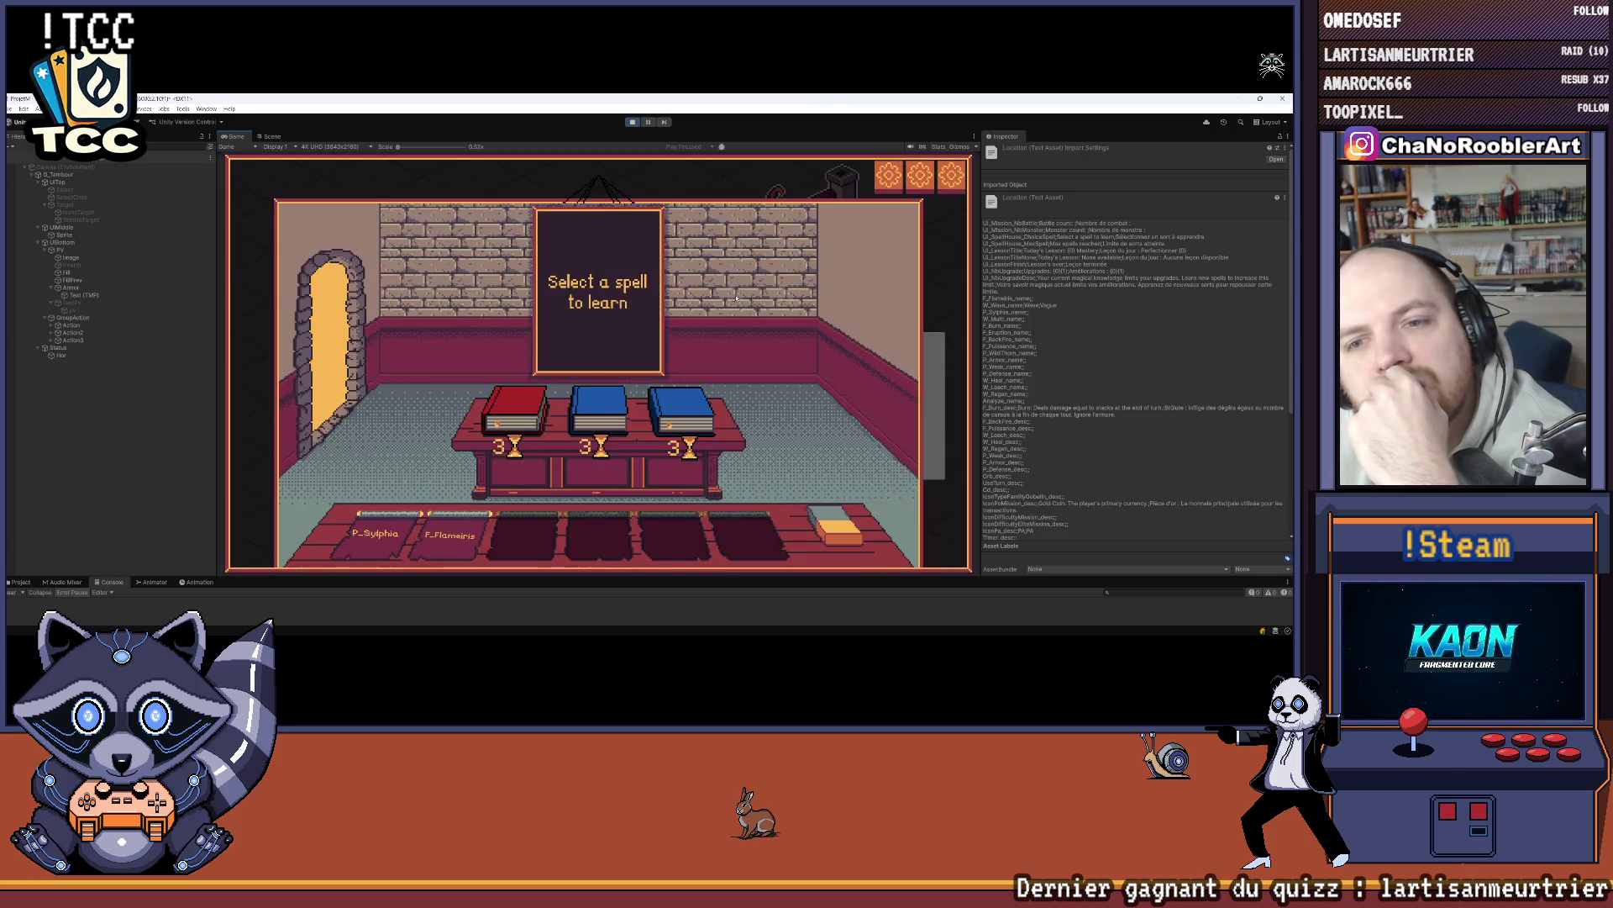
left_click(616, 414)
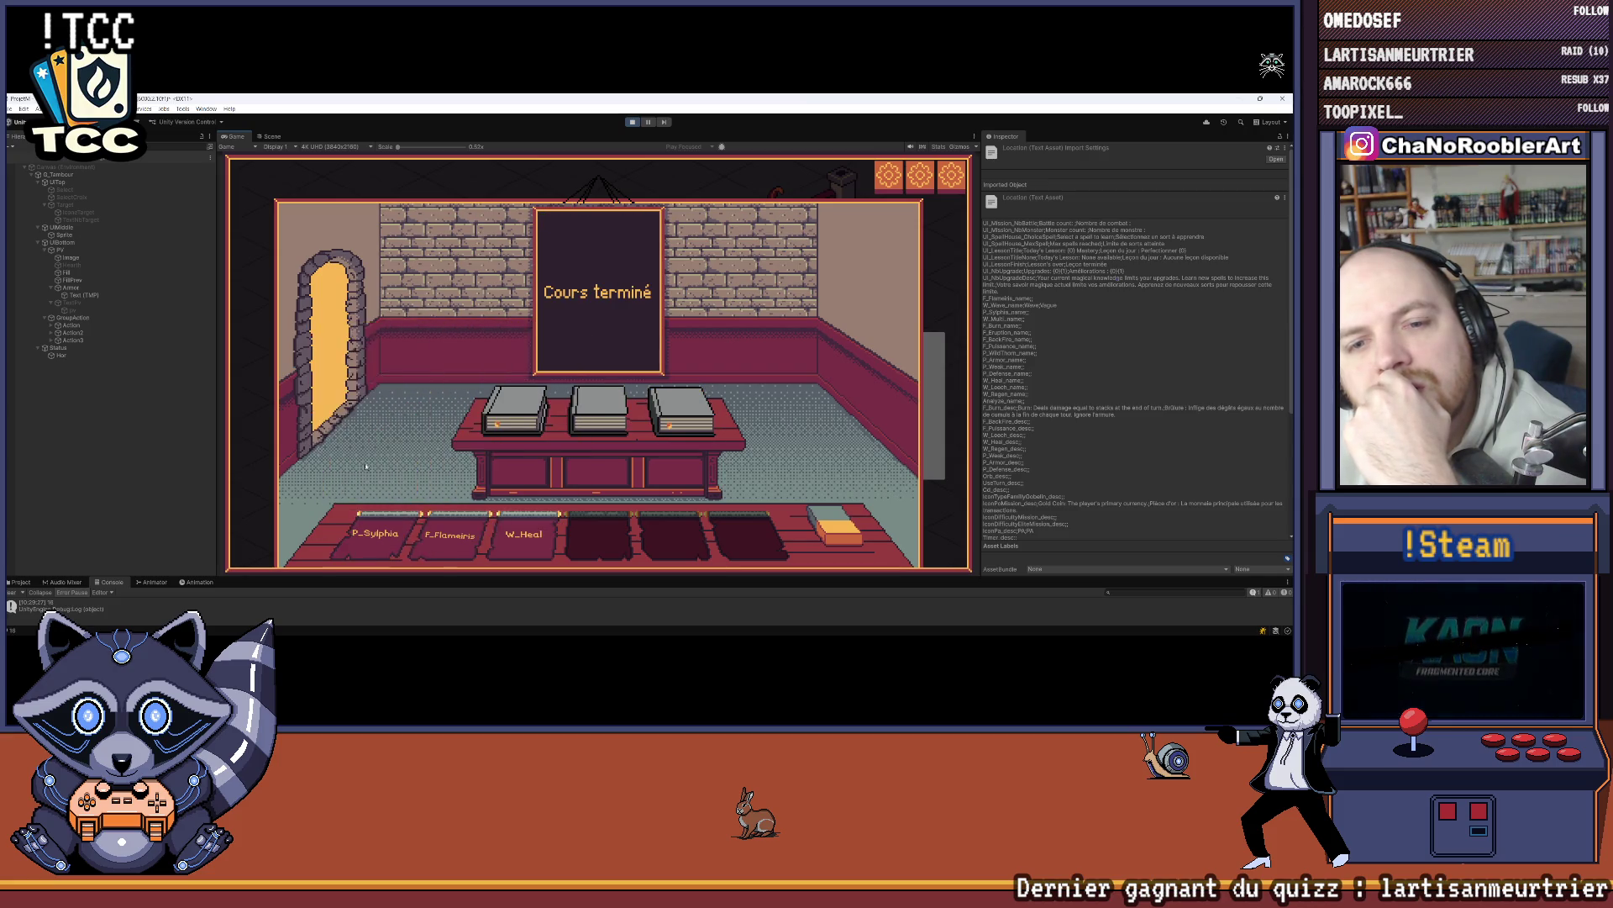
left_click(571, 320)
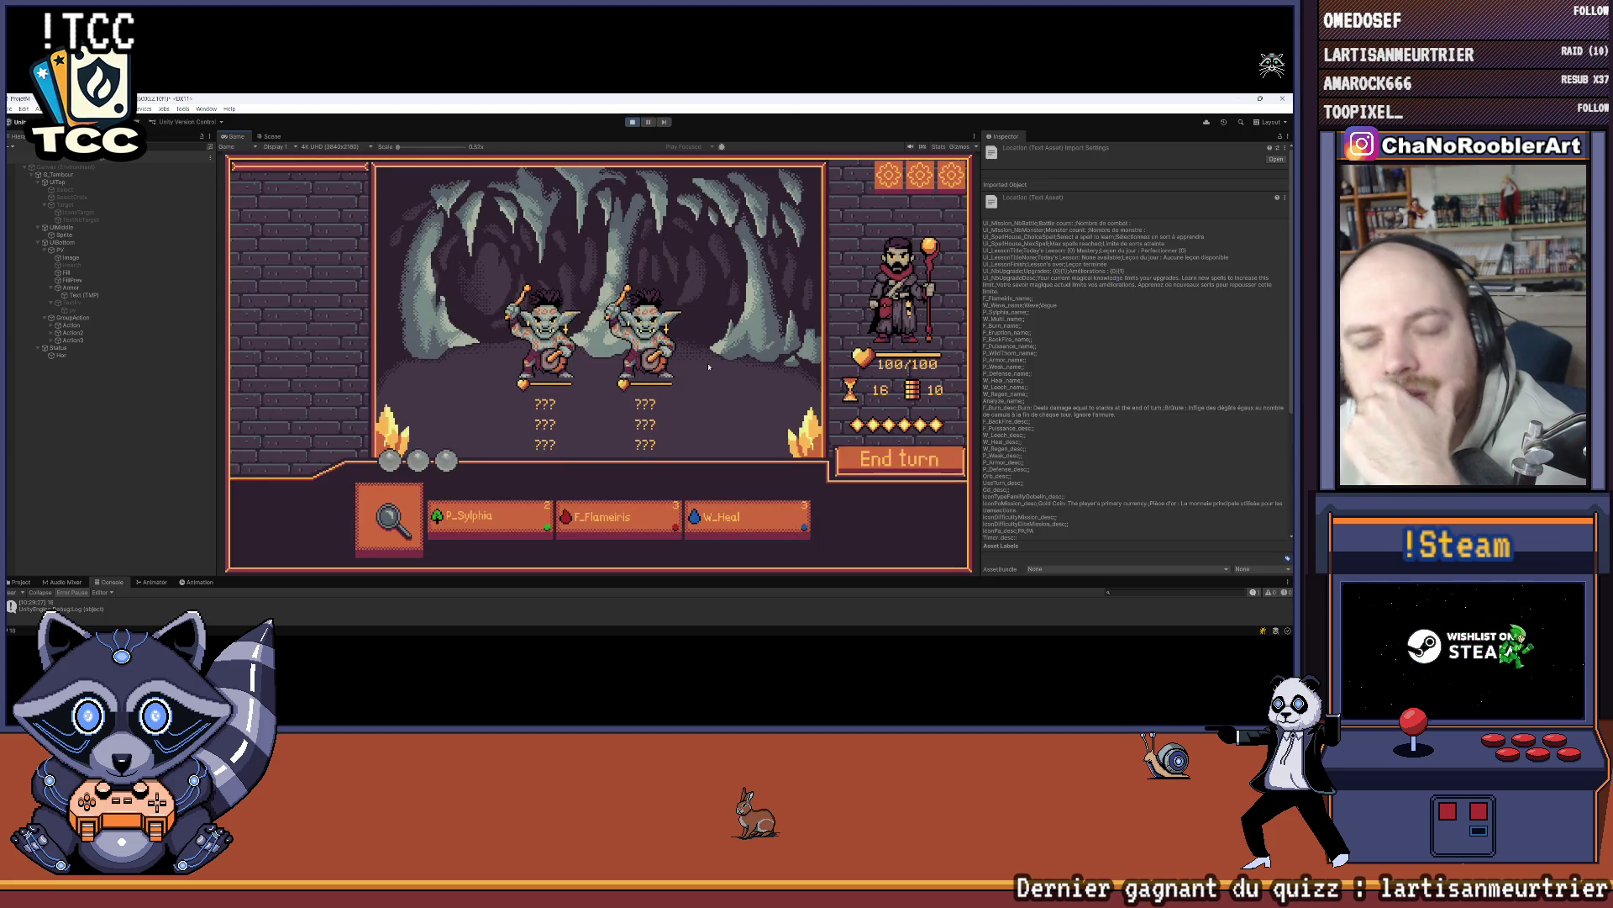
Step: Analyze G_Tambour, cast F_Flameiris on the second goblin, and cast P_Sylphia
left_click(389, 523)
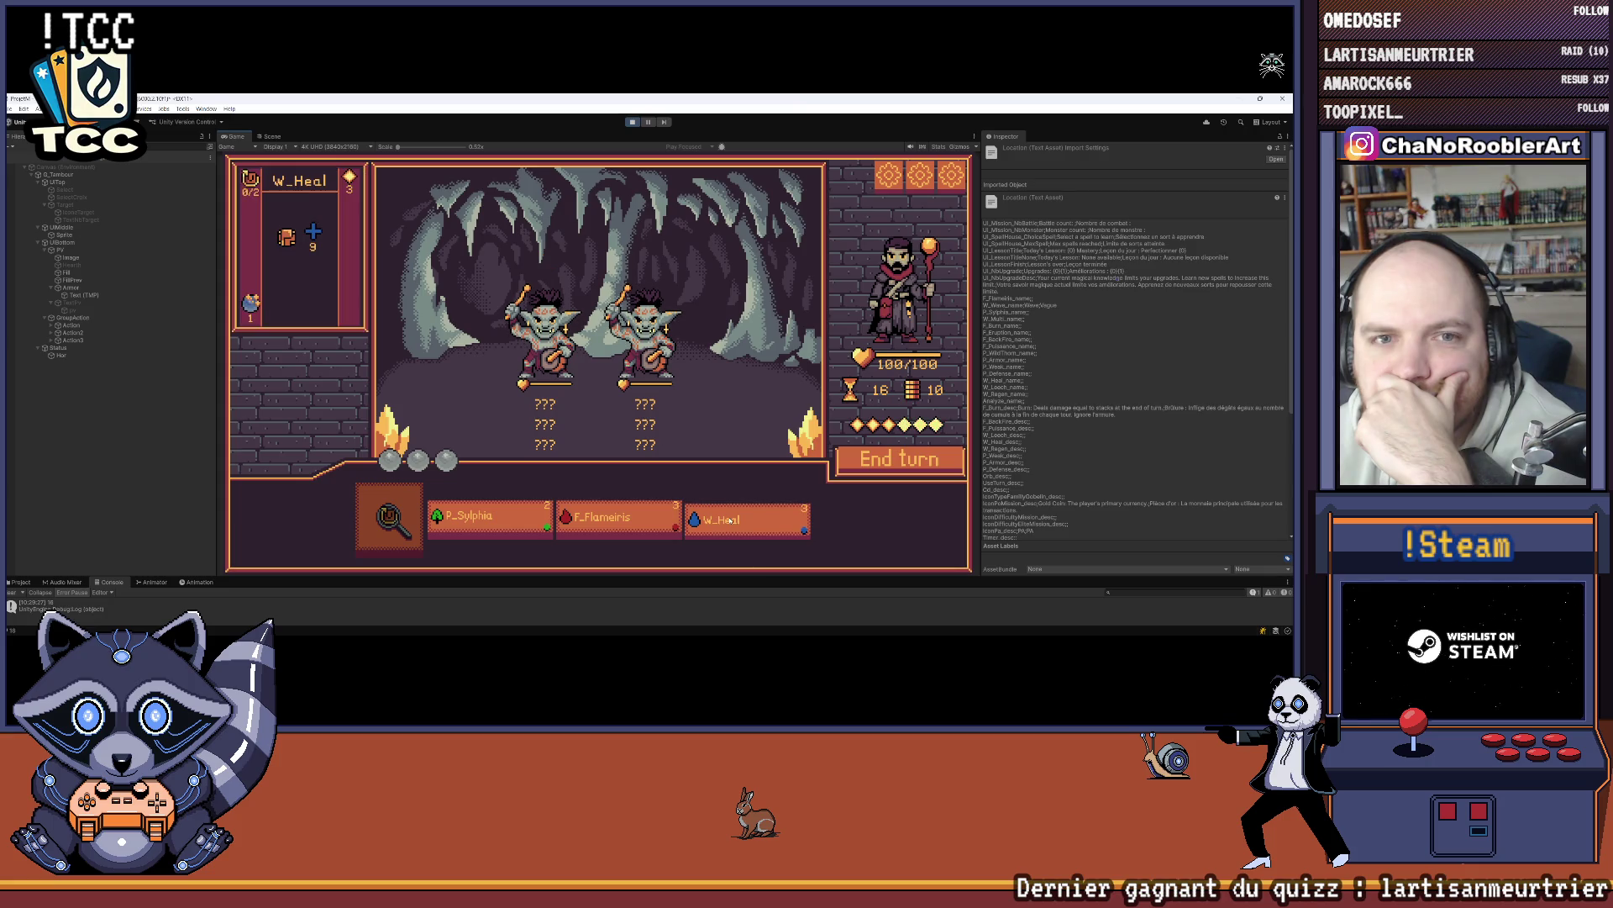
left_click(643, 522)
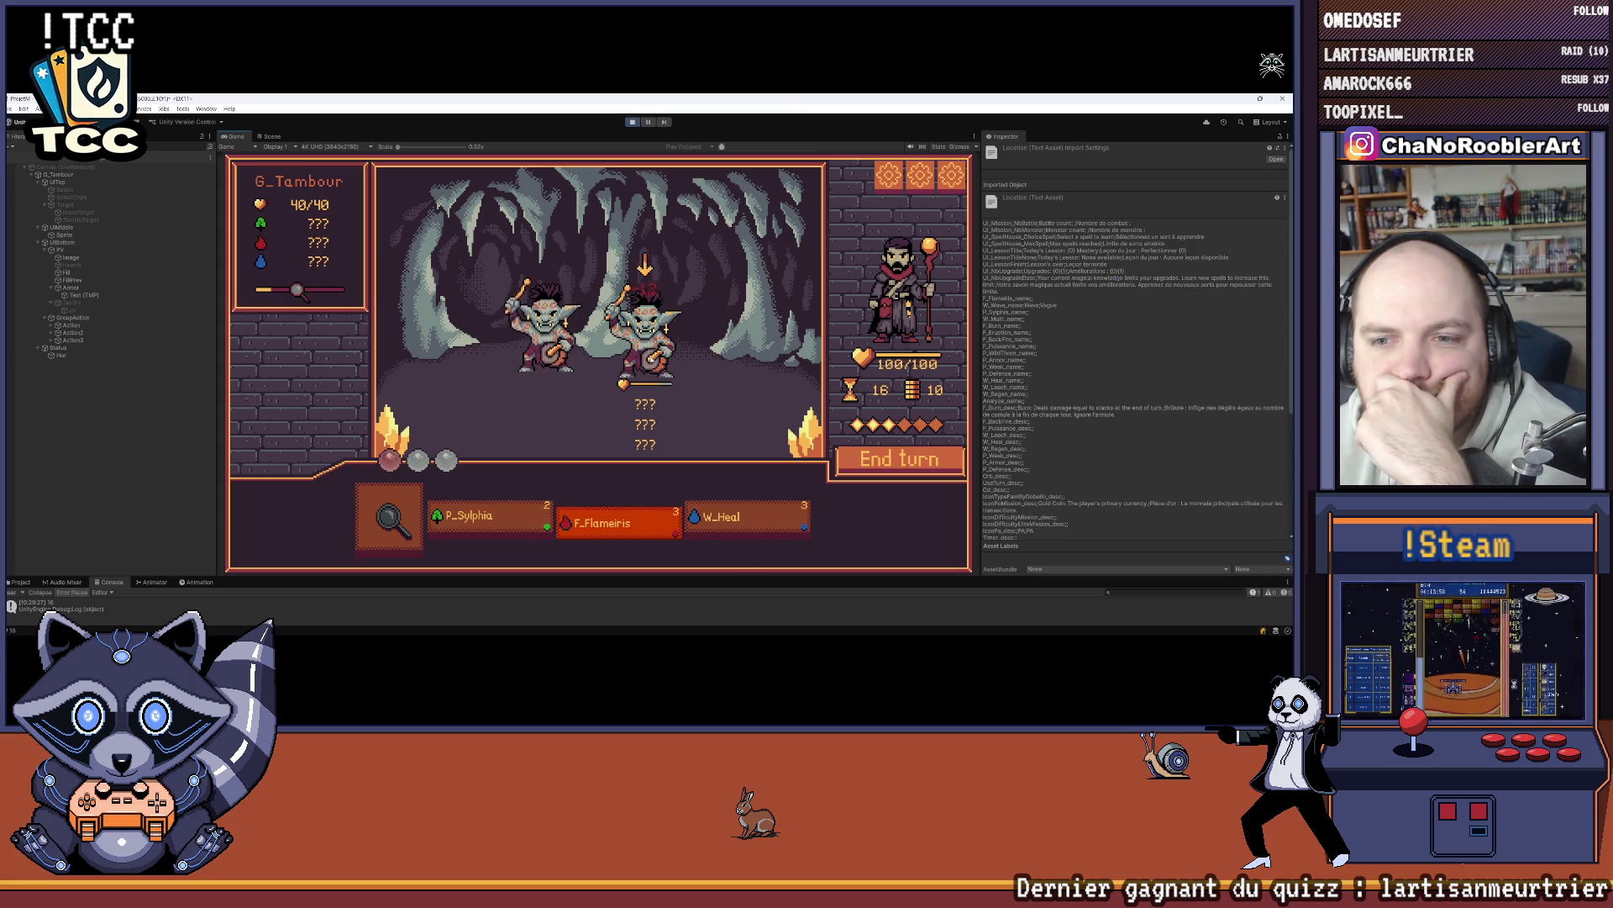
left_click(718, 365)
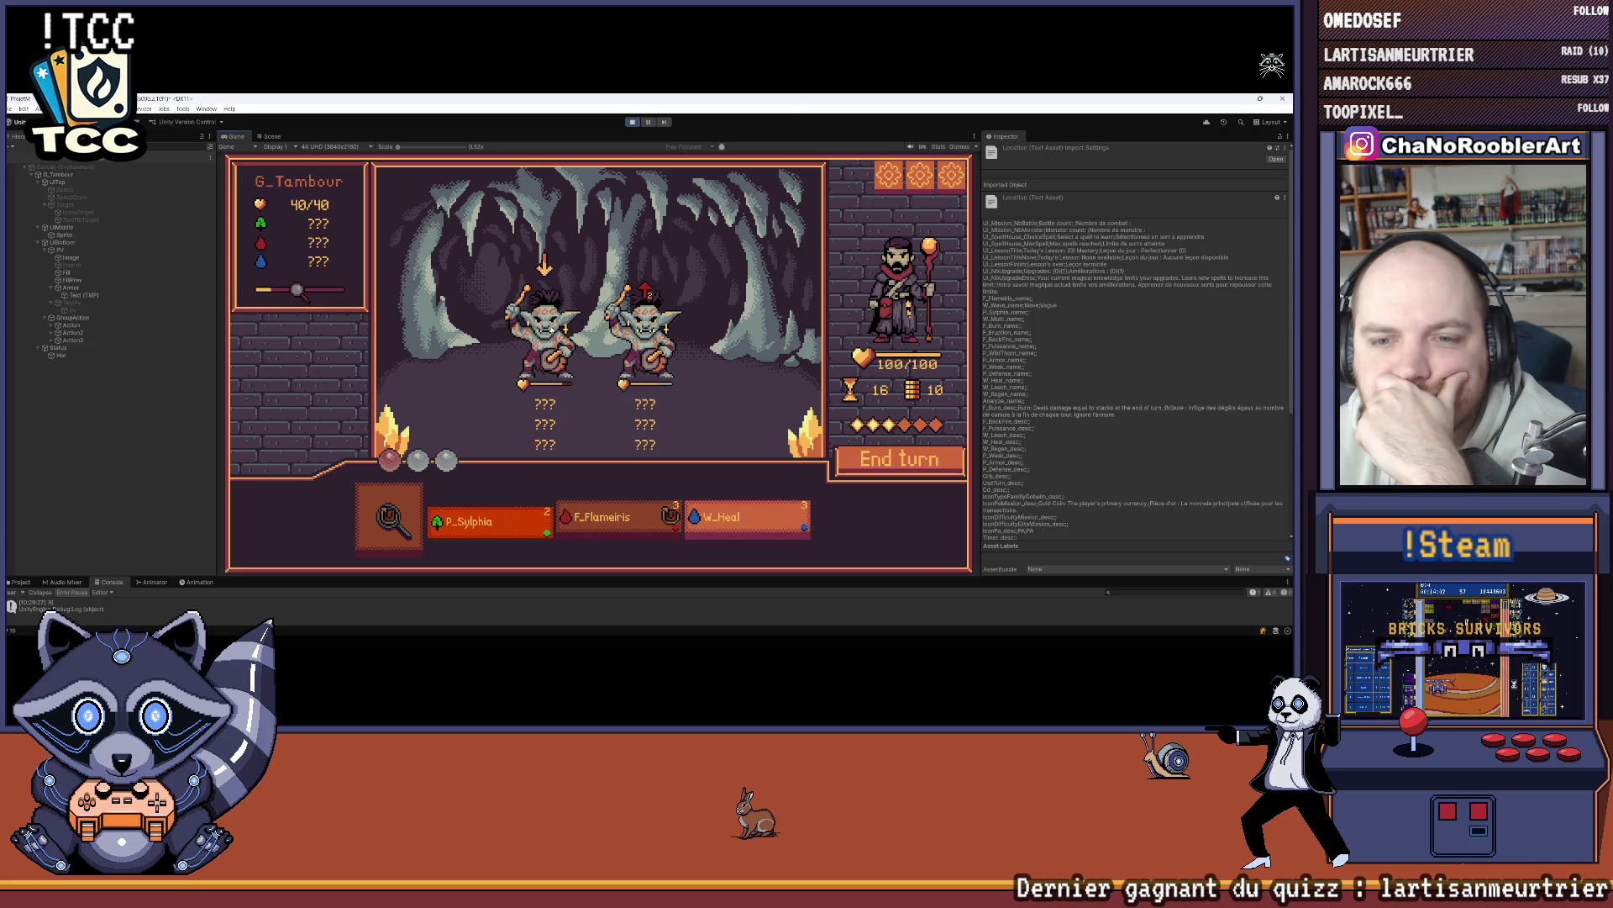
left_click(692, 329)
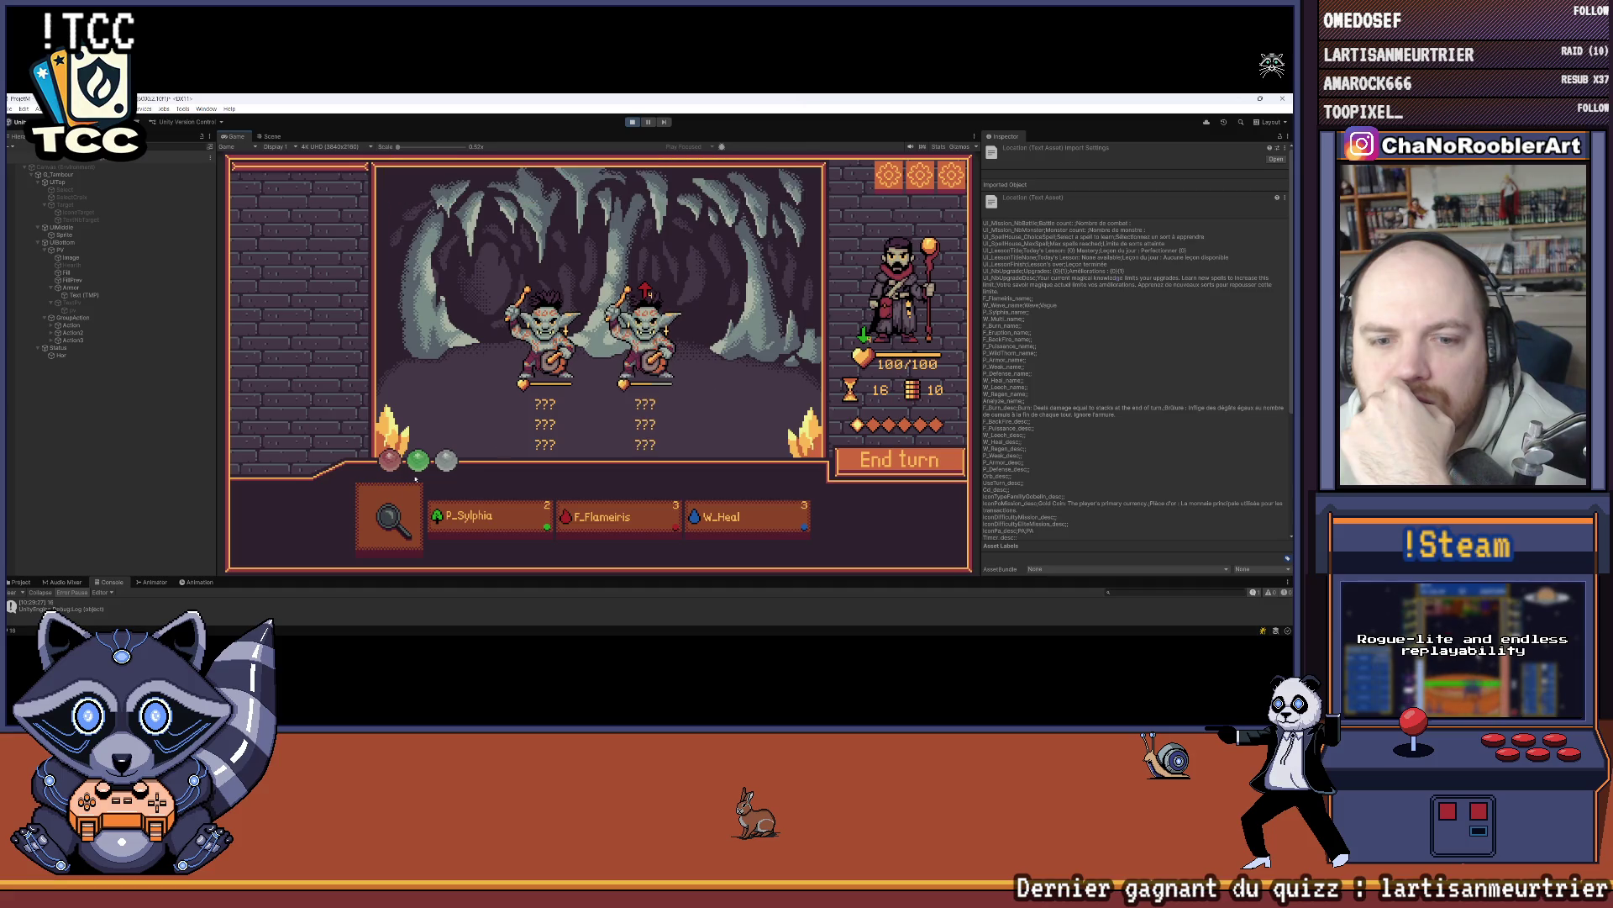
Step: Reveal the enemies' shield intents, cast F_Flameiris on the right goblin, and stop play with Ctrl+P
left_click(389, 517)
mouse_move(736, 530)
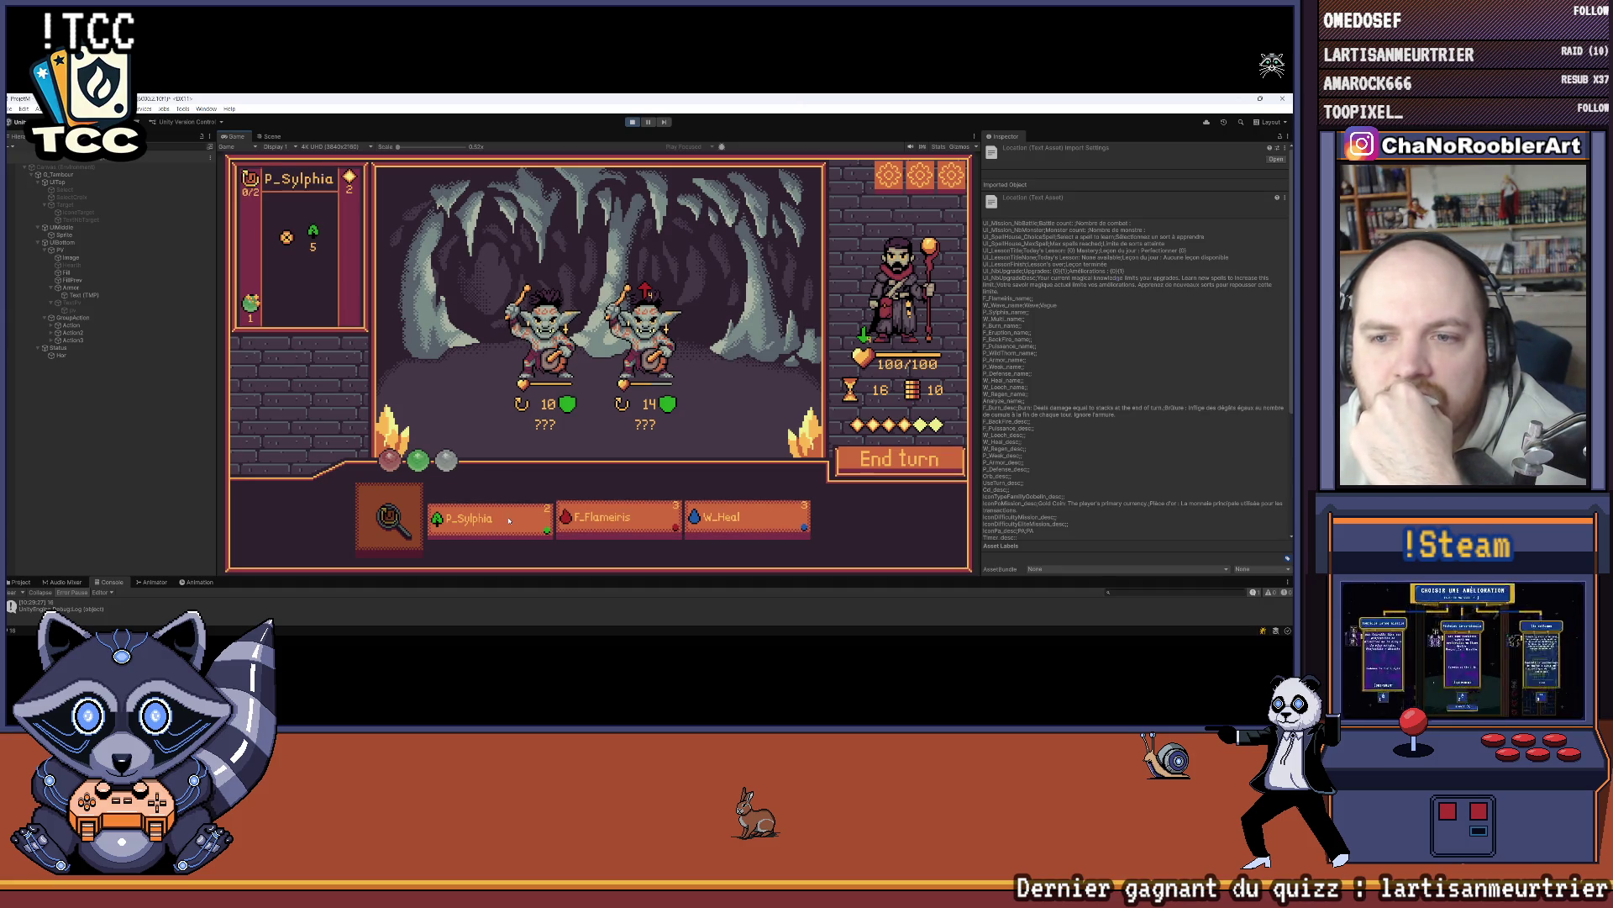
left_click(600, 521)
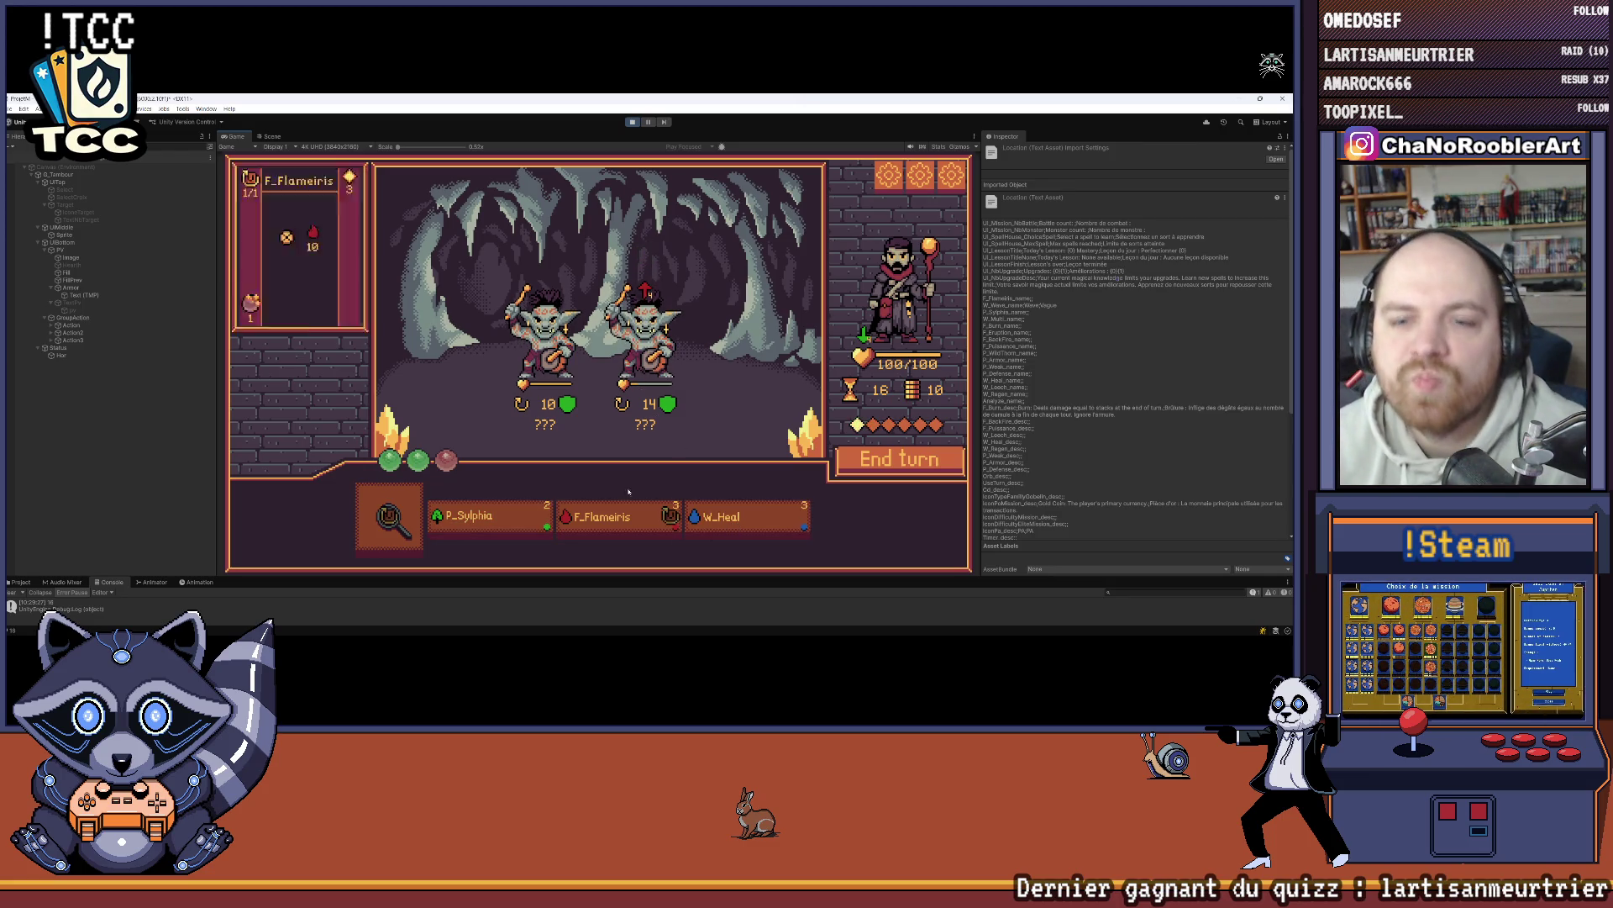
key("ctrl+p")
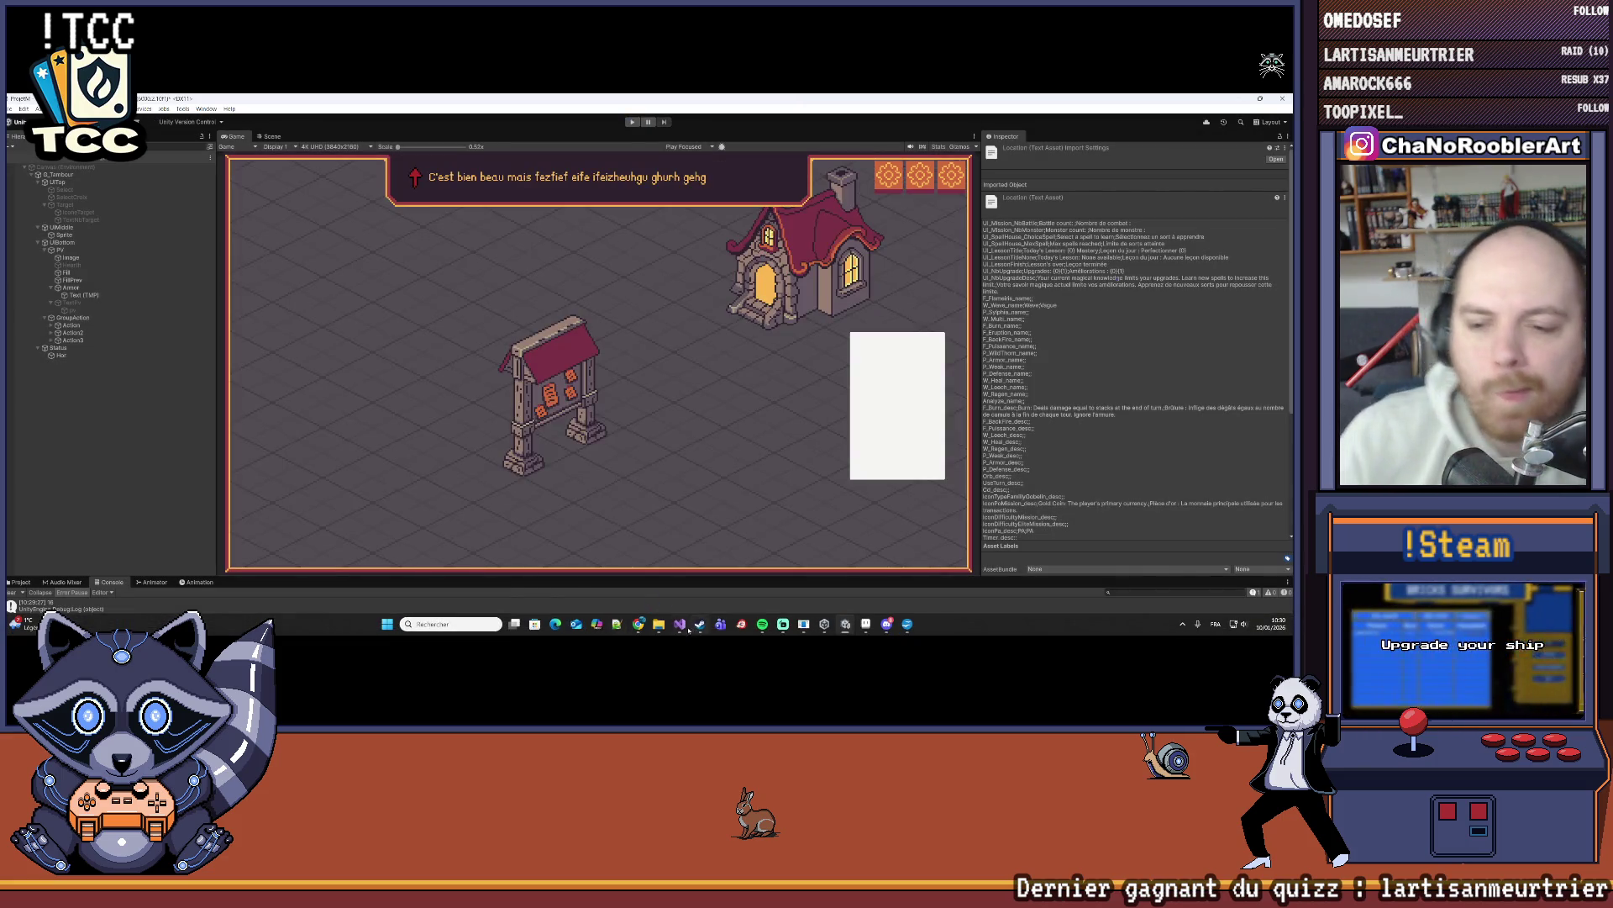
Step: Back in Visual Studio, review GetDamage in SpellData.cs, then open PM.cs from the open-files list
key("alt+Tab")
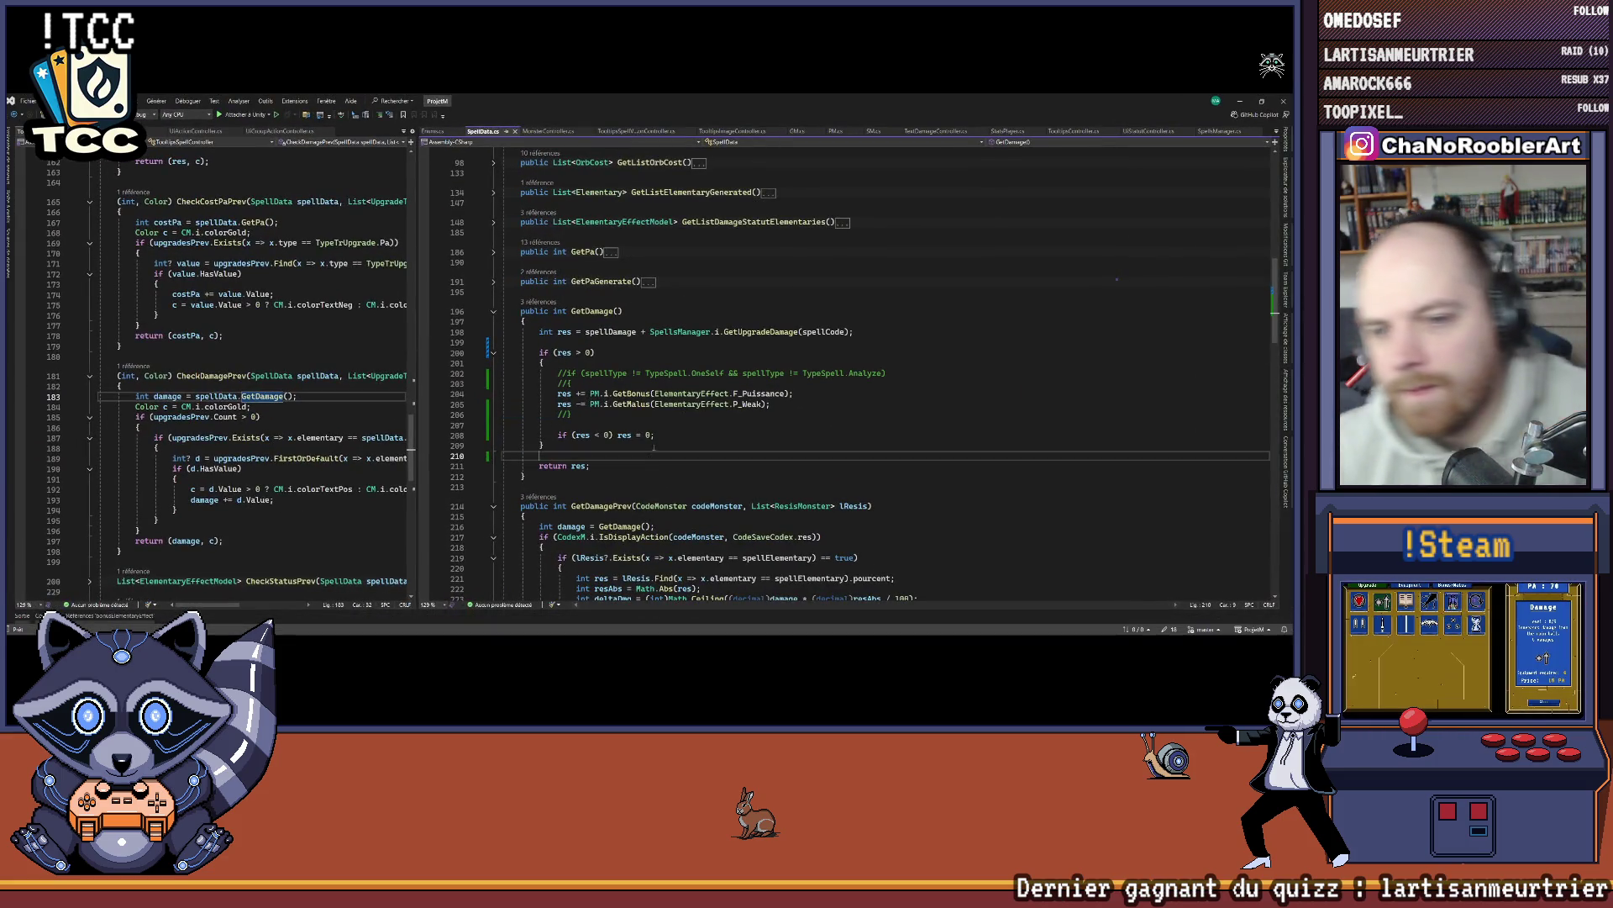
left_click(588, 456)
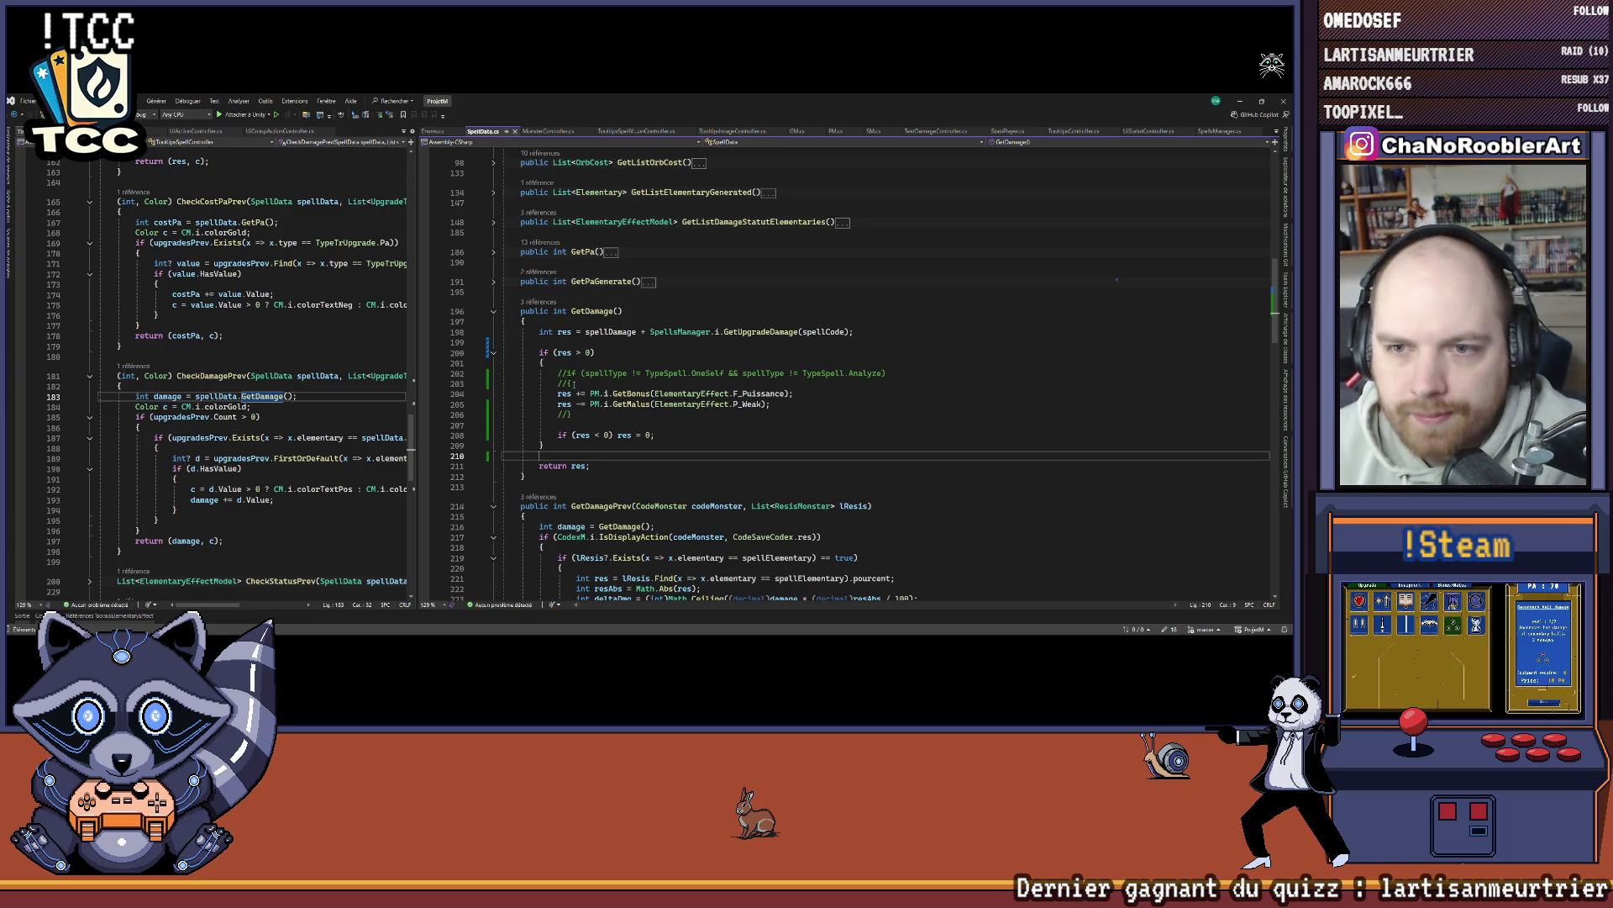
scroll(840, 370, "down", 14)
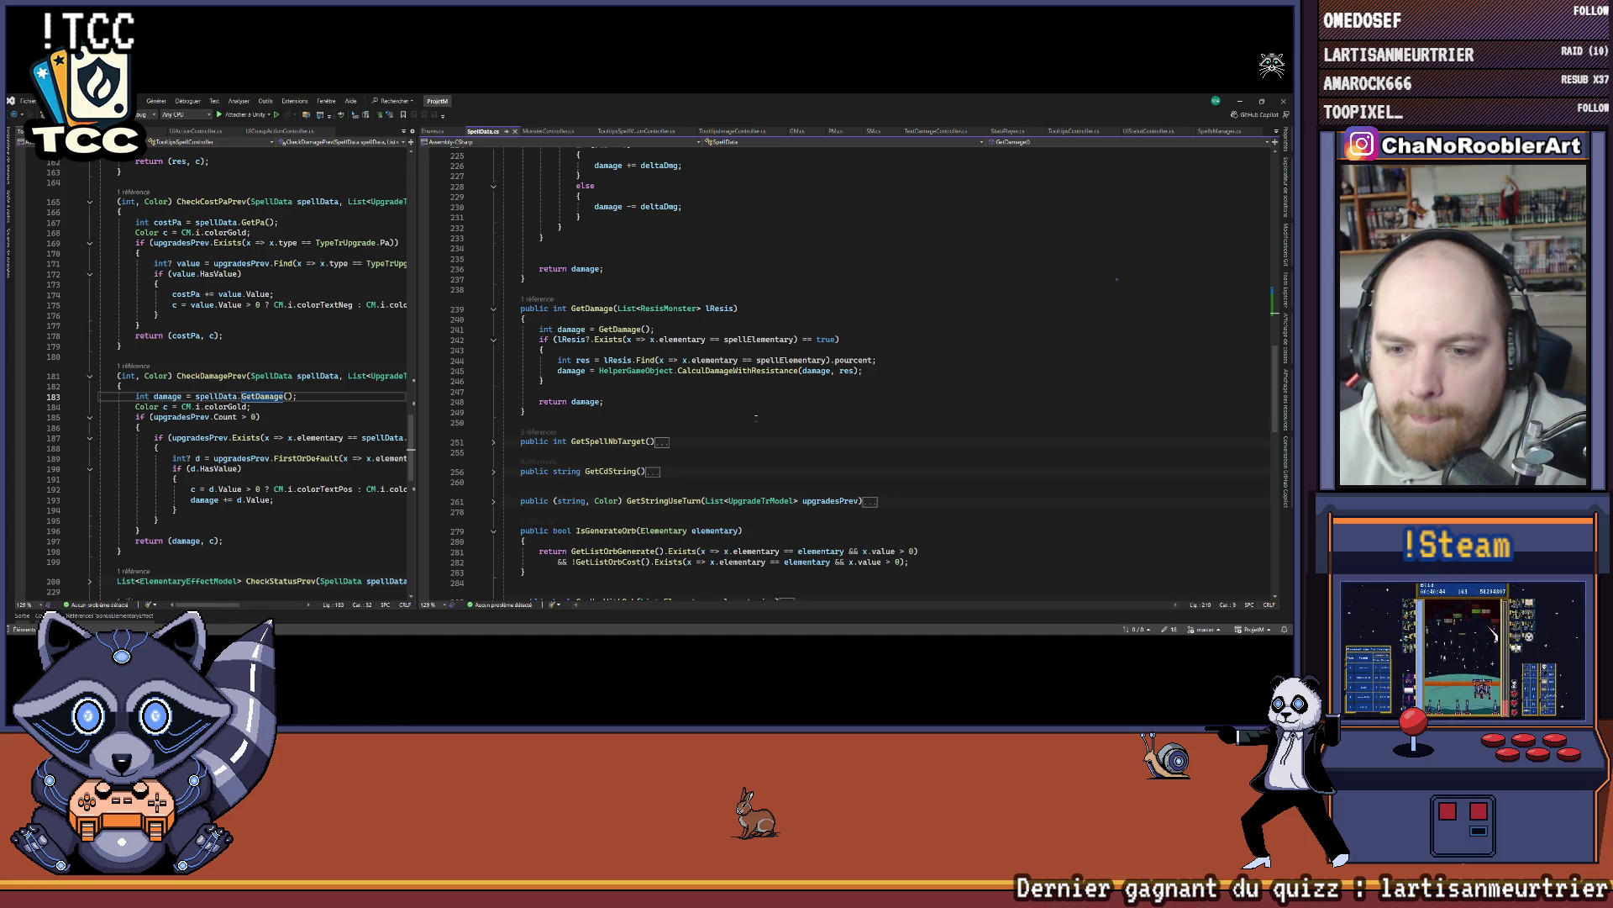
scroll(756, 415, "down", 4)
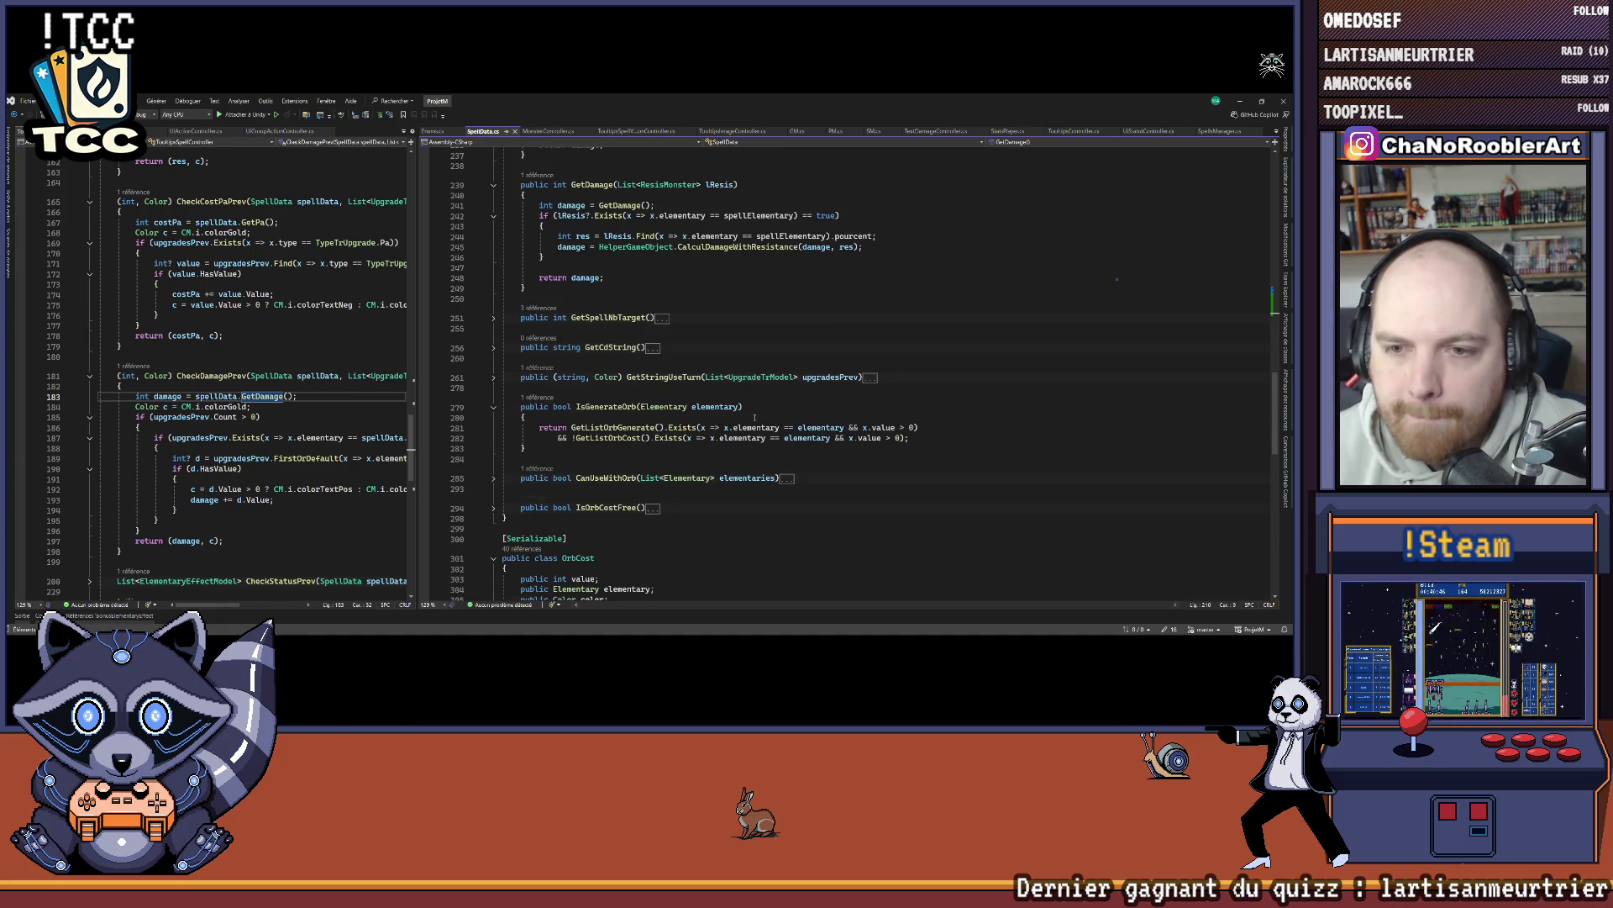
scroll(754, 417, "up", 20)
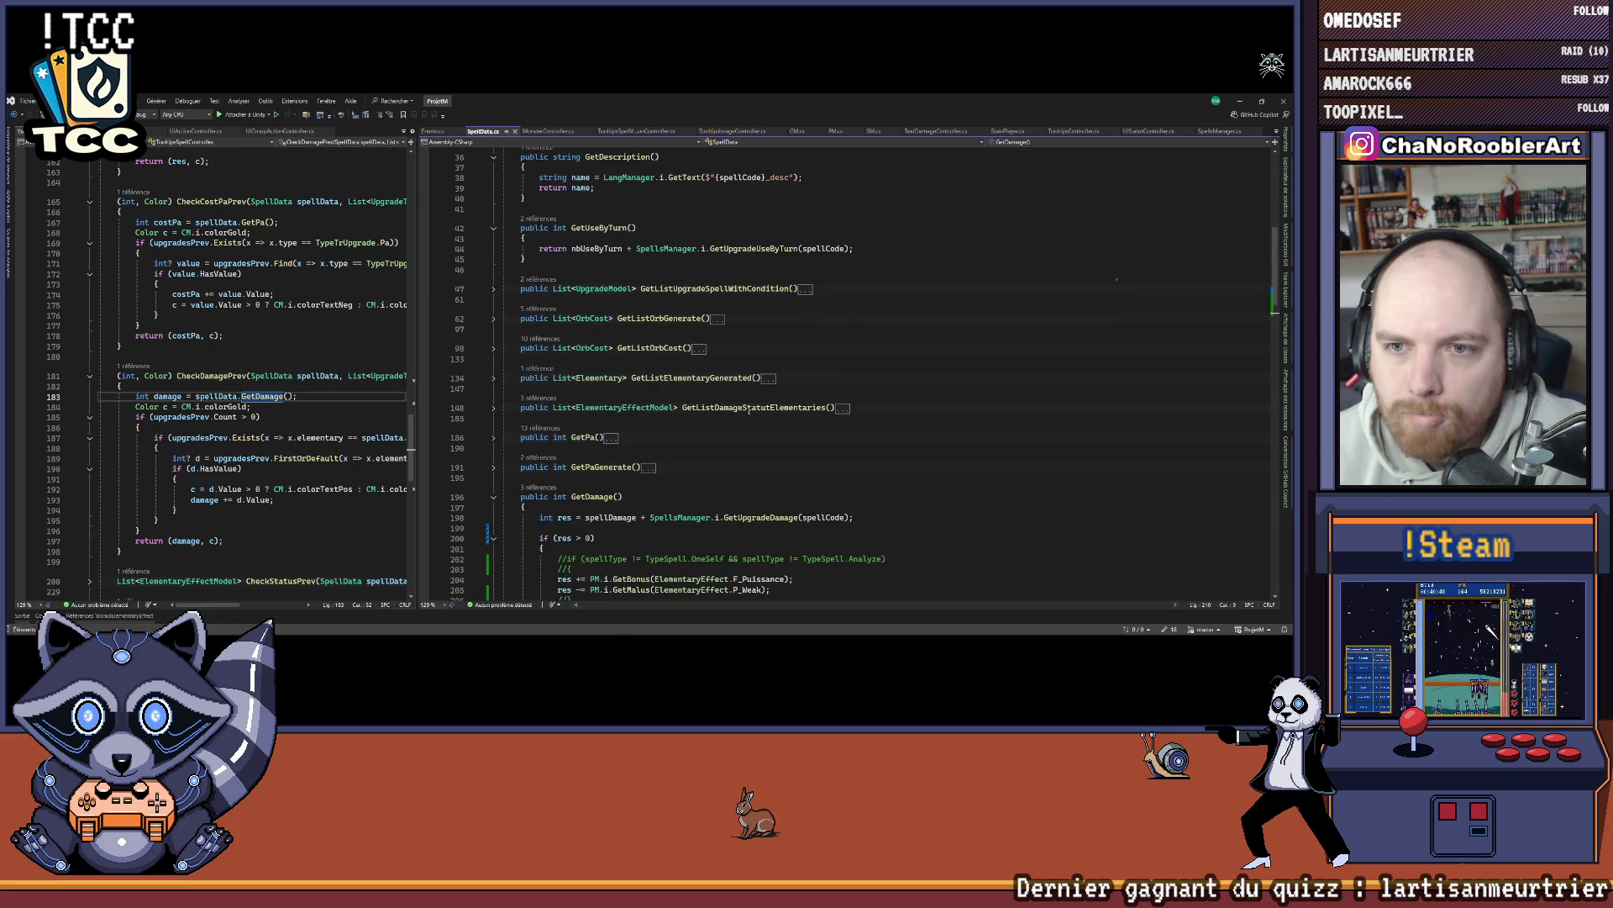
scroll(749, 410, "up", 9)
scroll(746, 409, "down", 14)
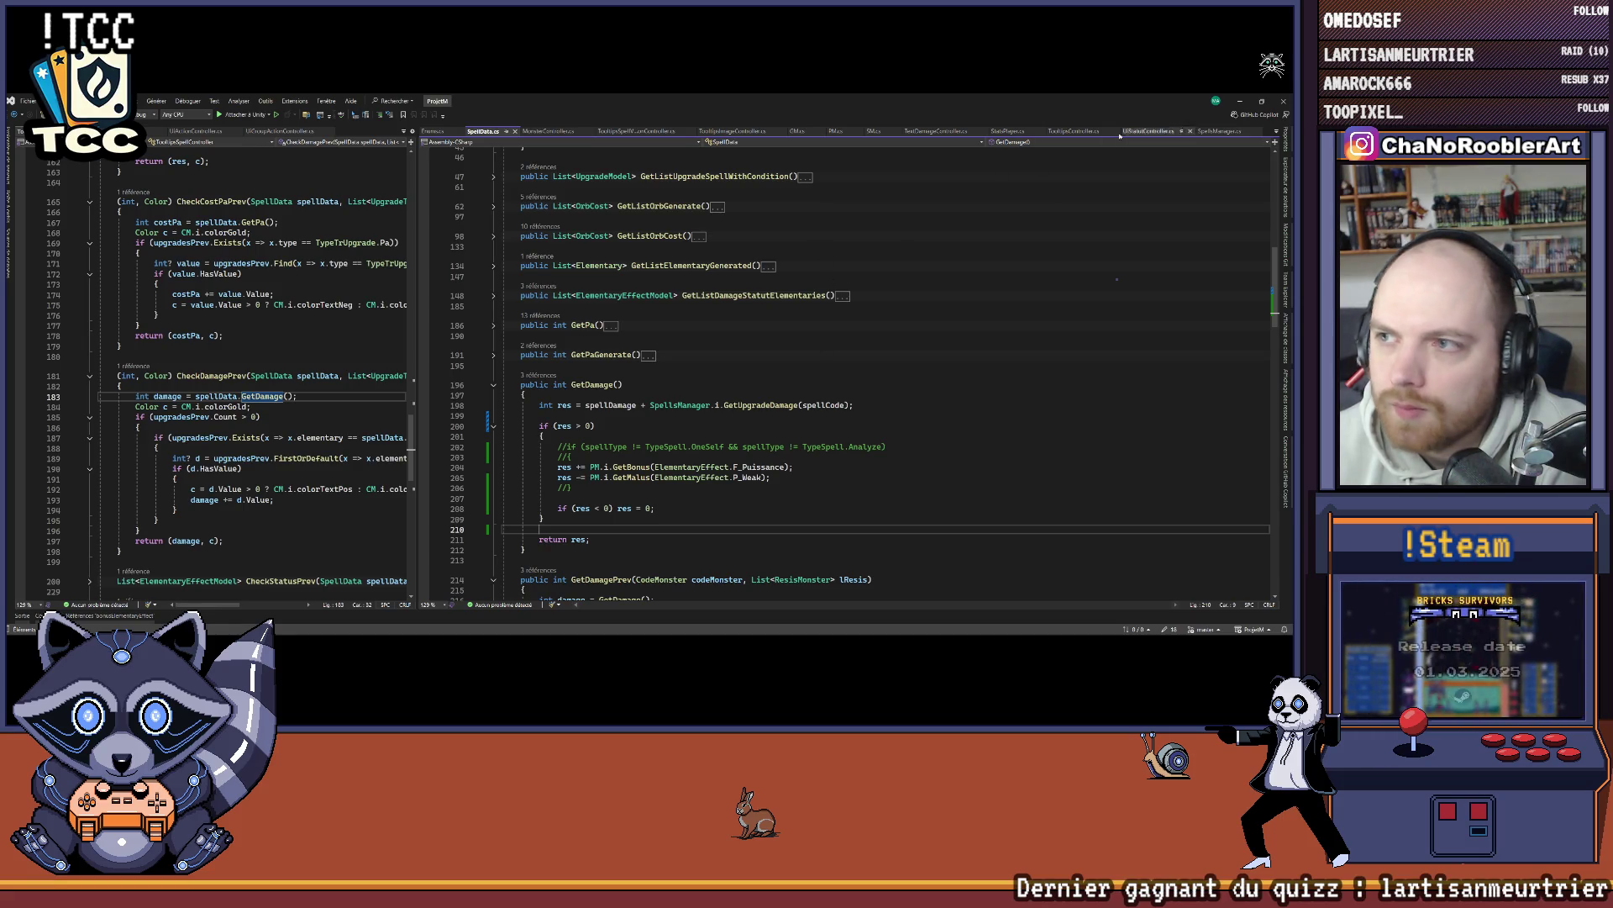
left_click(1275, 132)
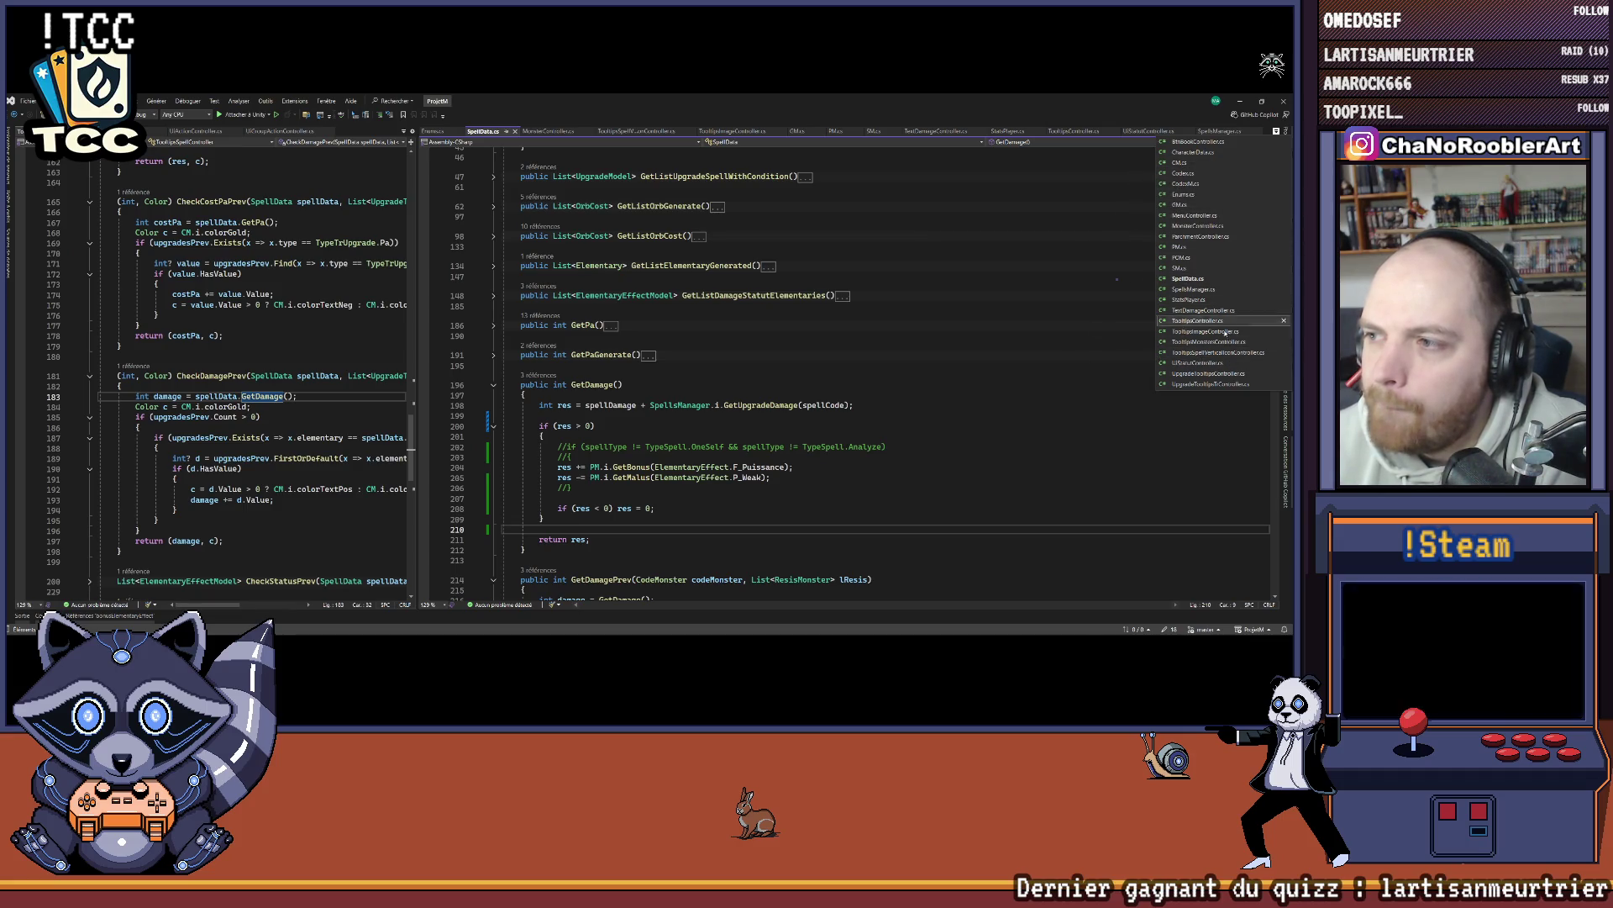
left_click(1181, 247)
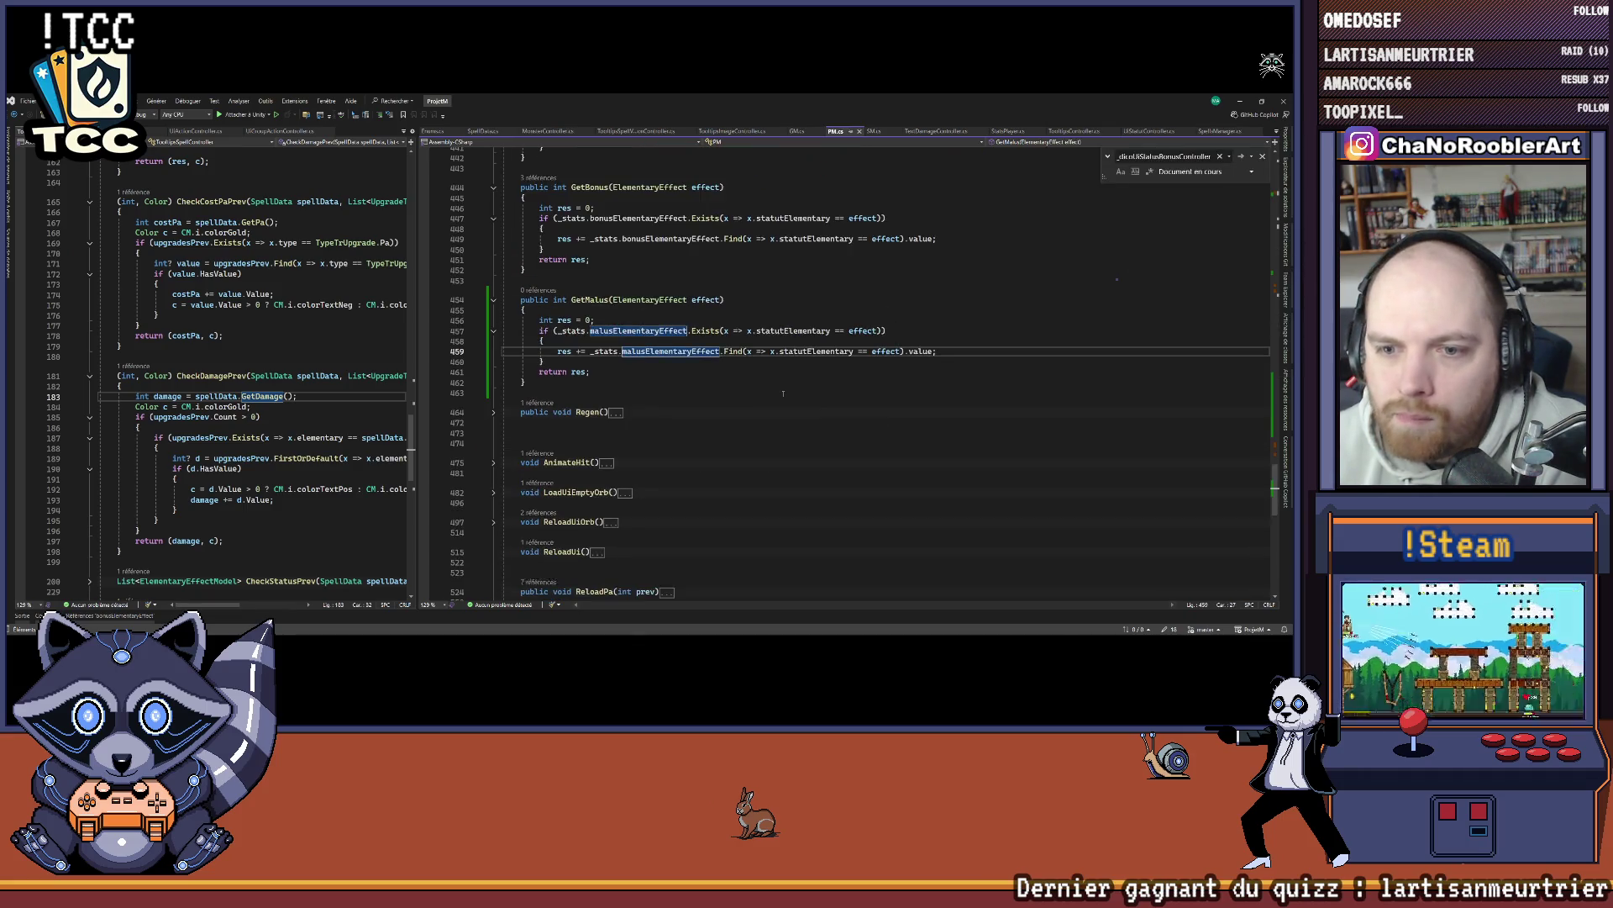
Step: Delete the armor Debug.Log line from AddArmor, save PM.cs, and jump to its call in GM.cs
scroll(673, 378, "up", 20)
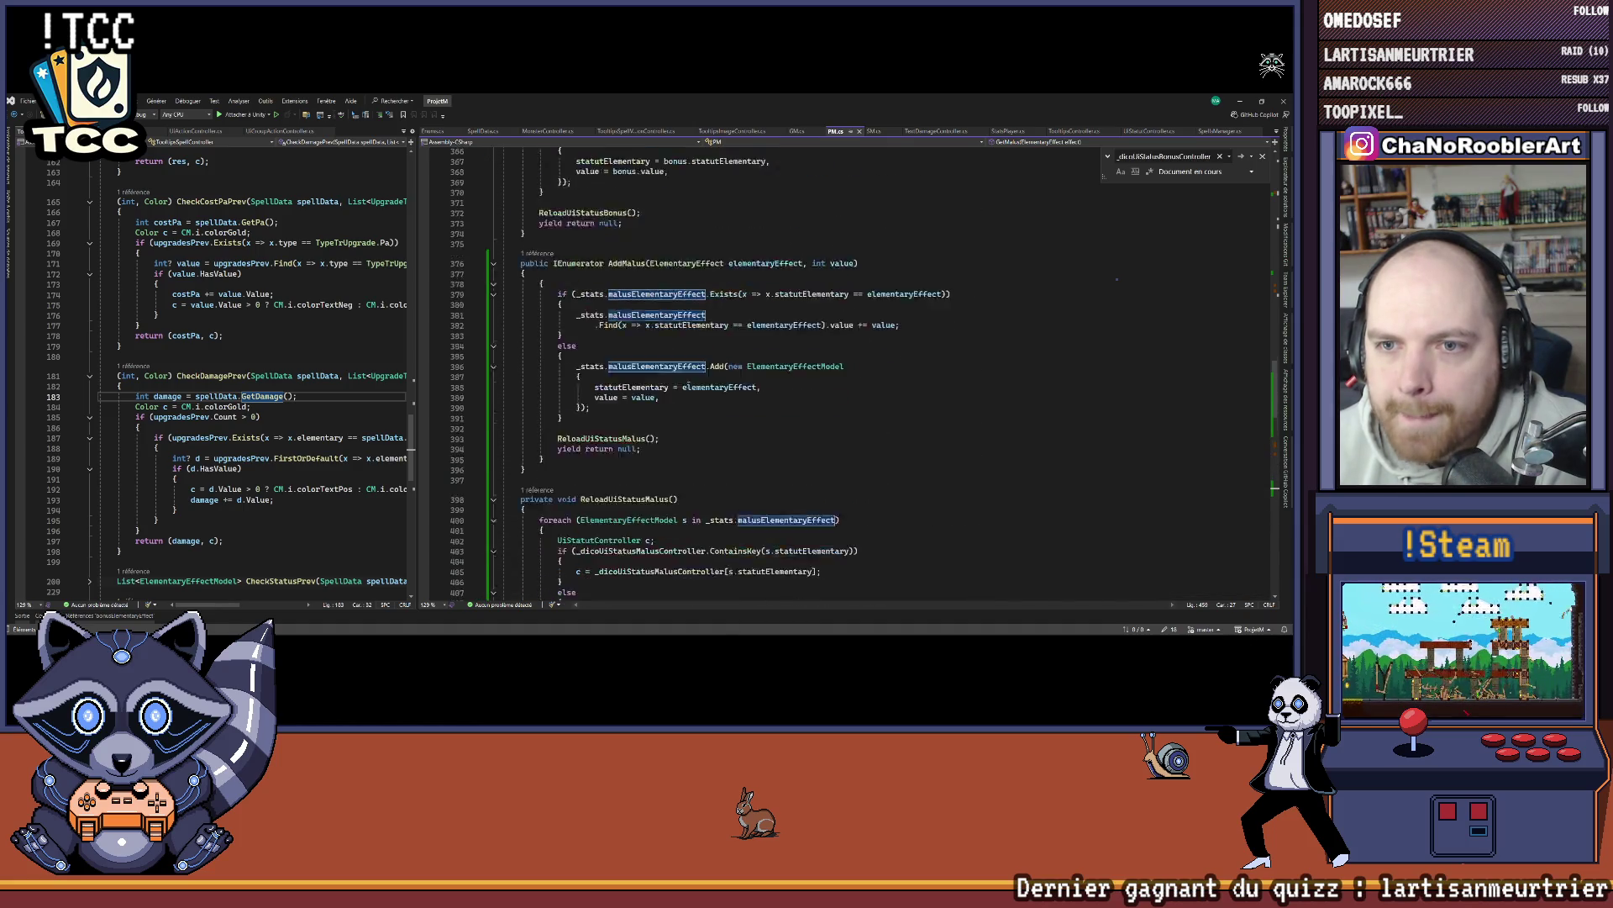
scroll(681, 376, "up", 10)
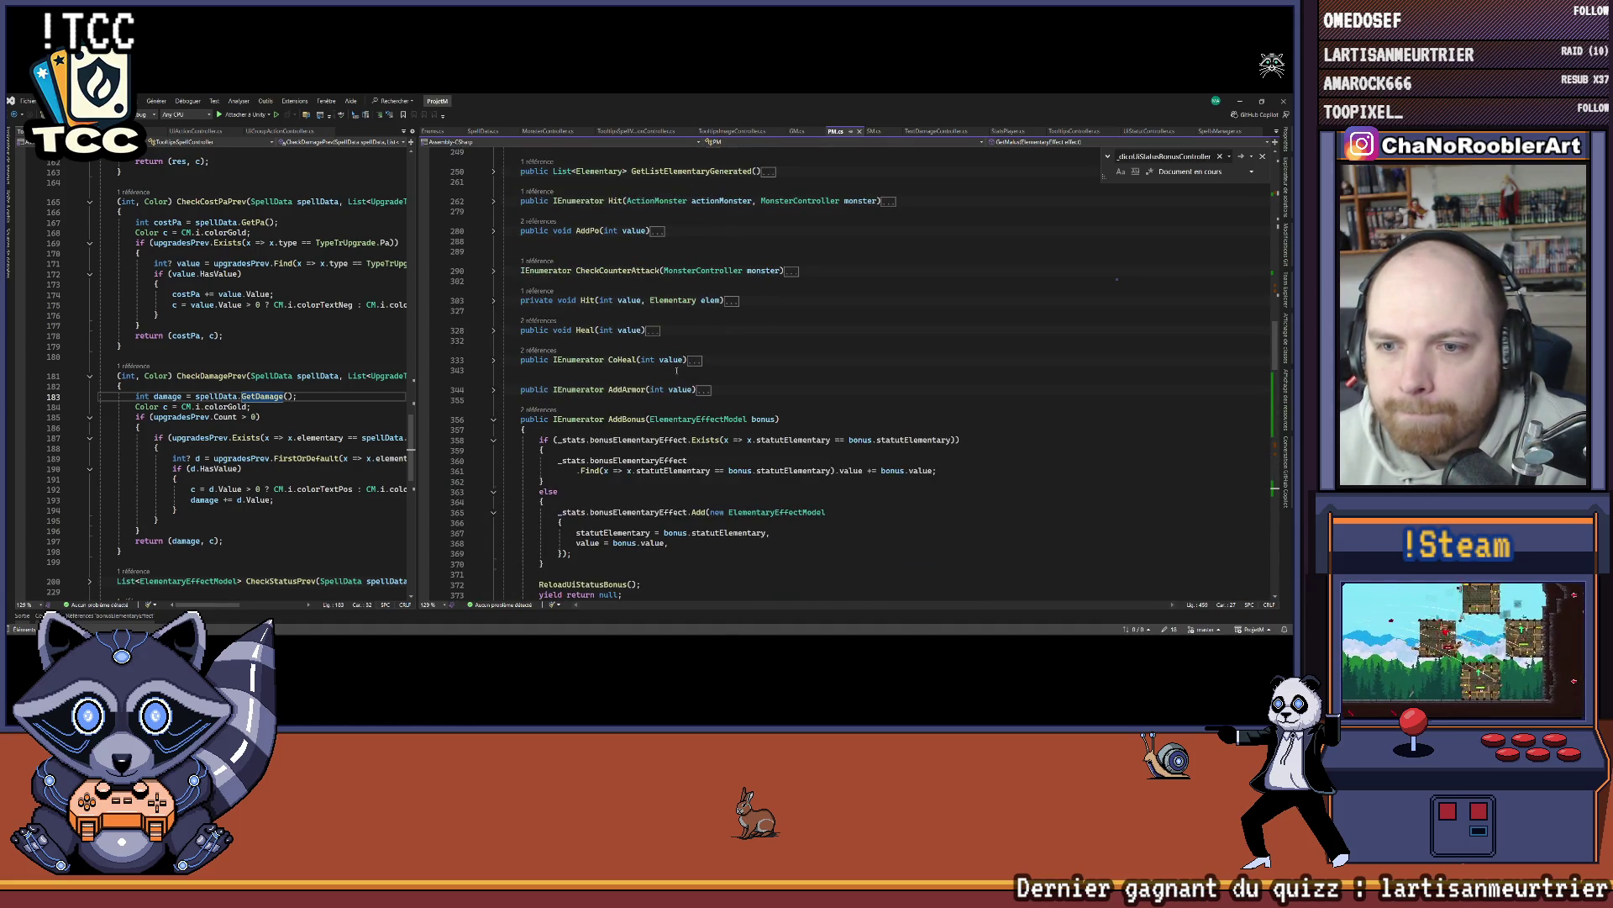
left_click(494, 420)
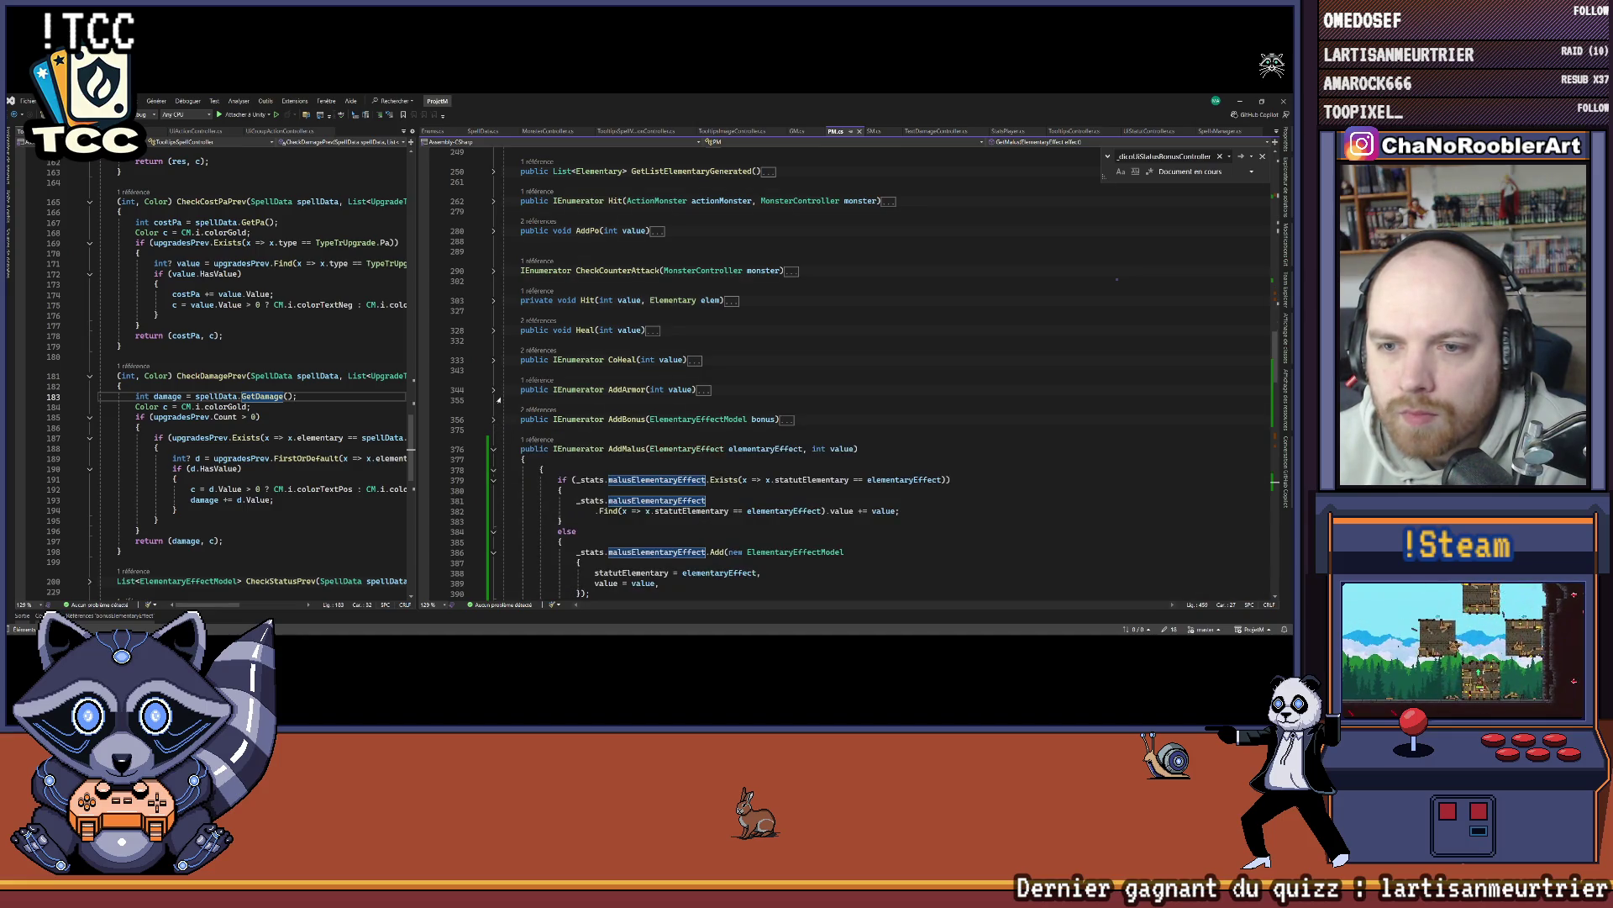
left_click(494, 390)
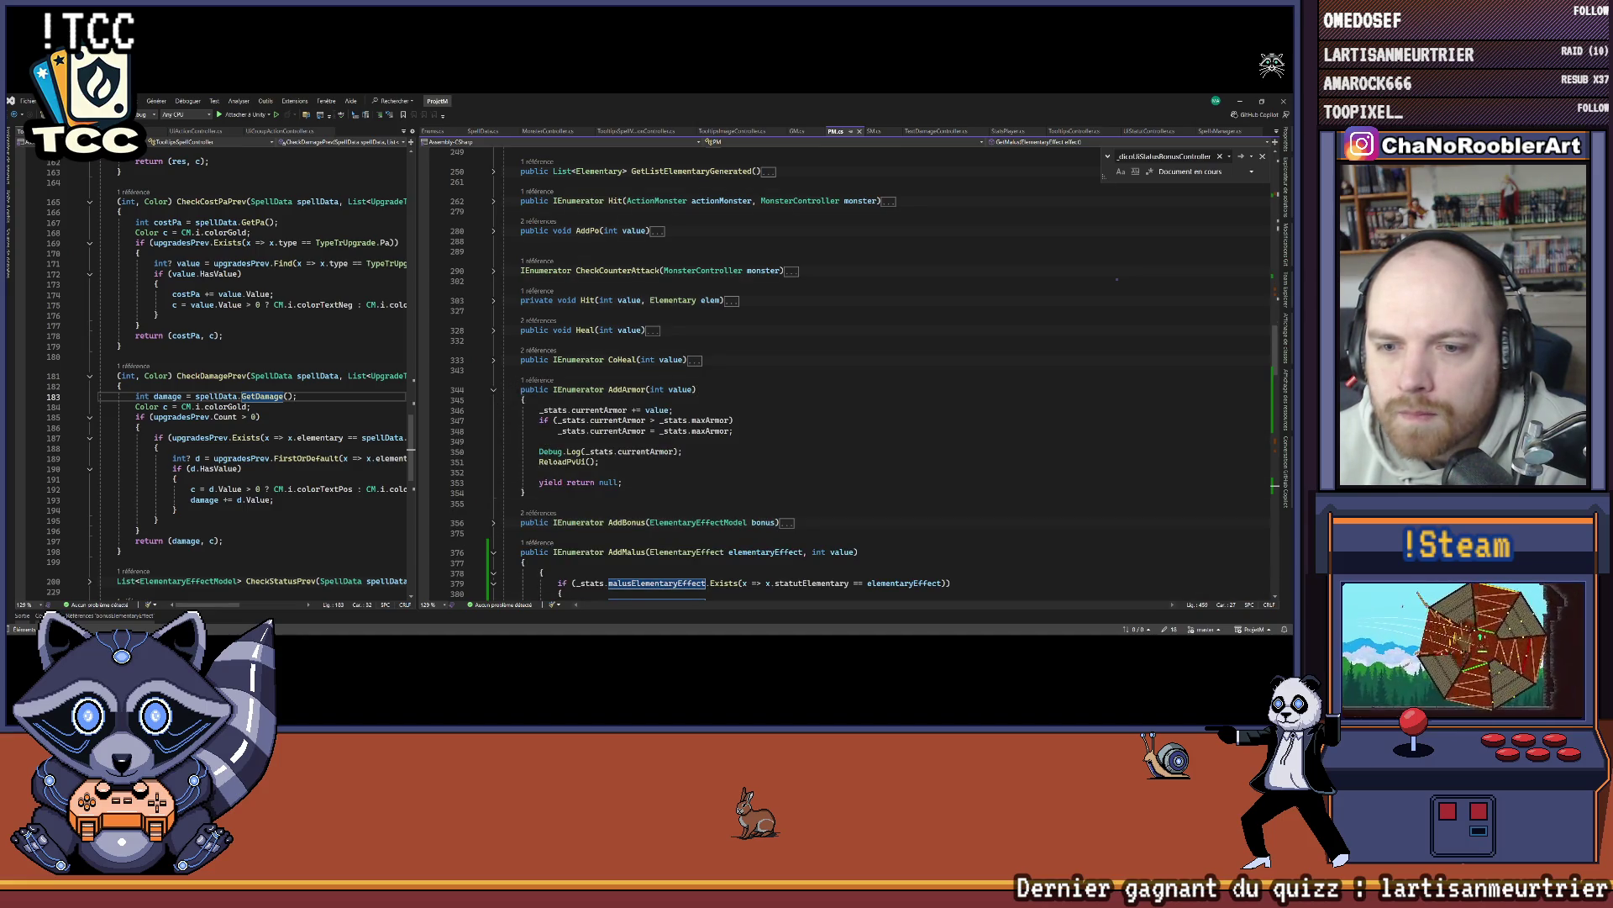
left_click_drag(681, 452, 504, 442)
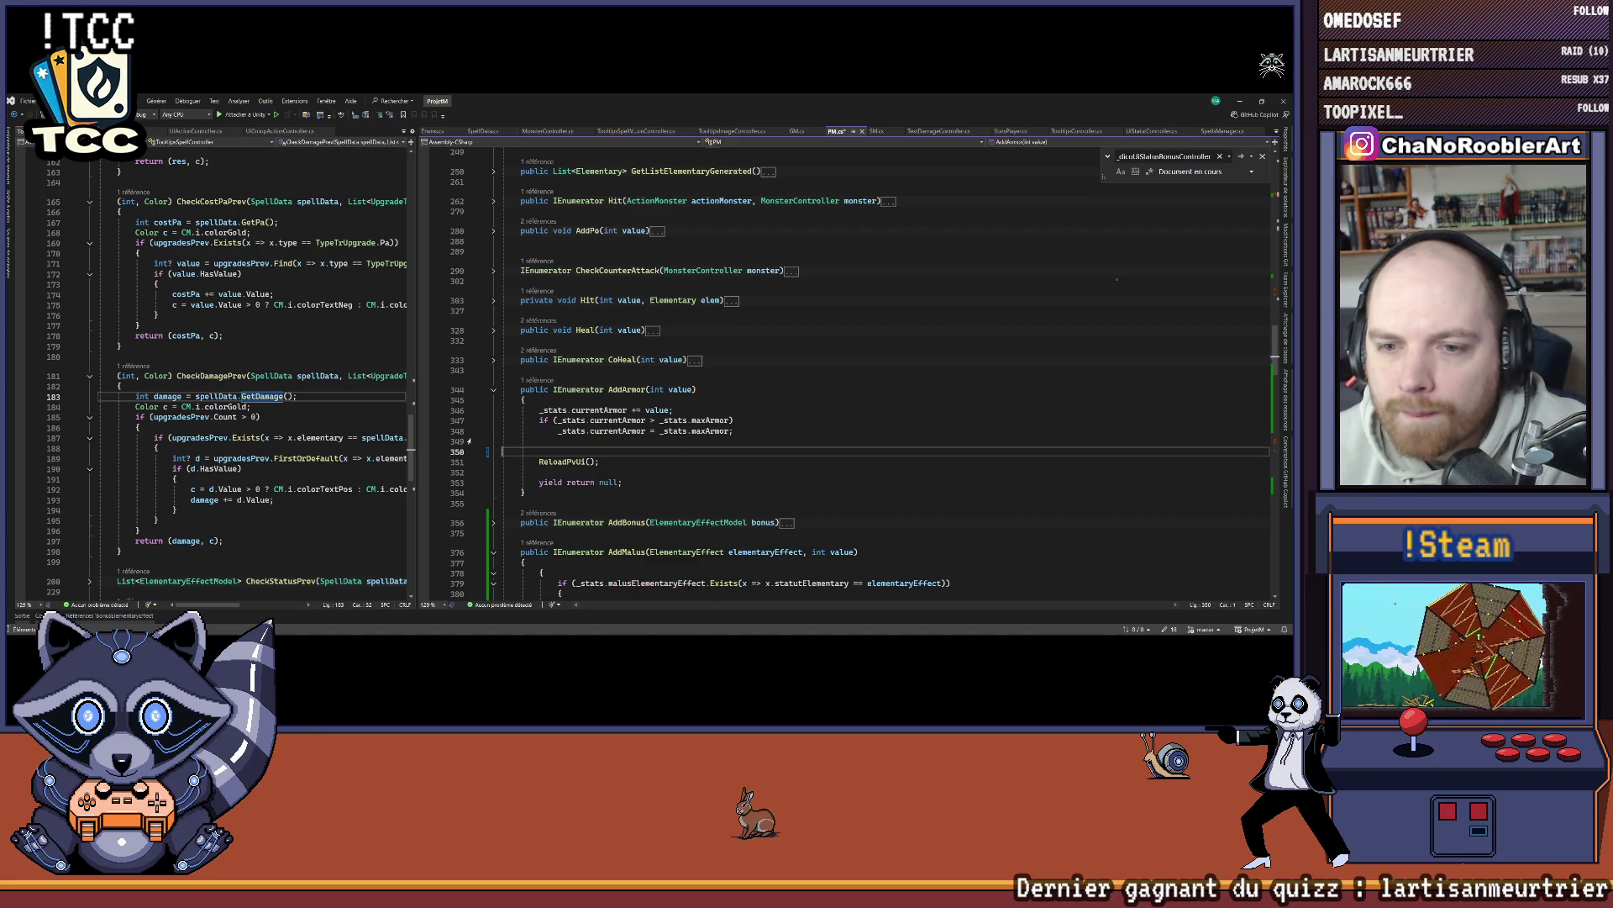
key("BackSpace")
key("ctrl+s")
left_click(538, 379)
double_click(542, 353)
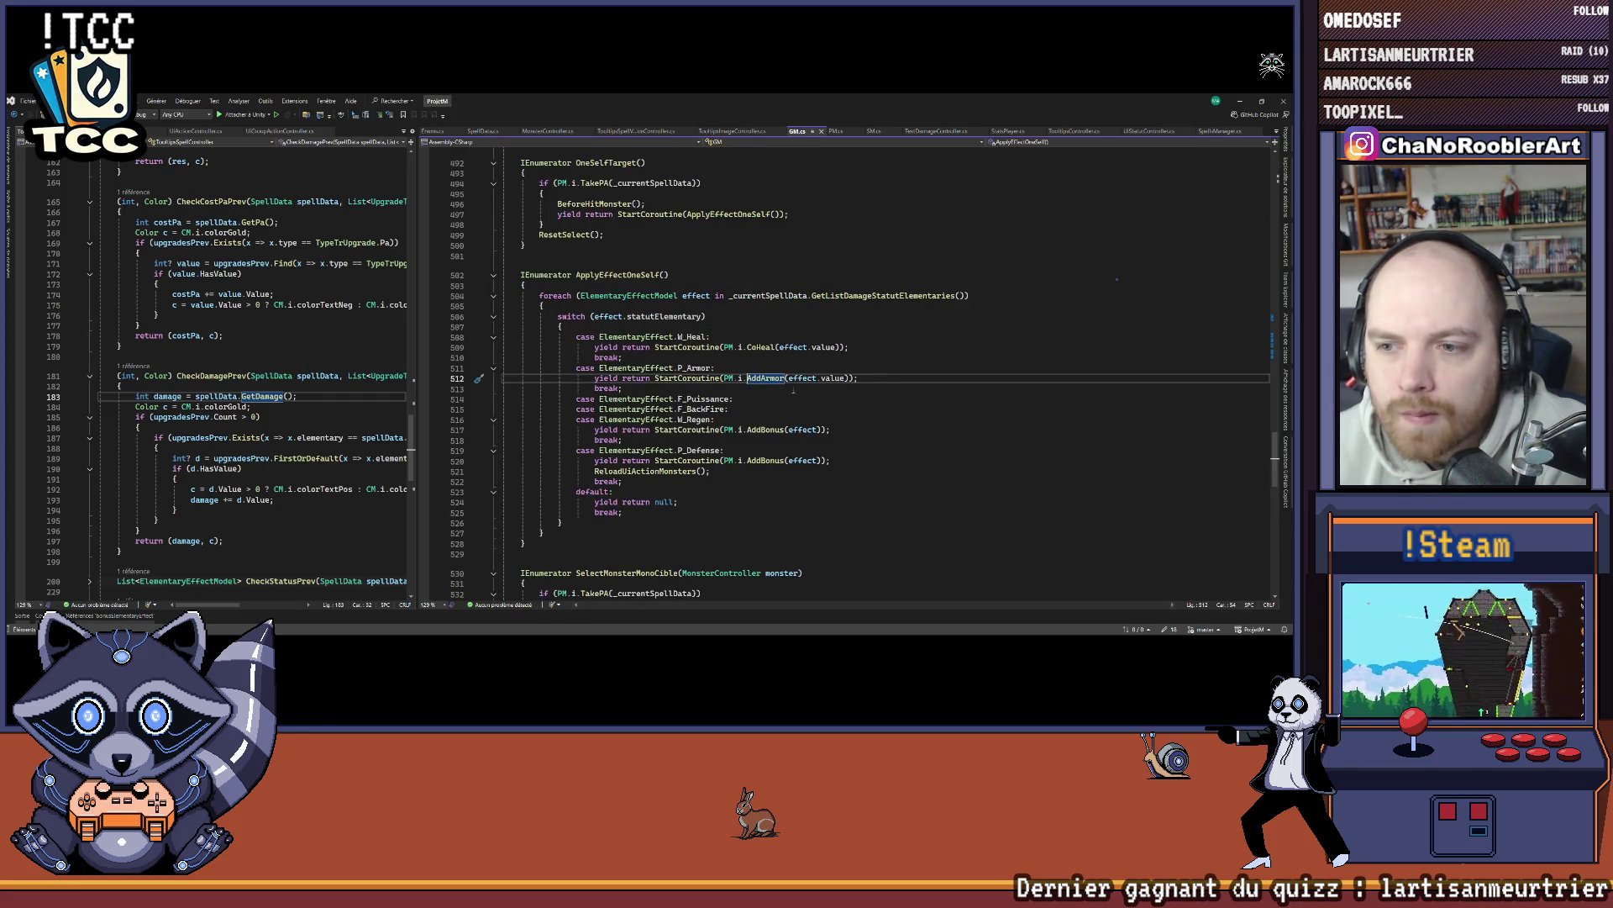
left_click_drag(569, 346, 855, 378)
left_click(886, 377)
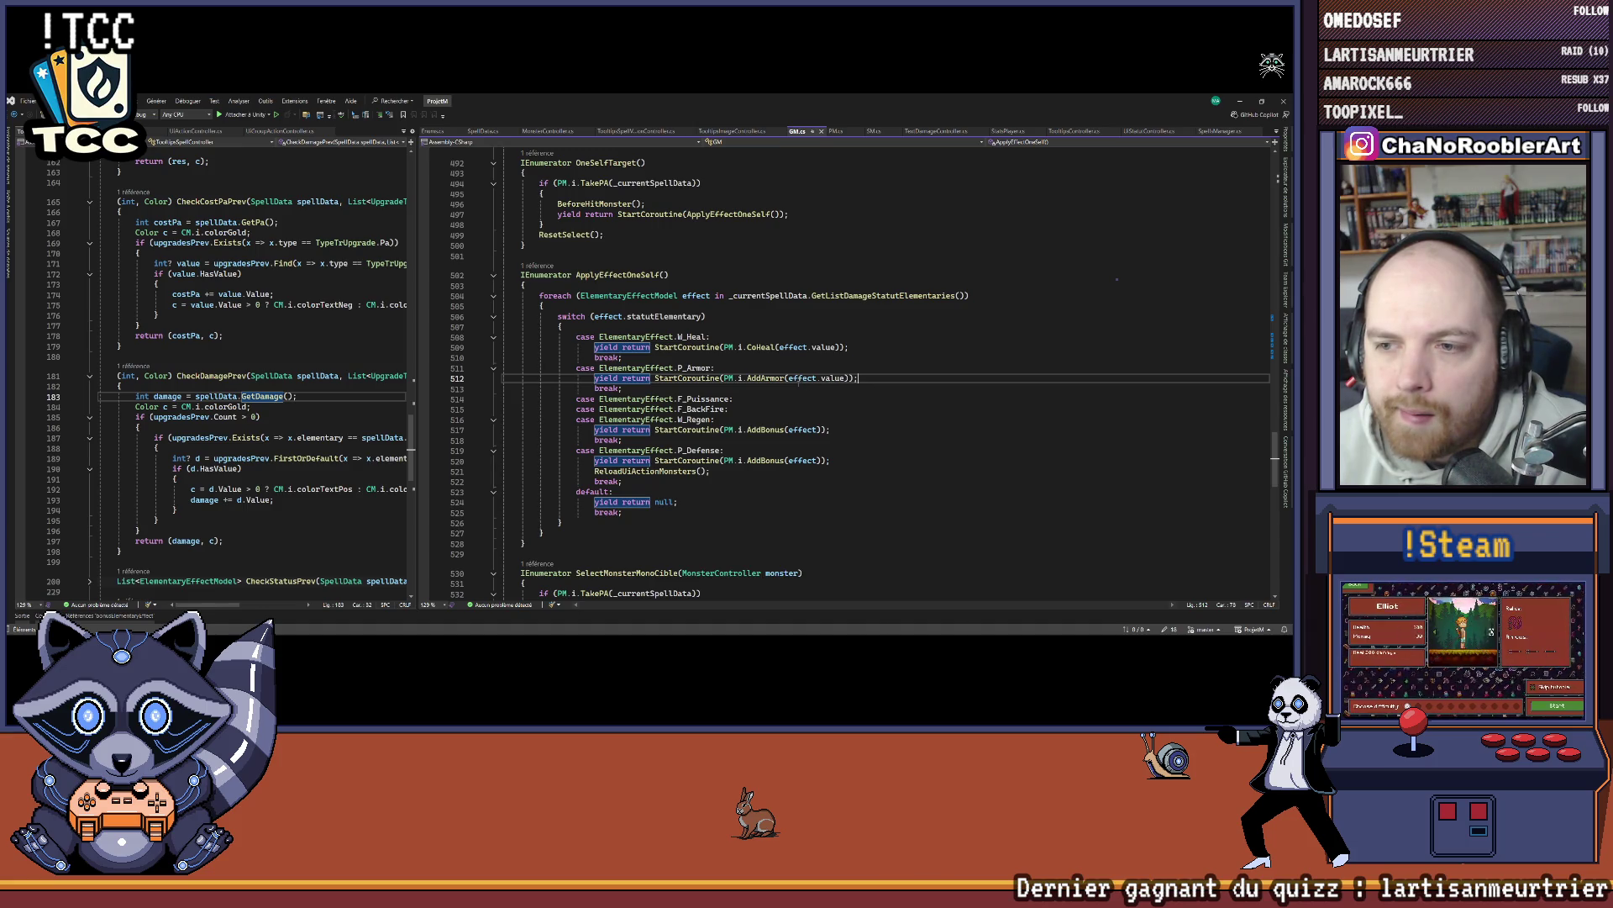
left_click(882, 395)
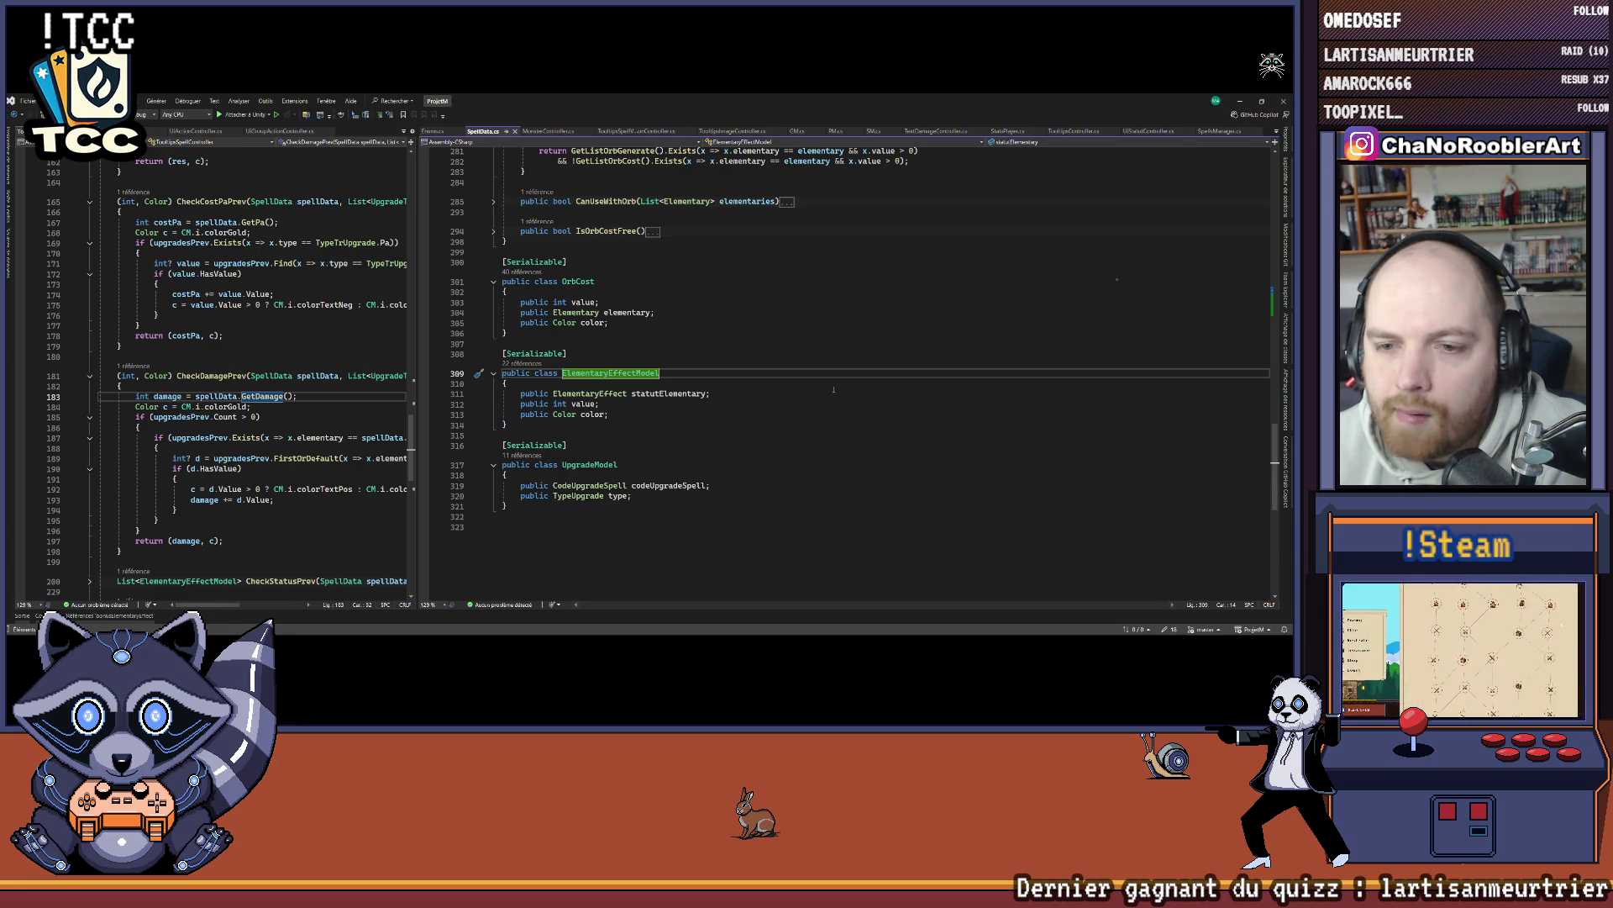
key("ctrl+minus")
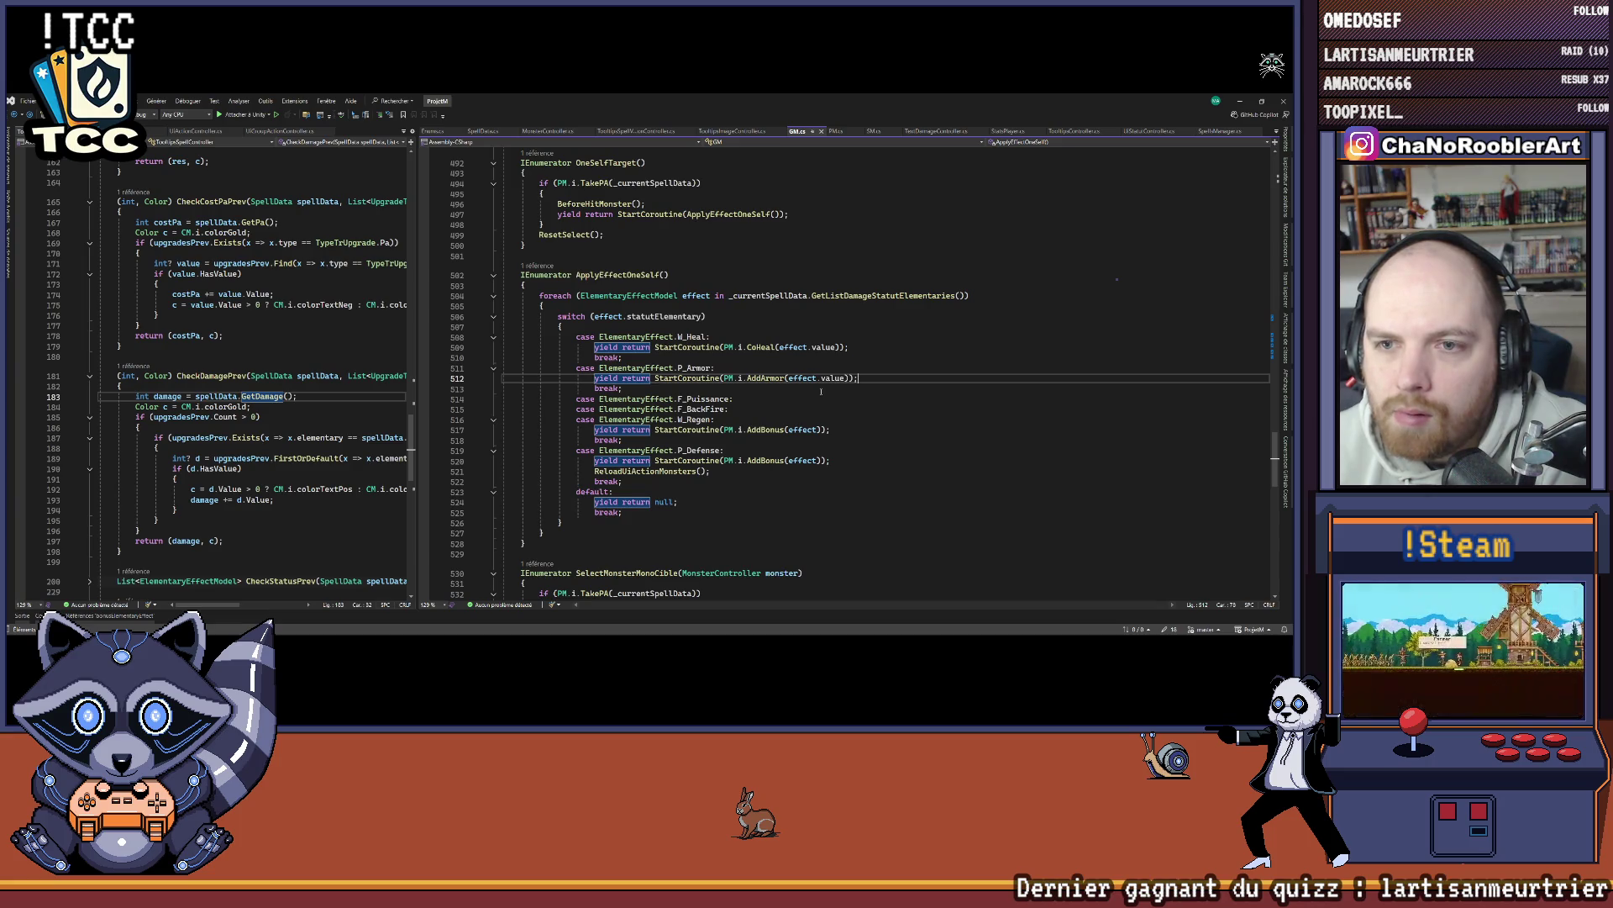
mouse_move(825, 384)
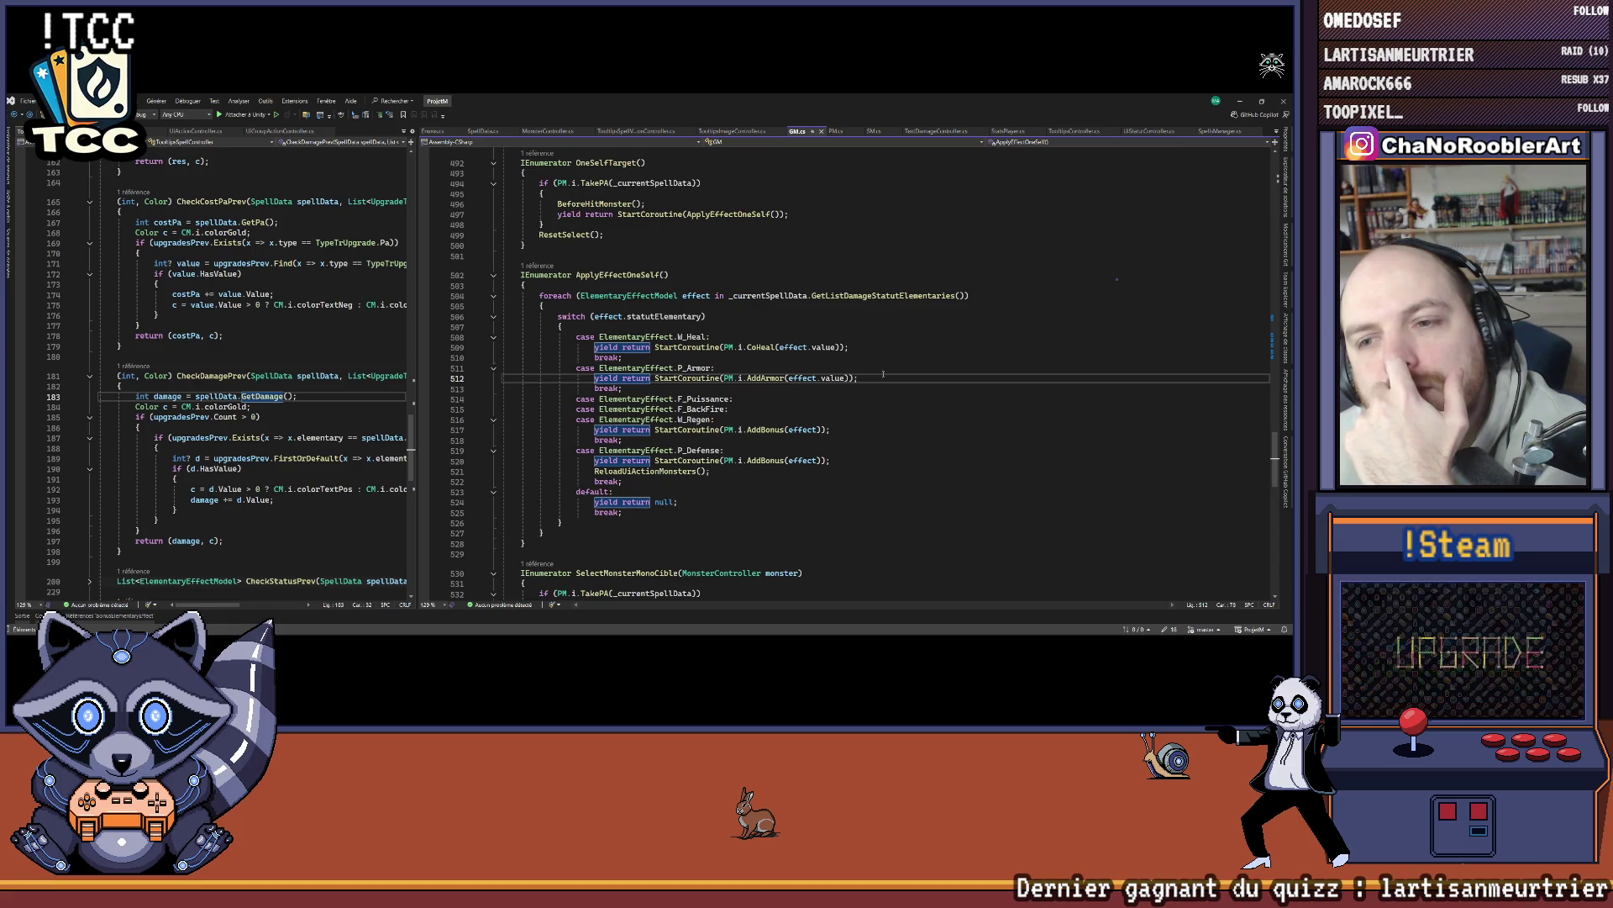
scroll(903, 405, "down", 12)
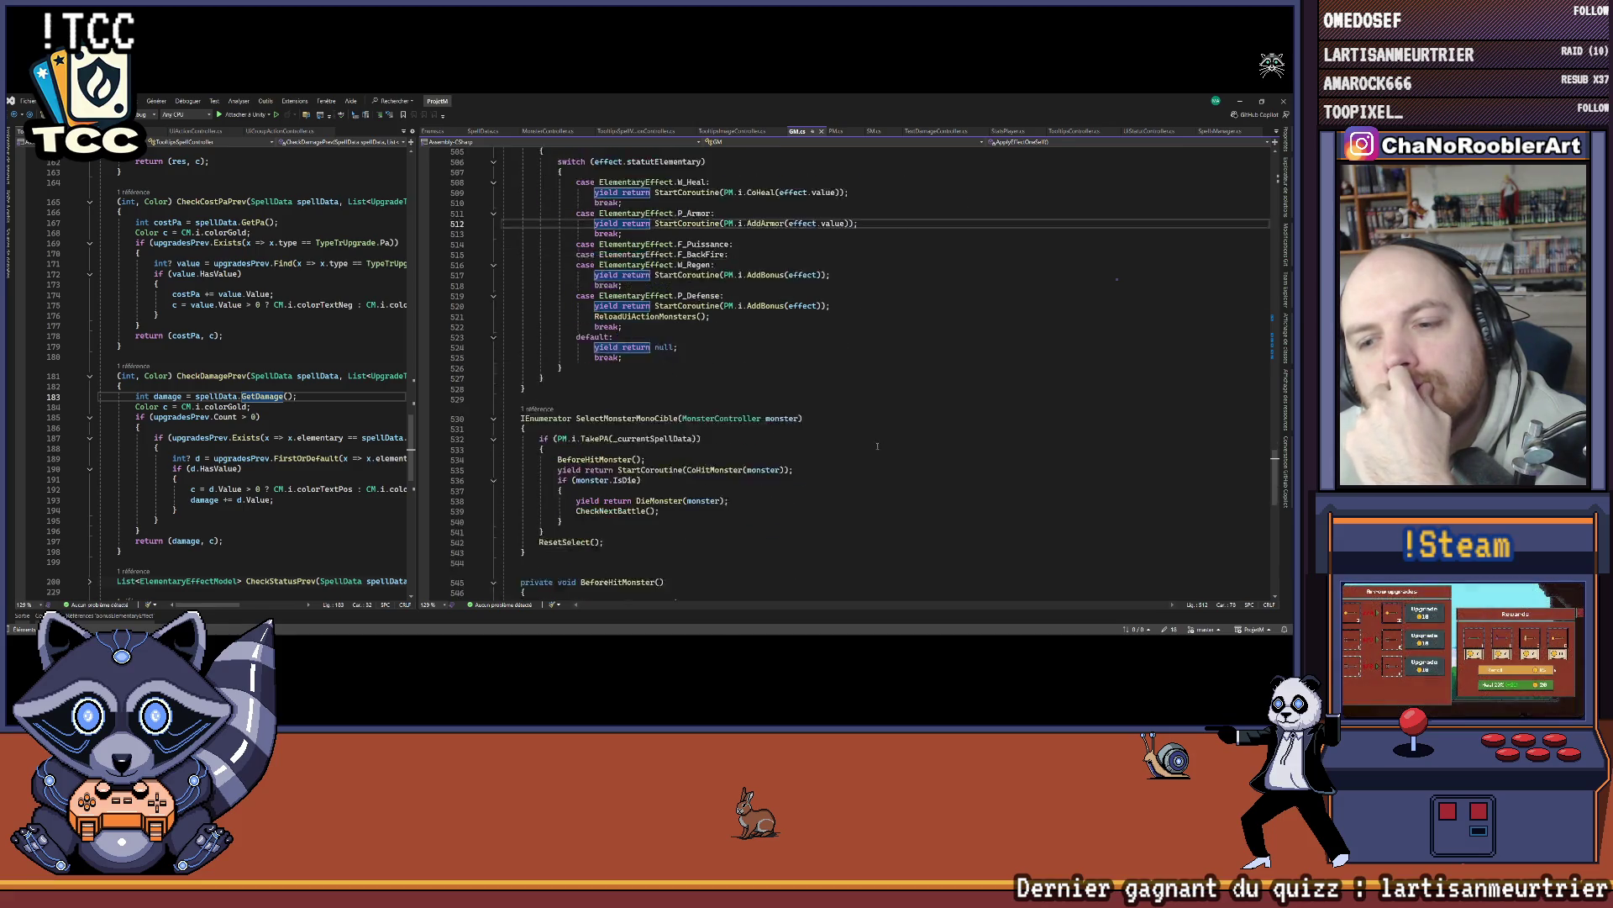
scroll(872, 440, "up", 12)
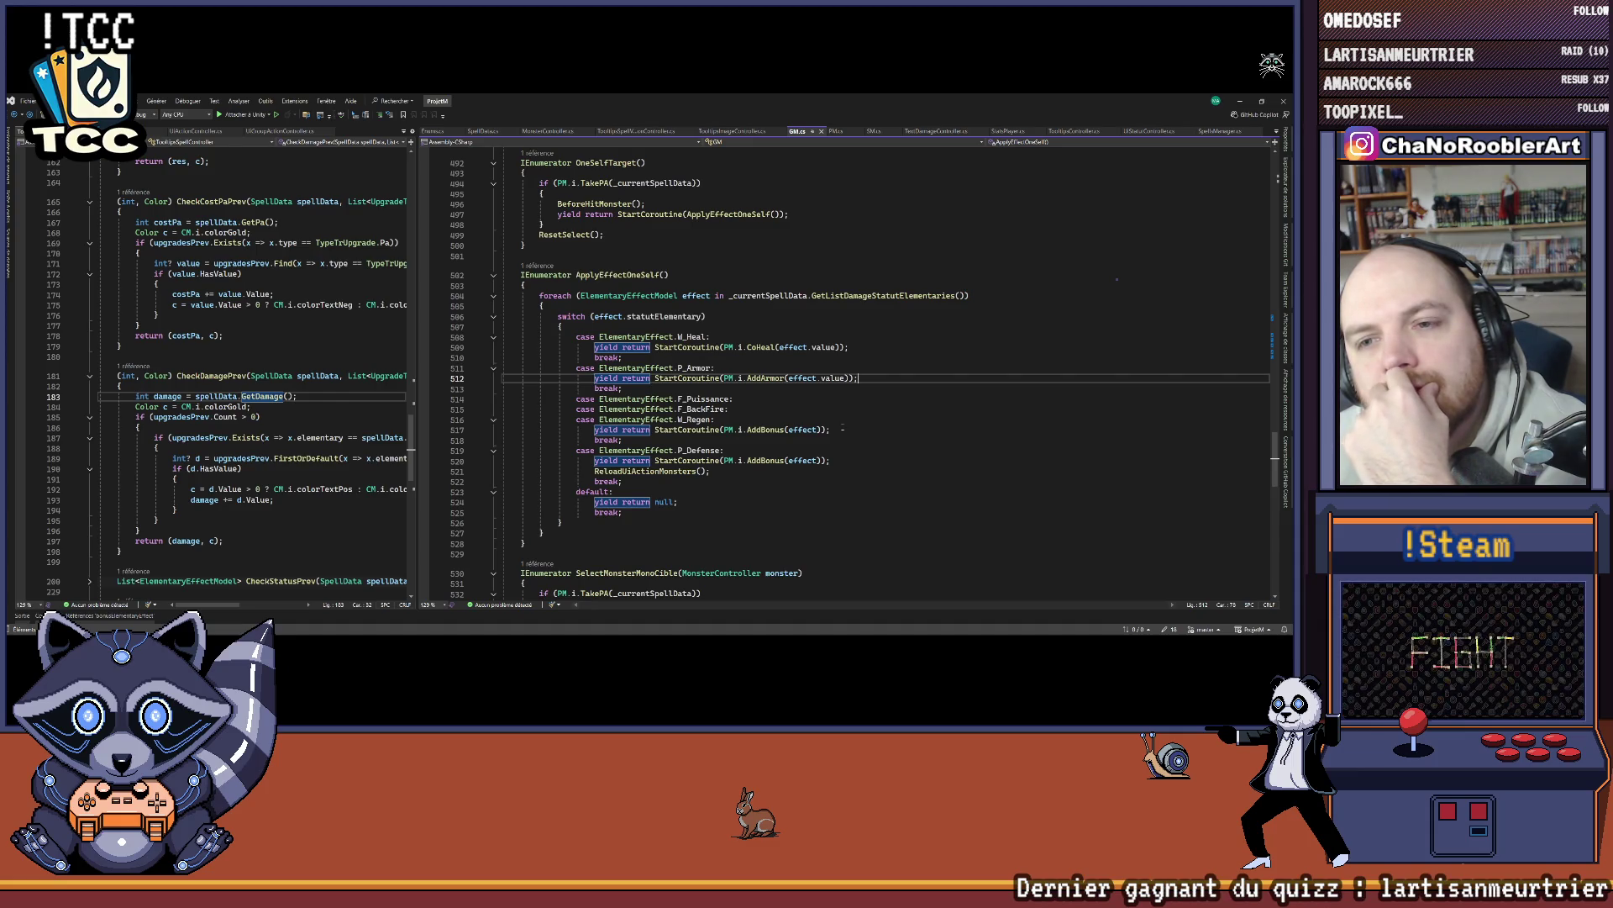
scroll(839, 426, "up", 9)
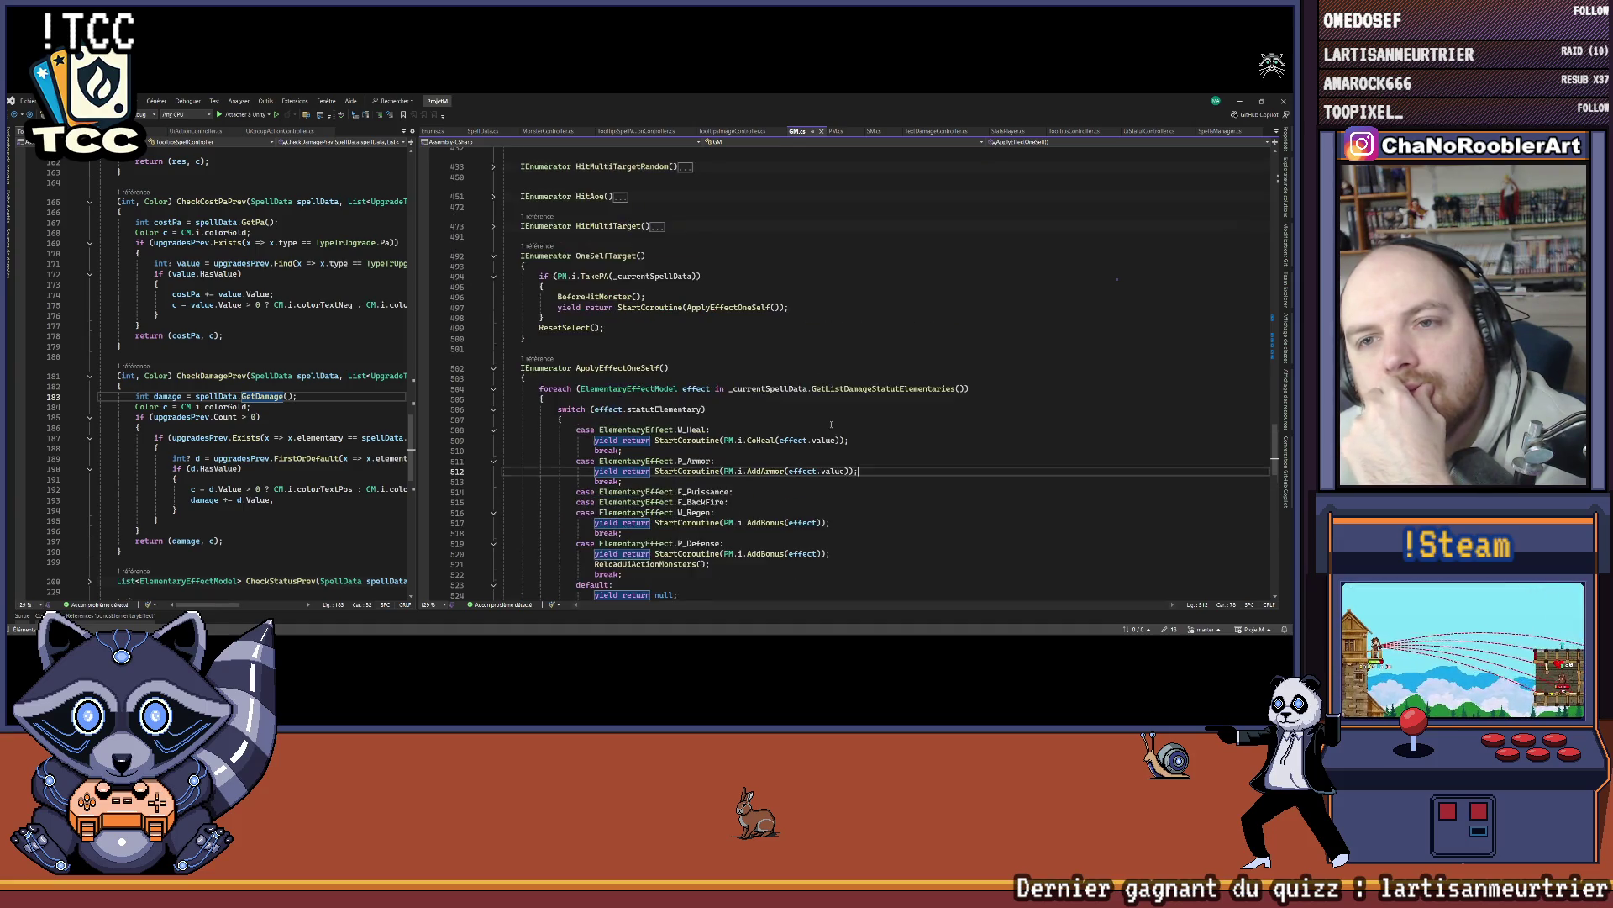
scroll(810, 418, "down", 10)
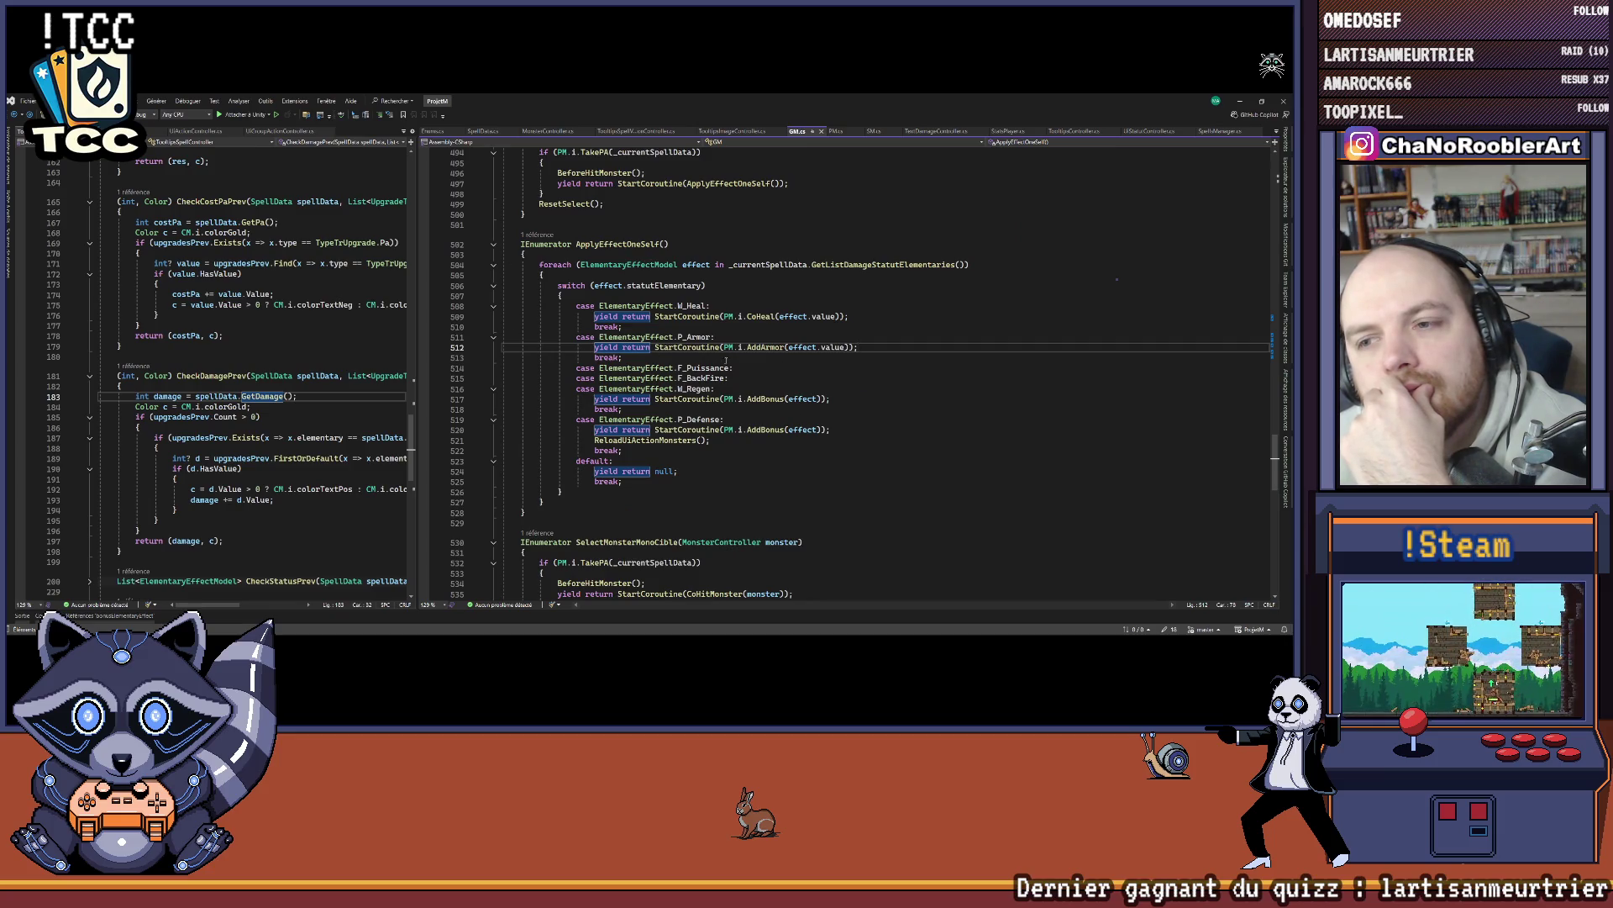
left_click(756, 316)
key("F12")
key("ctrl+minus")
Step: Add a GetValueEffect() method stub after the color field in ElementaryEffectModel
left_click(826, 316, "ctrl")
left_click(658, 386)
key("Return")
key("Return")
type("public GetValueEffect")
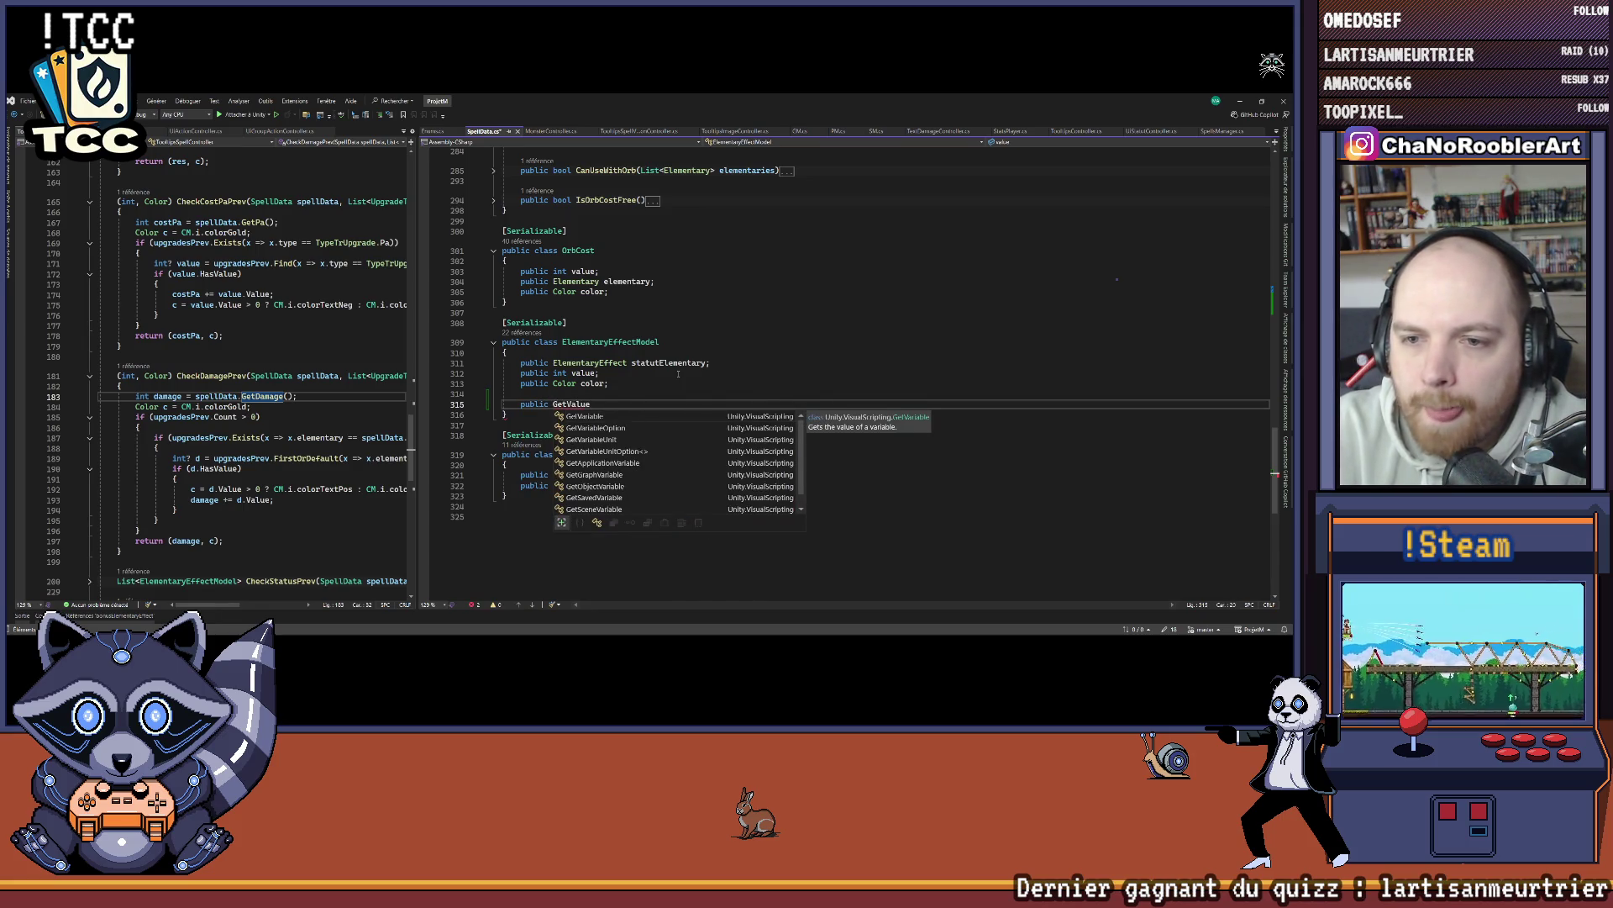
type("()")
key("Return")
type("{")
key("Return")
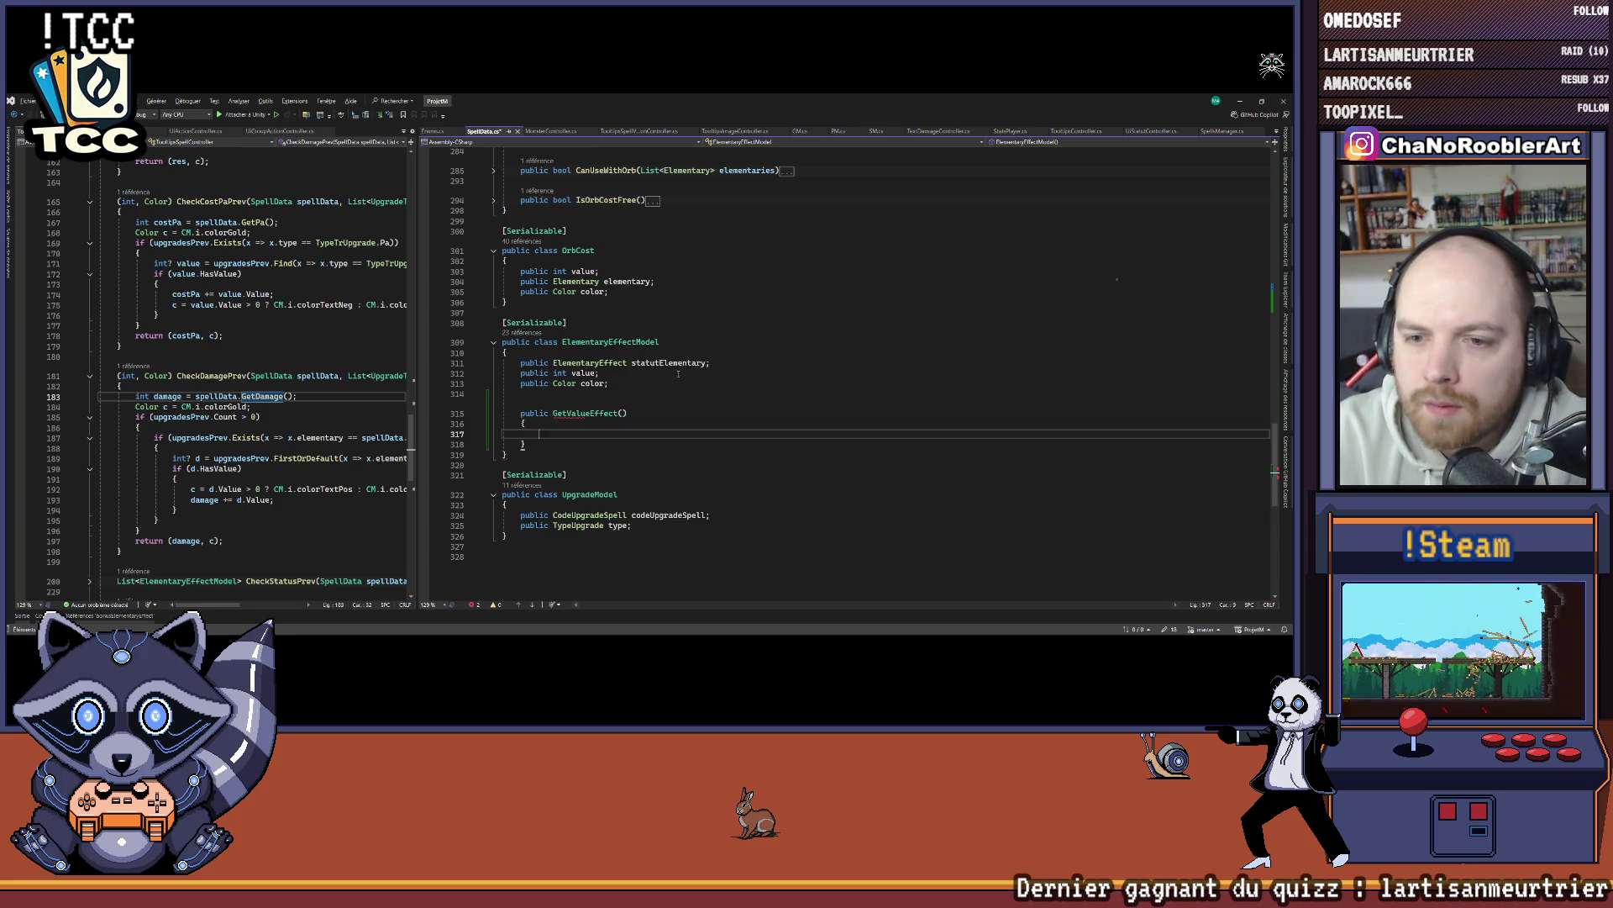
Step: Give GetValueEffect an int return type and a 'return value;' body
key("Up")
key("Up")
key("Right")
key("BackSpace")
type("n")
key("Tab")
key("Down")
key("Down")
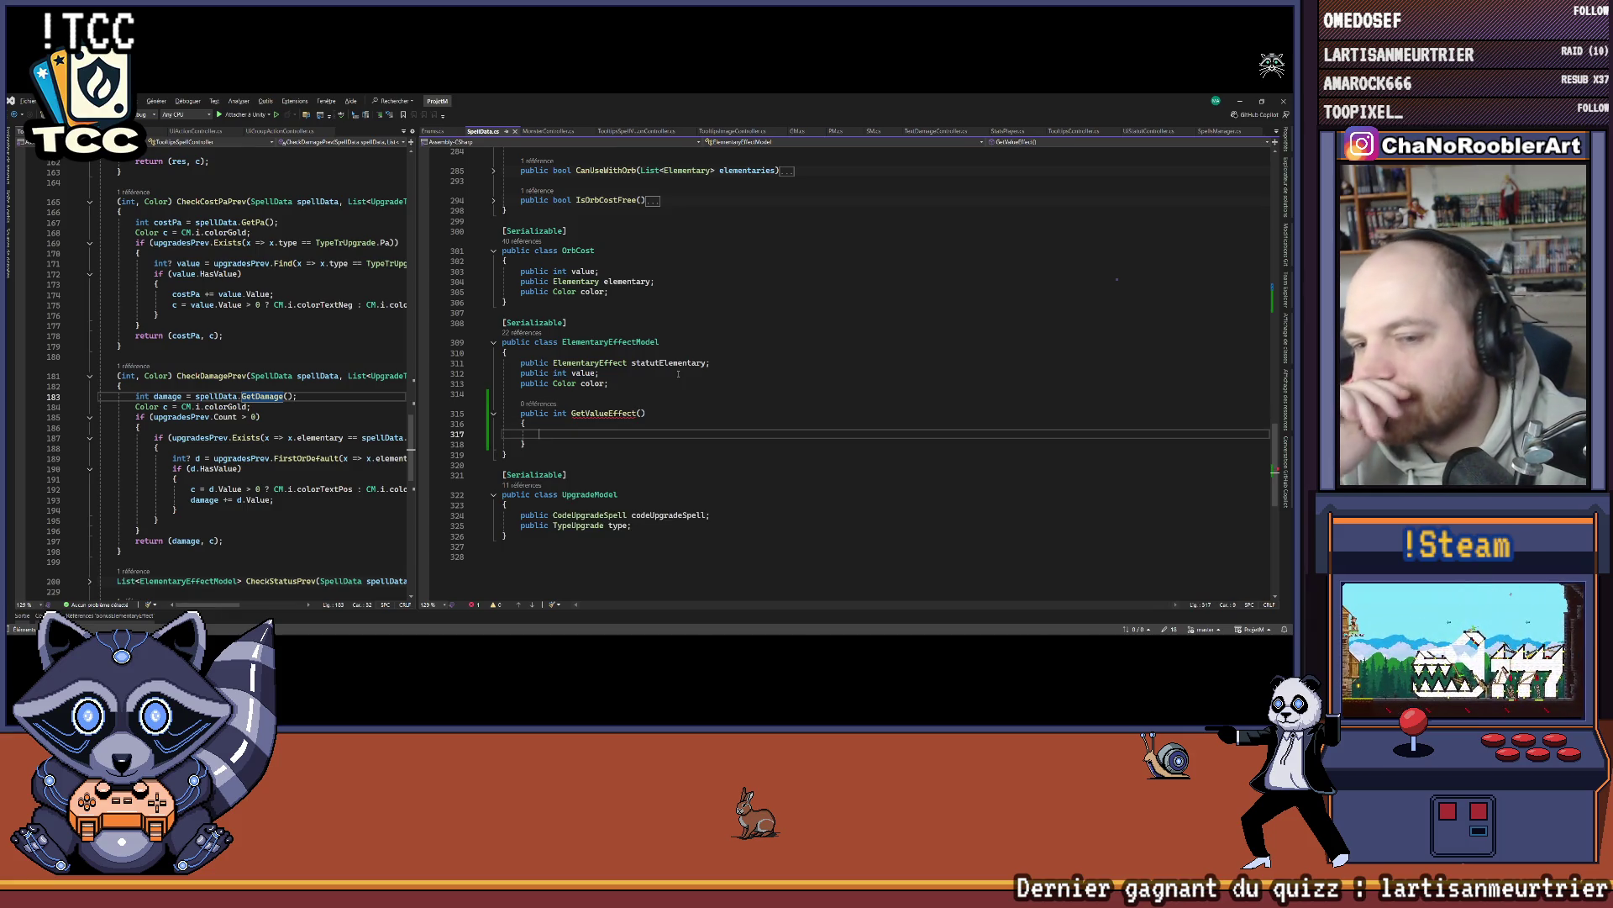
type("return value;")
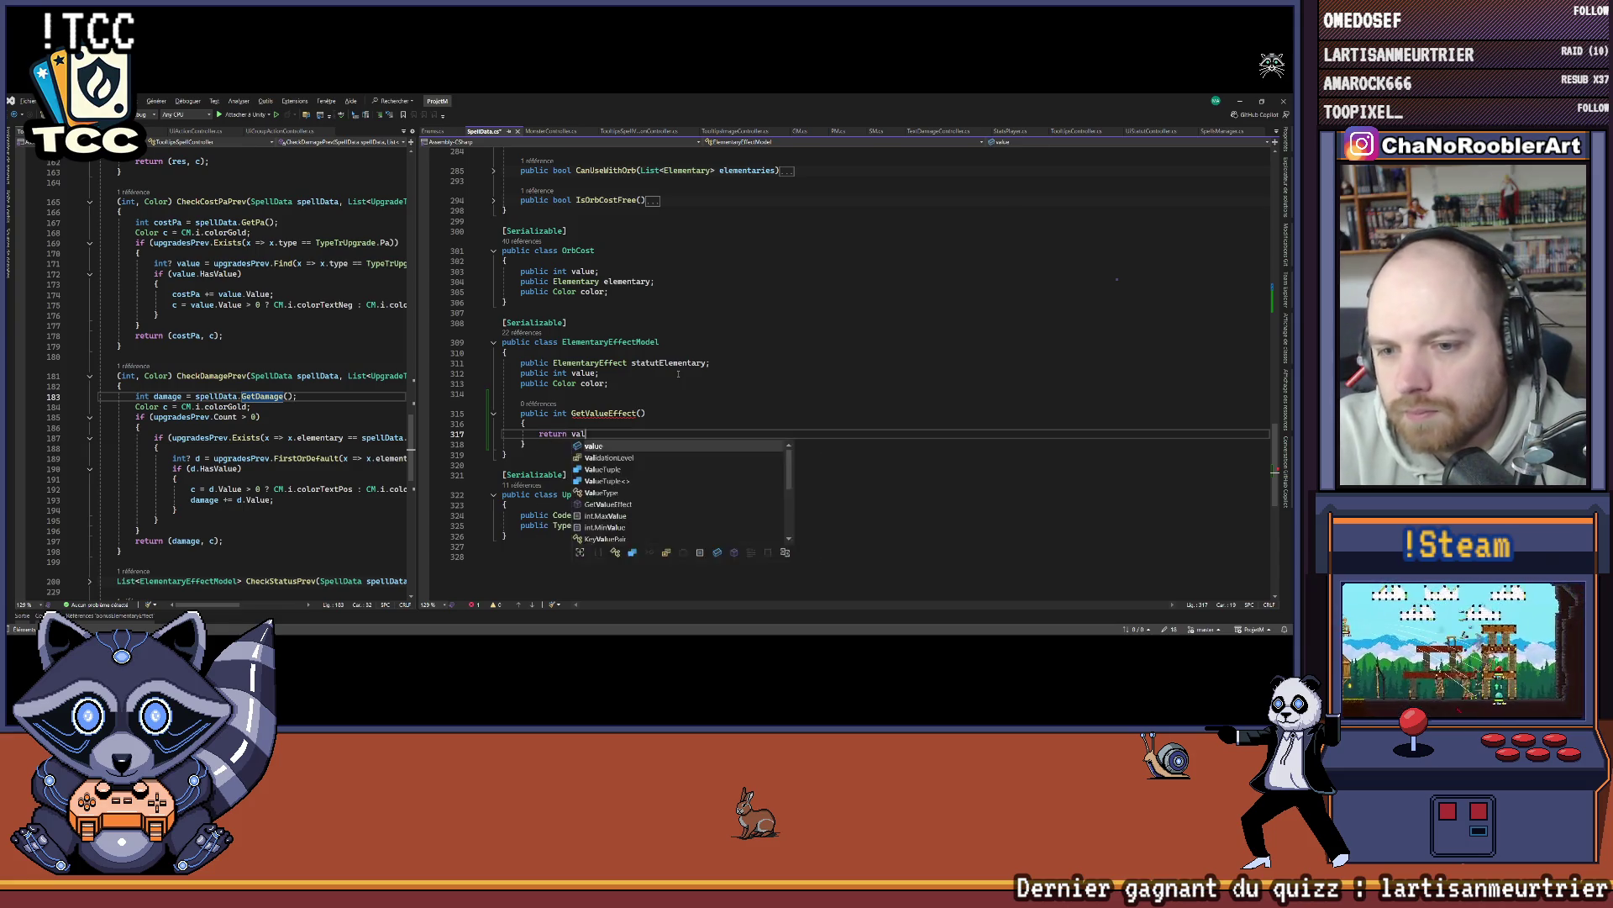
Step: Open a line above the return and begin typing a switch on the effect state
key("Home")
key("Return")
key("Return")
key("Up")
key("Up")
type("if")
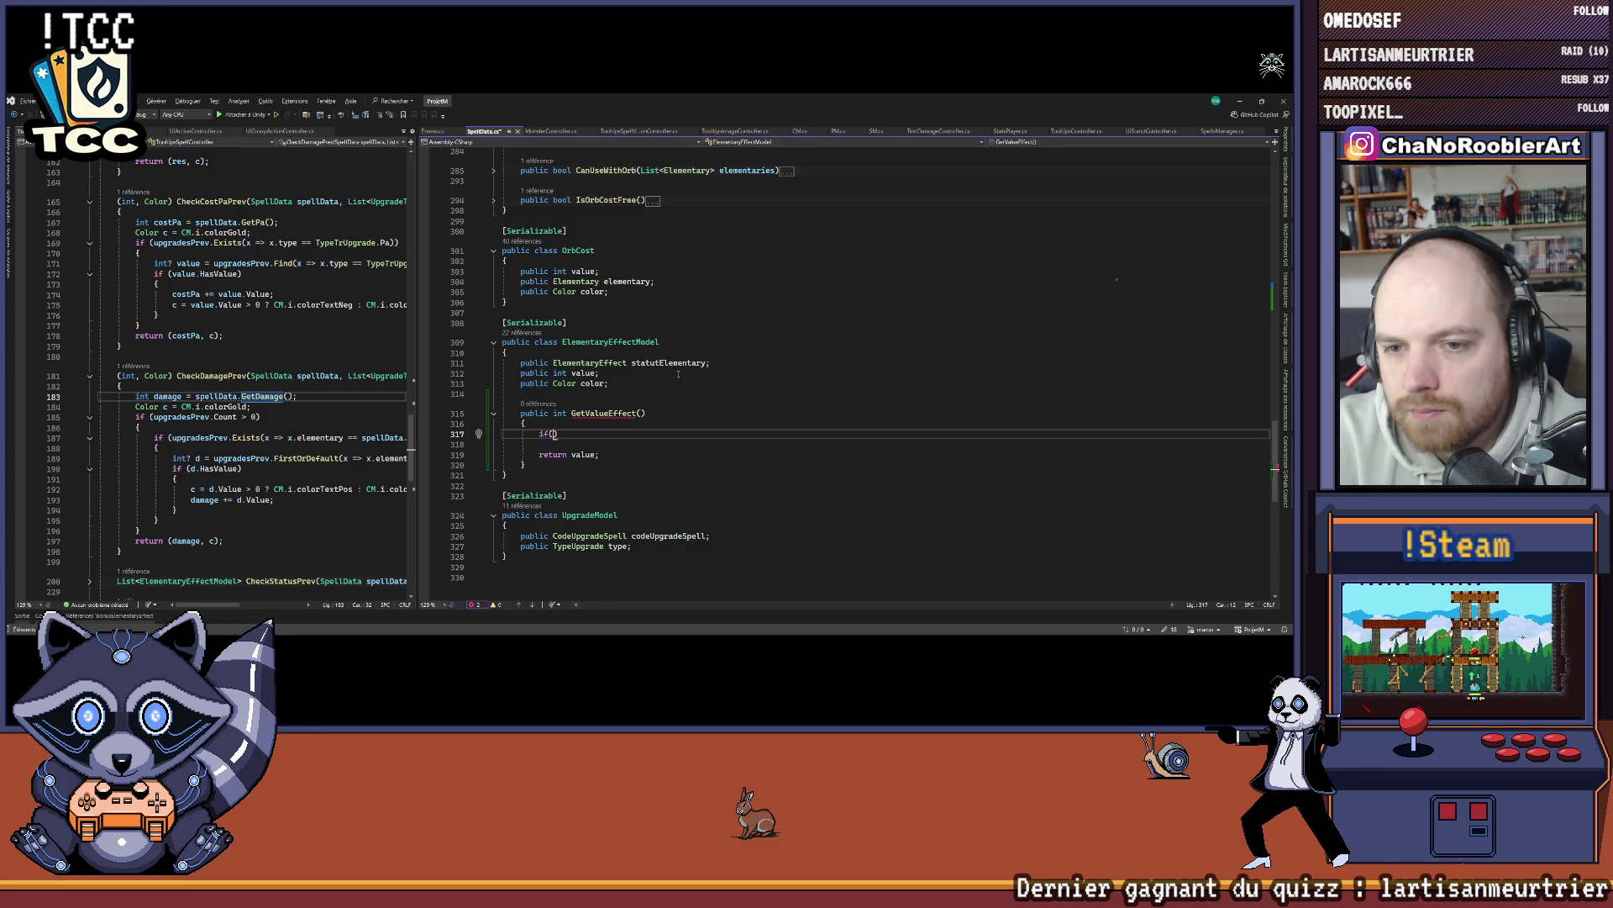
type("witch")
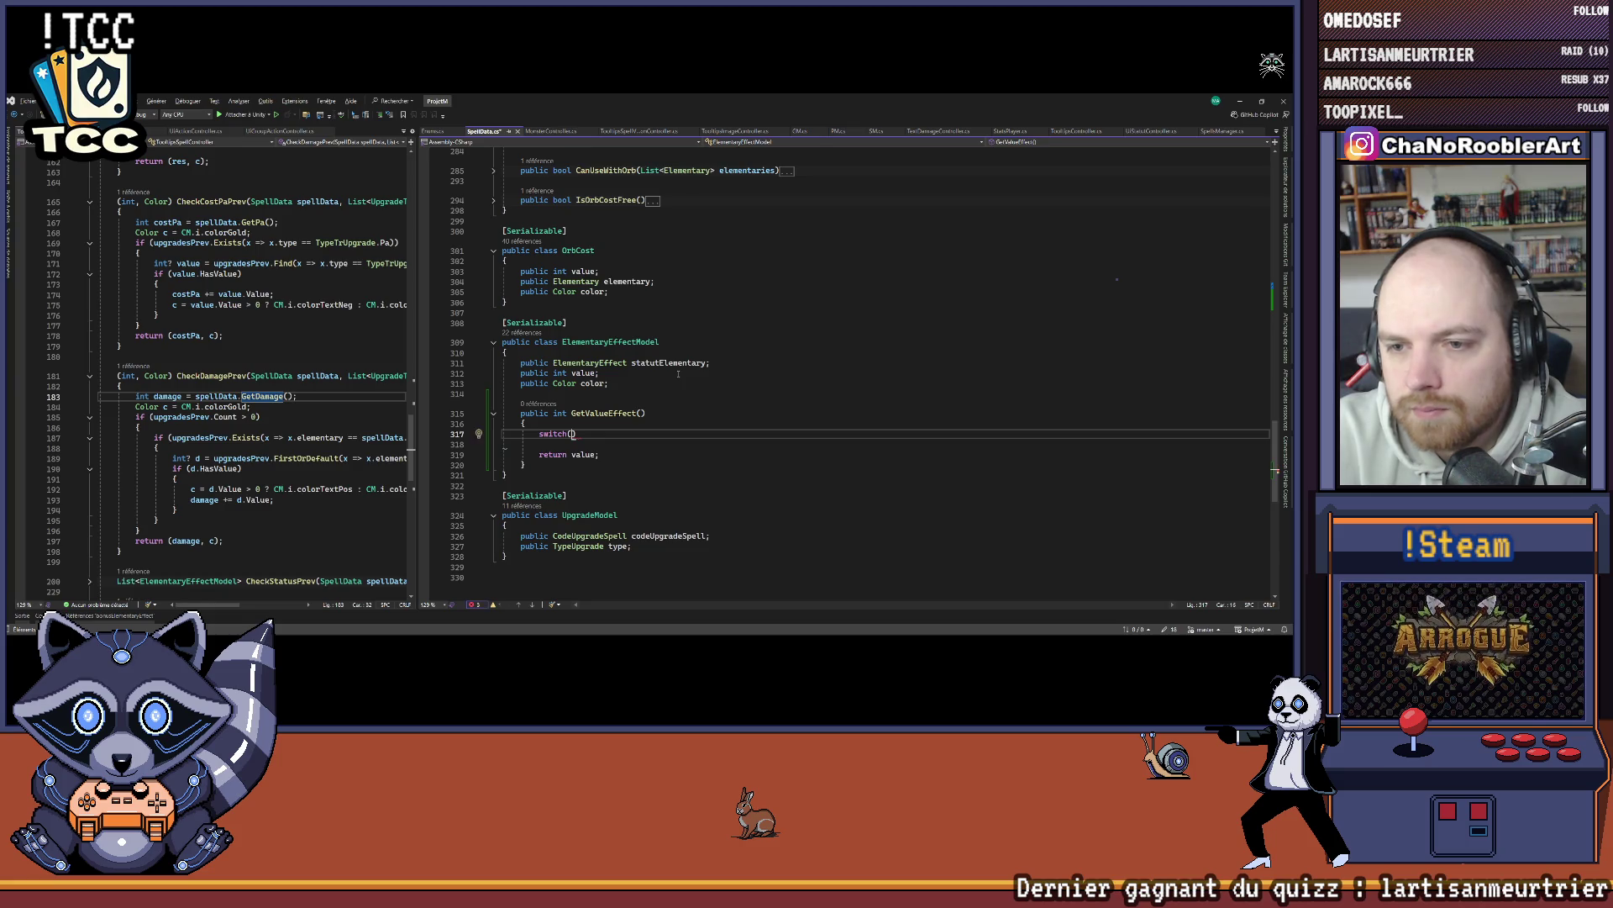
type("statel")
Step: Complete switch (statutElementary) and add case ElementaryEffect.W_Heal returning value
key("BackSpace")
key("BackSpace")
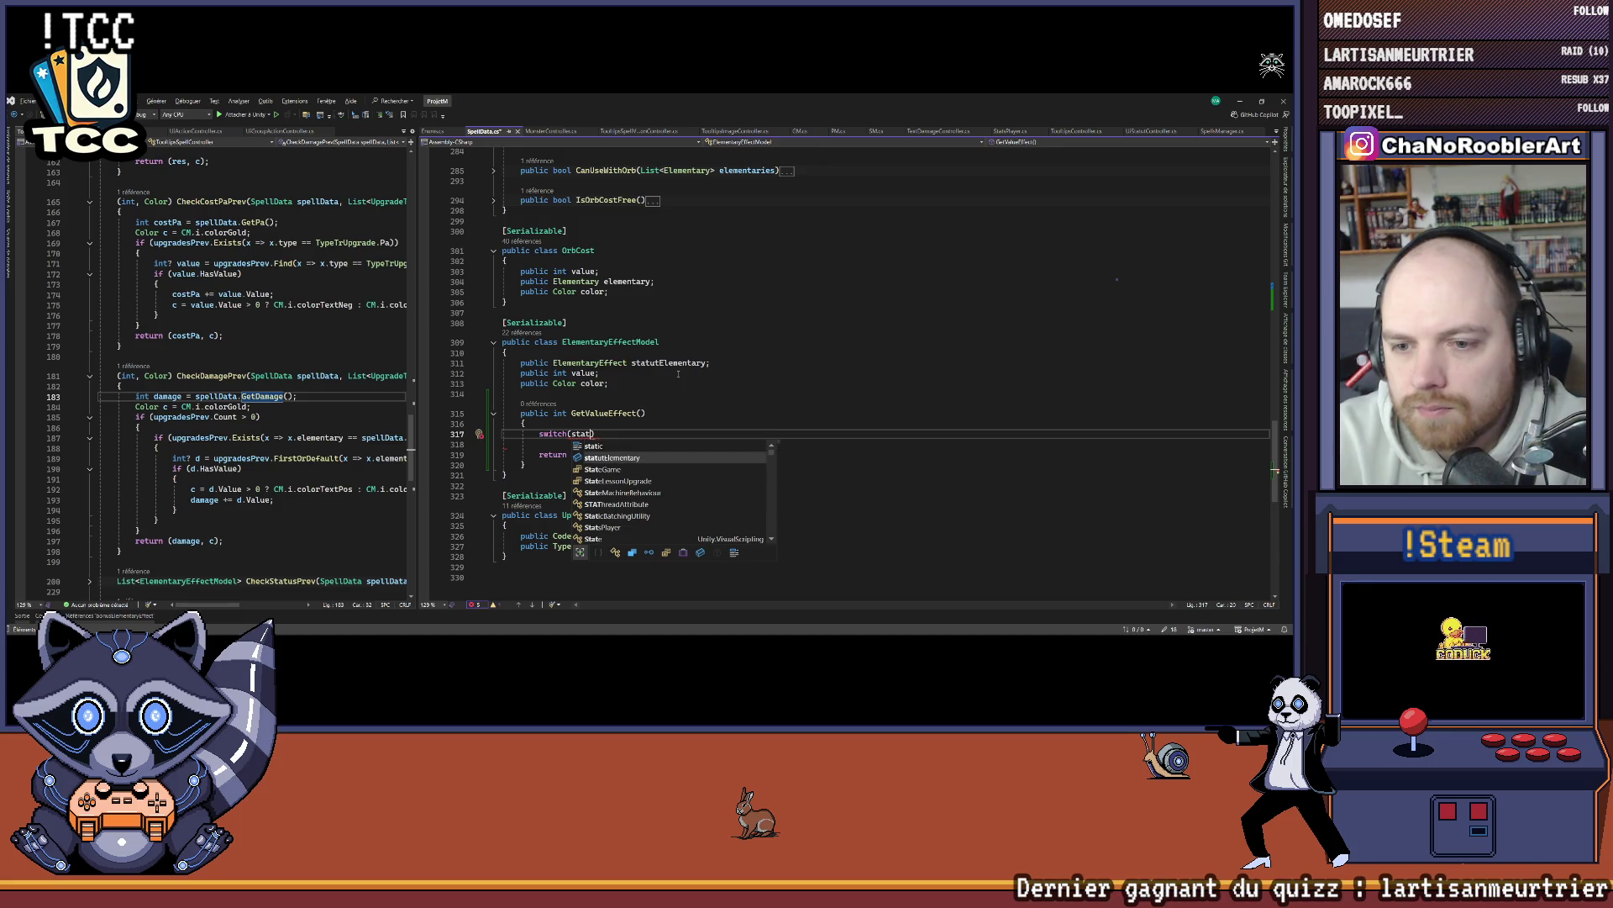
key("Tab")
key("Return")
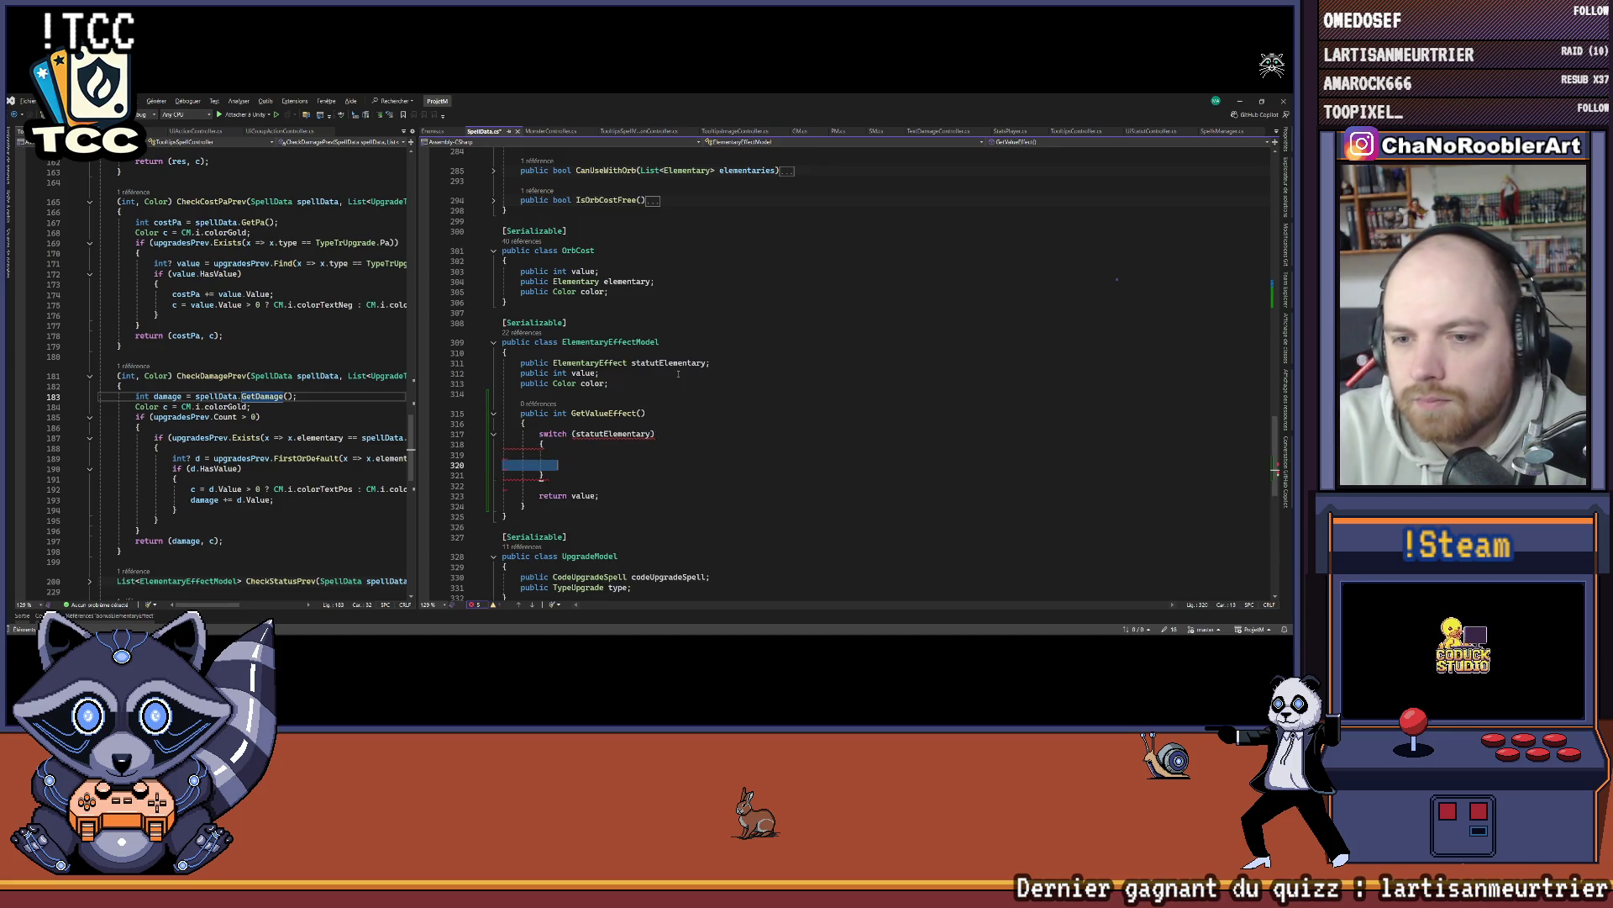
key("Up")
type("case")
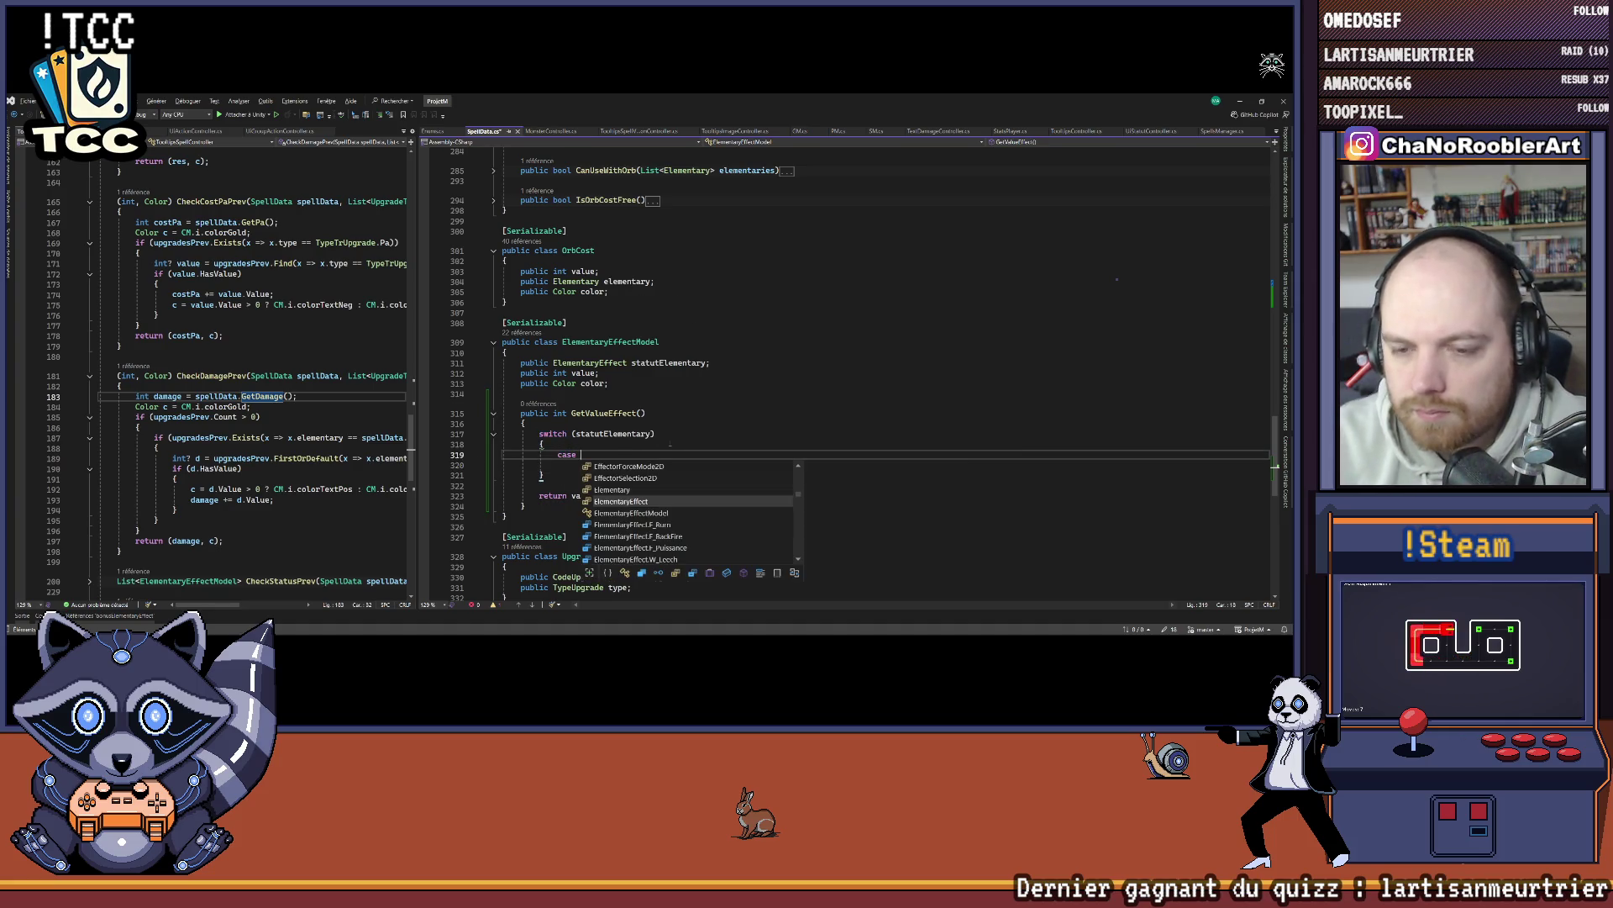
key("Down")
key("Down")
key("Down")
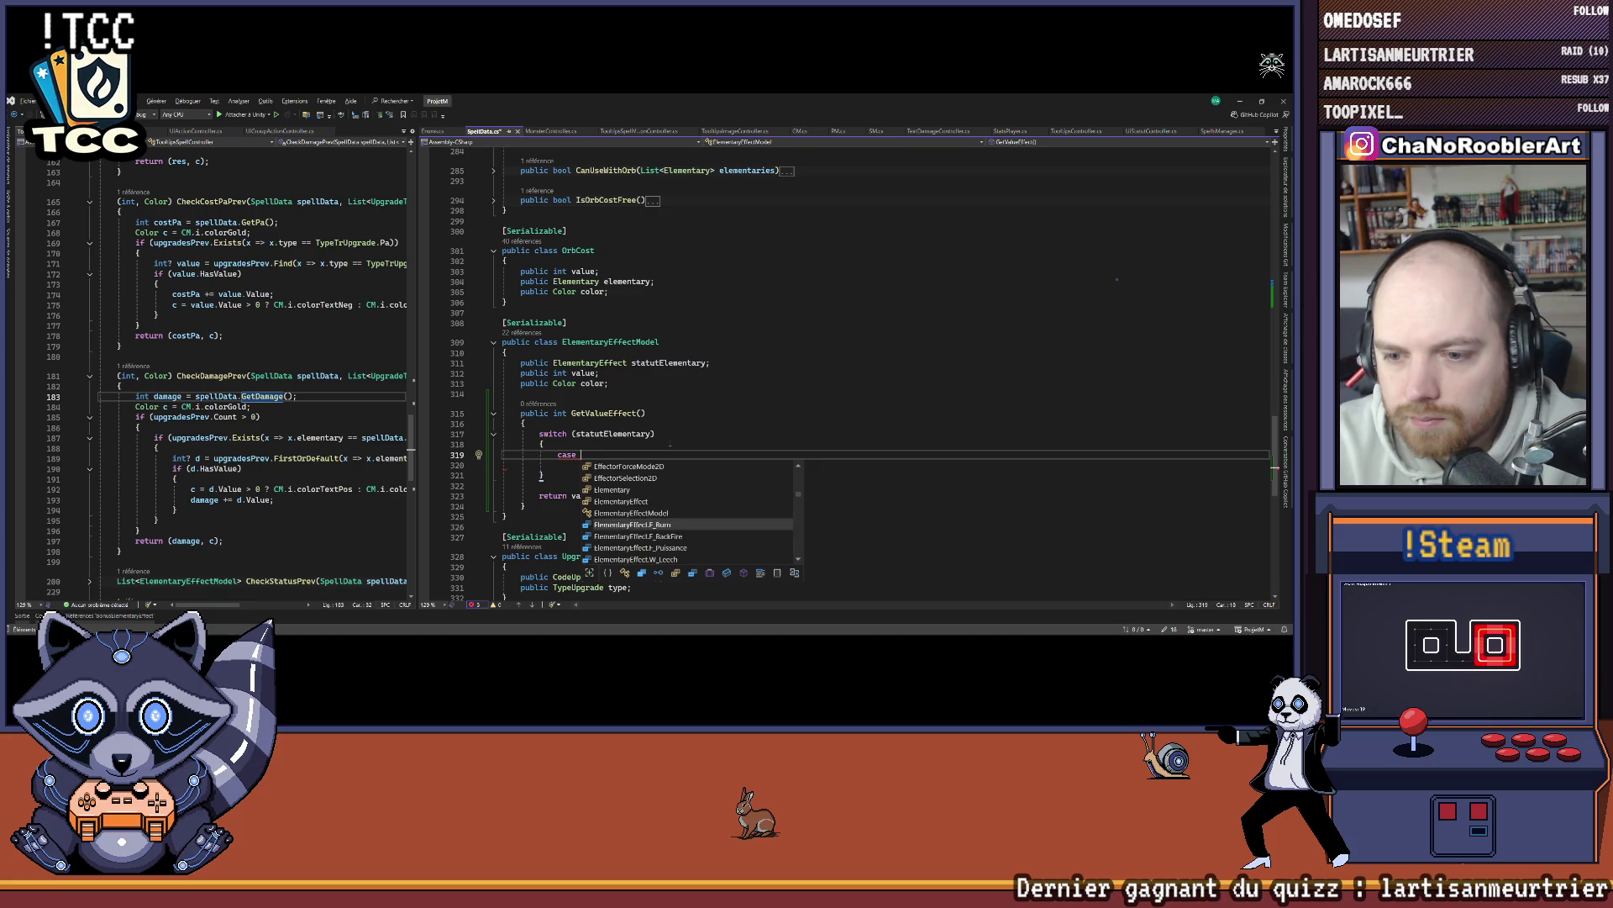
key("Up")
key("Tab")
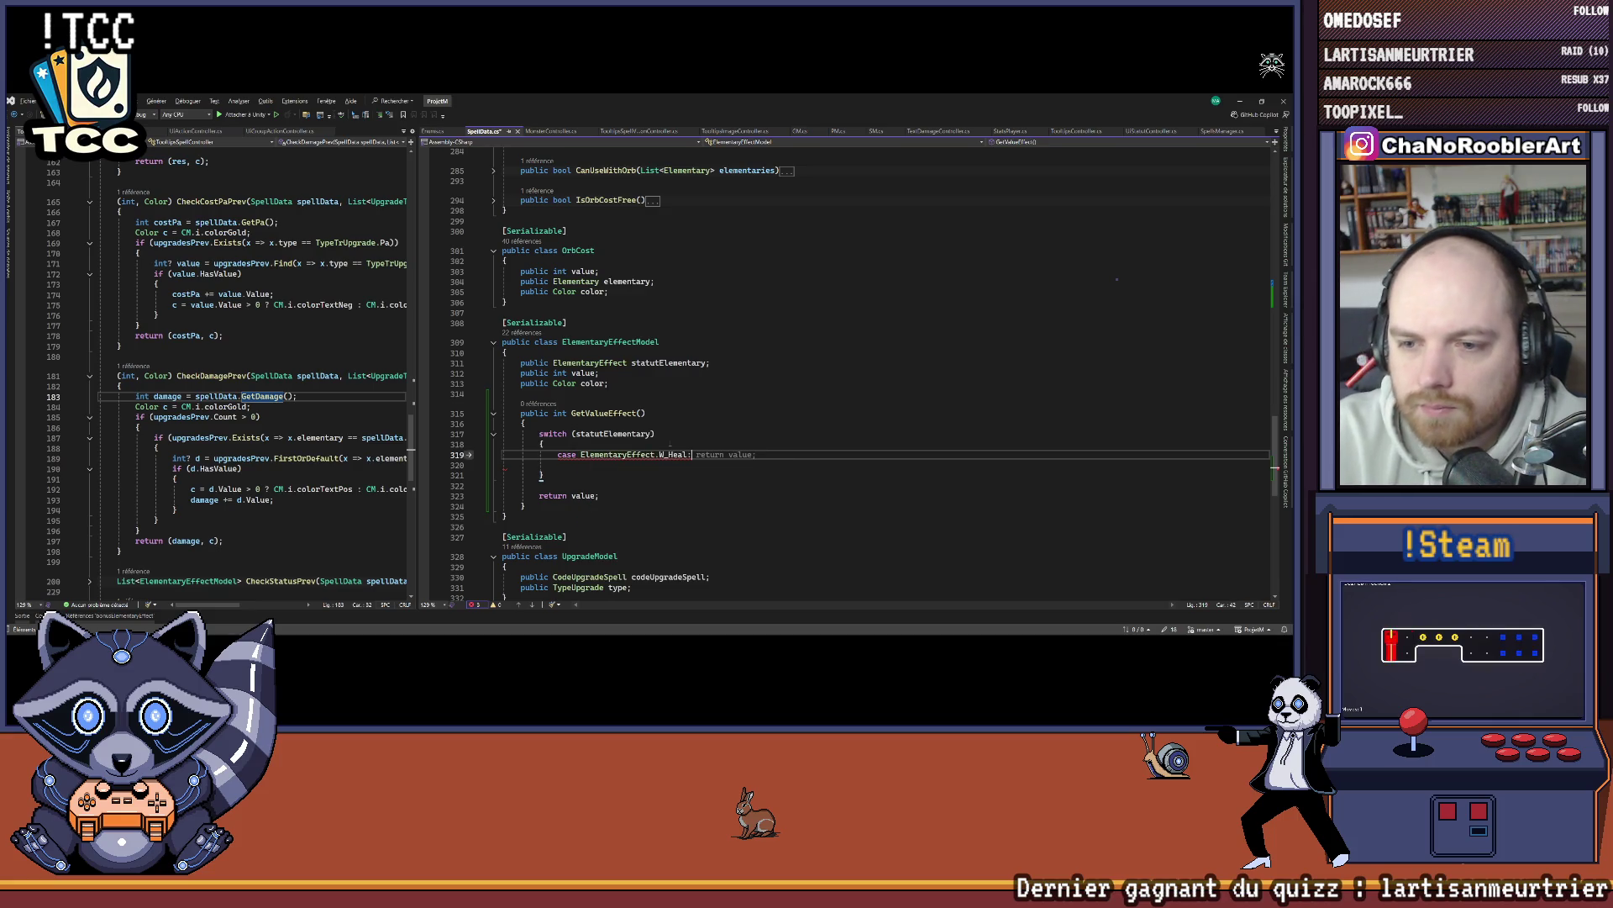
key("Return")
key("Tab")
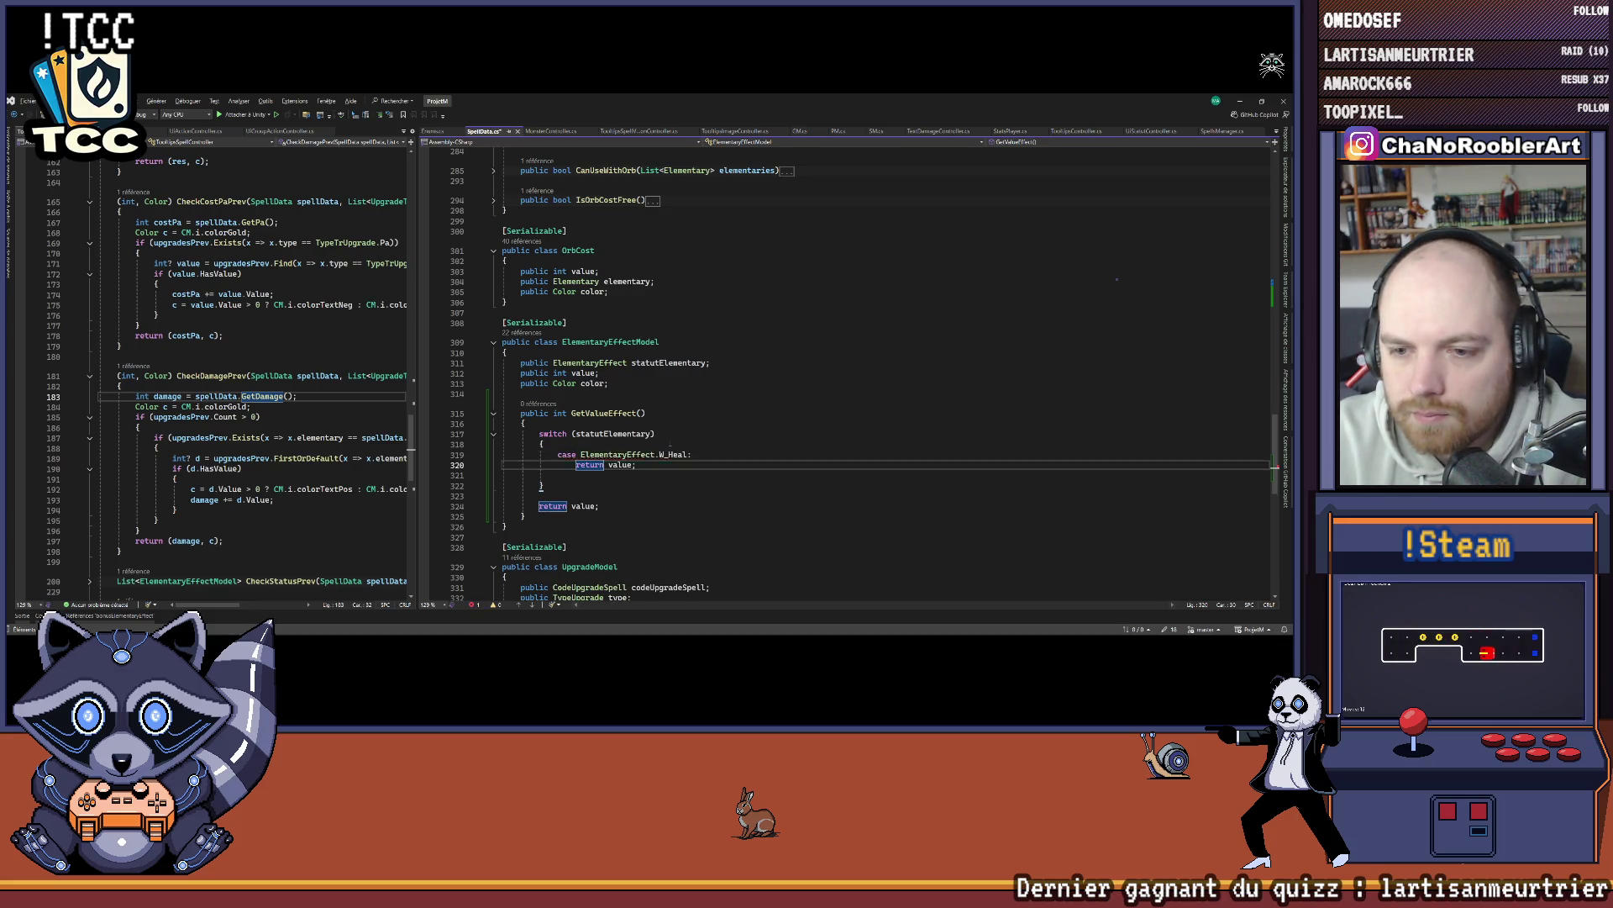
Step: Add case ElementaryEffect.P_Armor: above the W_Heal case
key("Return")
type("ca")
key("BackSpace")
key("BackSpace")
key("BackSpace")
key("BackSpace")
key("Up")
key("Up")
key("End")
key("Return")
type("case El")
key("Down")
key("Down")
key("Down")
key("Down")
key("Down")
key("Tab")
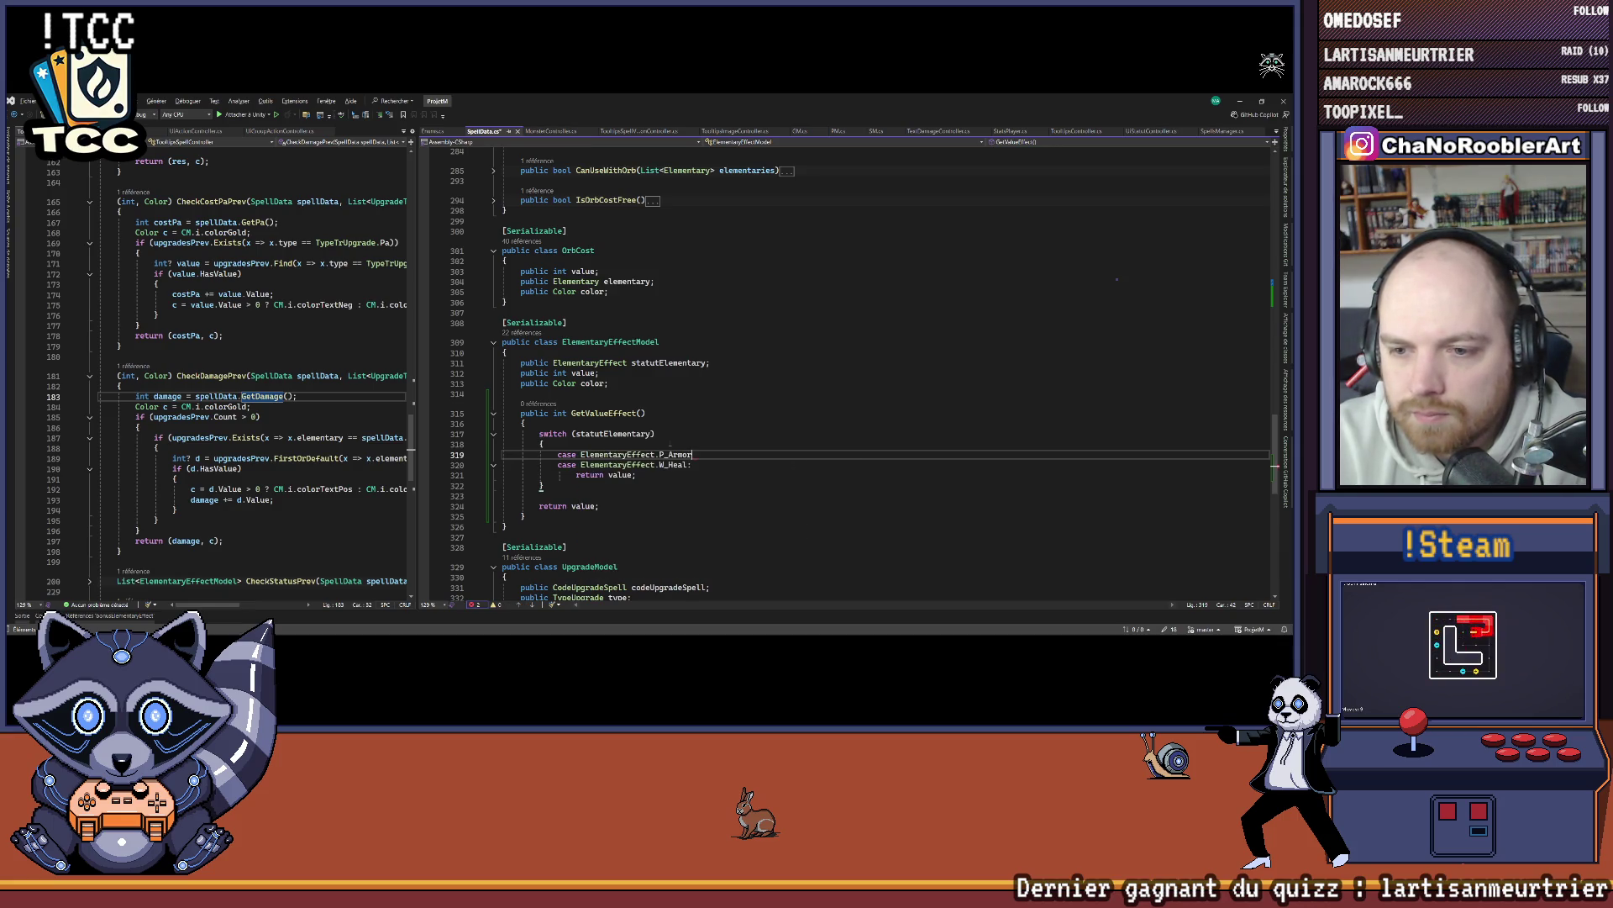
type(":")
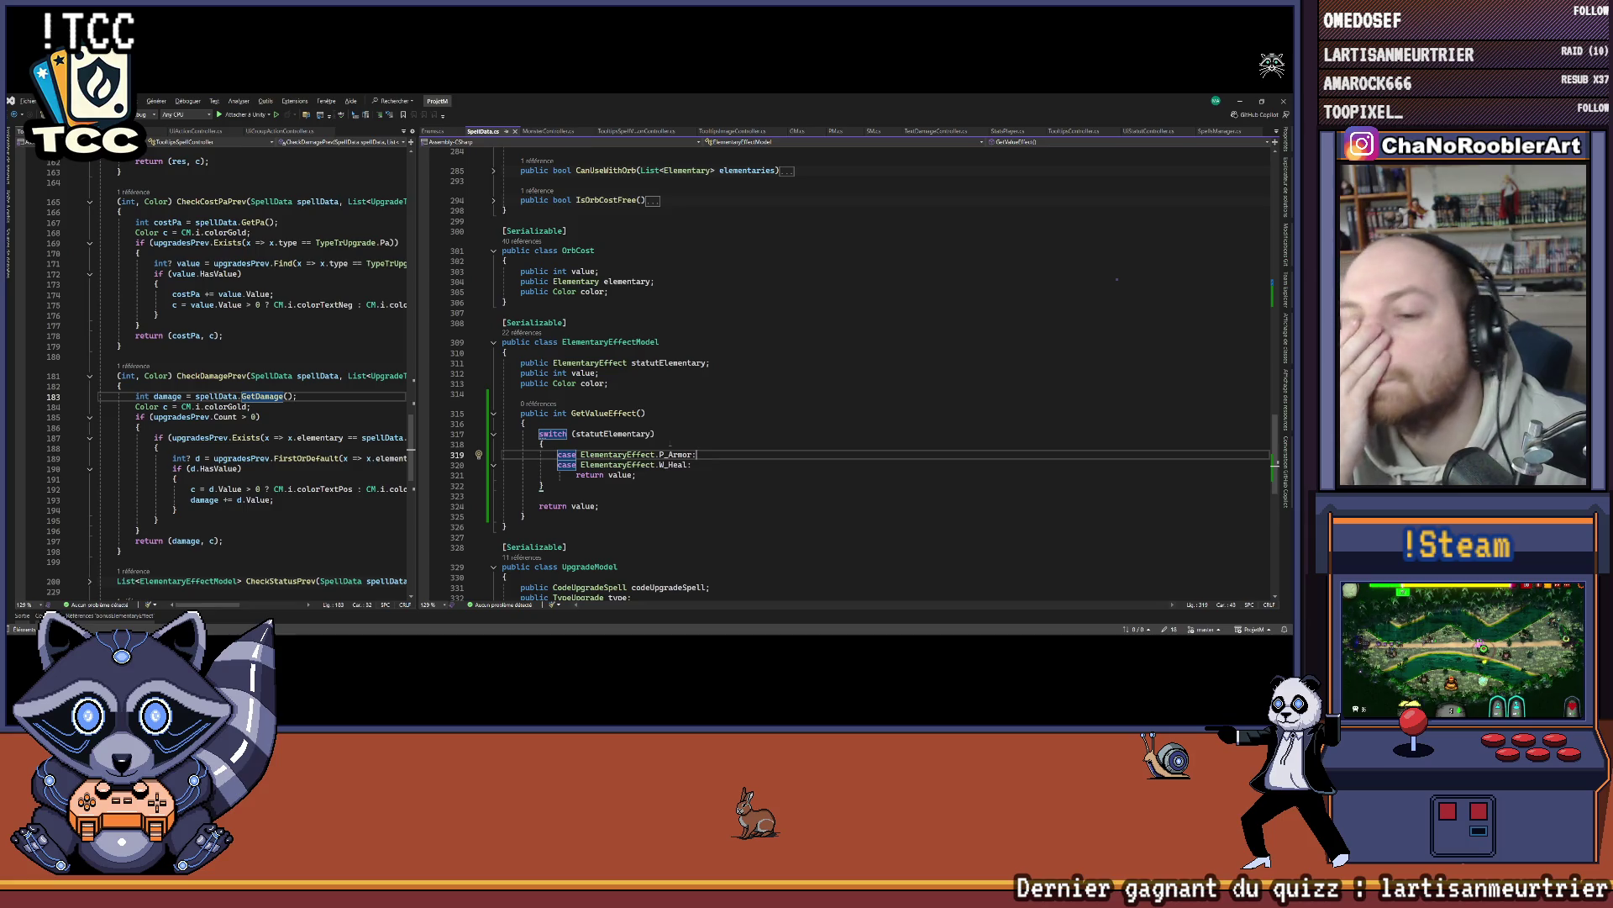
left_click(692, 465)
Step: Start a PM.i.GetMalus(ElementaryEffect. call on a new line under the P_Armor/W_Heal cases
key("Return")
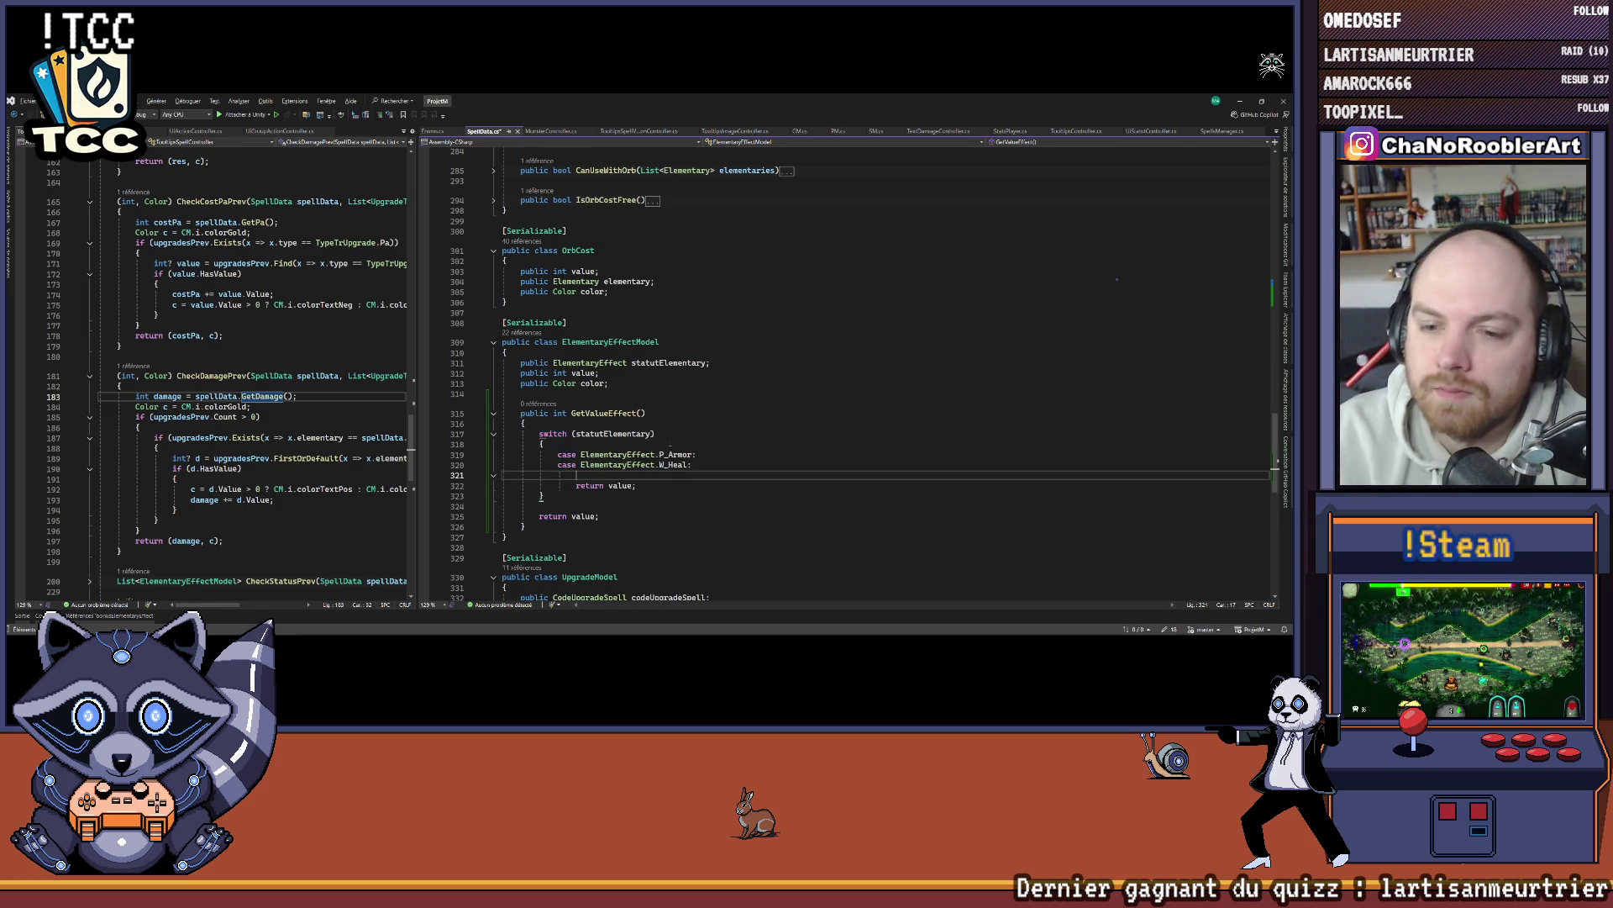
type("CM.")
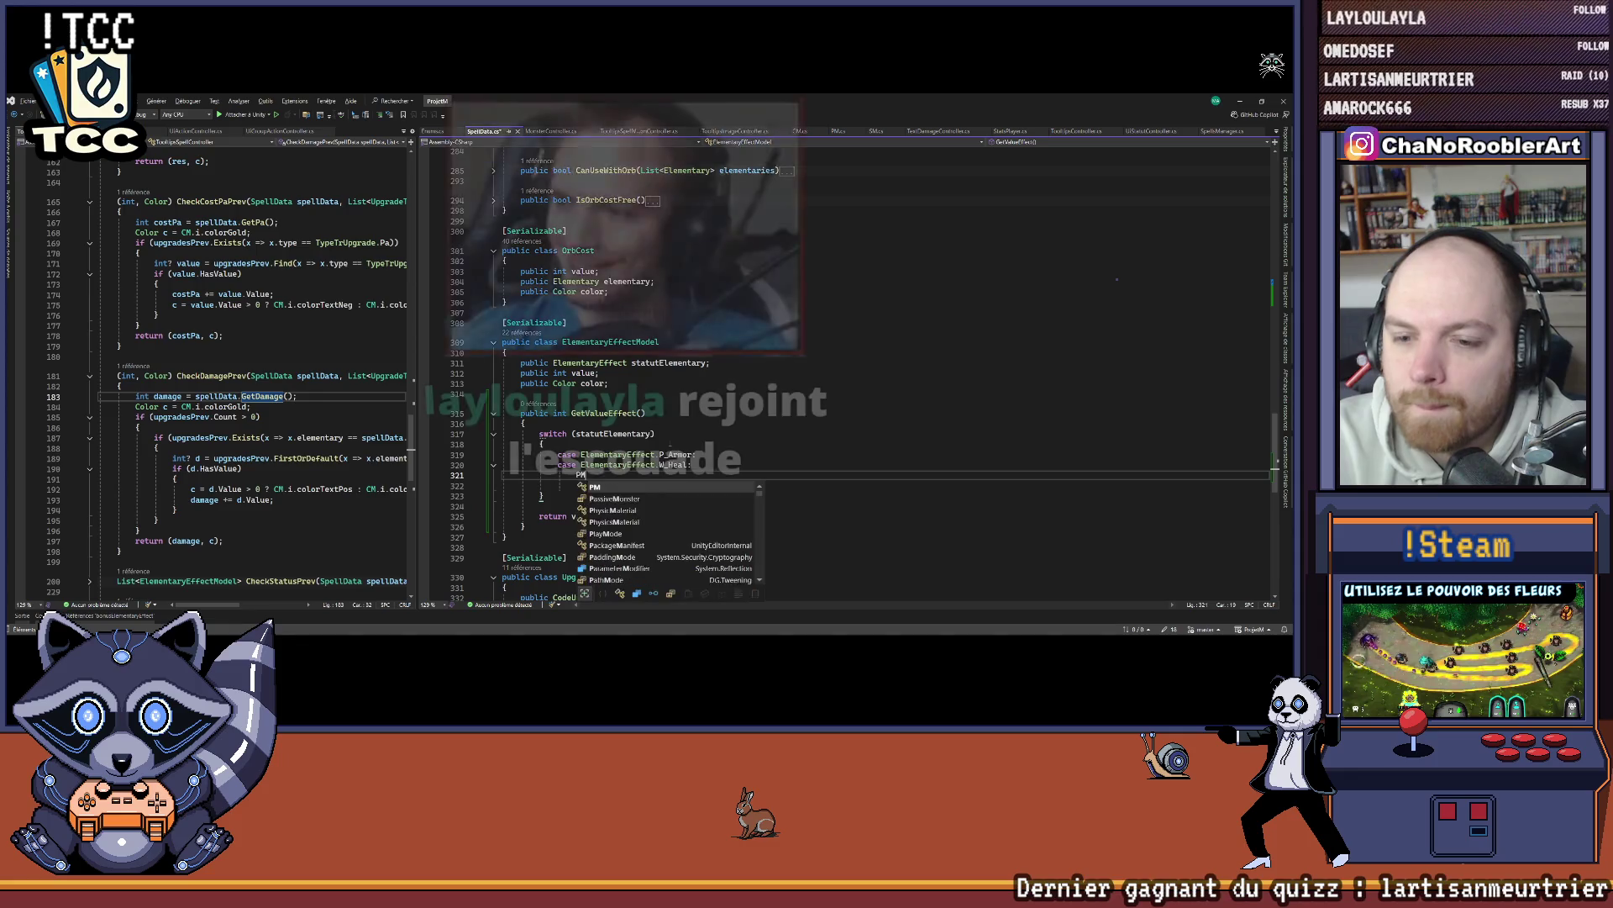
type("i.G")
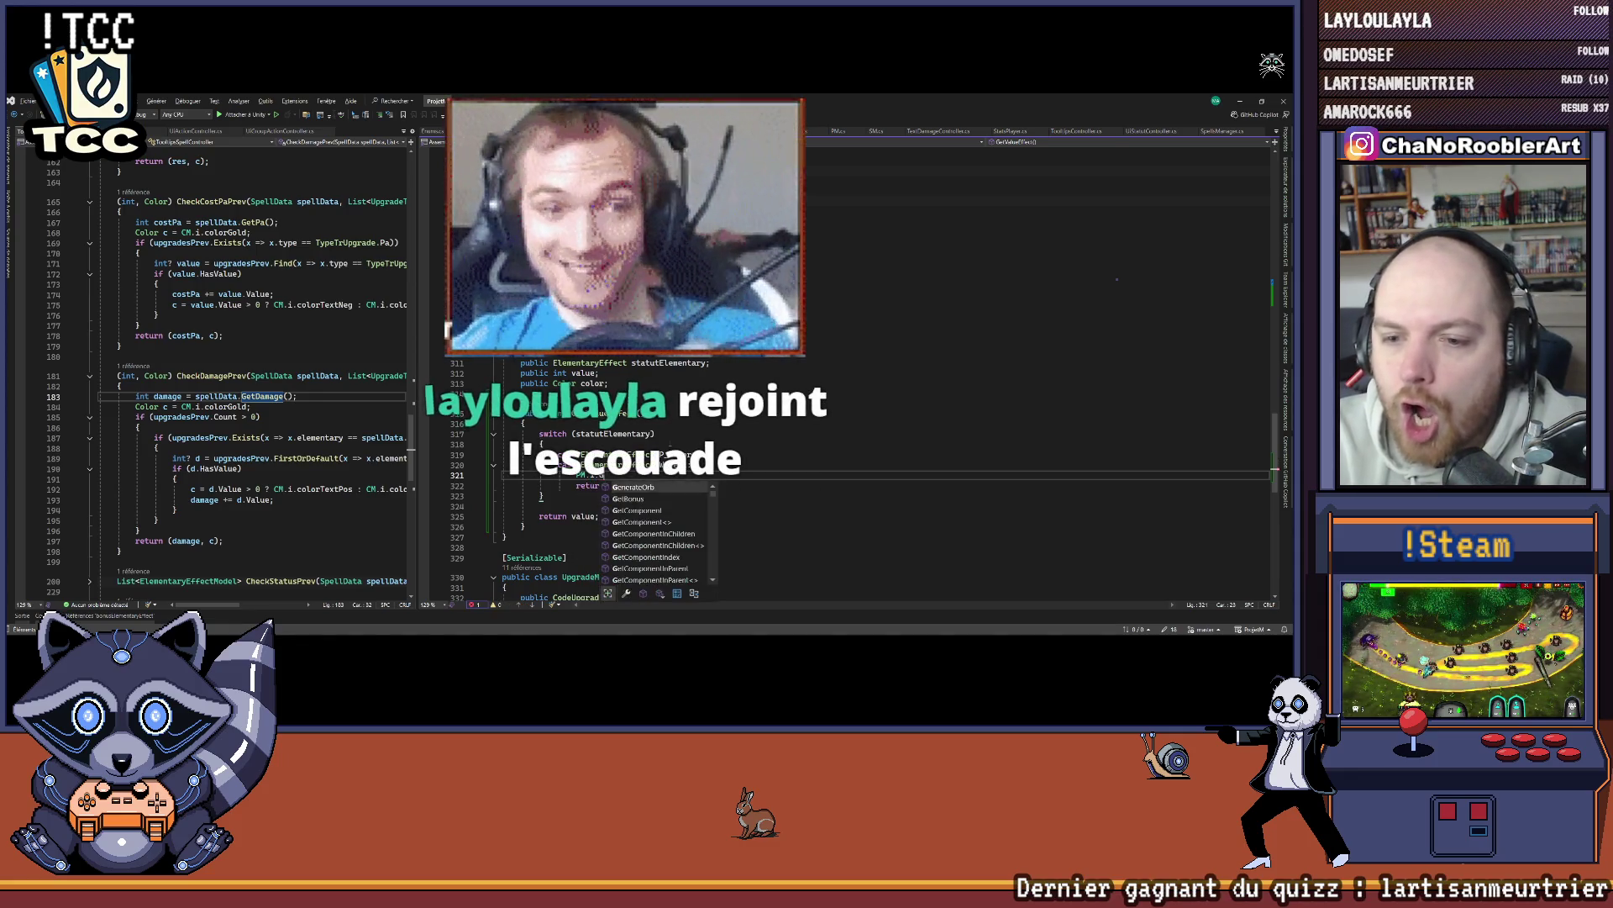
type("et")
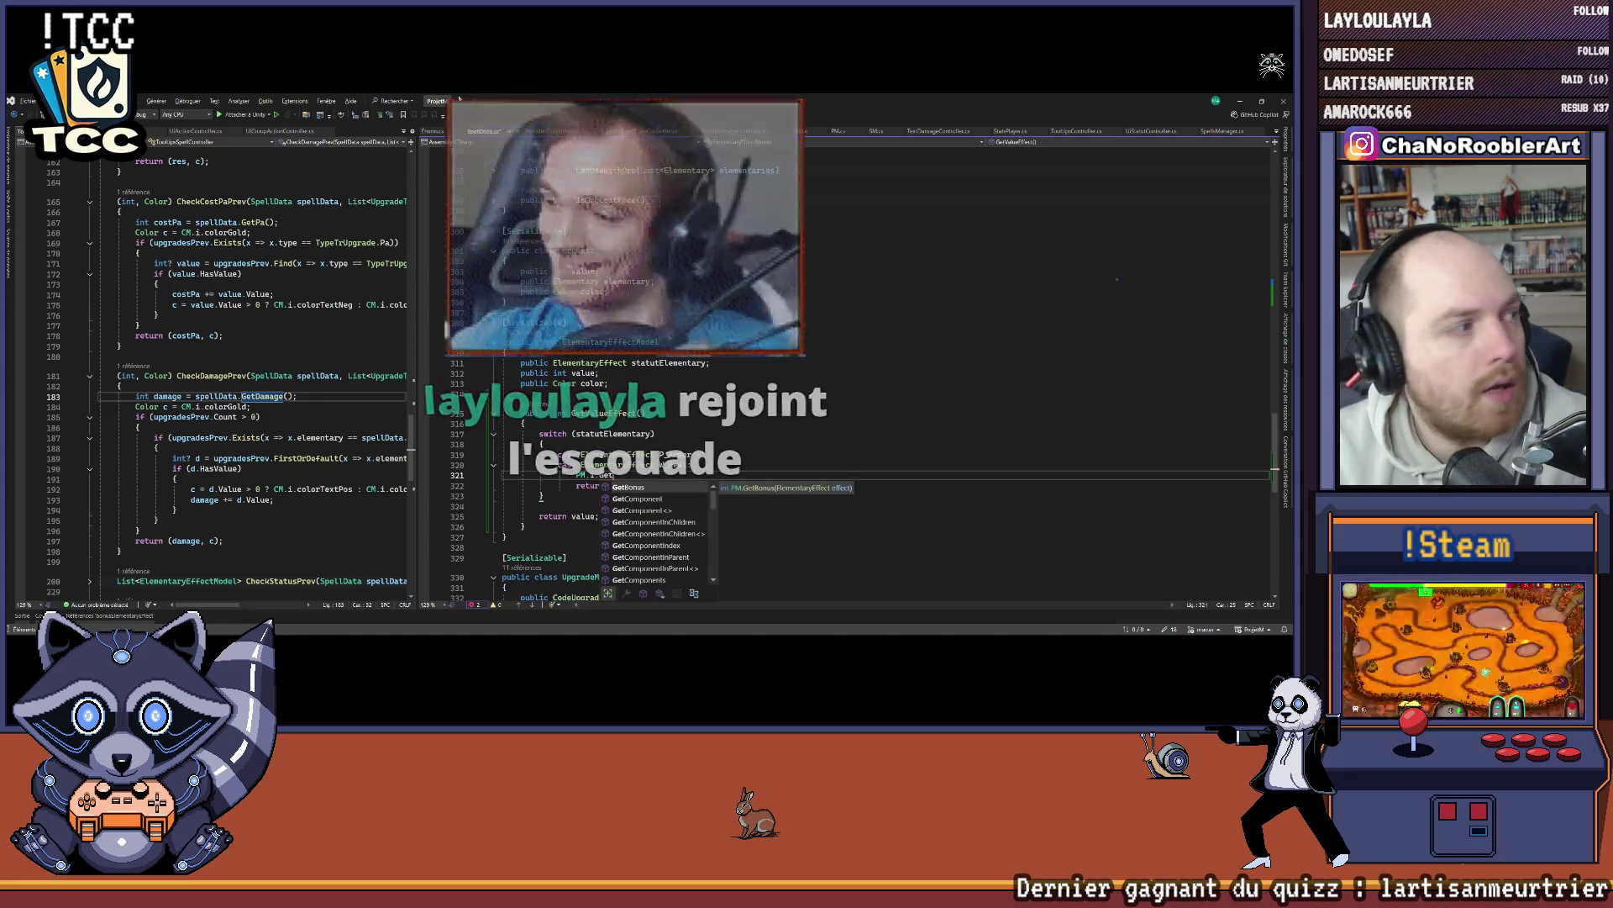
key("Escape")
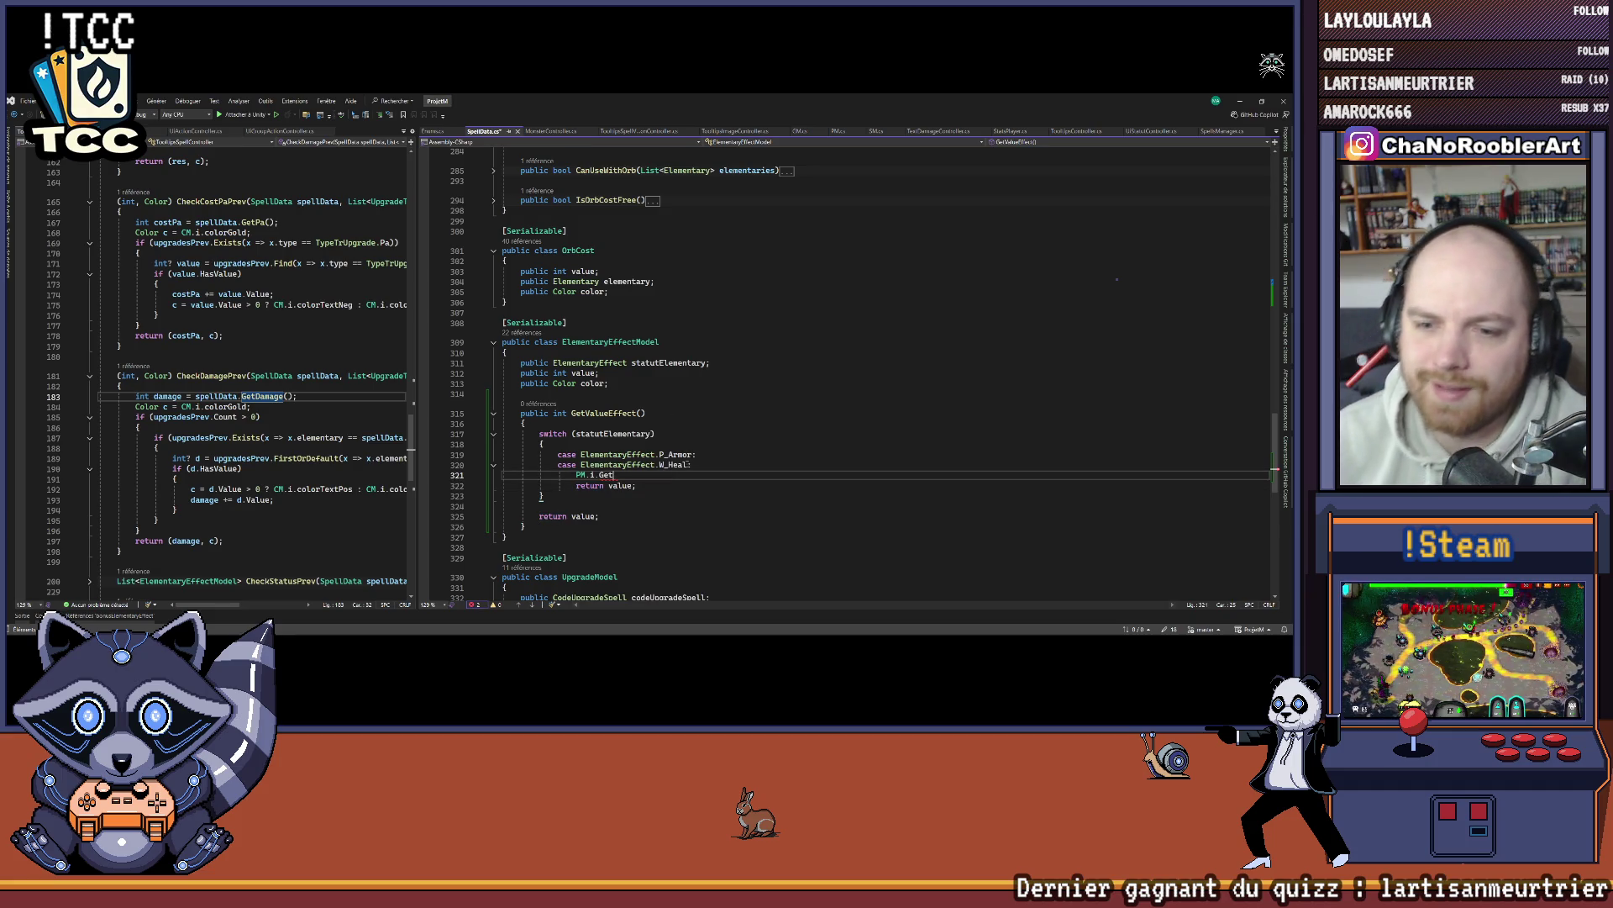
key("ctrl+space")
type("Malus(")
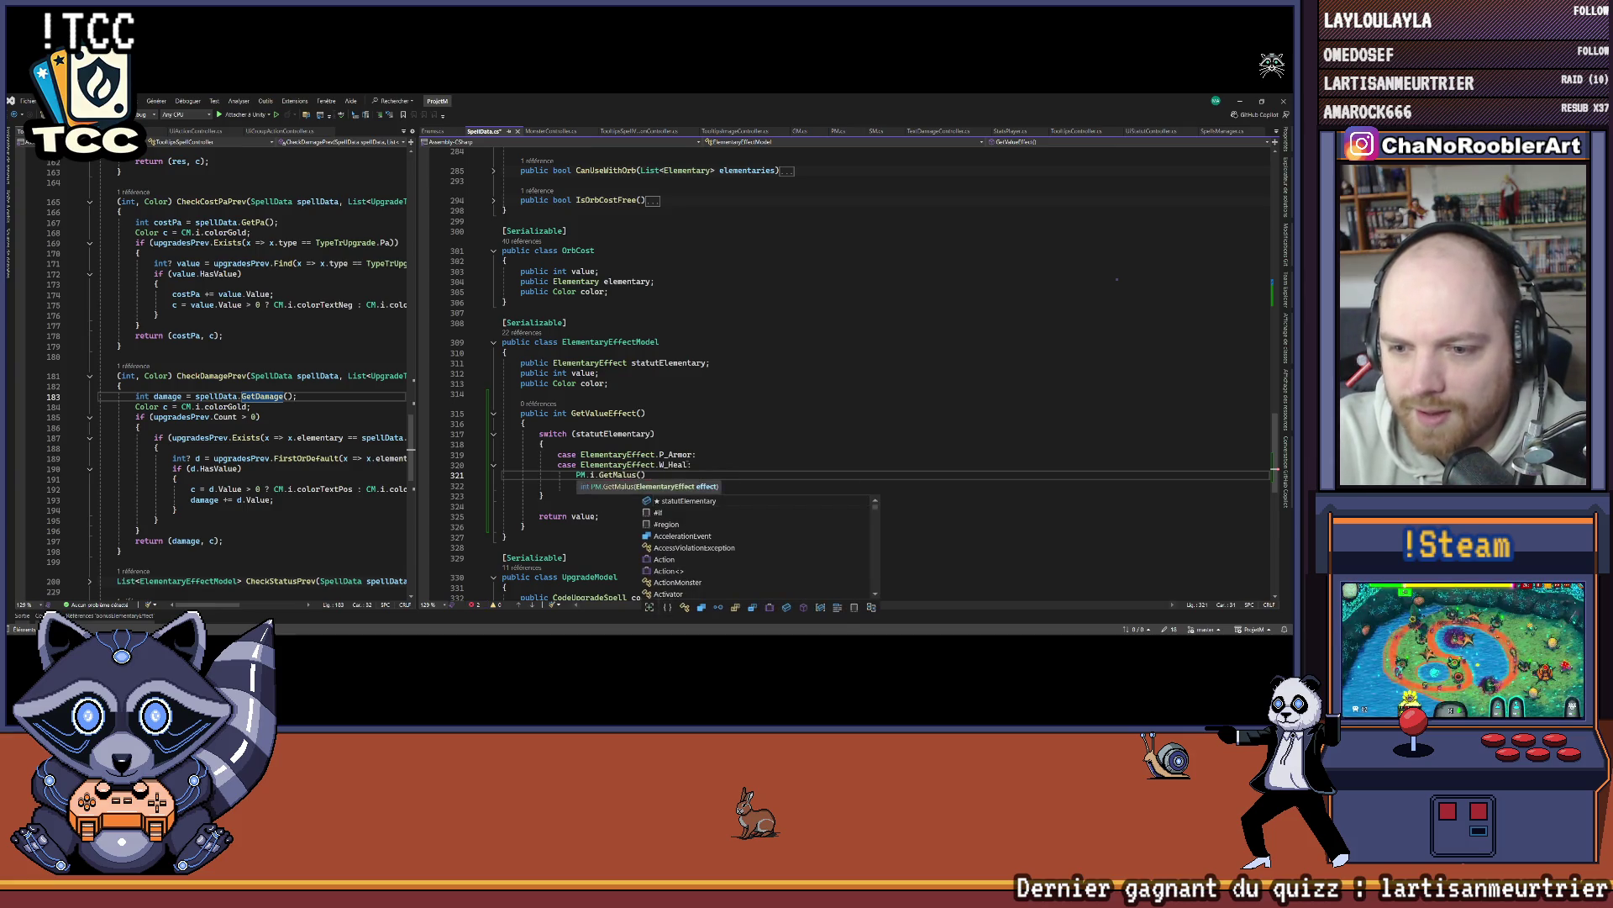
type("Ele")
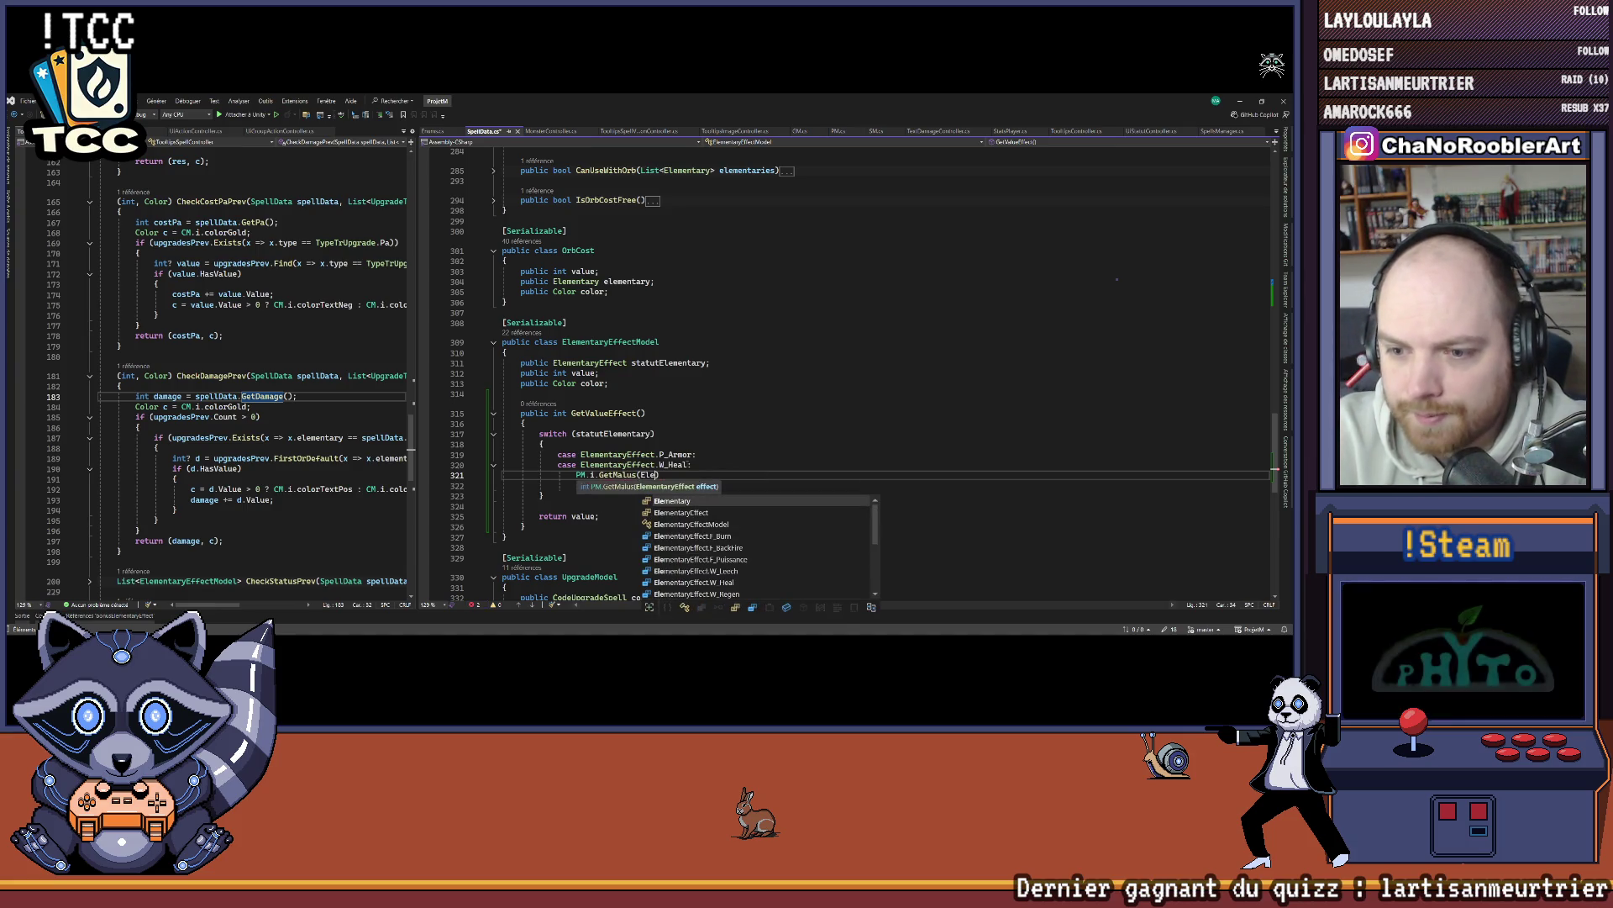
type("mentaryEffect.")
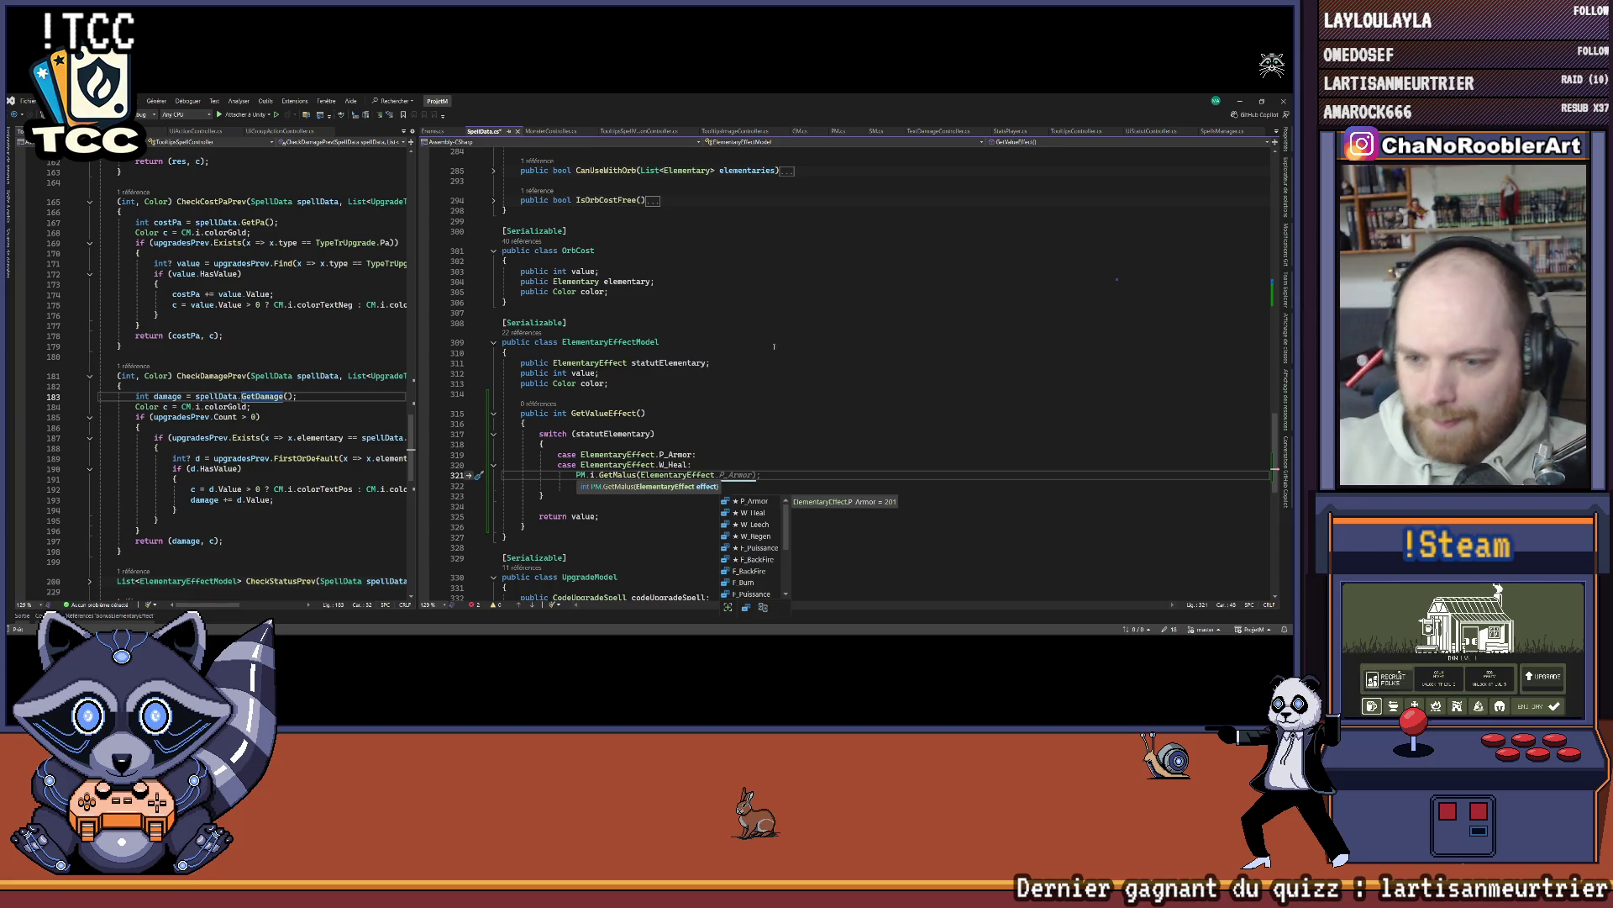
scroll(756, 536, "down", 3)
scroll(760, 546, "up", 5)
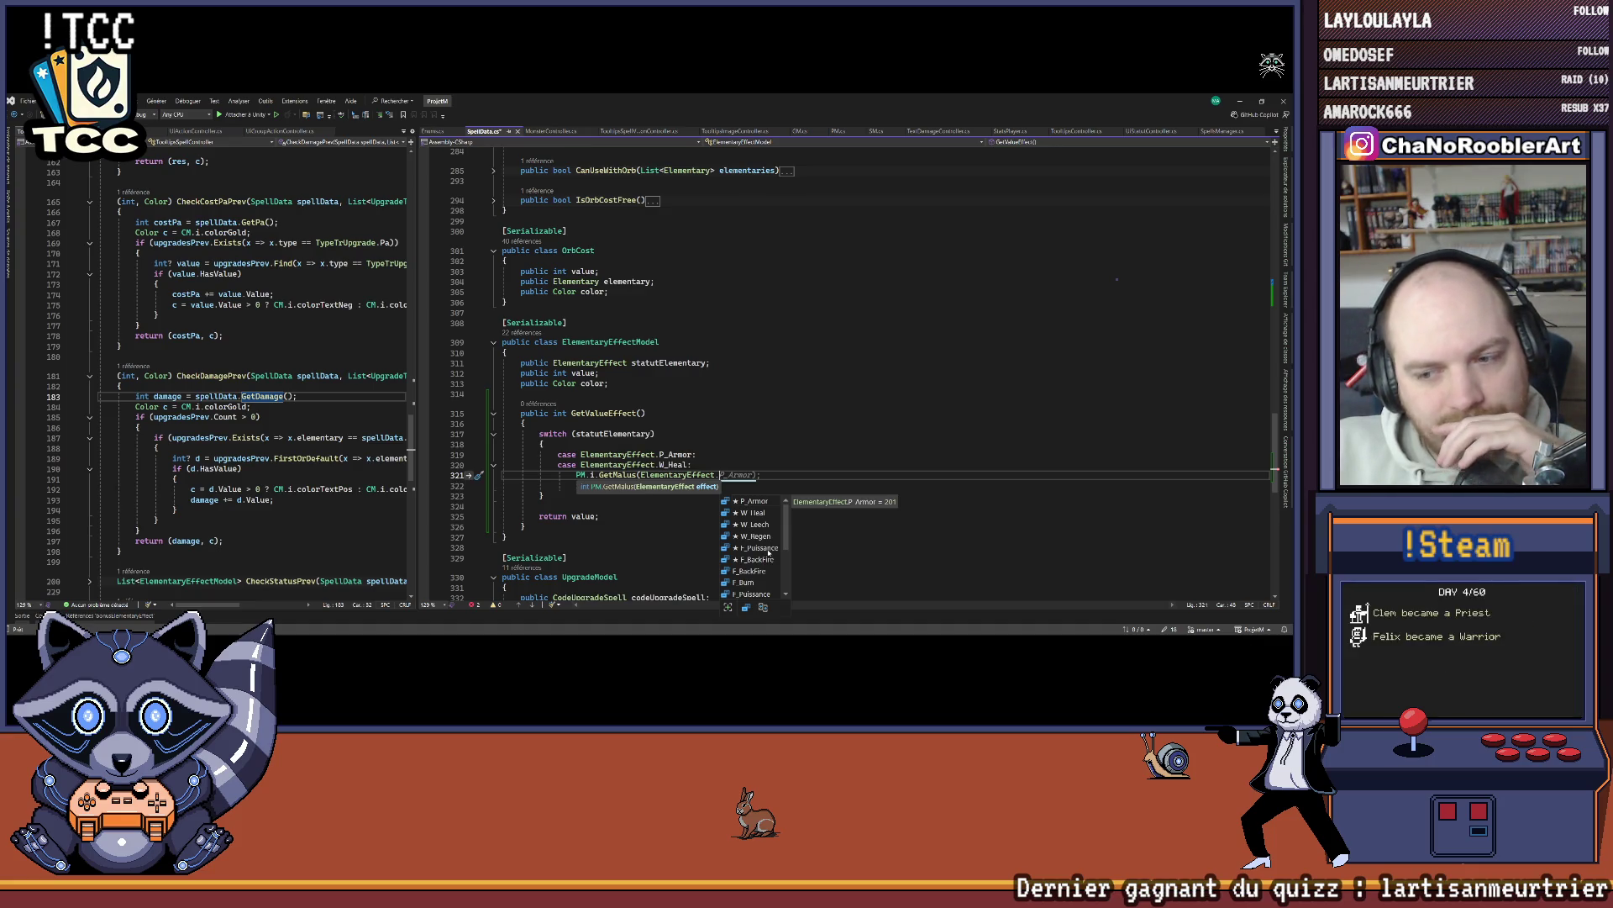
Step: Complete the GetMalus call with ElementaryEffect.P_Weak in place of F_Puissance
double_click(768, 551)
type(");")
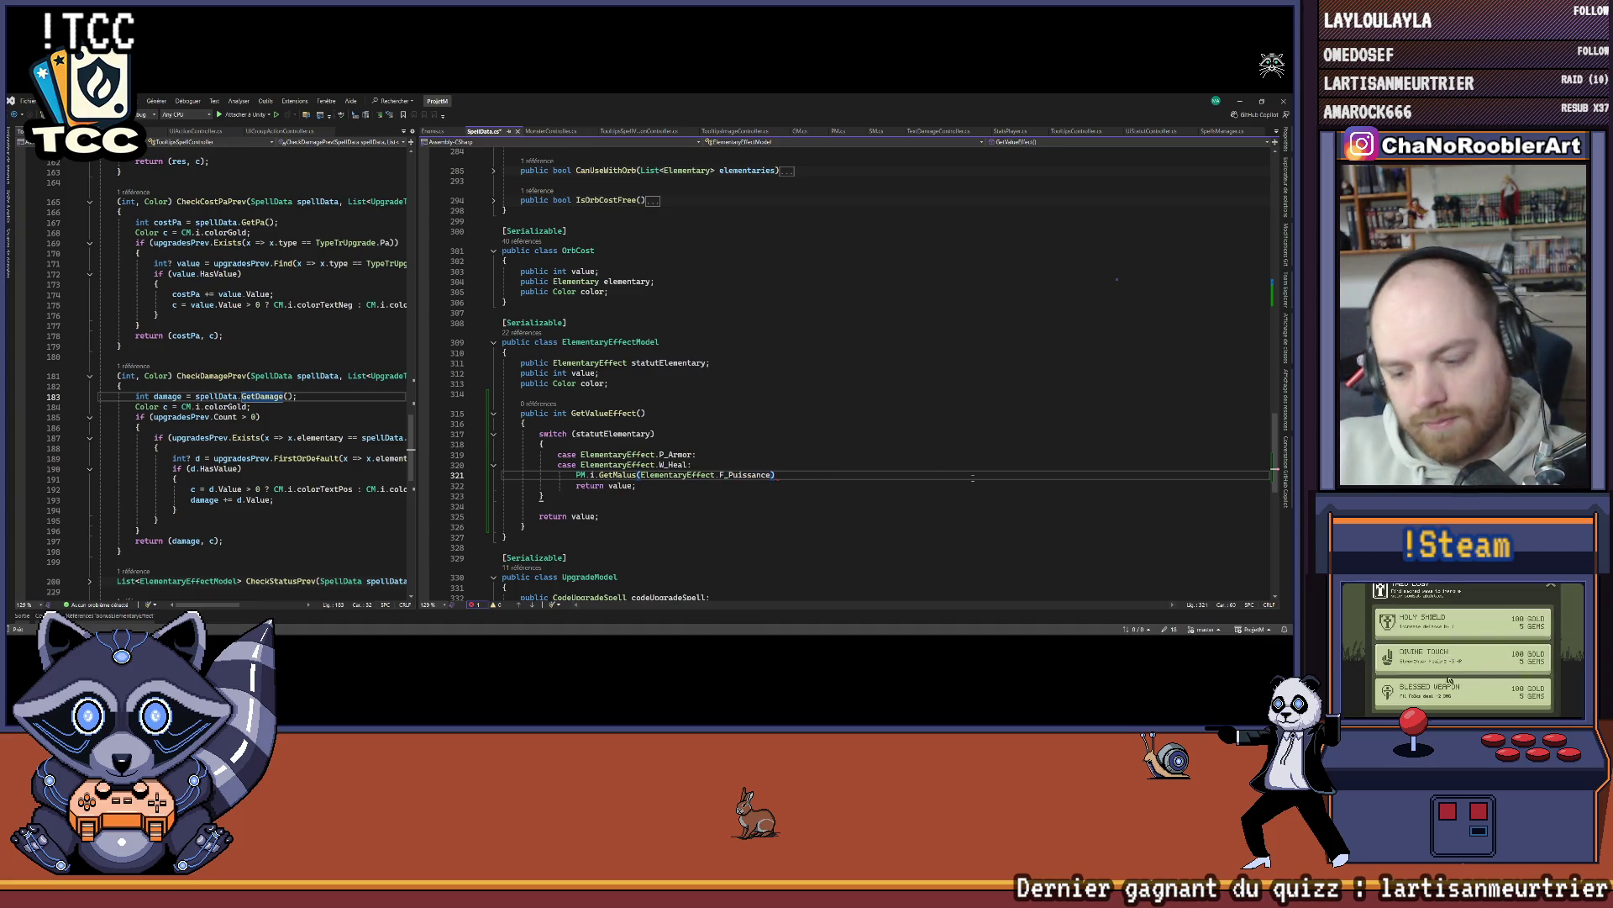
left_click(577, 475)
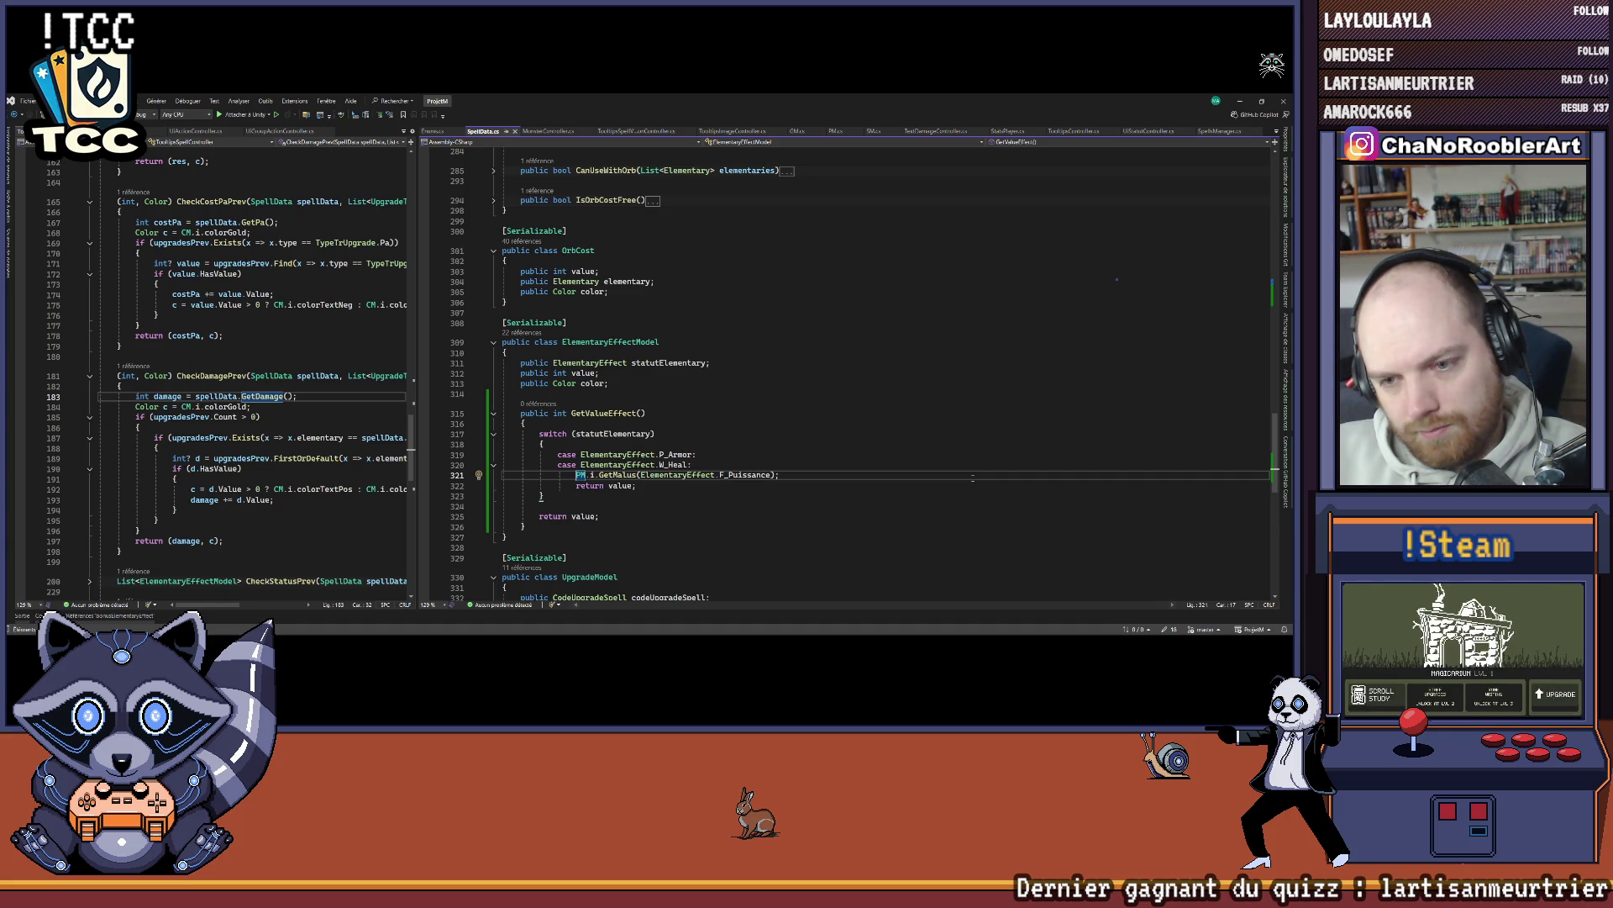
left_click(776, 475)
key("BackSpace")
key("BackSpace")
key("BackSpace")
key("BackSpace")
key("BackSpace")
key("ctrl+space")
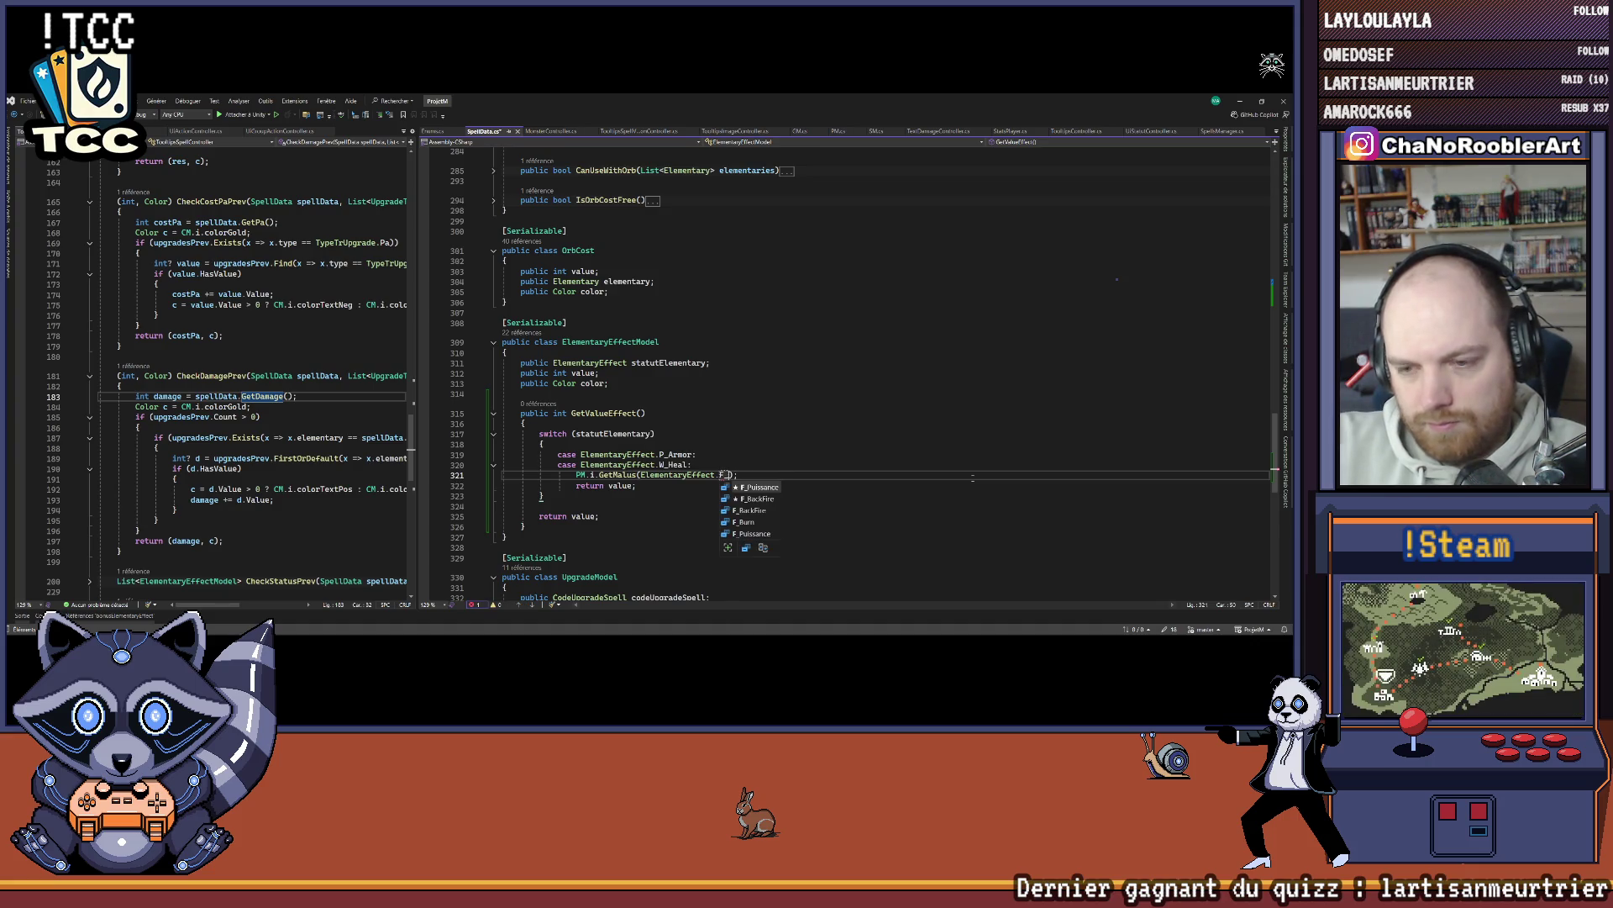
key("Down")
key("Down")
key("Down")
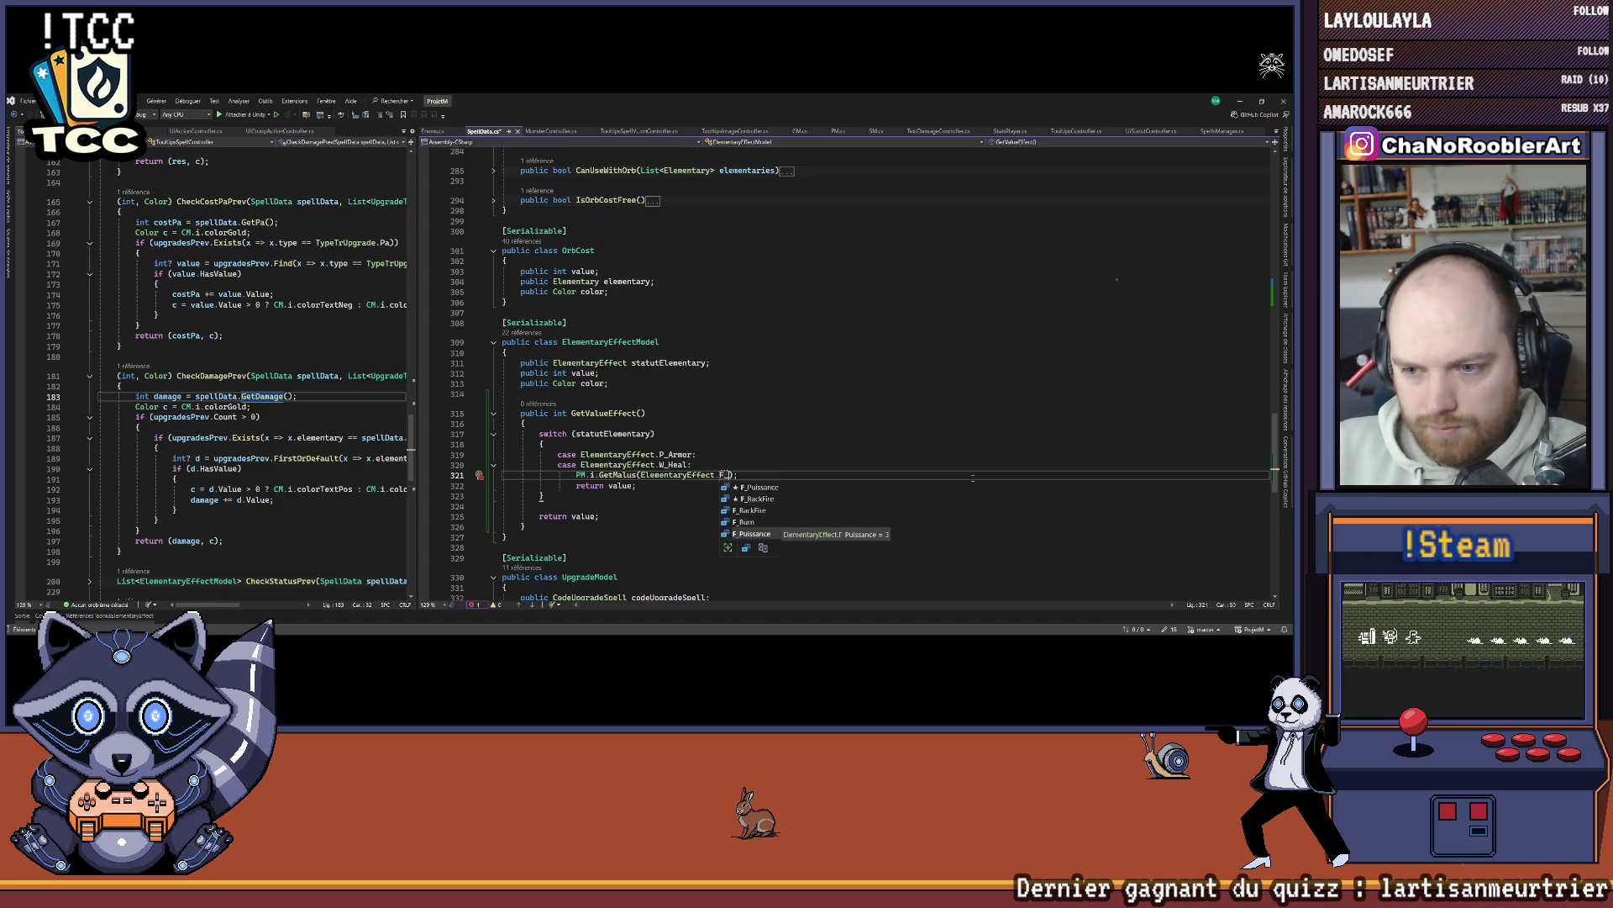
key("BackSpace")
key("BackSpace")
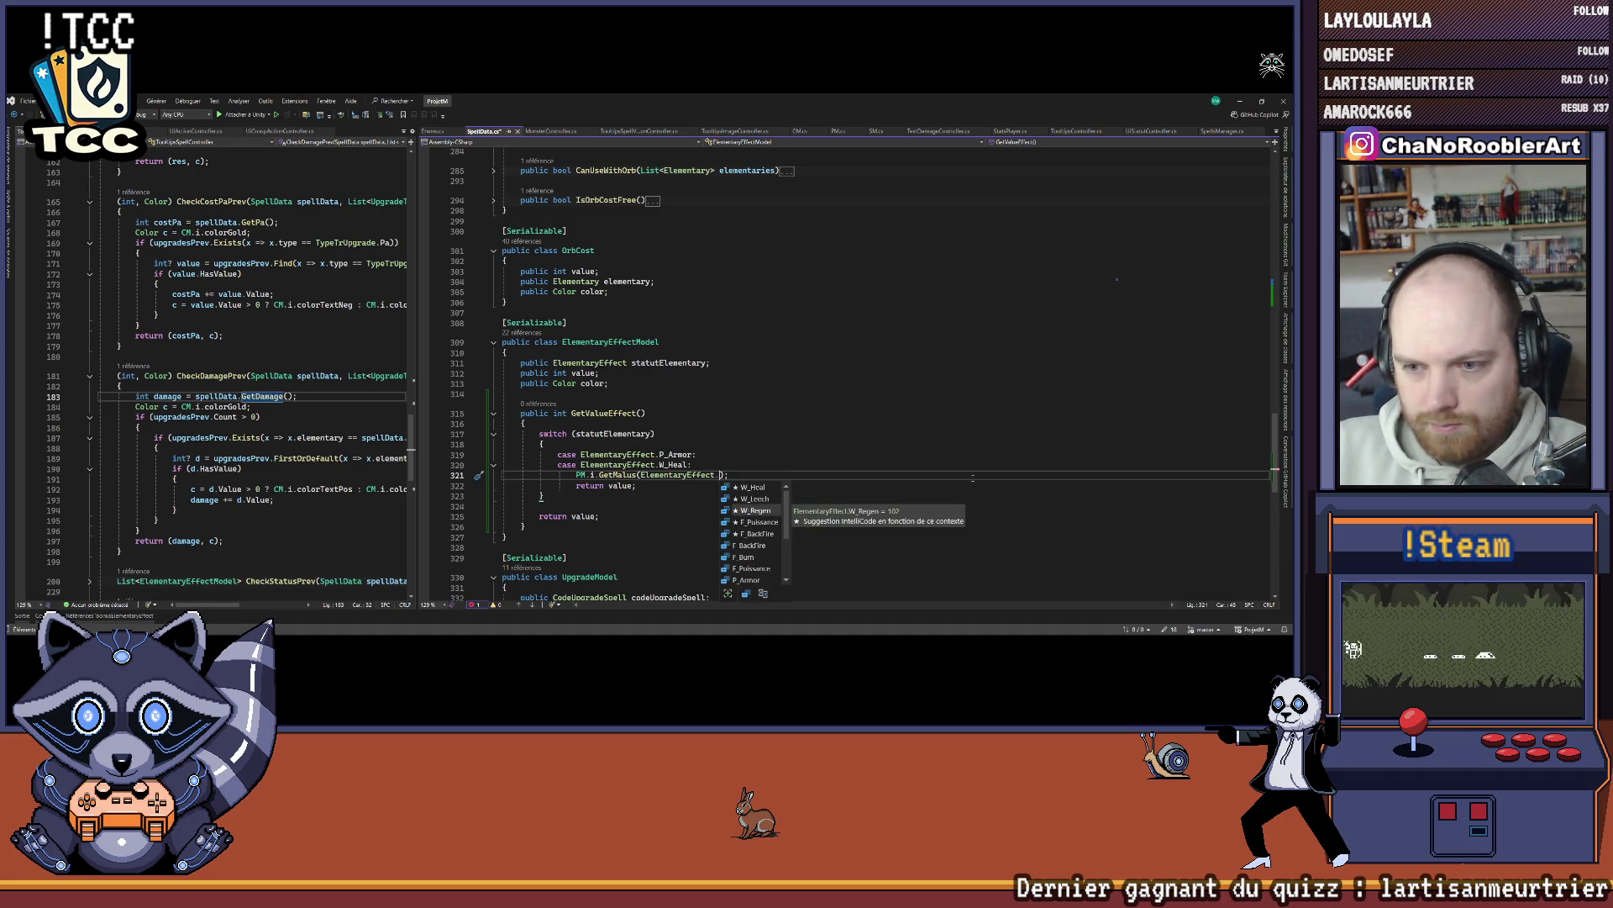
type("P_Weak)")
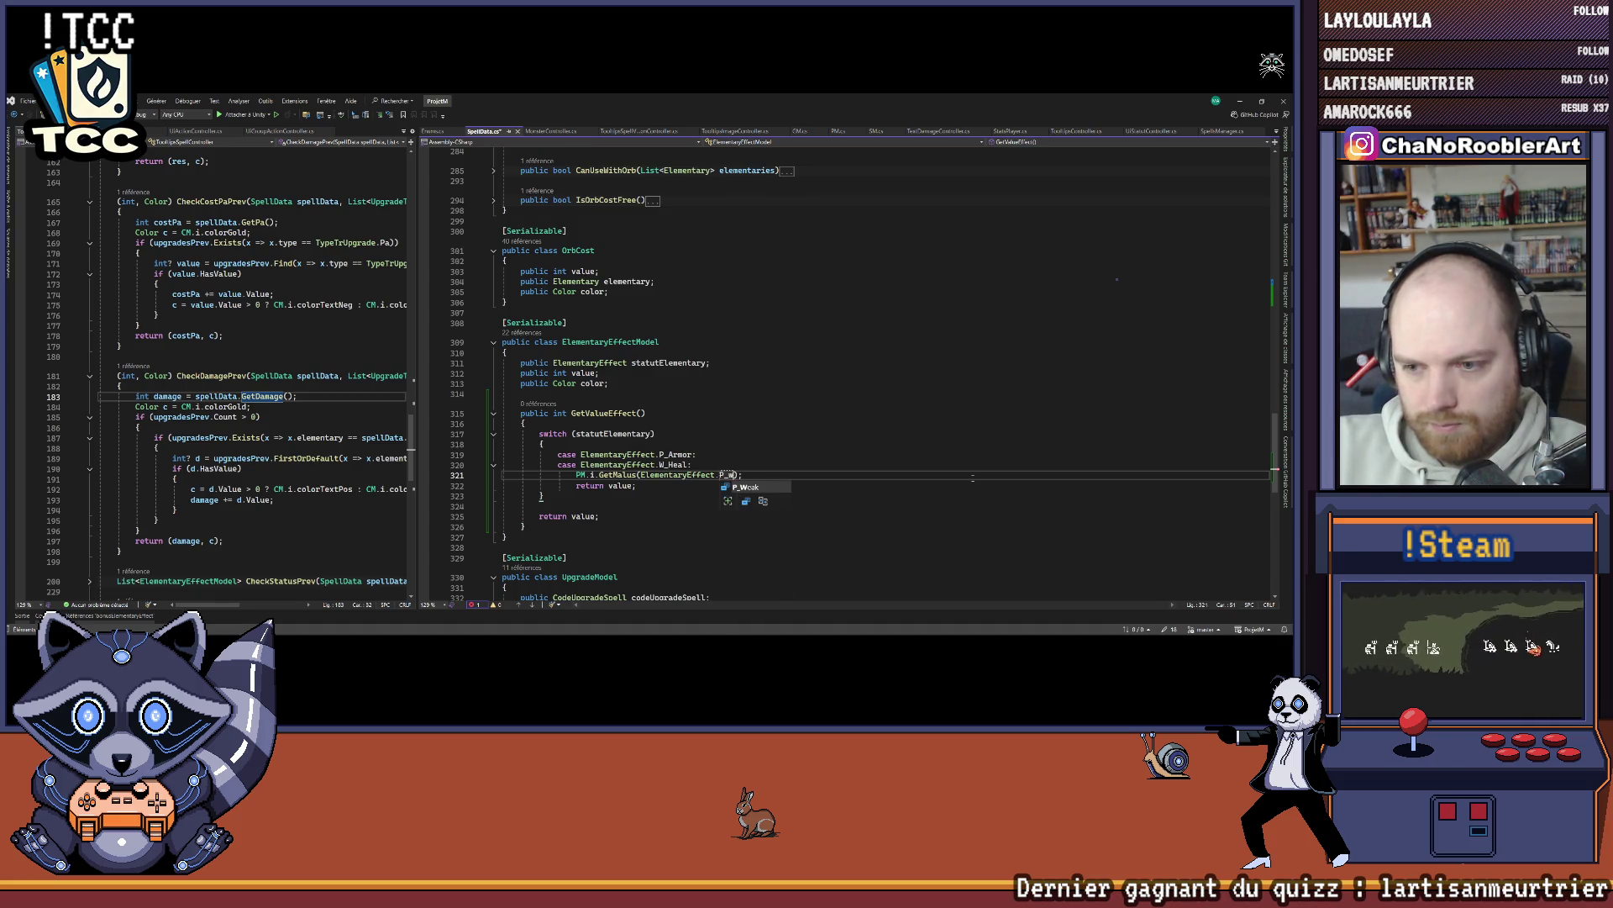
Step: Prefix the call with 'value -=' so the P_Weak malus is subtracted from value
key("Home")
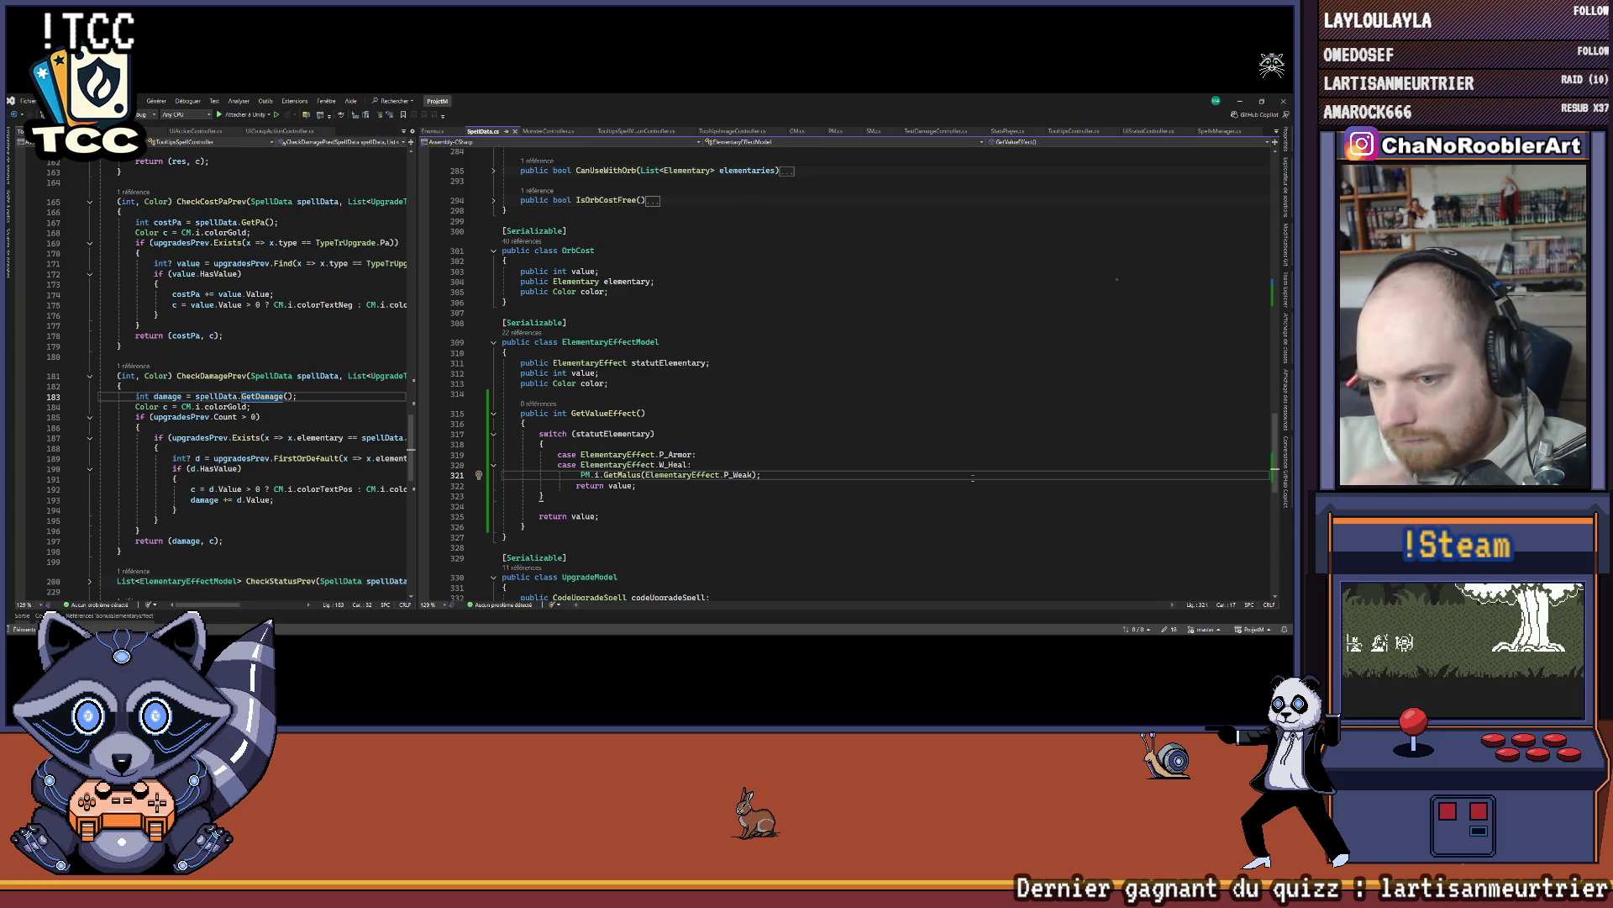
type("value =")
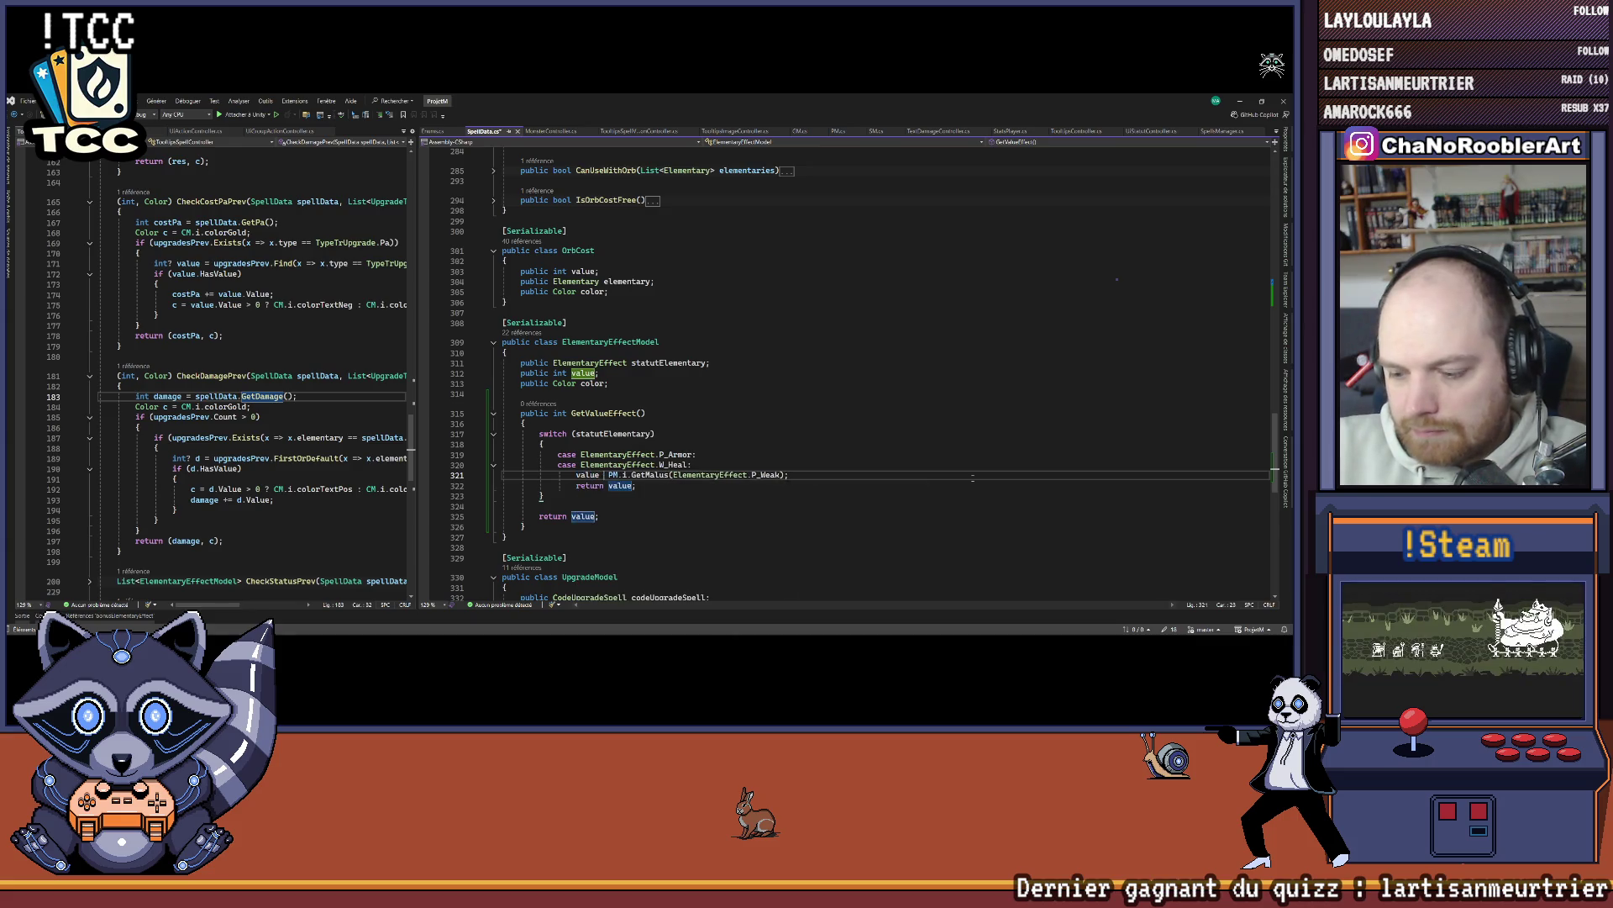
key("BackSpace")
type("-=")
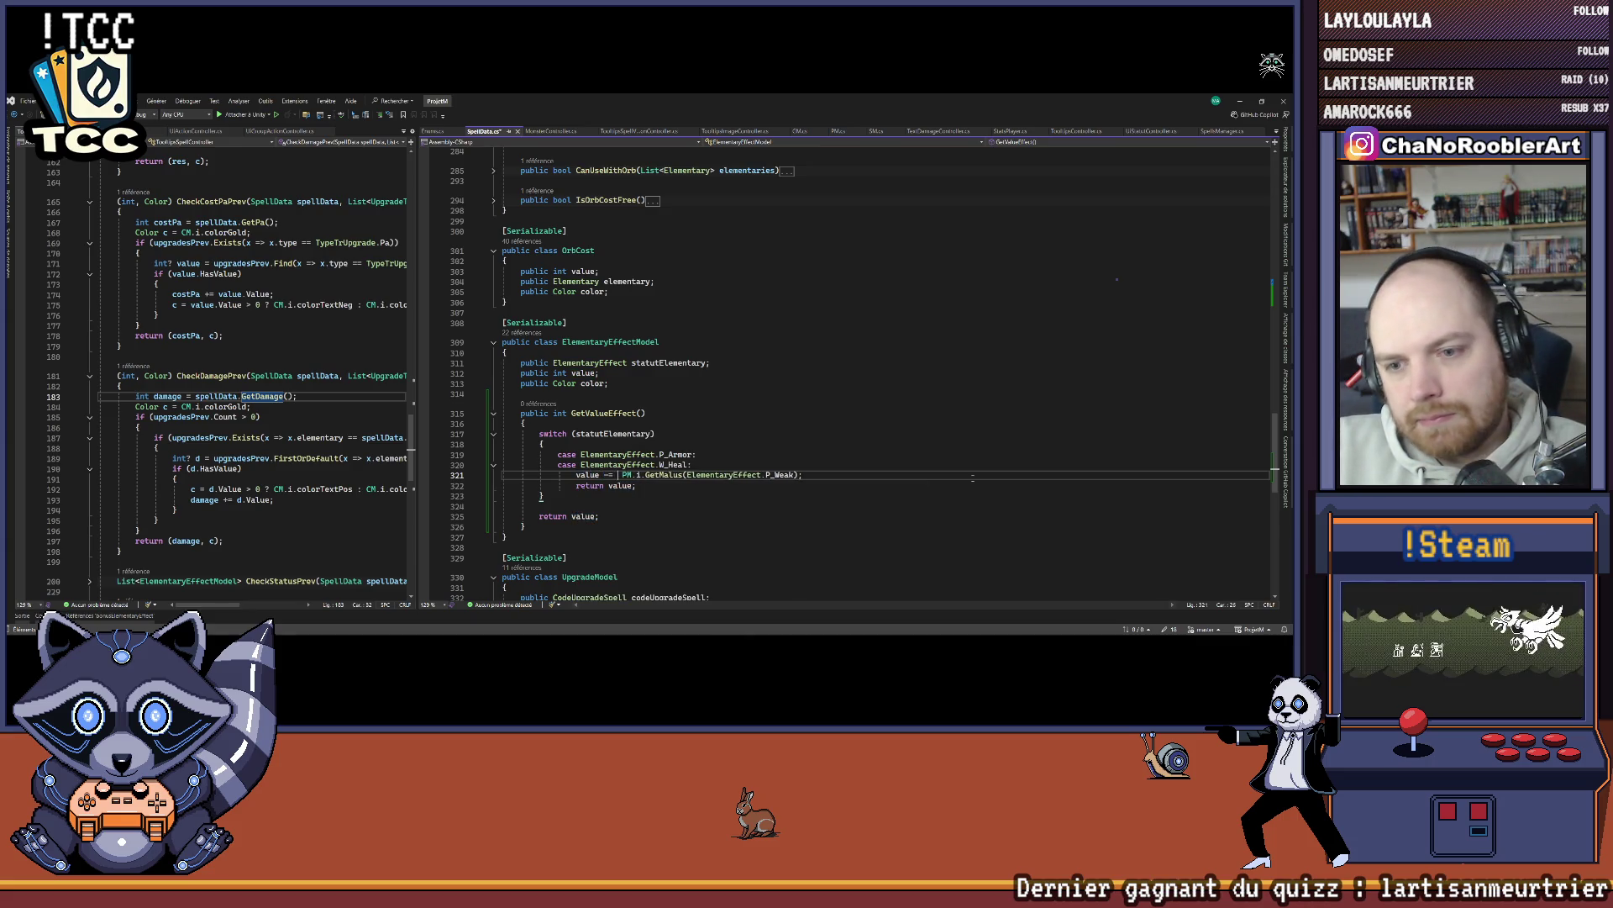
key("BackSpace")
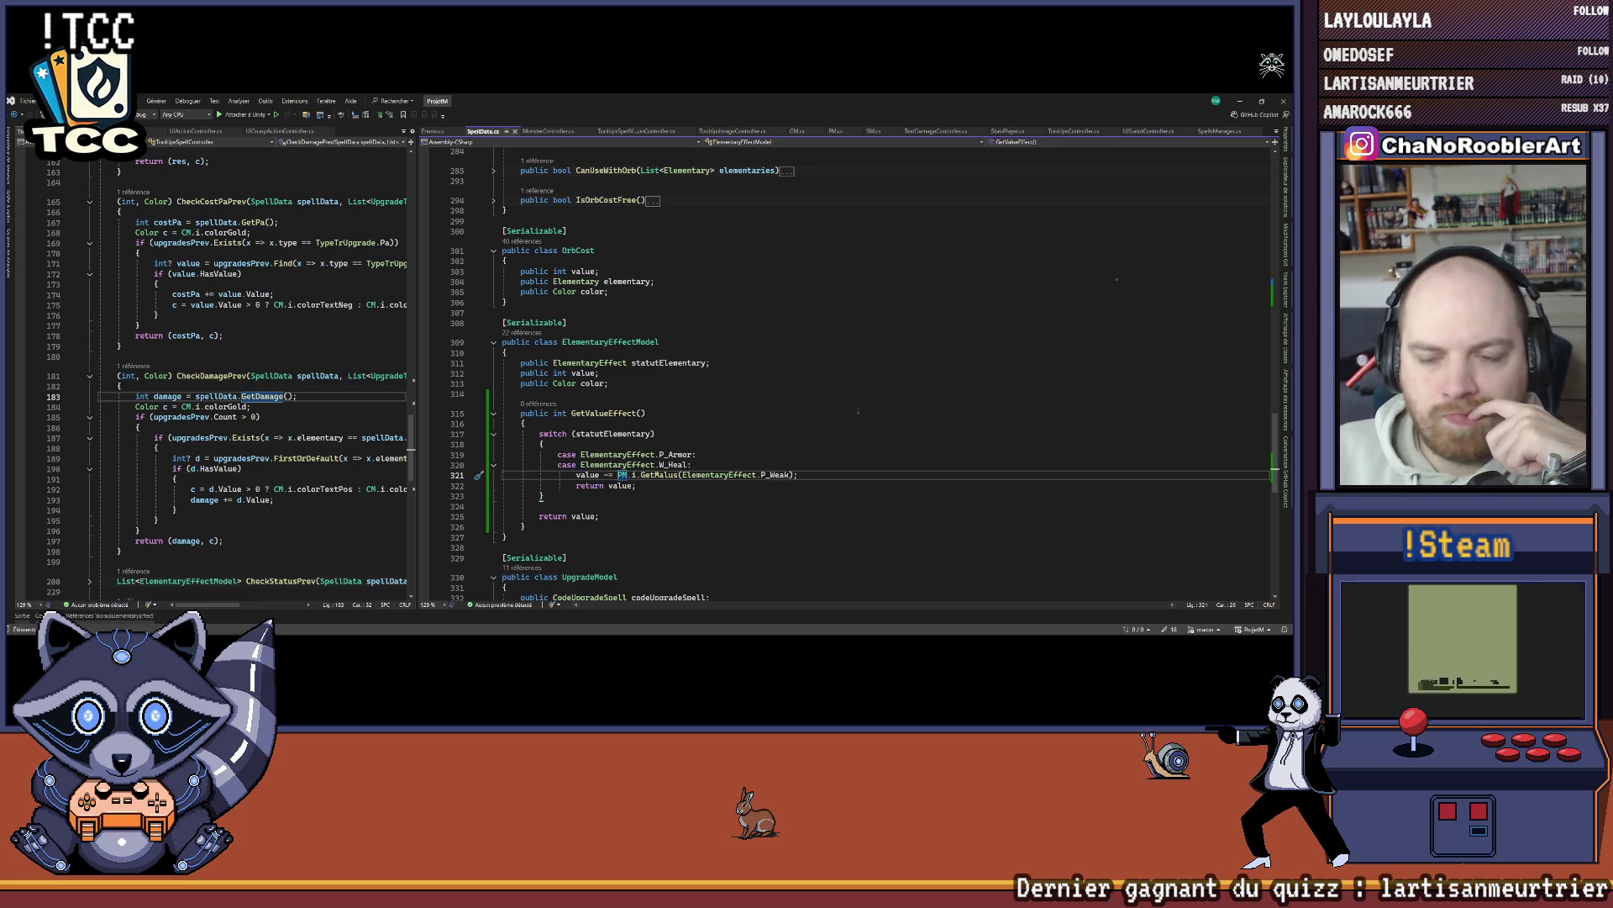
Step: Add 'value += PM.i.GetBonus(ElementaryEffect.F_Puissance);' in the heal/armor case
scroll(847, 419, "down", 2)
left_click(716, 398)
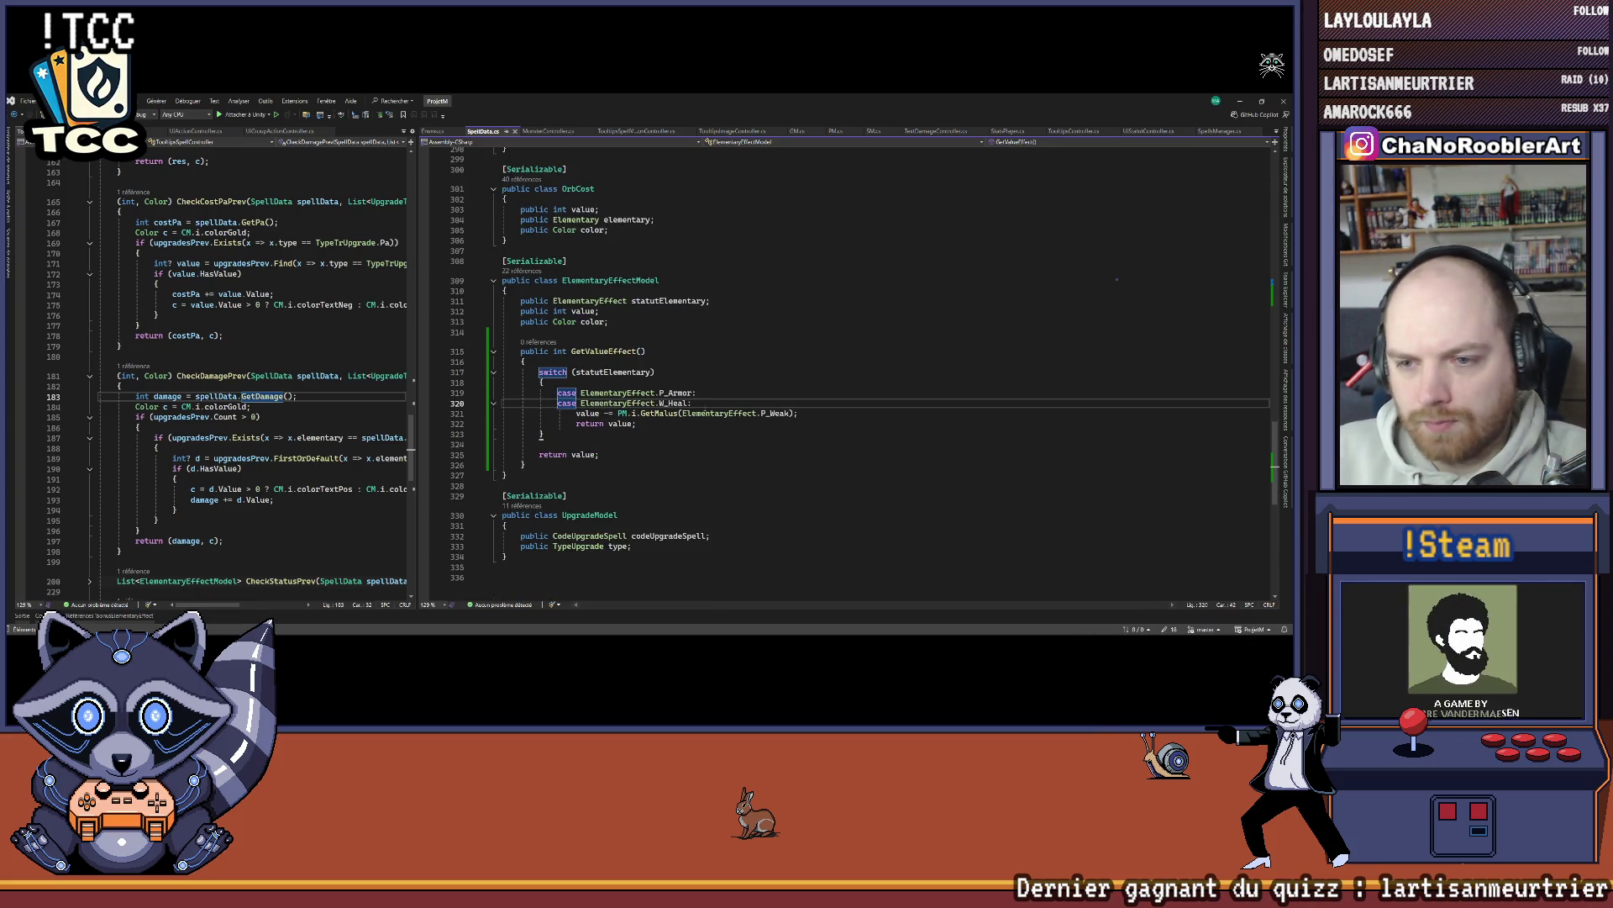
key("Return")
type("value +=")
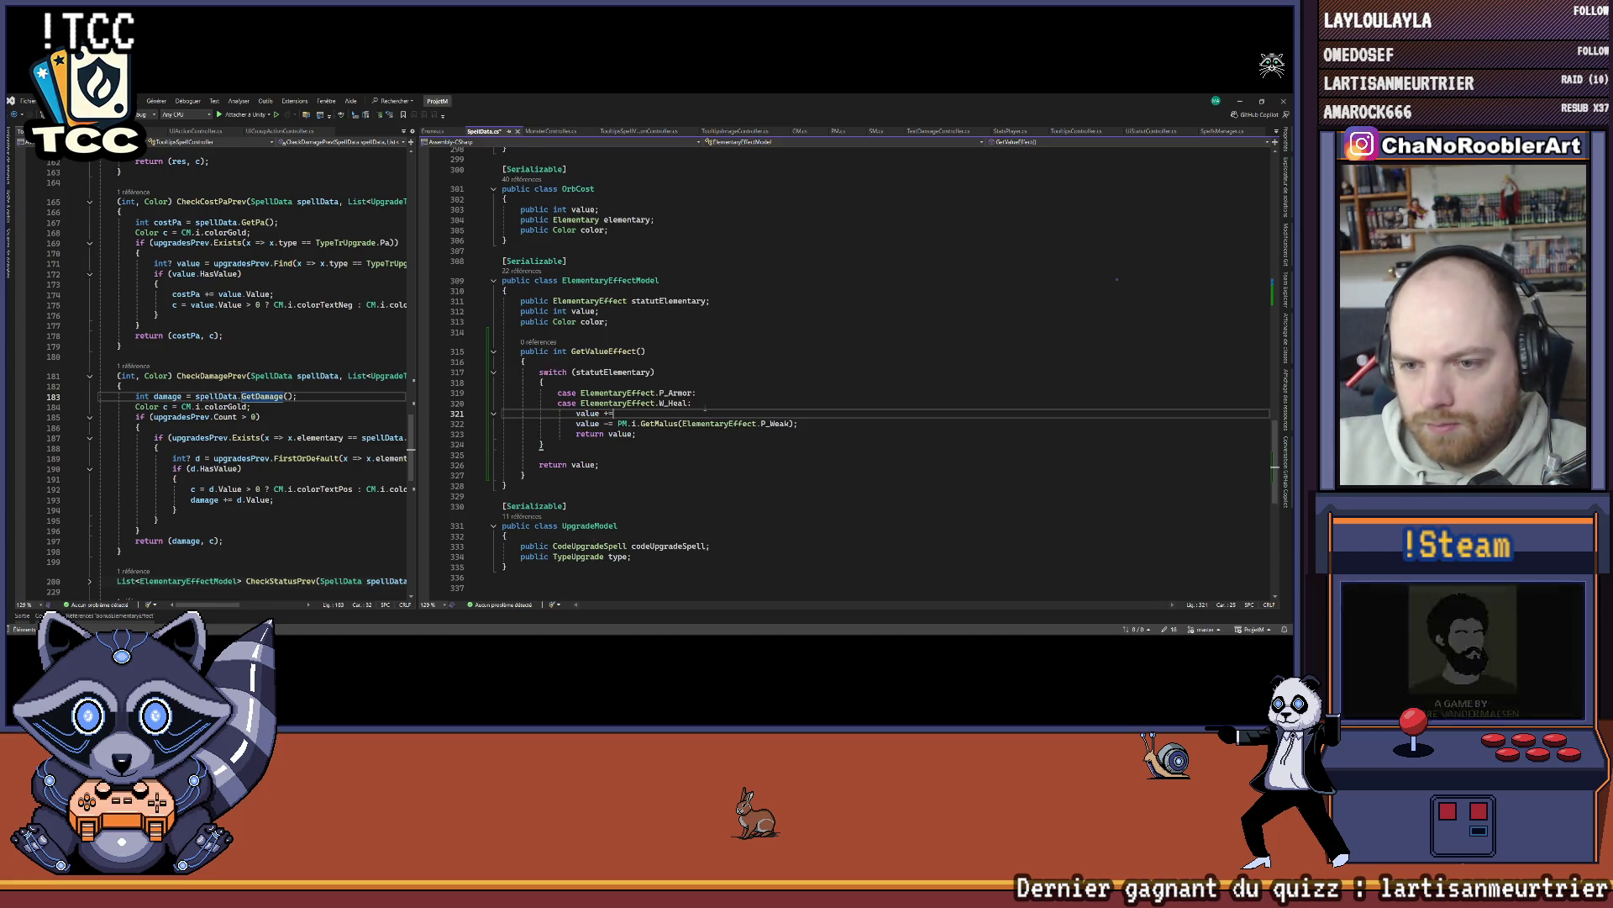
type(" PM.")
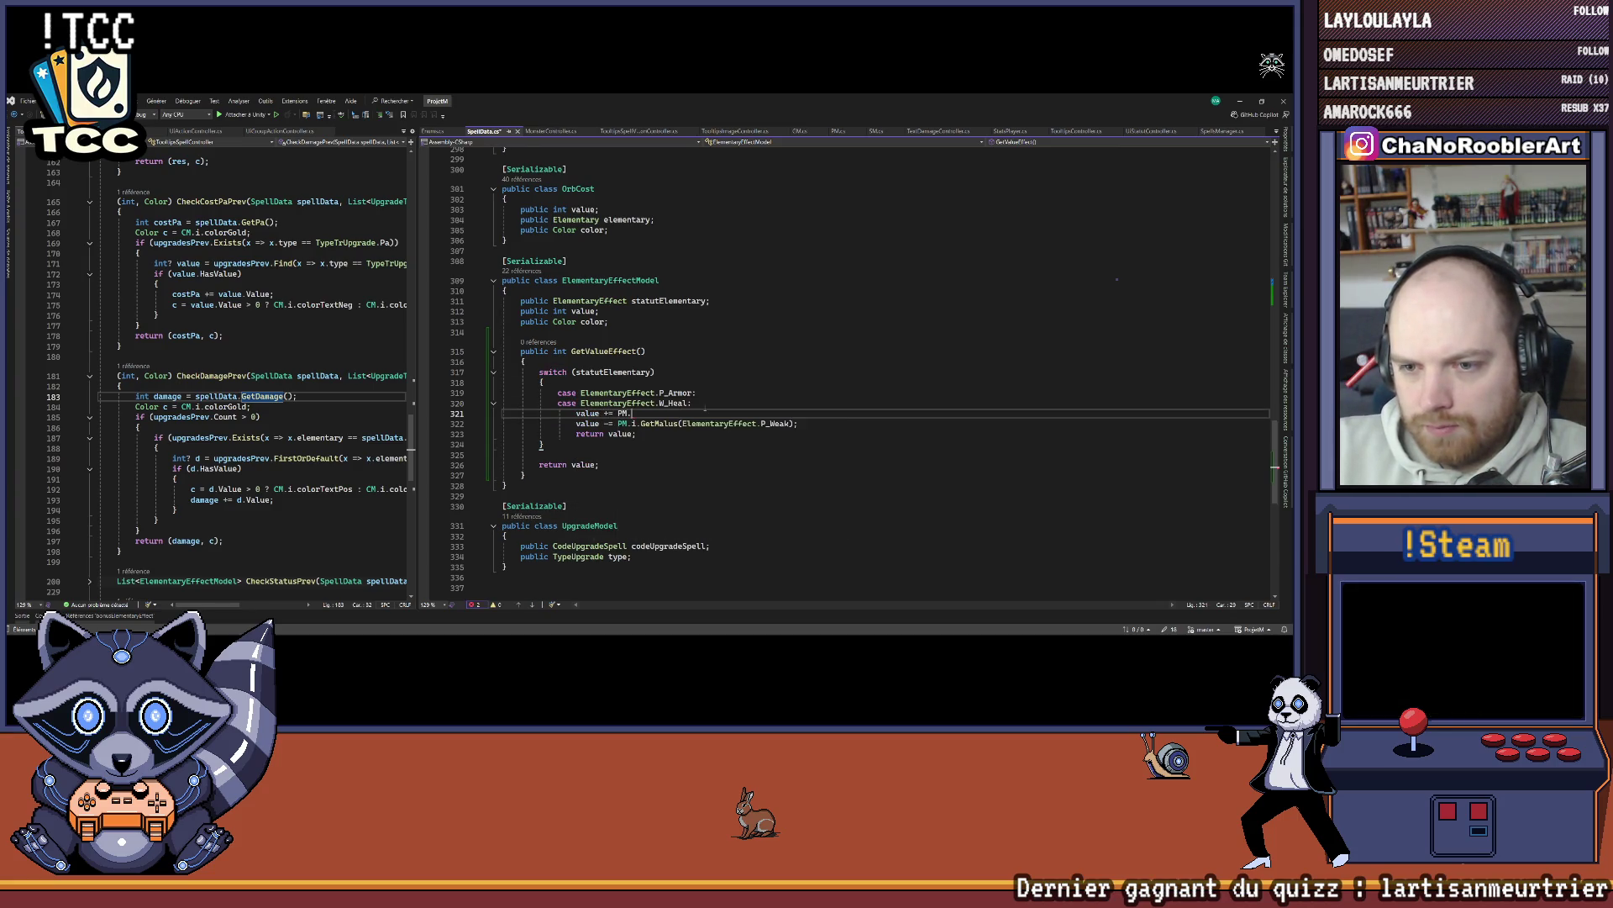
type("i.Ge")
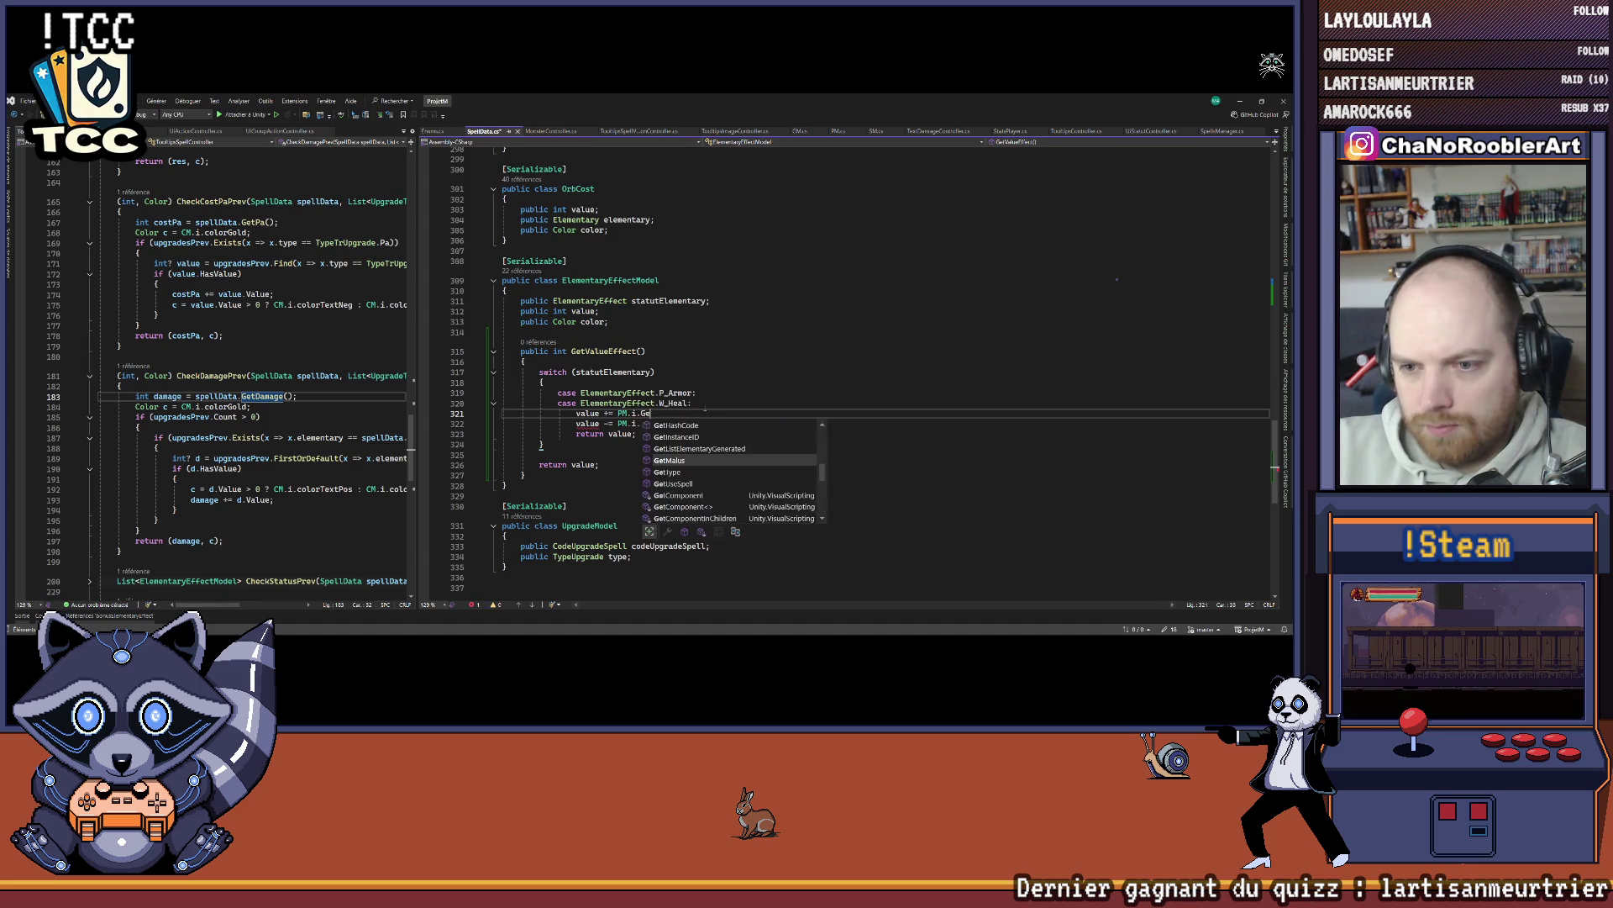
type("tBonus(El")
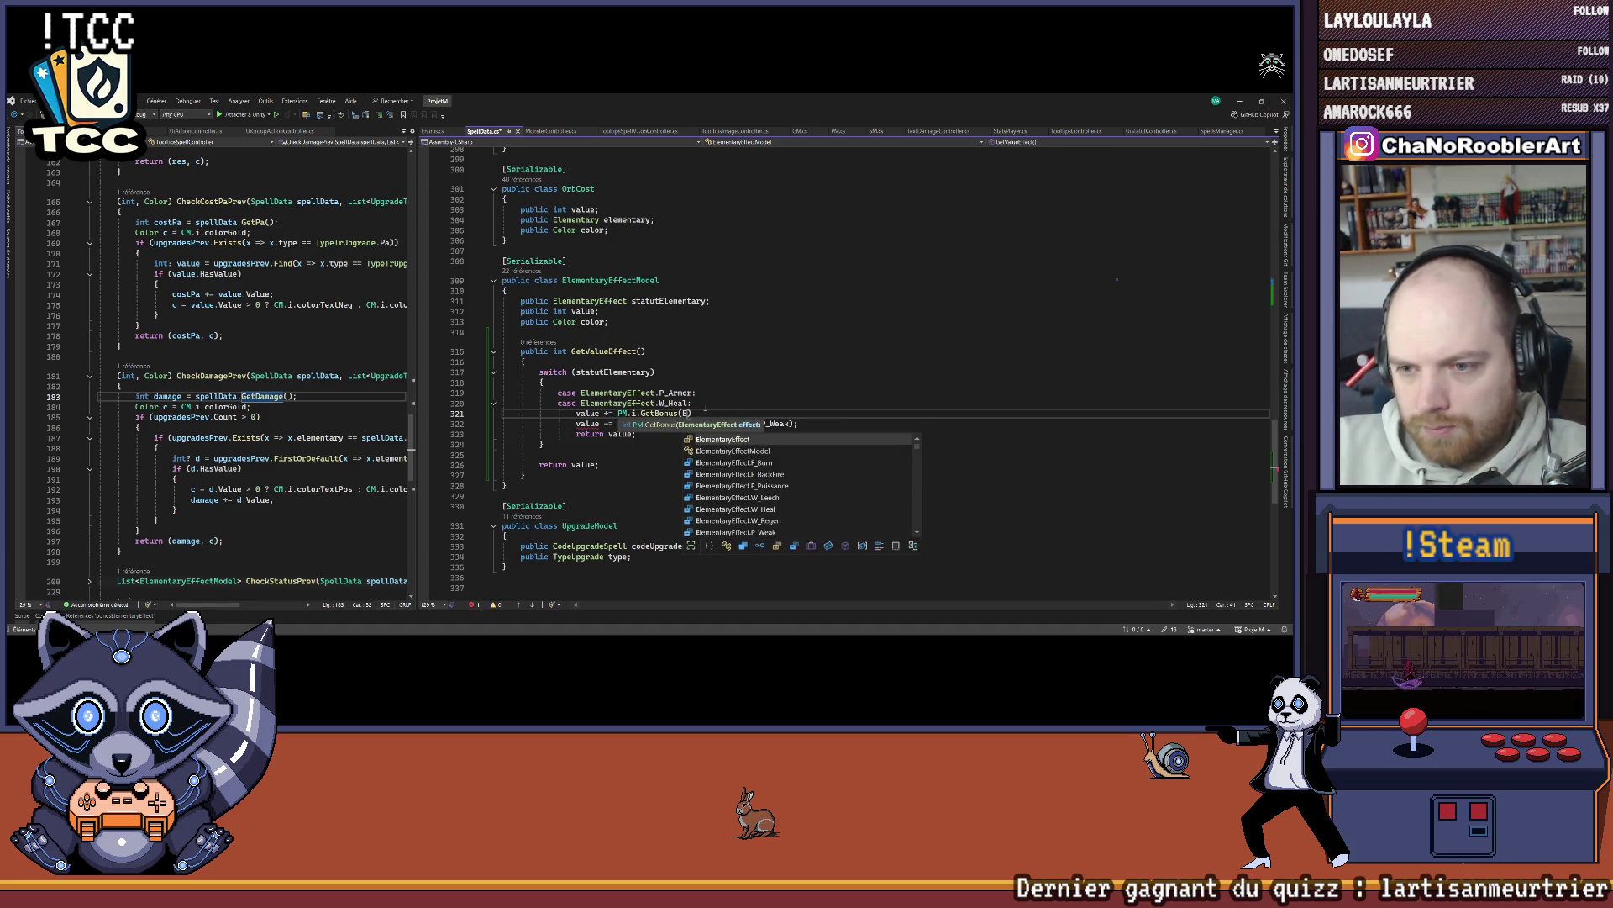
type("ementaryEffect.")
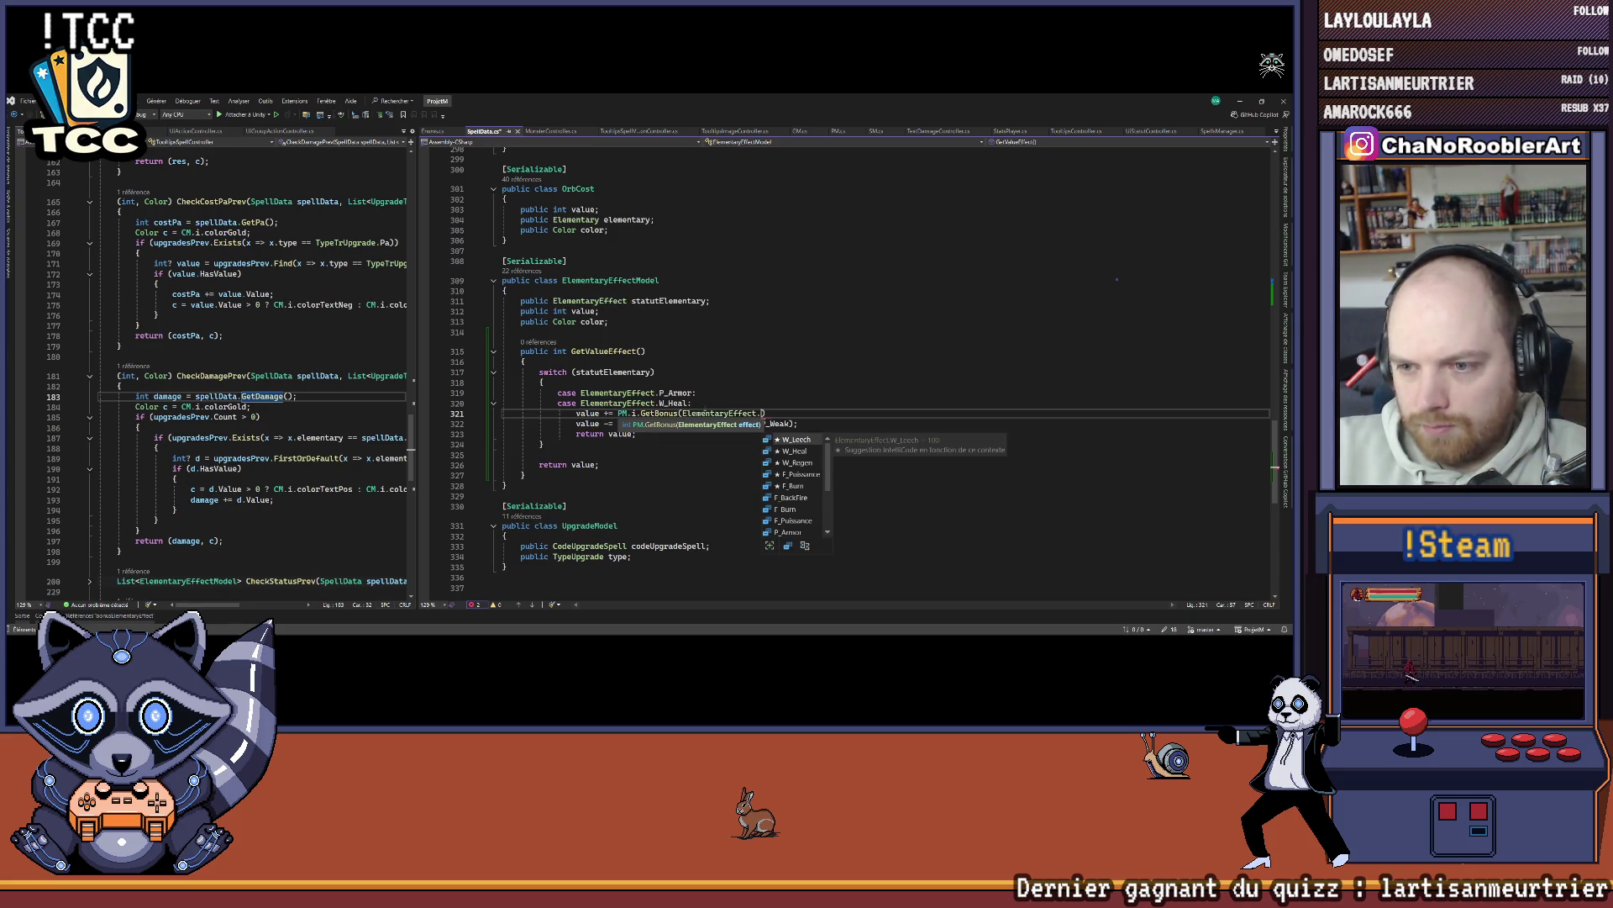
type("F_P")
key("Tab")
type(";")
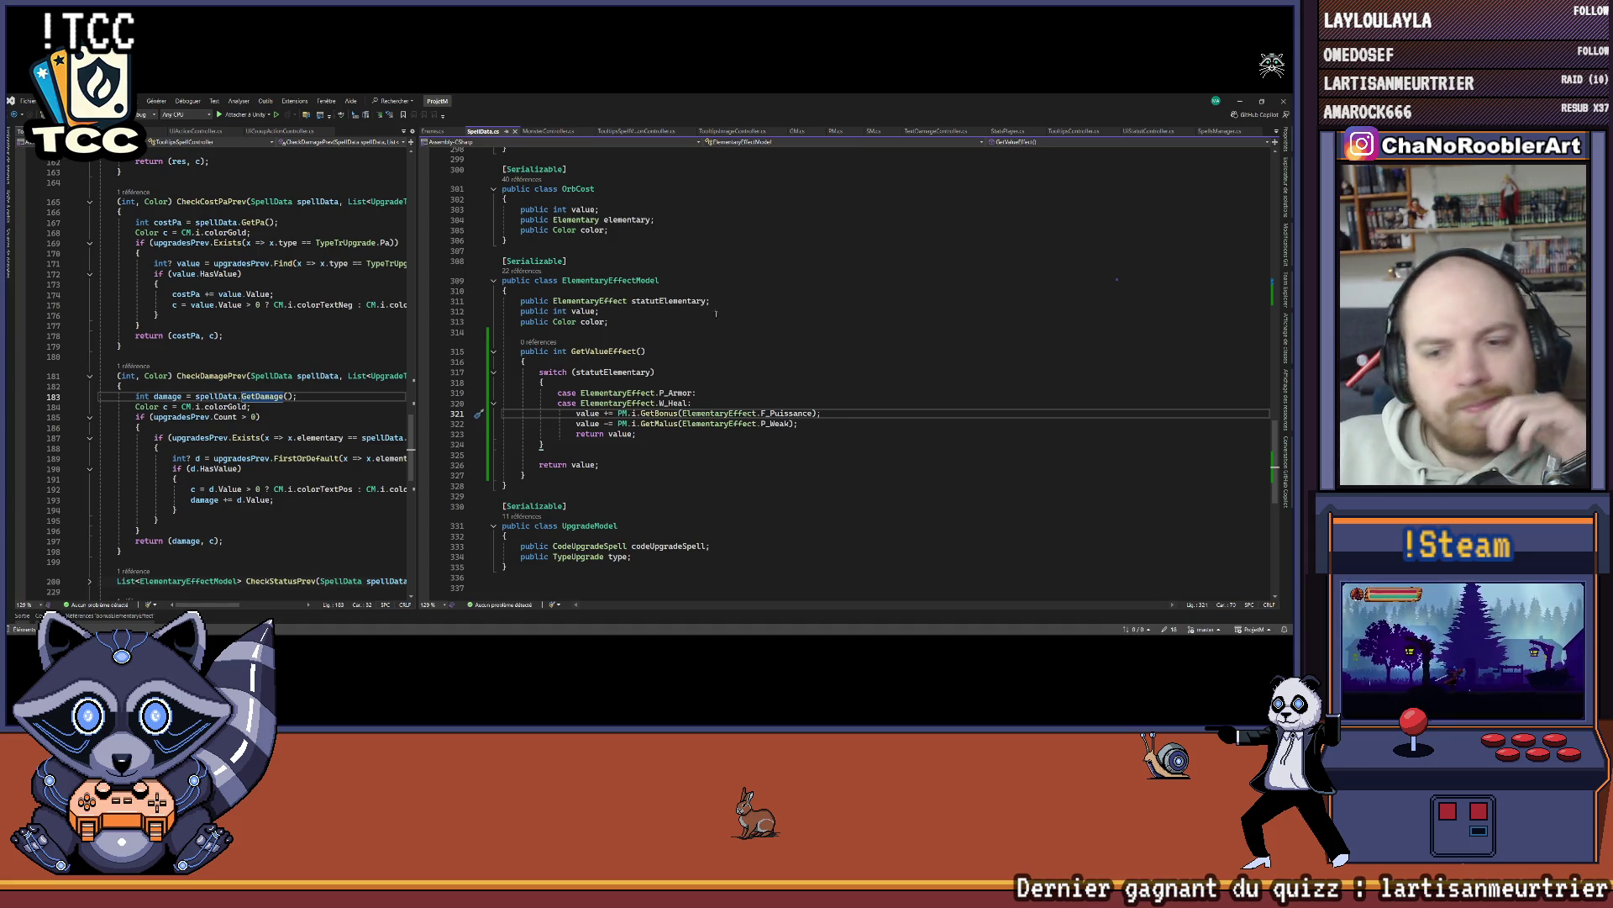
Step: Add the clamp 'if (value < 0) value = 0;' and save SpellData.cs
key("Down")
key("Return")
key("Return")
key("Up")
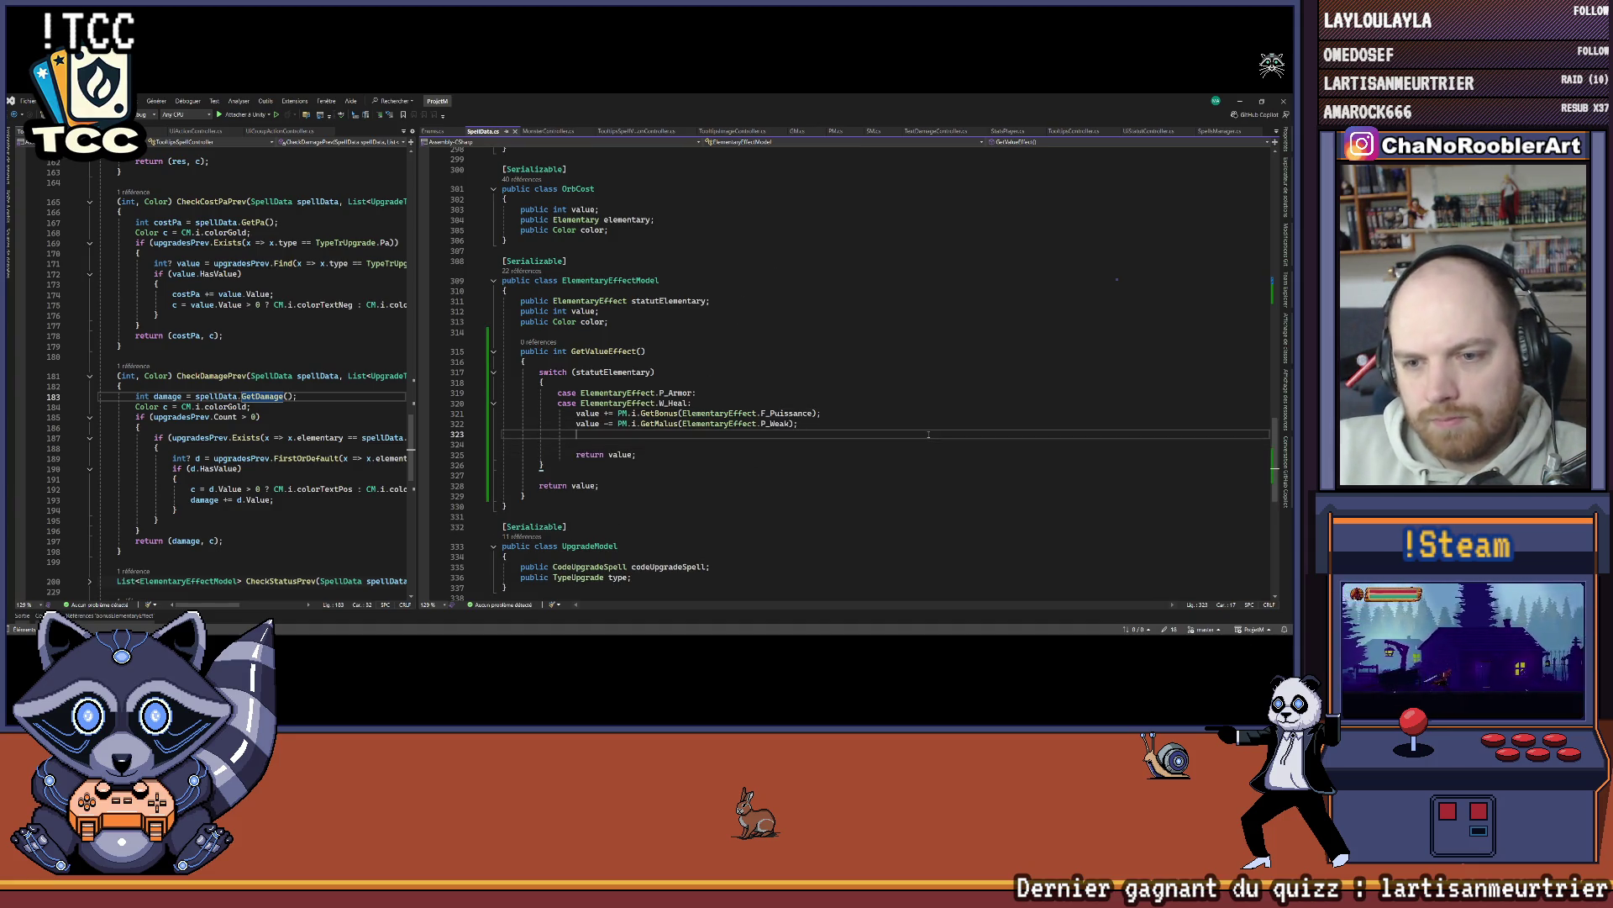
type("if (value < 0")
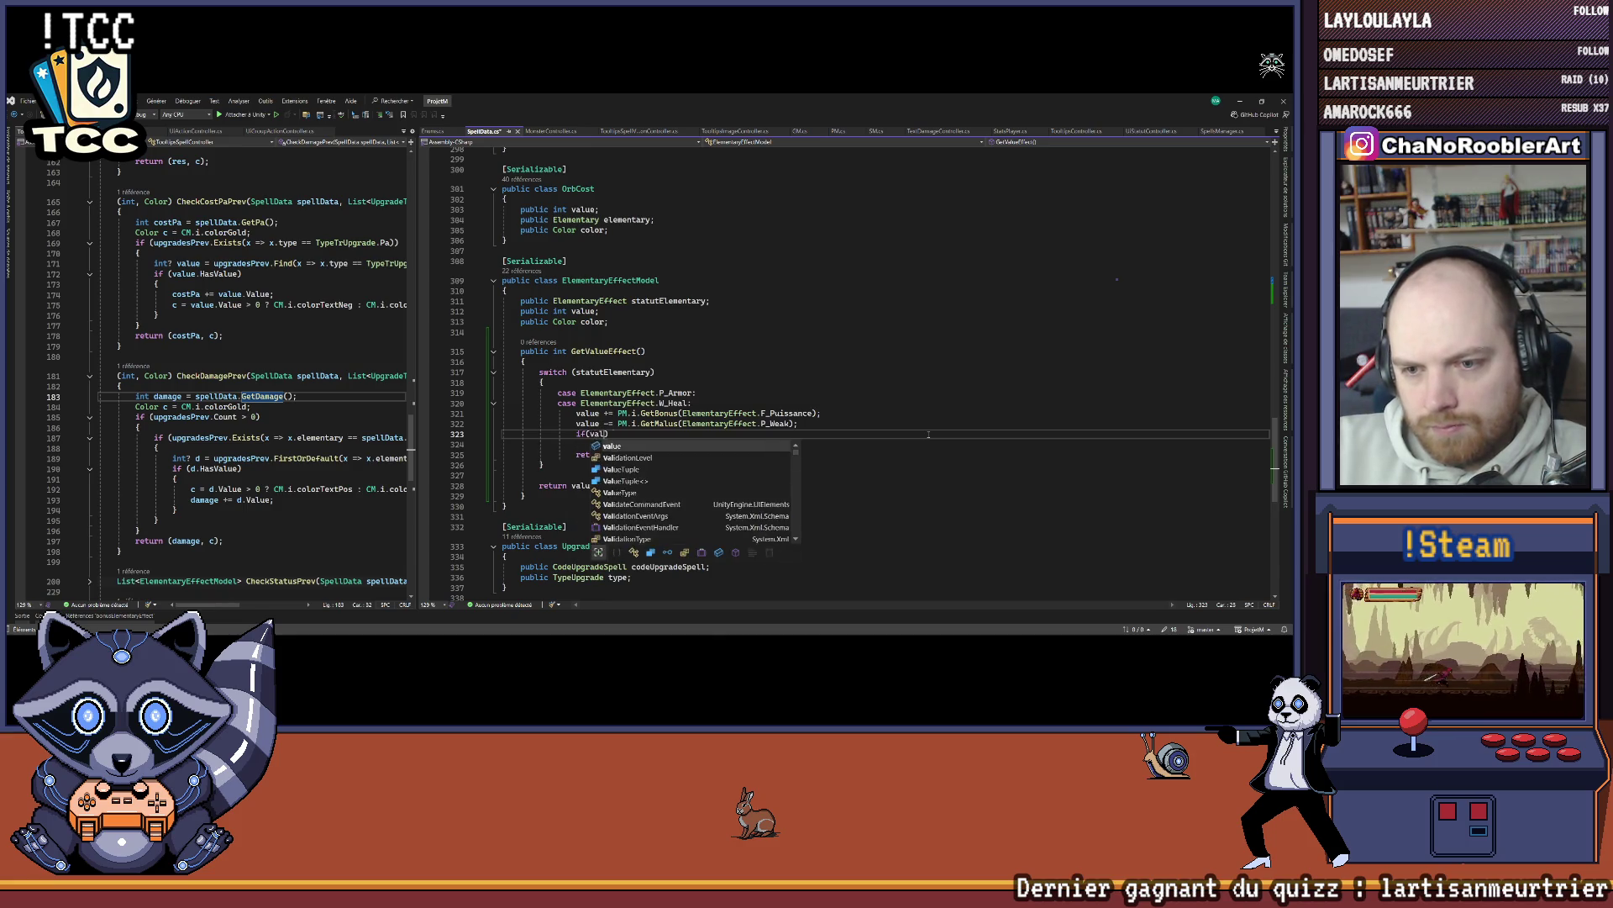
type(") v")
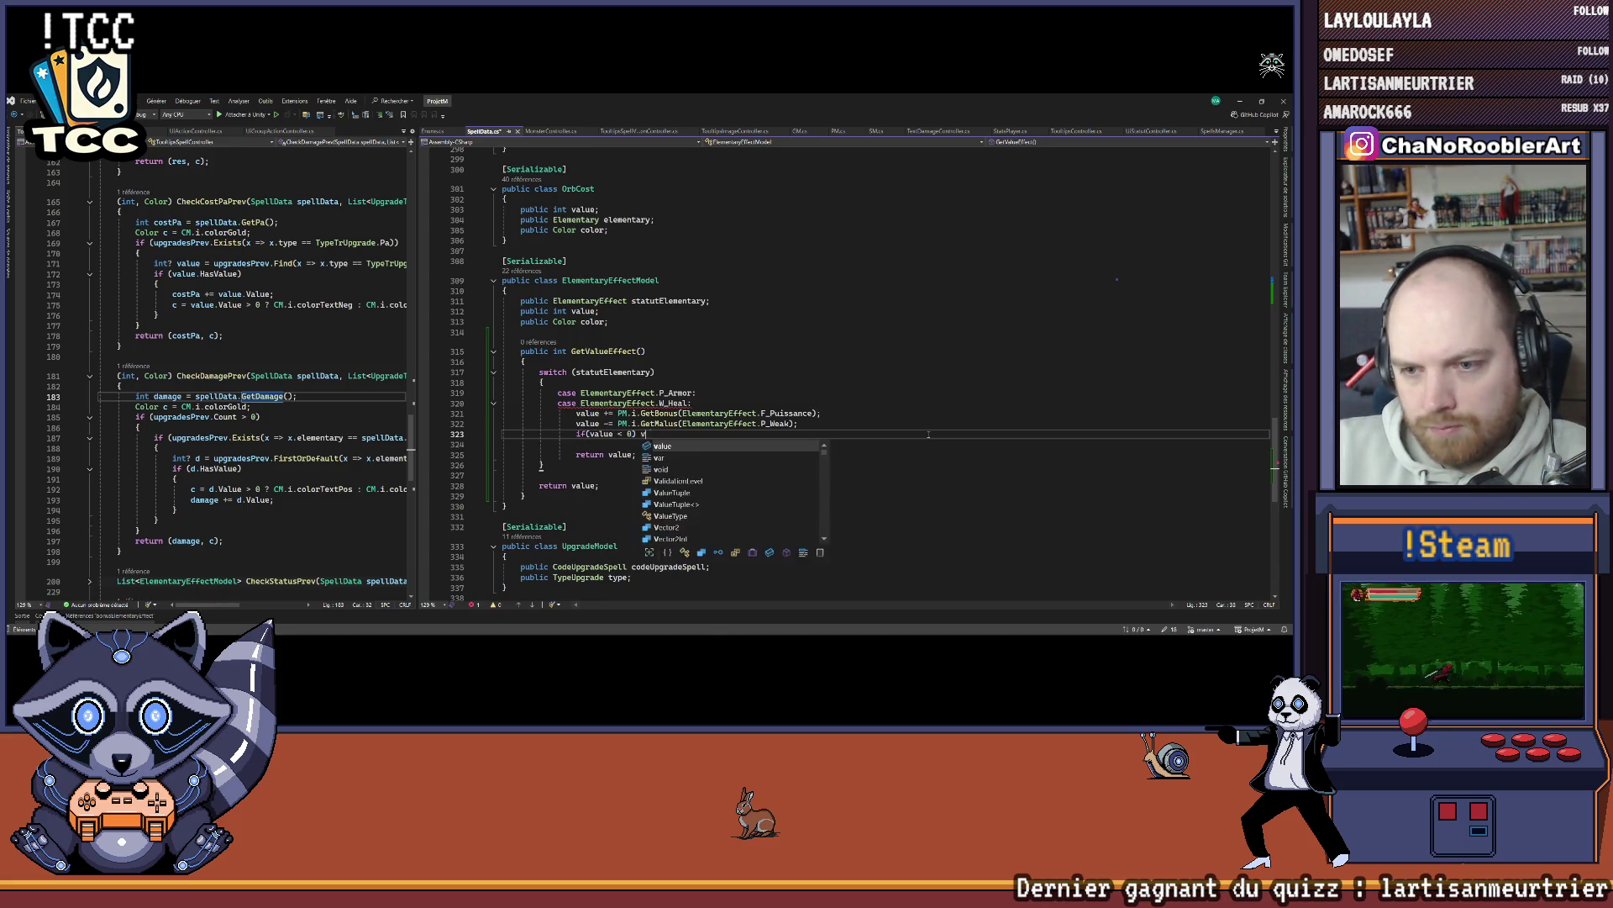
type("alue = 0;")
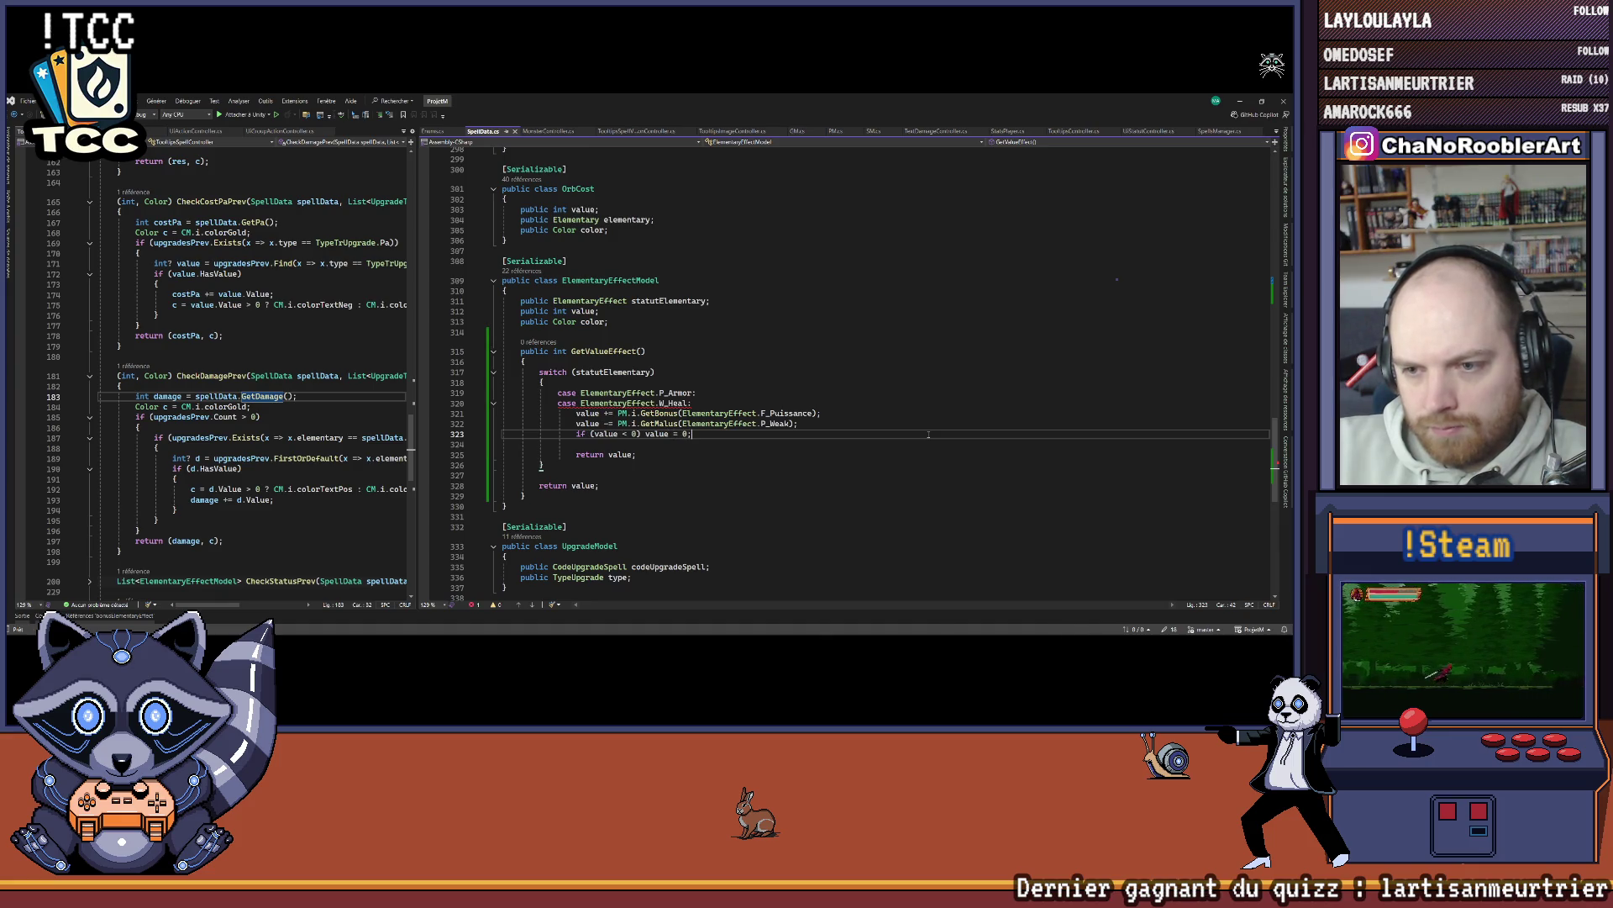
key("Delete")
key("ctrl+s")
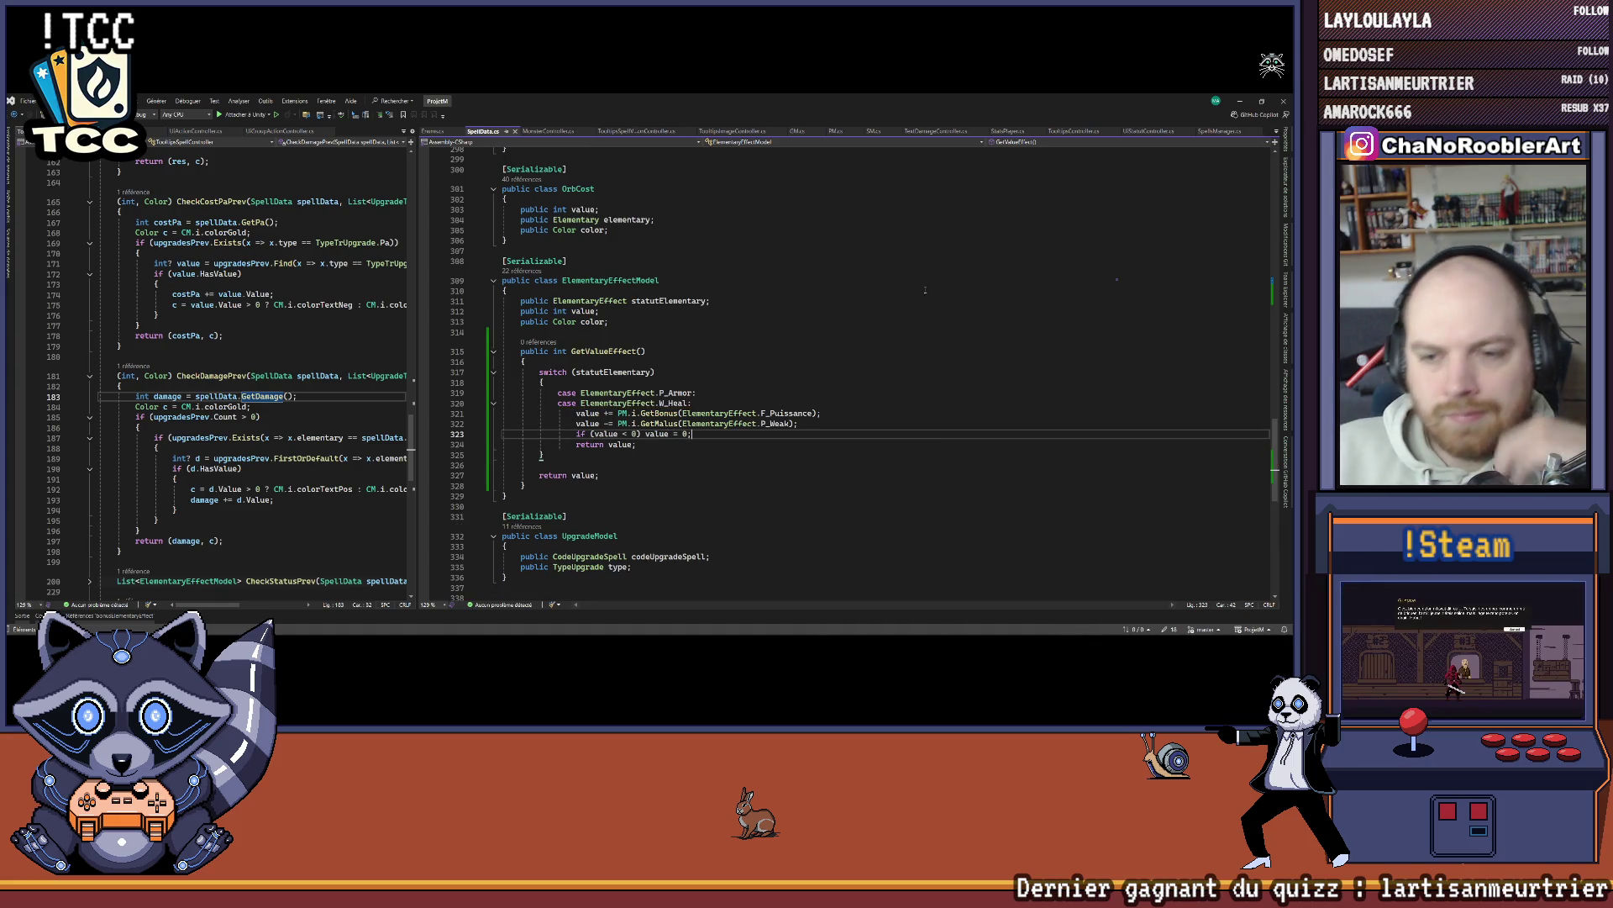
Step: Review the GetValueEffect method, then return to ApplyEffectOneSelf in GM.cs
left_click(687, 353)
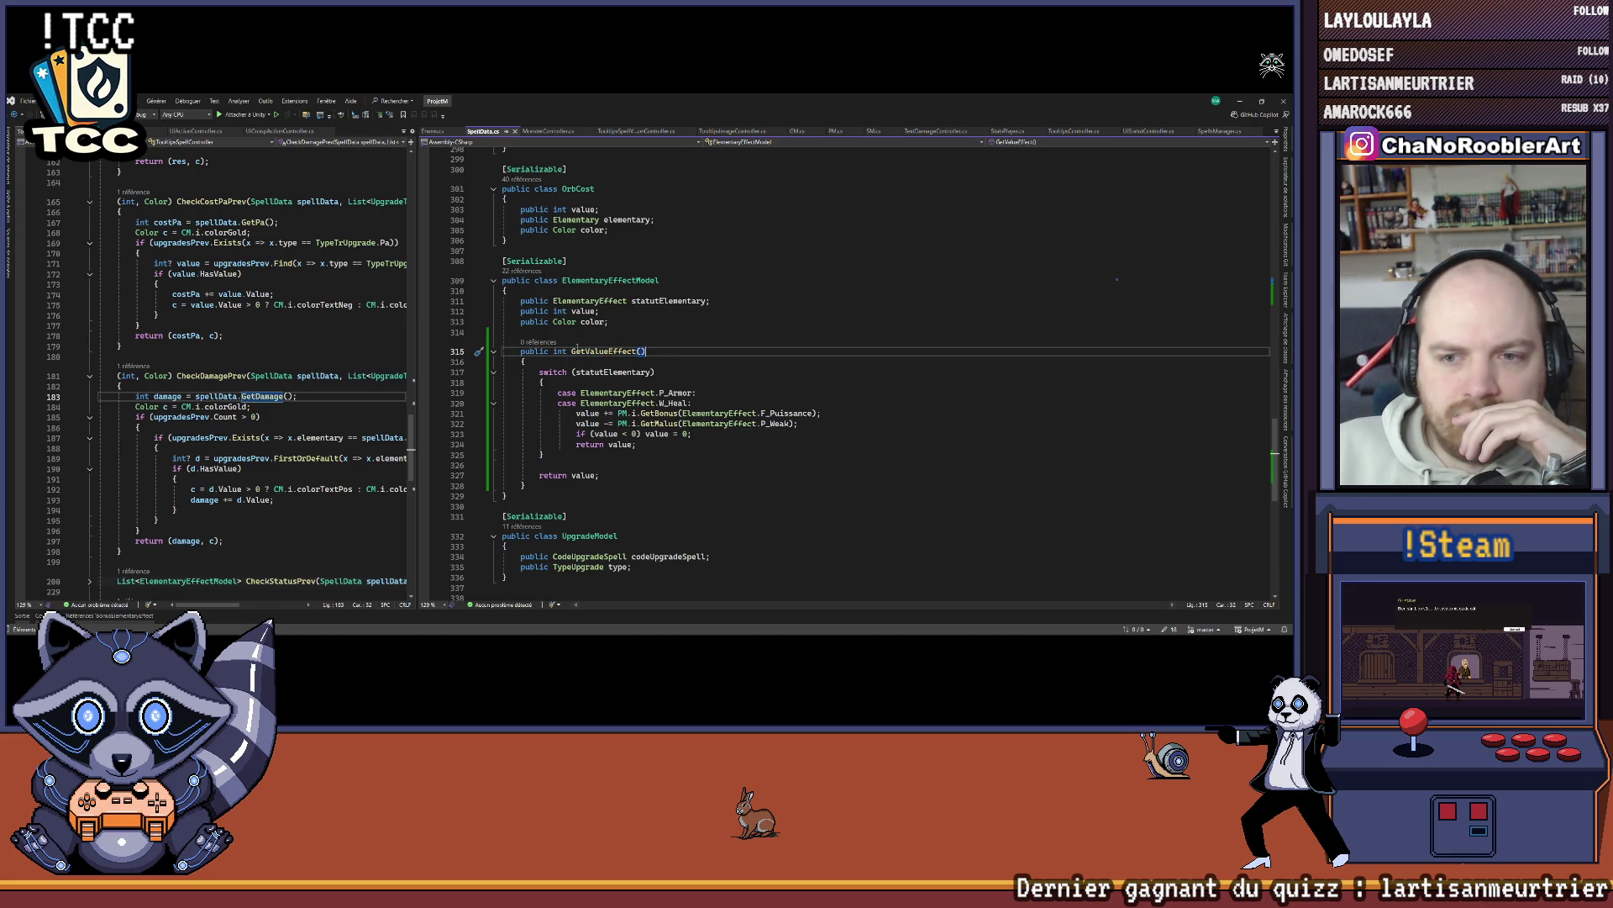
left_click(624, 425)
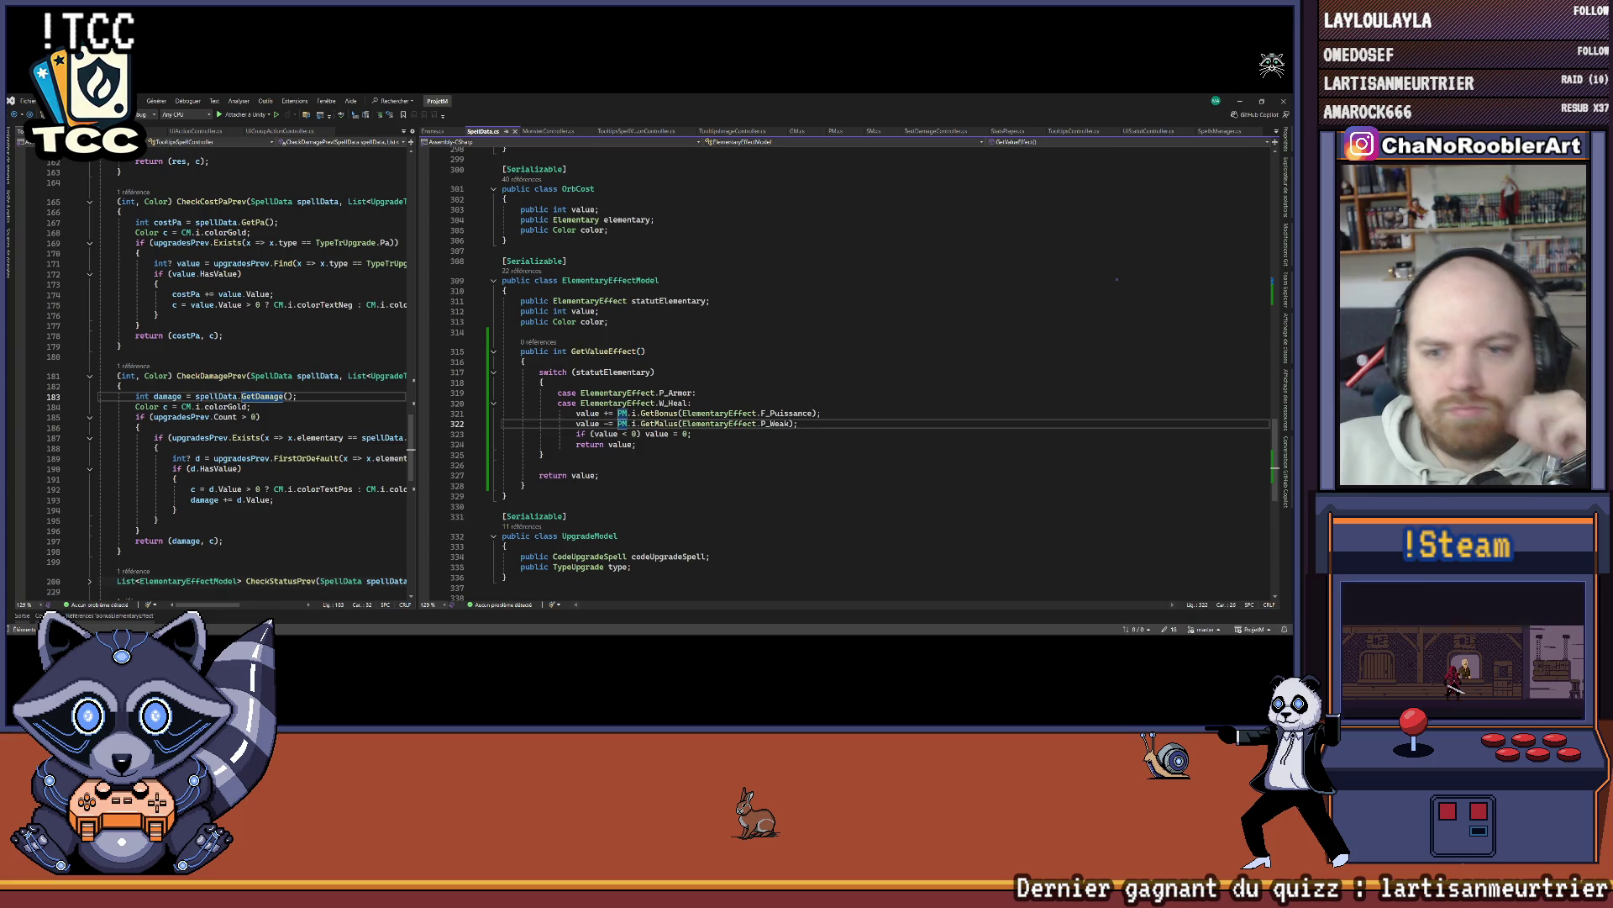
left_click(764, 349)
key("Down")
key("Down")
key("Down")
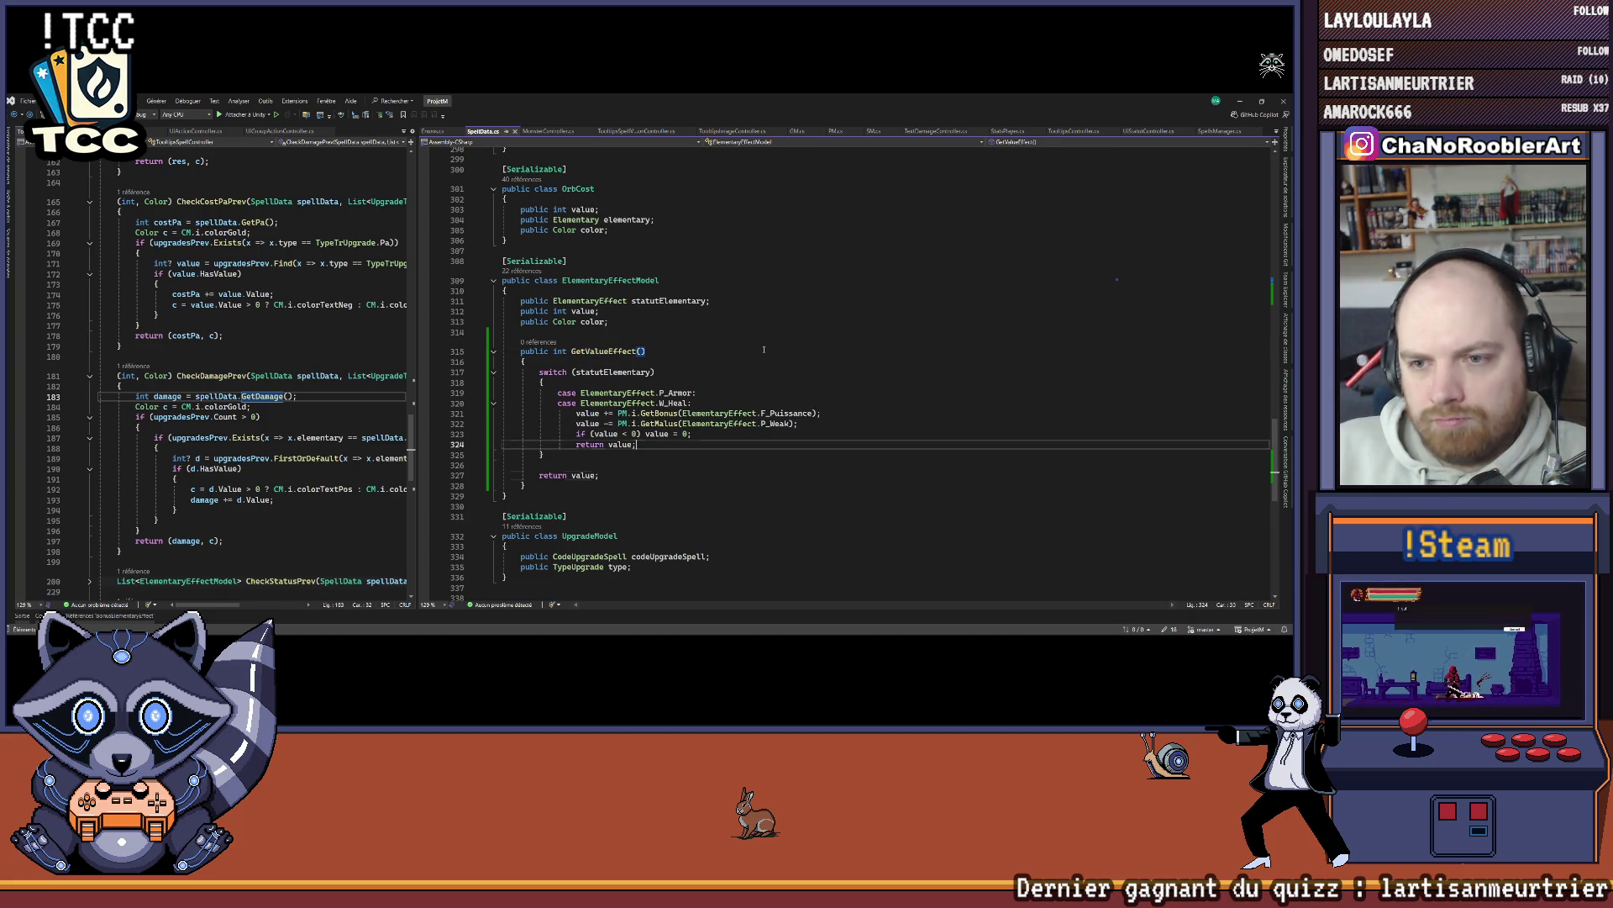
key("ctrl+minus")
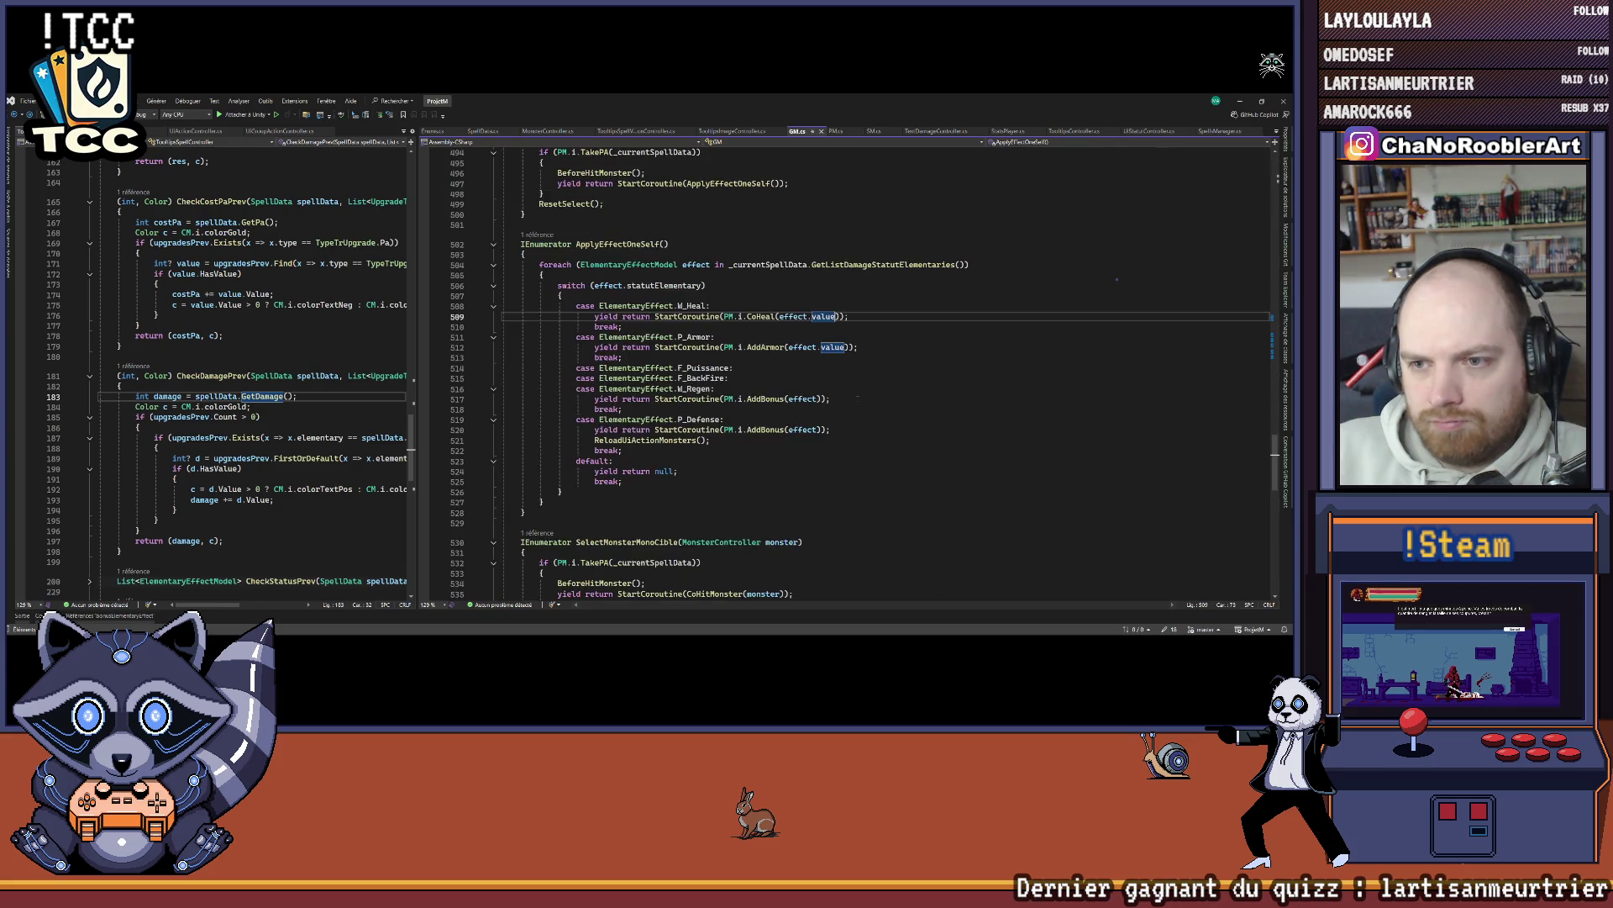
Step: Pass effect.GetValueEffect() instead of effect.value in the W_Heal and P_Armor cases
scroll(806, 277, "up", 2)
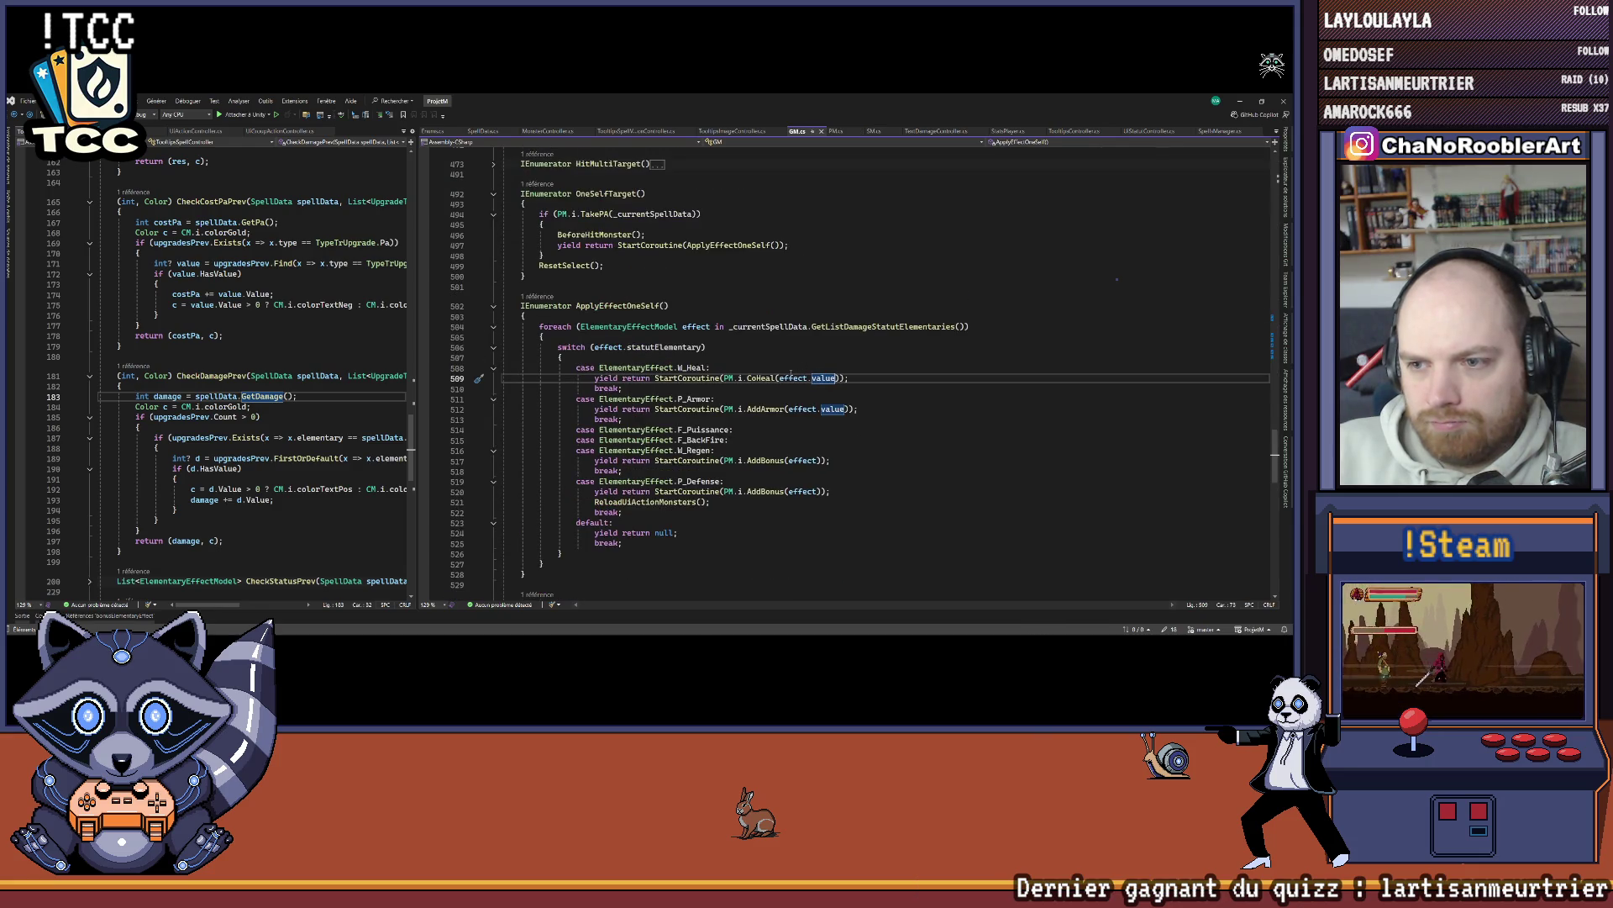
key("BackSpace")
key("BackSpace")
key("BackSpace")
type("GetValueEffect()")
double_click(831, 409)
type("GetValueEffect()")
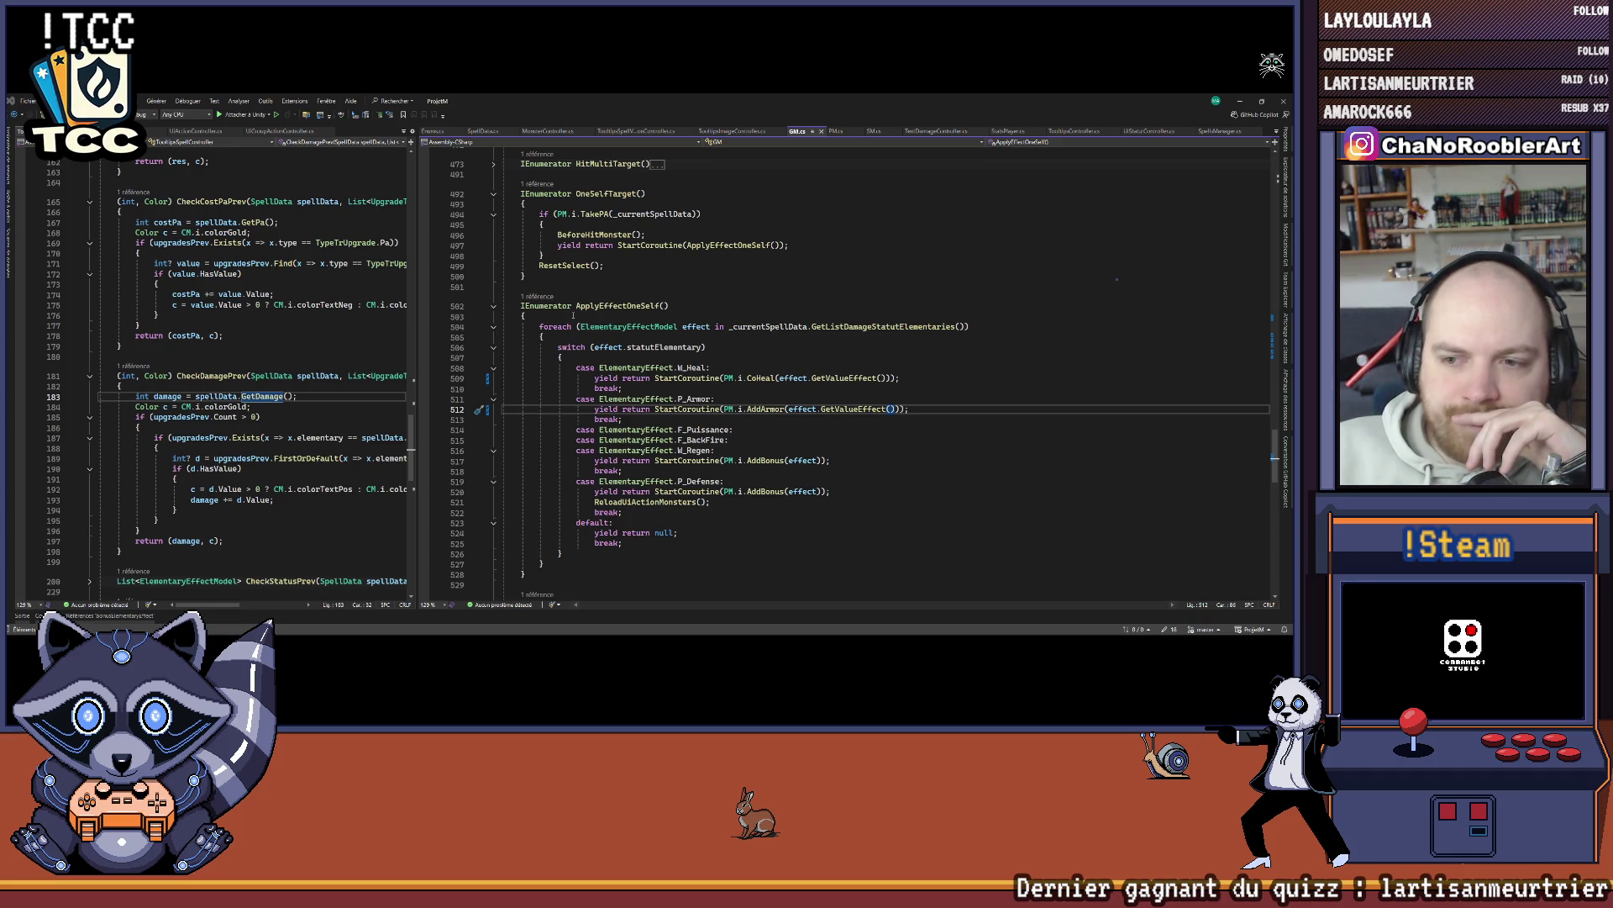
Step: Jump to GetValueEffect's implementation in SpellData.cs via Go To Implementation
scroll(574, 316, "down", 13)
scroll(1059, 532, "up", 20)
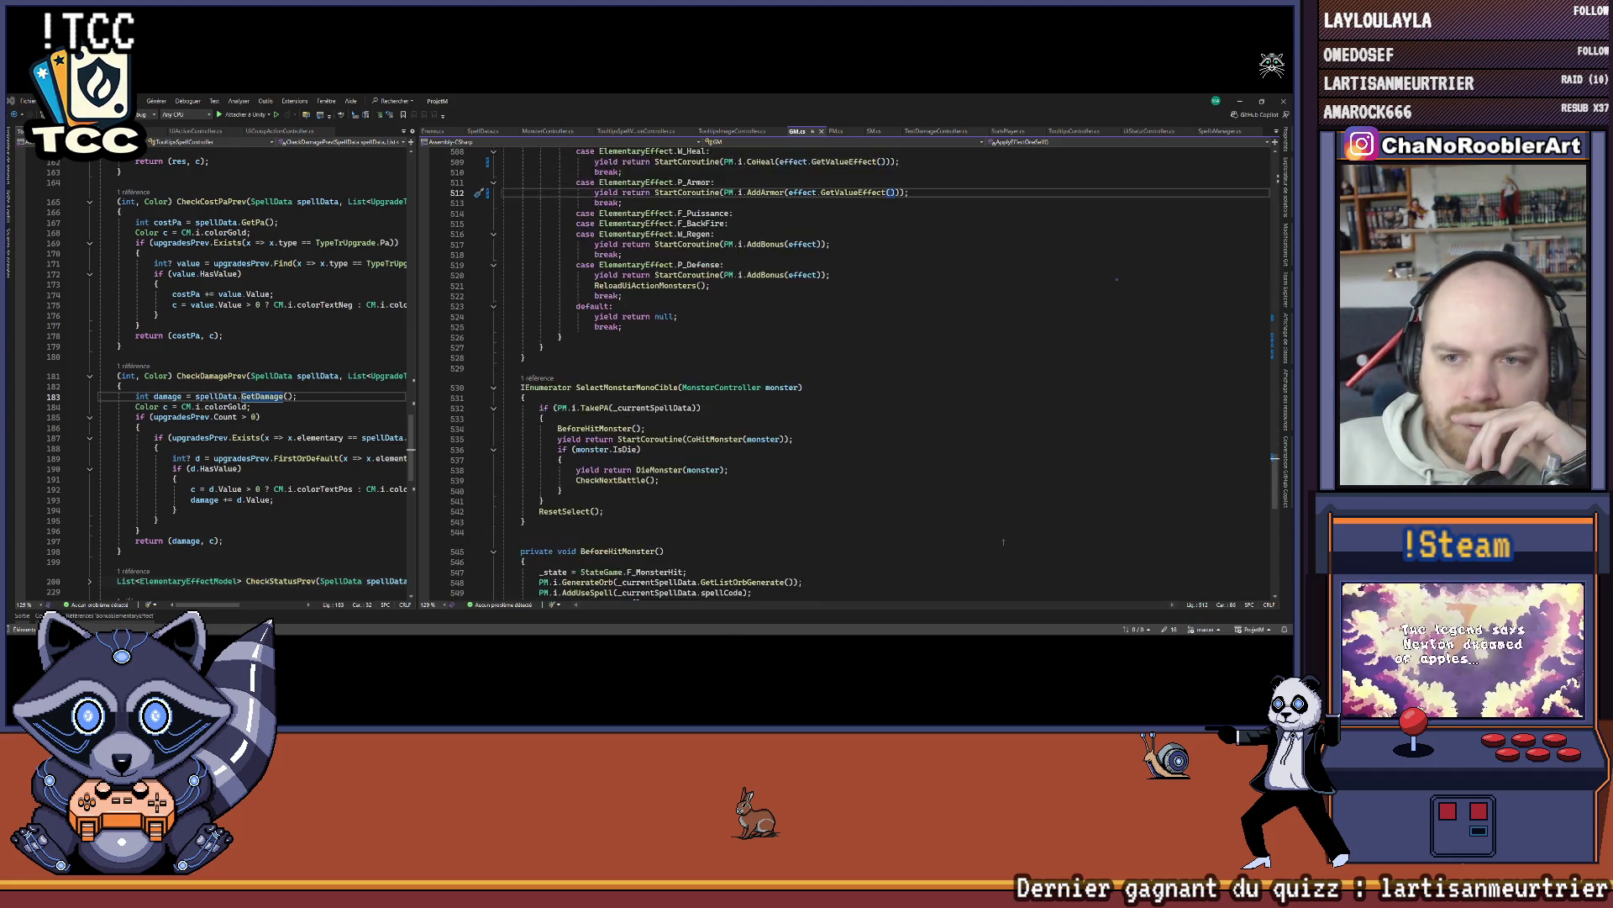
scroll(1010, 501, "up", 3)
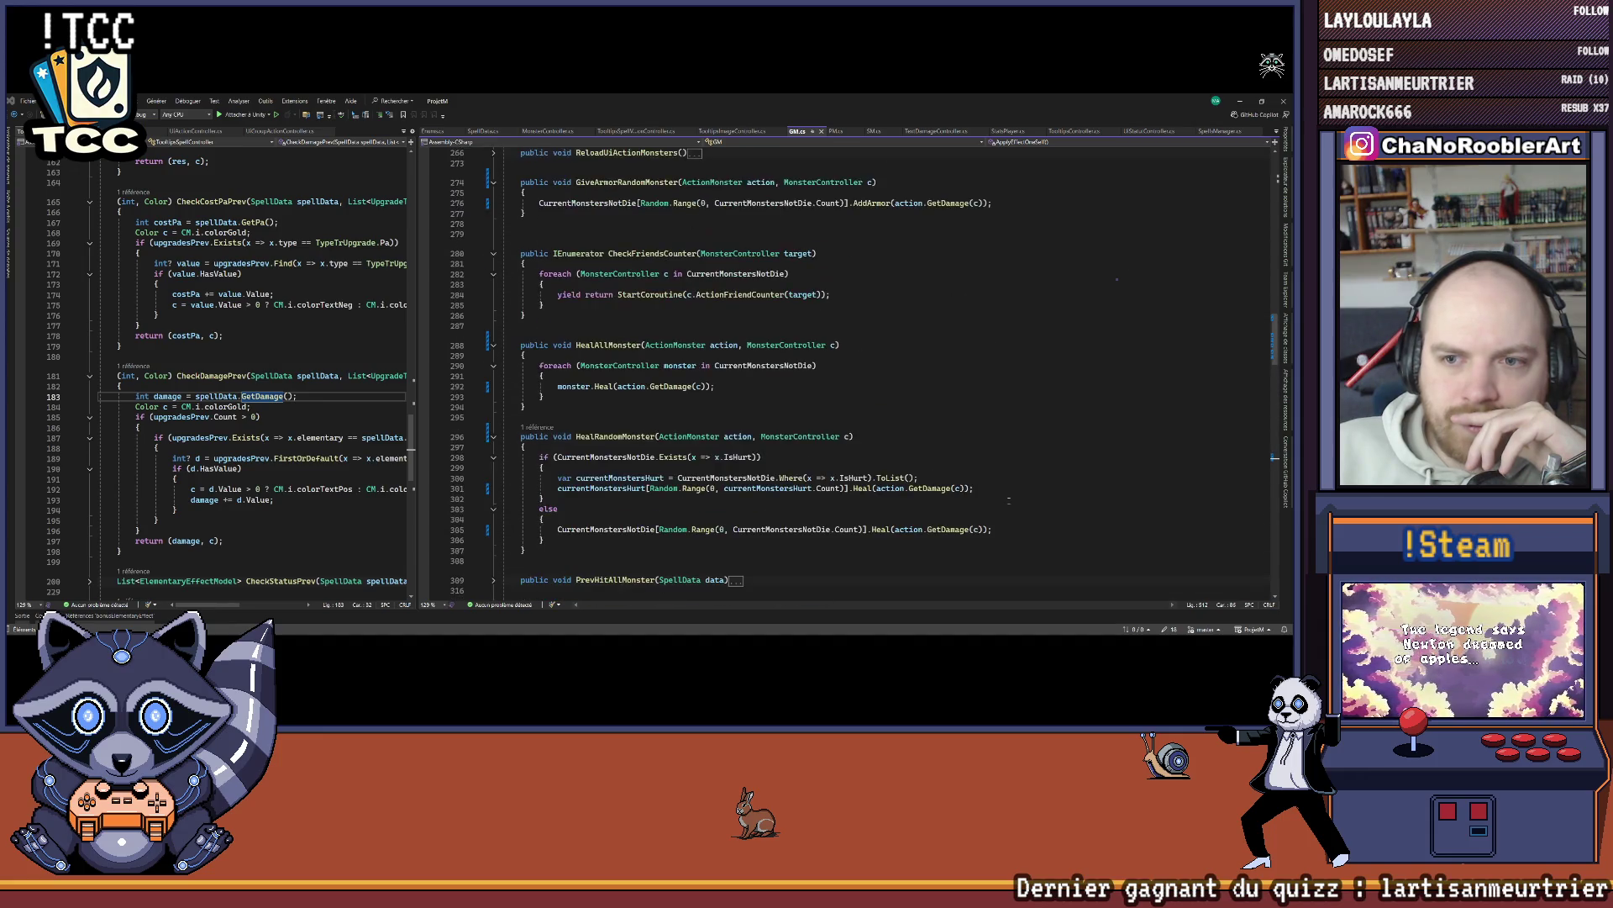
scroll(994, 497, "down", 20)
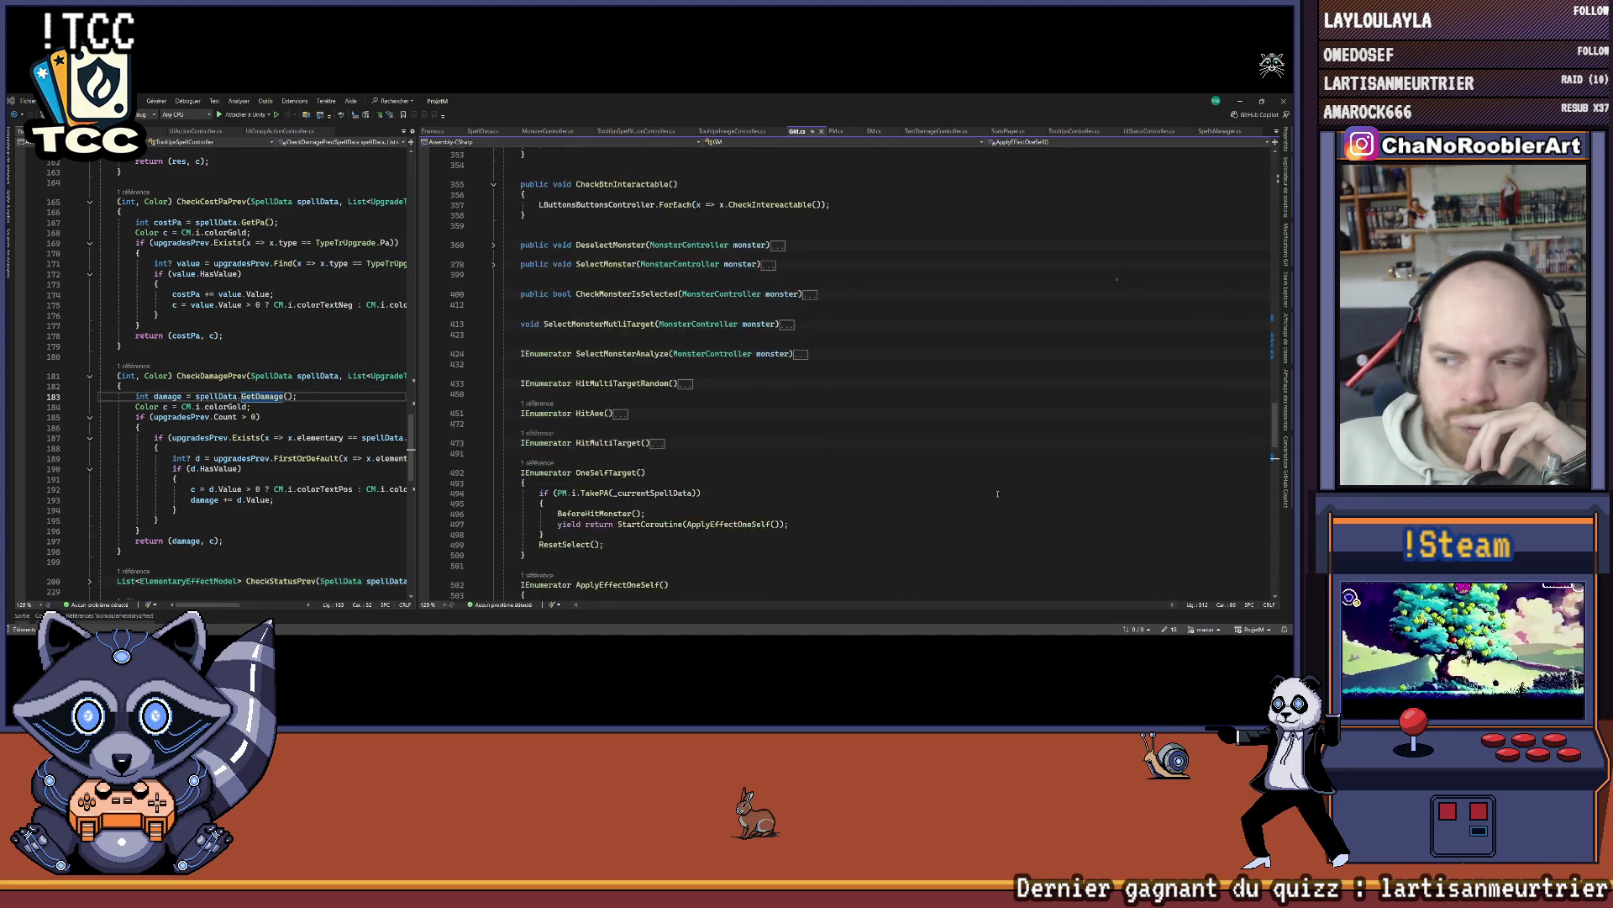
right_click(843, 377)
left_click(883, 393)
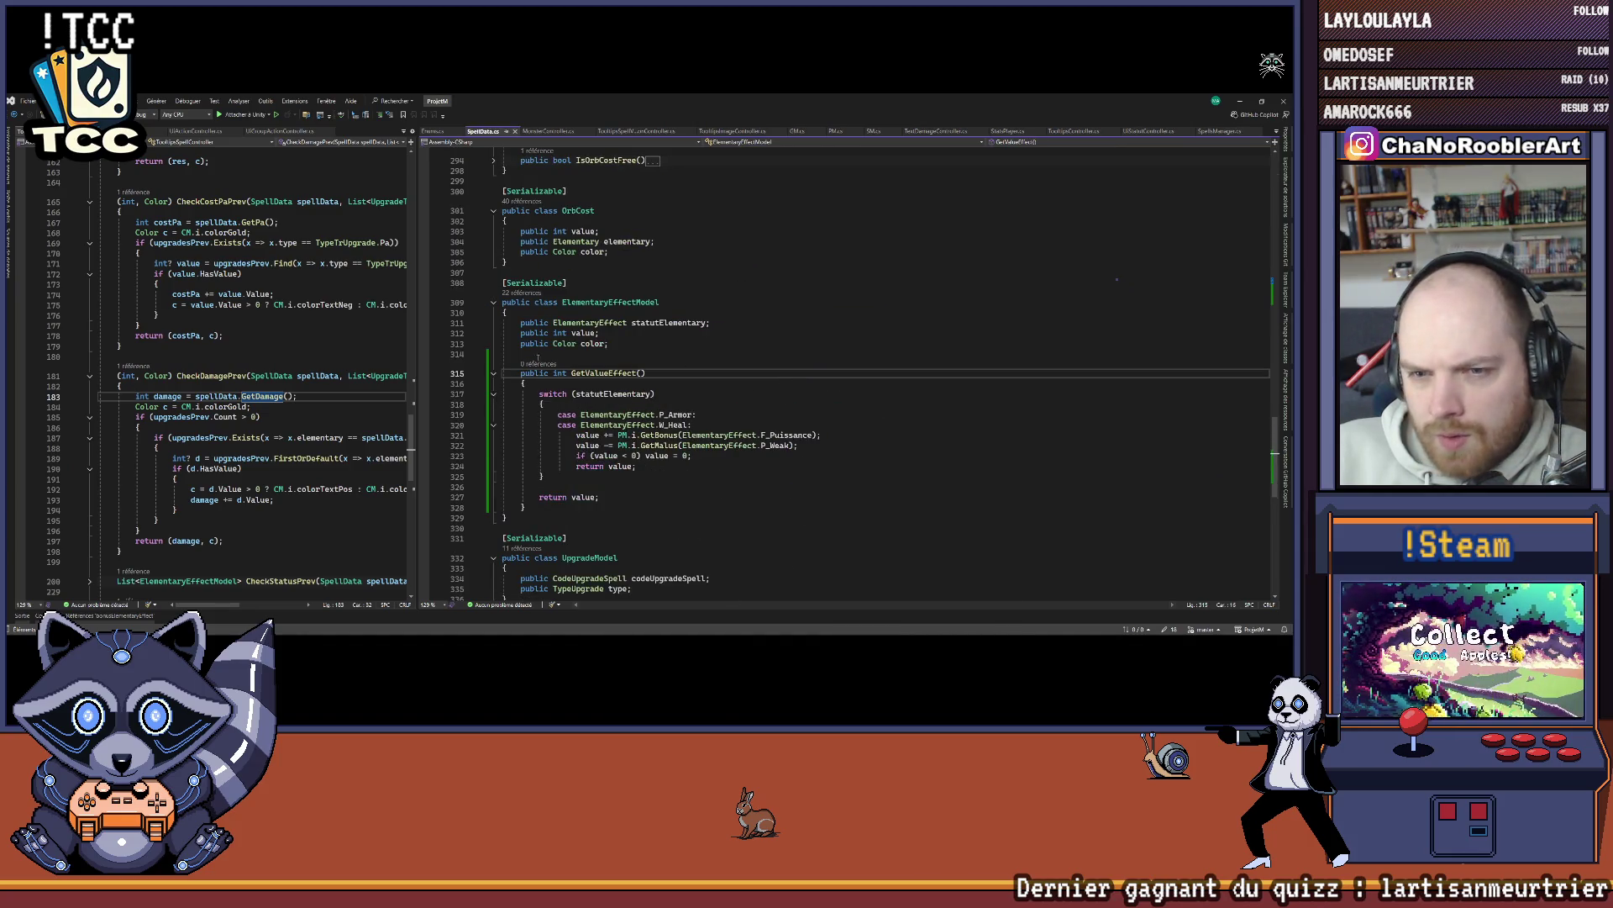
Step: List all references to the value field and enlarge the results panel
right_click(582, 333)
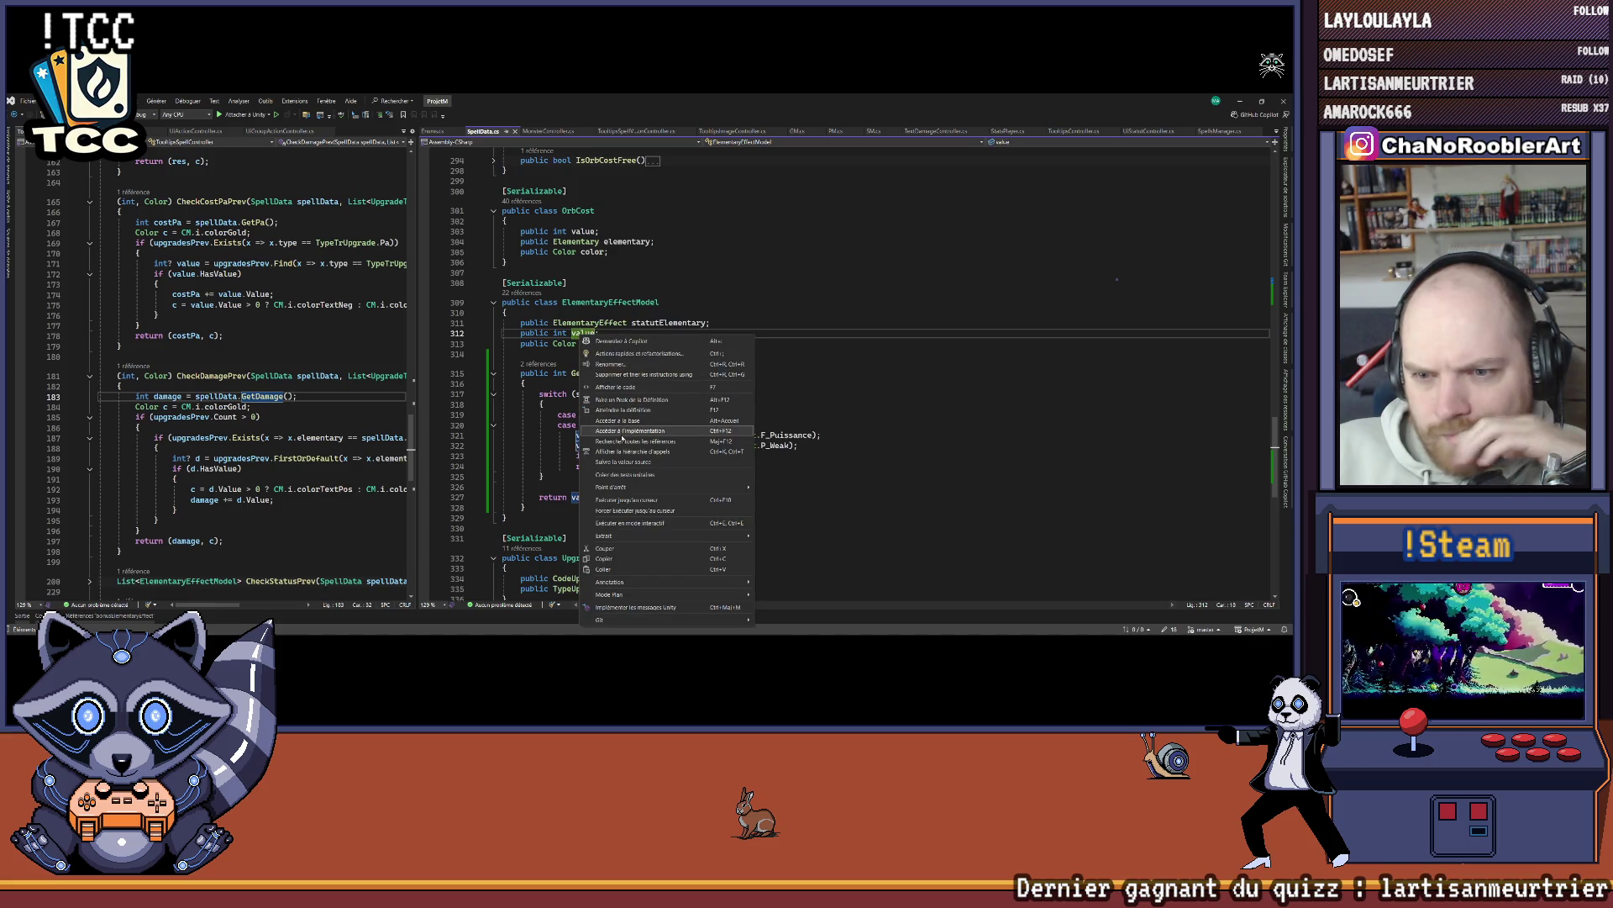
left_click(626, 440)
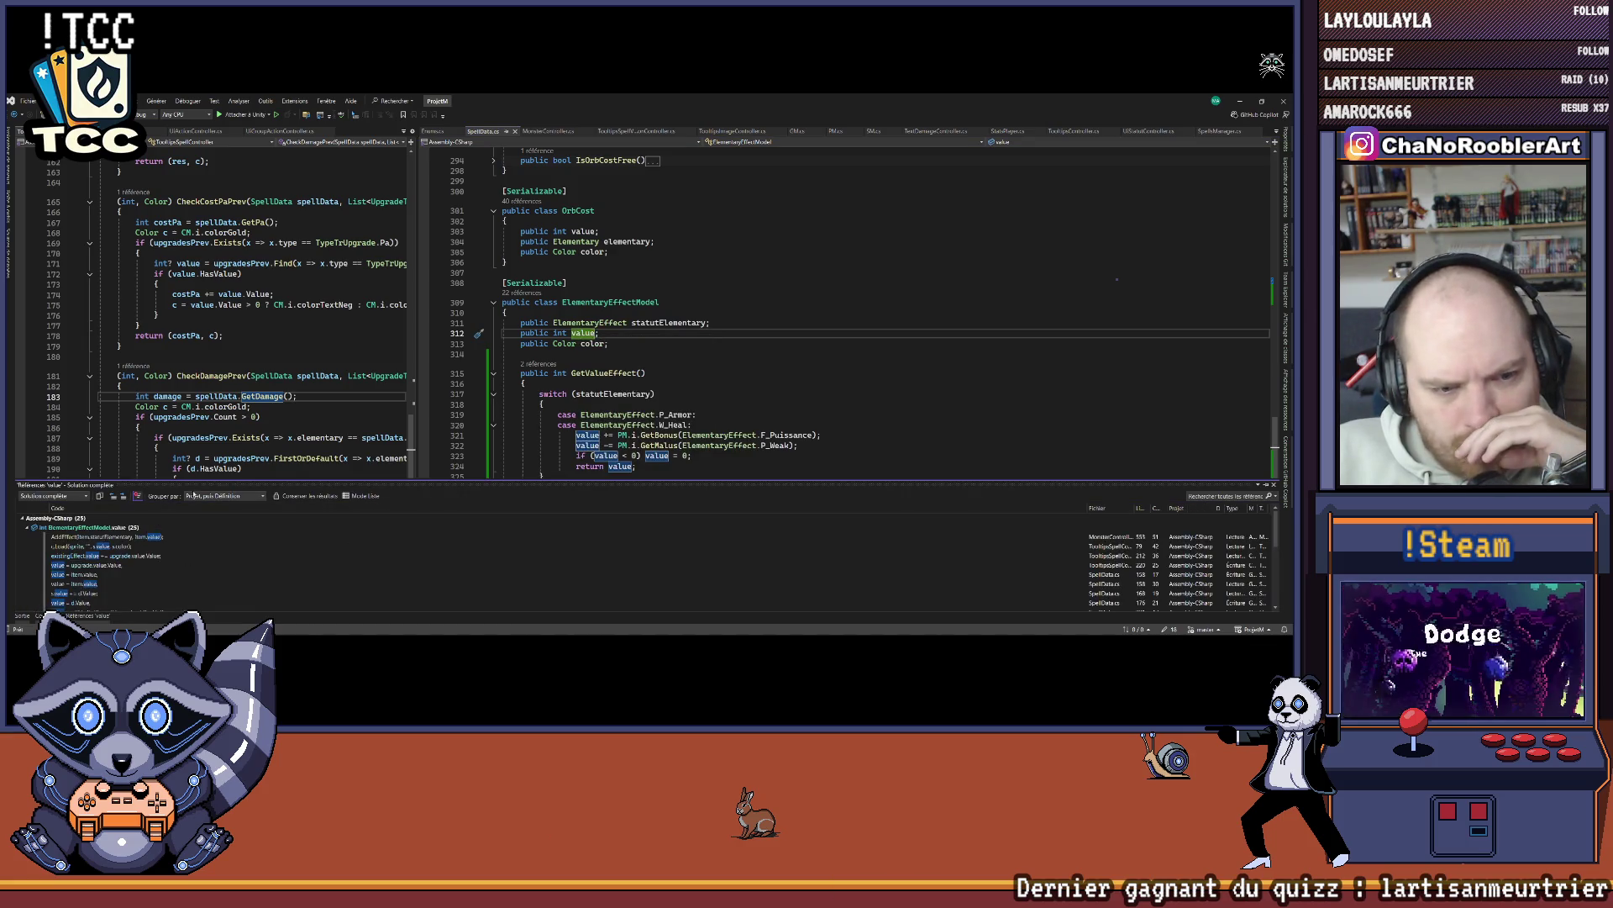
left_click_drag(241, 481, 241, 393)
scroll(301, 475, "down", 3)
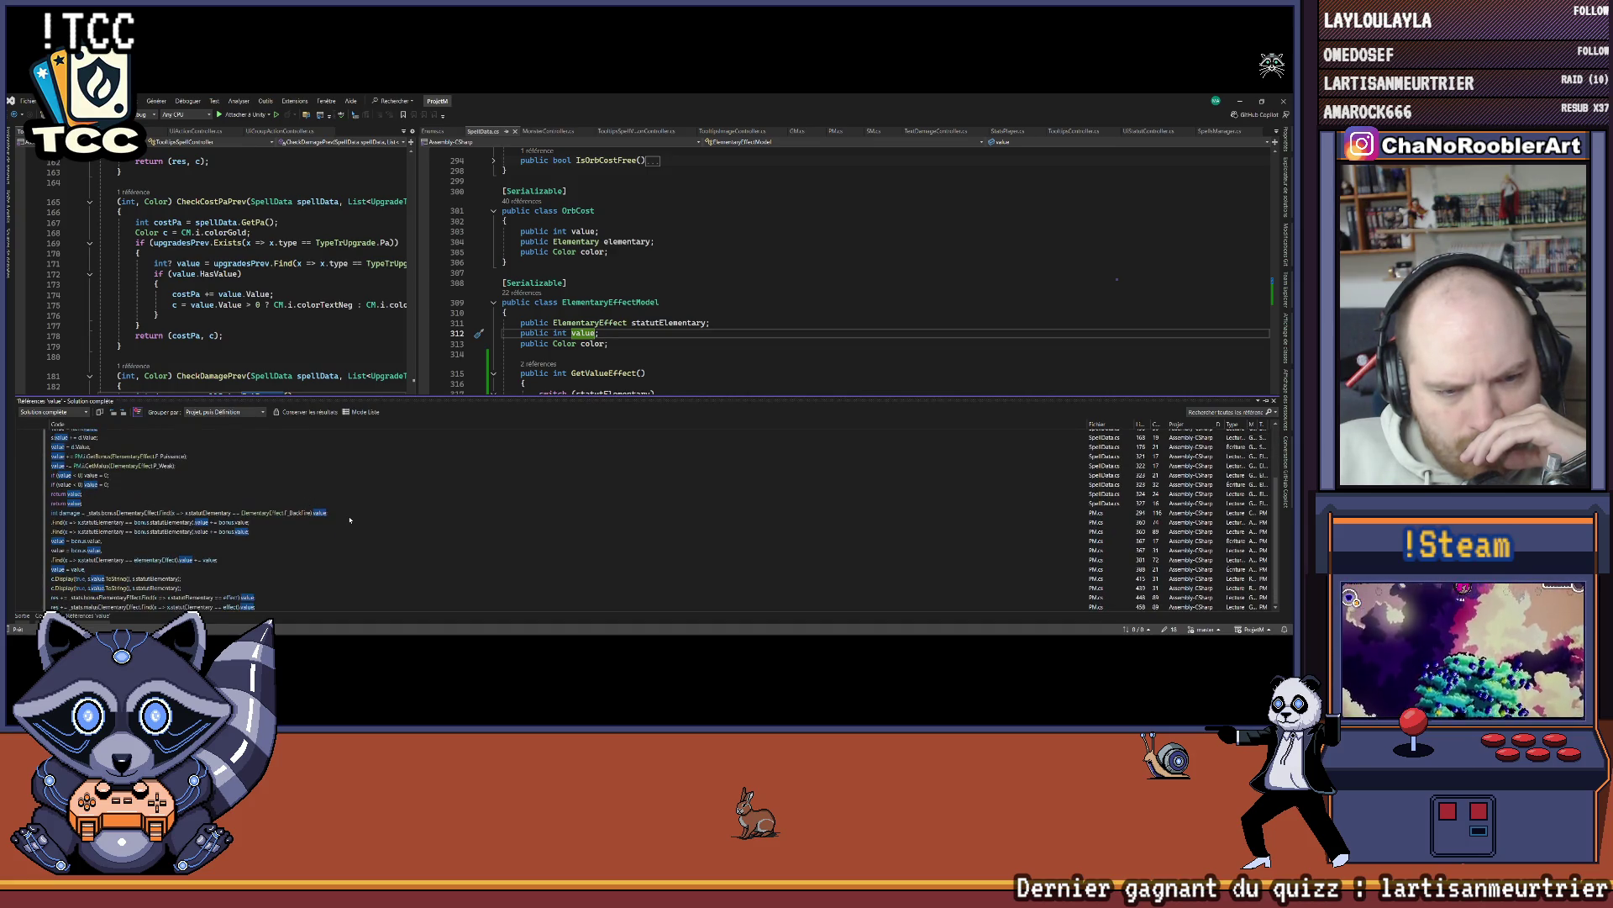
scroll(340, 525, "up", 3)
Step: Open the AddEffect usage in MonsterController.cs, then the ApplyStatutElementary call in AfterHit
double_click(151, 454)
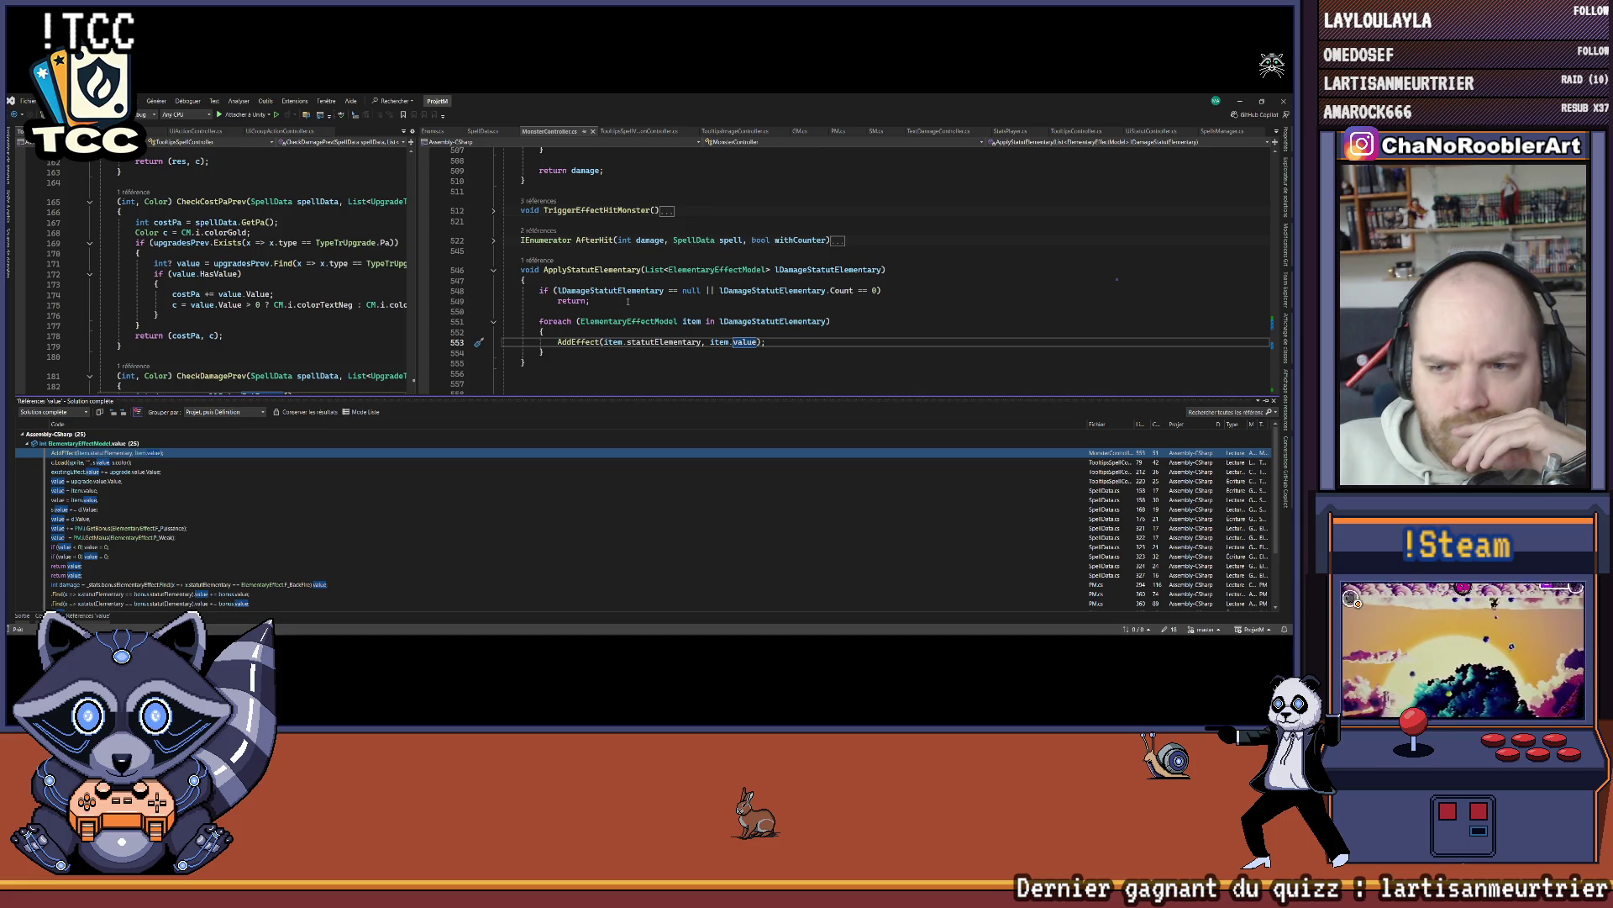
mouse_move(580, 301)
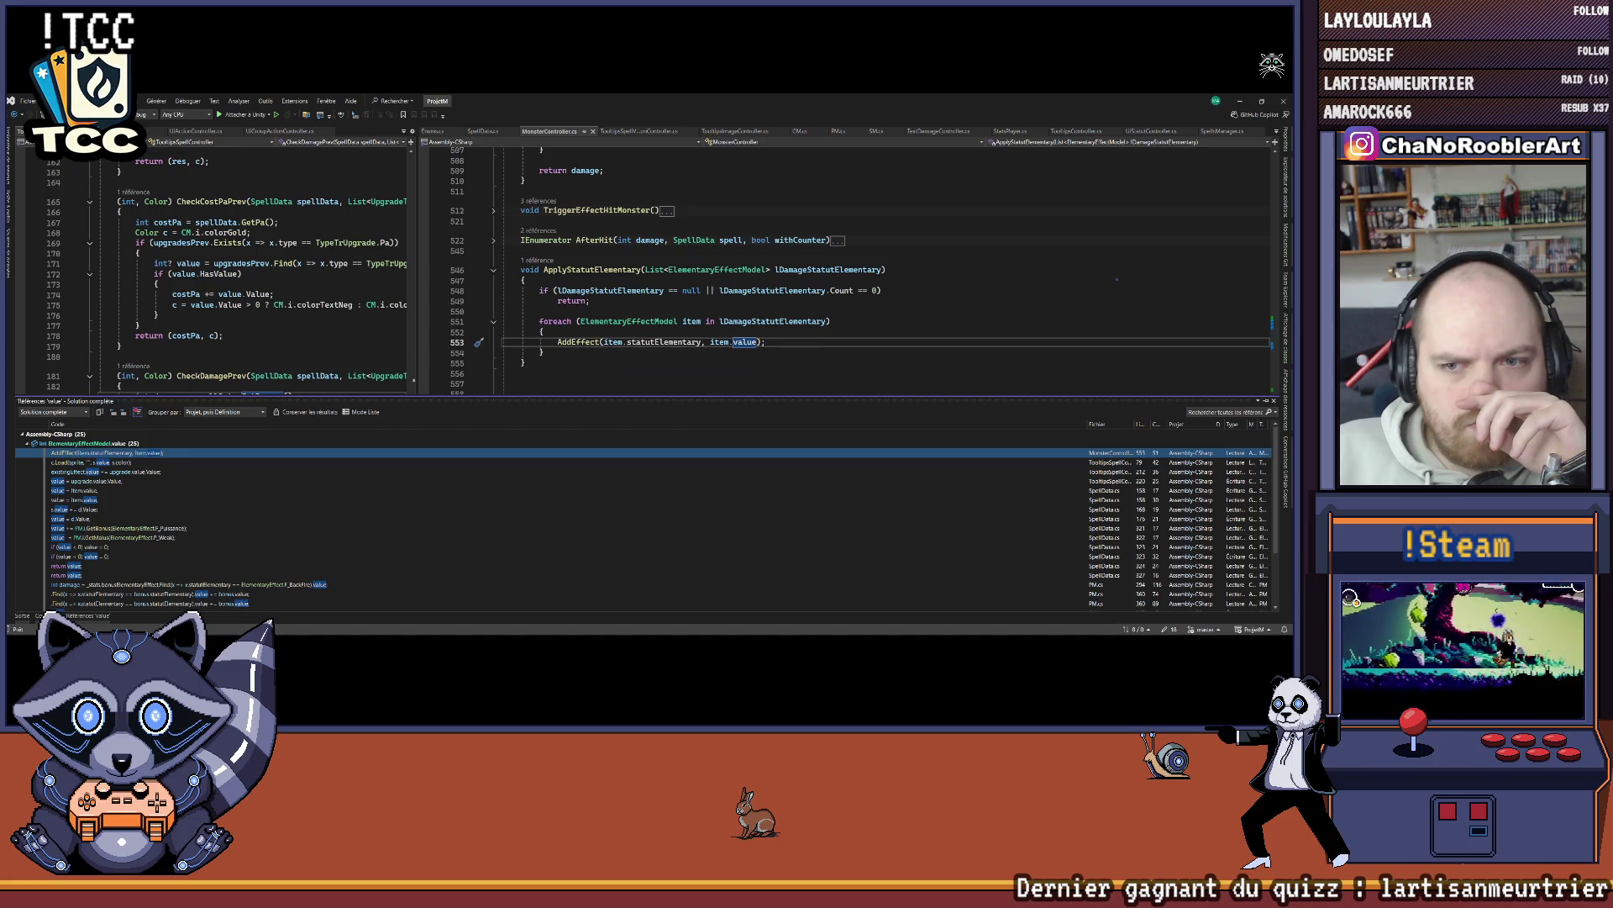
left_click(538, 261)
double_click(586, 262)
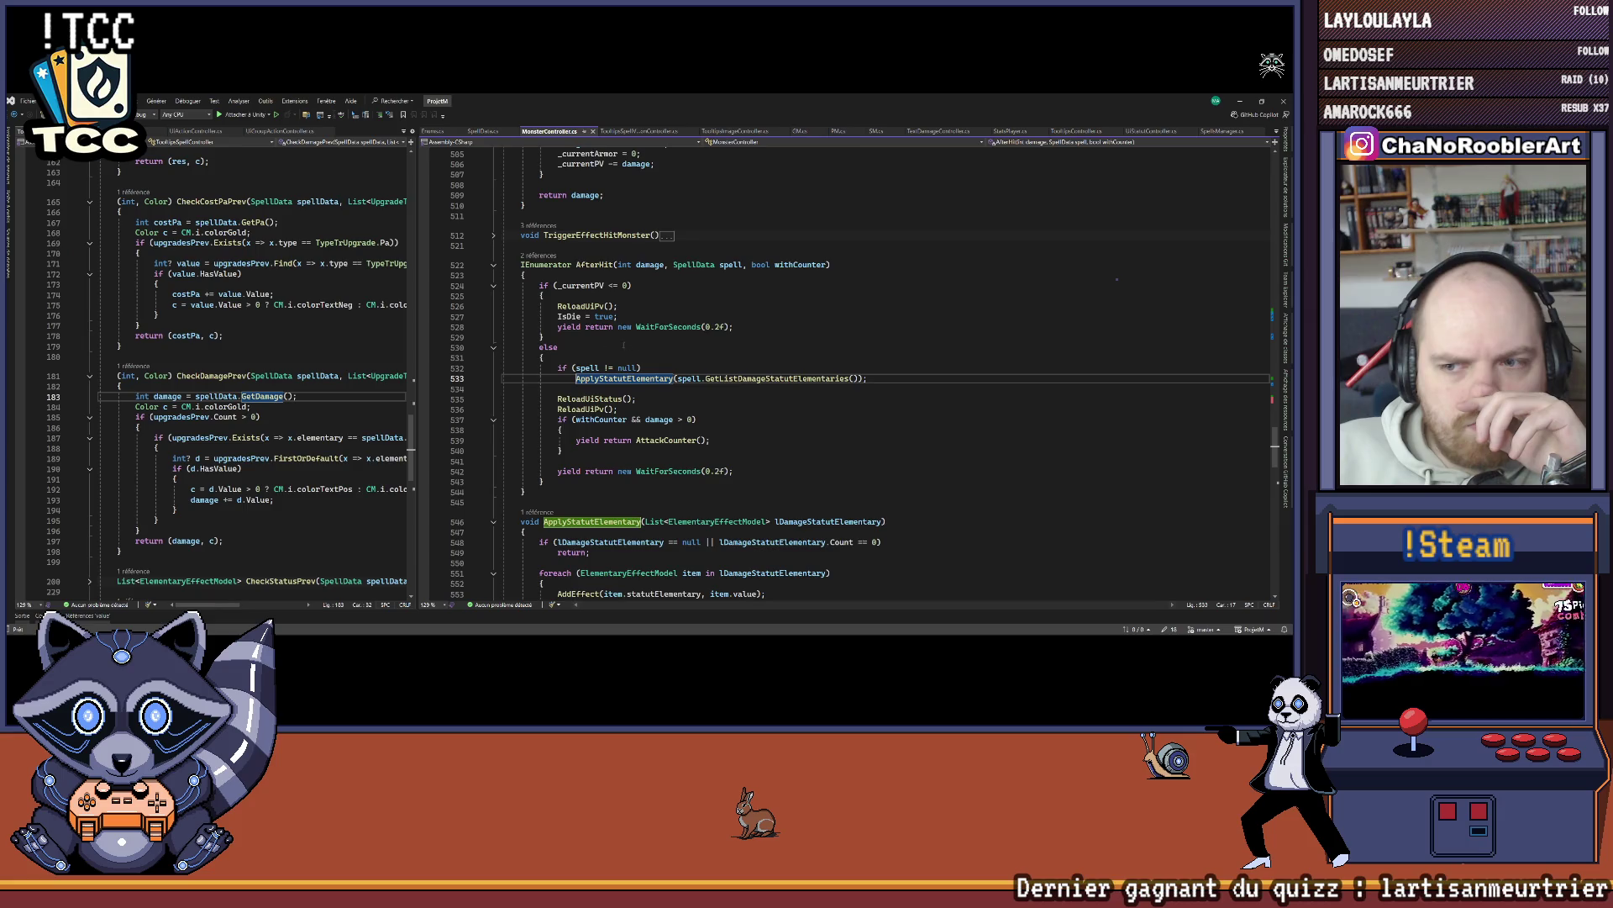
Step: Trace GetListDamageStatutElementaries to its definition and back through the value field
key("ctrl+minus")
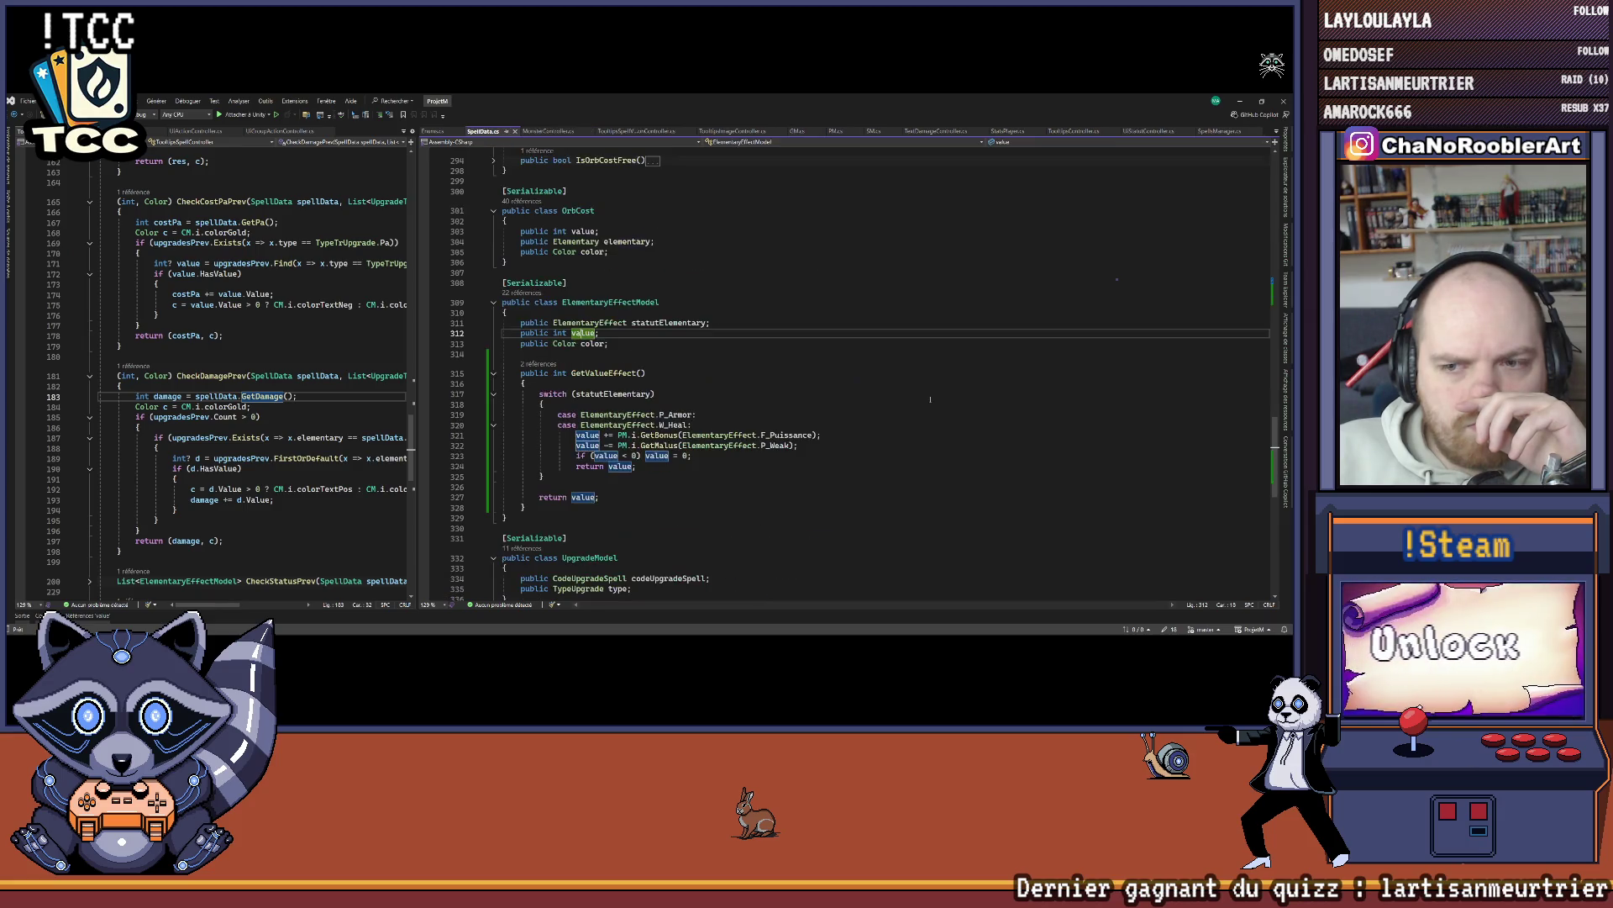
key("ctrl+shift+minus")
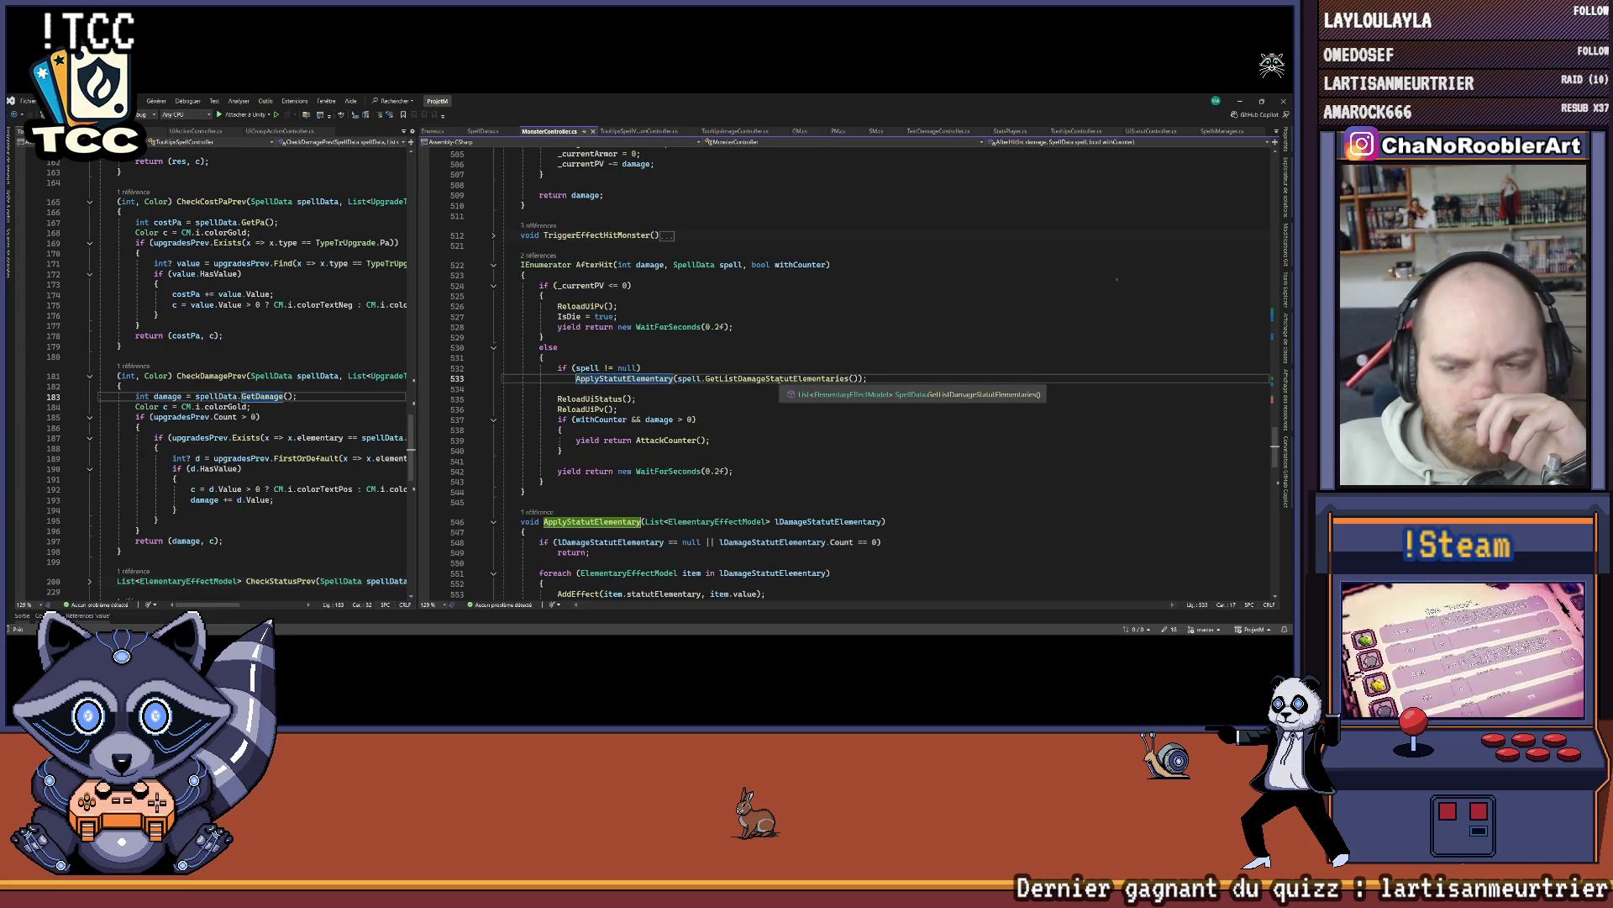
right_click(779, 378)
left_click(795, 417)
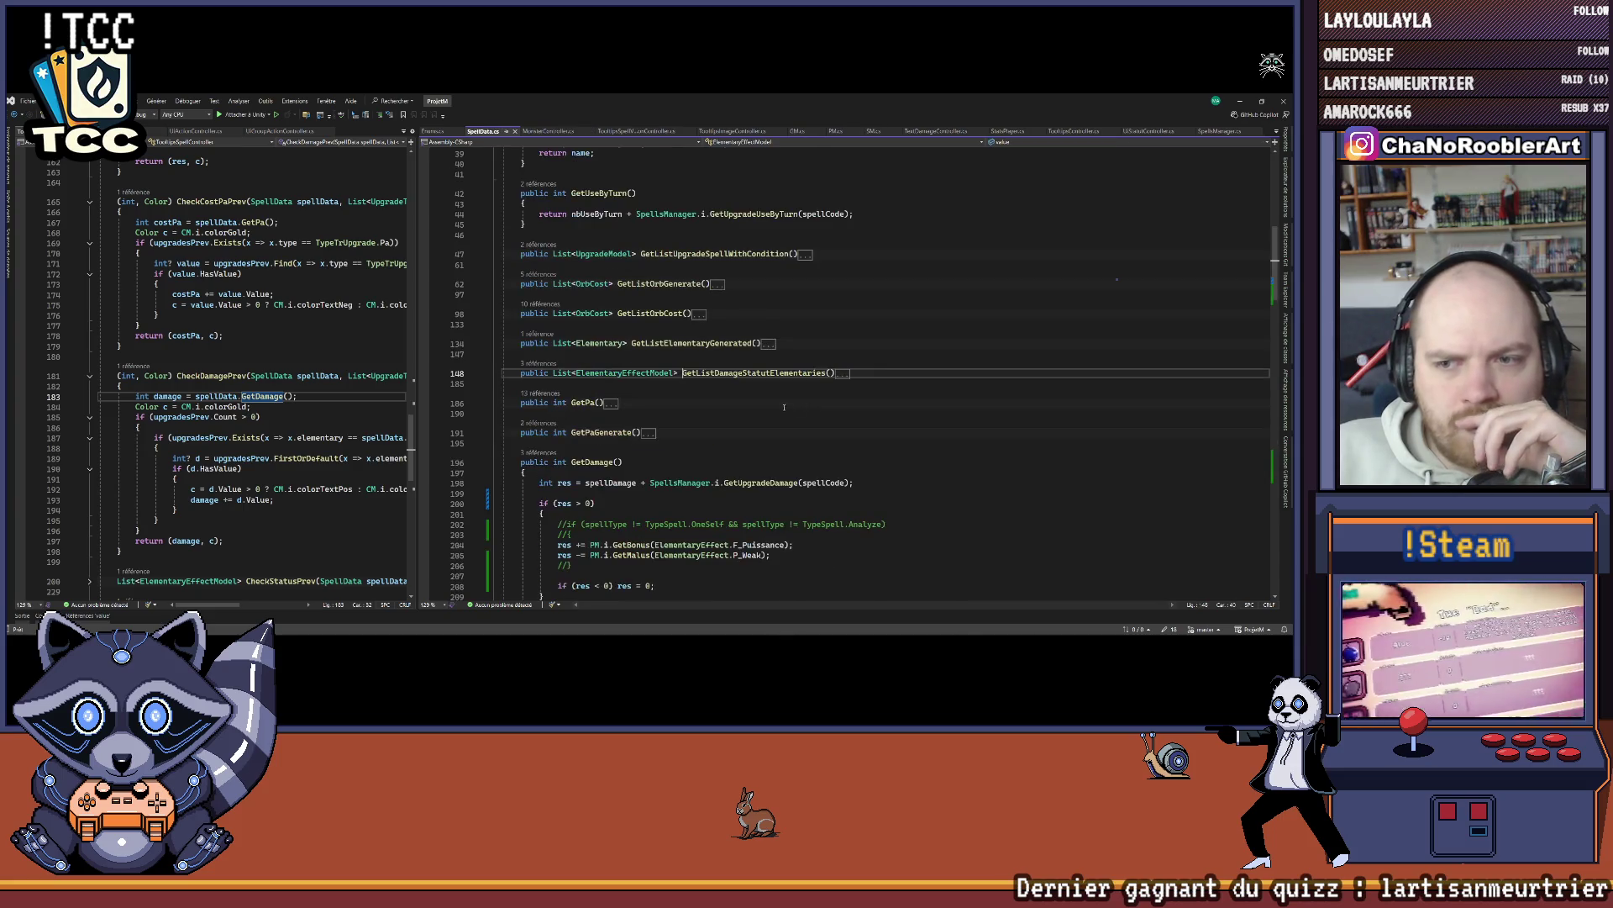
key("ctrl+minus")
key("ctrl+minus")
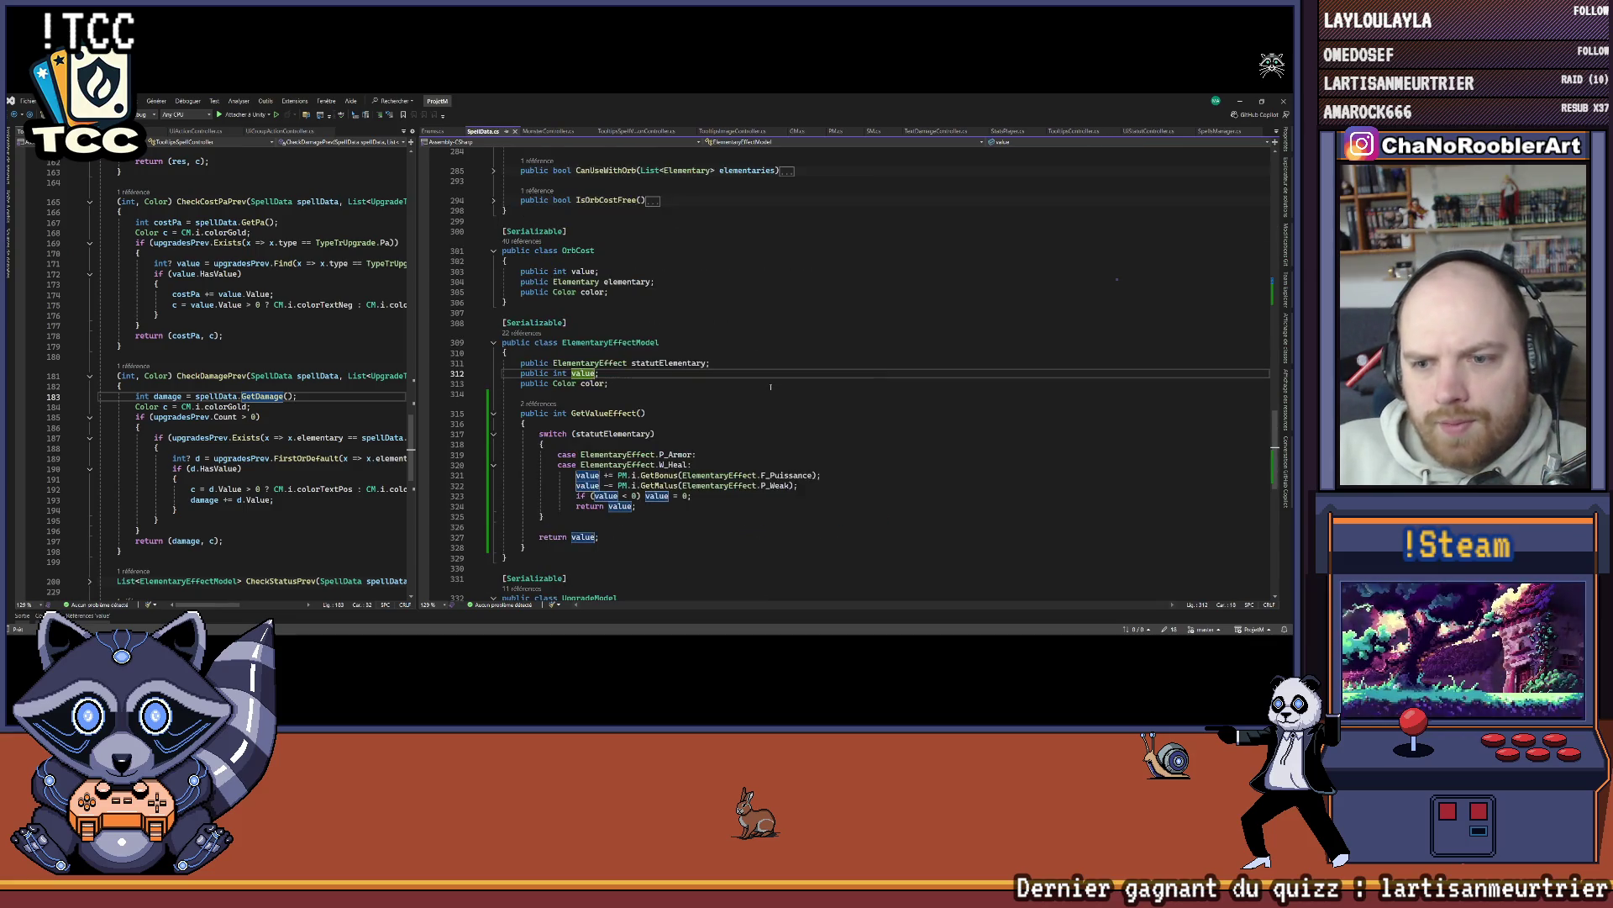
key("ctrl+minus")
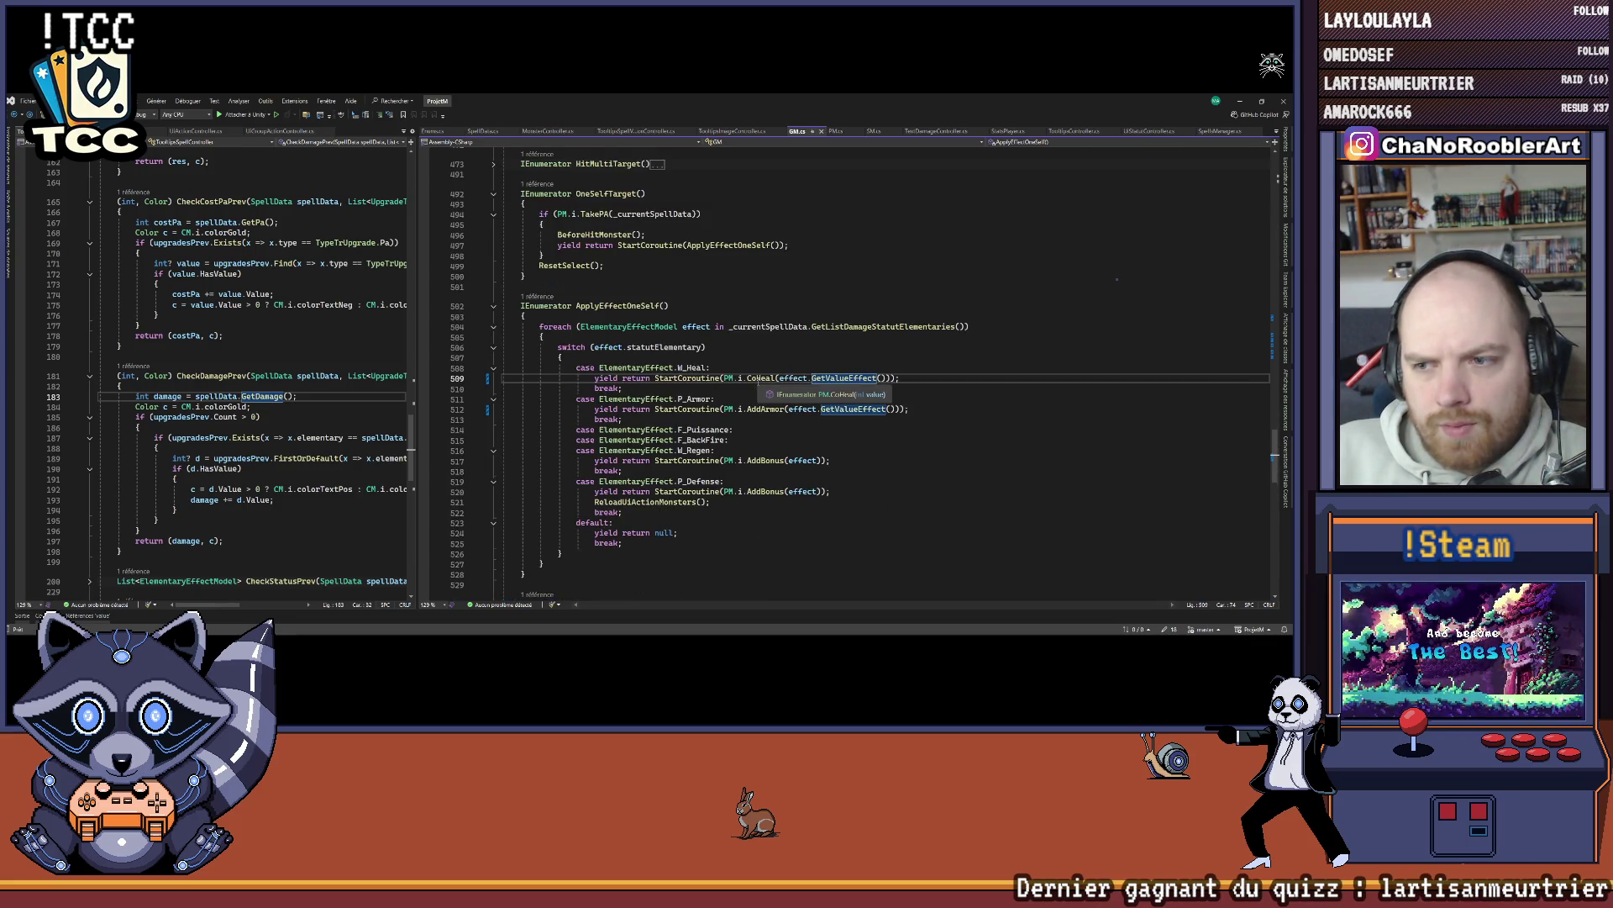
Step: Replace item.value and s.value with GetValueEffect() in ApplyStatutElementary and line 79
left_click(84, 616)
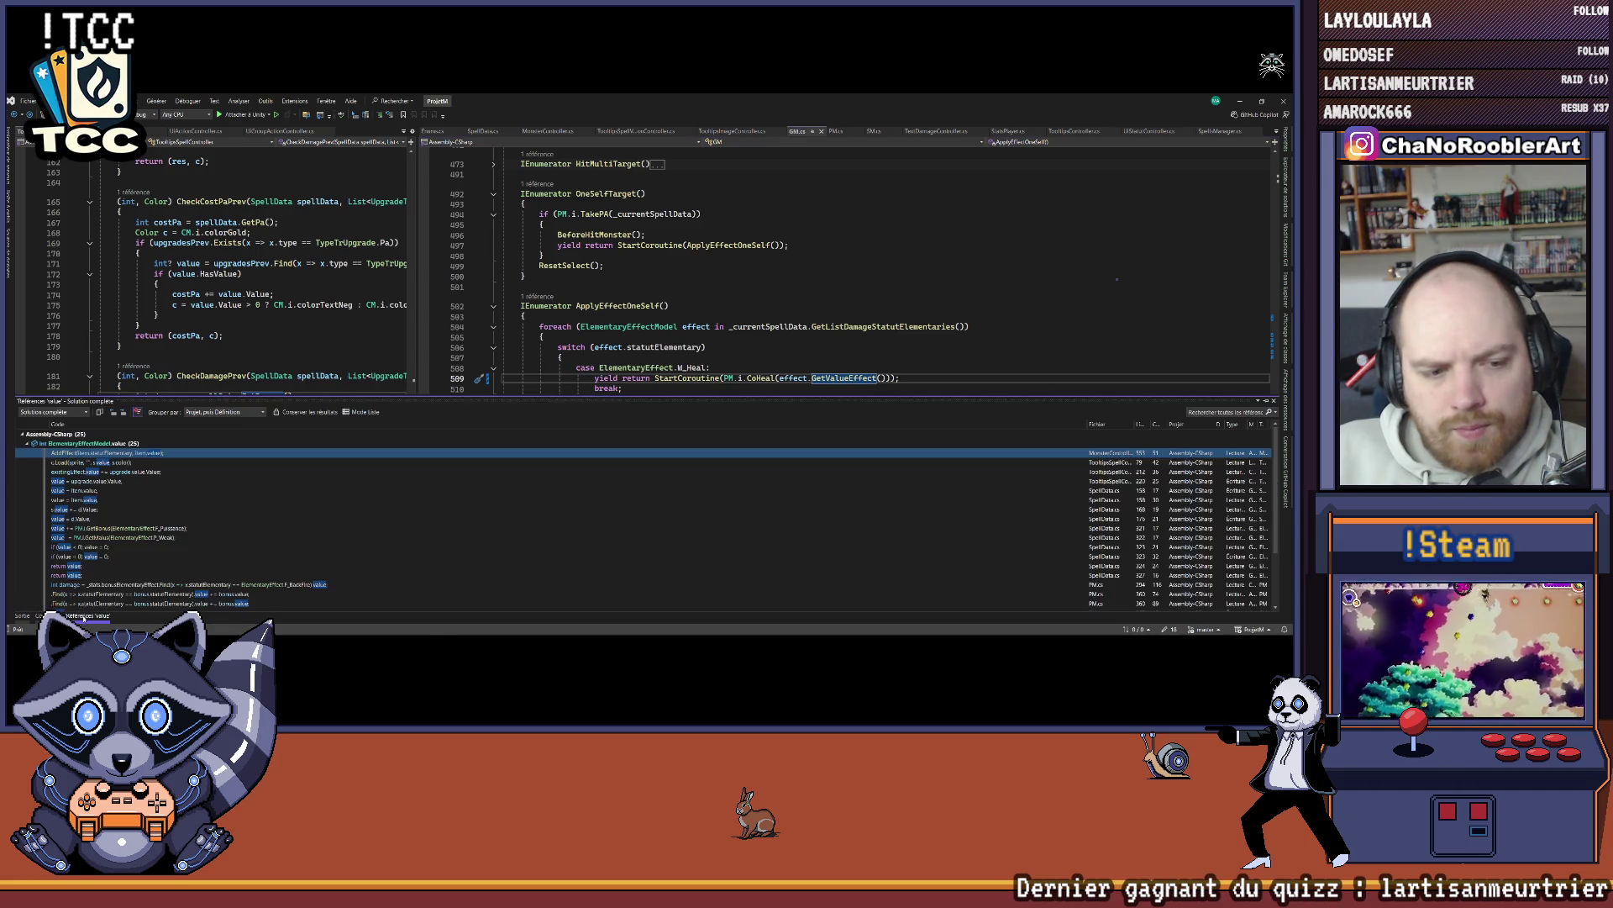
double_click(93, 454)
type("GetValueEffect()")
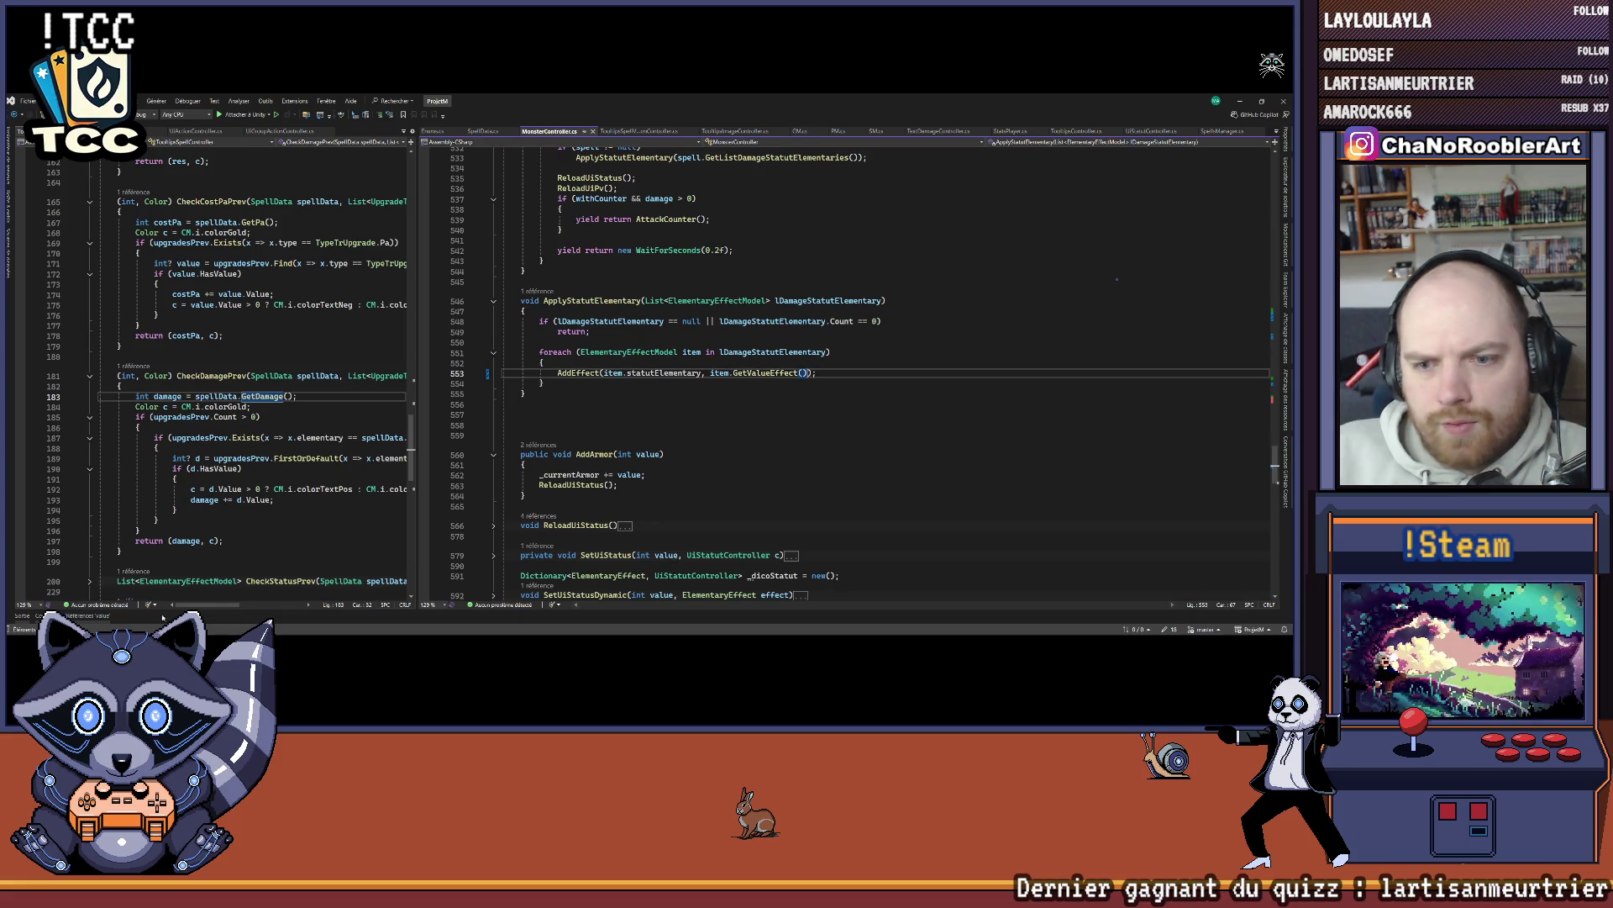
left_click(84, 616)
double_click(112, 463)
left_click(294, 374)
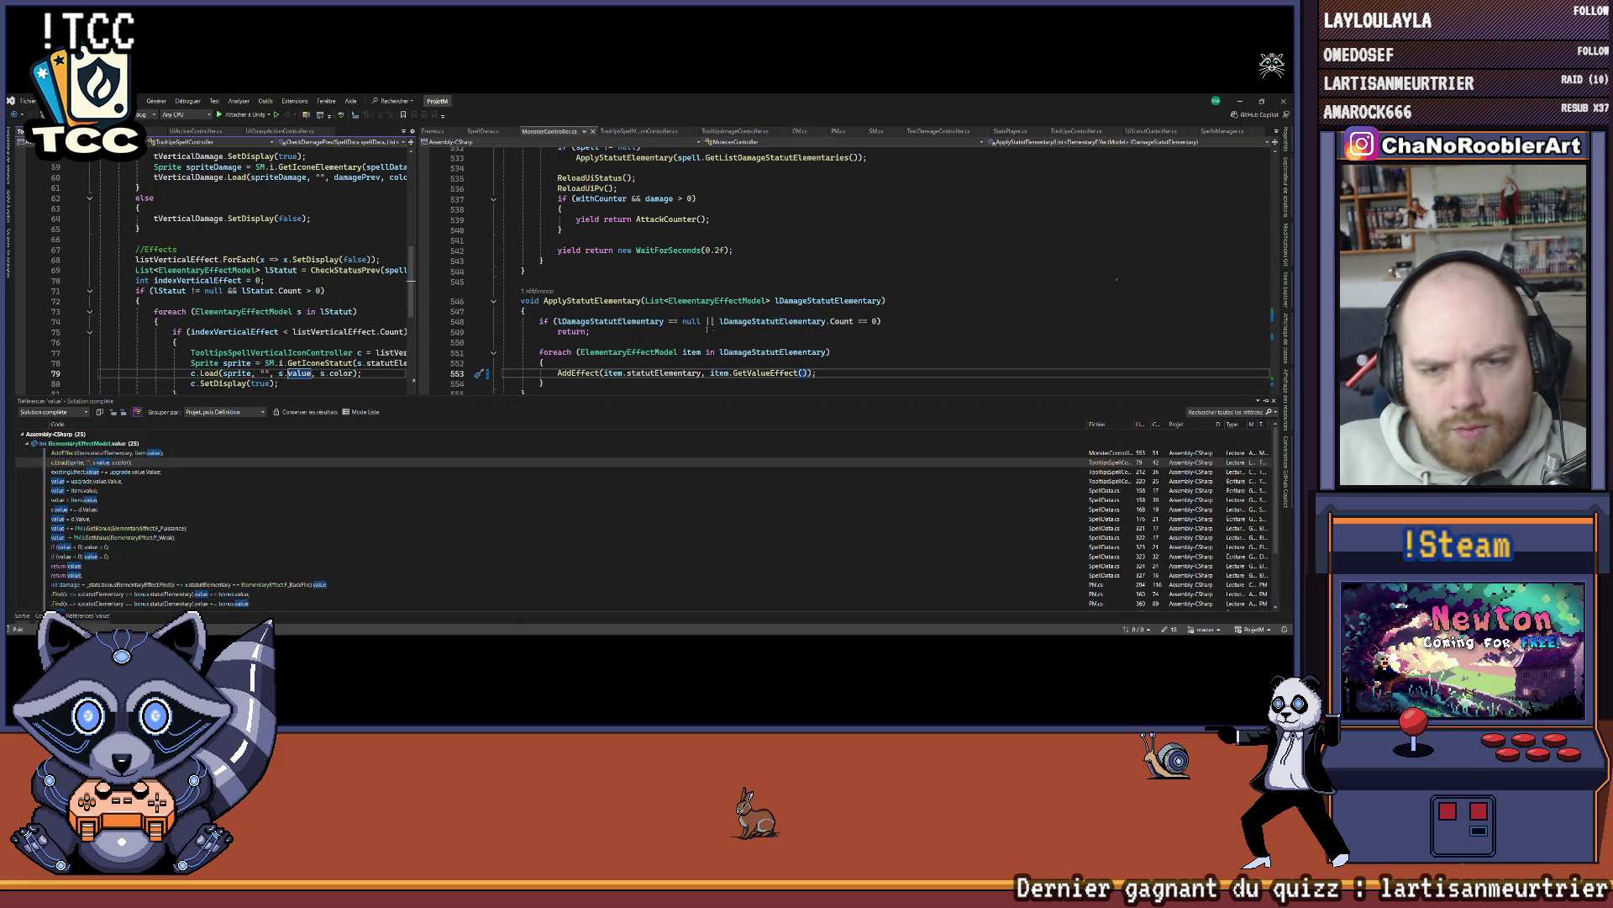
key("Tab")
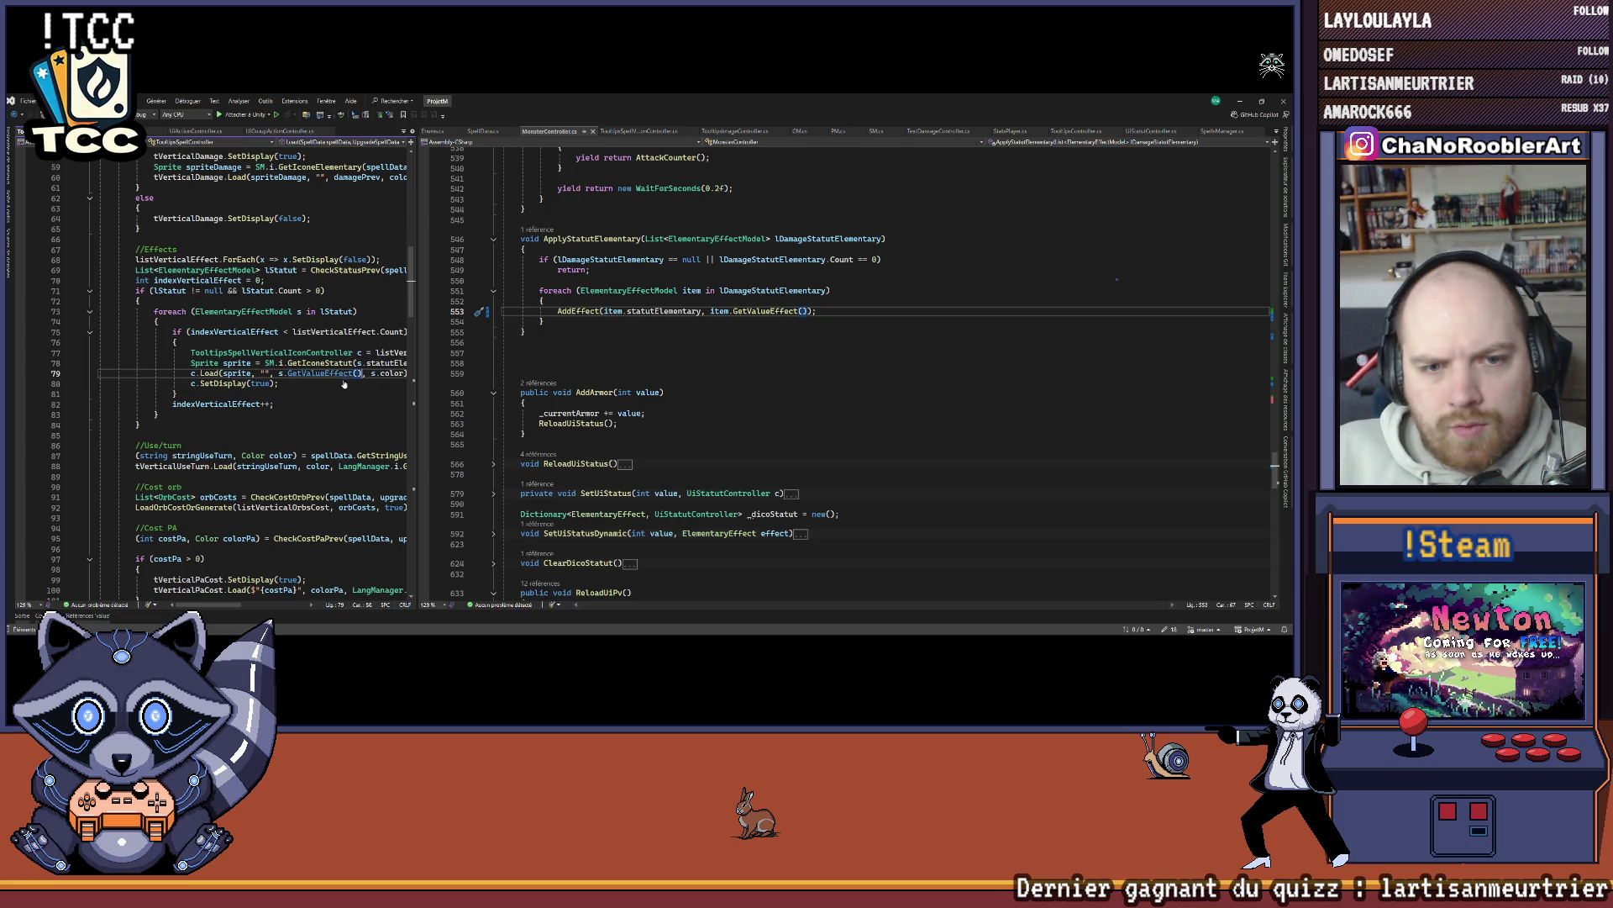
Step: Open the existingEffect.value reference at line 212 and widen the code pane
left_click(88, 616)
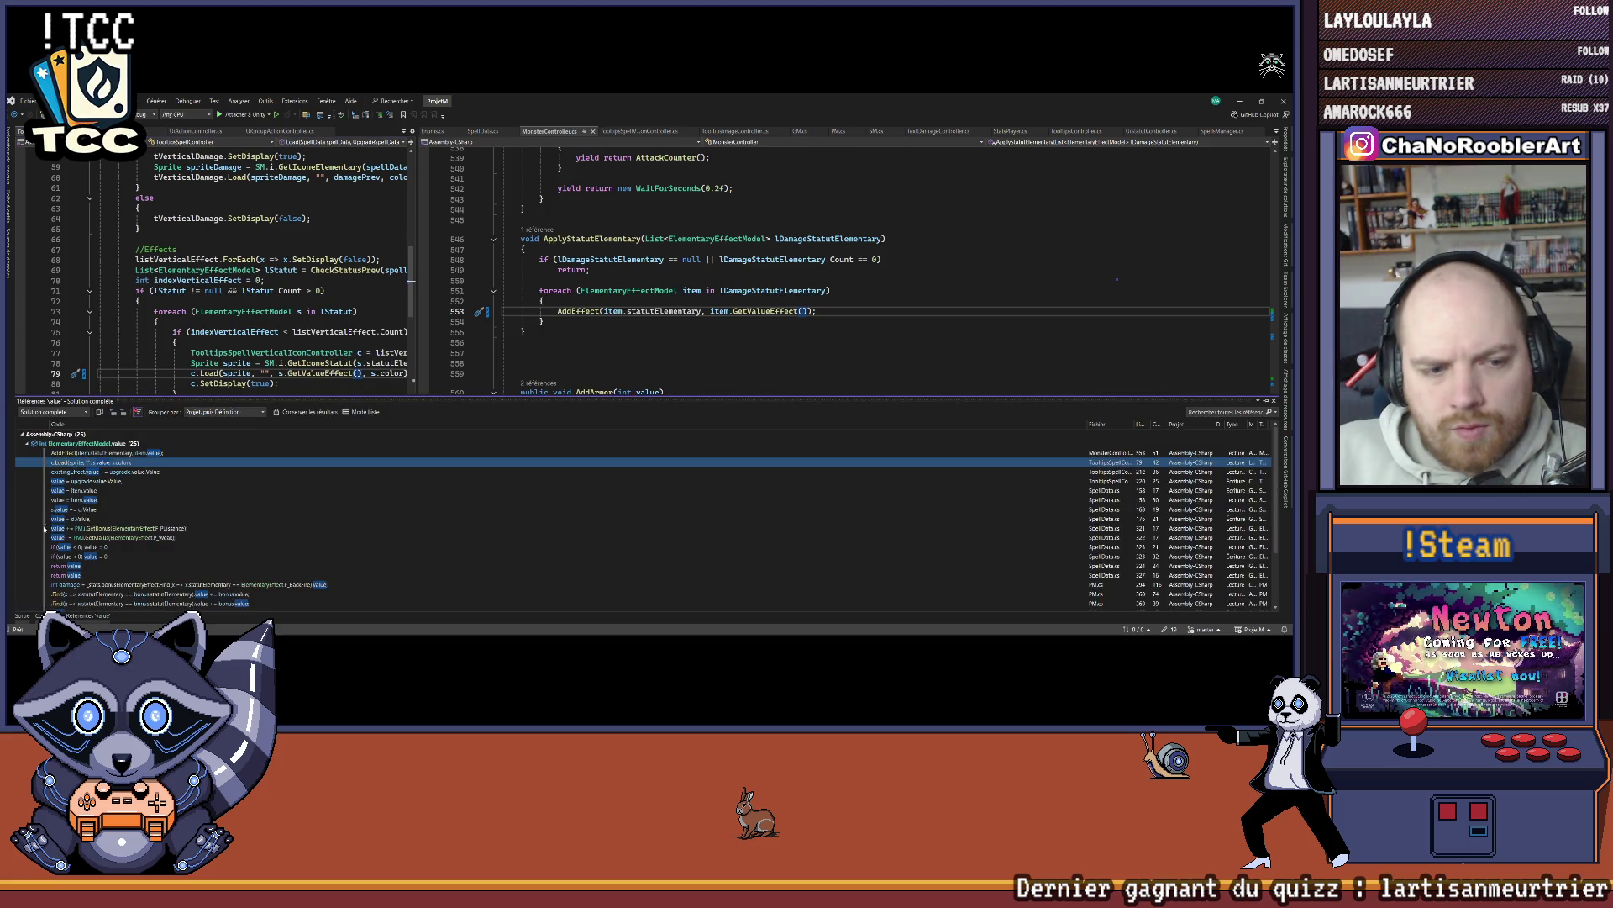
double_click(120, 472)
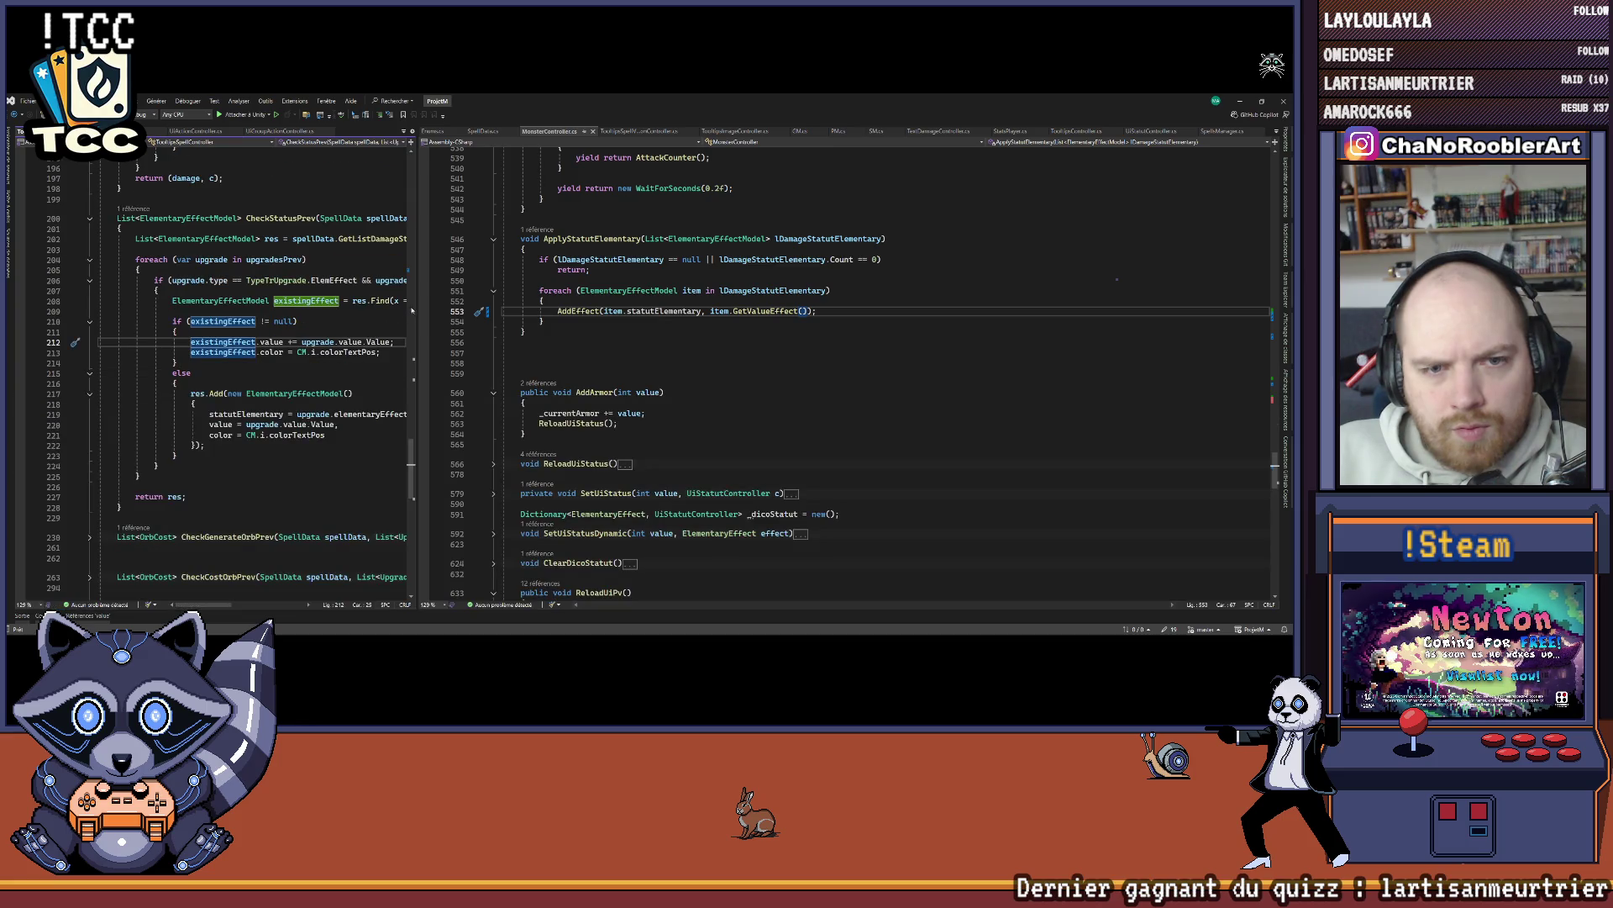
left_click_drag(417, 287, 673, 312)
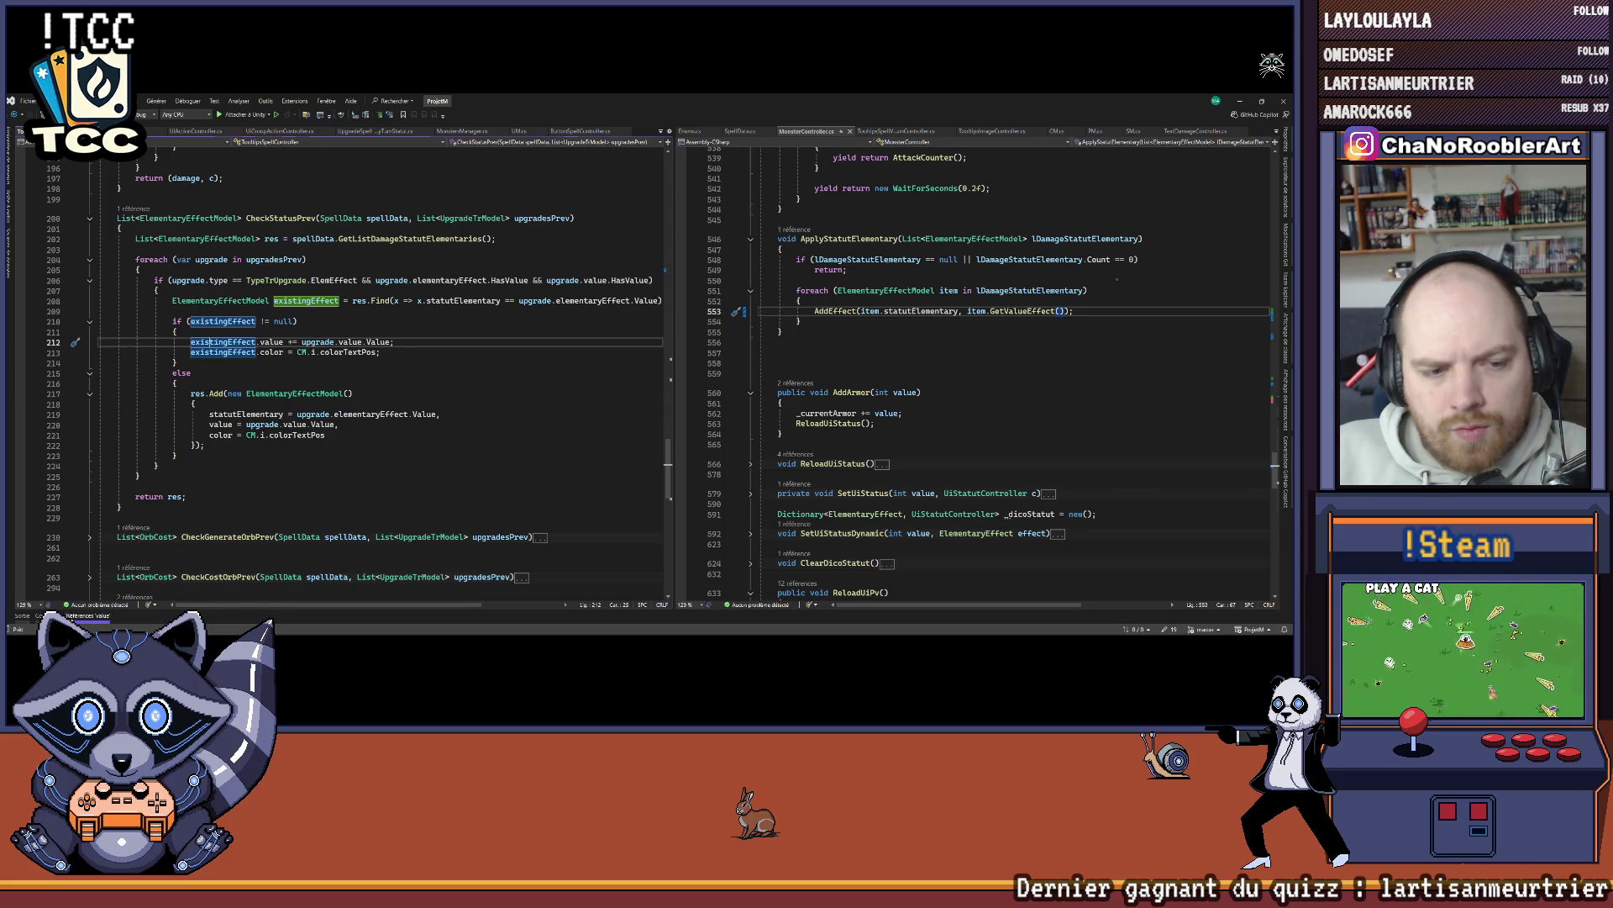
Step: Check the value references at line 220 and in GetListDamageStatutElementaries
left_click(88, 616)
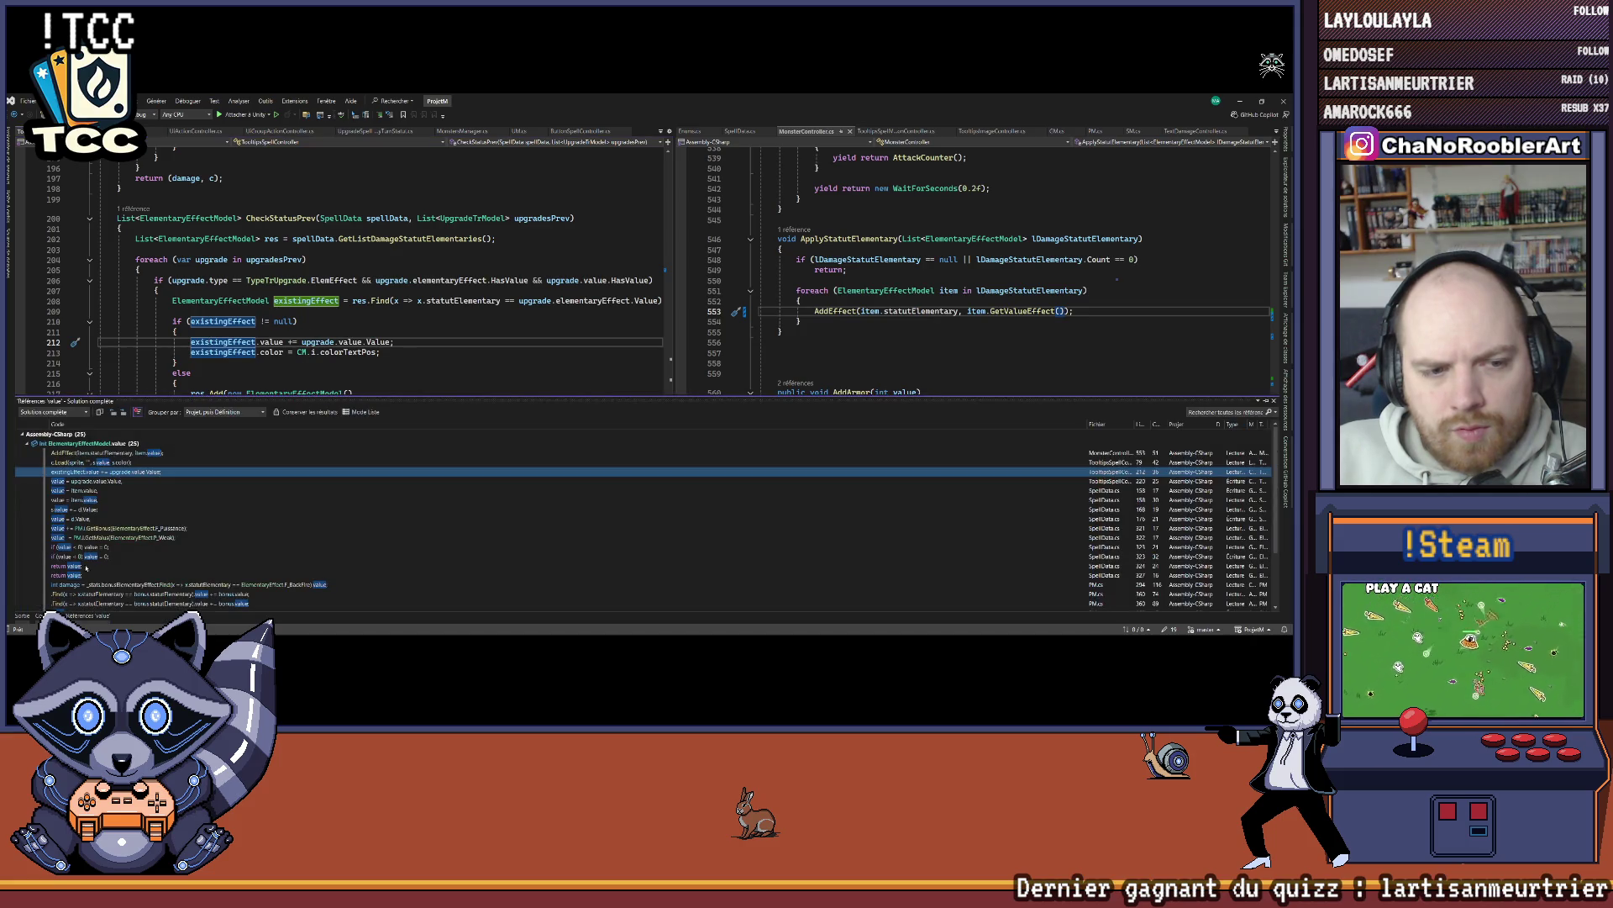
double_click(101, 482)
double_click(103, 490)
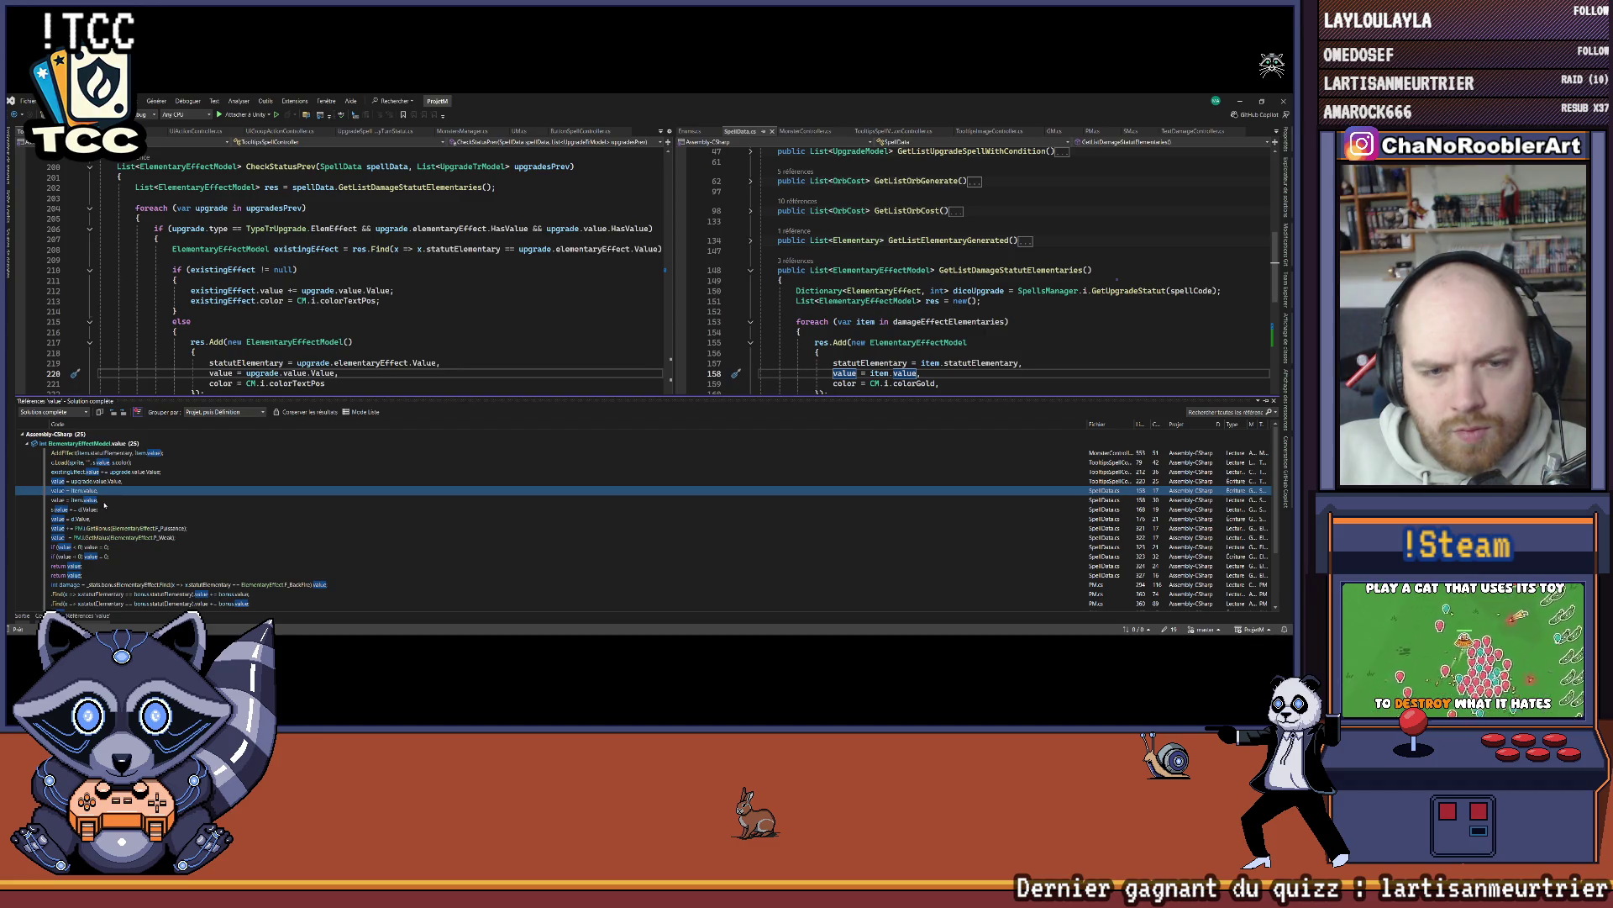
key("ctrl+minus")
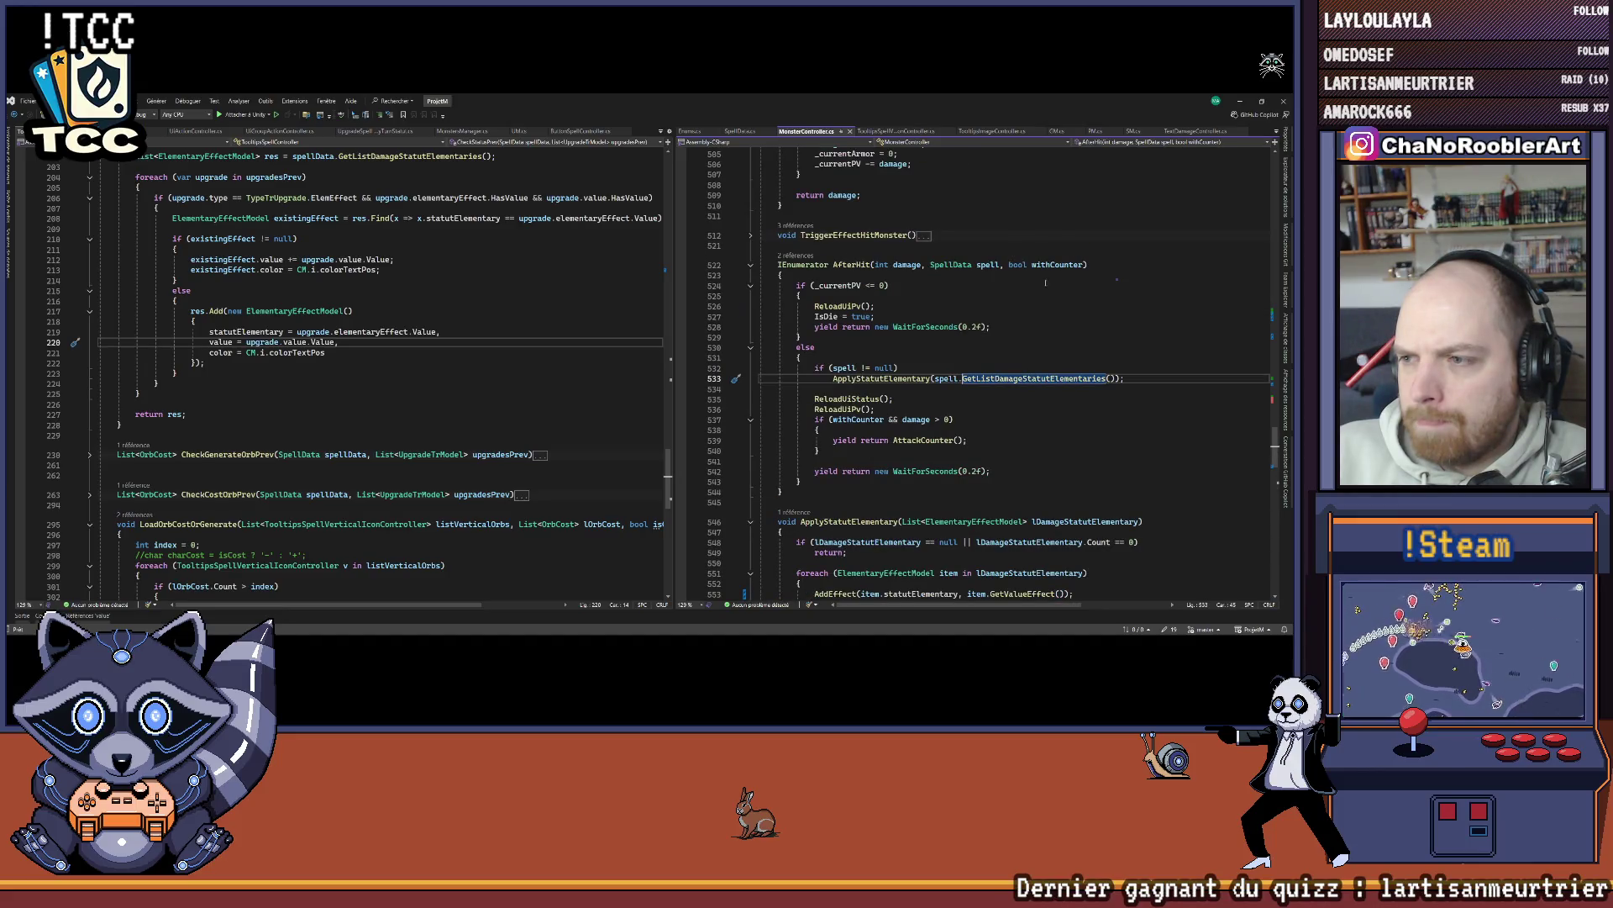
key("ctrl+shift+minus")
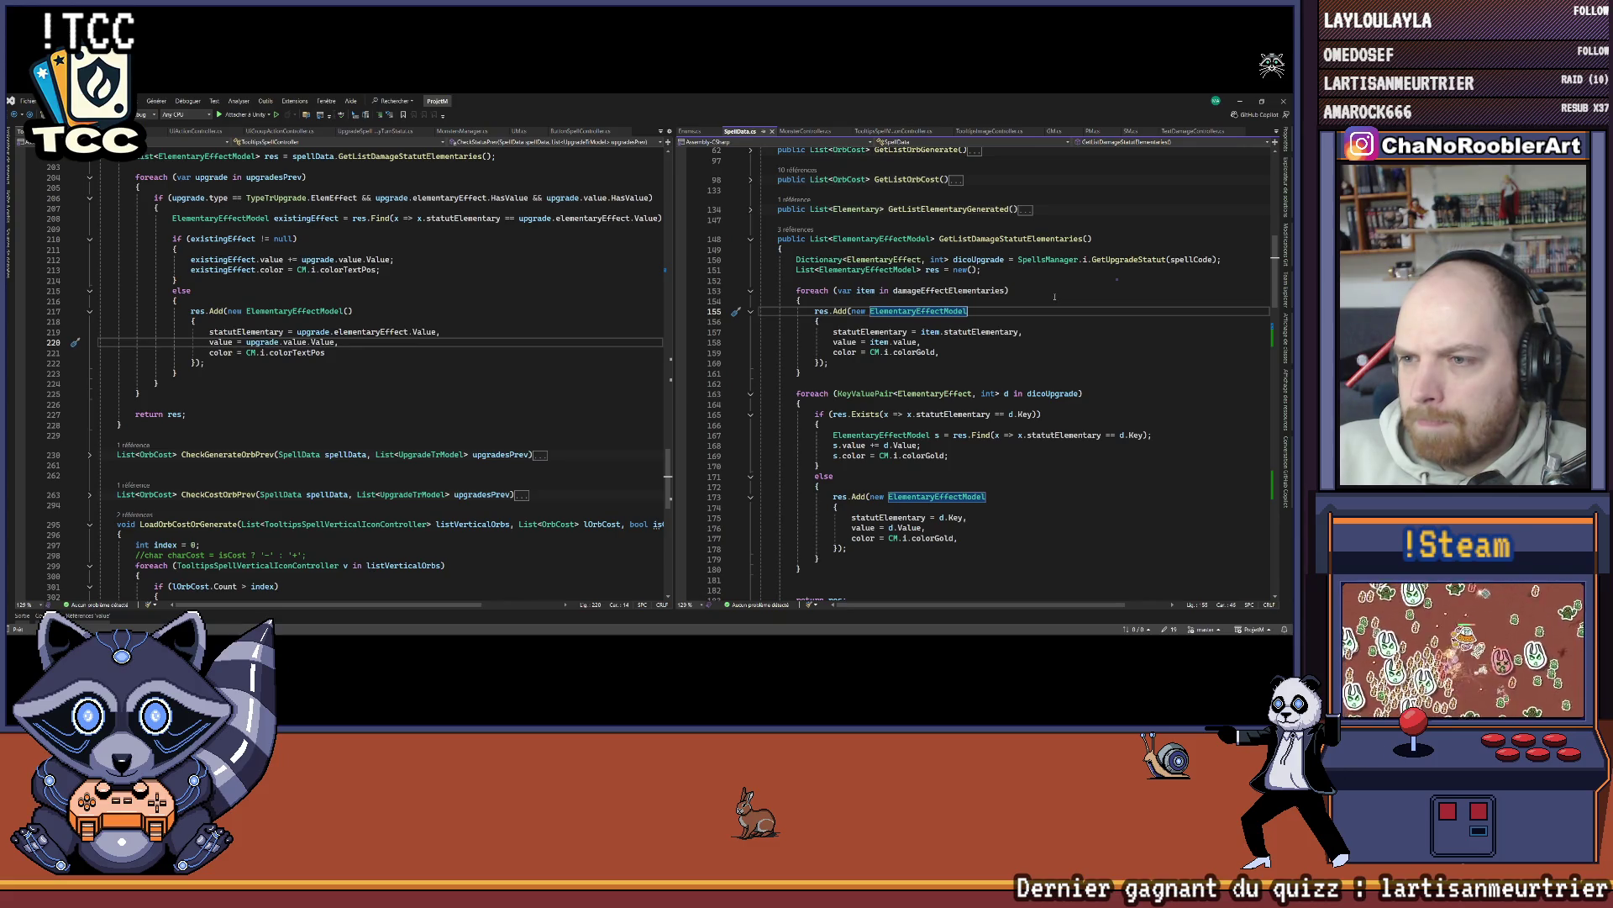
Step: Relist references to value and review the s.value += d.Value, value < 0 and line 323 uses
mouse_move(949, 292)
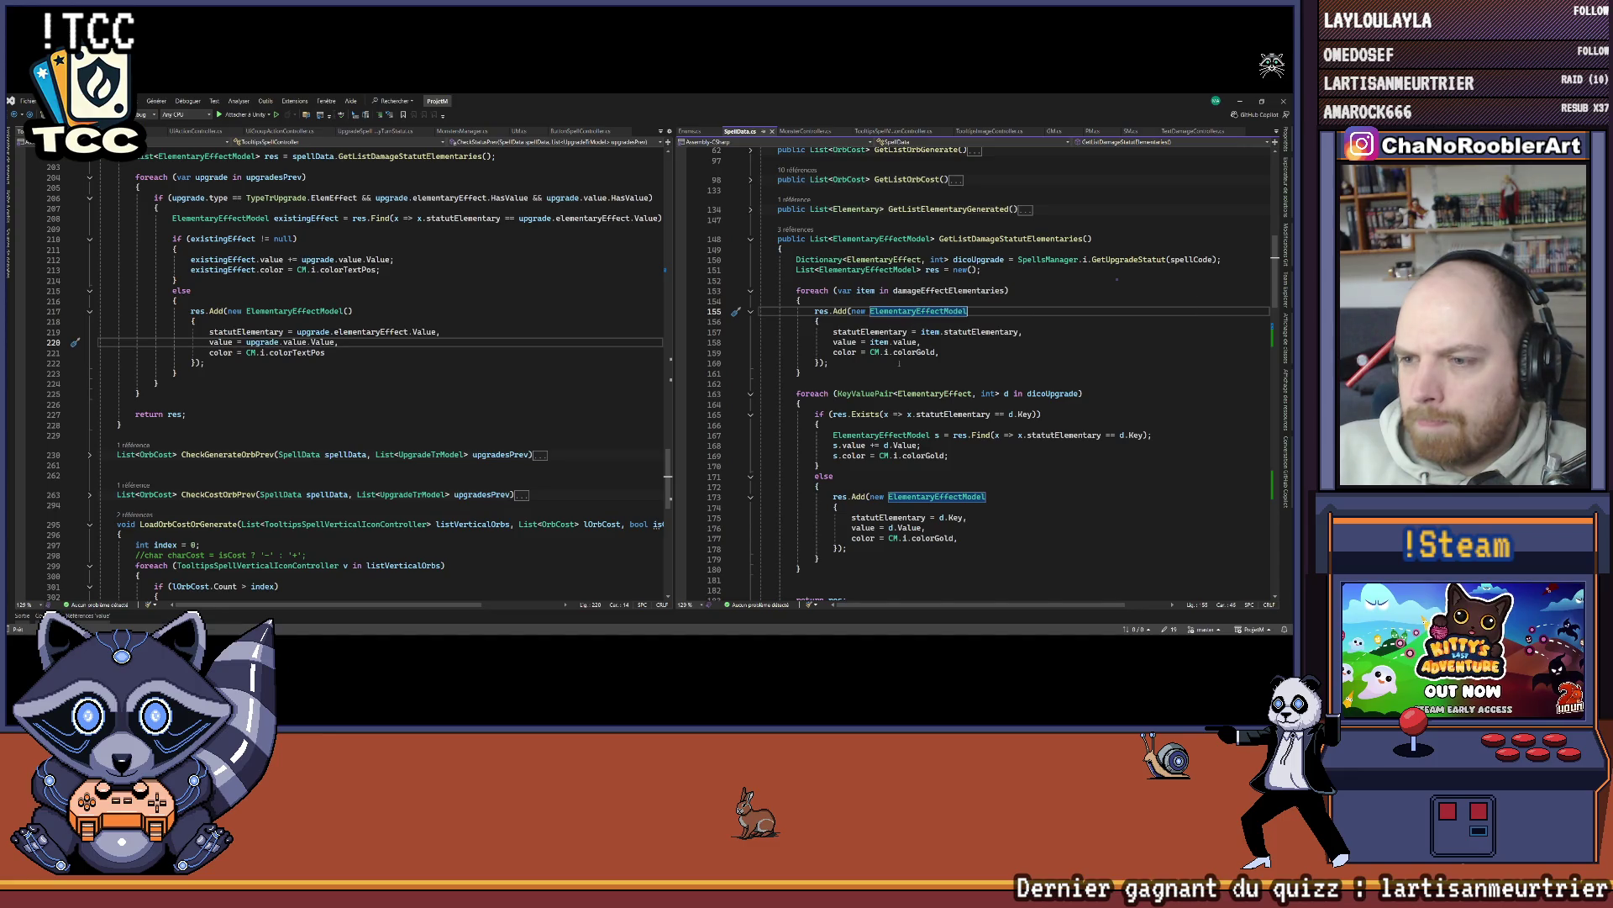
scroll(899, 363, "down", 1)
key("shift+F12")
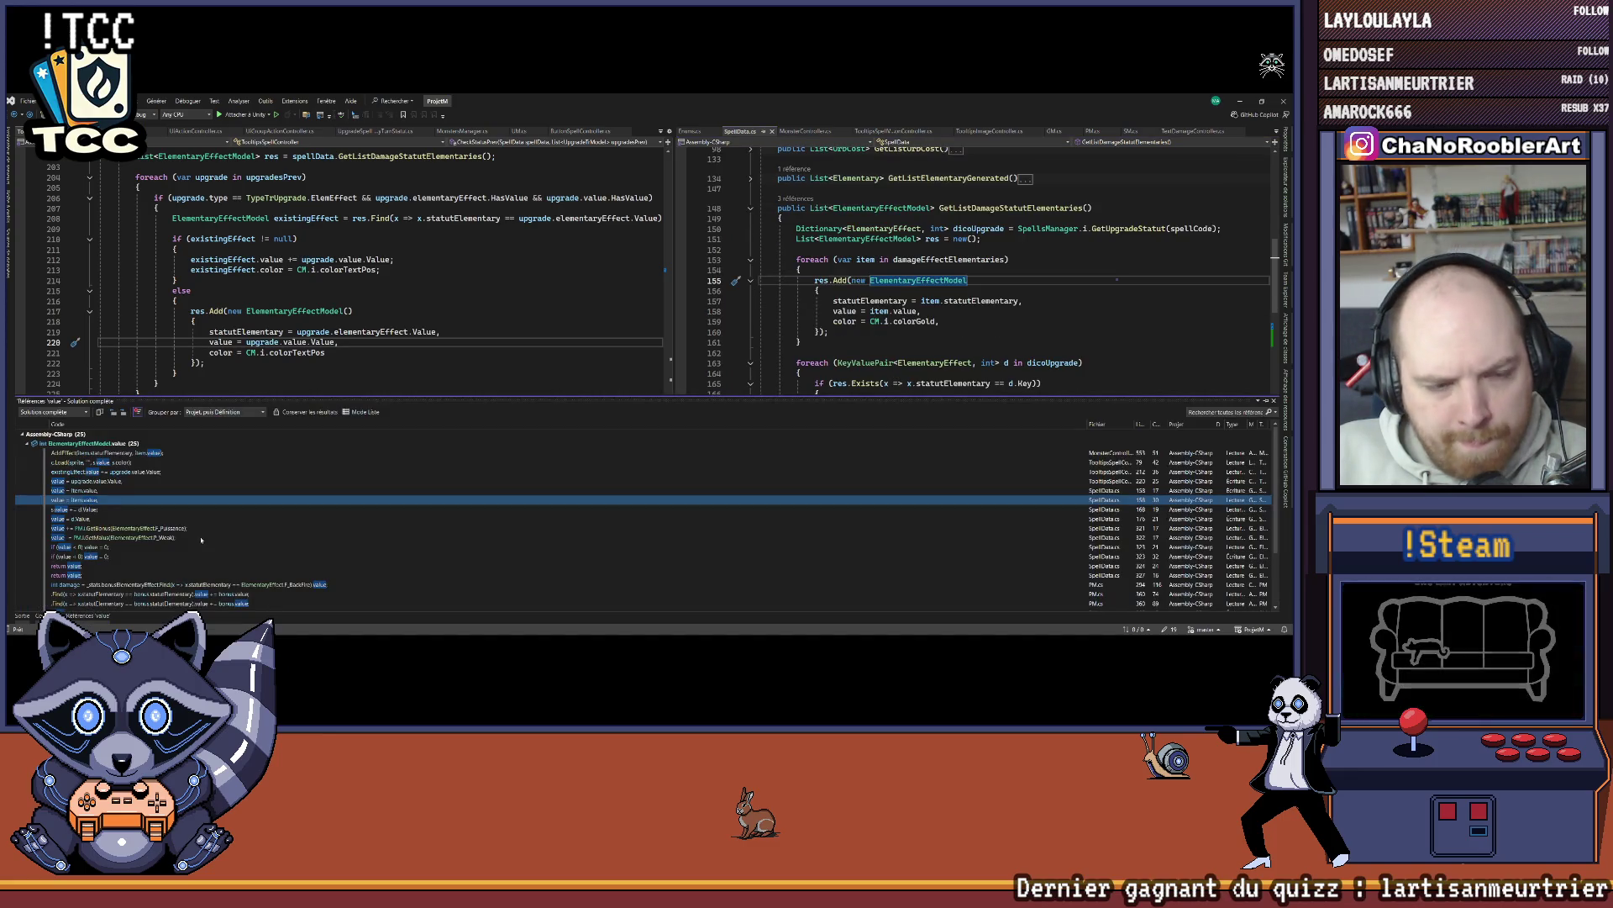
key("Down")
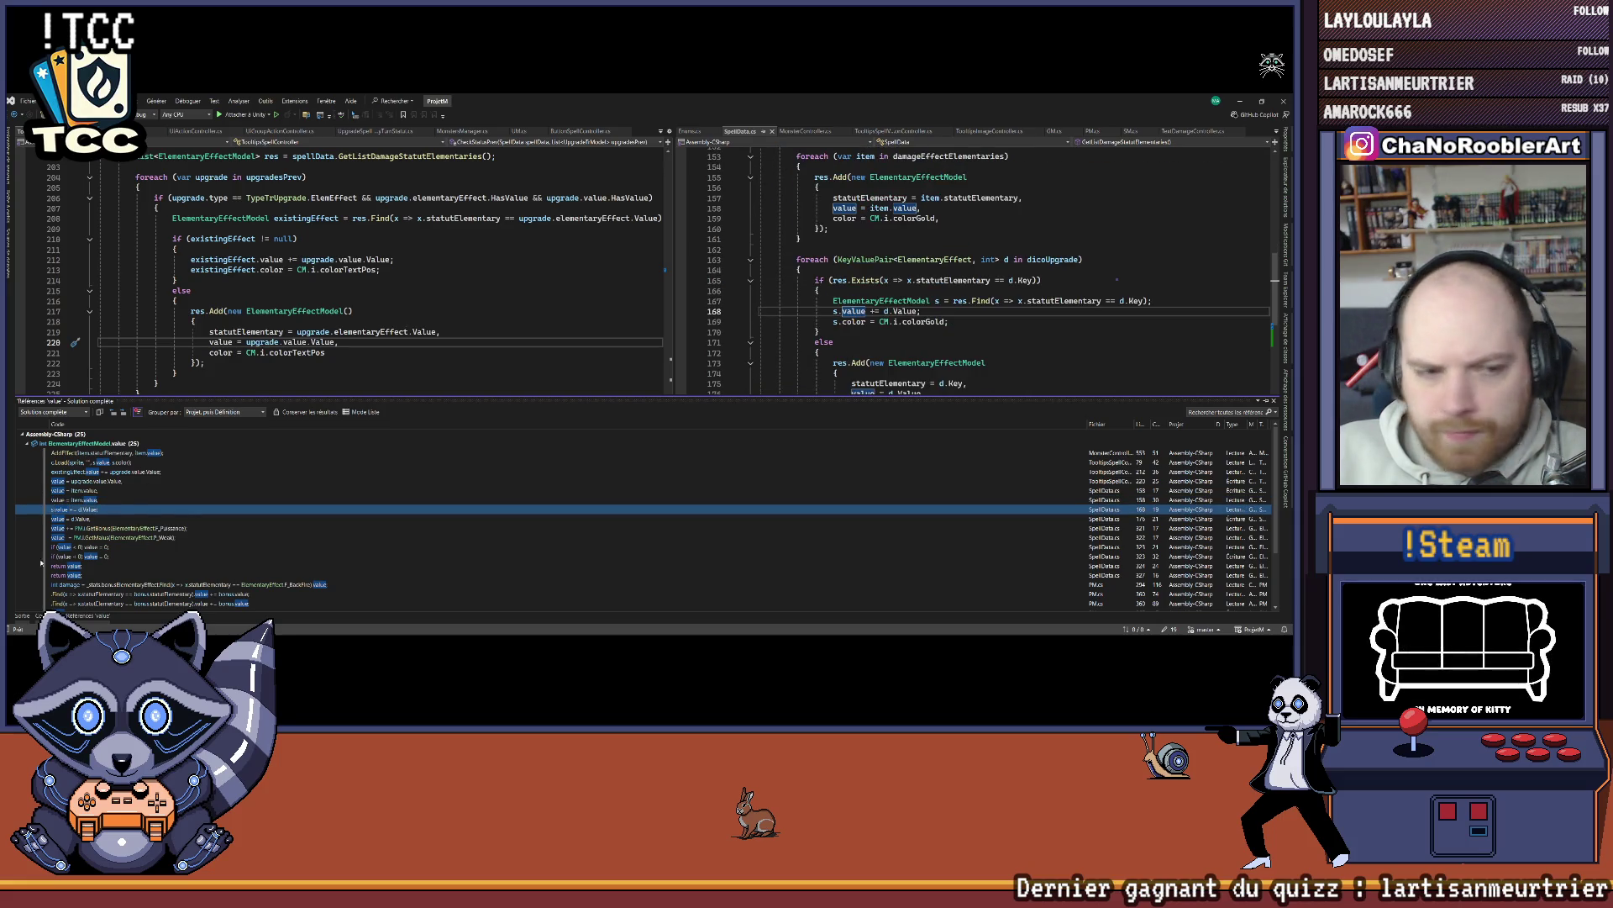
scroll(135, 503, "down", 2)
left_click(96, 502)
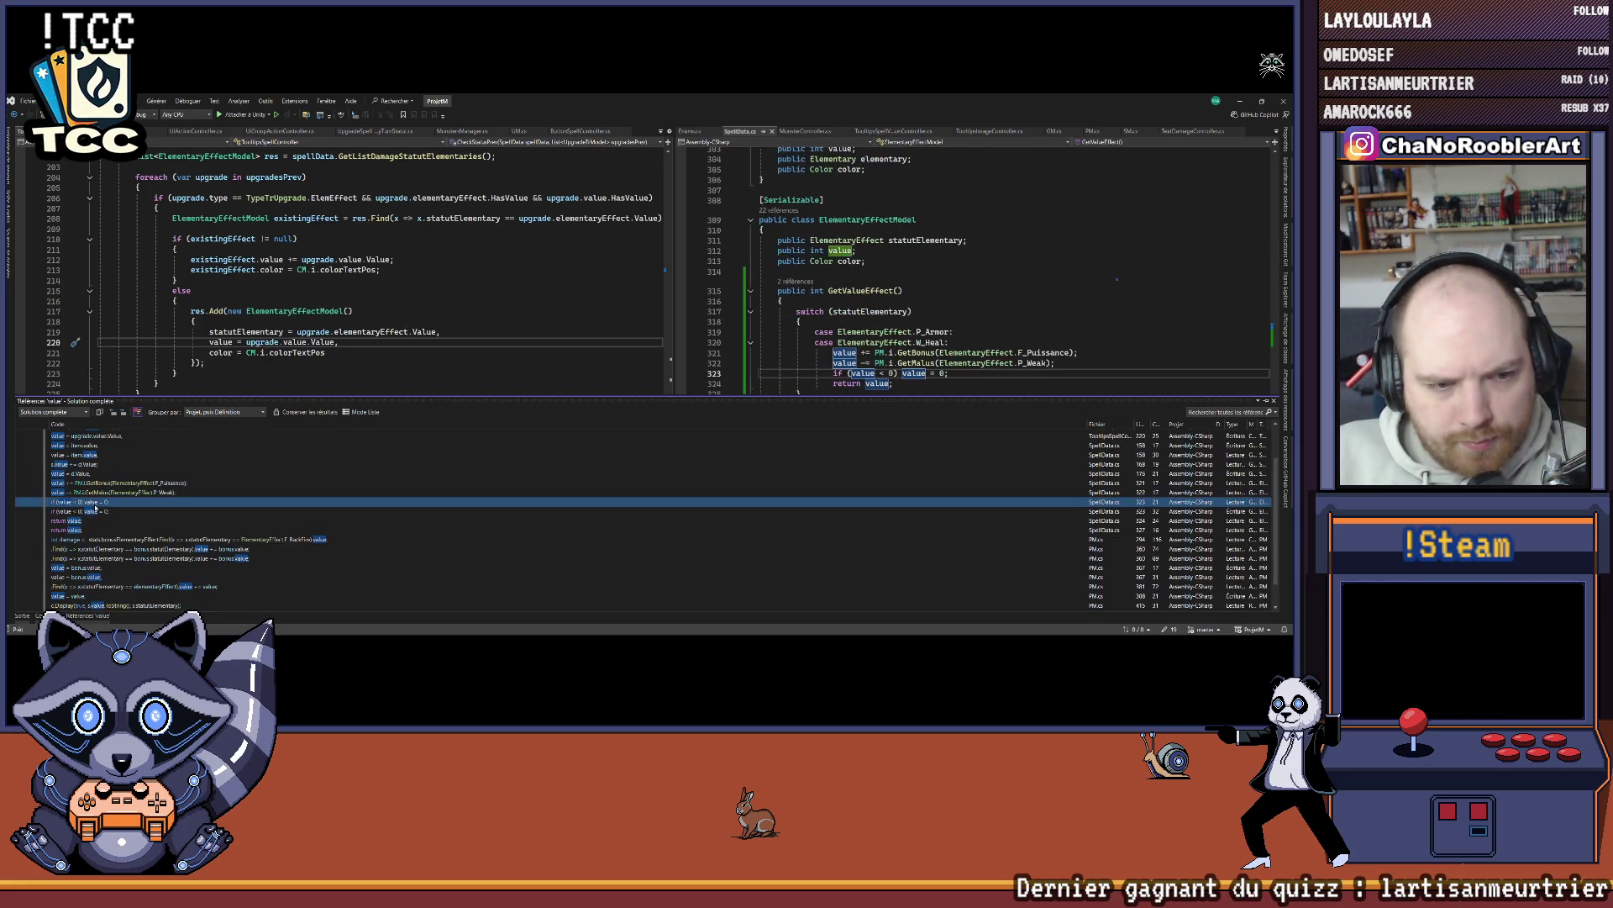
left_click(83, 512)
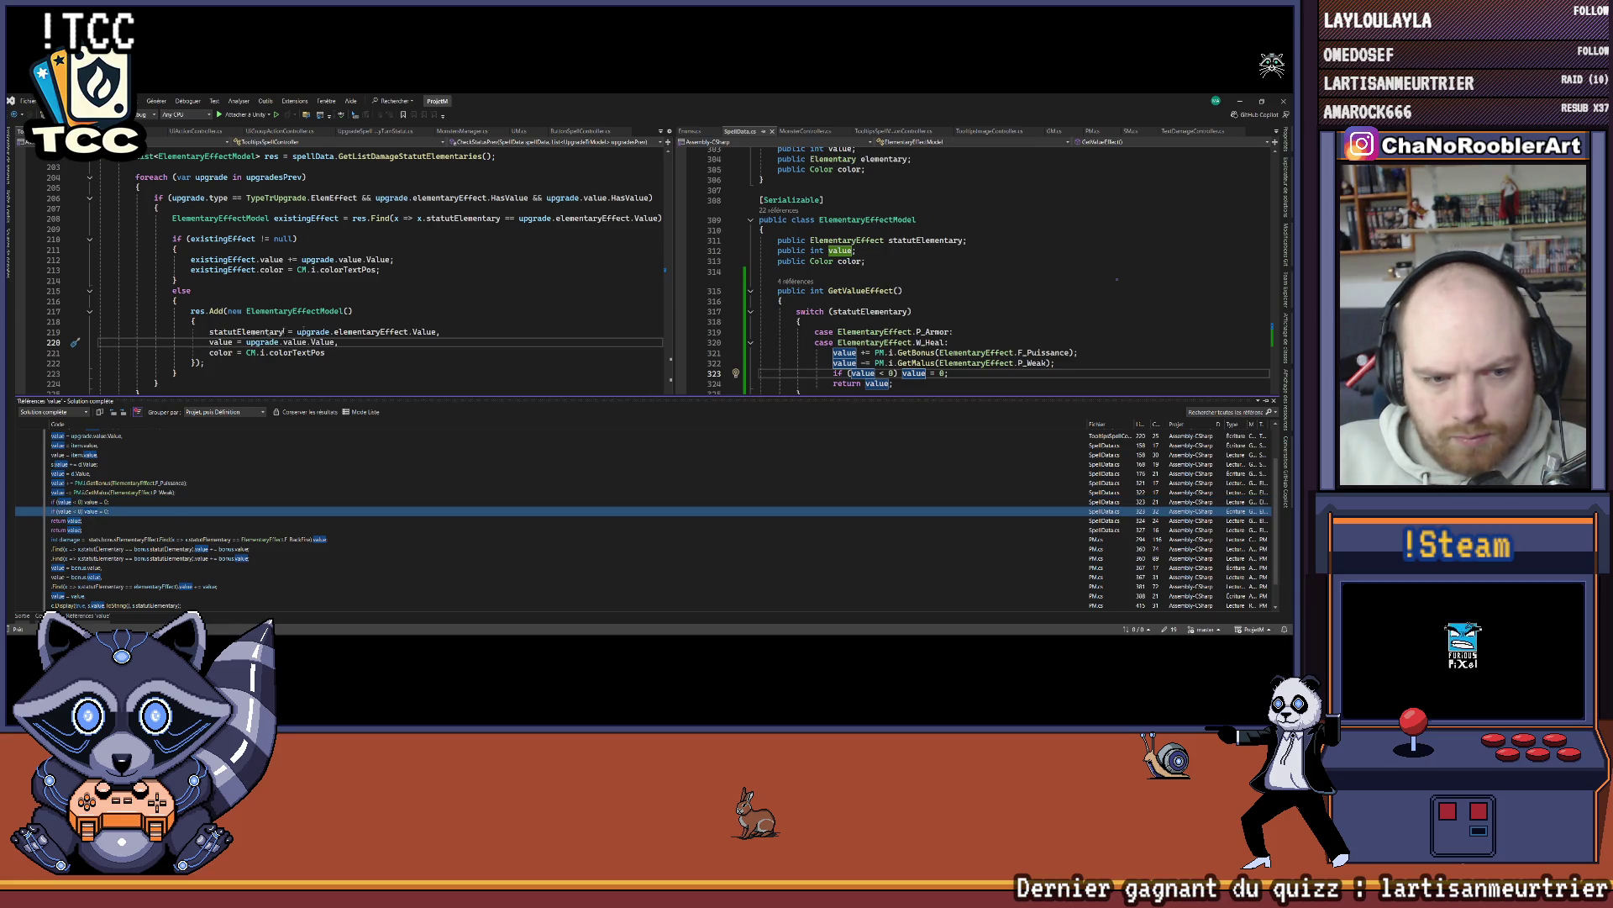
scroll(823, 364, "down", 2)
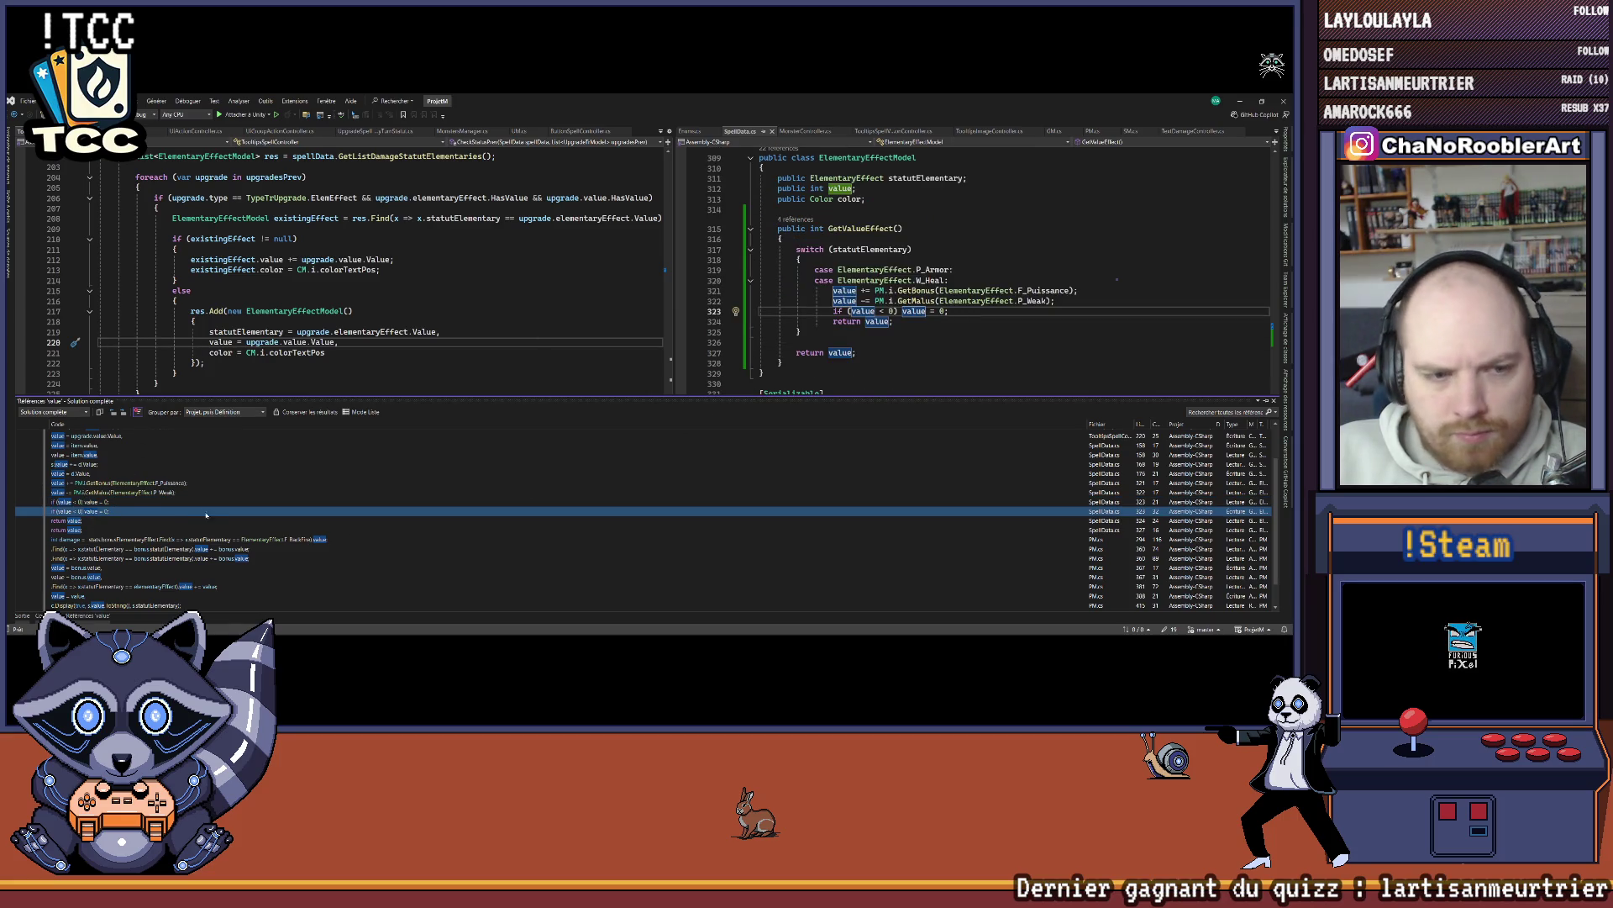
scroll(206, 515, "down", 1)
Step: Open the BackFire damage reference in PM.cs CheckCounterAttack and select value on line 294
mouse_move(177, 518)
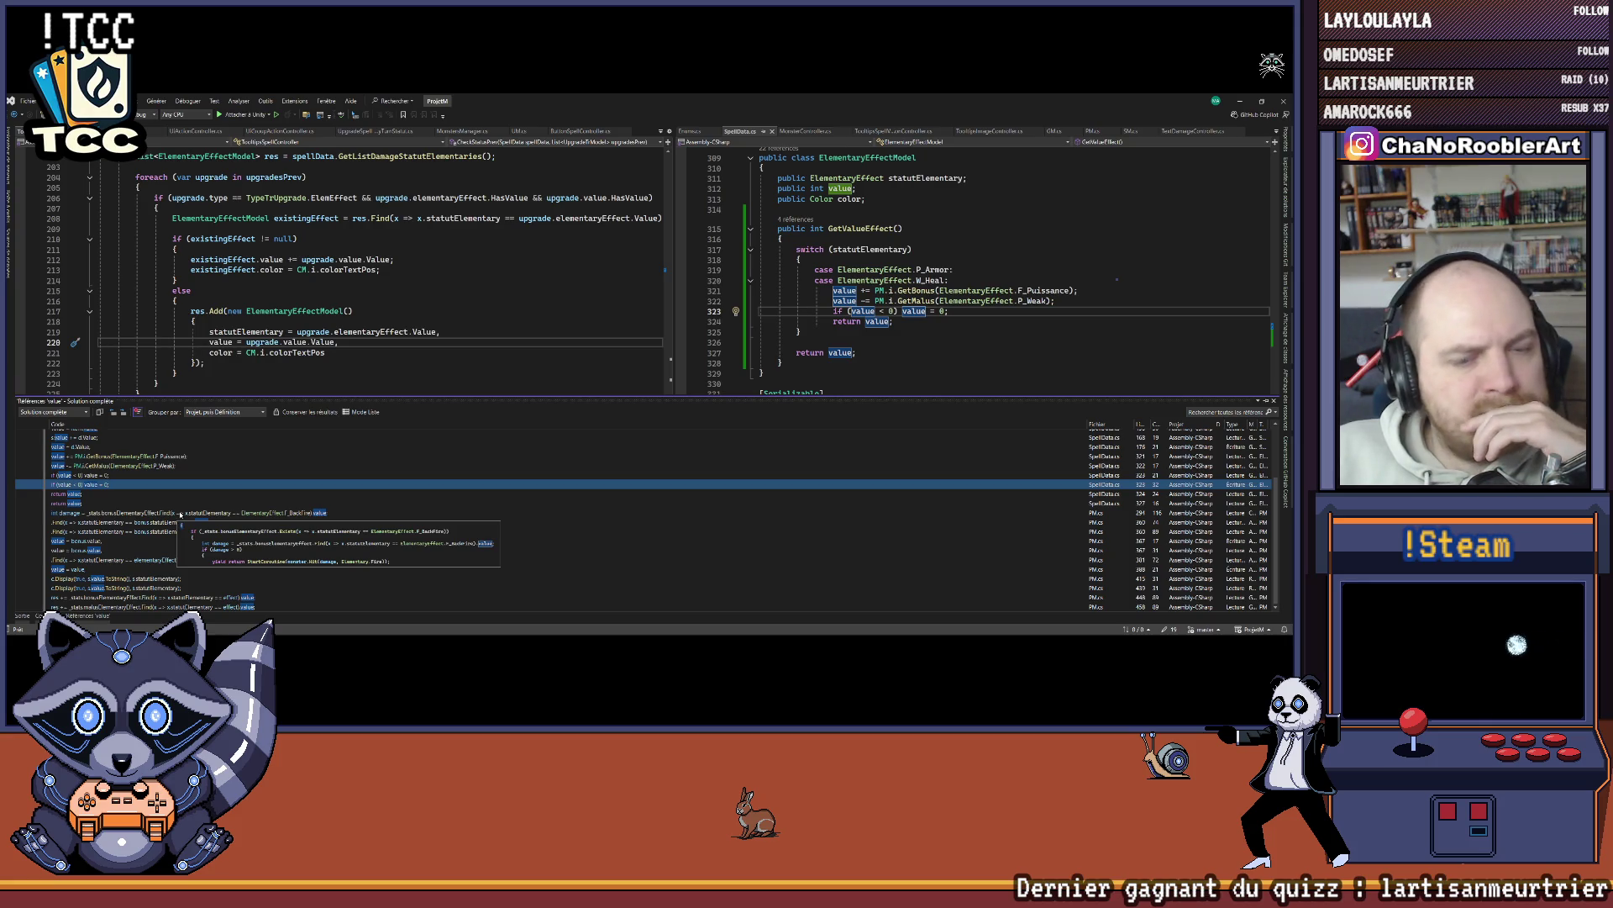
left_click(186, 514)
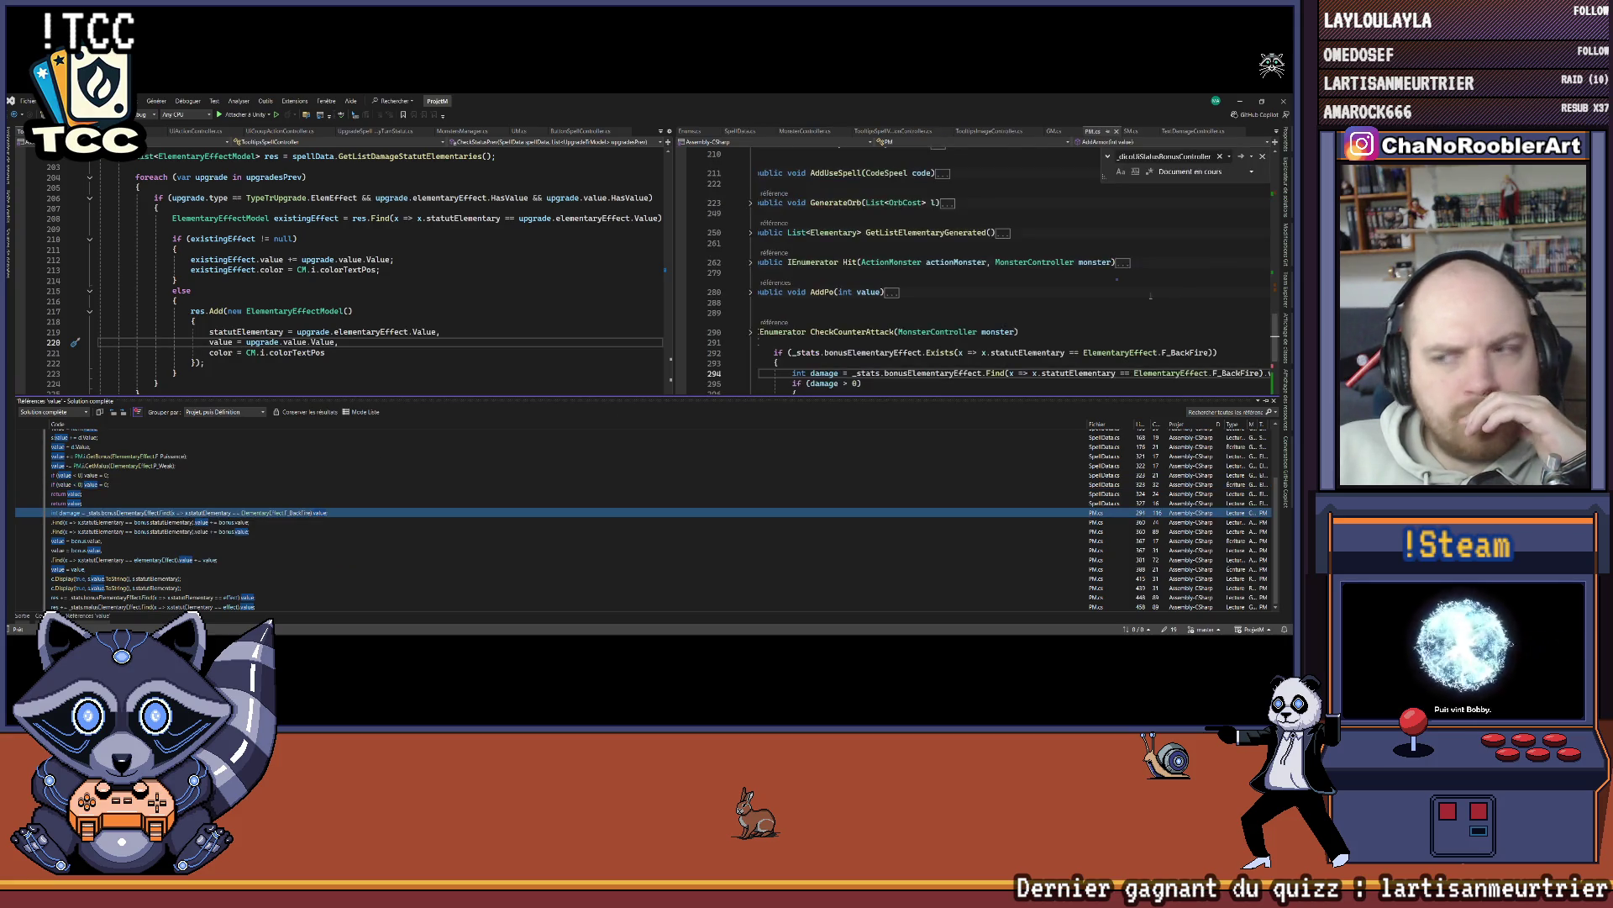
left_click(1046, 332)
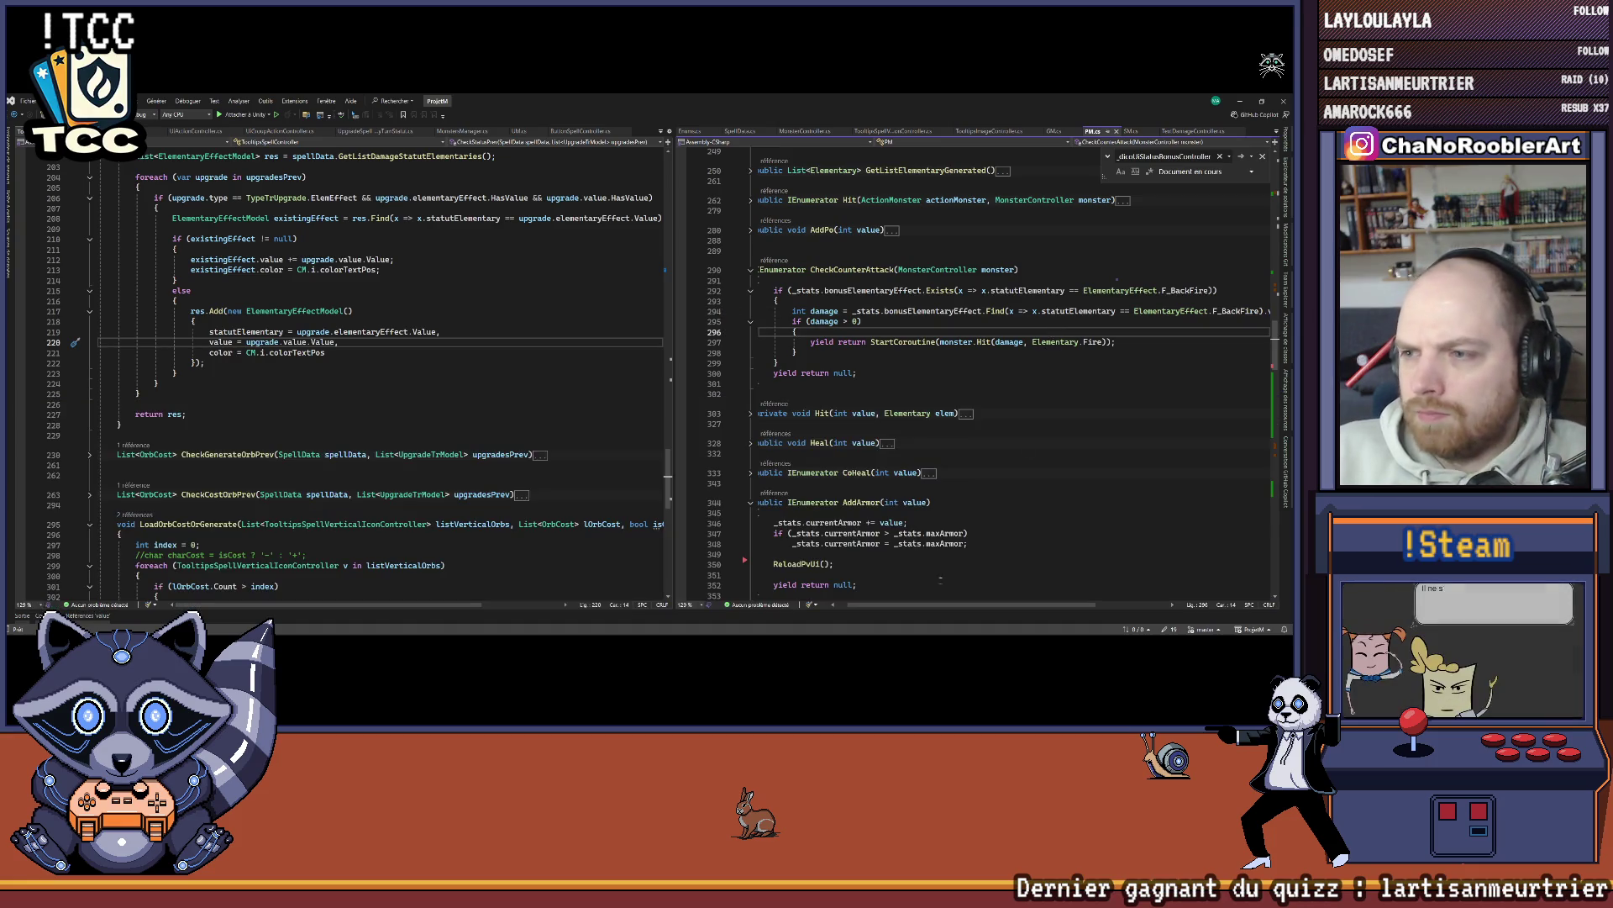
left_click_drag(958, 605, 1030, 607)
left_click(1131, 311)
Step: Replace value with GetValueEffect() on PM.cs line 294
double_click(1131, 311)
type("GetValueEffect();")
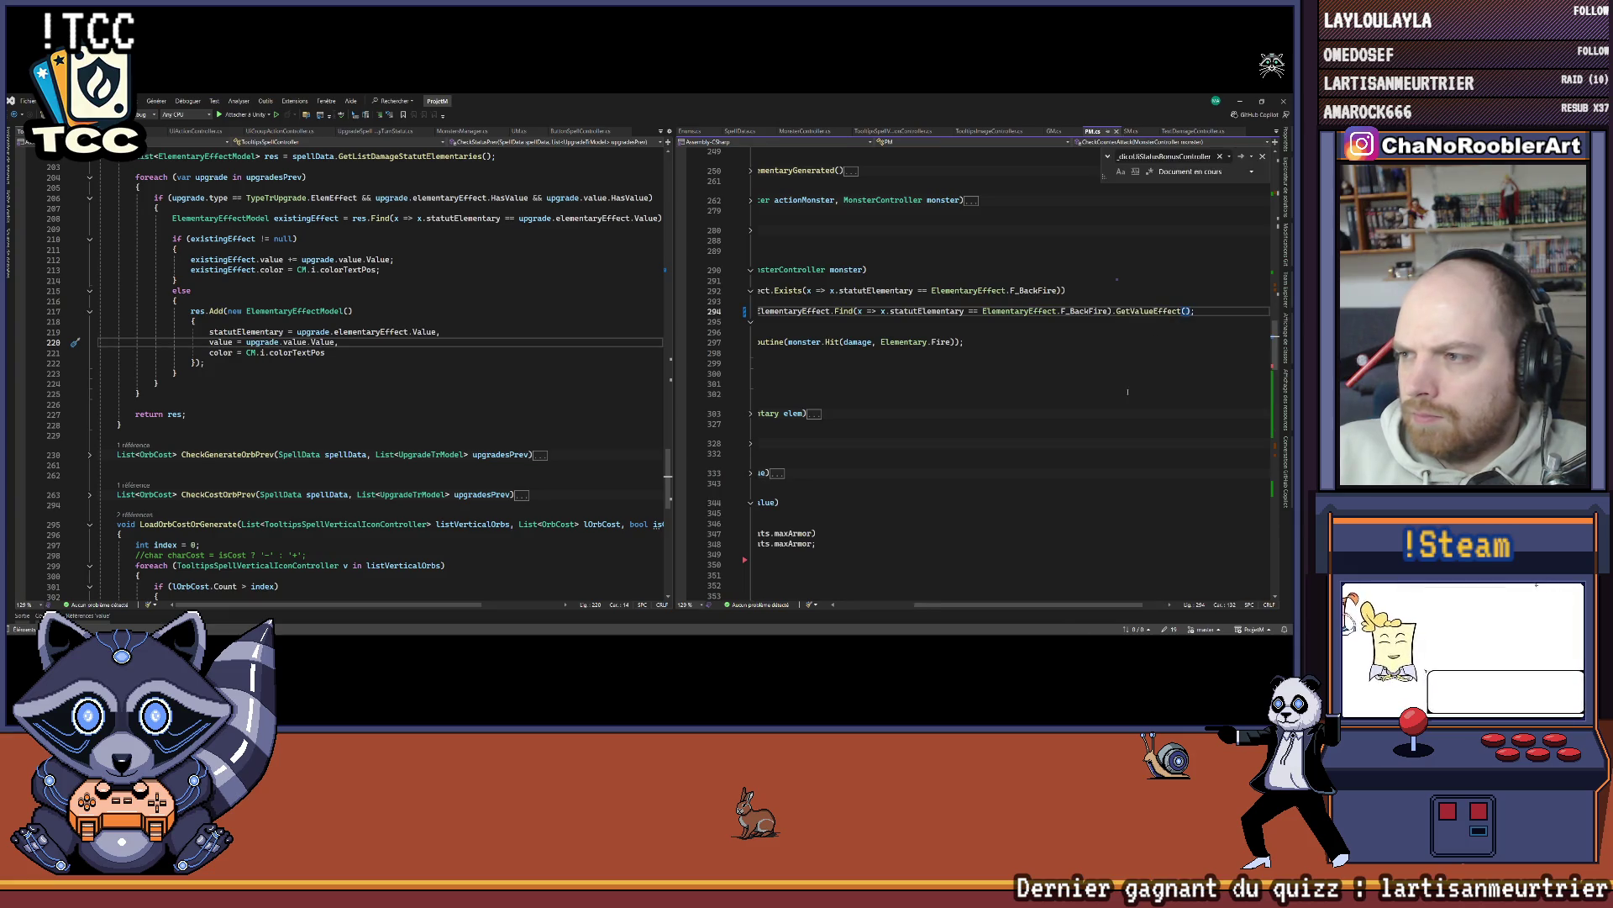
left_click(101, 616)
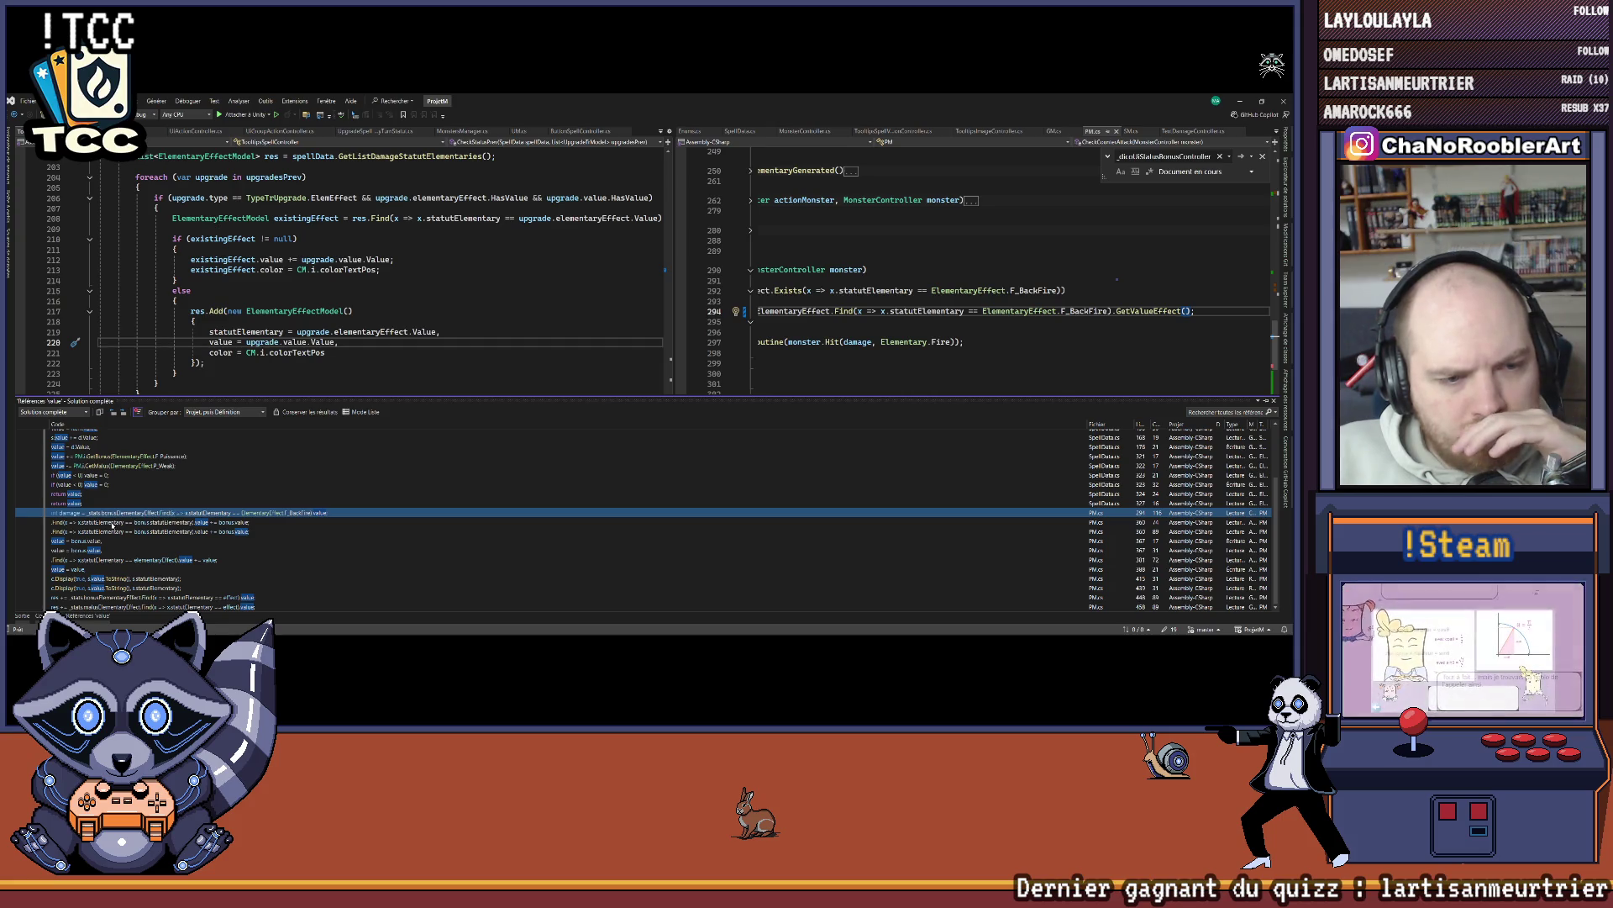
Step: Inspect the bonus.value update at line 358 in the AddBonus coroutine
double_click(112, 523)
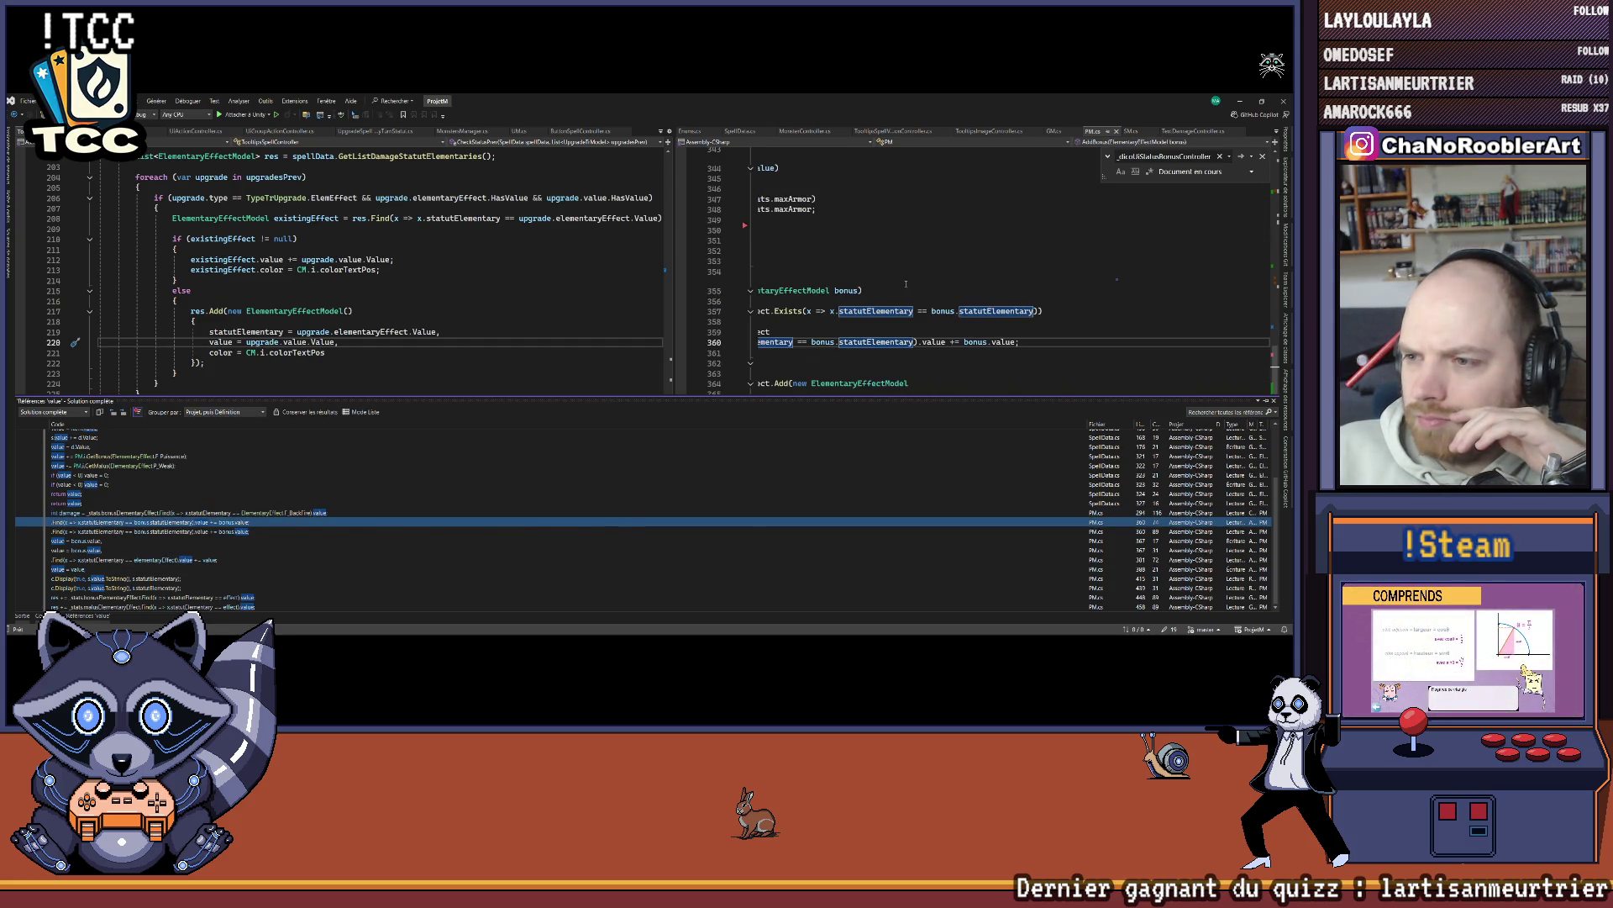
left_click_drag(938, 605, 856, 605)
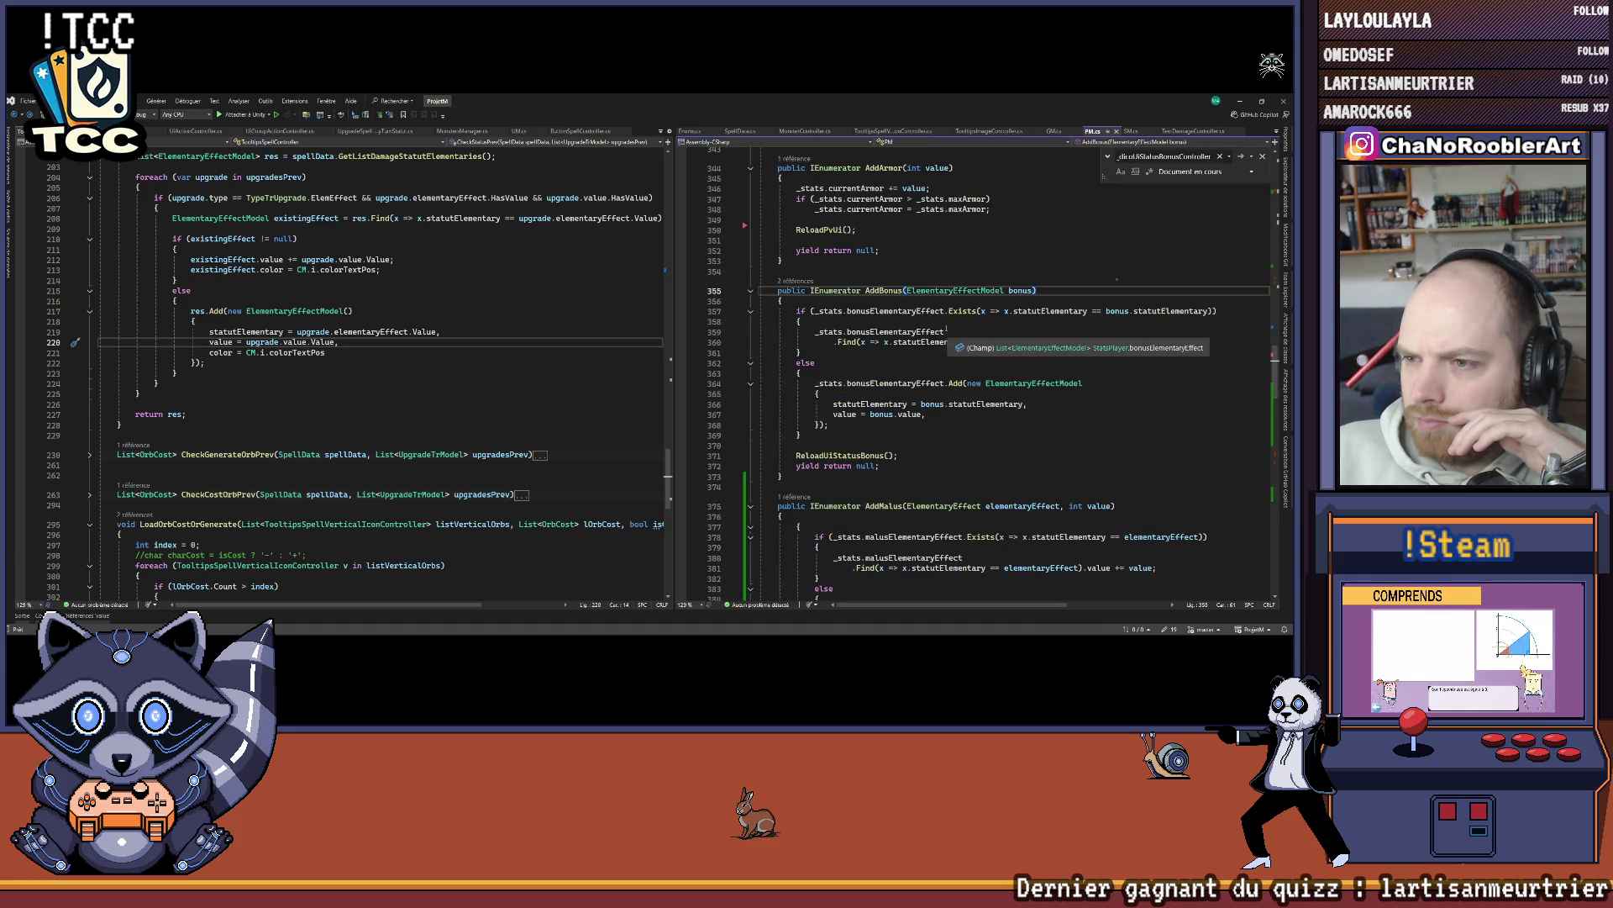
left_click(964, 321)
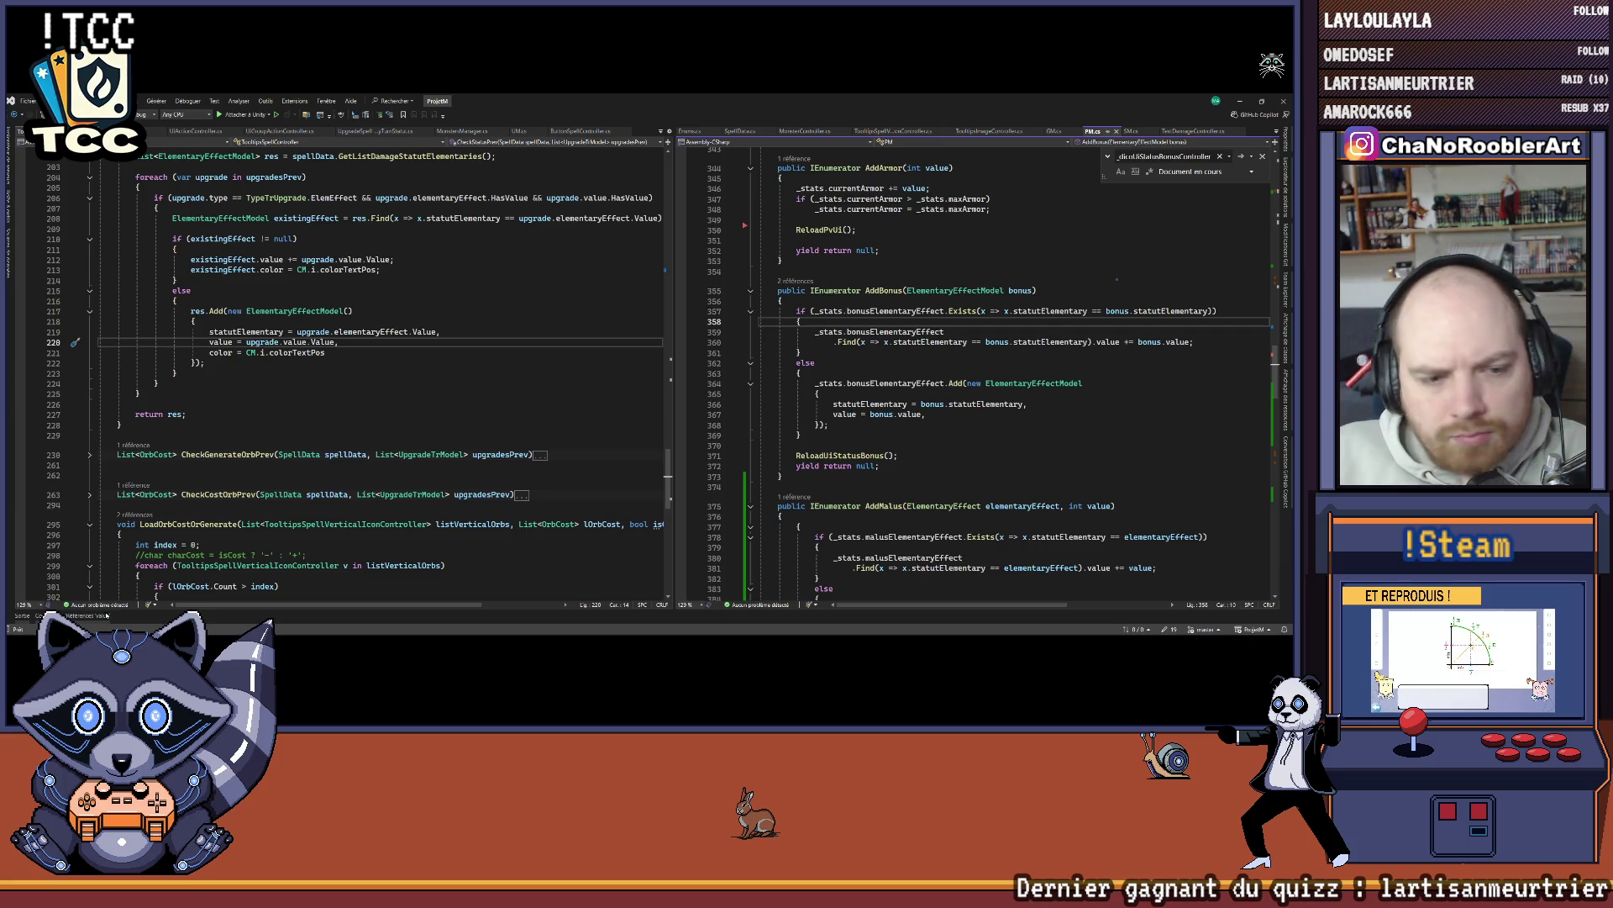
left_click(107, 616)
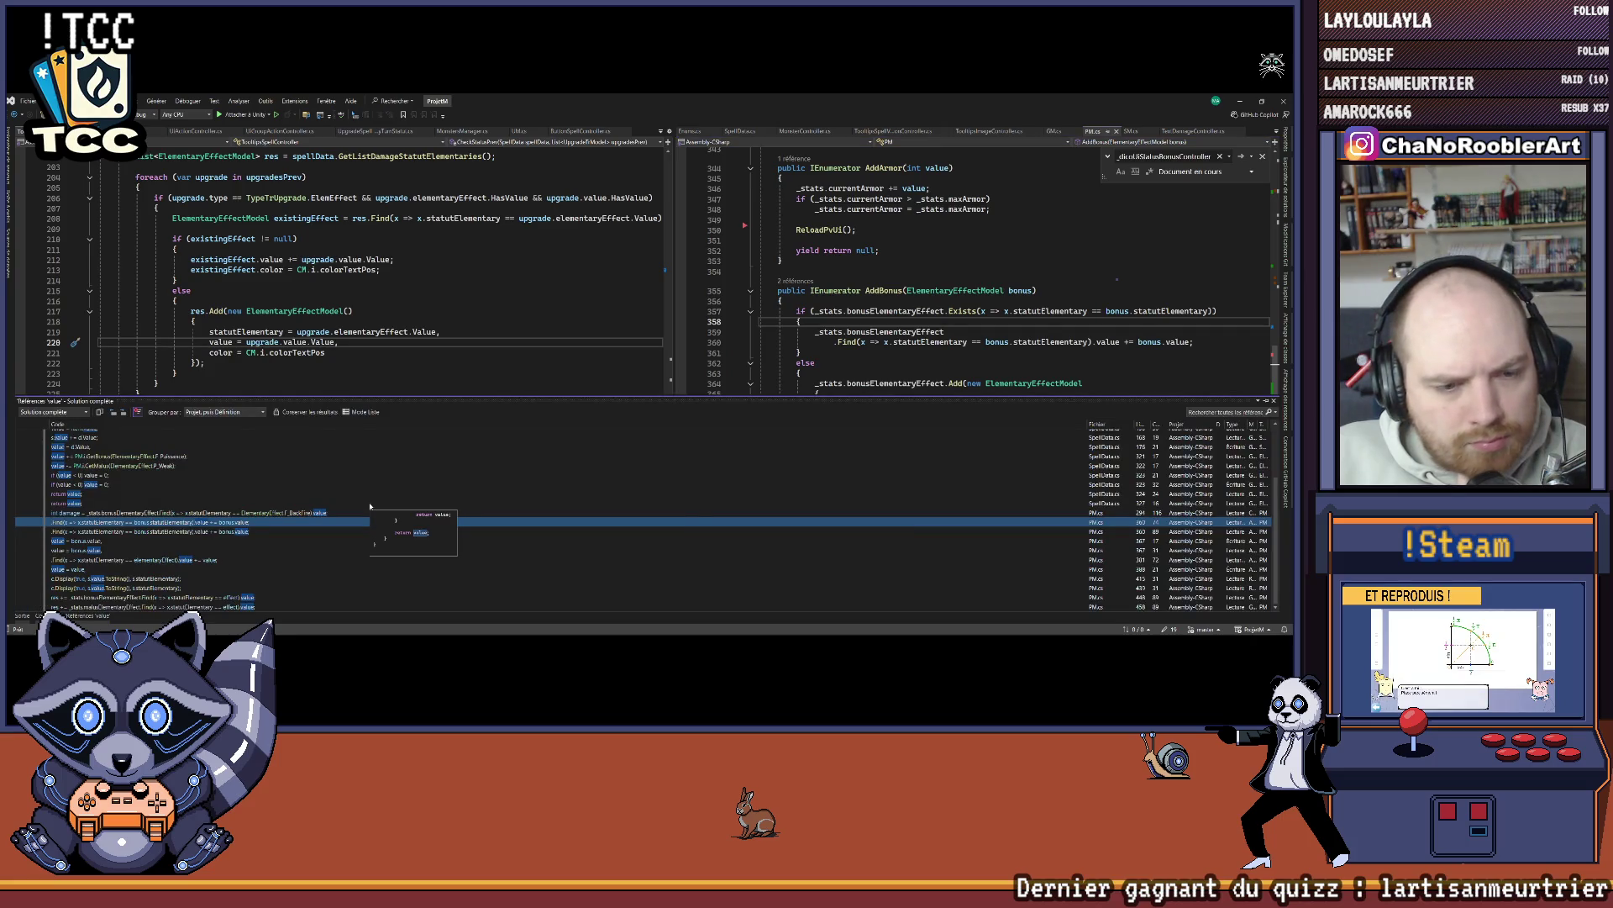
Step: Review the value assignment in AddMalus and the Display call showing s.value in ReloadUiStatusMalus
double_click(69, 571)
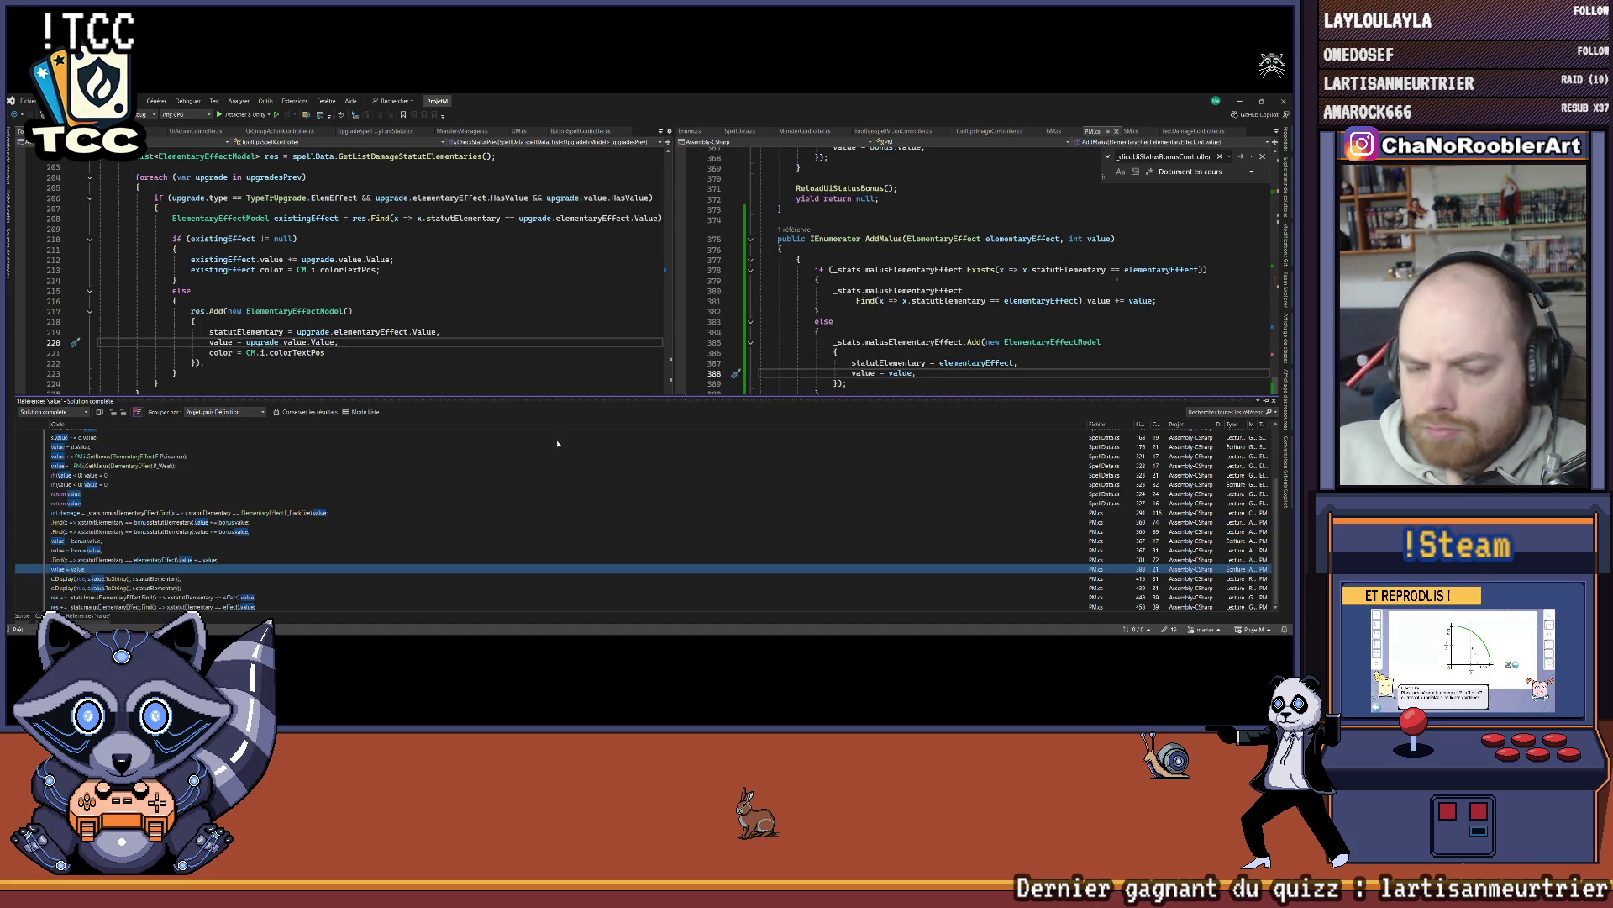
double_click(112, 580)
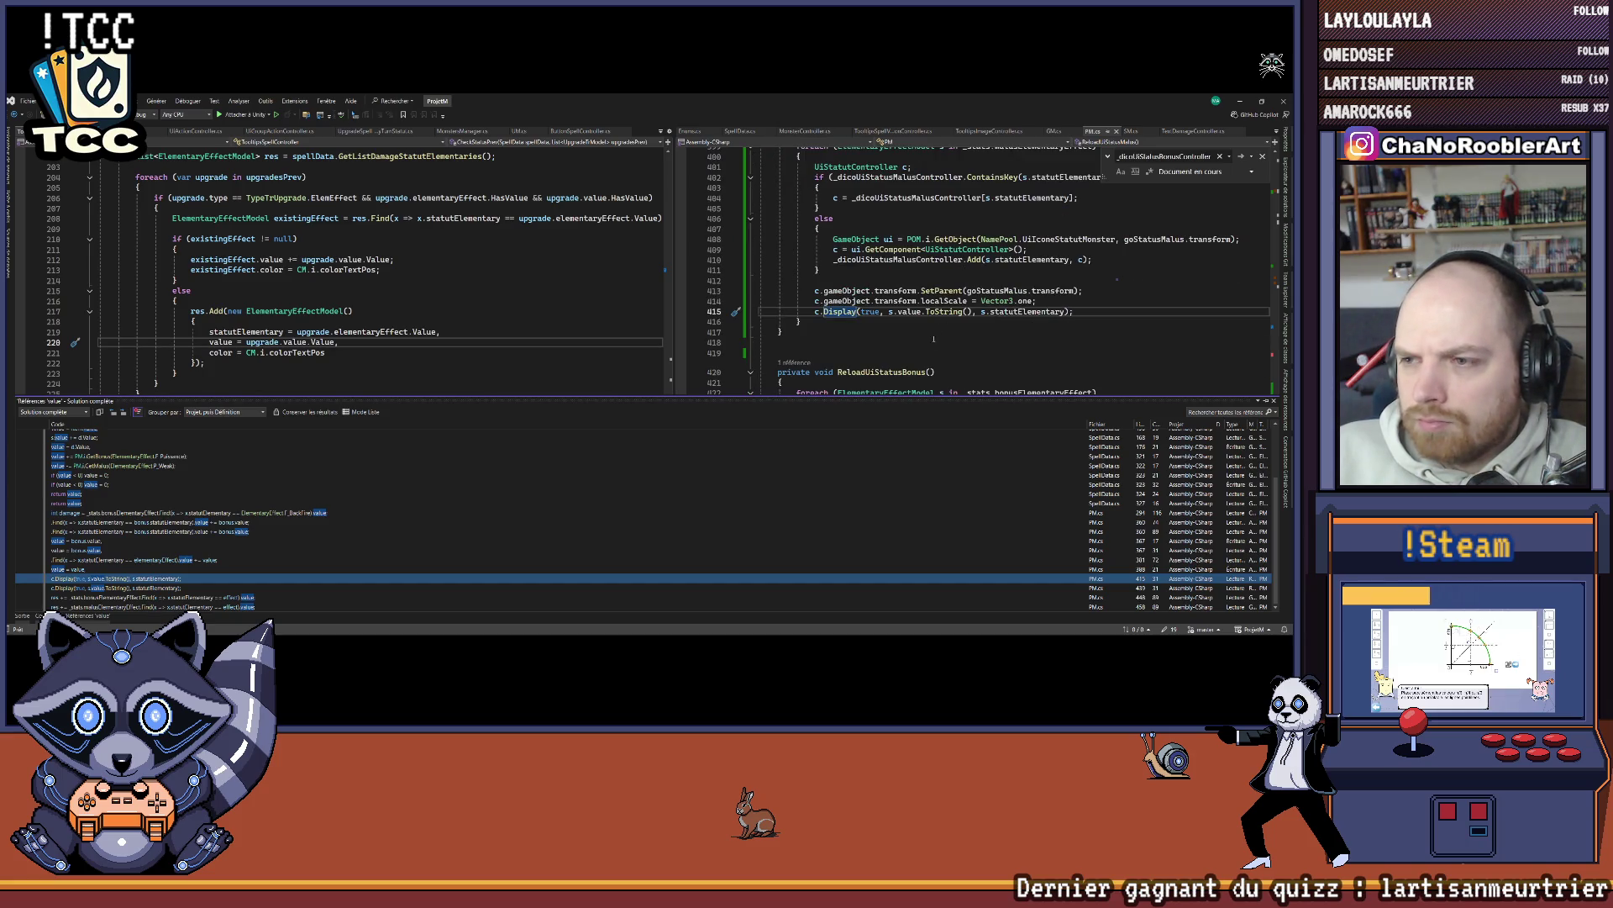
scroll(933, 339, "up", 1)
left_click(911, 347)
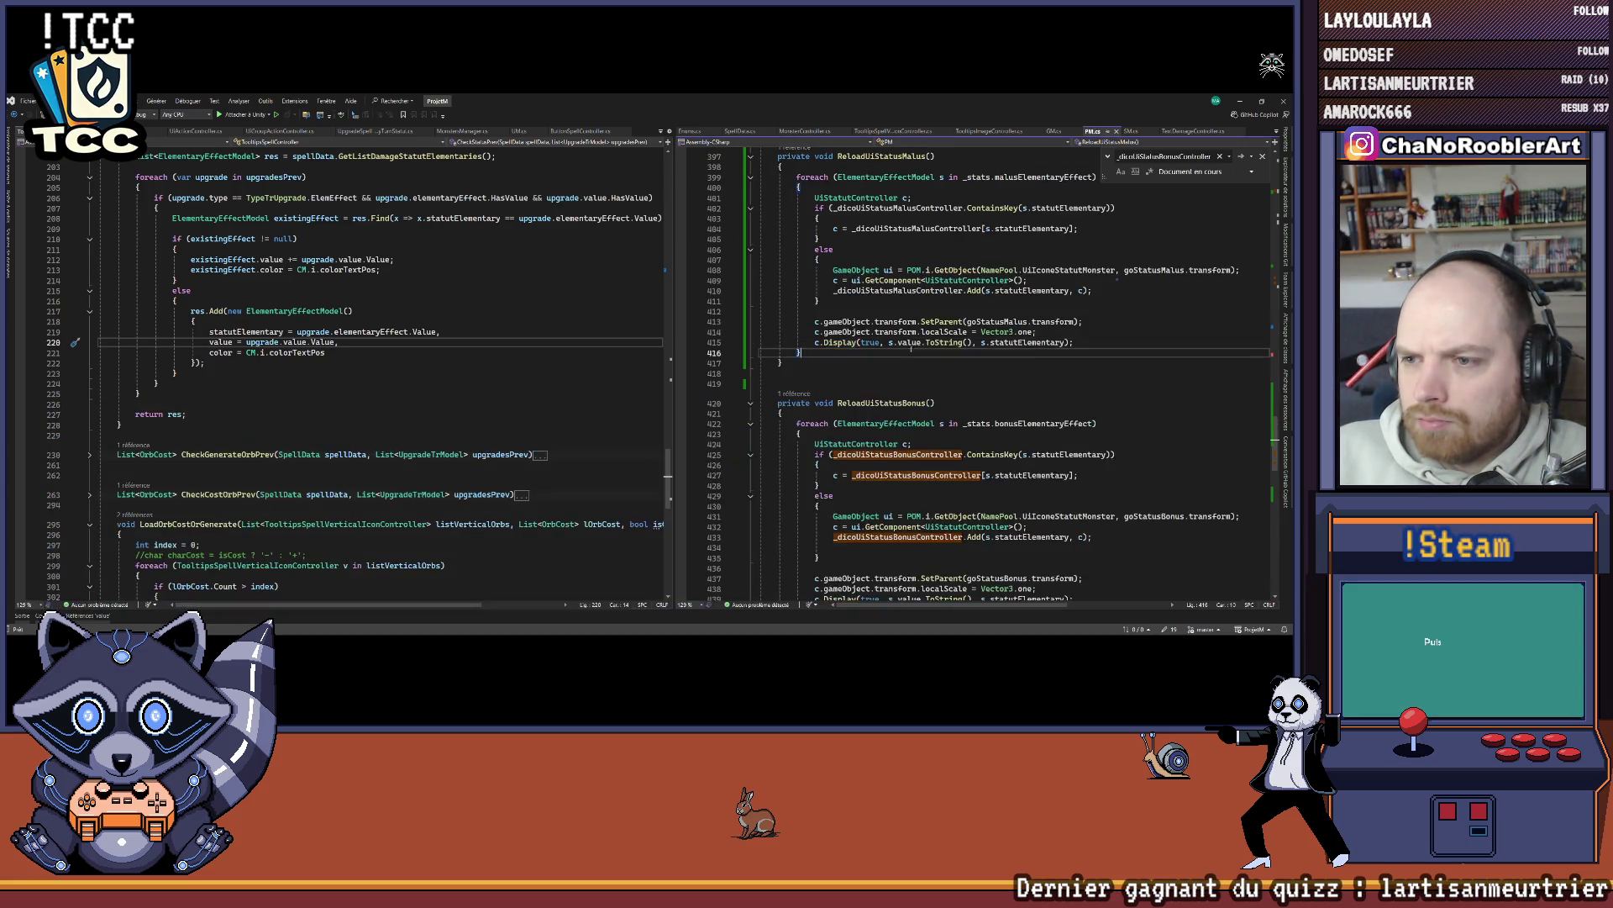
scroll(911, 347, "up", 2)
double_click(910, 404)
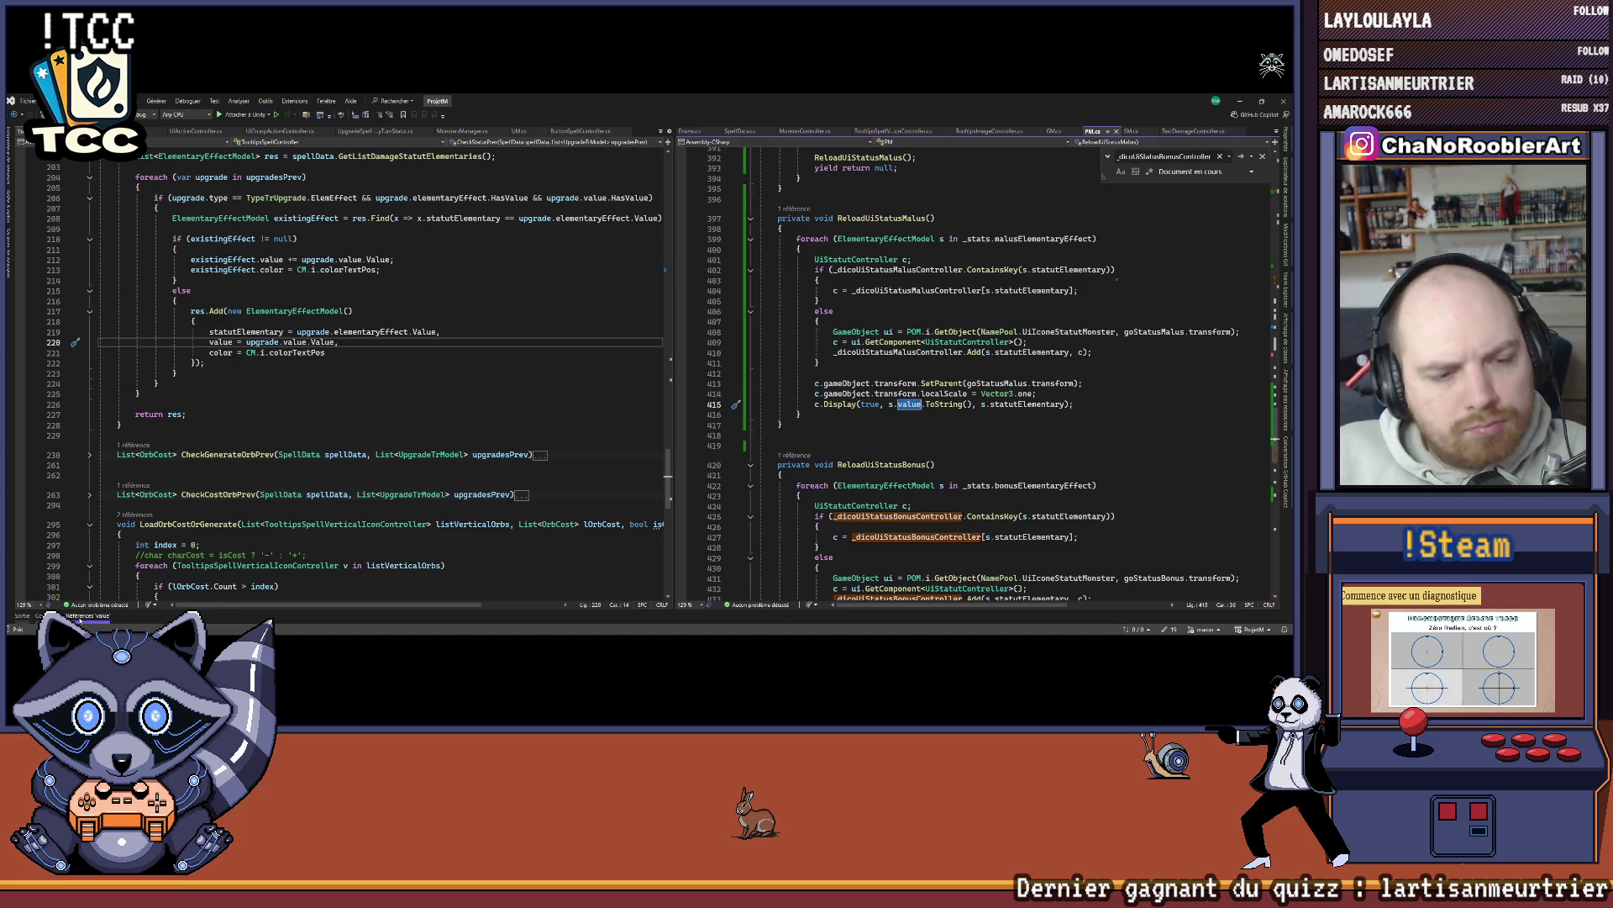
Step: Inspect the bonus sum in GetBonus, then minimize Visual Studio to reveal Unity
left_click(89, 615)
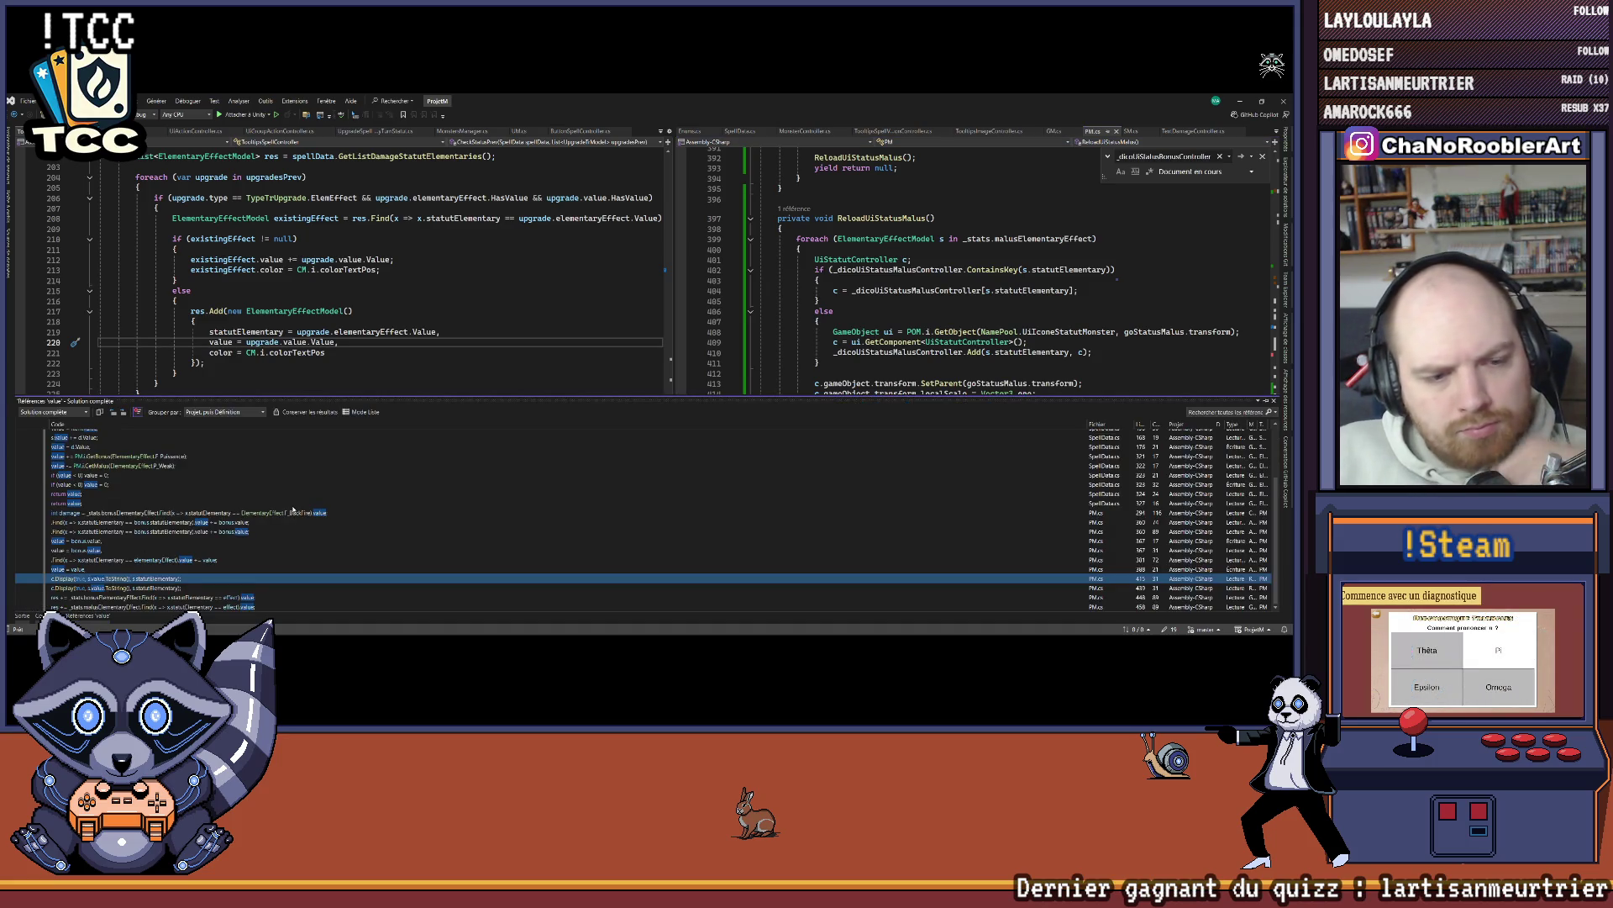
left_click(115, 597)
scroll(1118, 268, "down", 2)
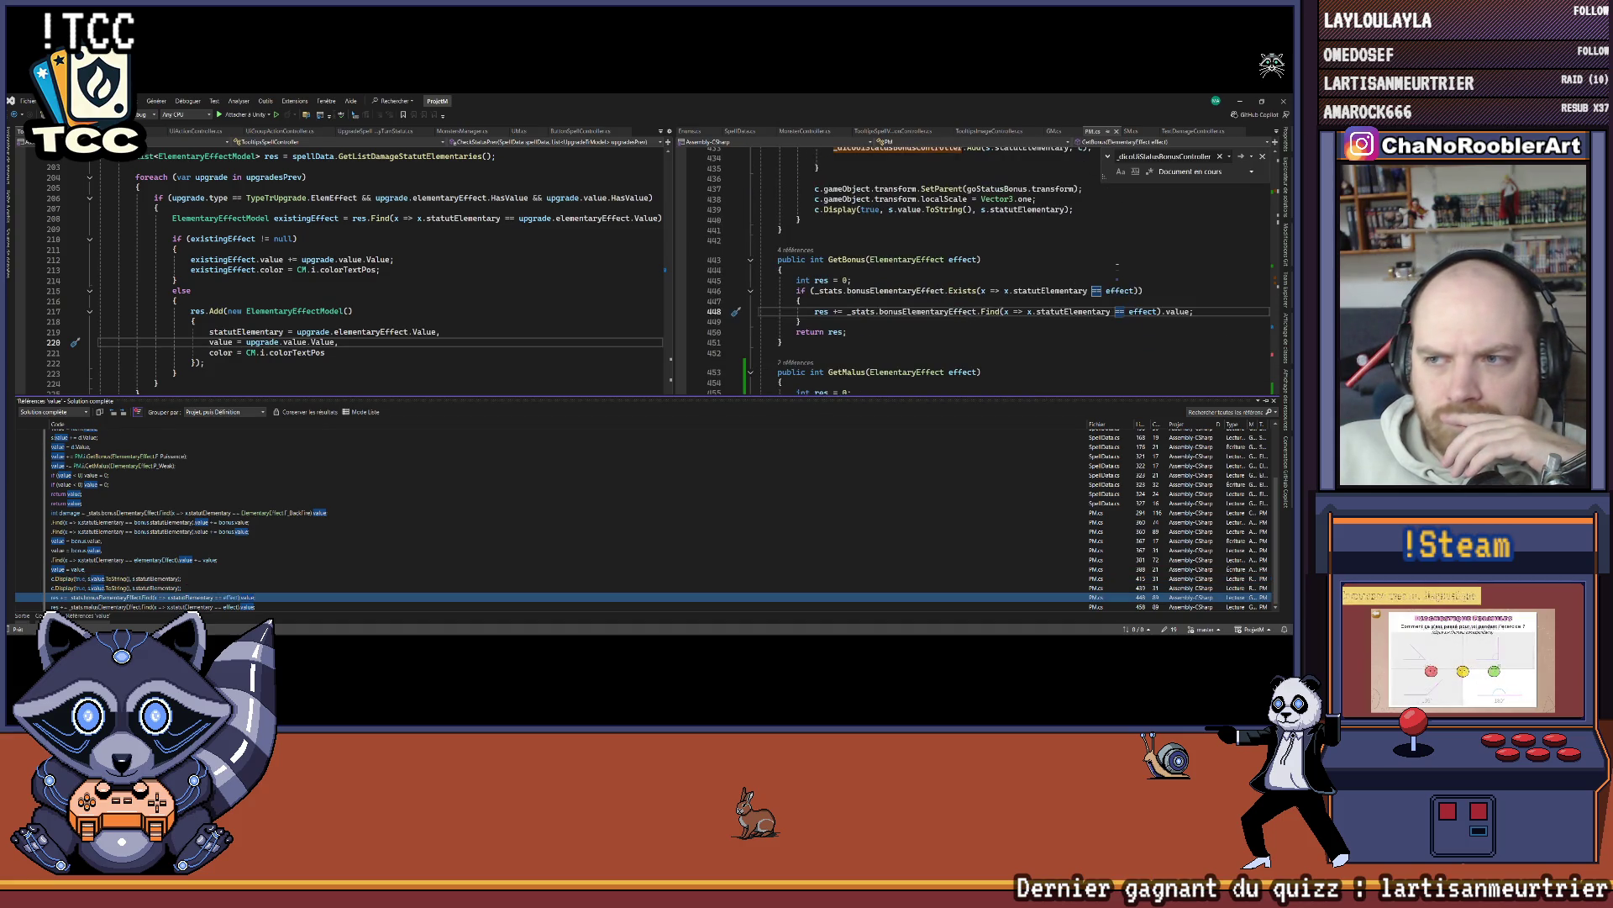
left_click(1118, 267)
scroll(1042, 330, "up", 8)
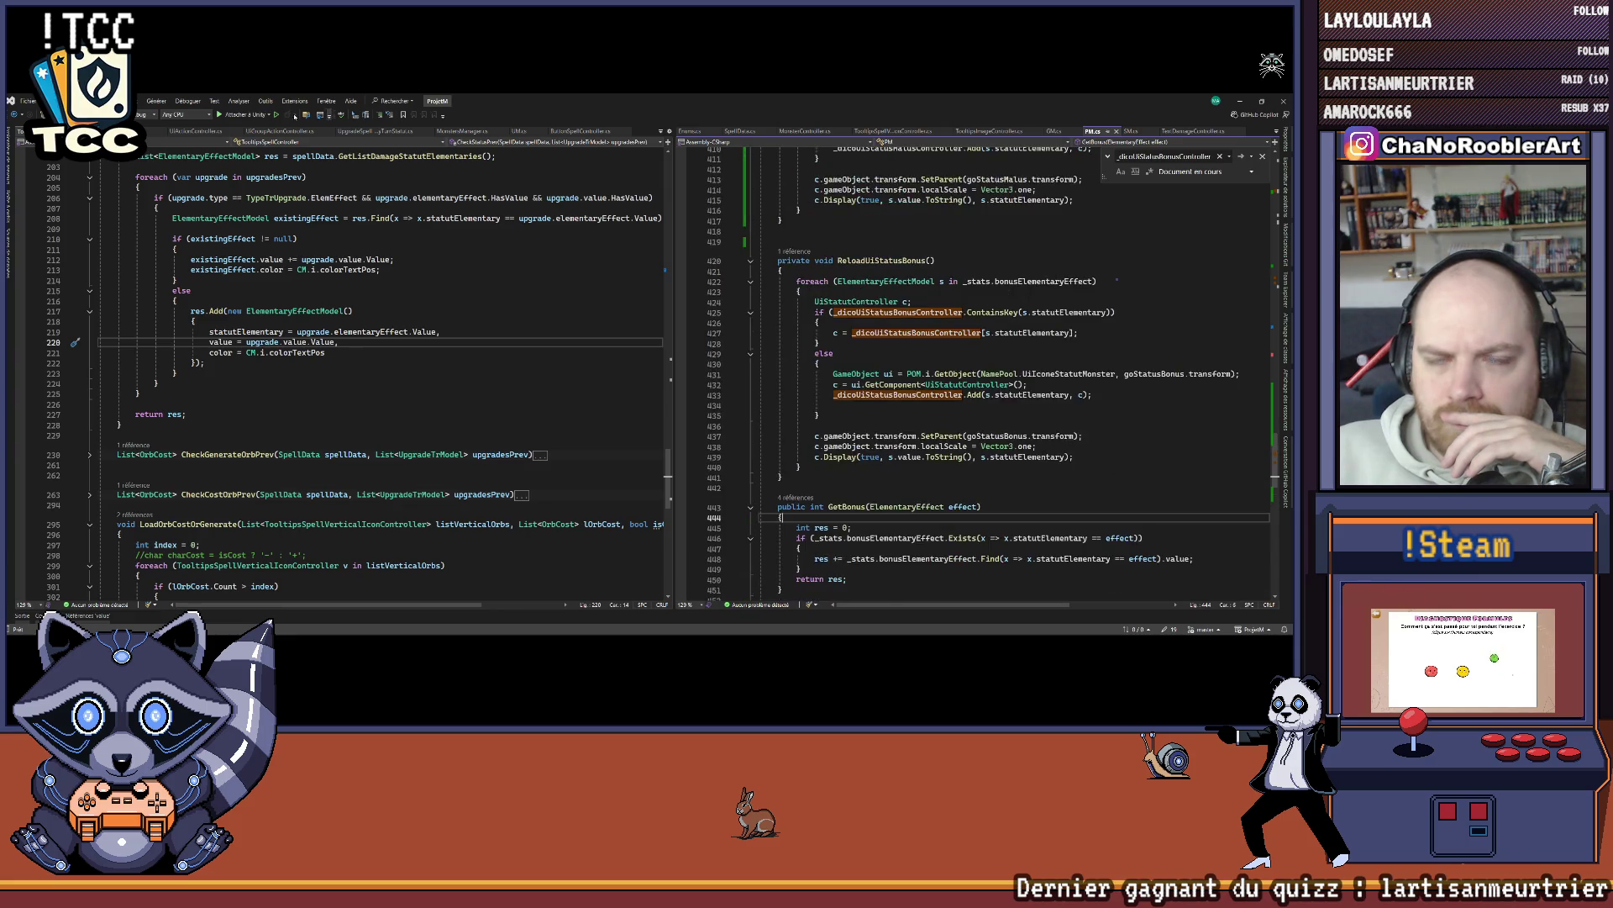
left_click(1249, 101)
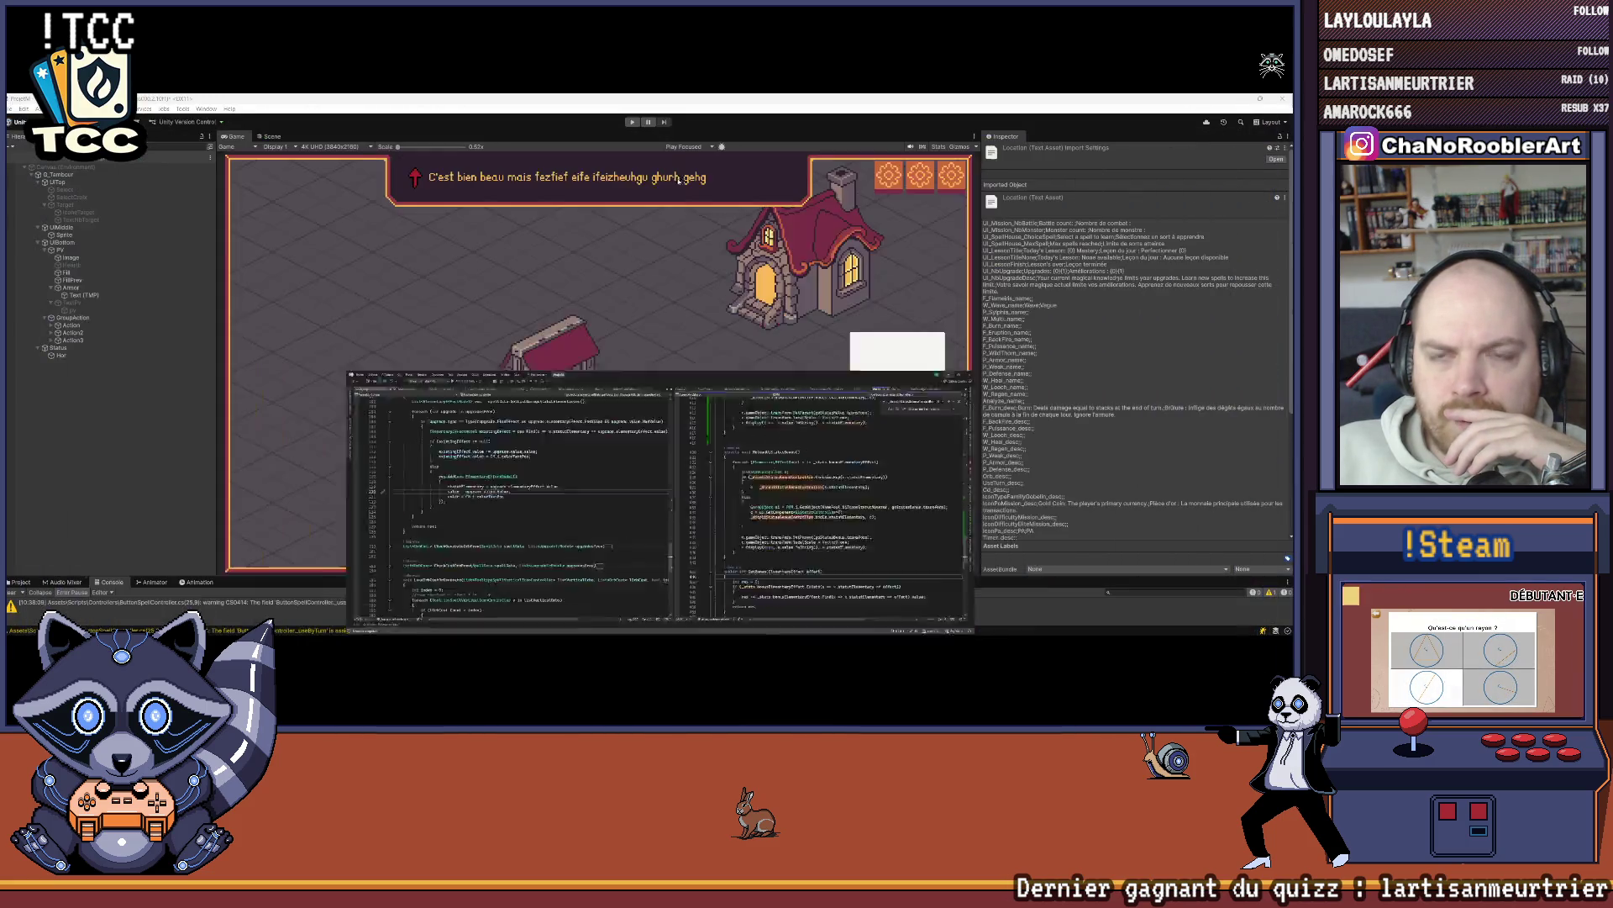
Step: Enter play mode, start a New Game as an apprentice wizard with F_Flameiris F_Burn
left_click(632, 123)
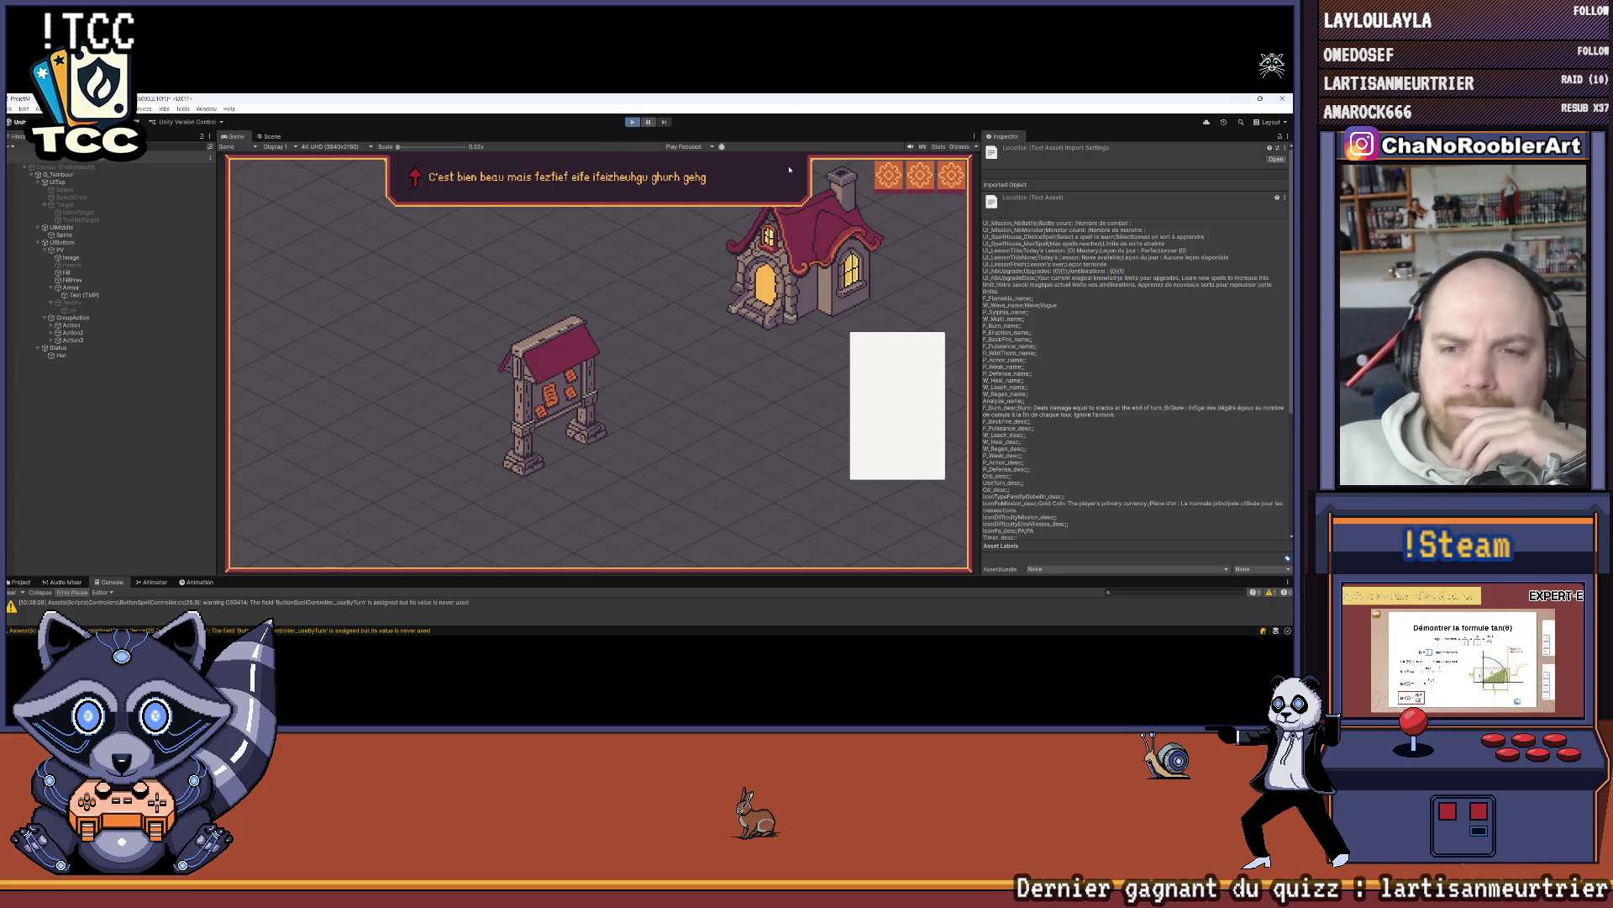
left_click(597, 309)
left_click(598, 338)
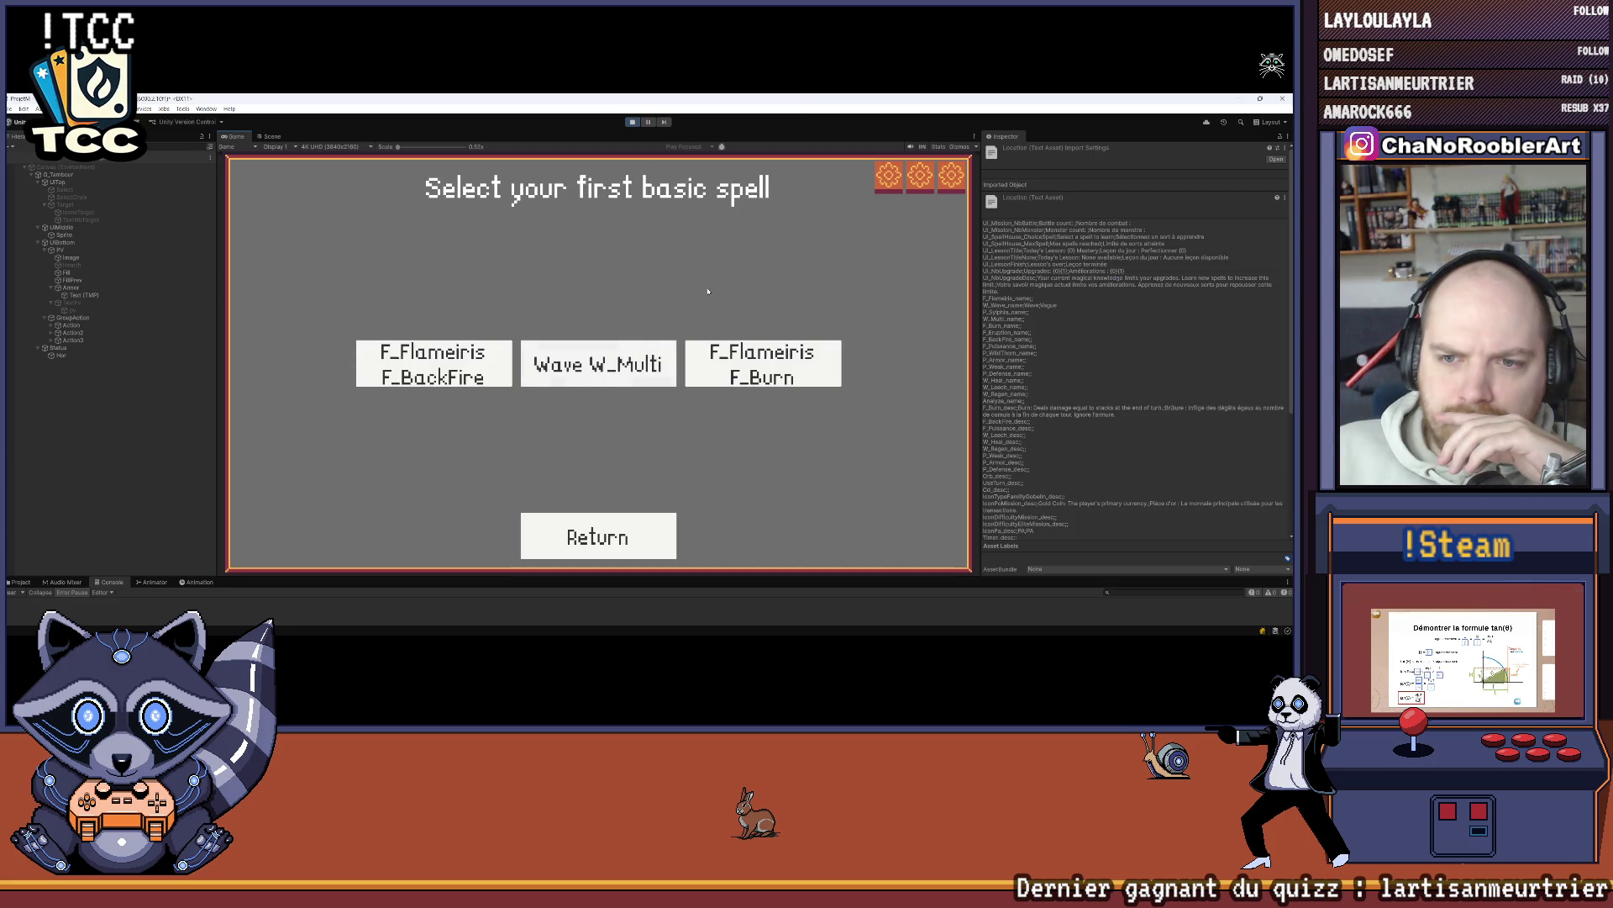
left_click(765, 355)
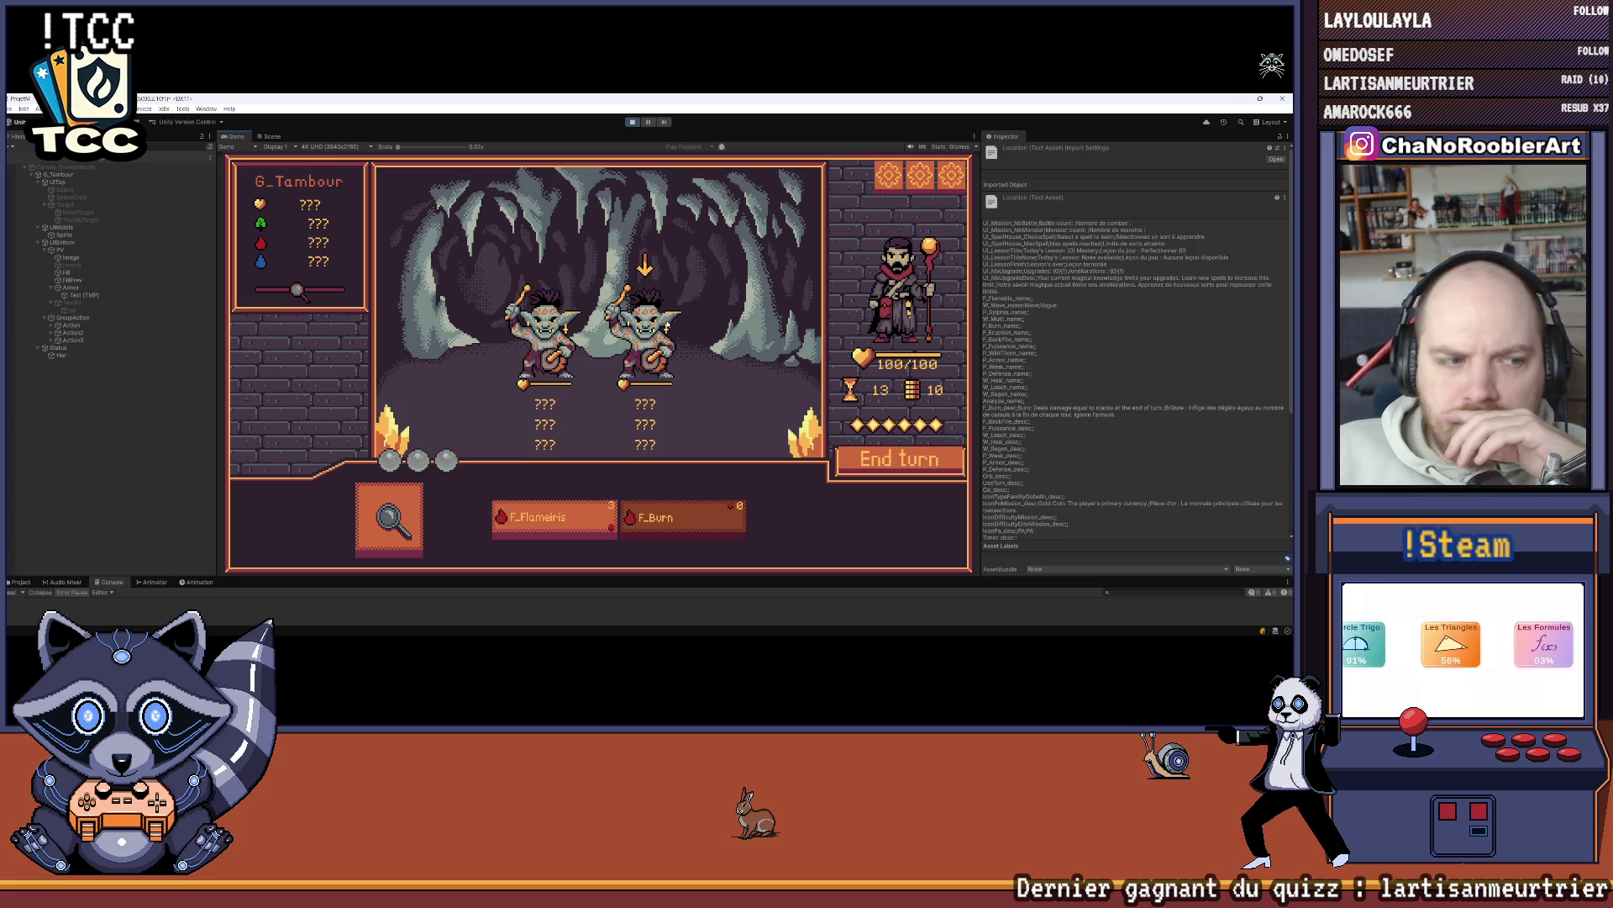
Step: Analyze the G_Tambour goblin's status value of 2, stop play mode and return to Visual Studio
left_click(389, 517)
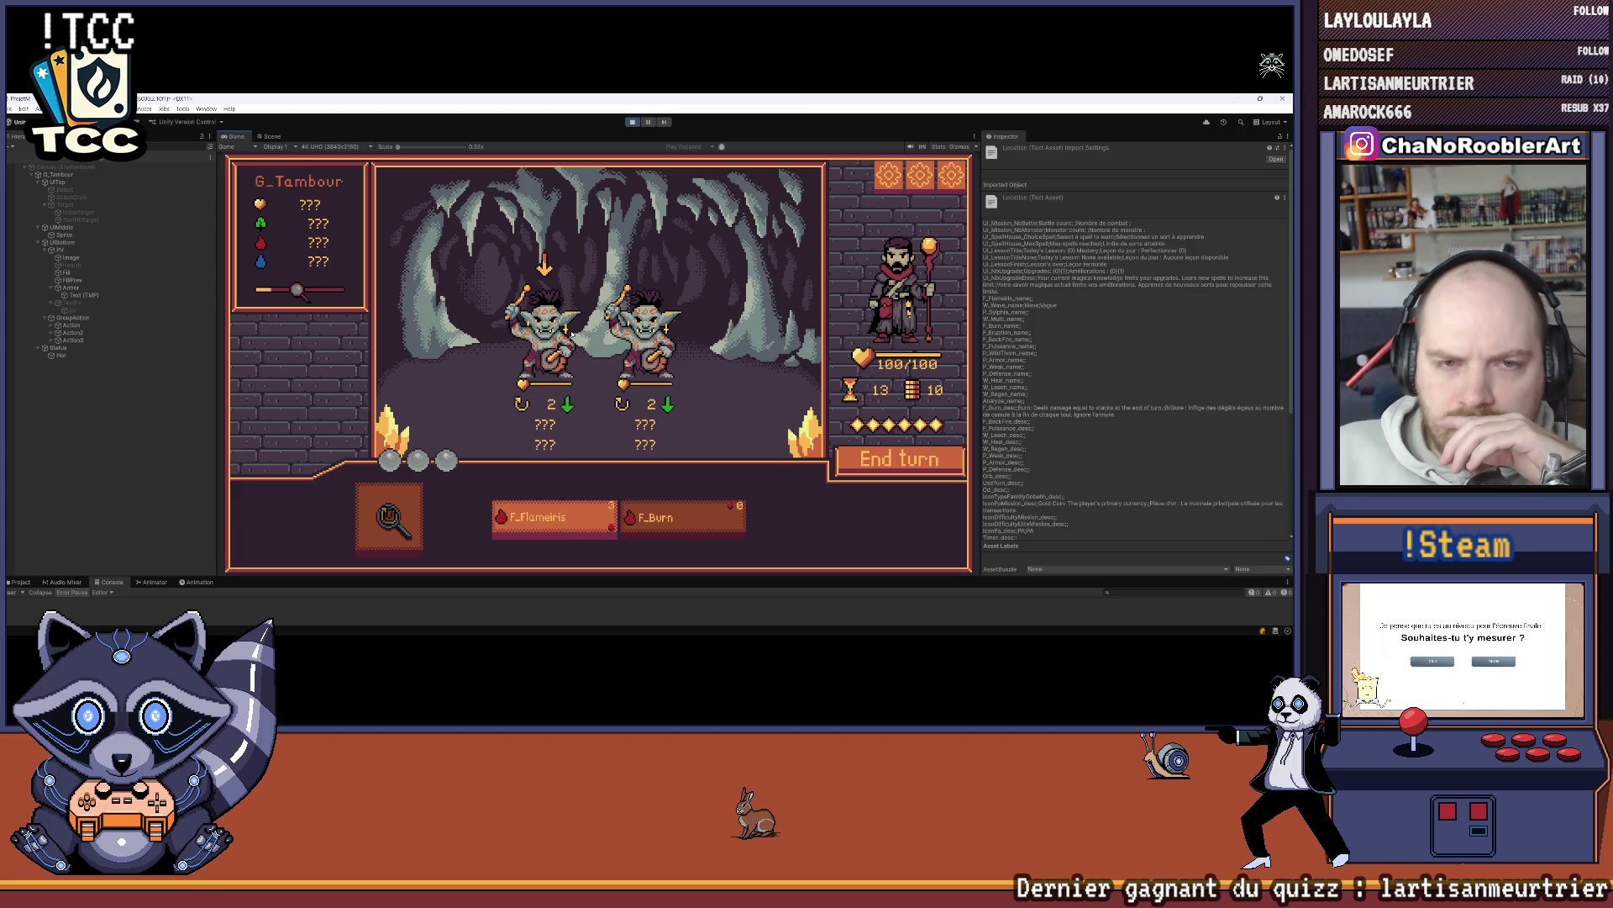
mouse_move(646, 523)
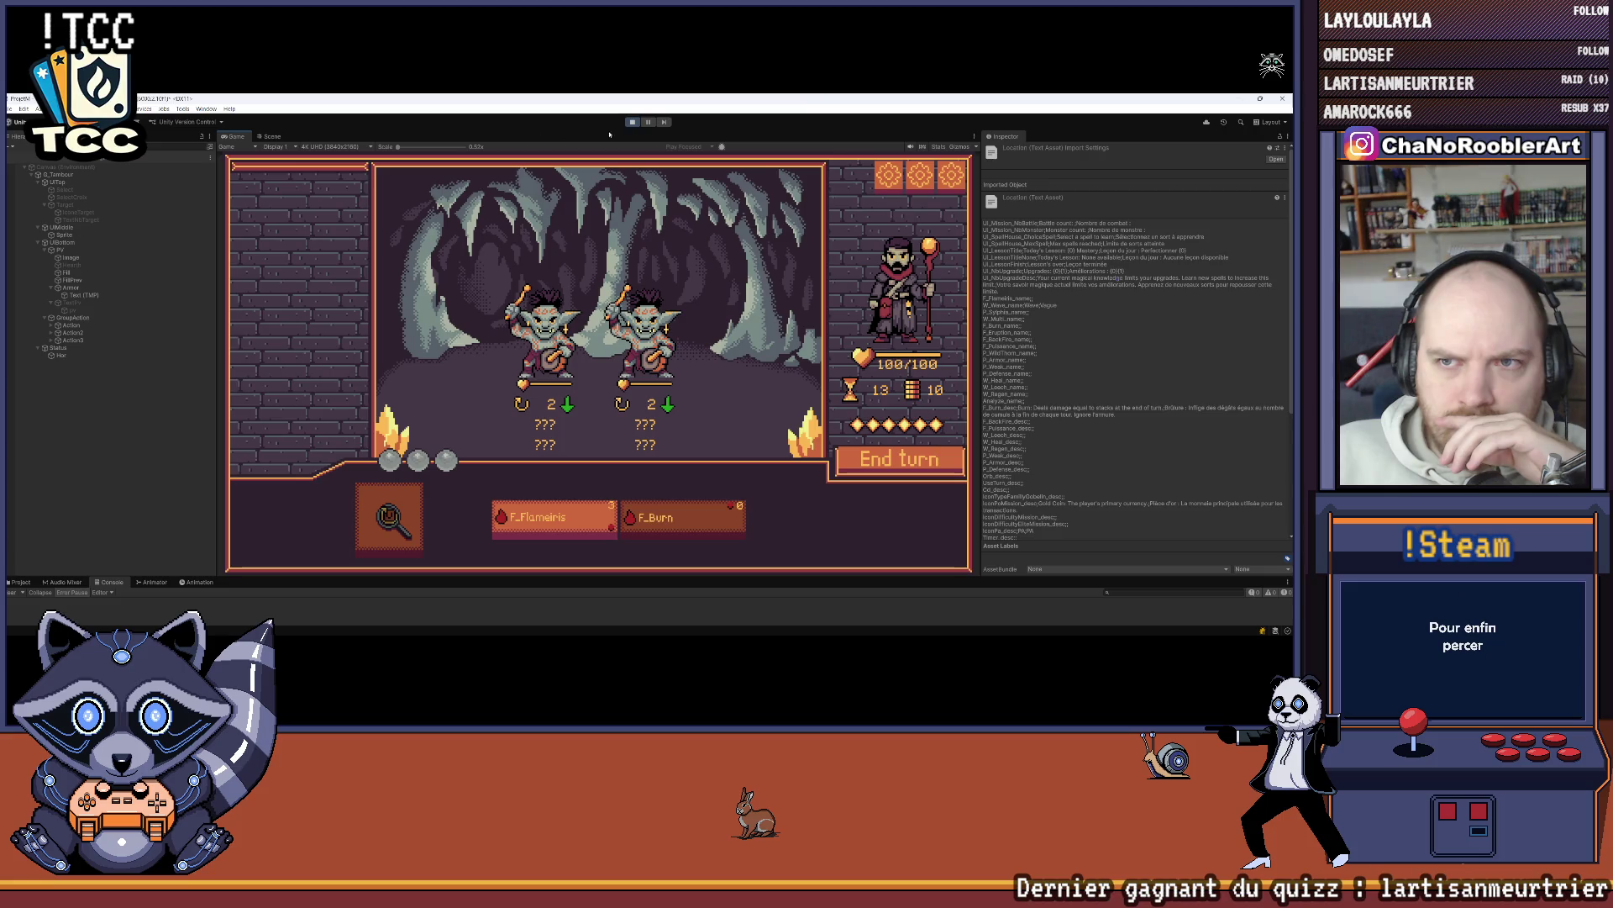
left_click(632, 122)
left_click(683, 624)
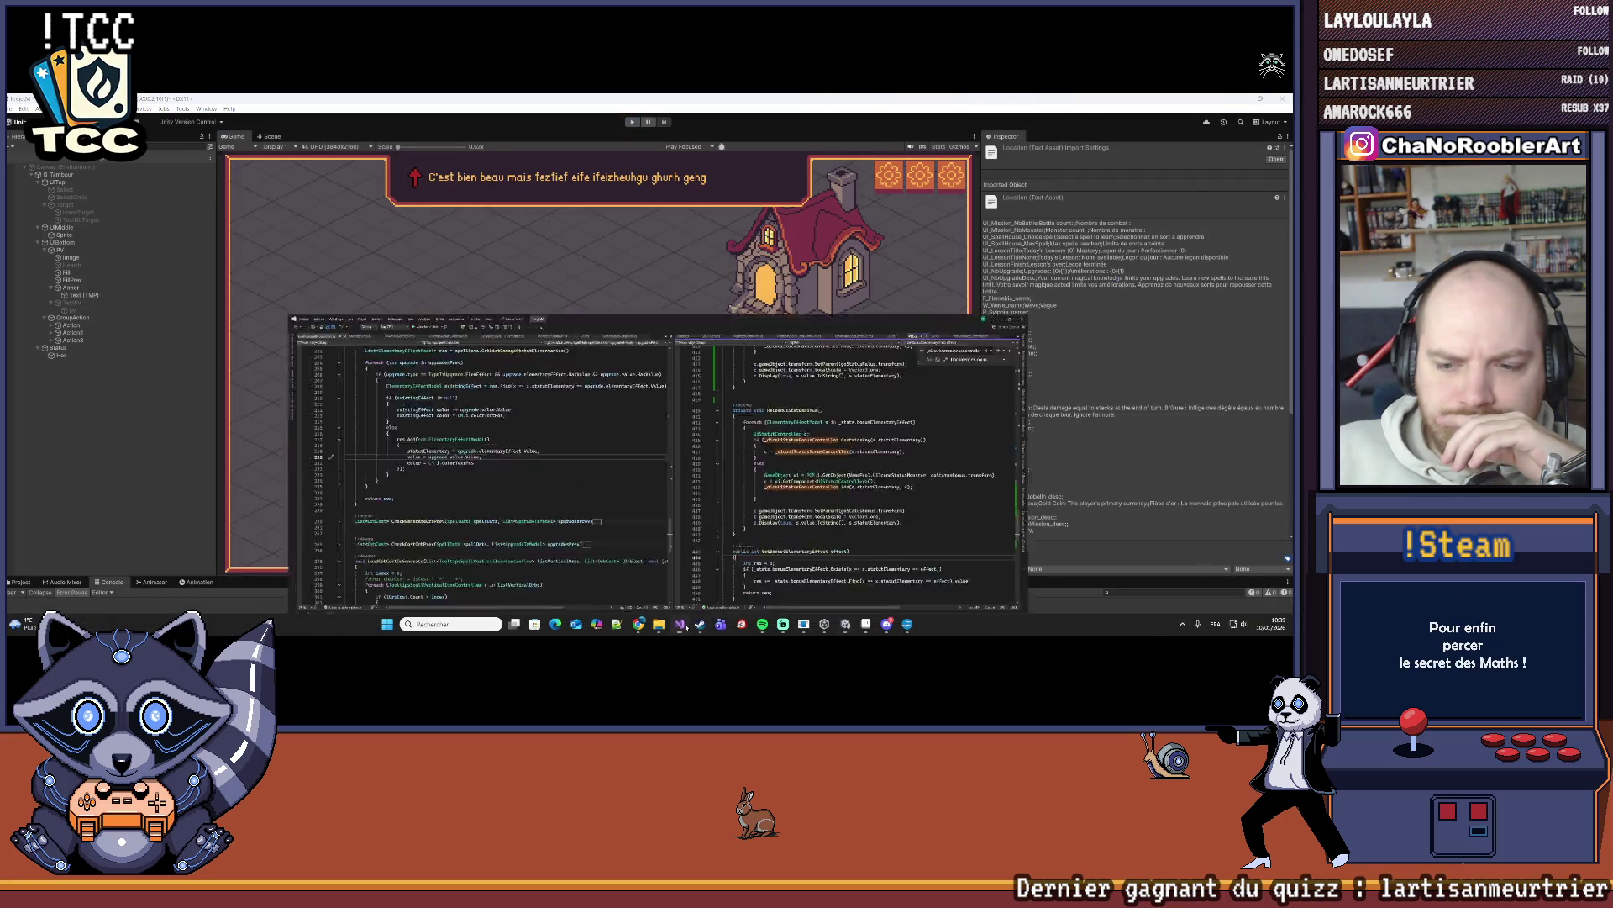
Step: Back in Unity, run a new game with an apprentice wizard and Wave W_Leech, then stop play mode
left_click(683, 624)
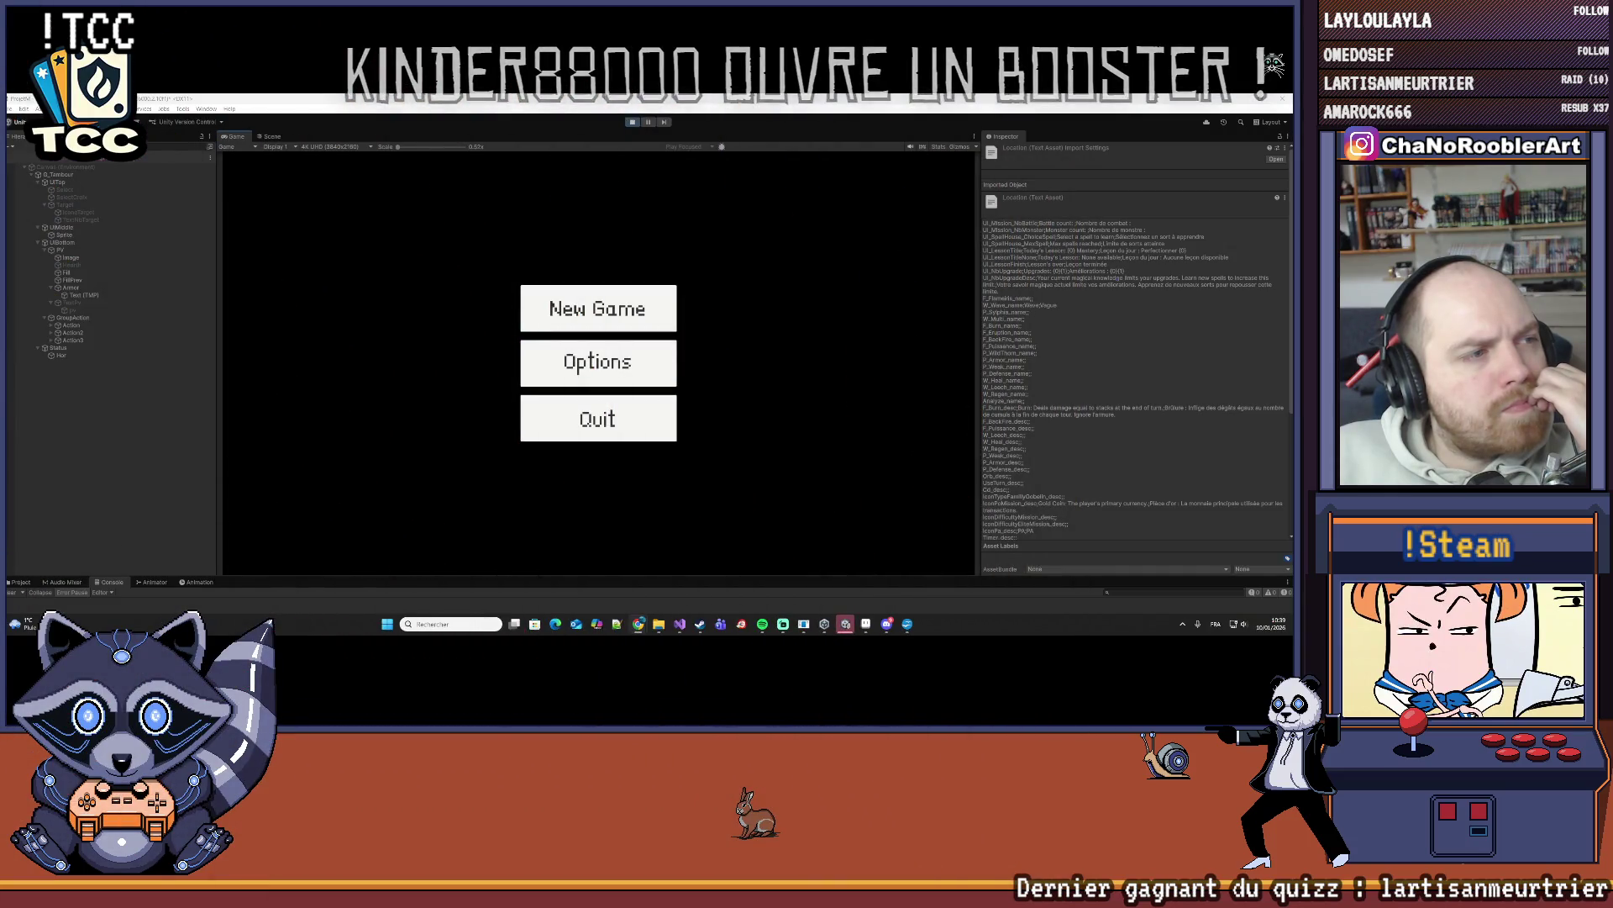
left_click(538, 308)
left_click(594, 365)
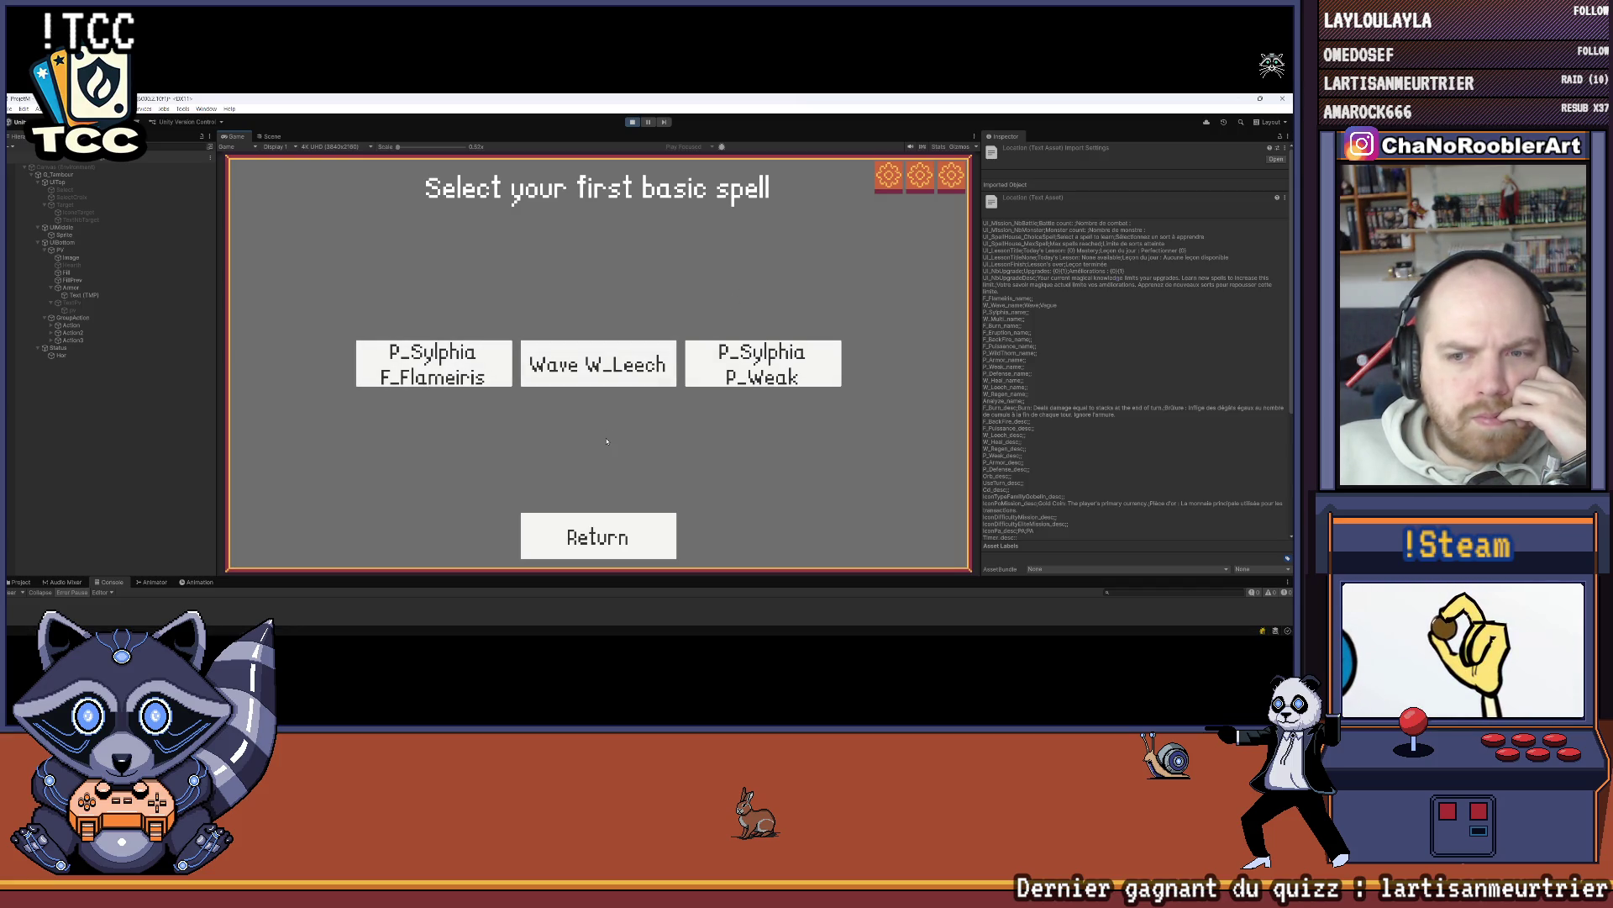
left_click(613, 378)
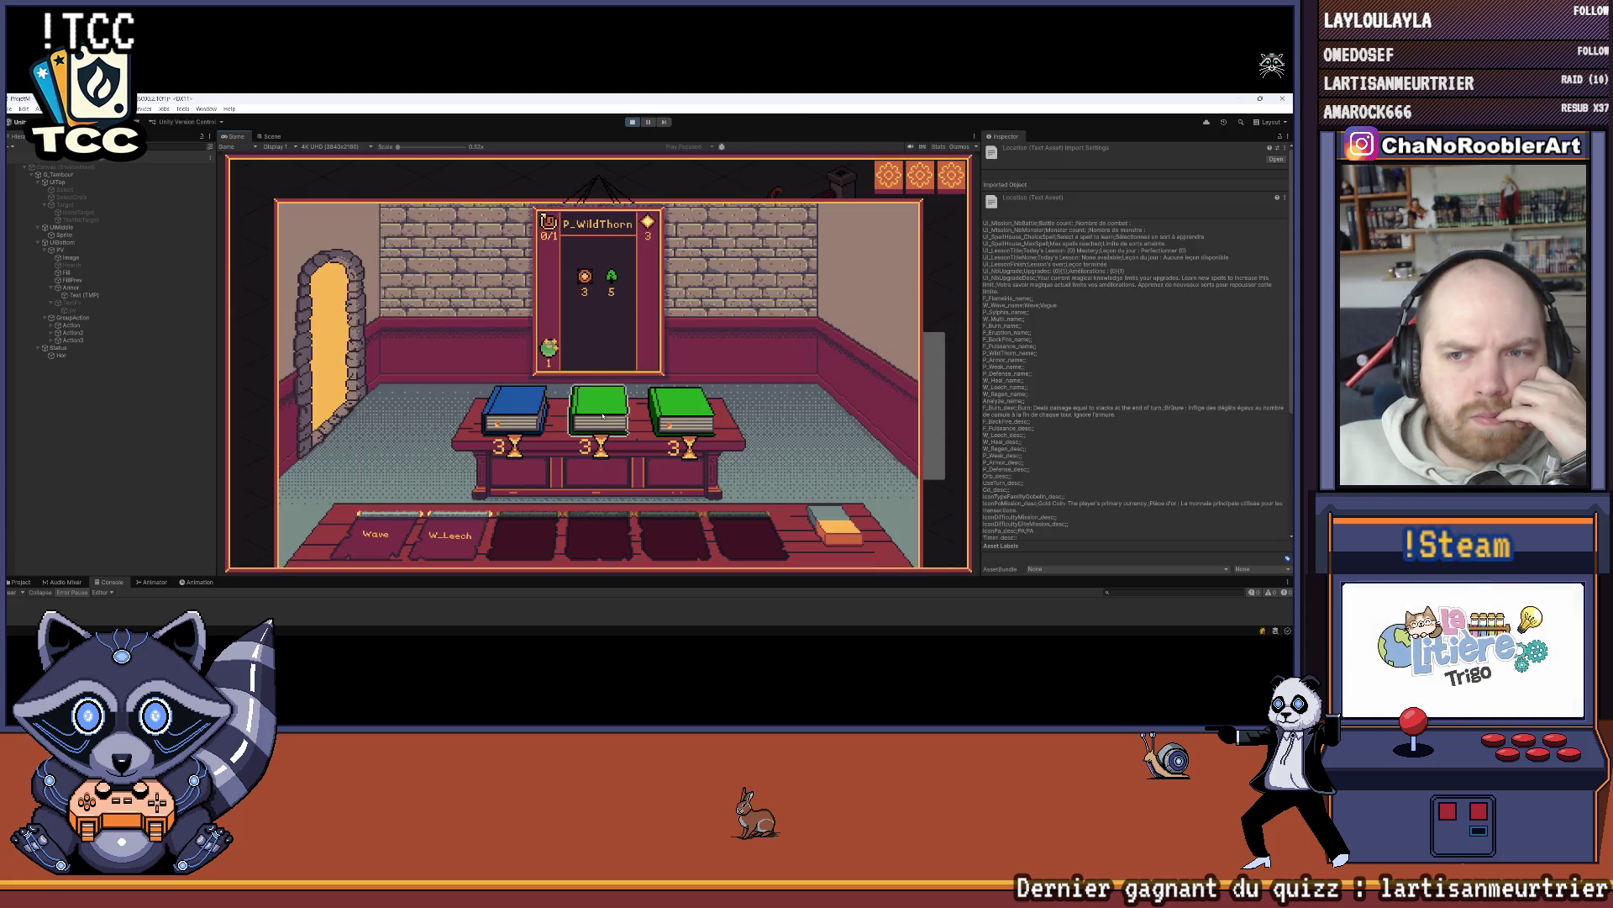
left_click(633, 122)
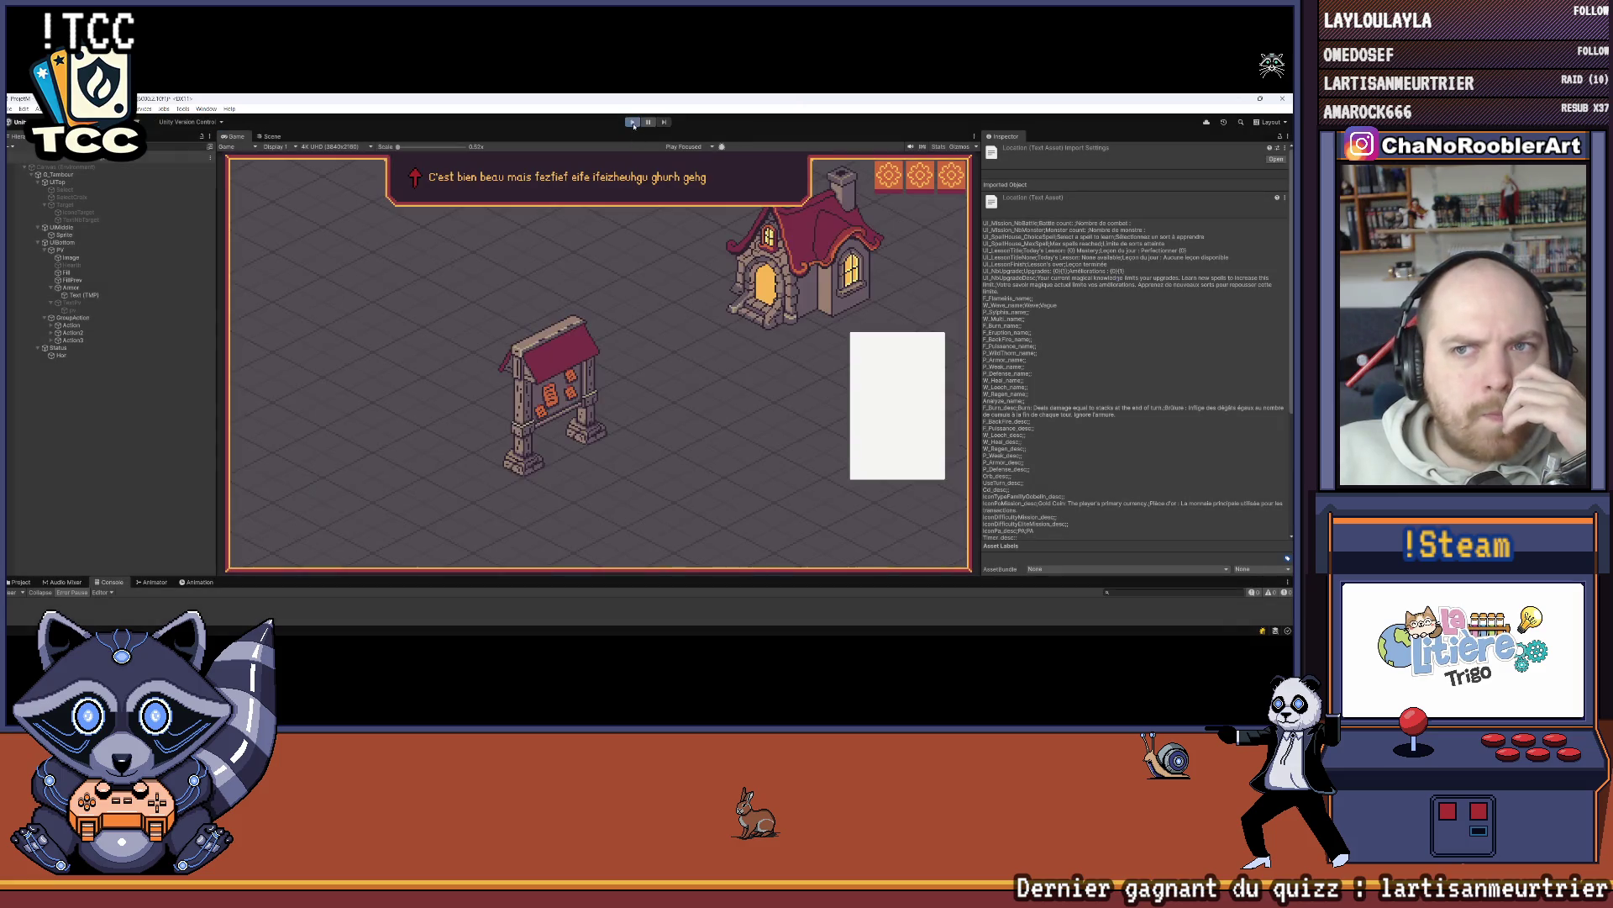
Step: Restart play mode, pick an apprentice wizard, choose Wave W_Leech and learn W_Heal
left_click(633, 122)
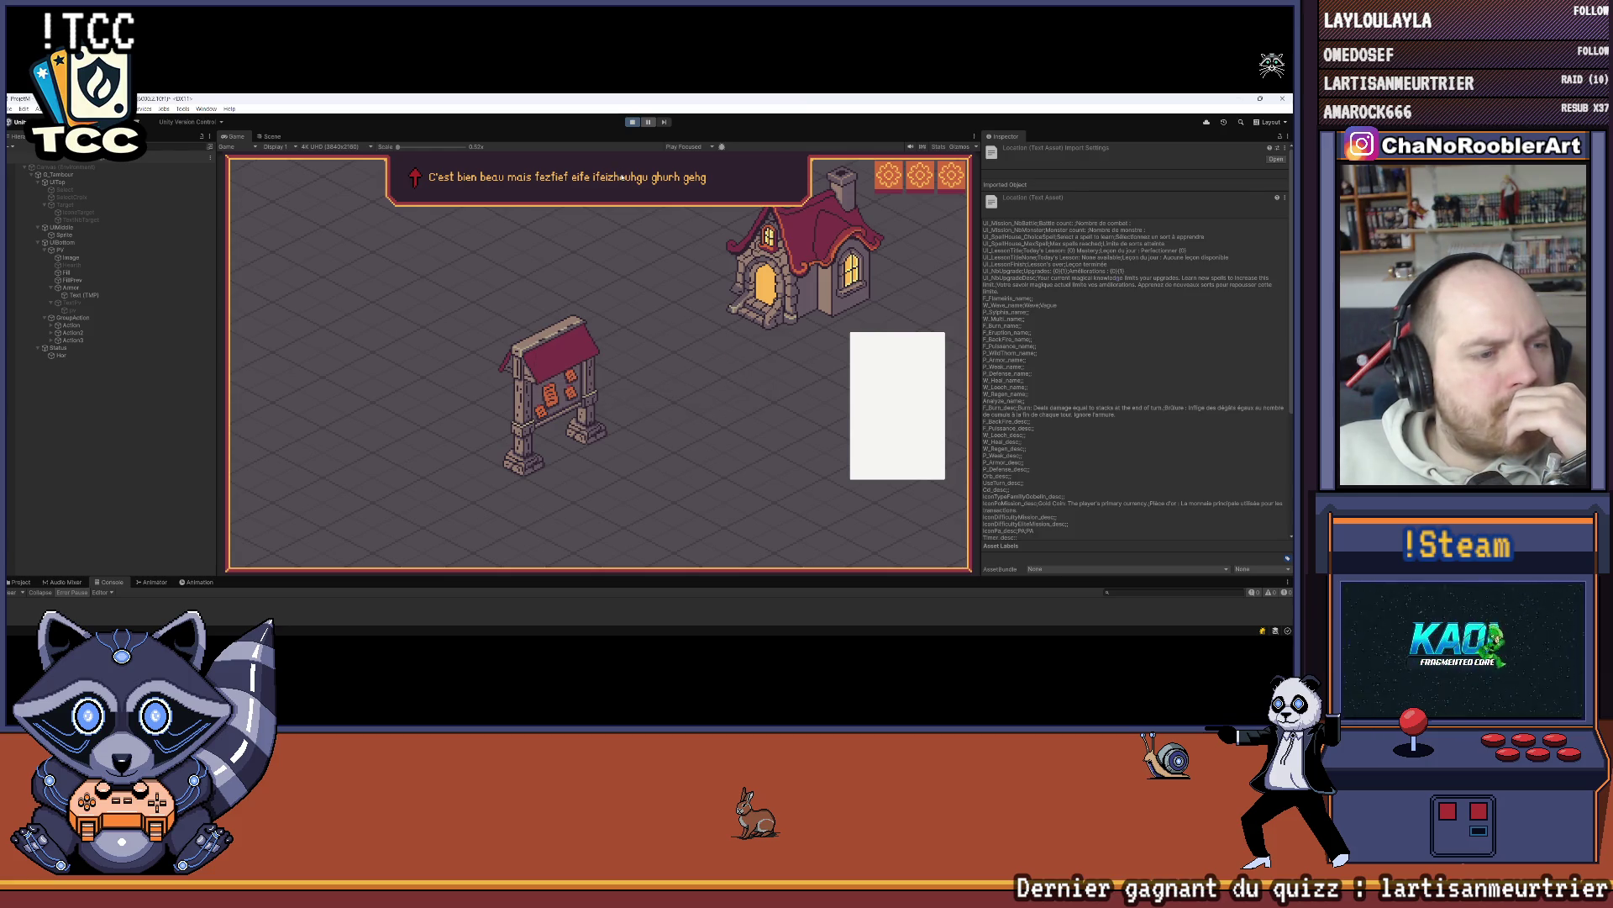
left_click(601, 374)
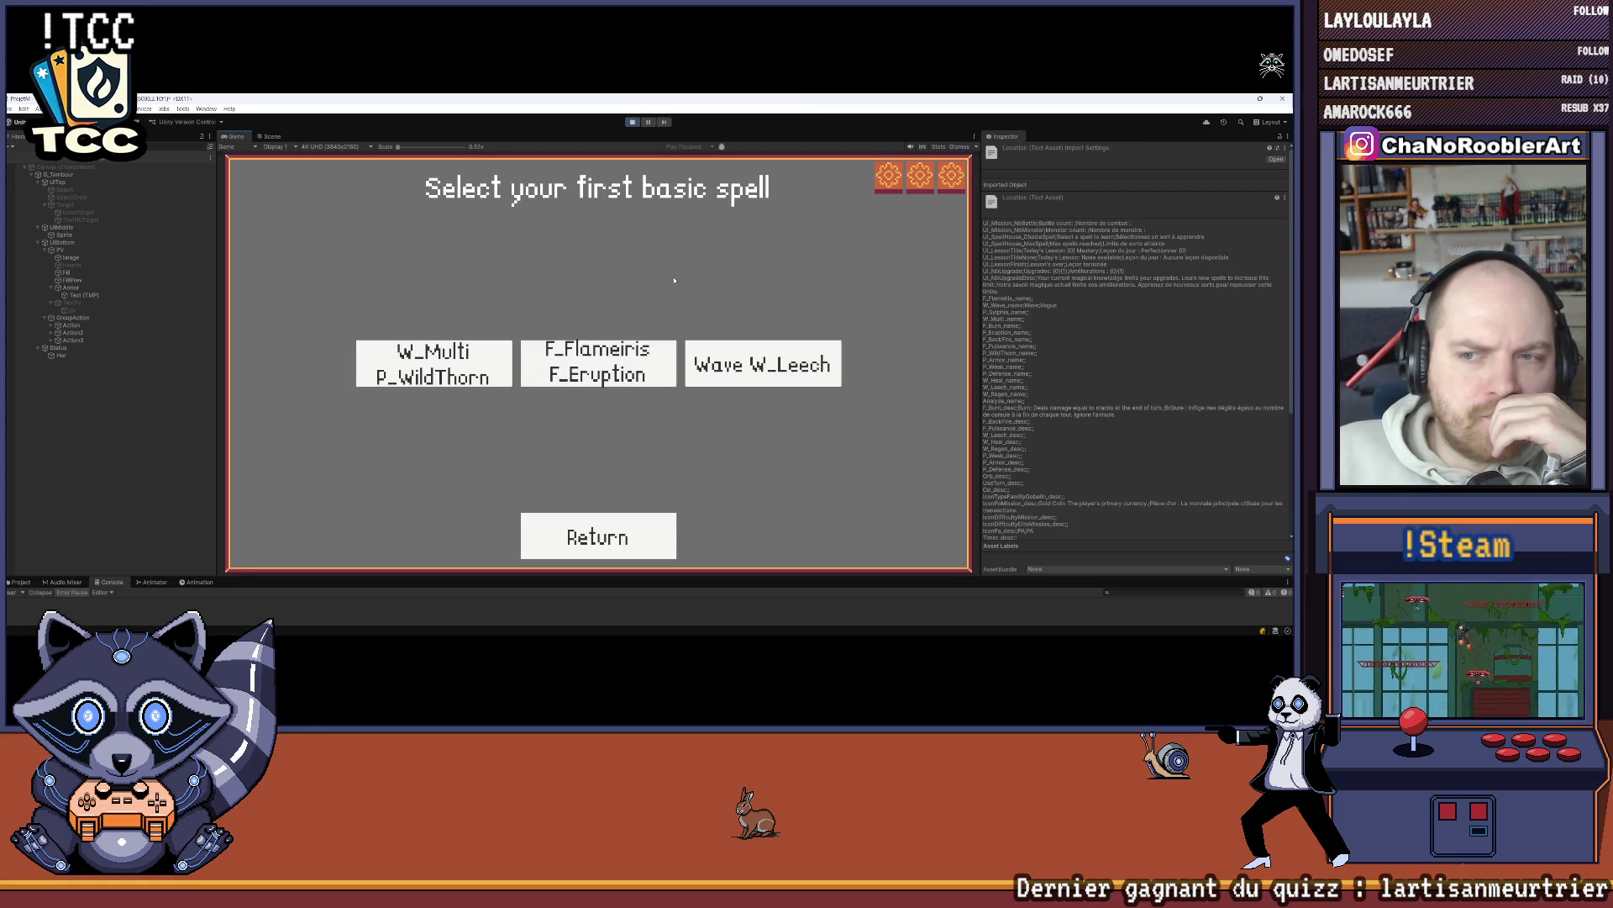
left_click(739, 363)
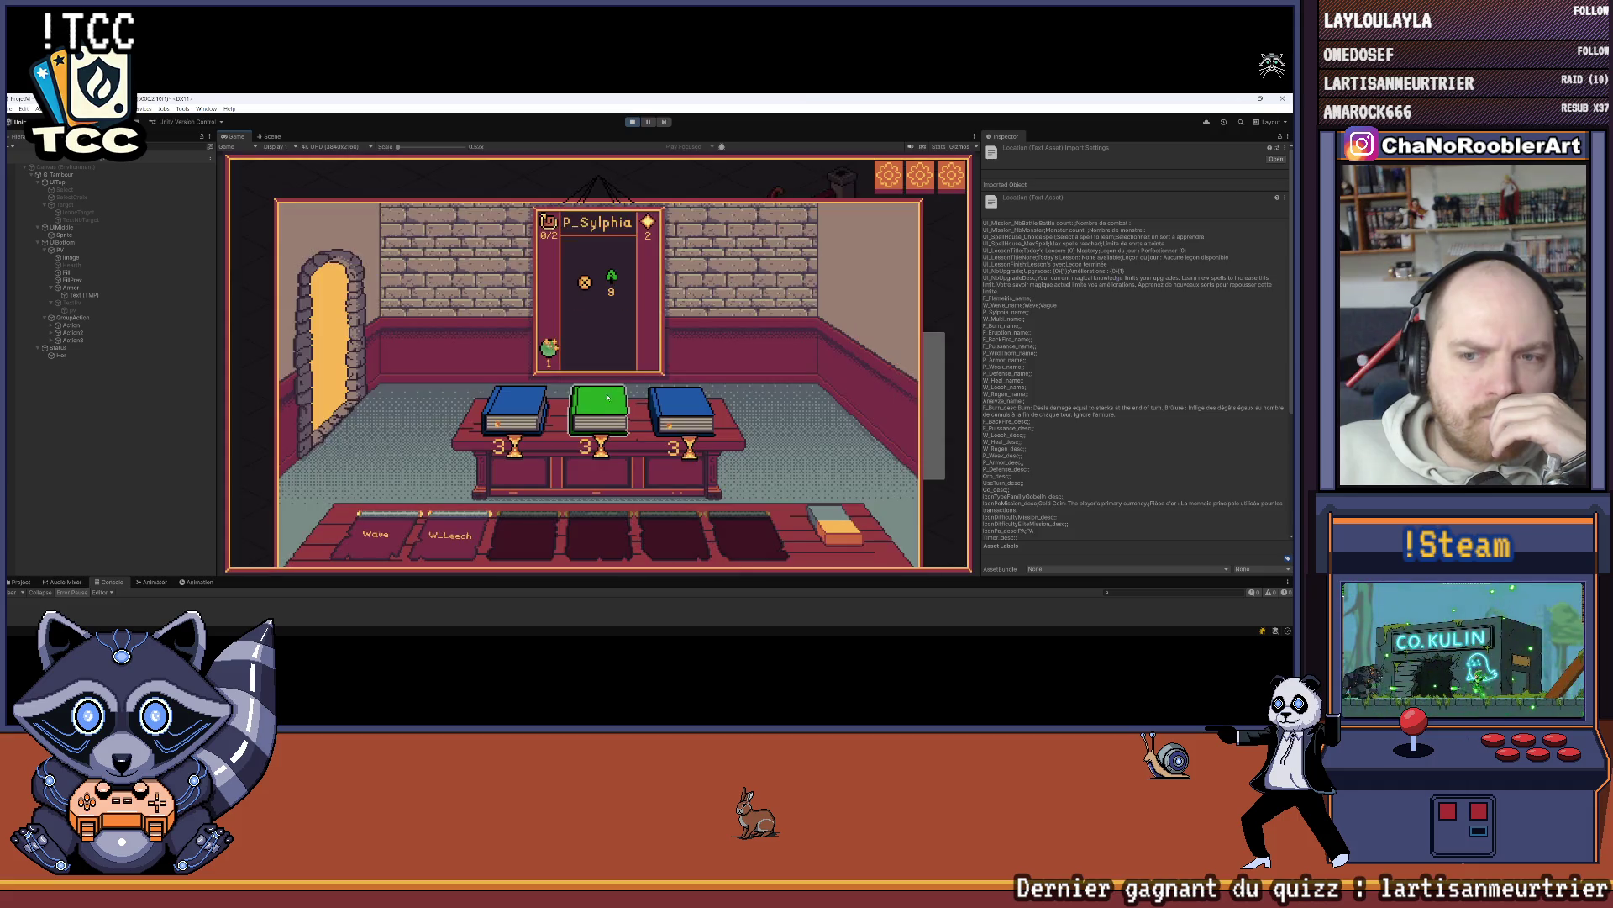
left_click(563, 405)
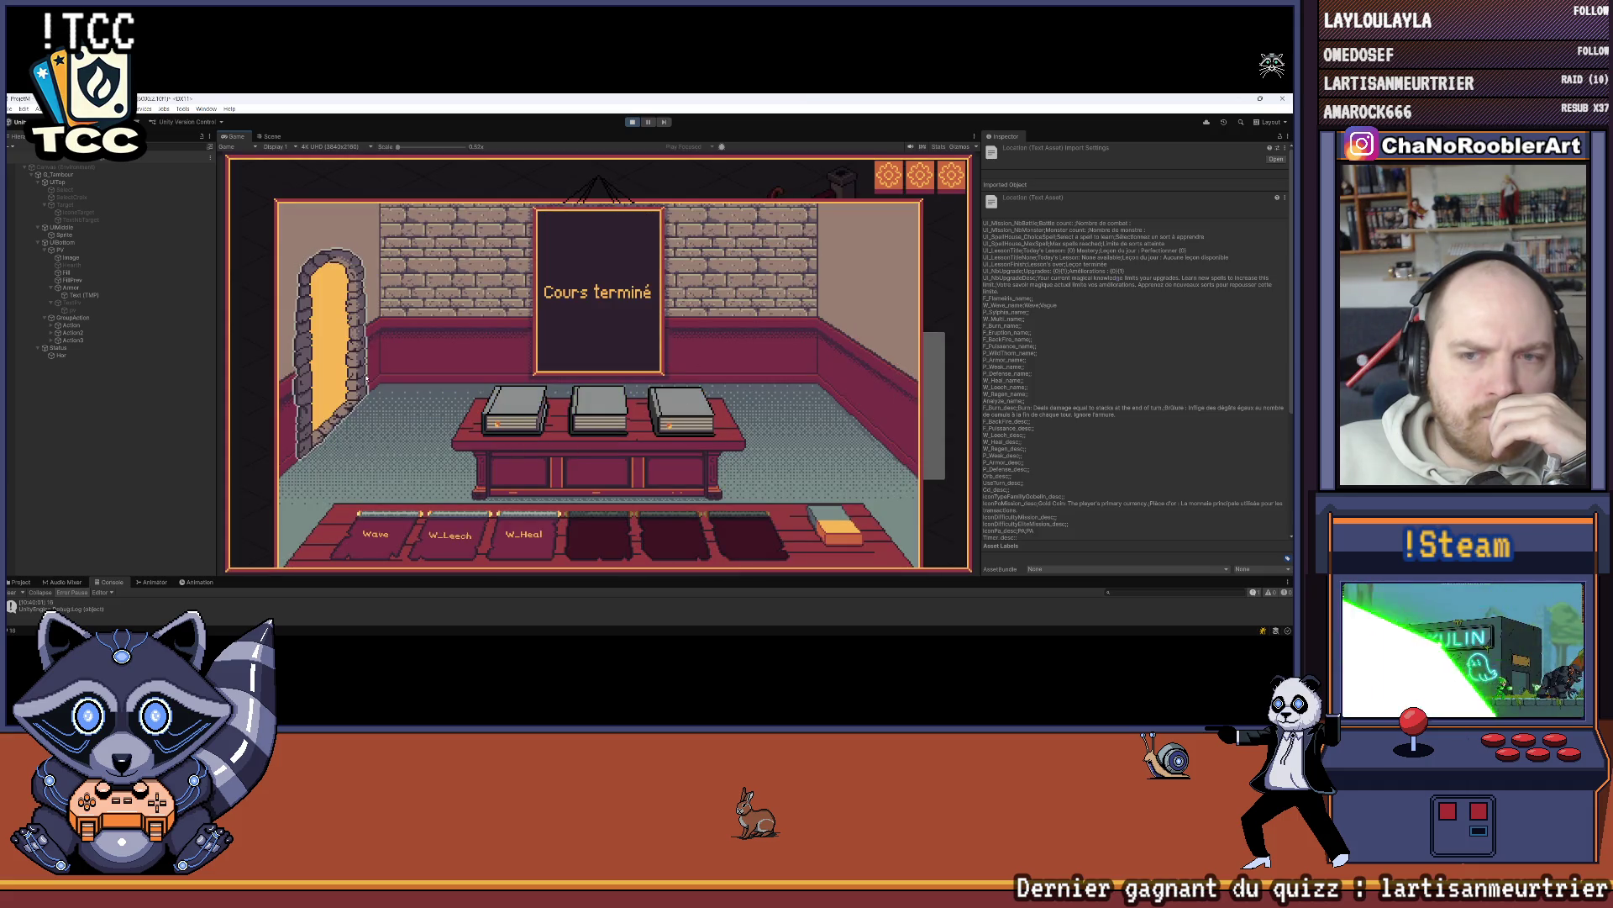
Step: Start the mission battle and cast W_Wave on the left goblin, then close its info panel
left_click(554, 342)
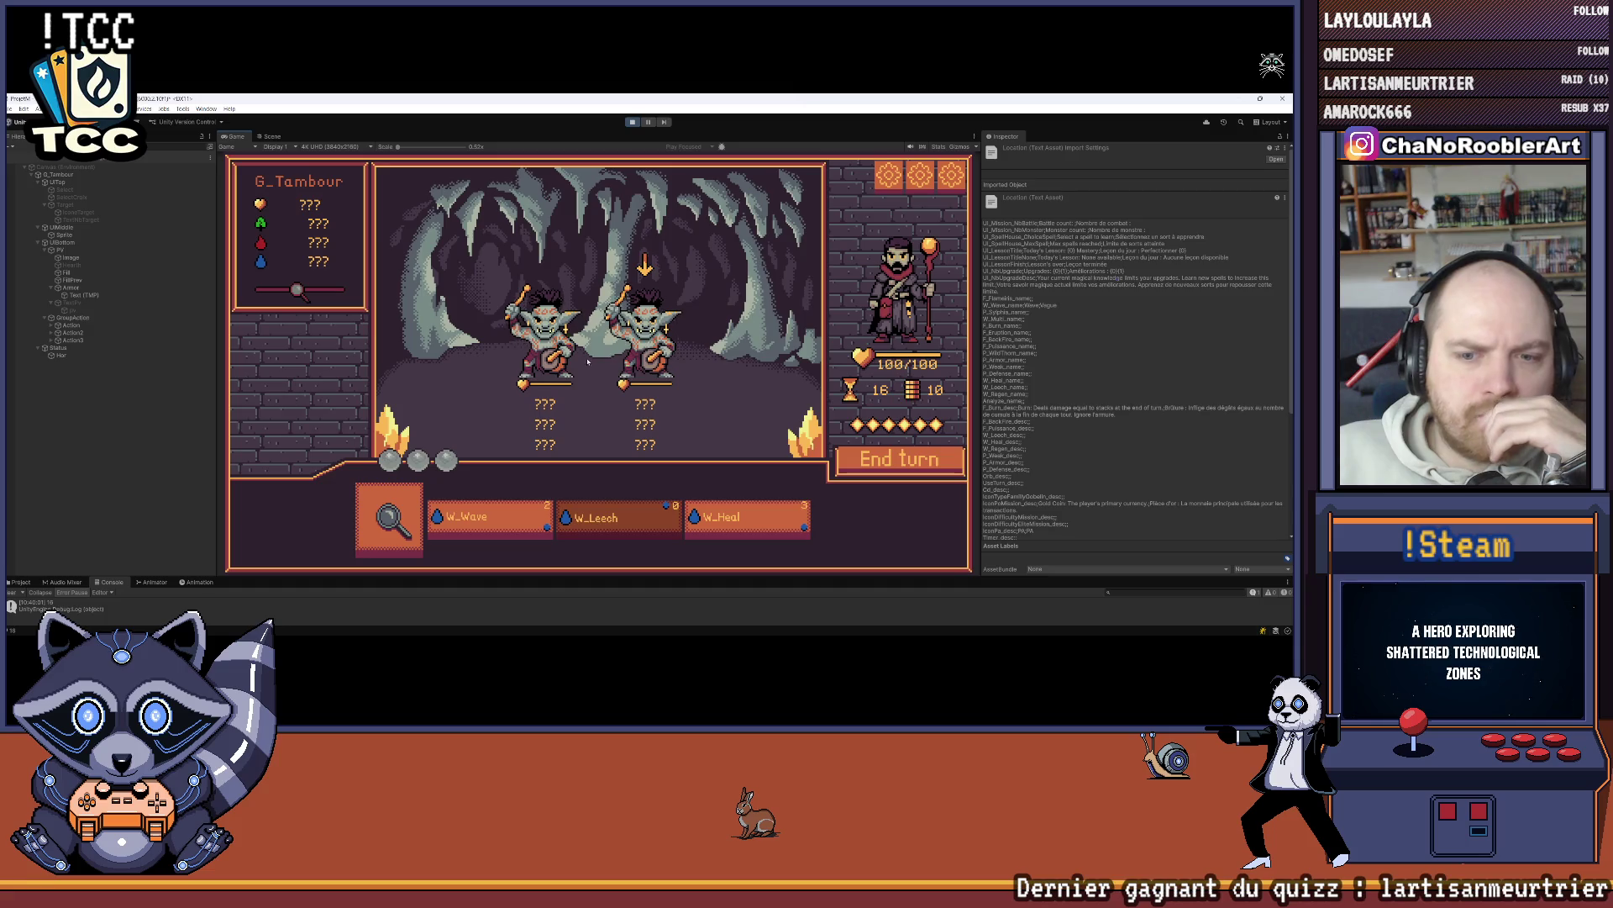
left_click(491, 518)
left_click(552, 384)
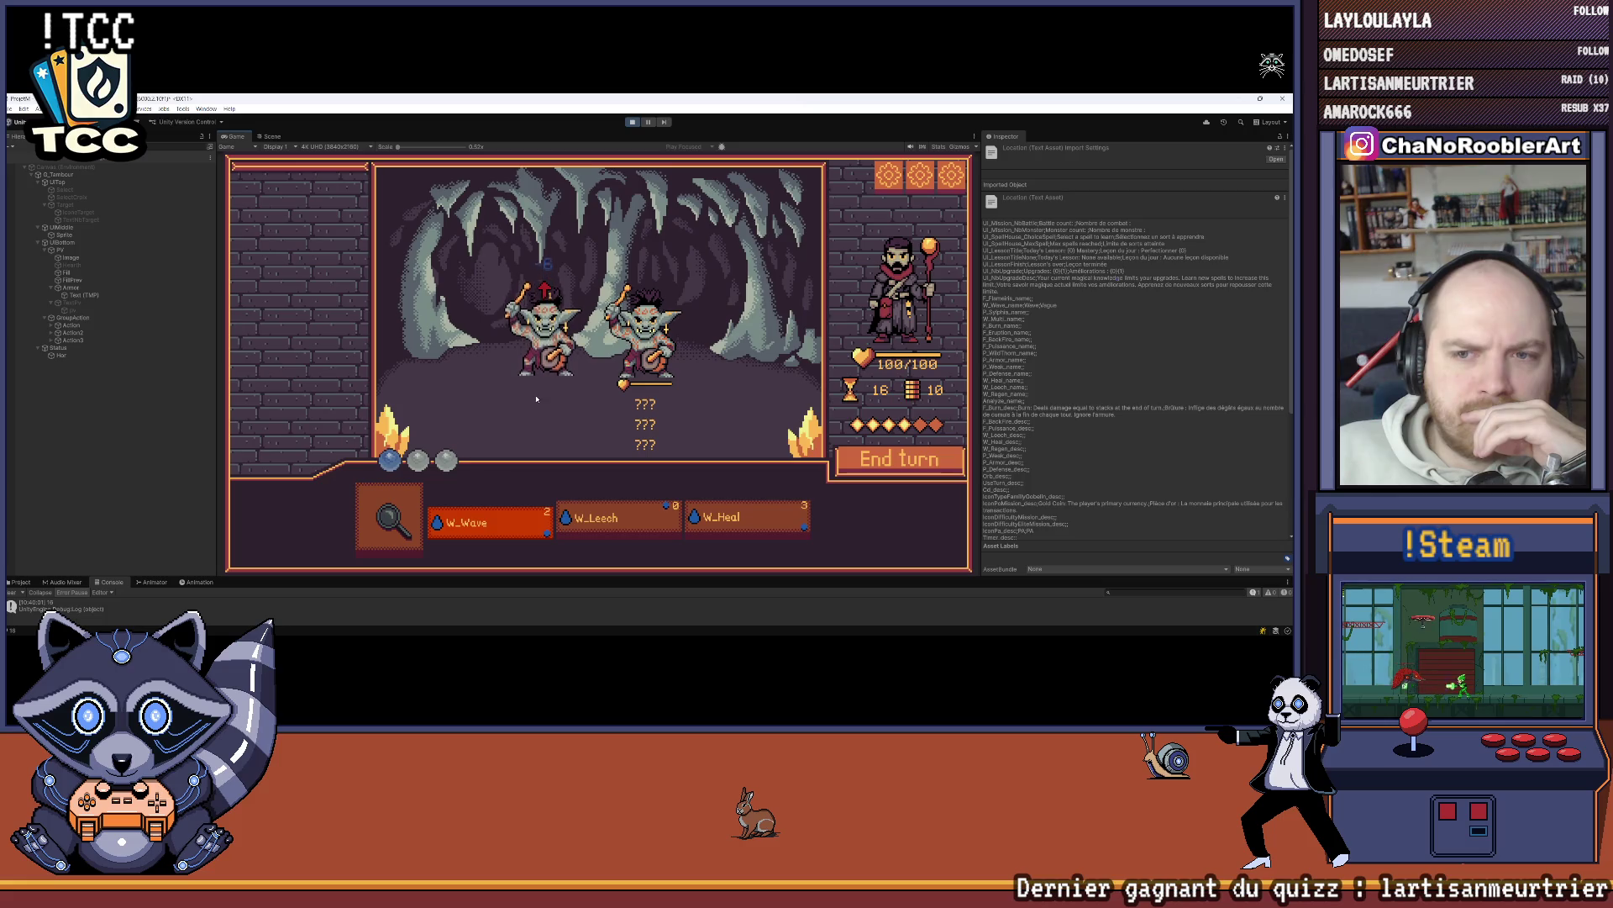
left_click(405, 495)
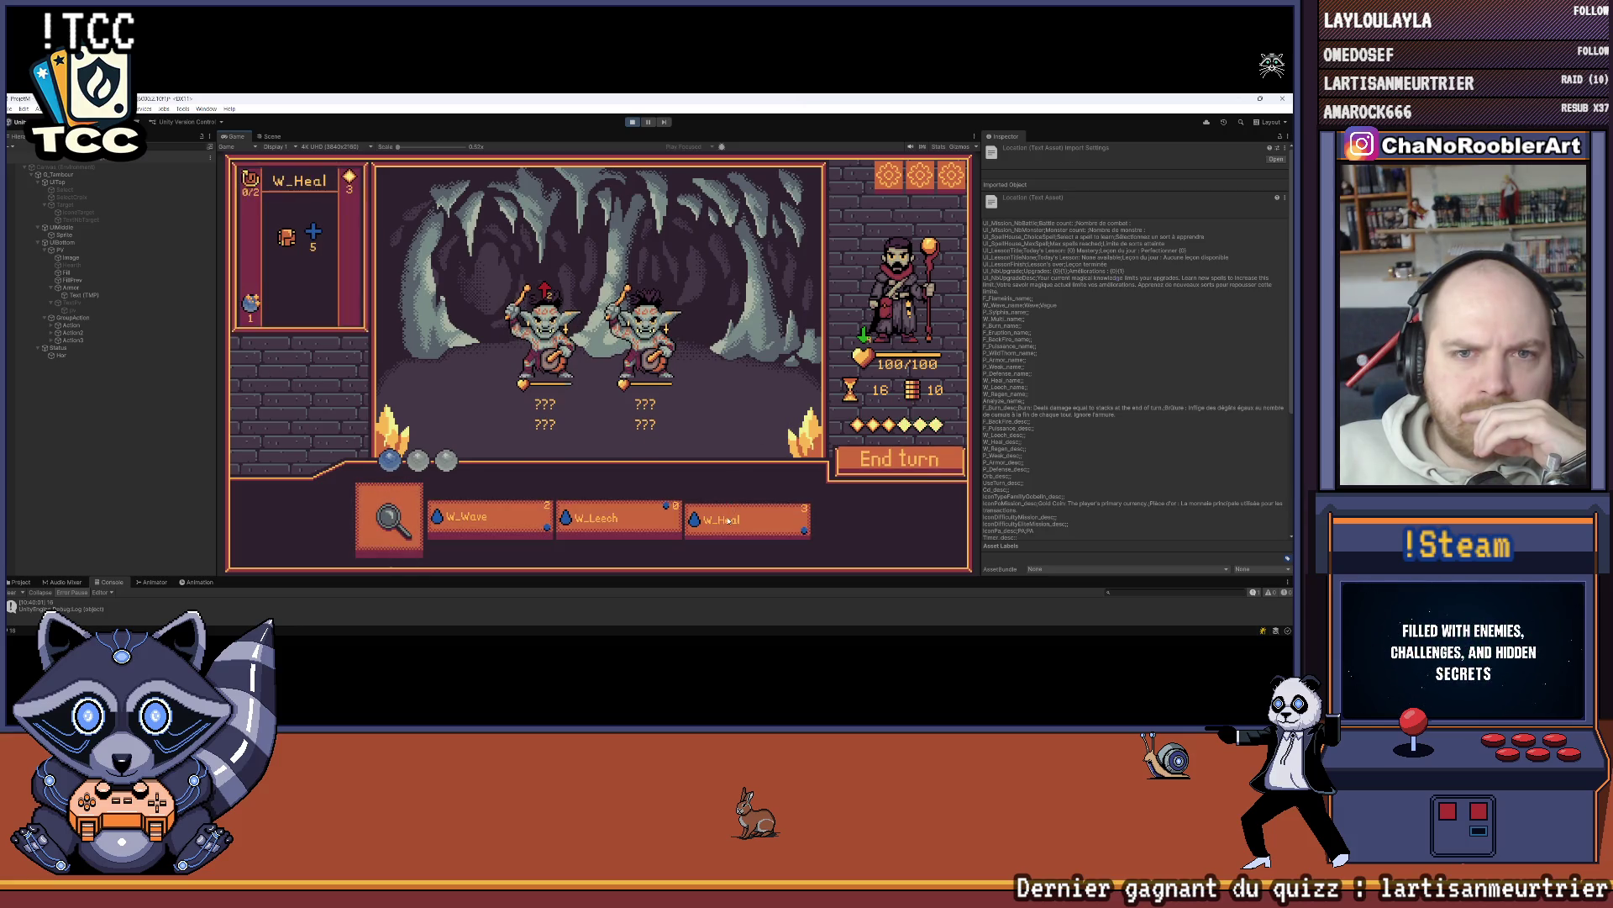
mouse_move(617, 517)
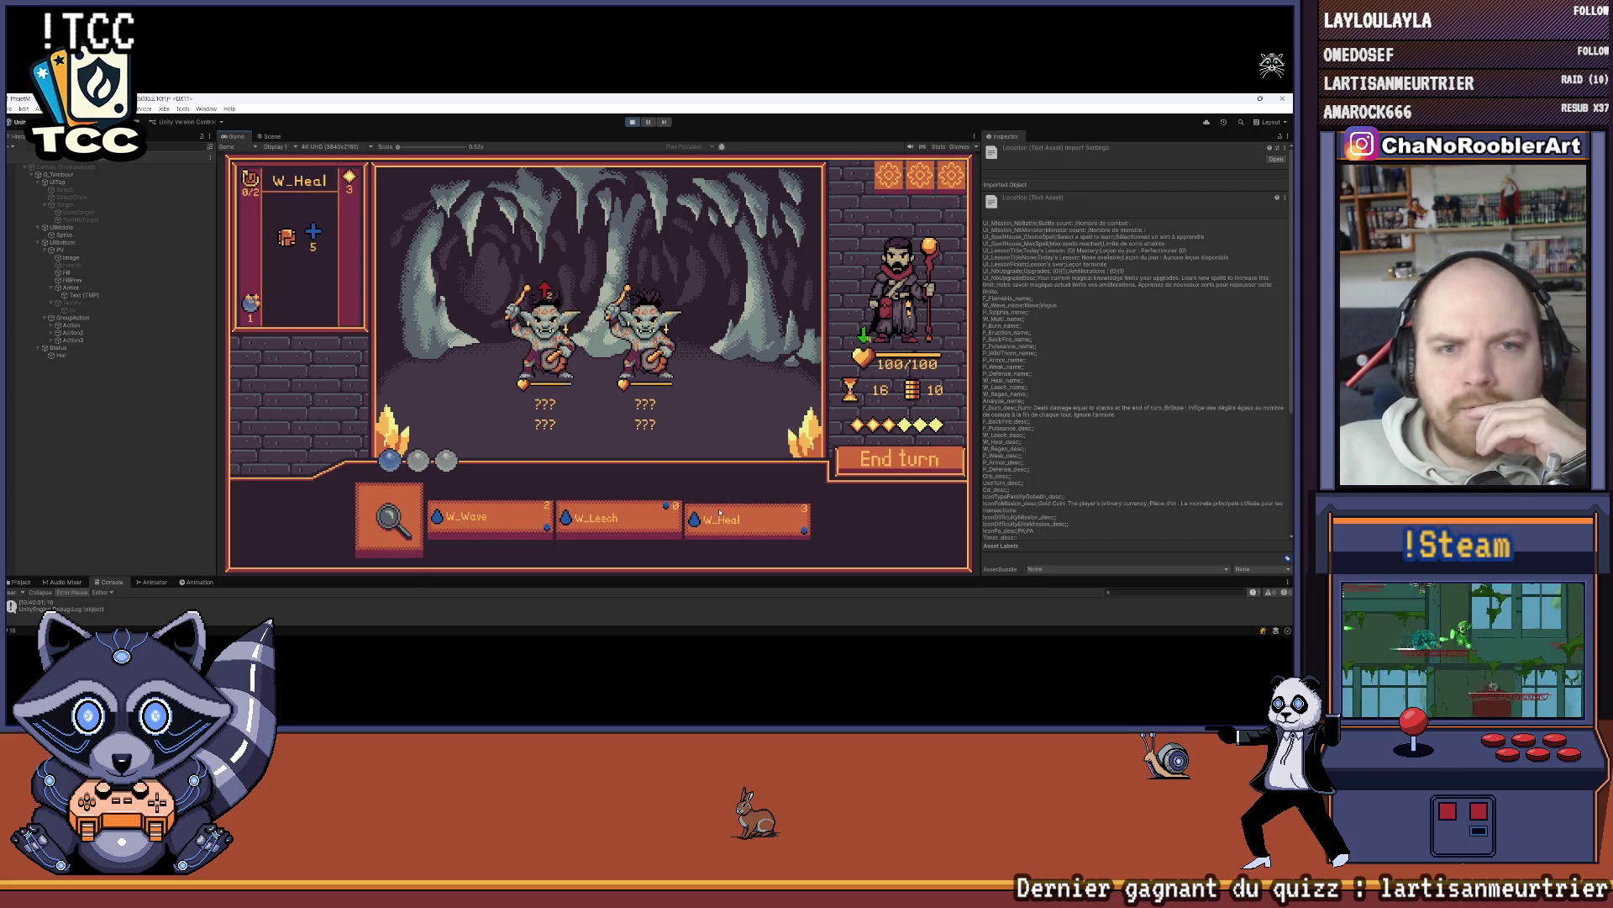
mouse_move(748, 513)
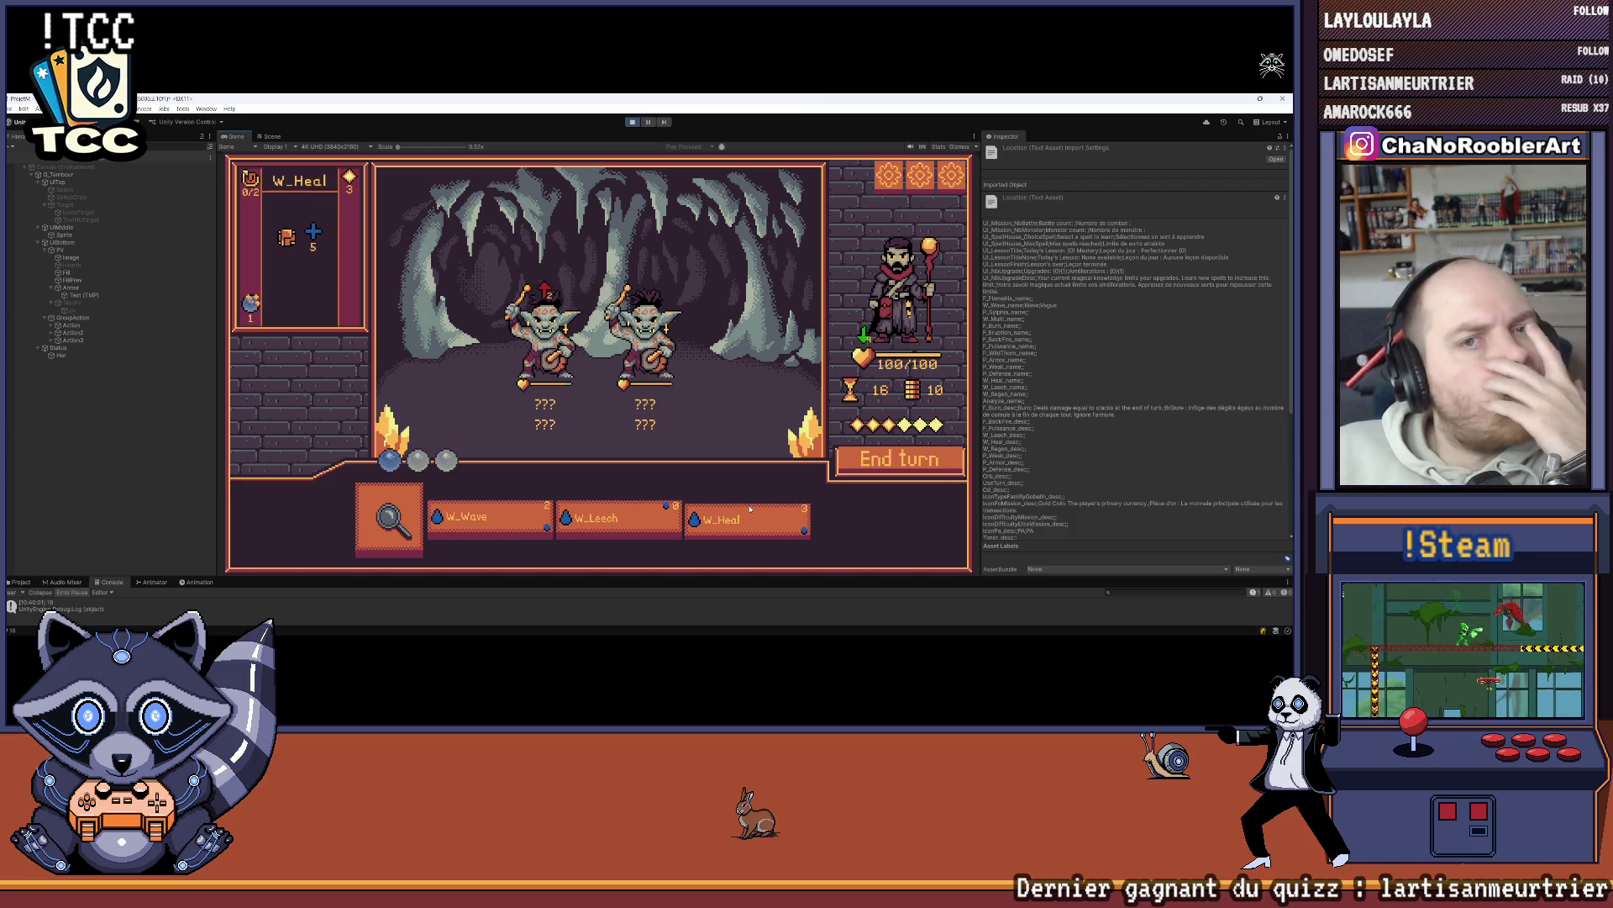
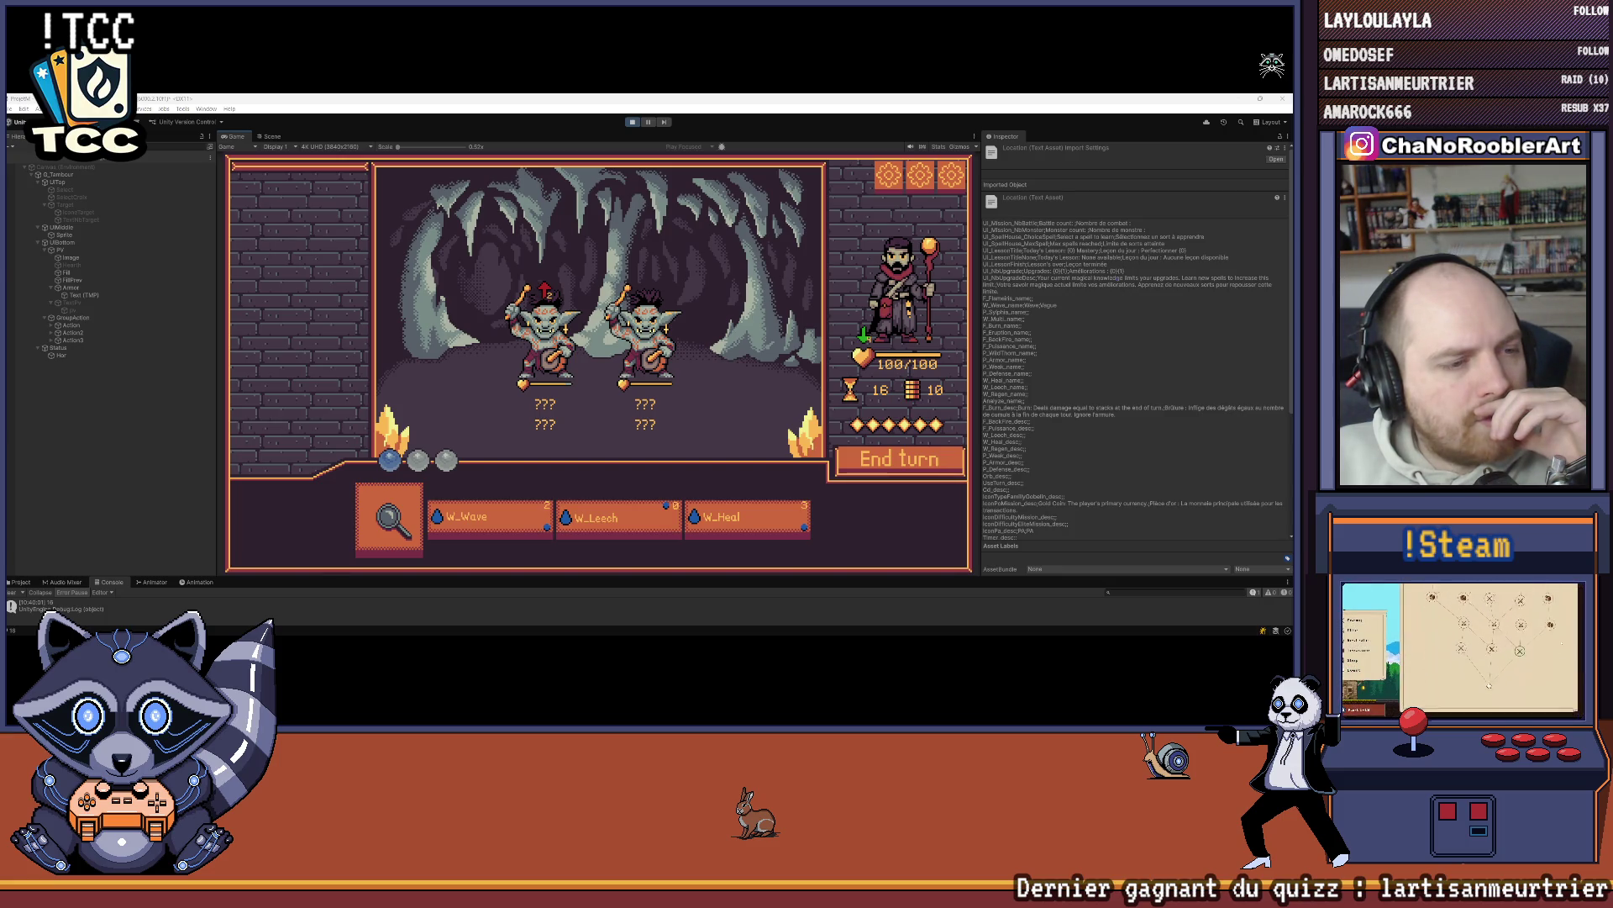
Step: Check the W_Heal and W_Leech card details in the cave battle, then stop play mode
mouse_move(714, 530)
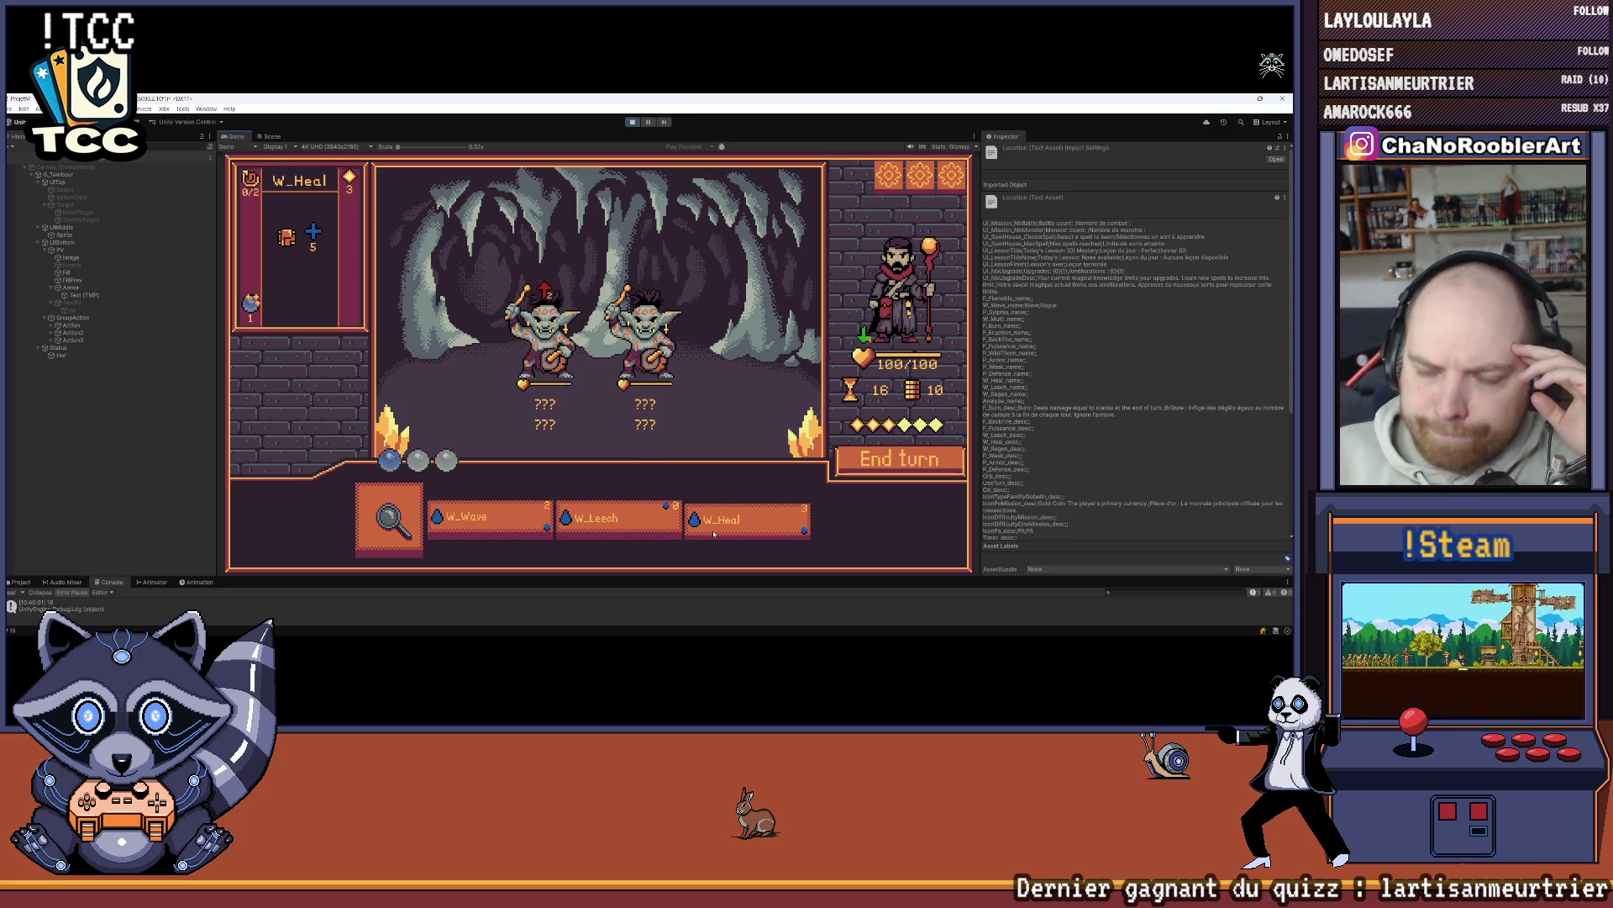
mouse_move(582, 518)
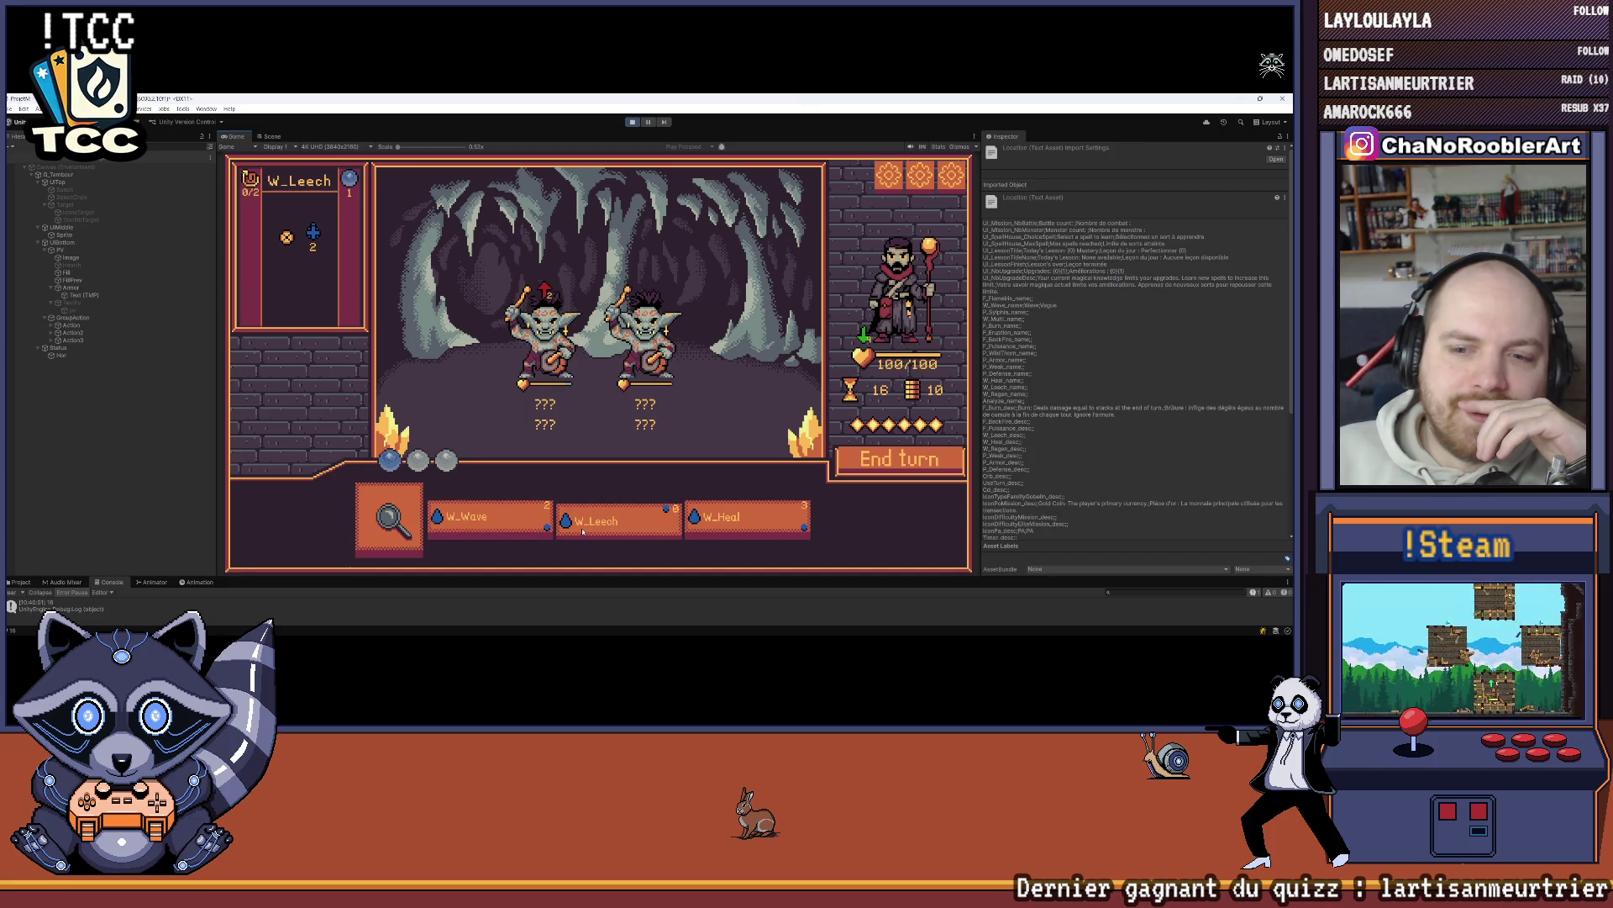
left_click(631, 123)
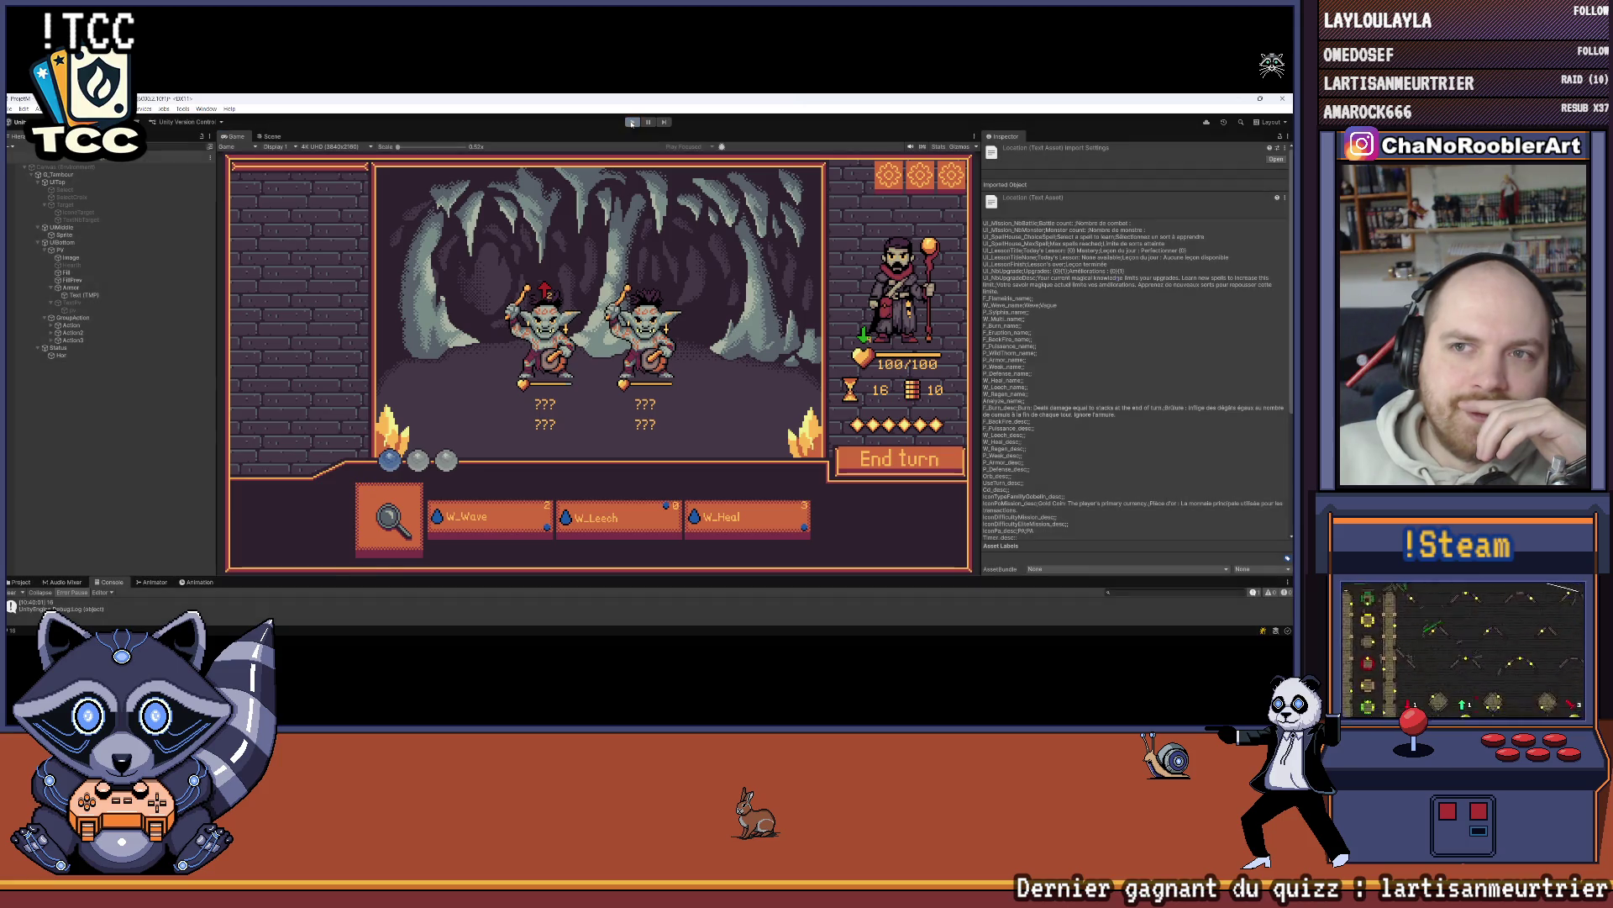
left_click(631, 122)
Step: Test a new game with the wizard and W_Multi/P_WildThorn, hitting a goblin for 4 damage, then stop
left_click(632, 123)
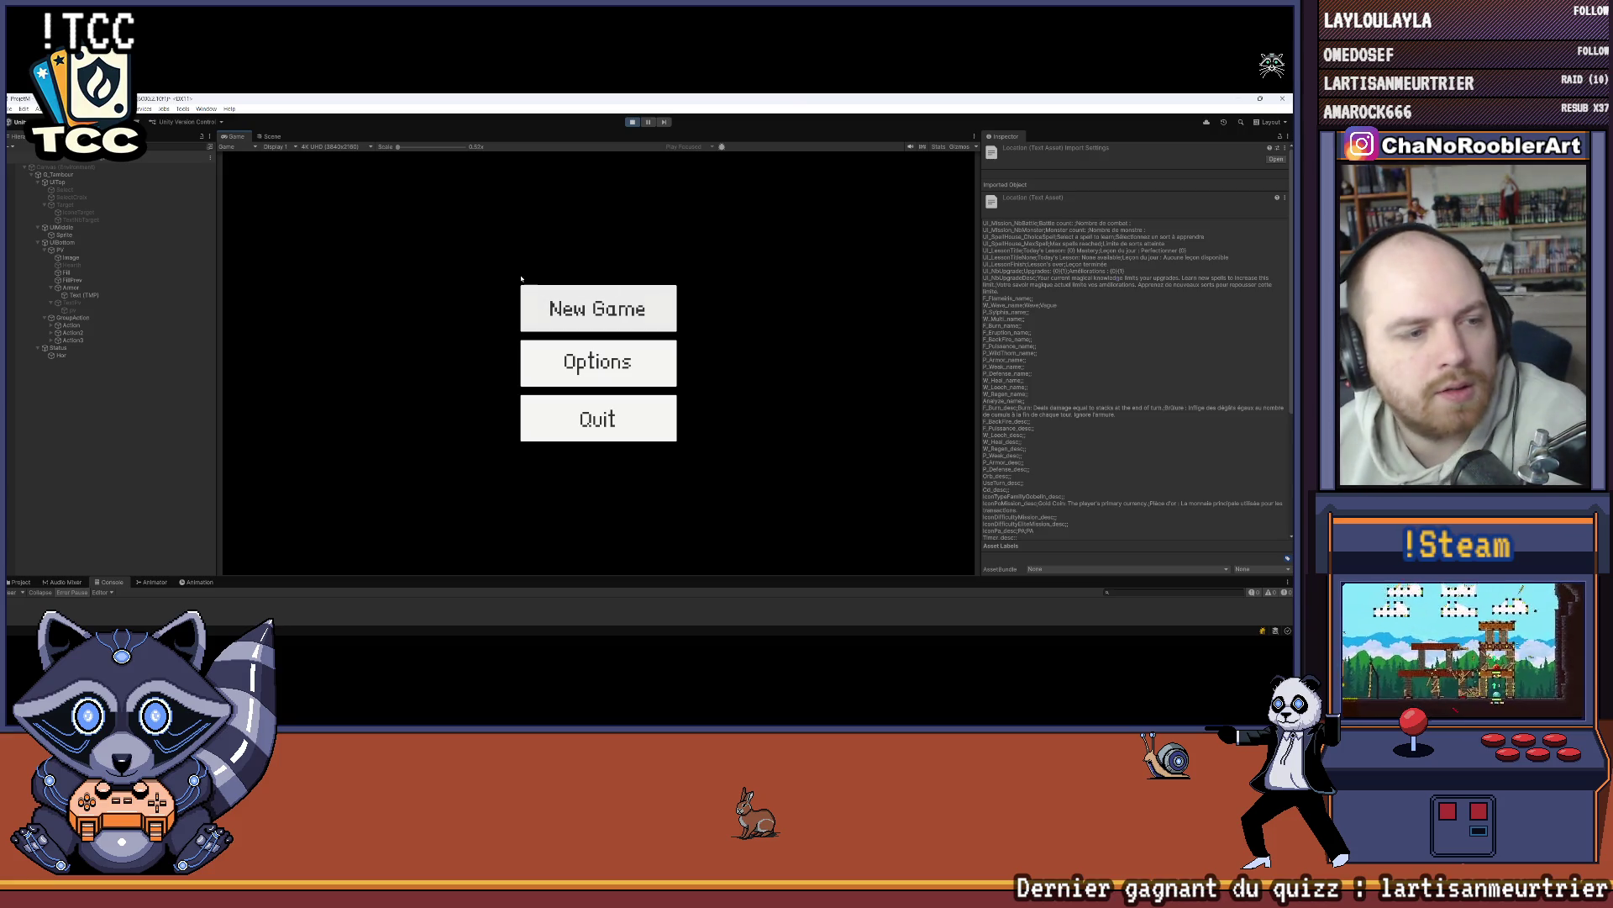
left_click(637, 306)
left_click(612, 369)
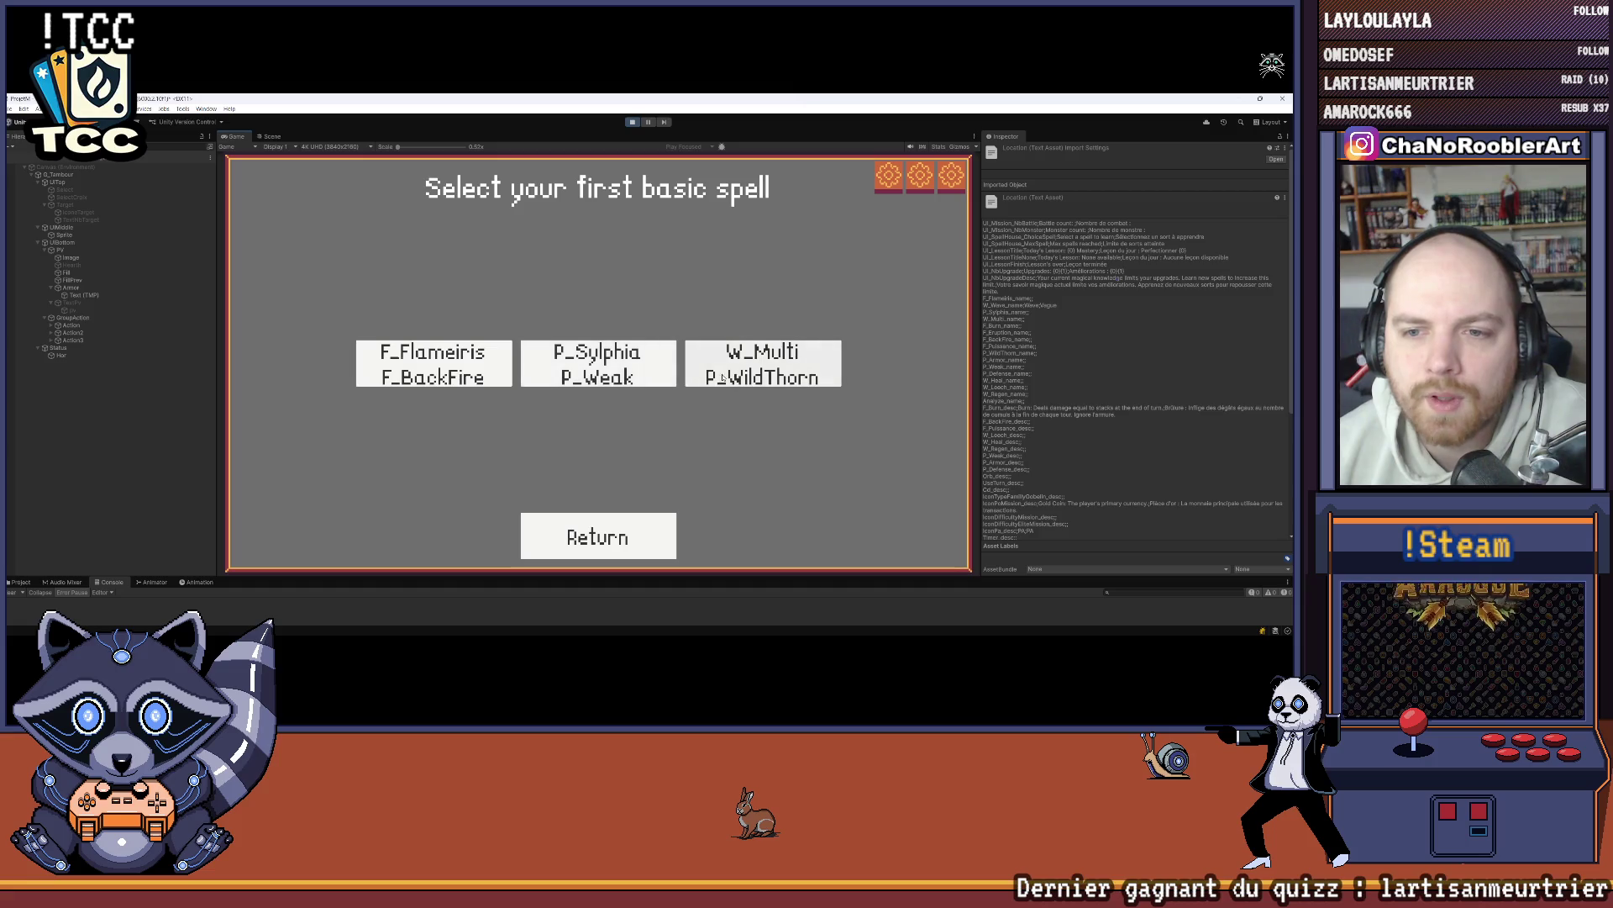
left_click(768, 357)
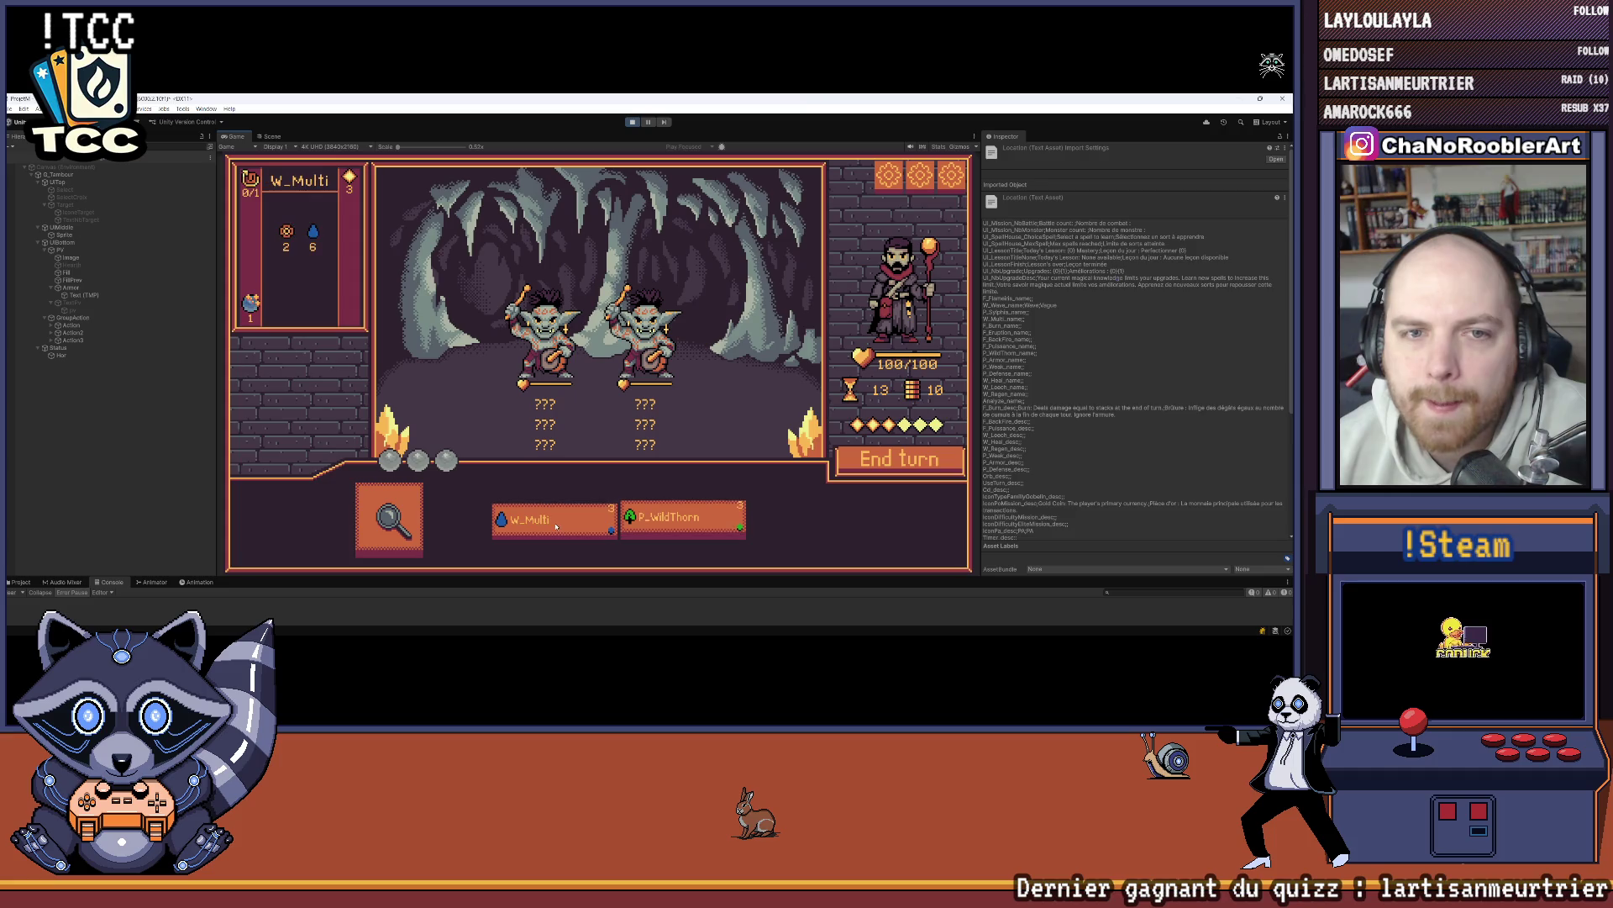
left_click(711, 529)
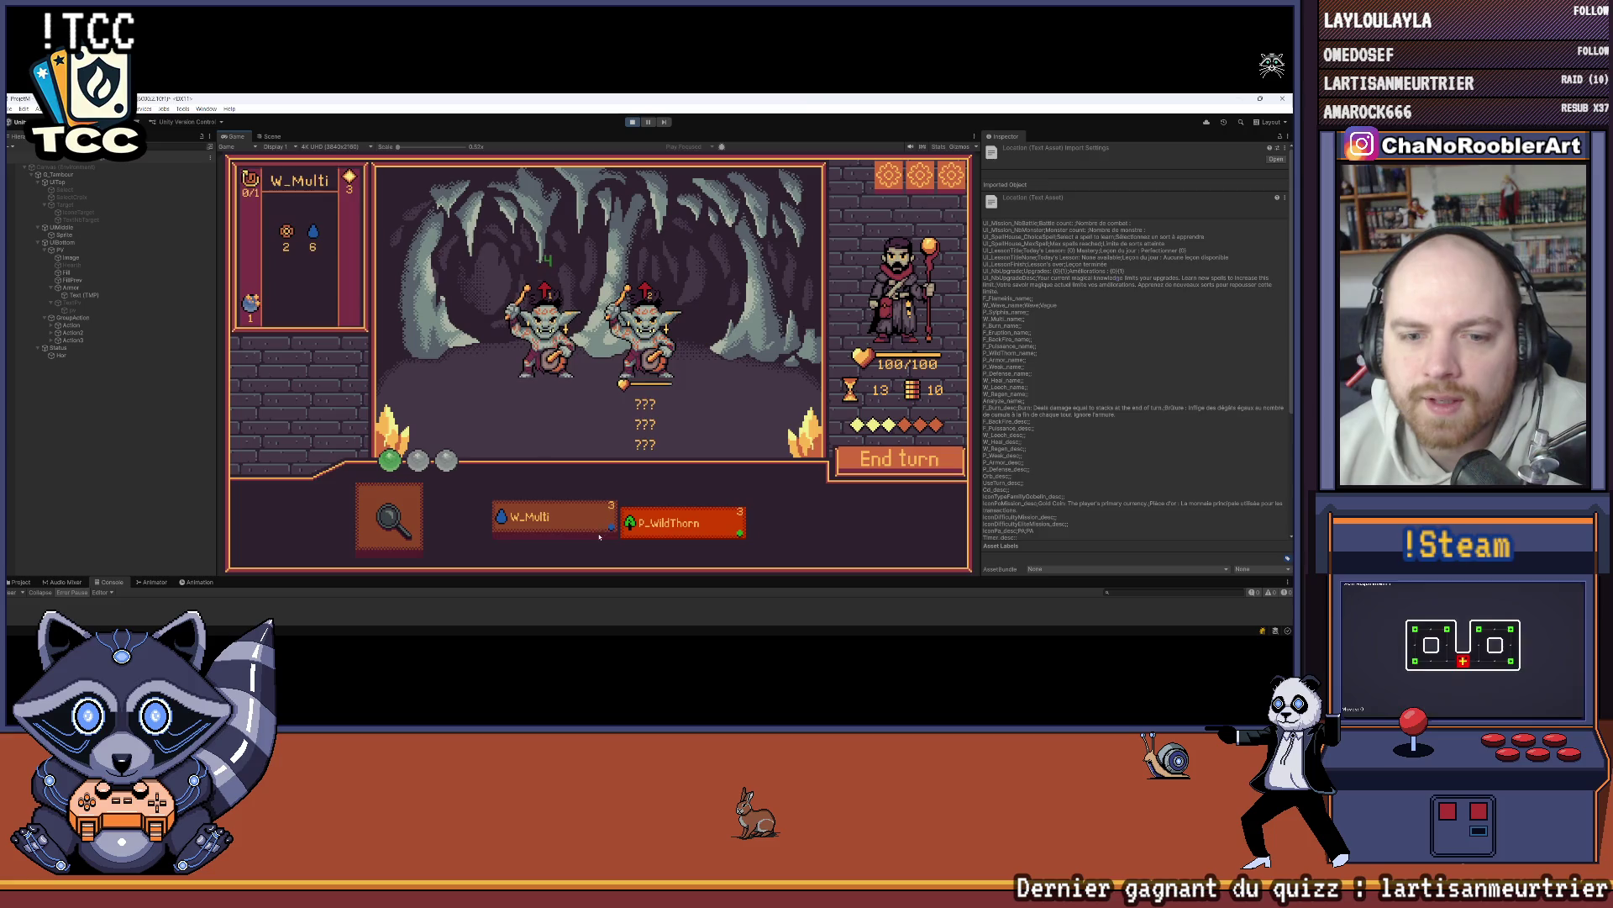
left_click(632, 121)
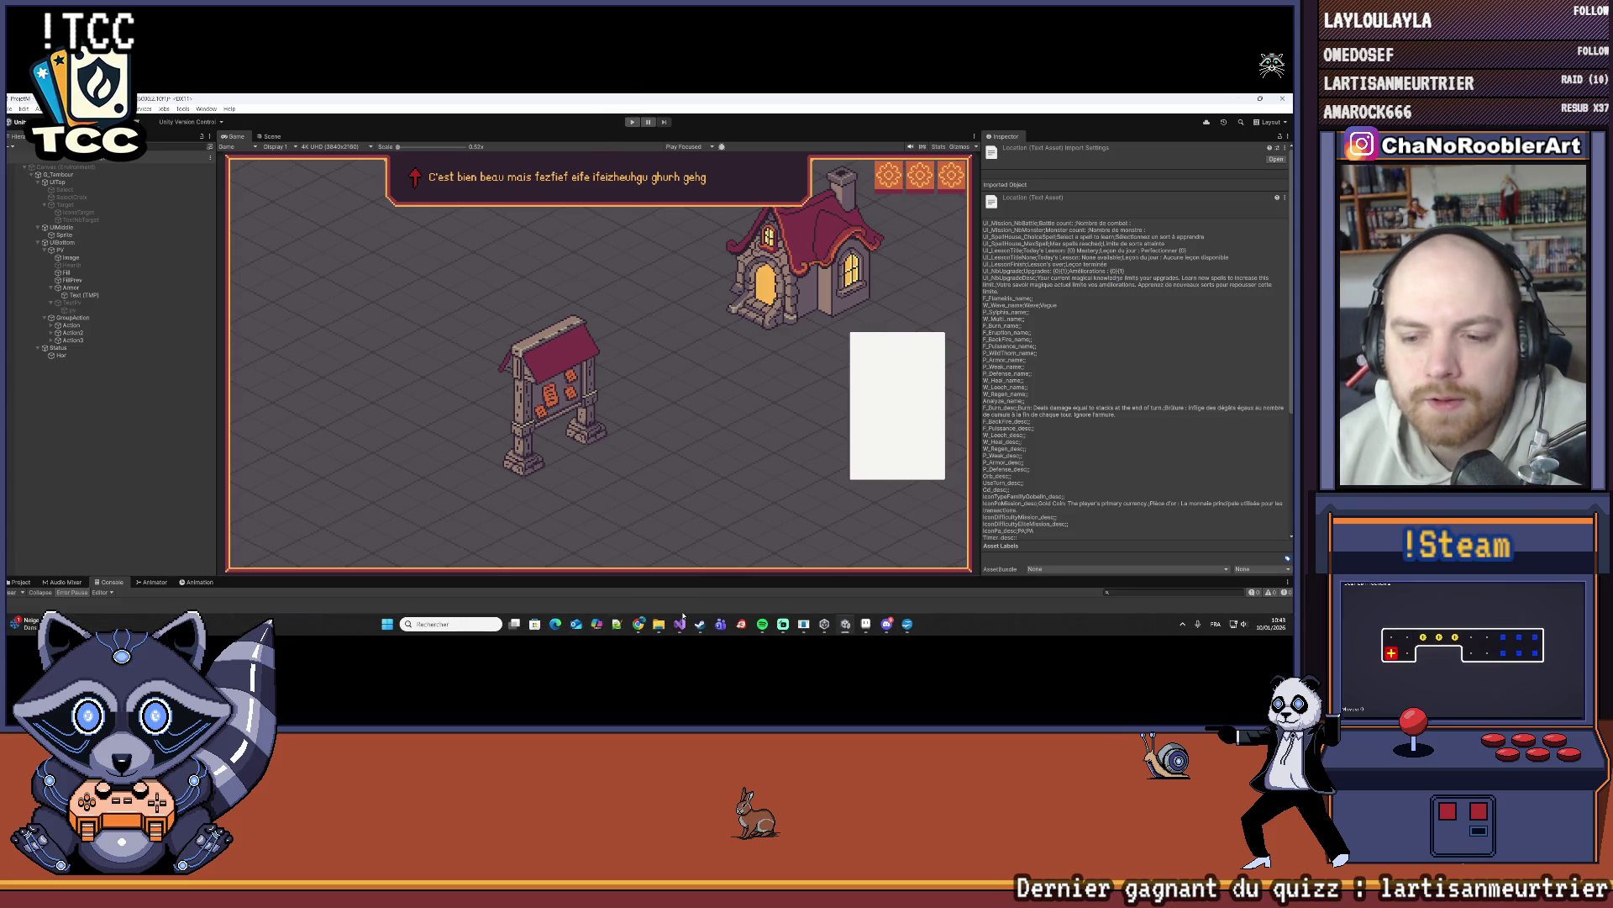
Step: Run a new game with the wizard and P_Sylphia/P_WildThorn to the spell room, then restart play mode
mouse_move(679, 625)
left_click(632, 122)
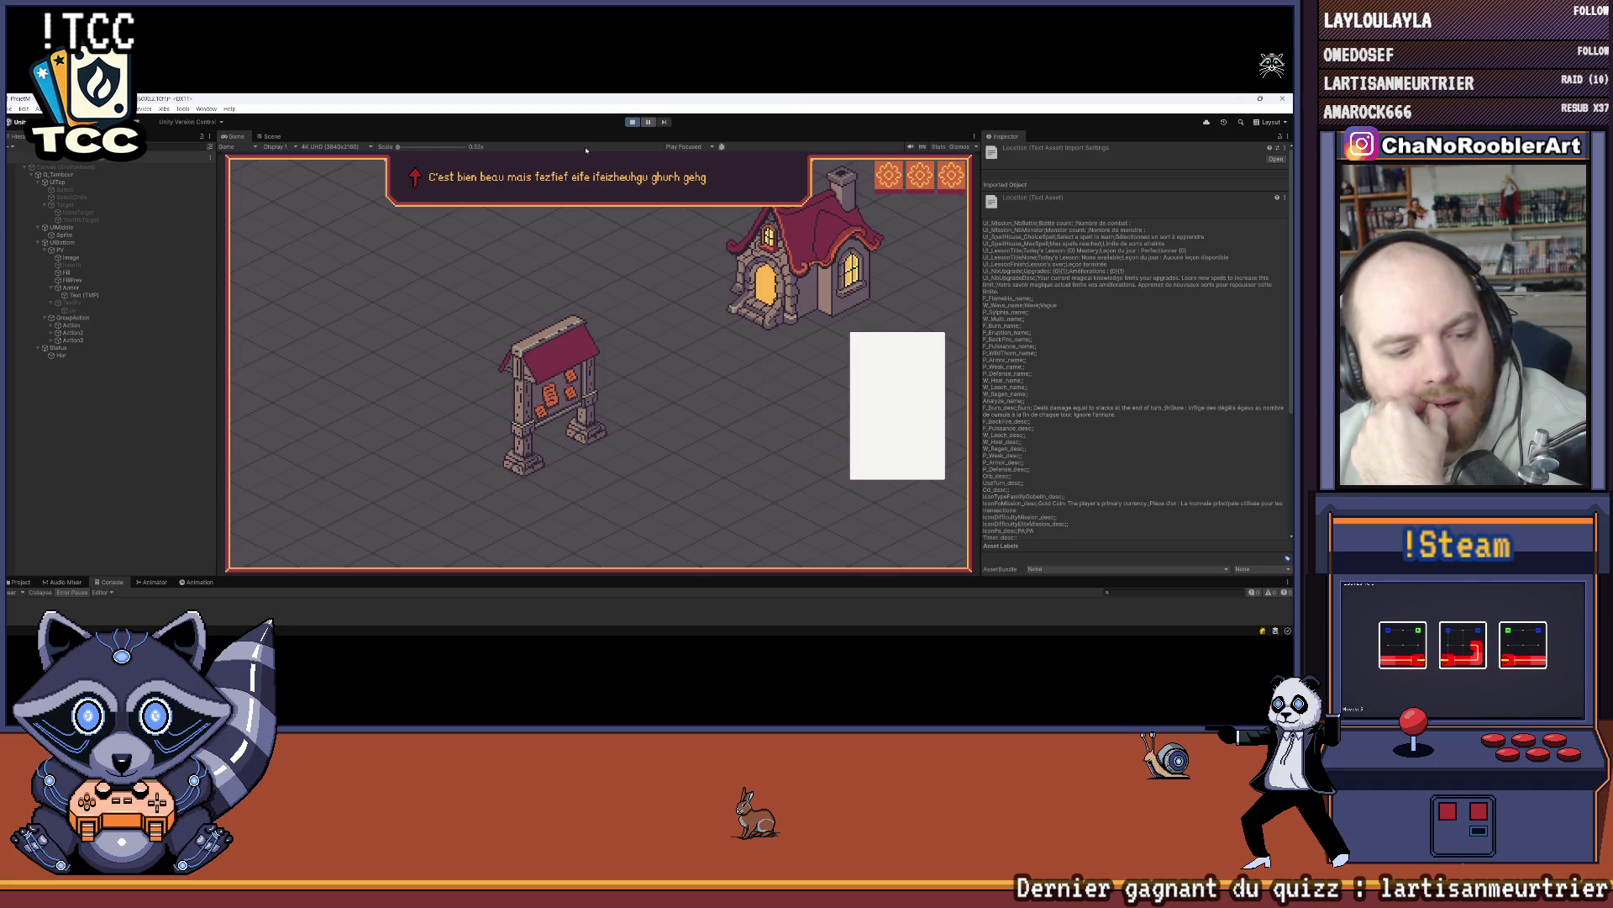
left_click(602, 322)
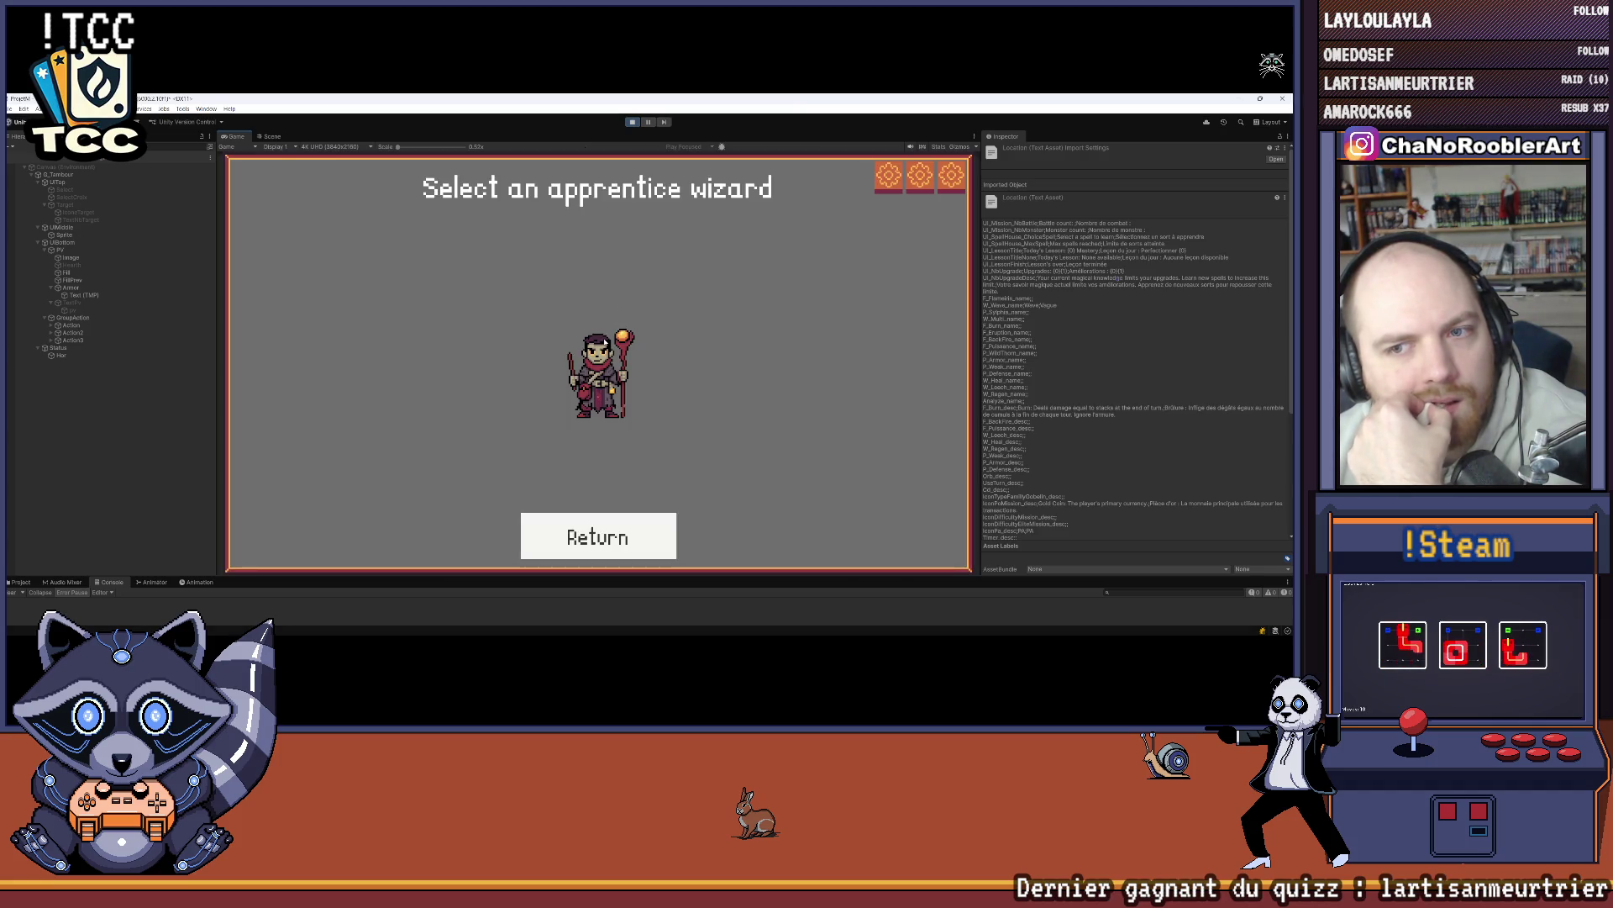
left_click(606, 341)
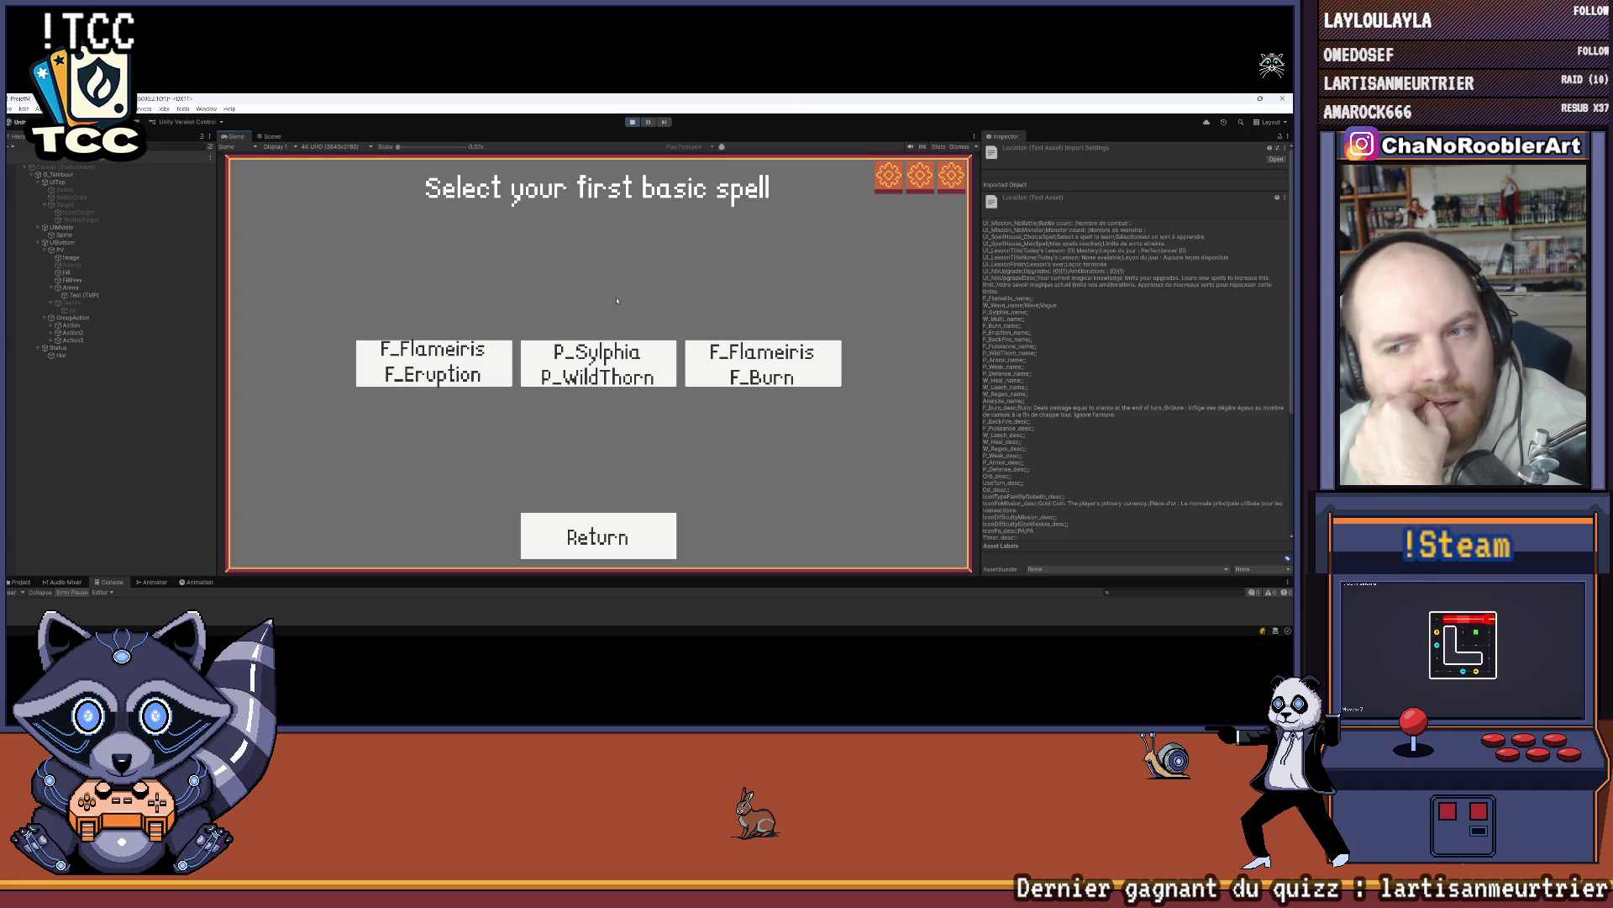
left_click(598, 363)
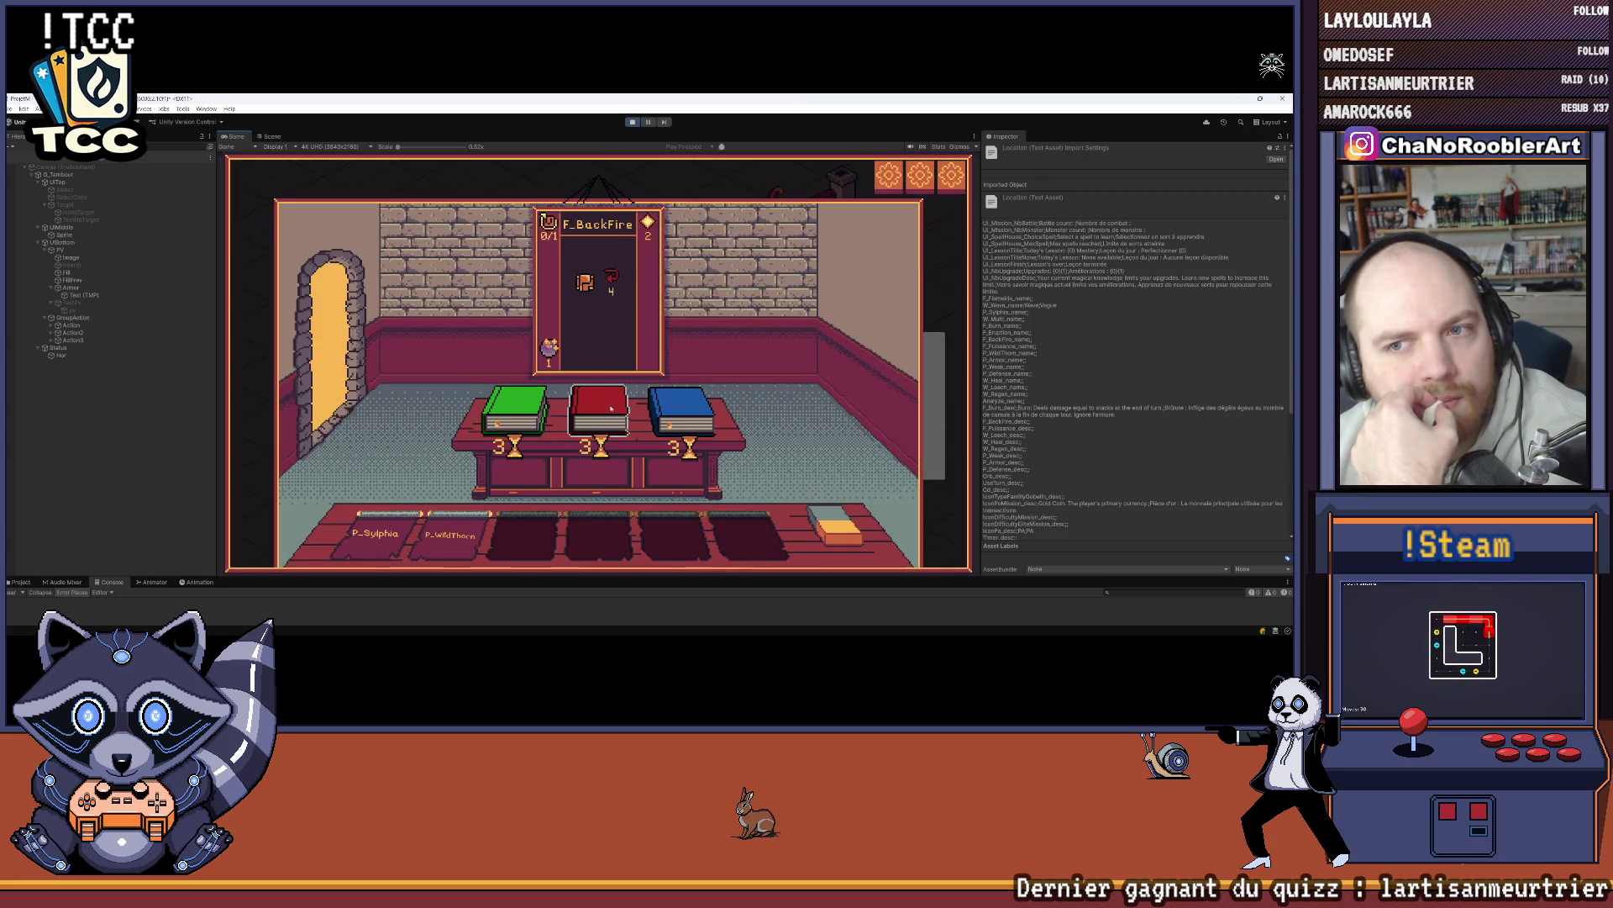
left_click(357, 373)
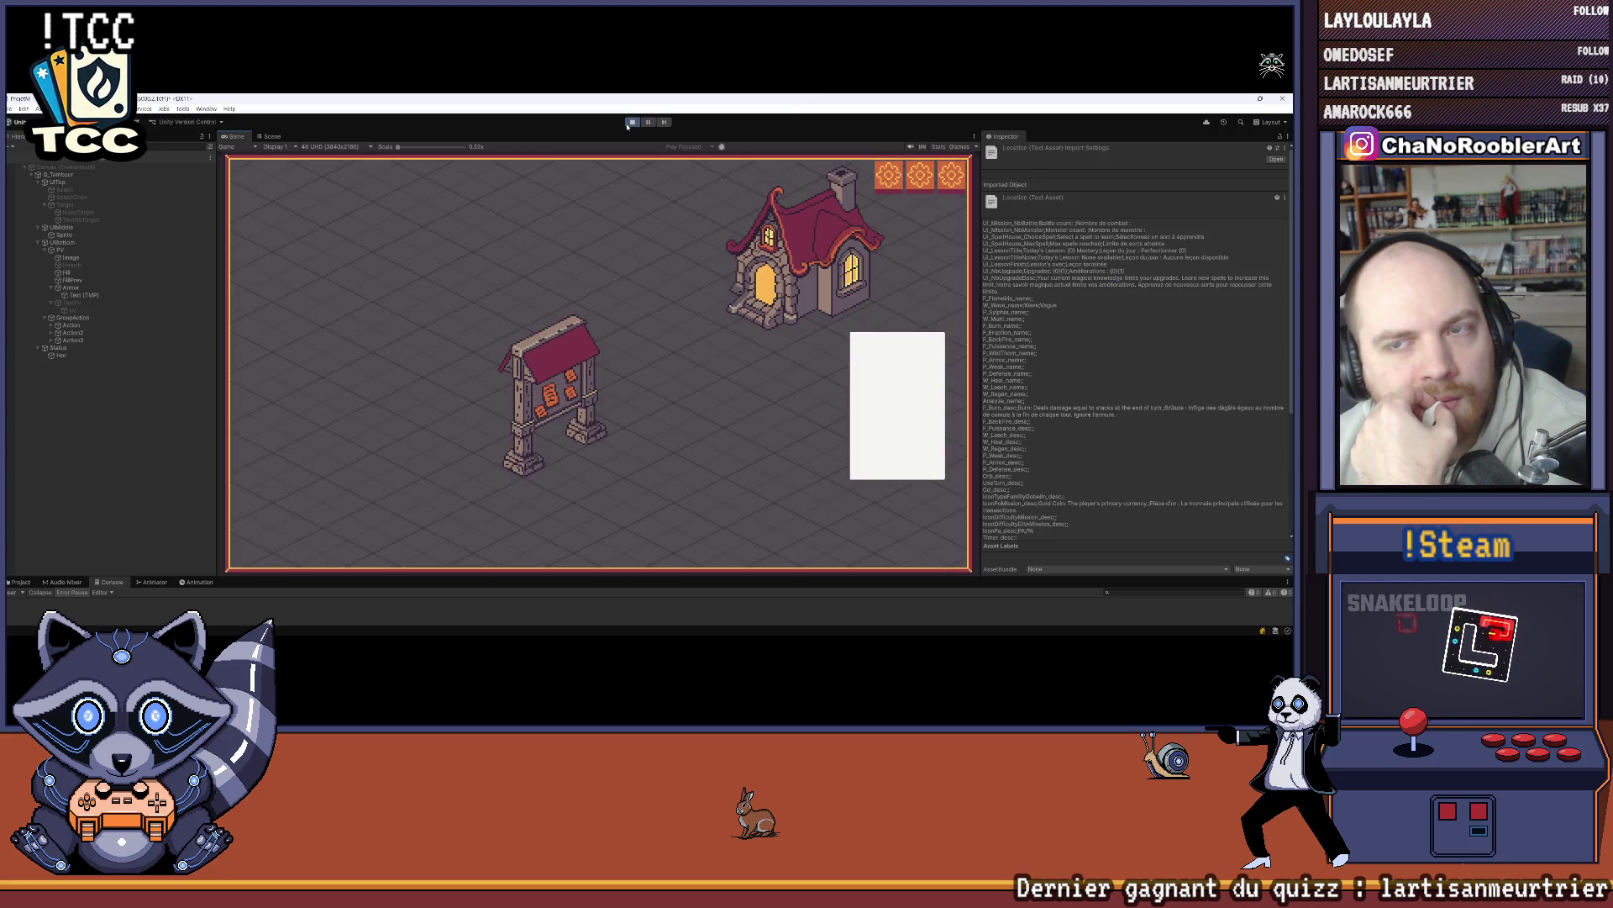
left_click(631, 122)
left_click(631, 123)
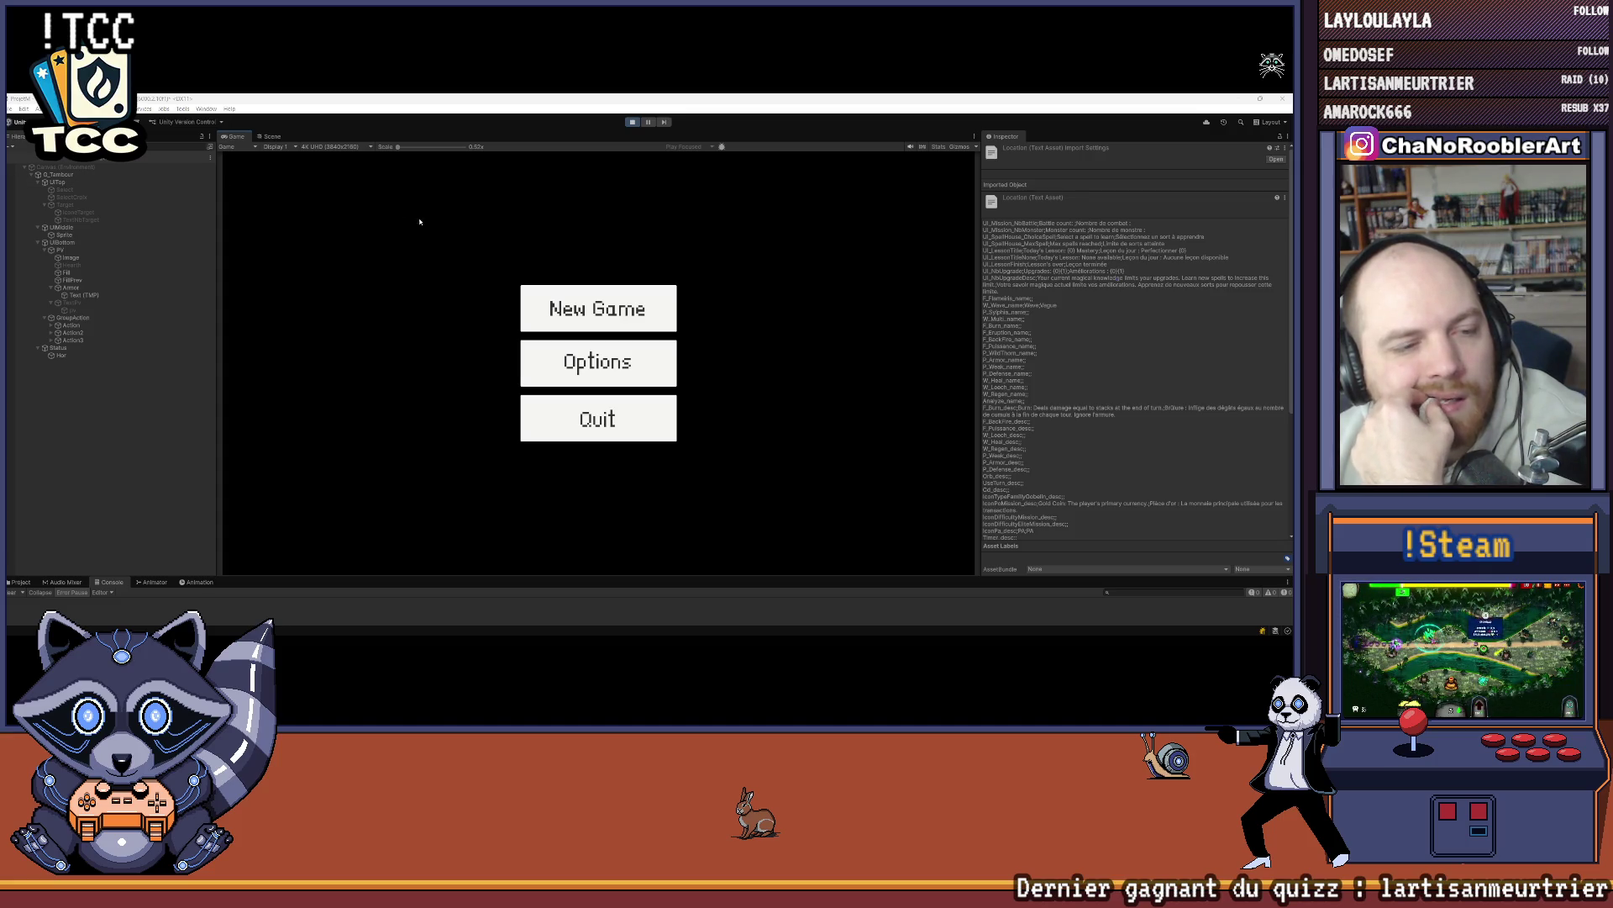
Step: Start a new game with the wizard and P_Sylphia/F_Flameiris and complete the F_Flameiris lesson
left_click(551, 306)
left_click(592, 360)
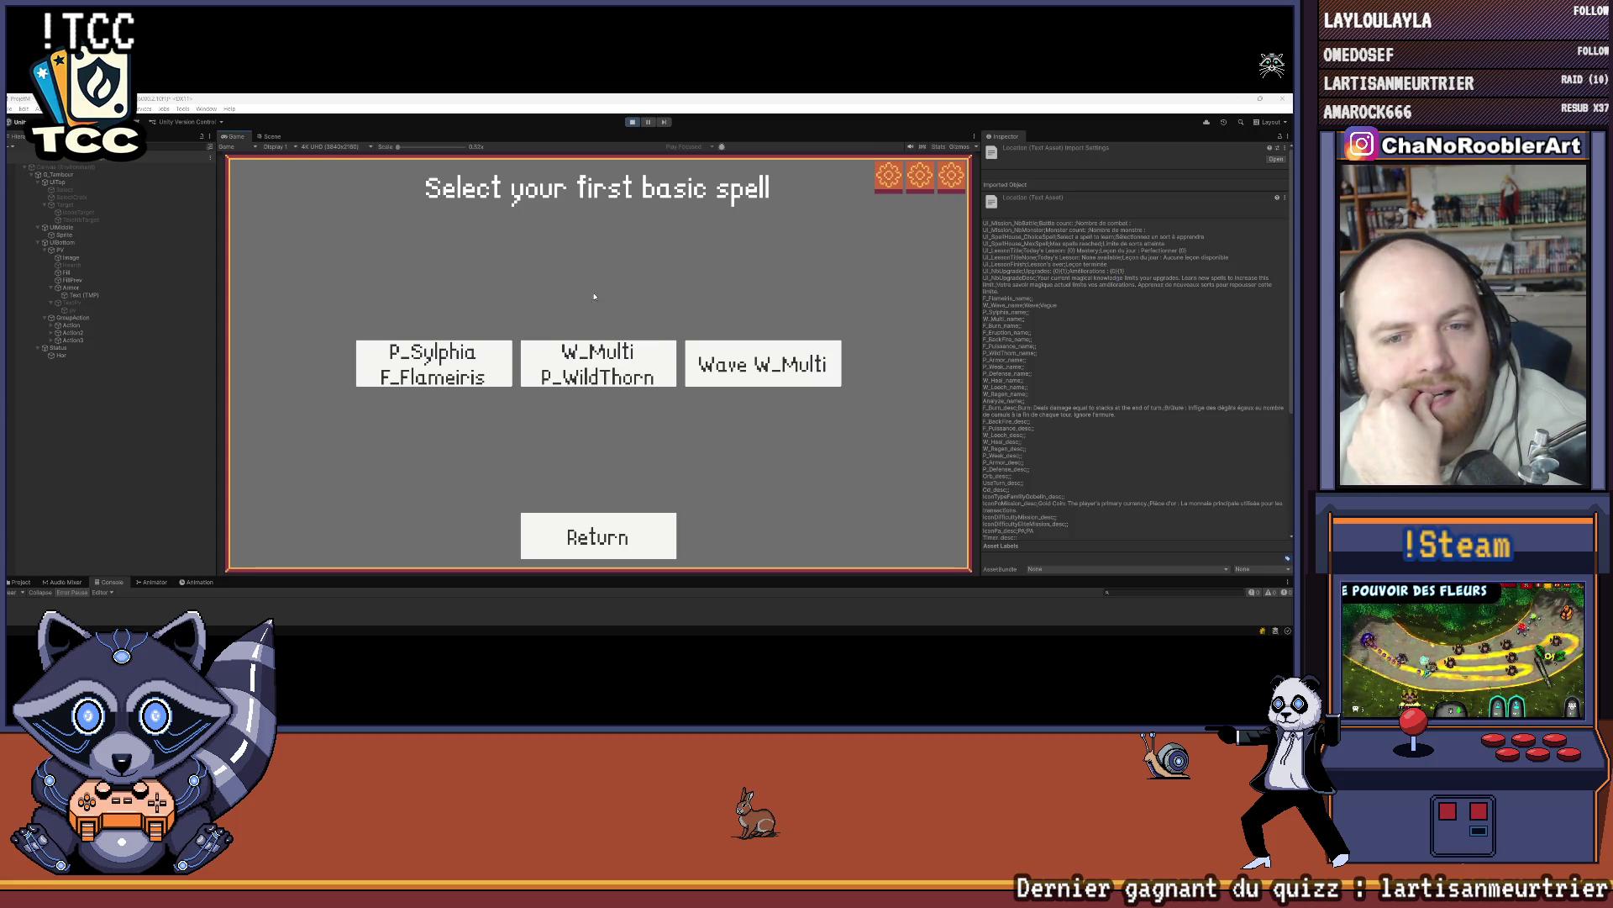
left_click(446, 380)
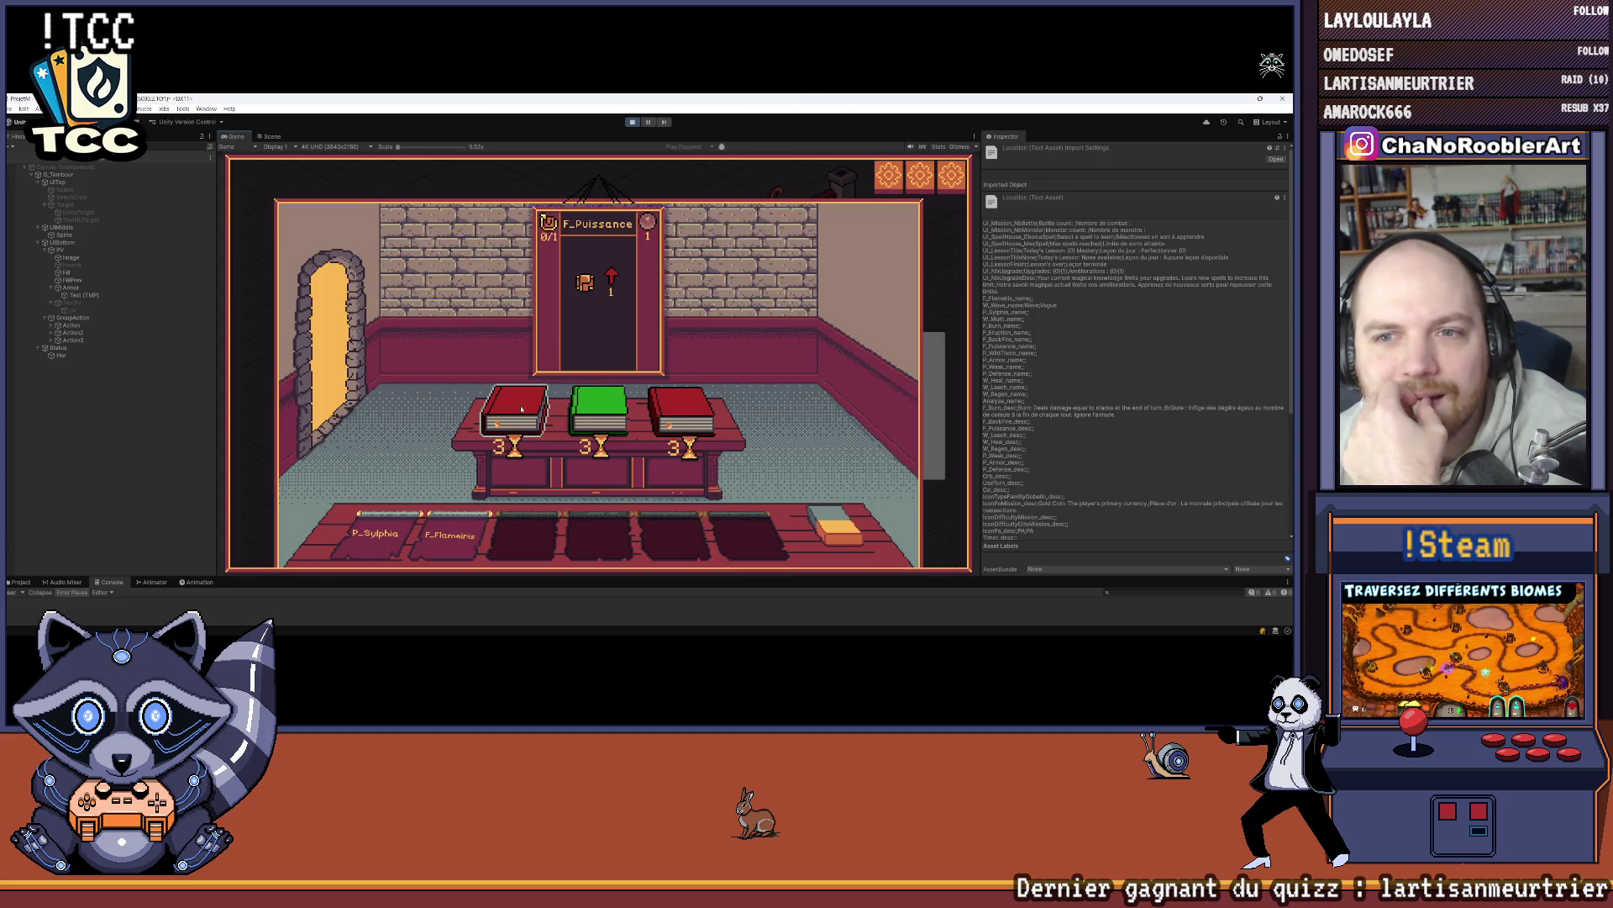
left_click(320, 334)
left_click(631, 415)
left_click(714, 471)
left_click(806, 269)
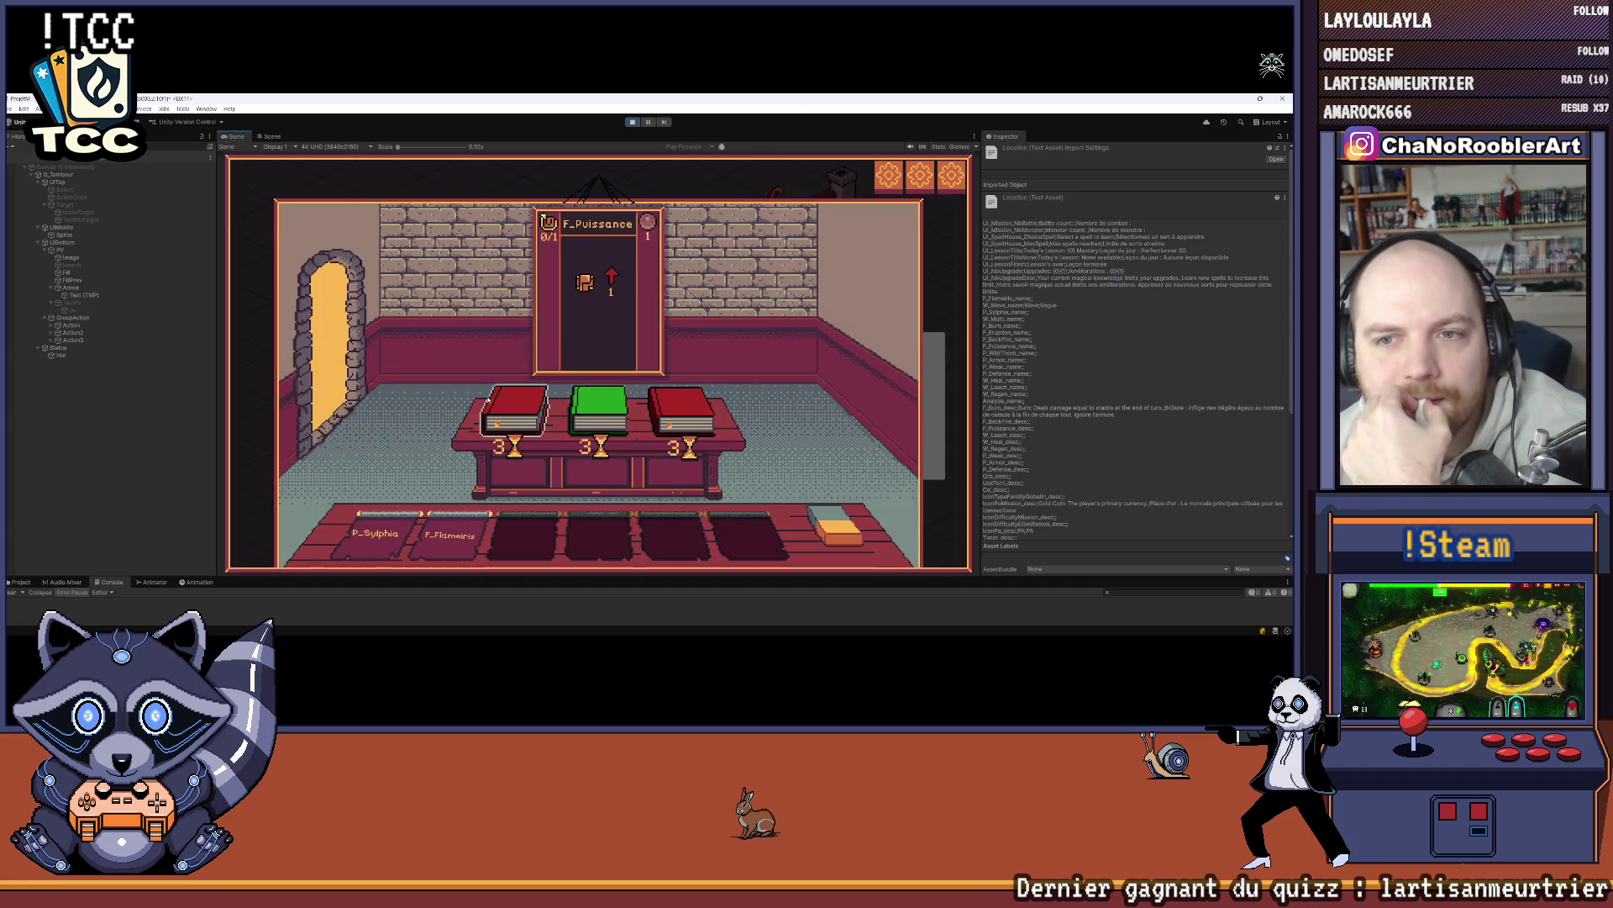
Step: Restart play mode and return from the spell selection to the village
left_click(632, 121)
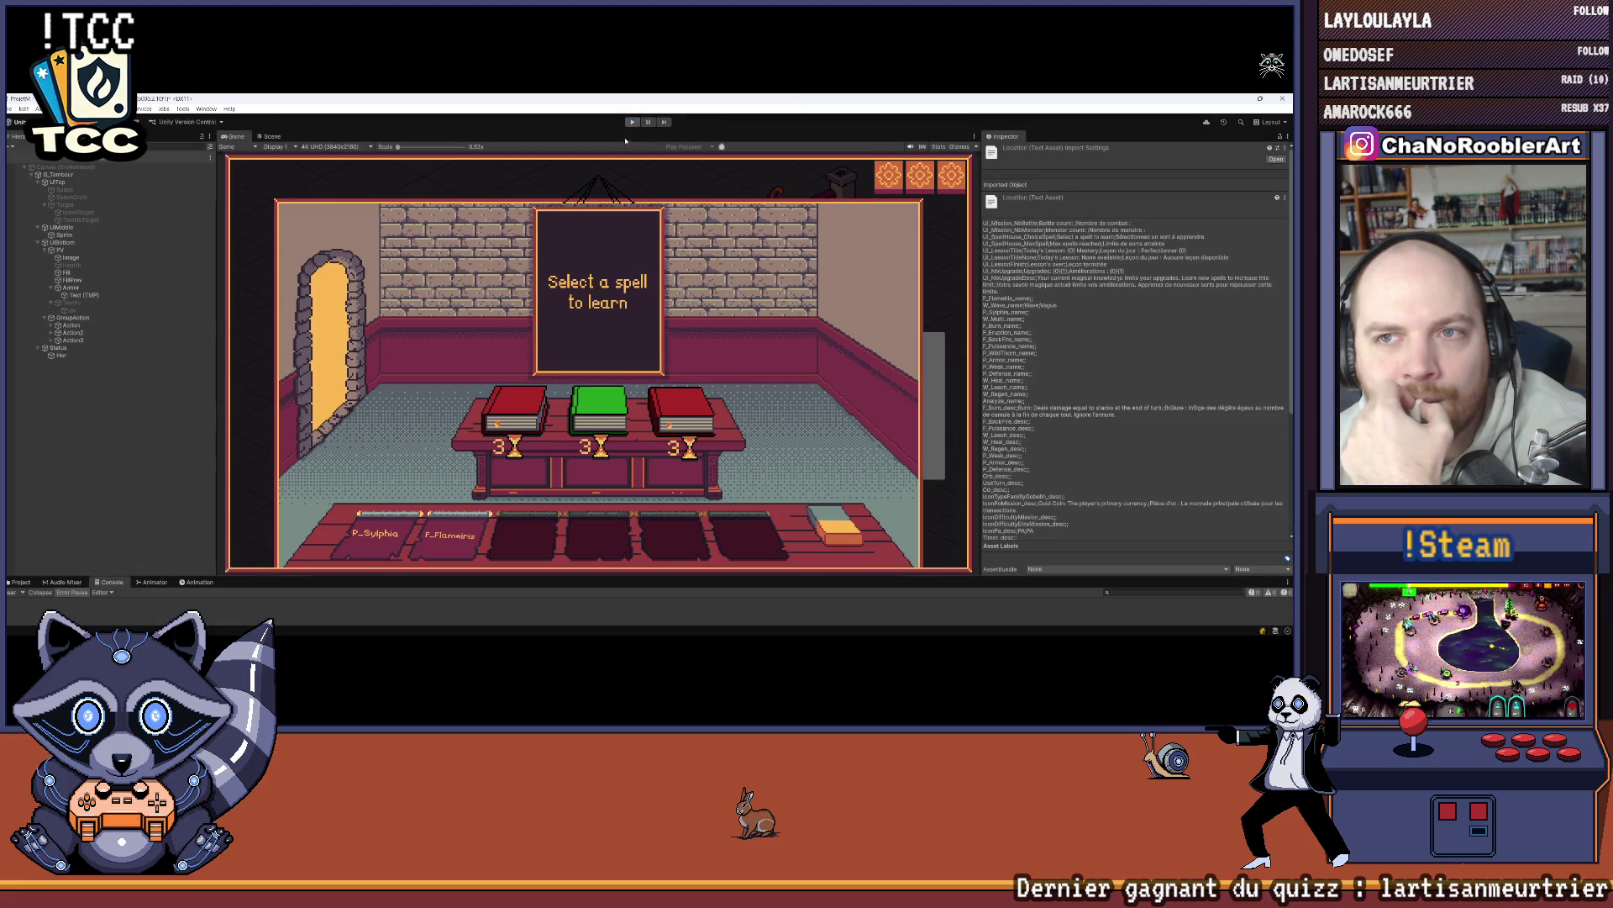
left_click(632, 122)
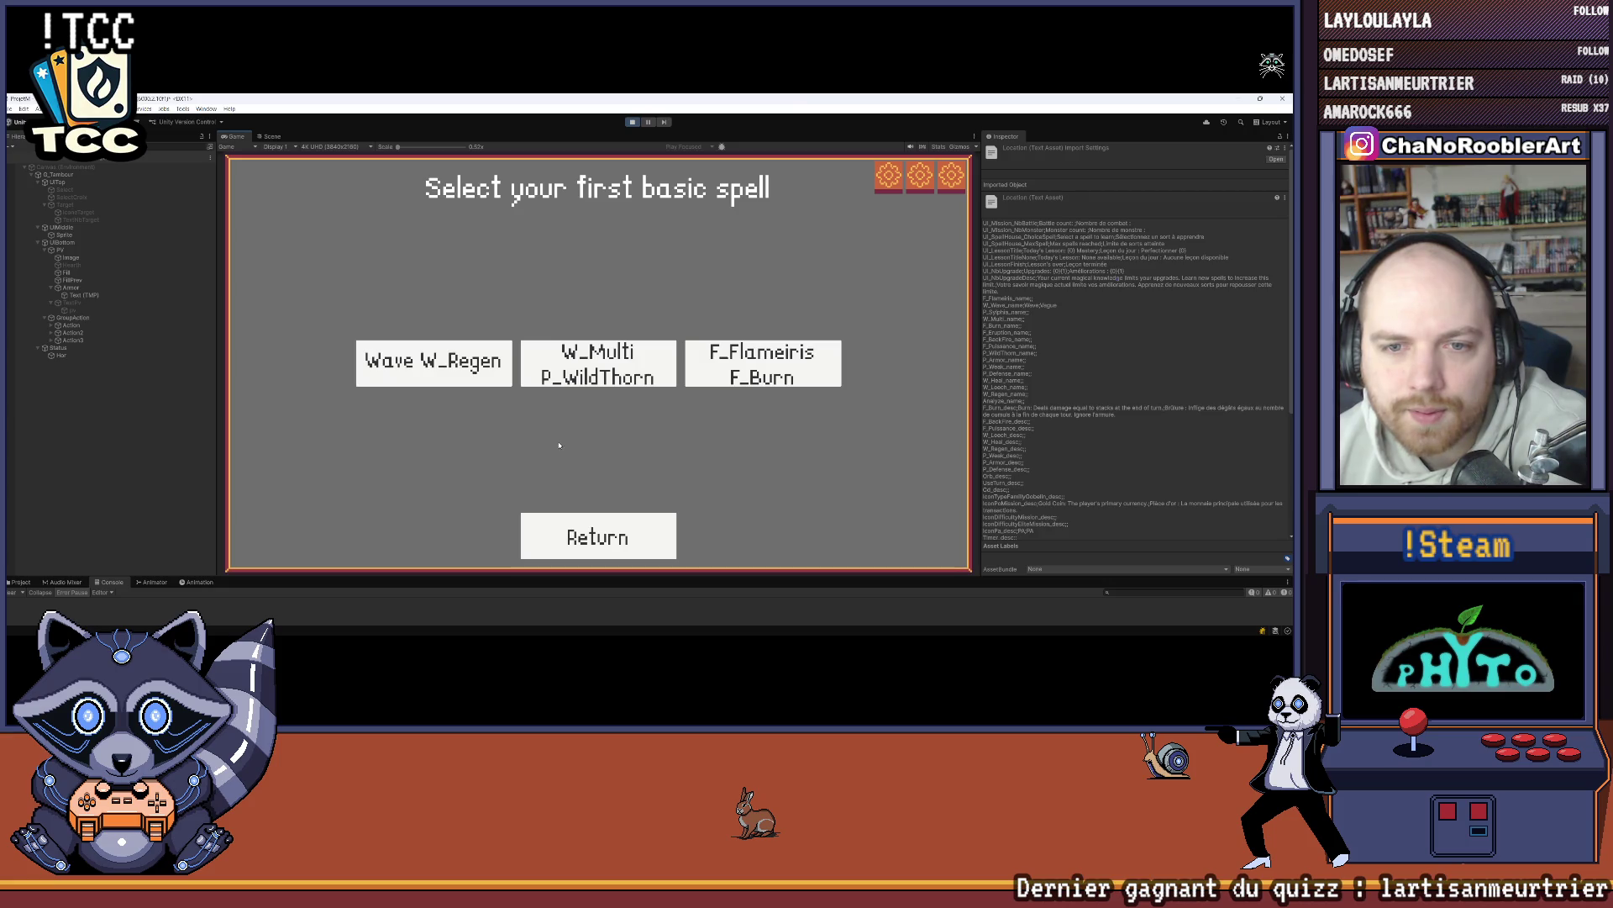
left_click(557, 378)
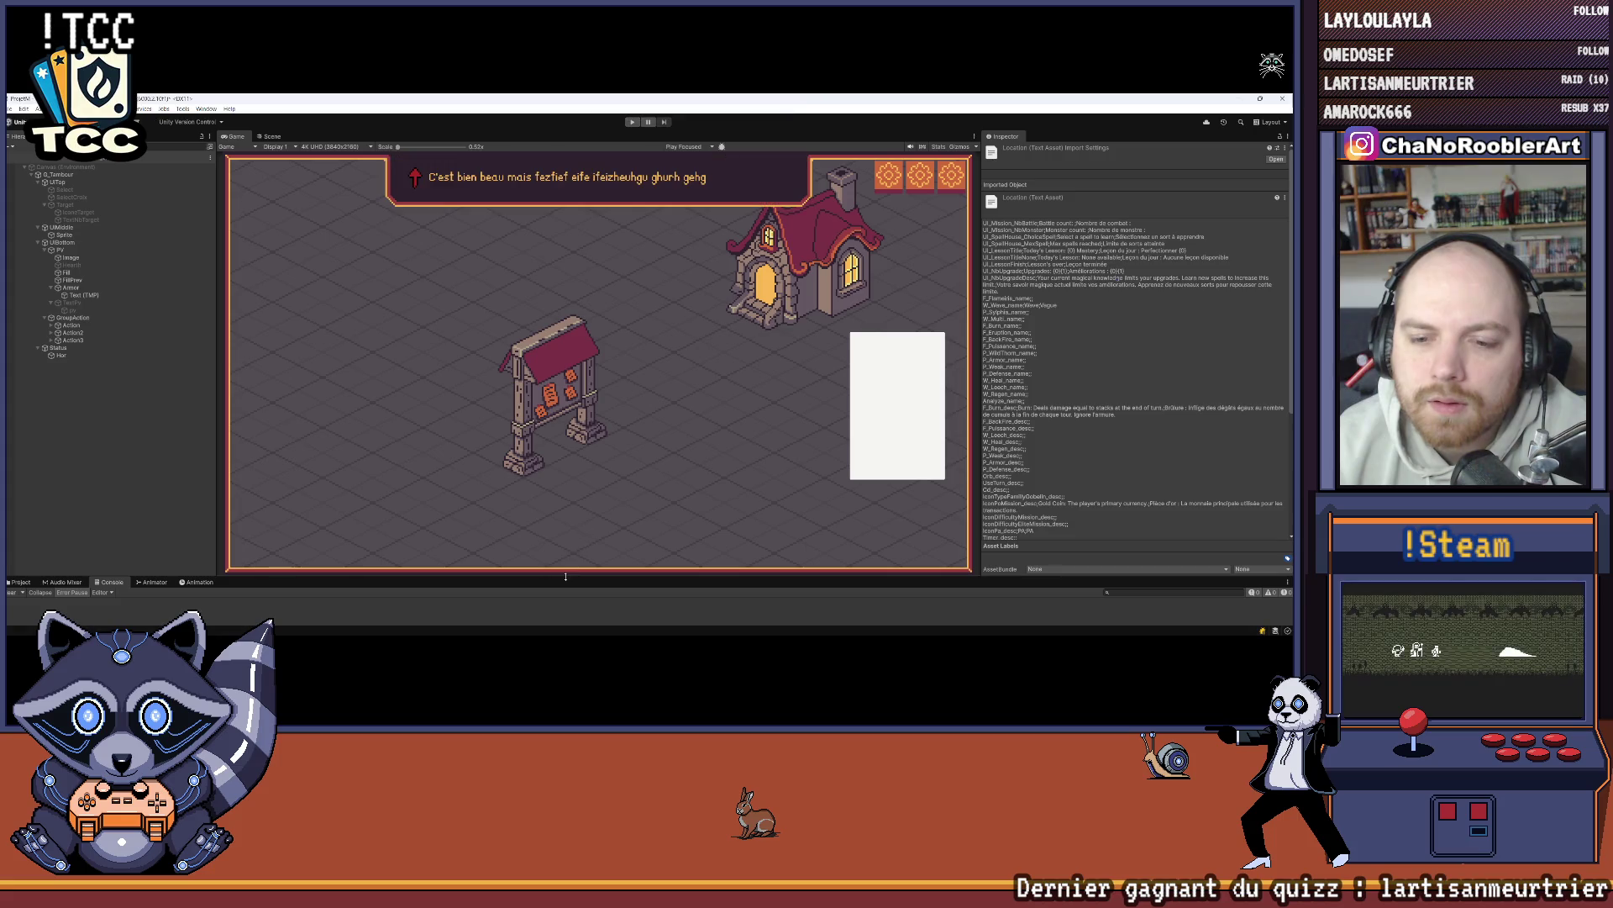
Step: Enlarge the Console under the Game view, restart play mode, then give the Game view some space back
left_click_drag(566, 576, 610, 388)
left_click(632, 123)
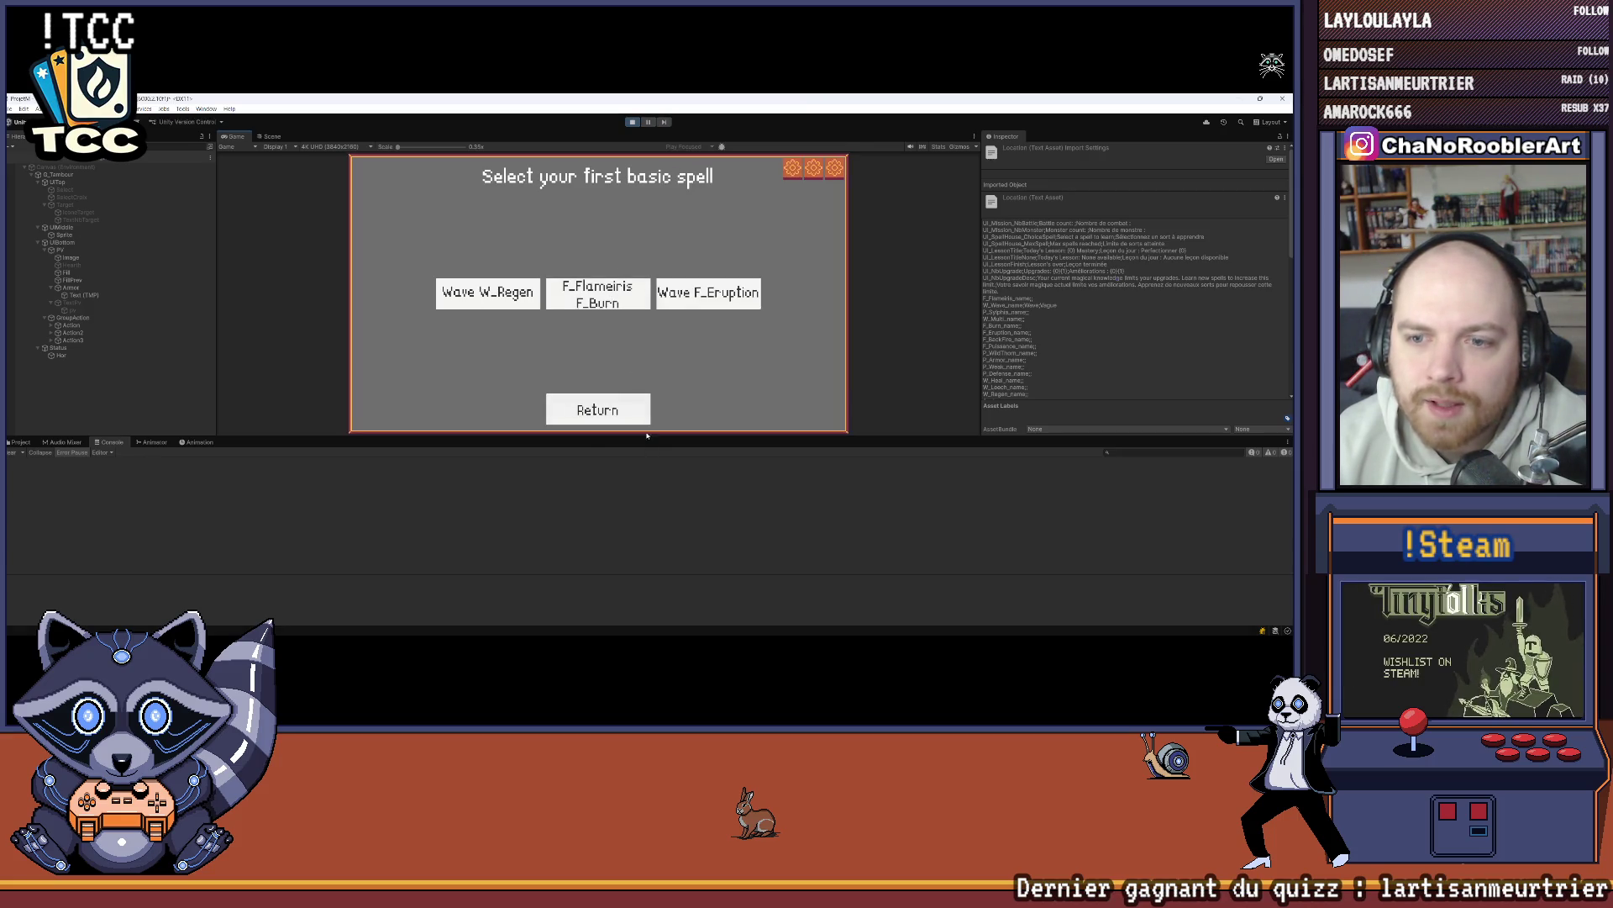
left_click_drag(645, 435, 646, 510)
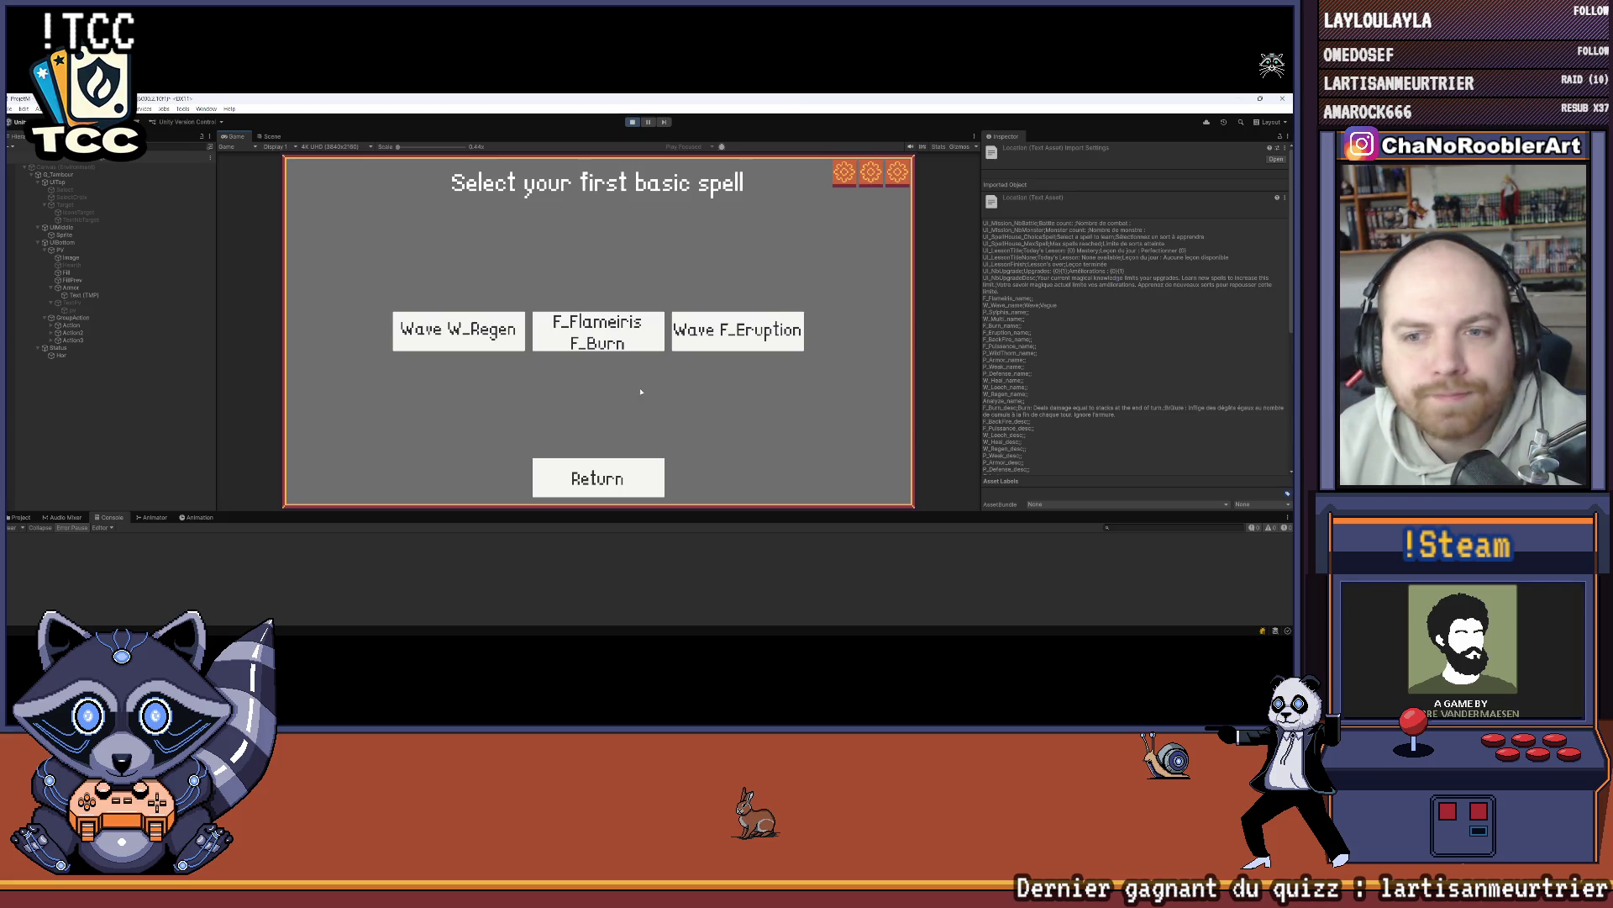
Step: Pick the F_Flameiris/F_Burn pair, learn the third book's spell, then restart play mode
left_click(608, 343)
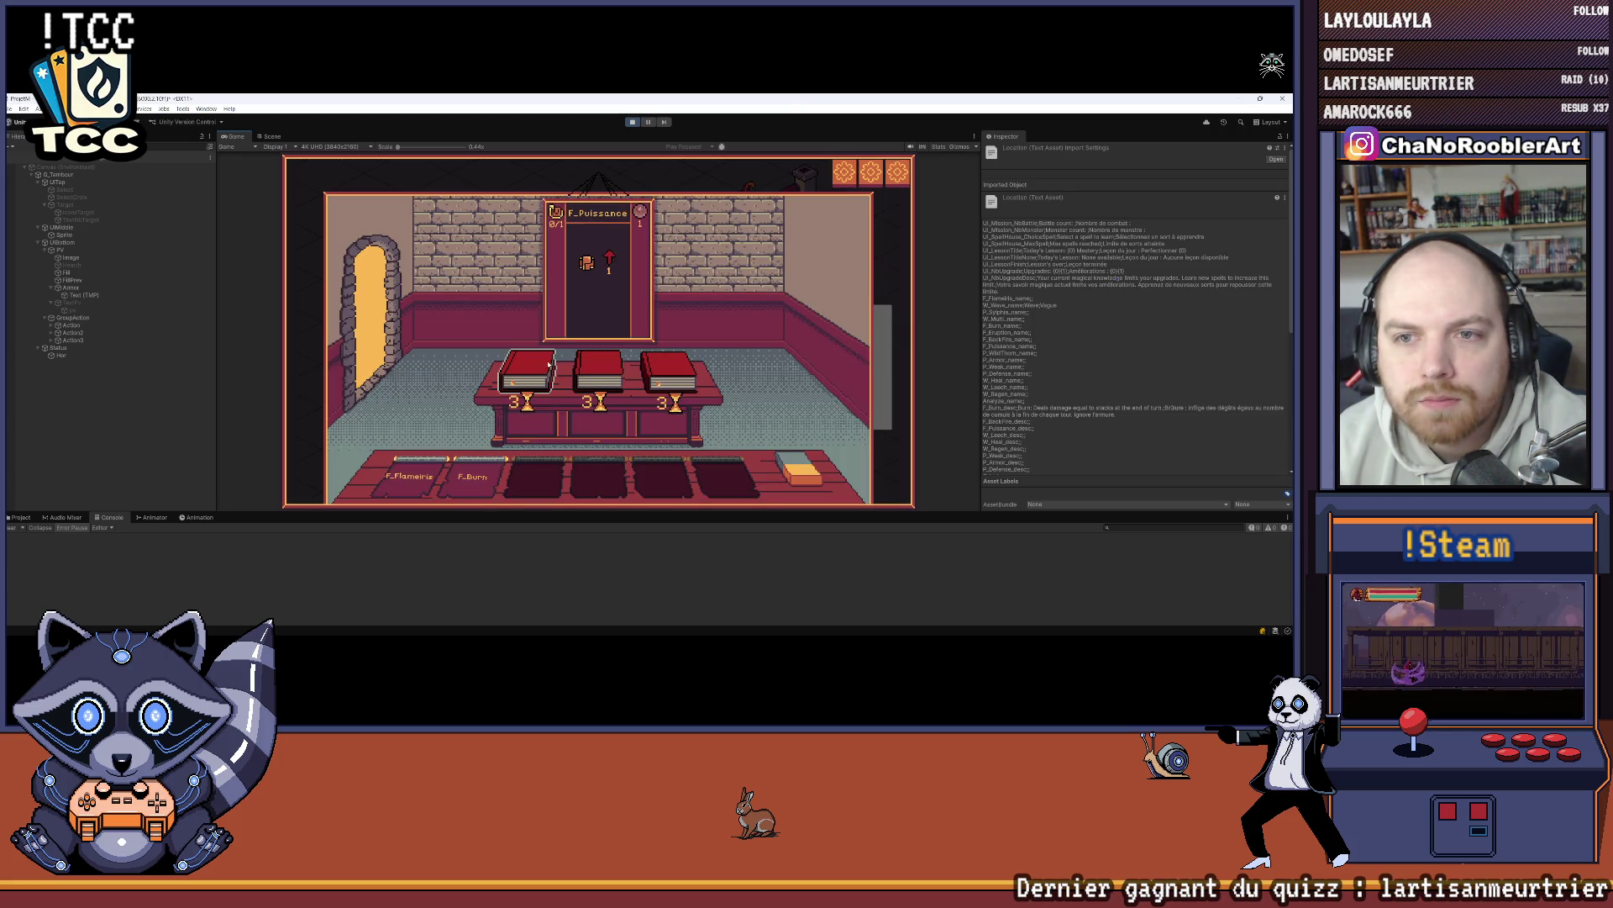
left_click(673, 373)
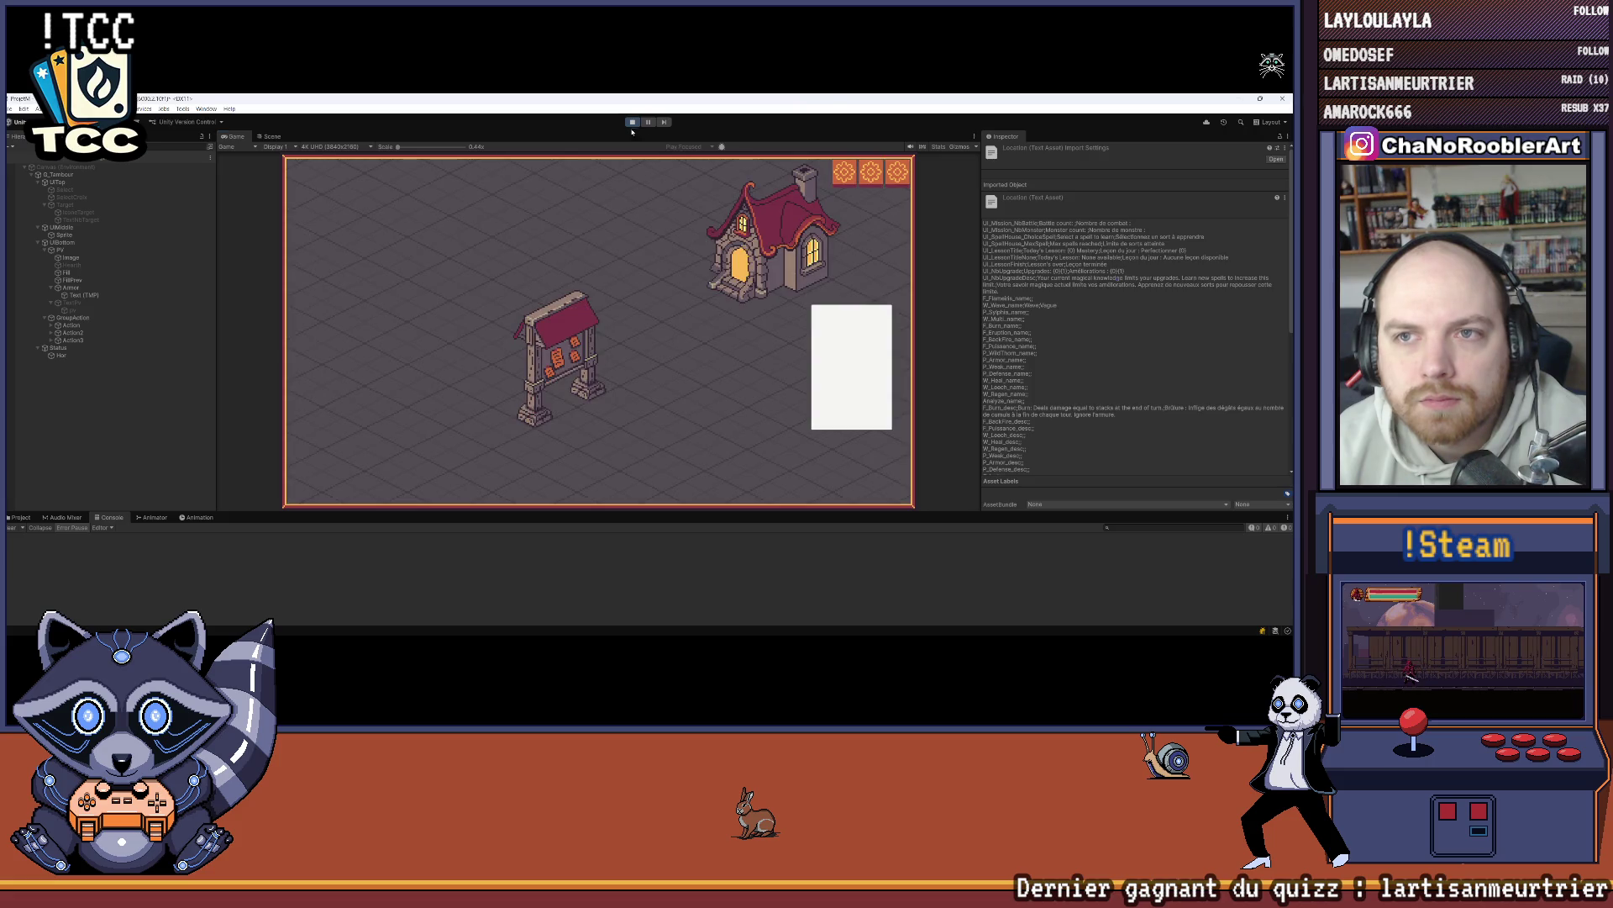
left_click(632, 122)
left_click(631, 122)
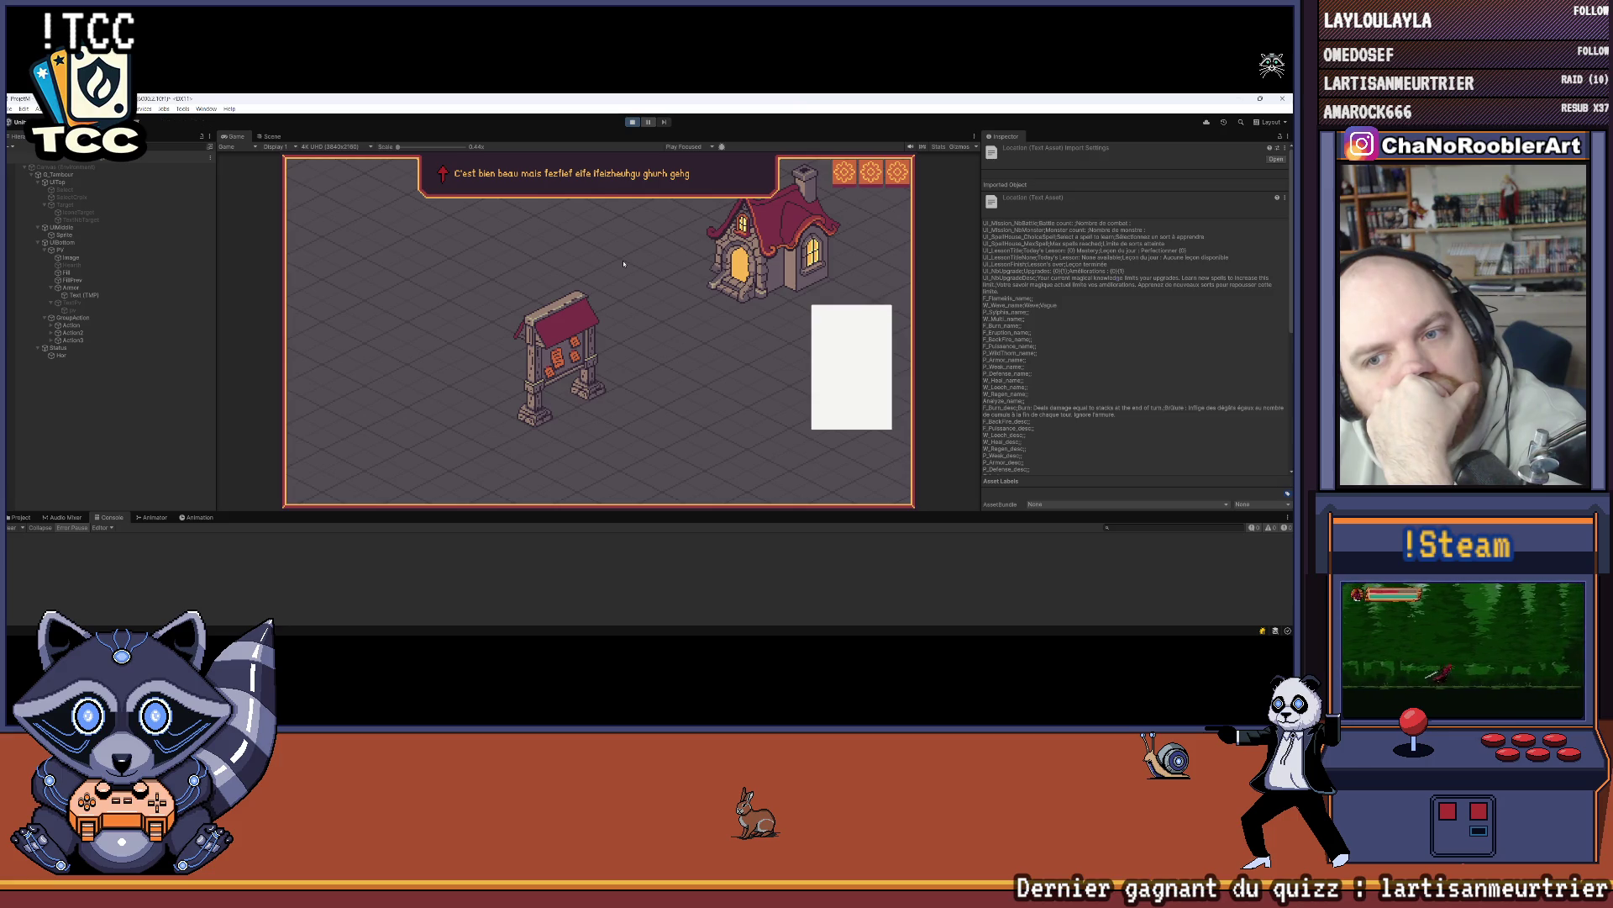
Step: Start a new game with W_Multi/P_WildThorn, learn a spell, enter the cave mission, then restart play
left_click(623, 277)
left_click(598, 340)
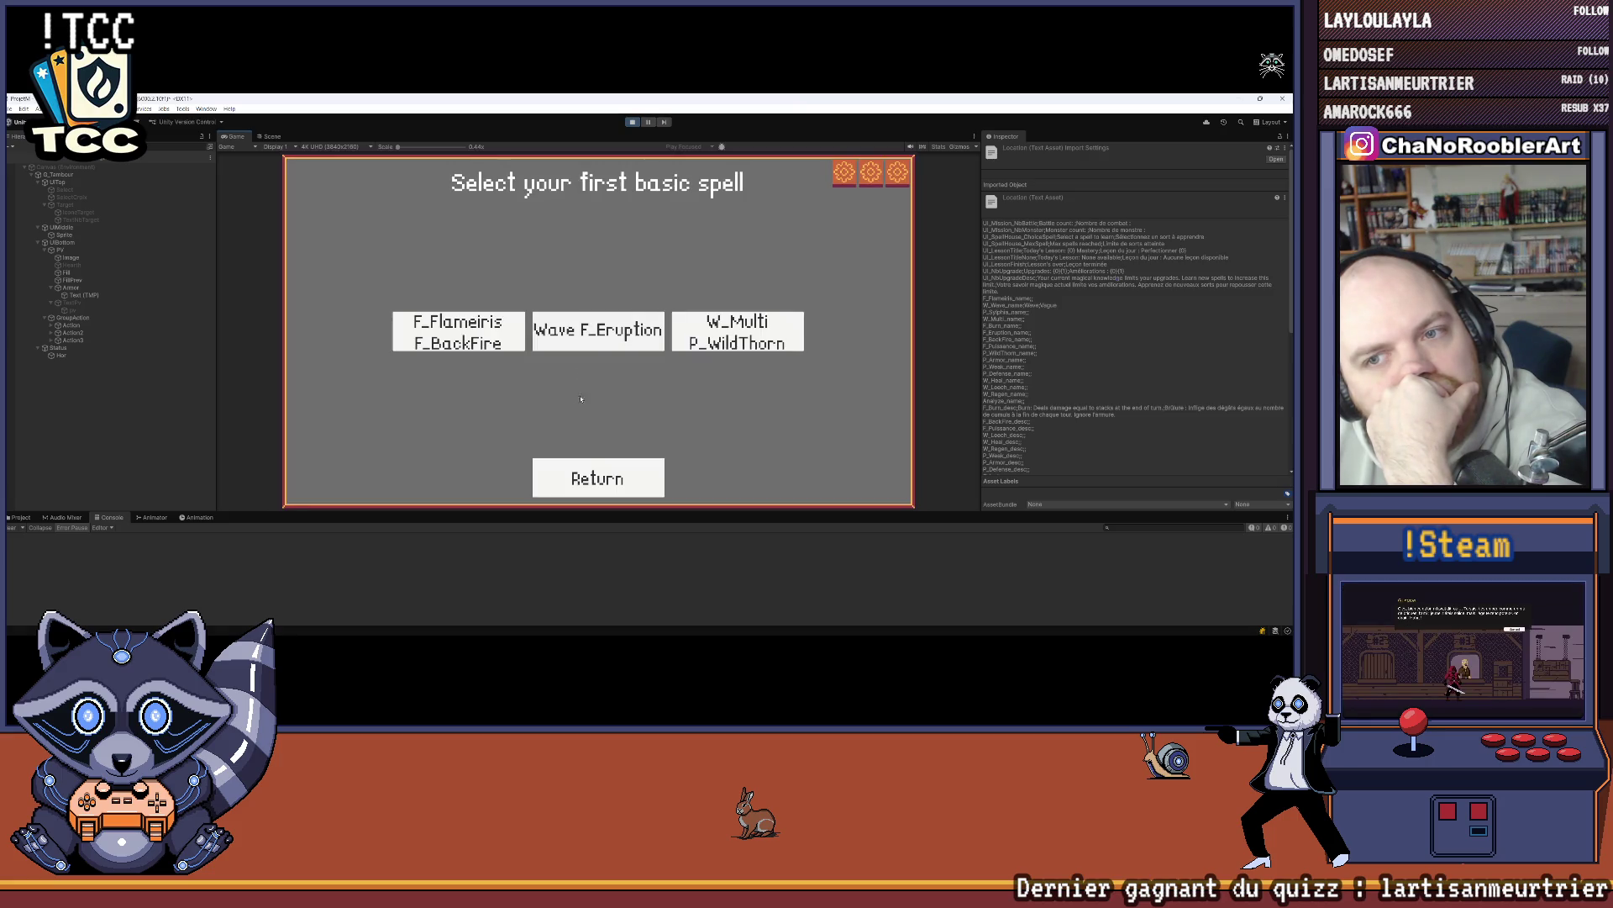
left_click(721, 344)
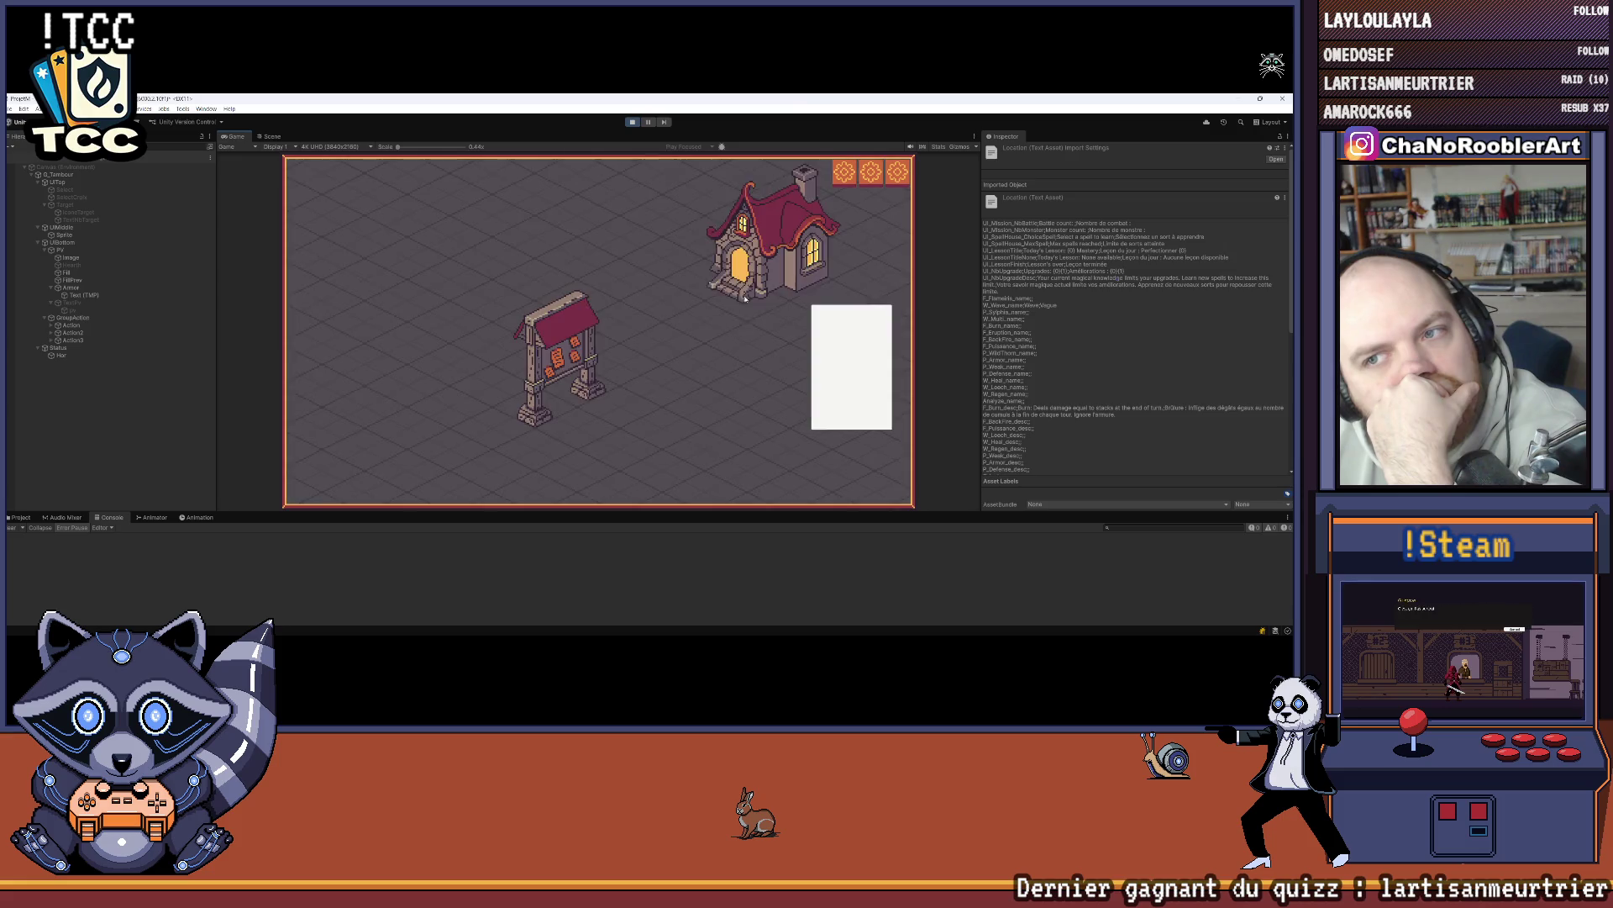
left_click(594, 379)
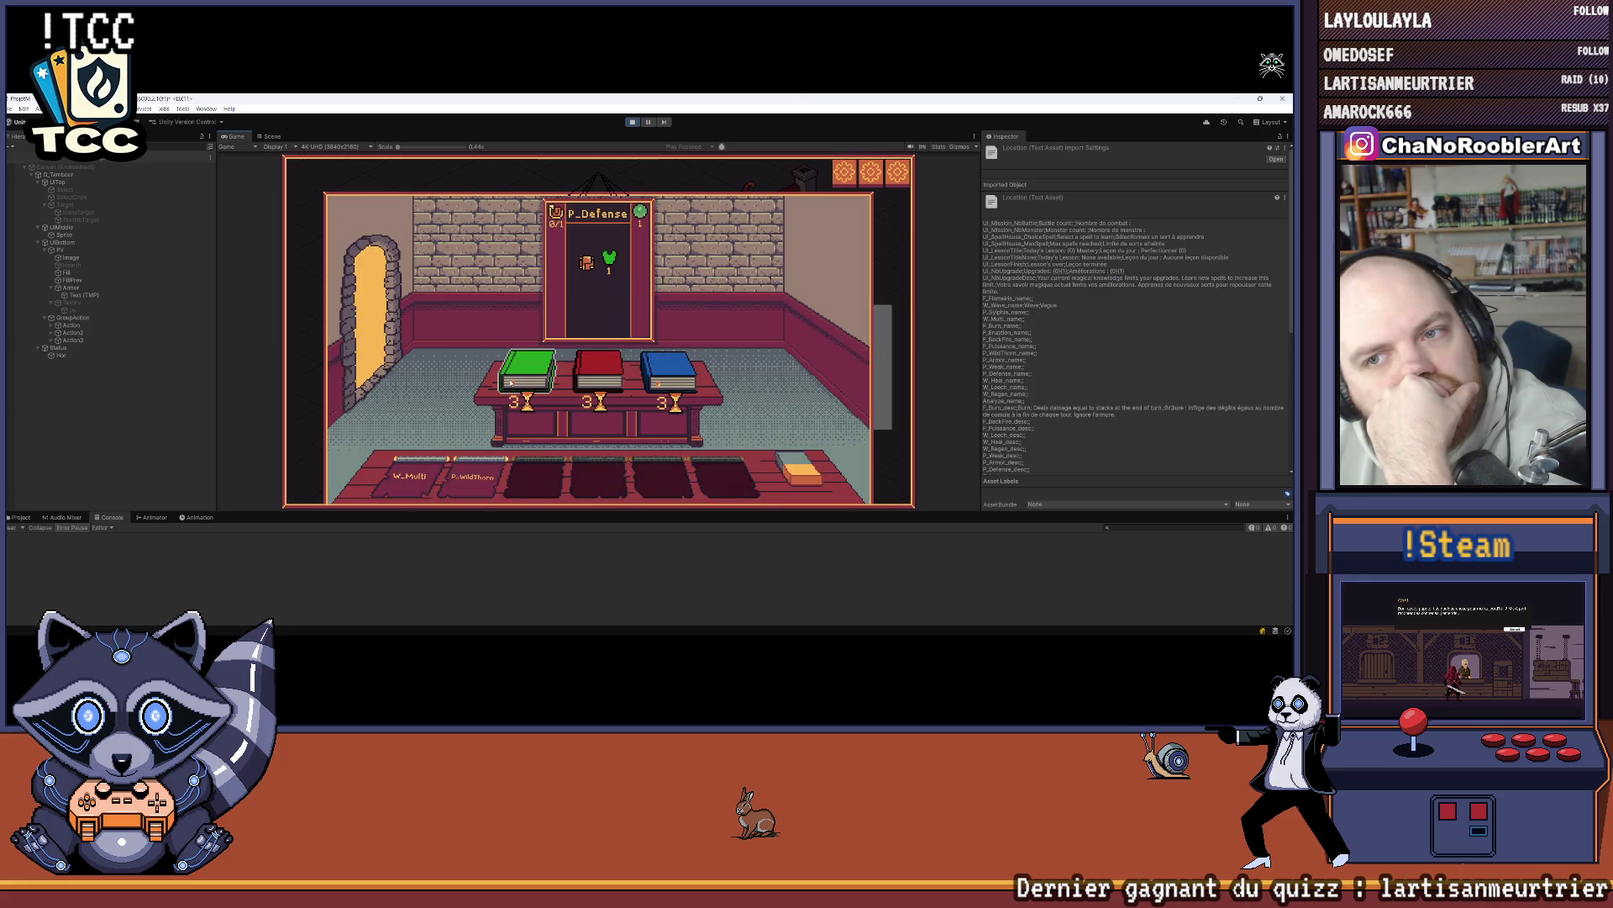
left_click(574, 319)
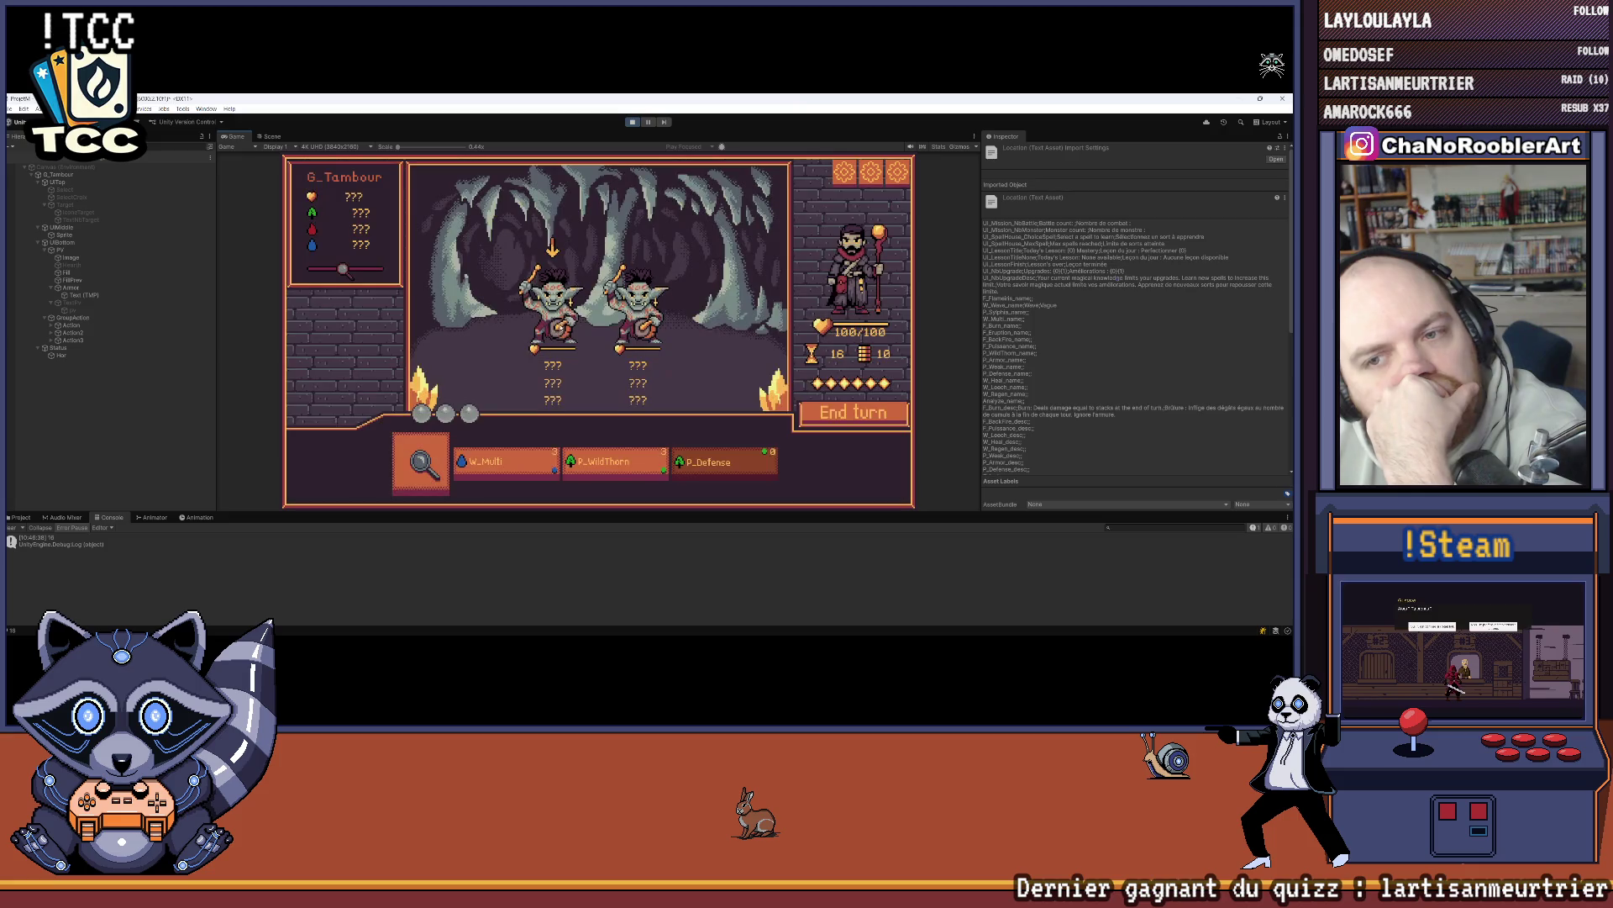
left_click(637, 123)
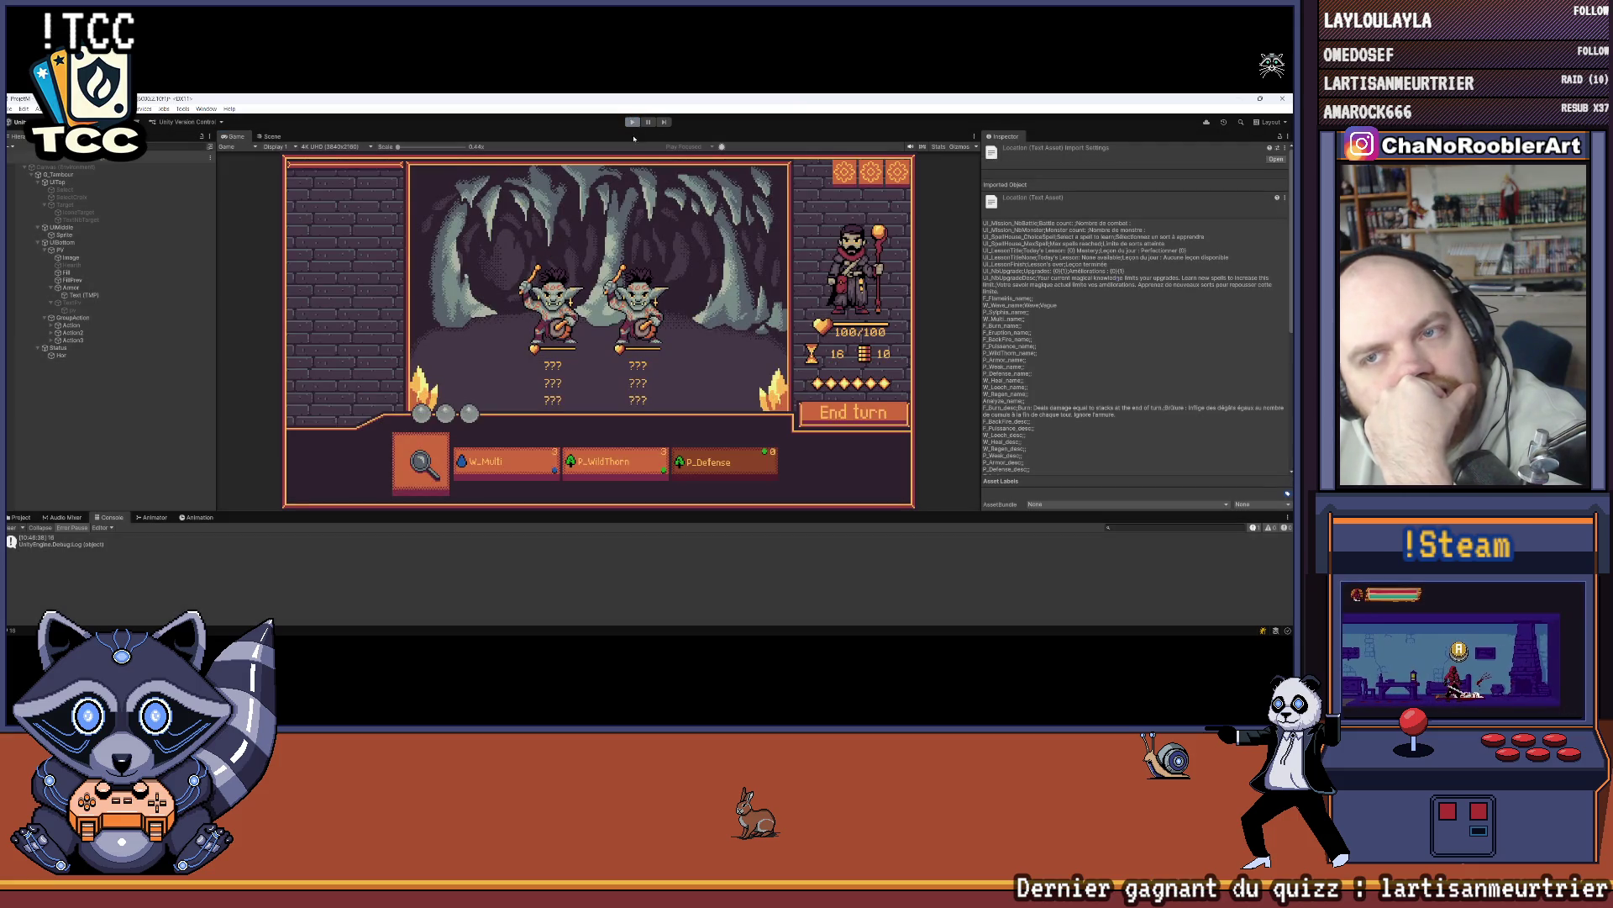
left_click(637, 122)
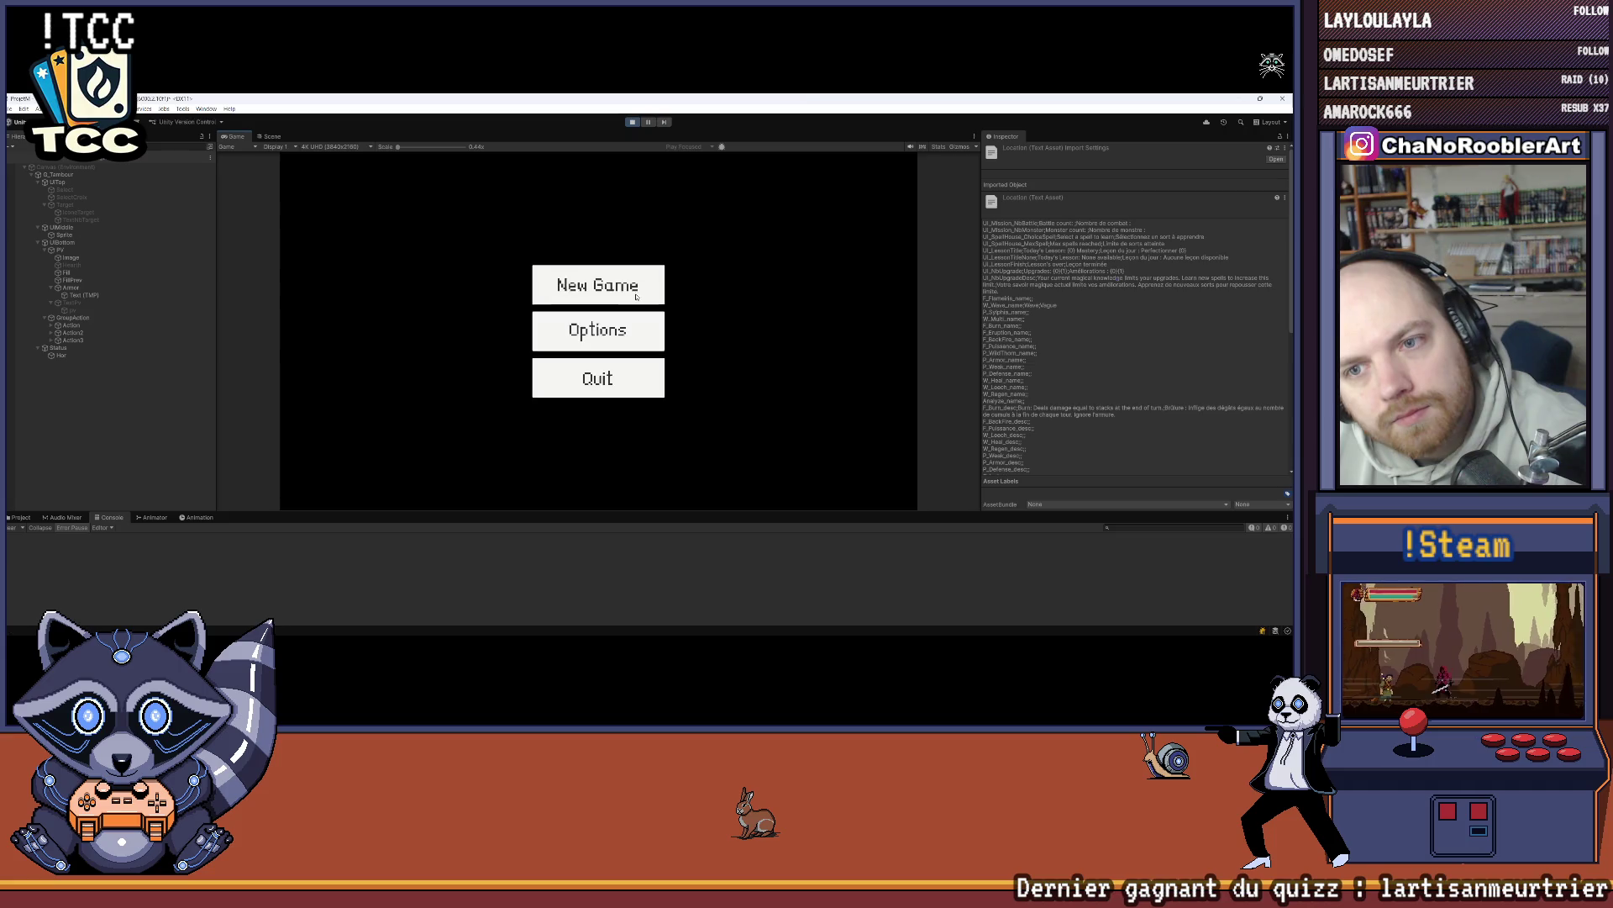
Step: Start a new game with P_WildThorn and P_Armor and enter a mission from the village
left_click(636, 297)
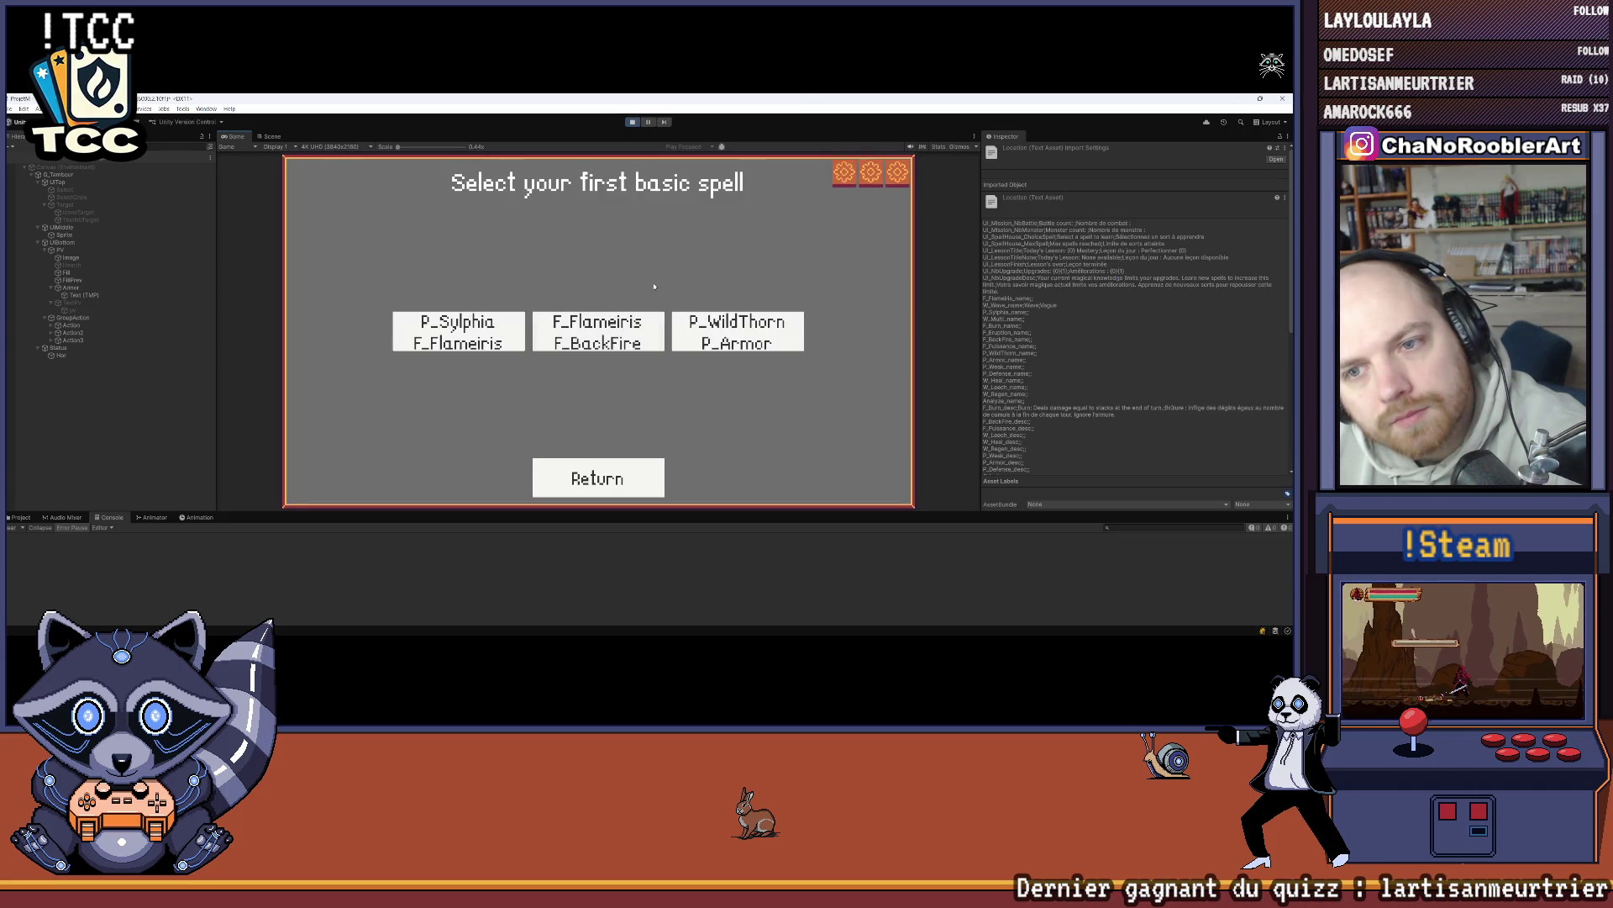
left_click(715, 326)
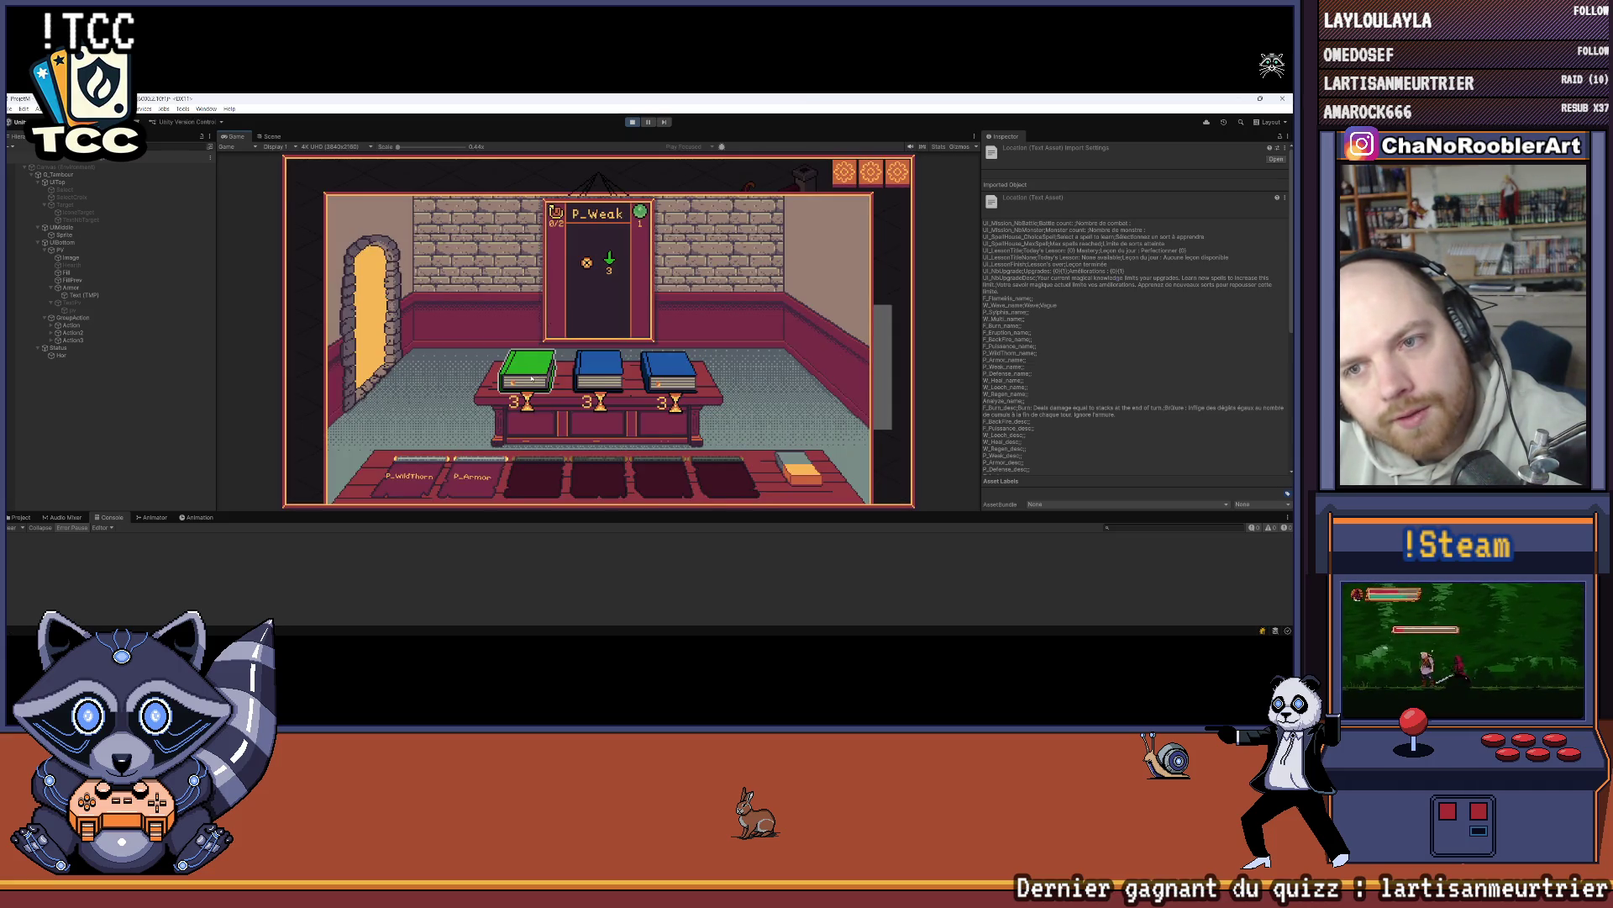
left_click(403, 311)
left_click(588, 321)
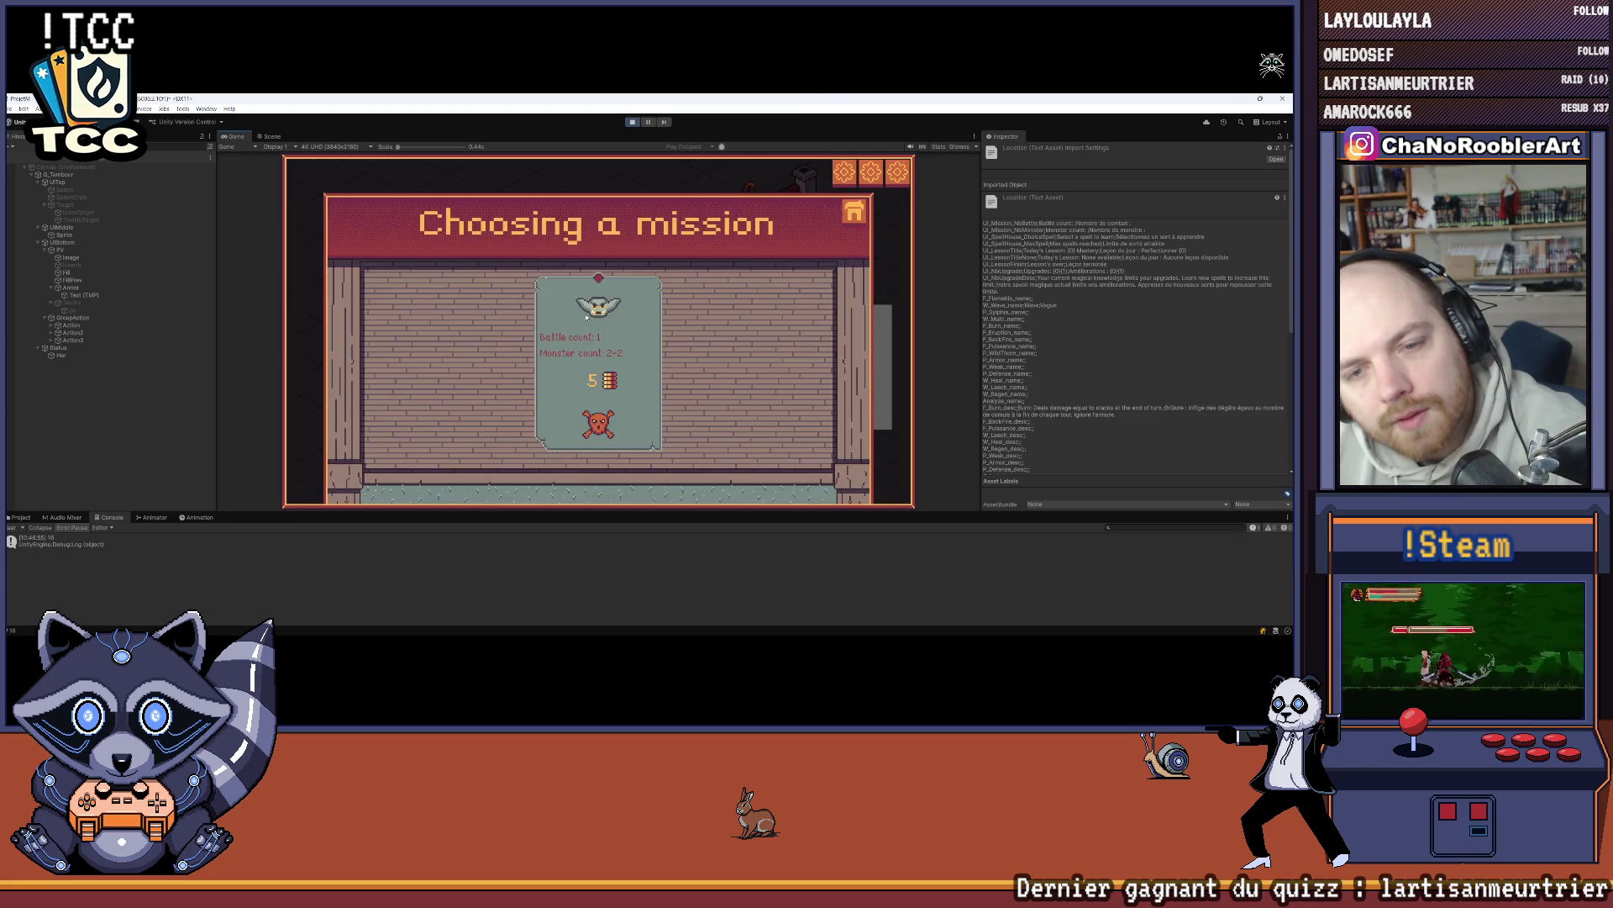
left_click(595, 302)
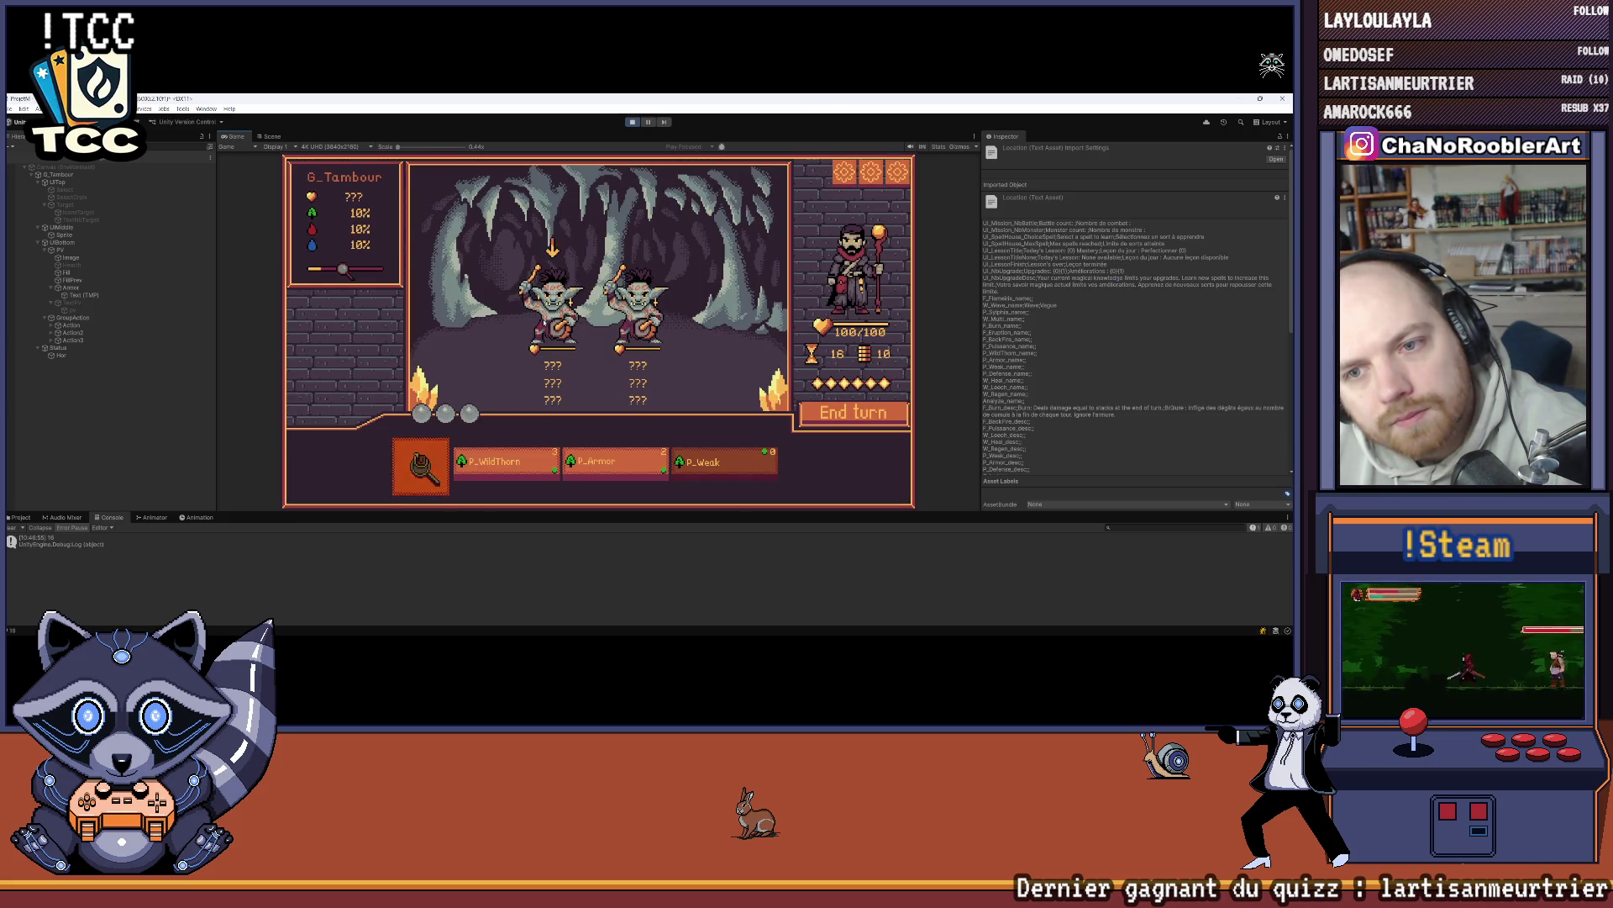
Step: Inspect the P_Armor card's details, then play P_Armor to shield the hero
left_click(631, 471)
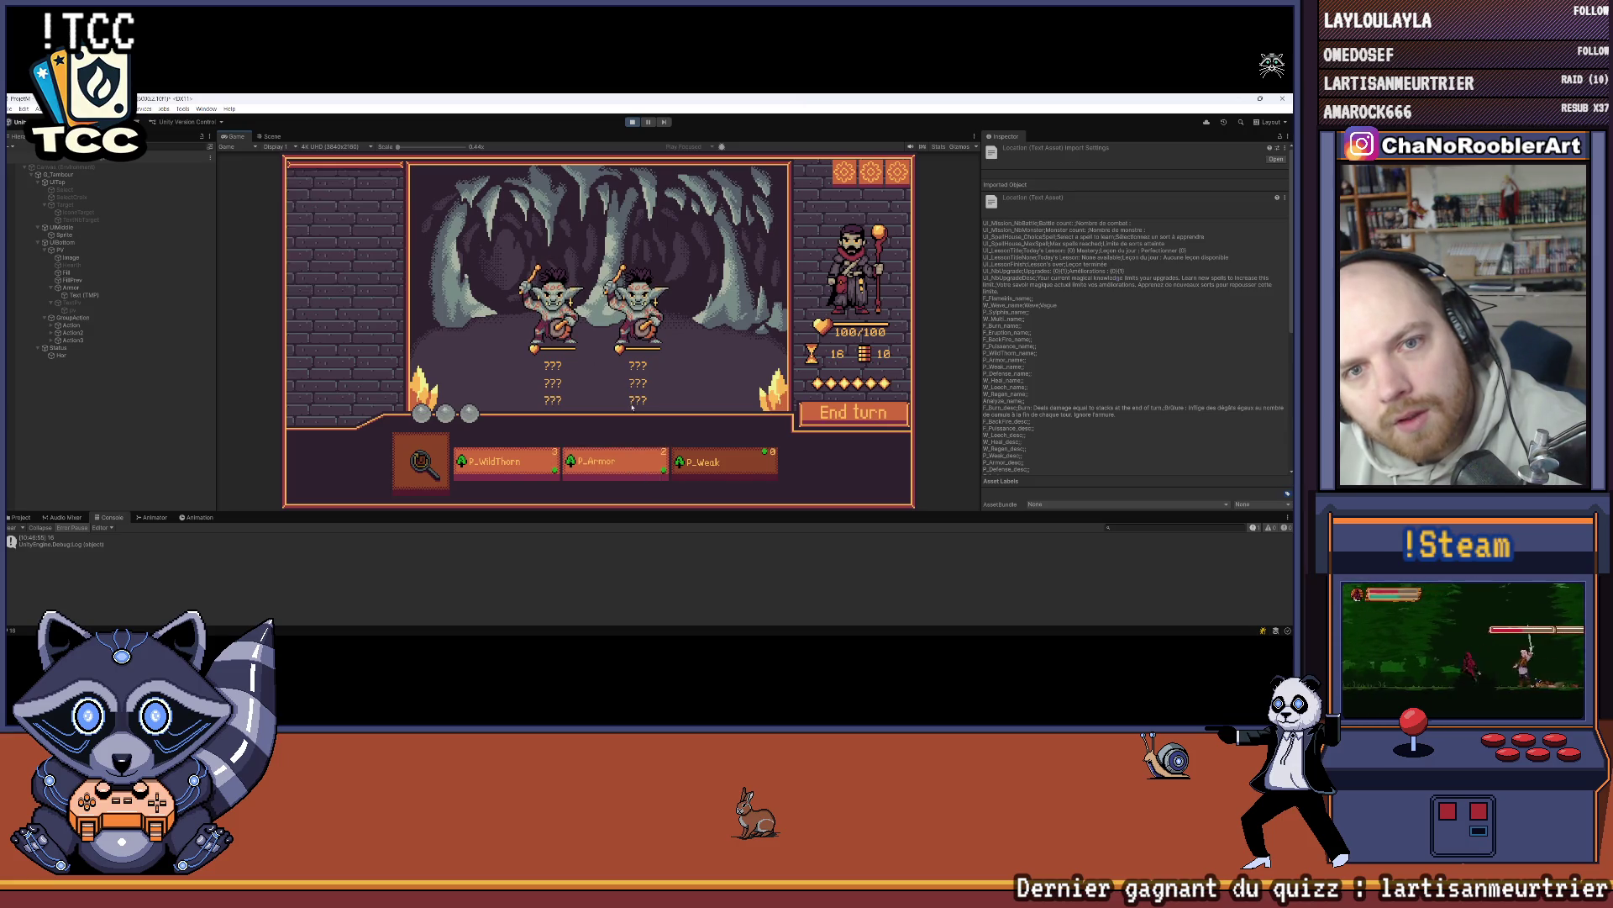
left_click(600, 452)
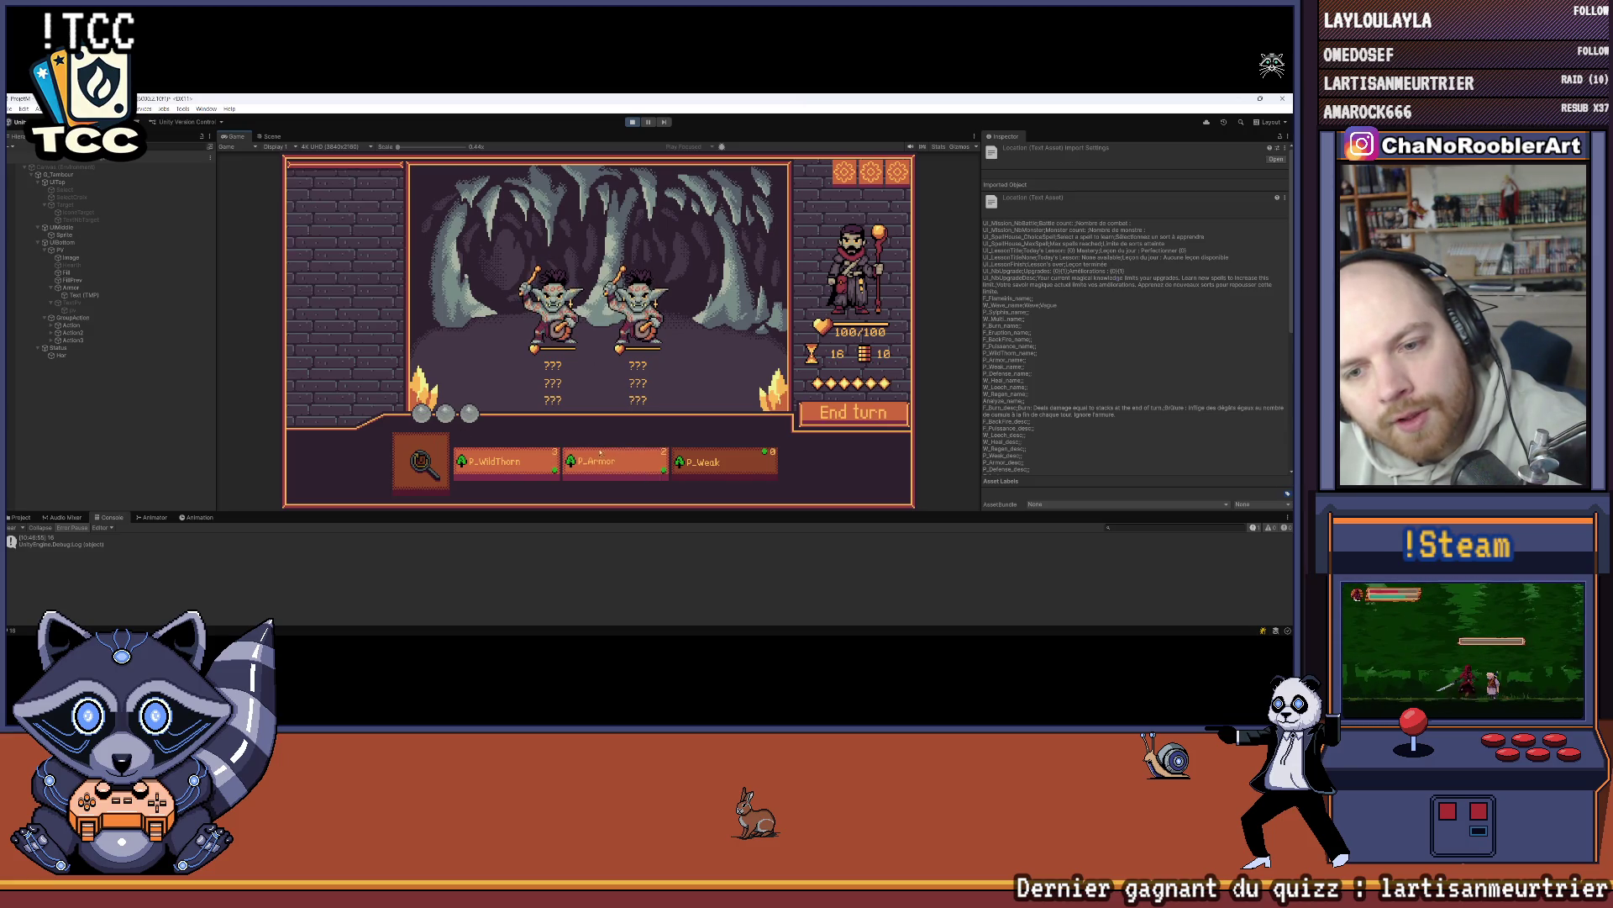
left_click(828, 418)
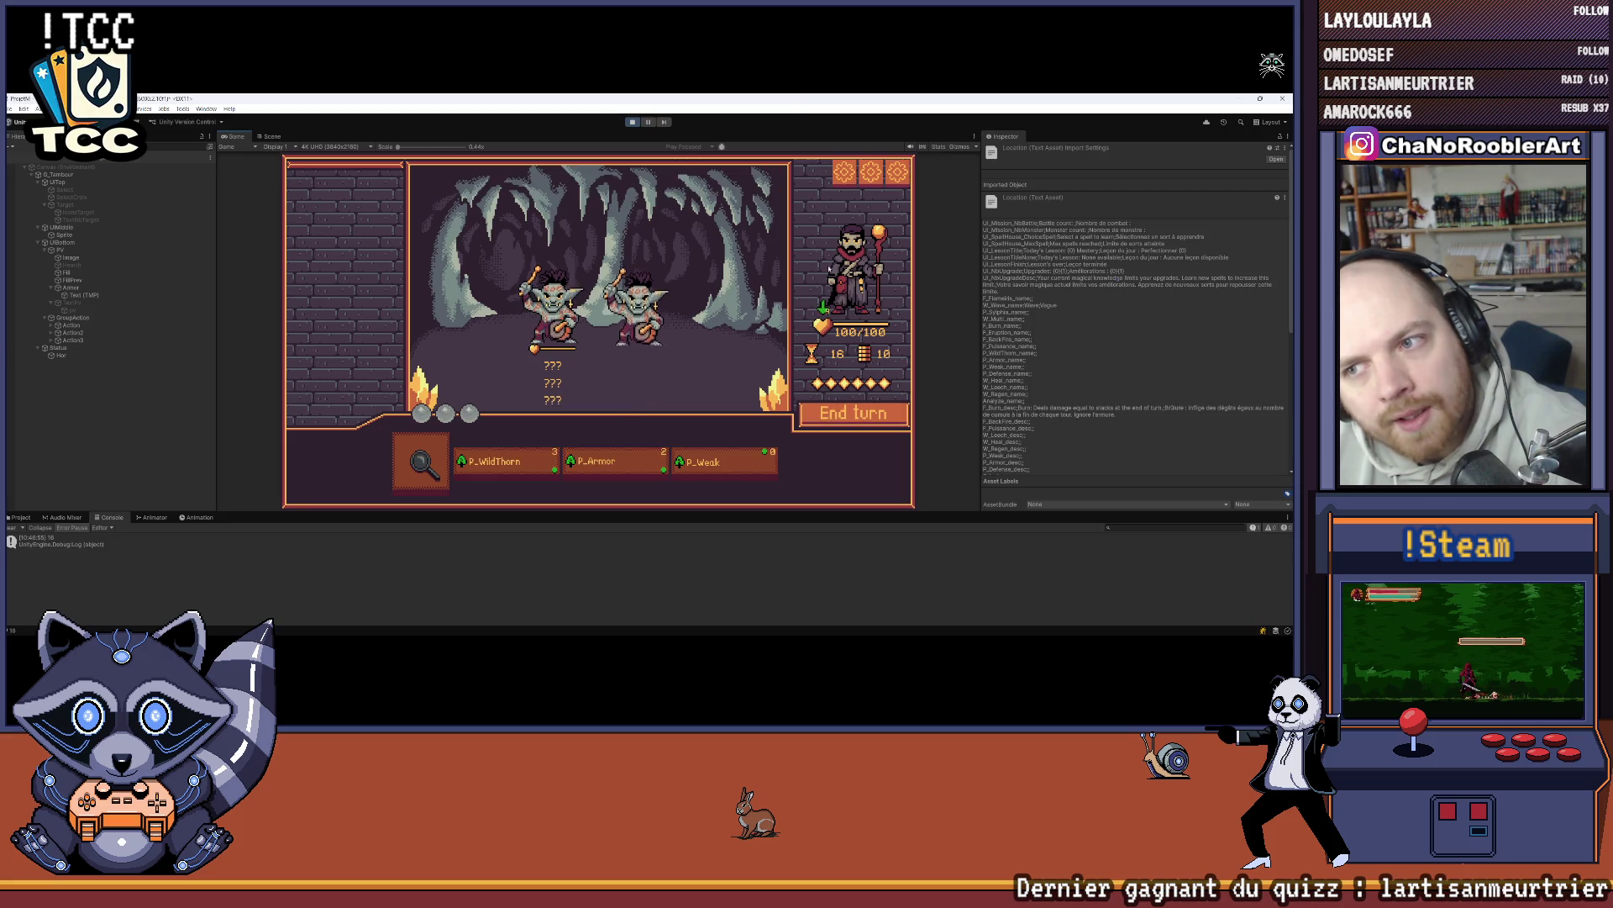
left_click(596, 465)
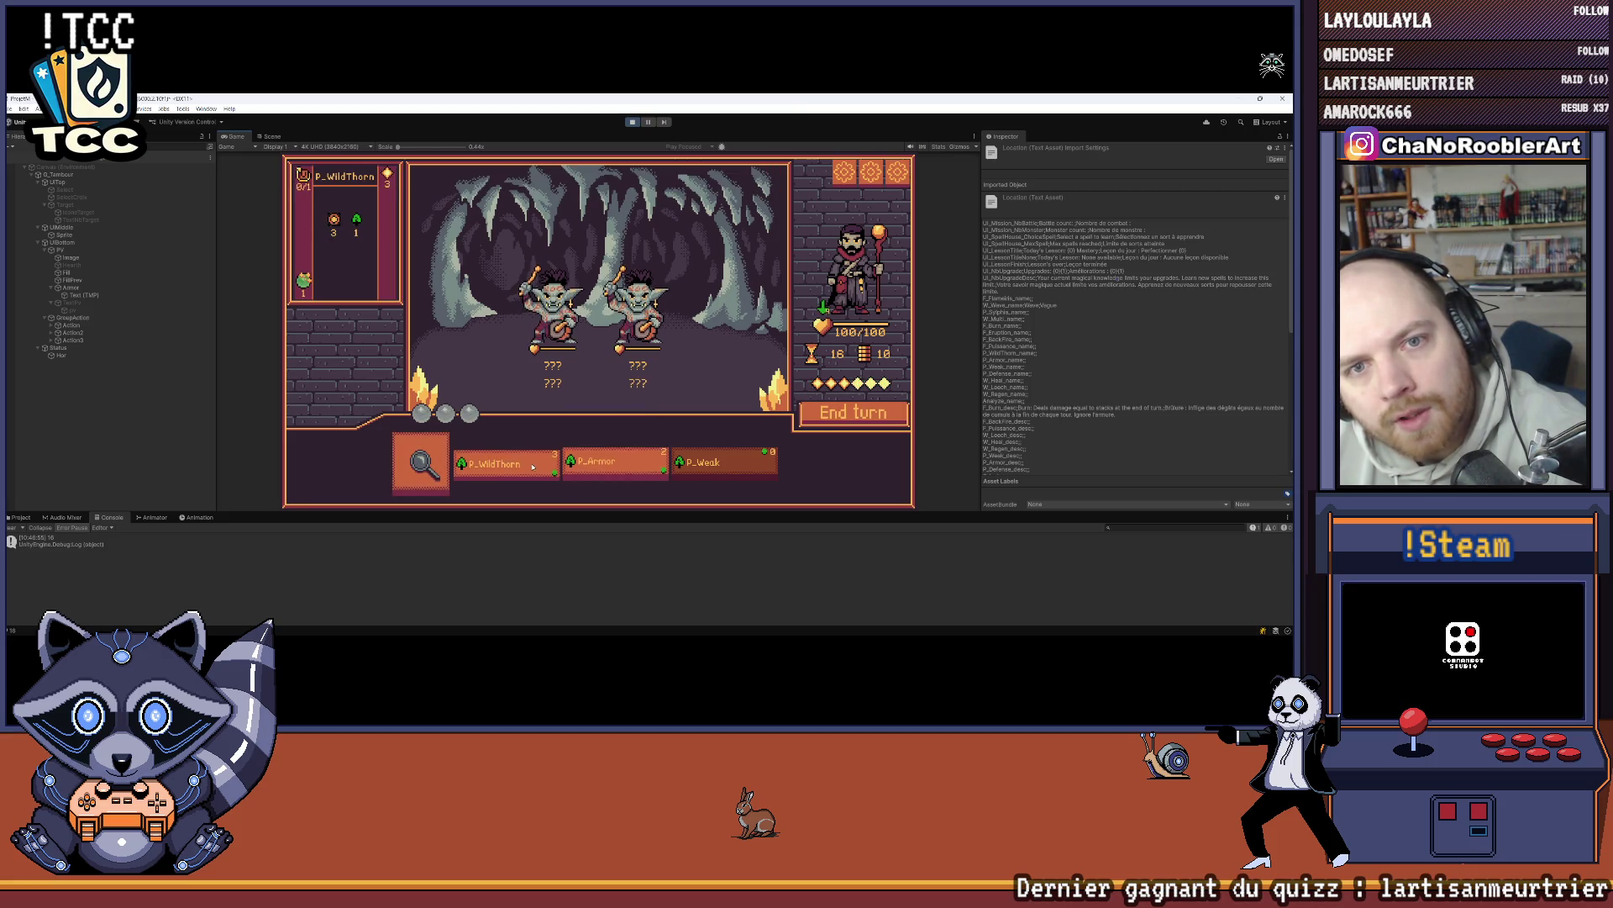
left_click(600, 463)
left_click(600, 464)
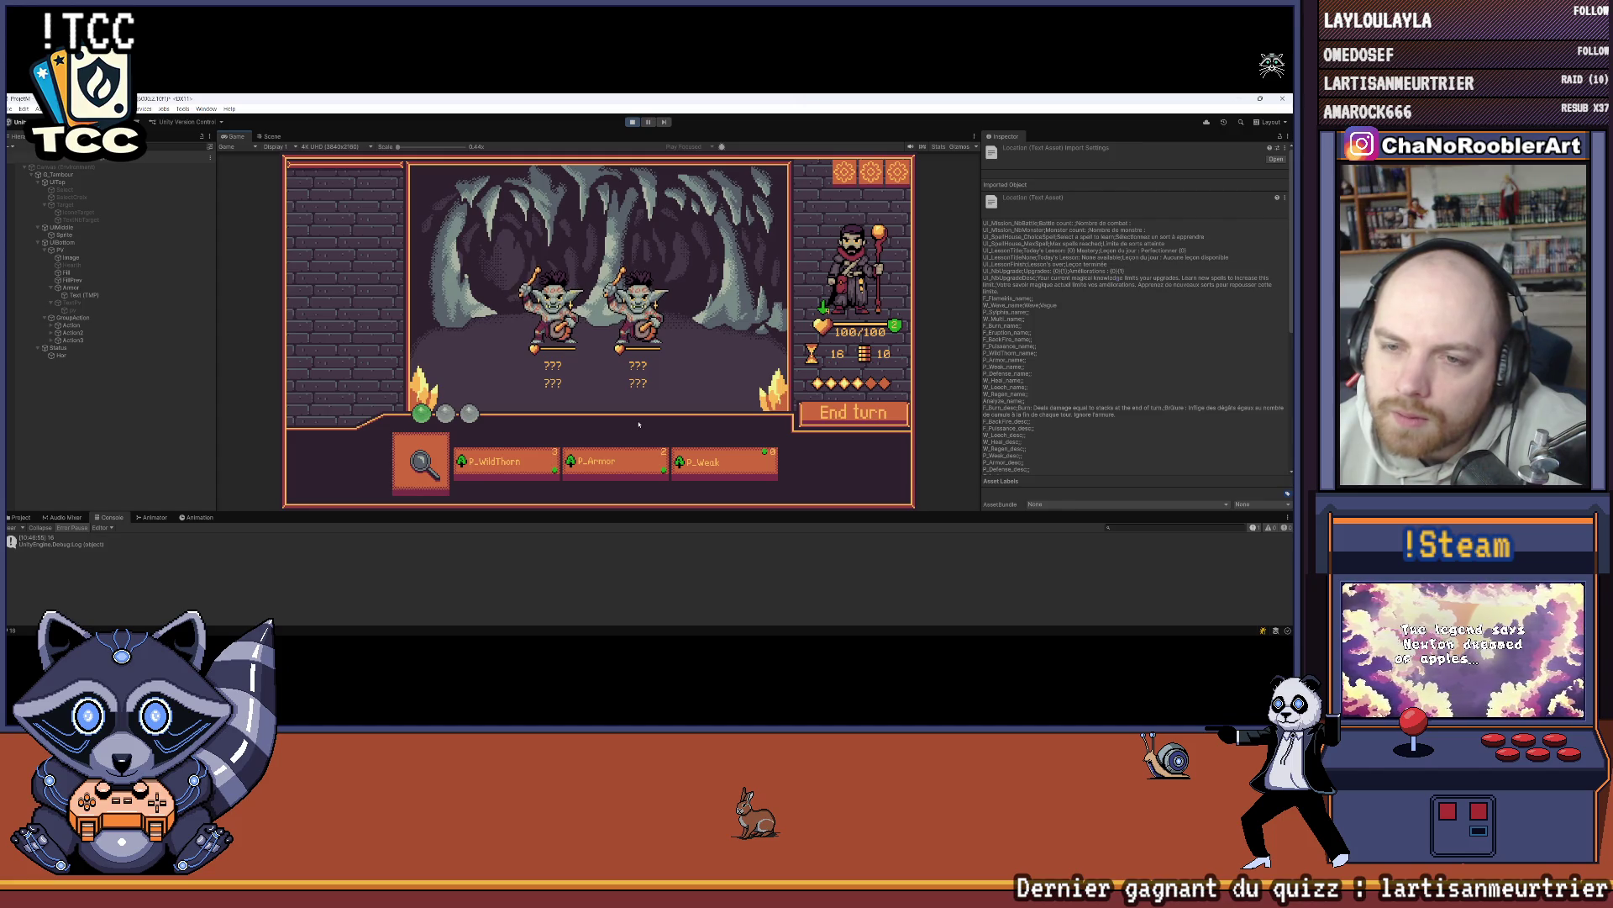
mouse_move(552, 303)
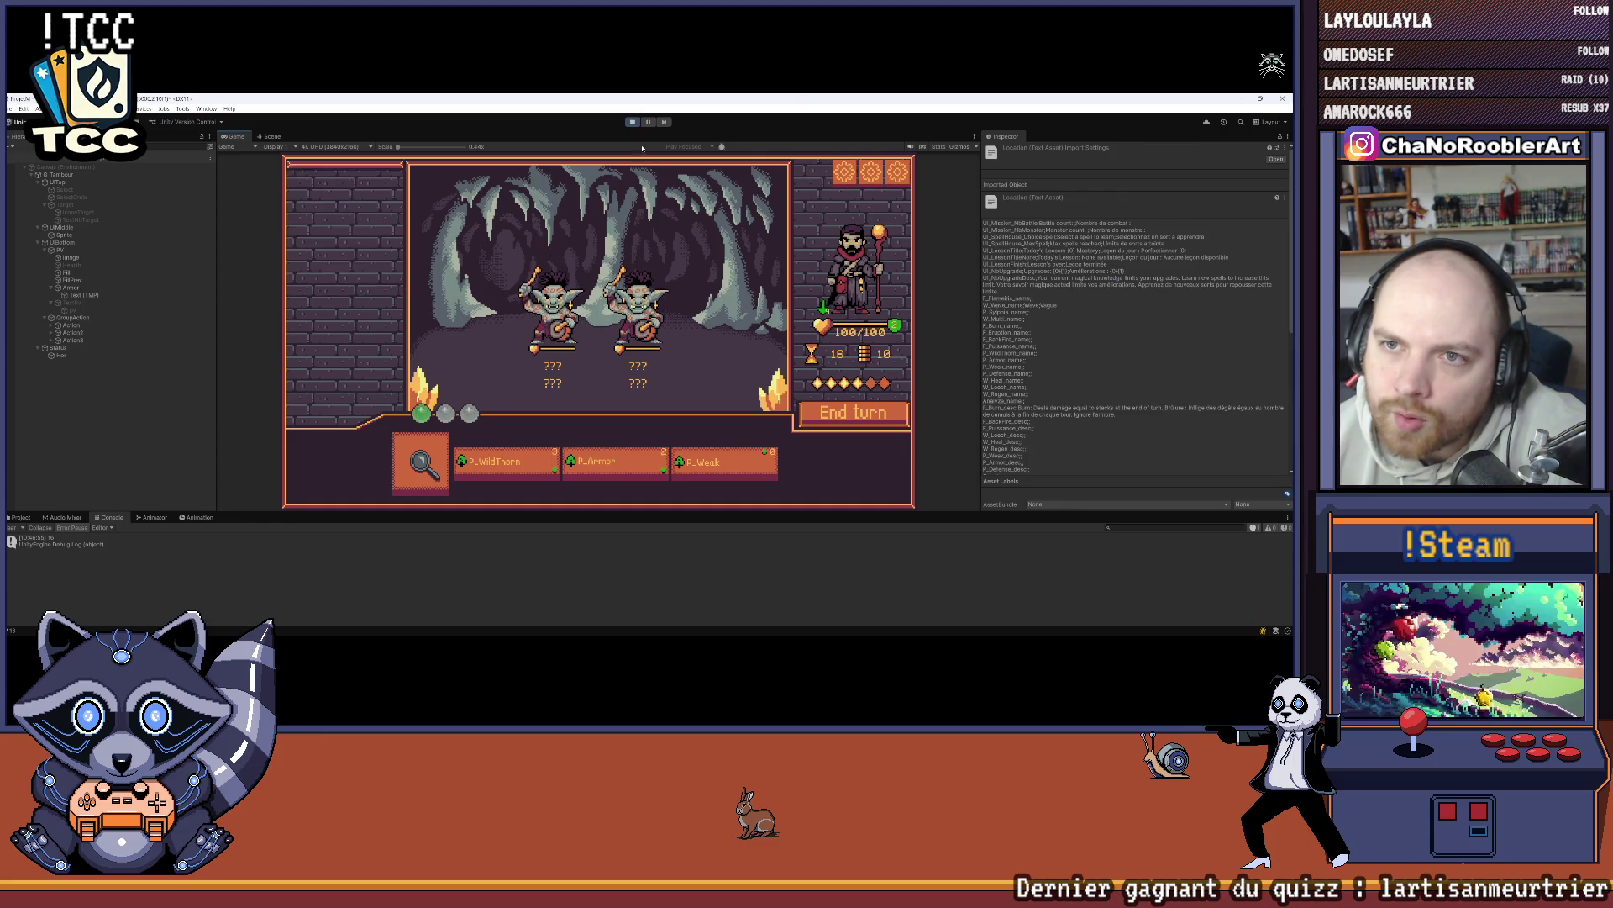
Step: Stop play mode, enlarge the Game view over the Console, and switch to Visual Studio
key("ctrl+p")
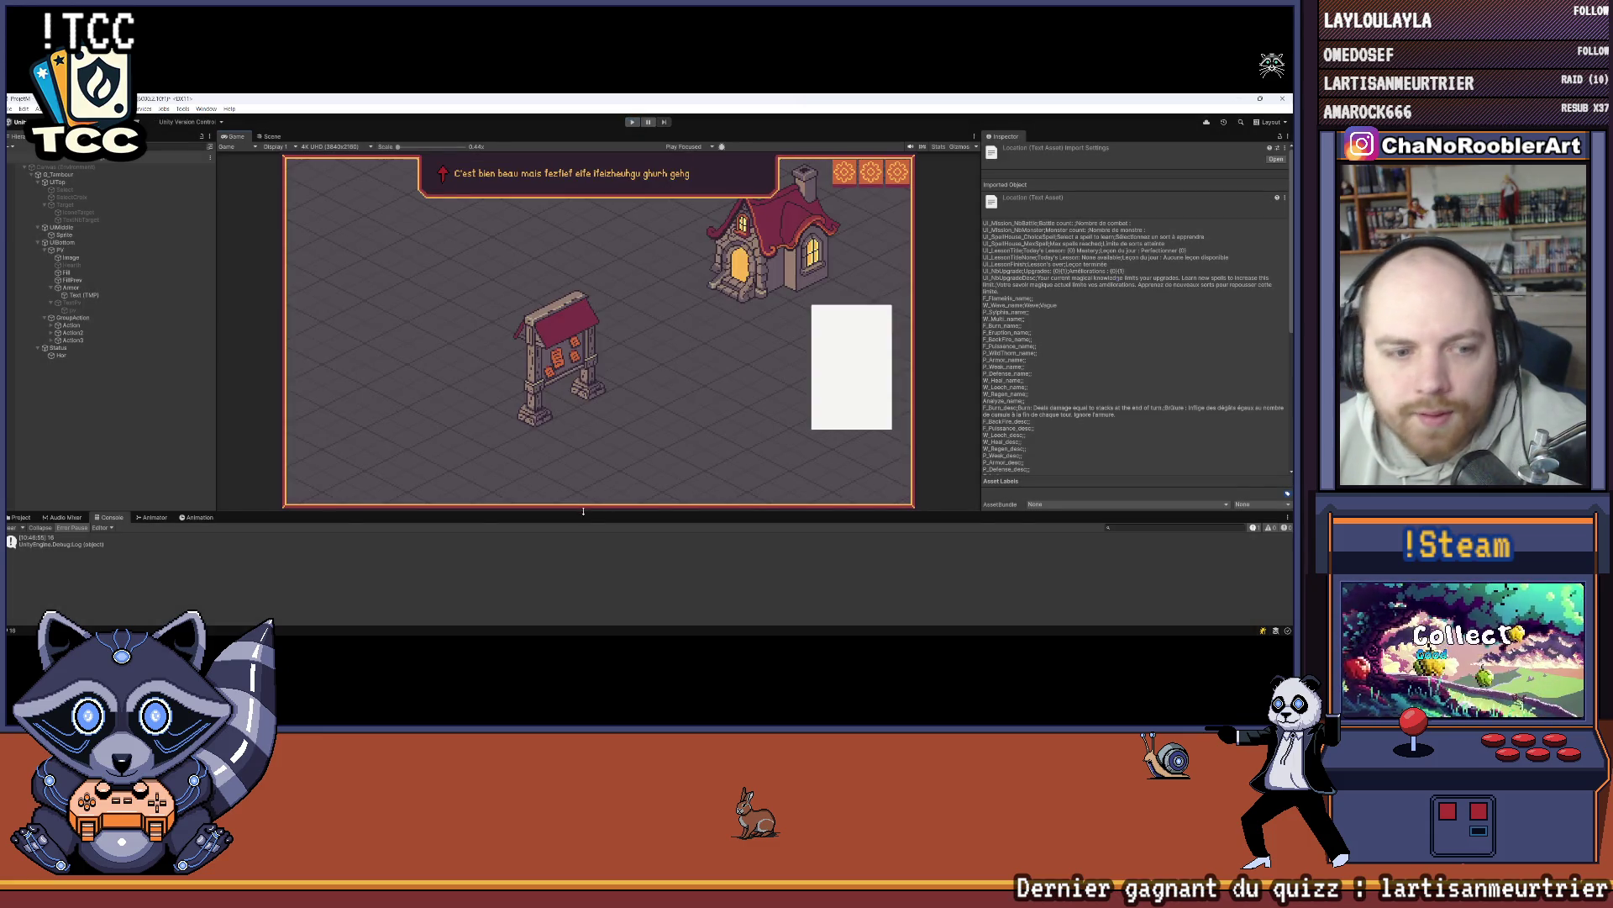
left_click_drag(584, 510, 454, 565)
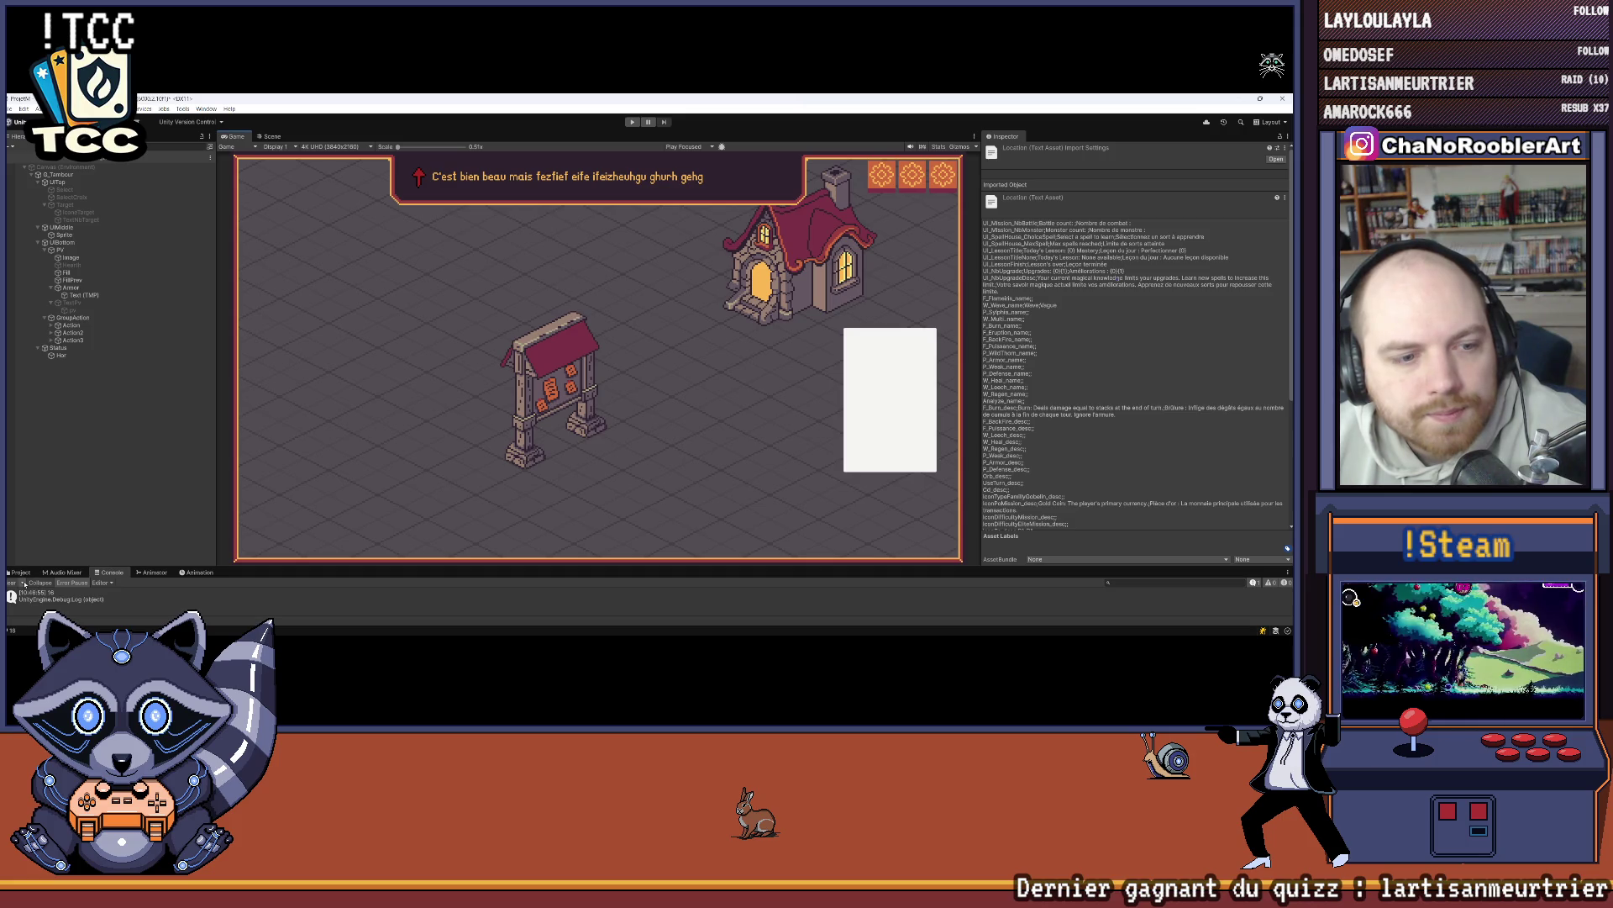
left_click(76, 497)
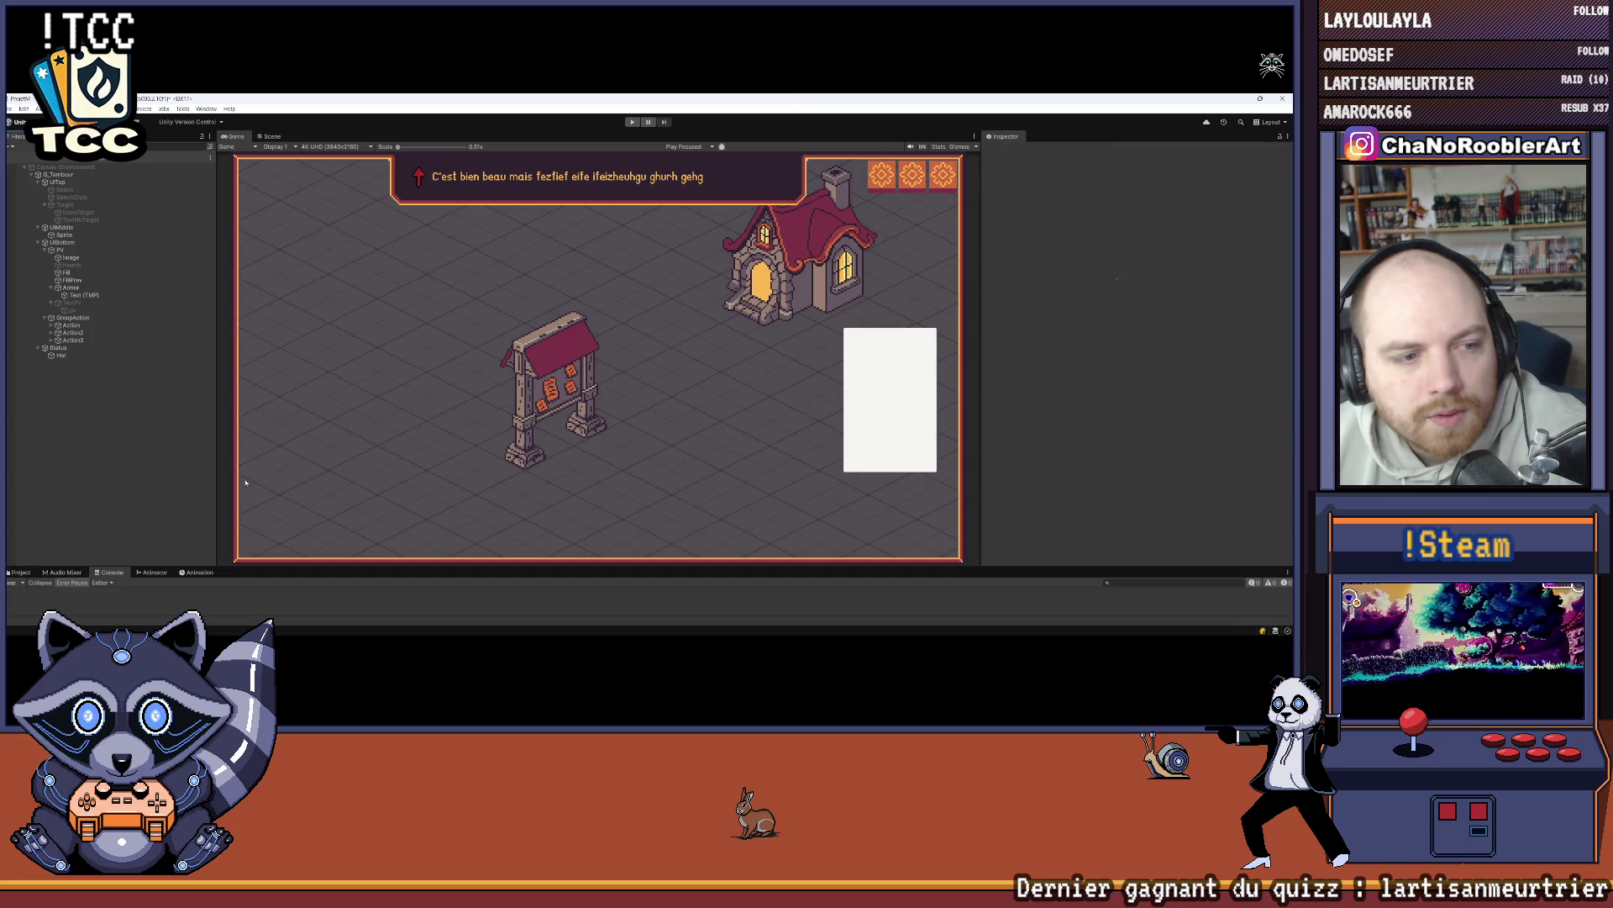
mouse_move(507, 623)
left_click(679, 624)
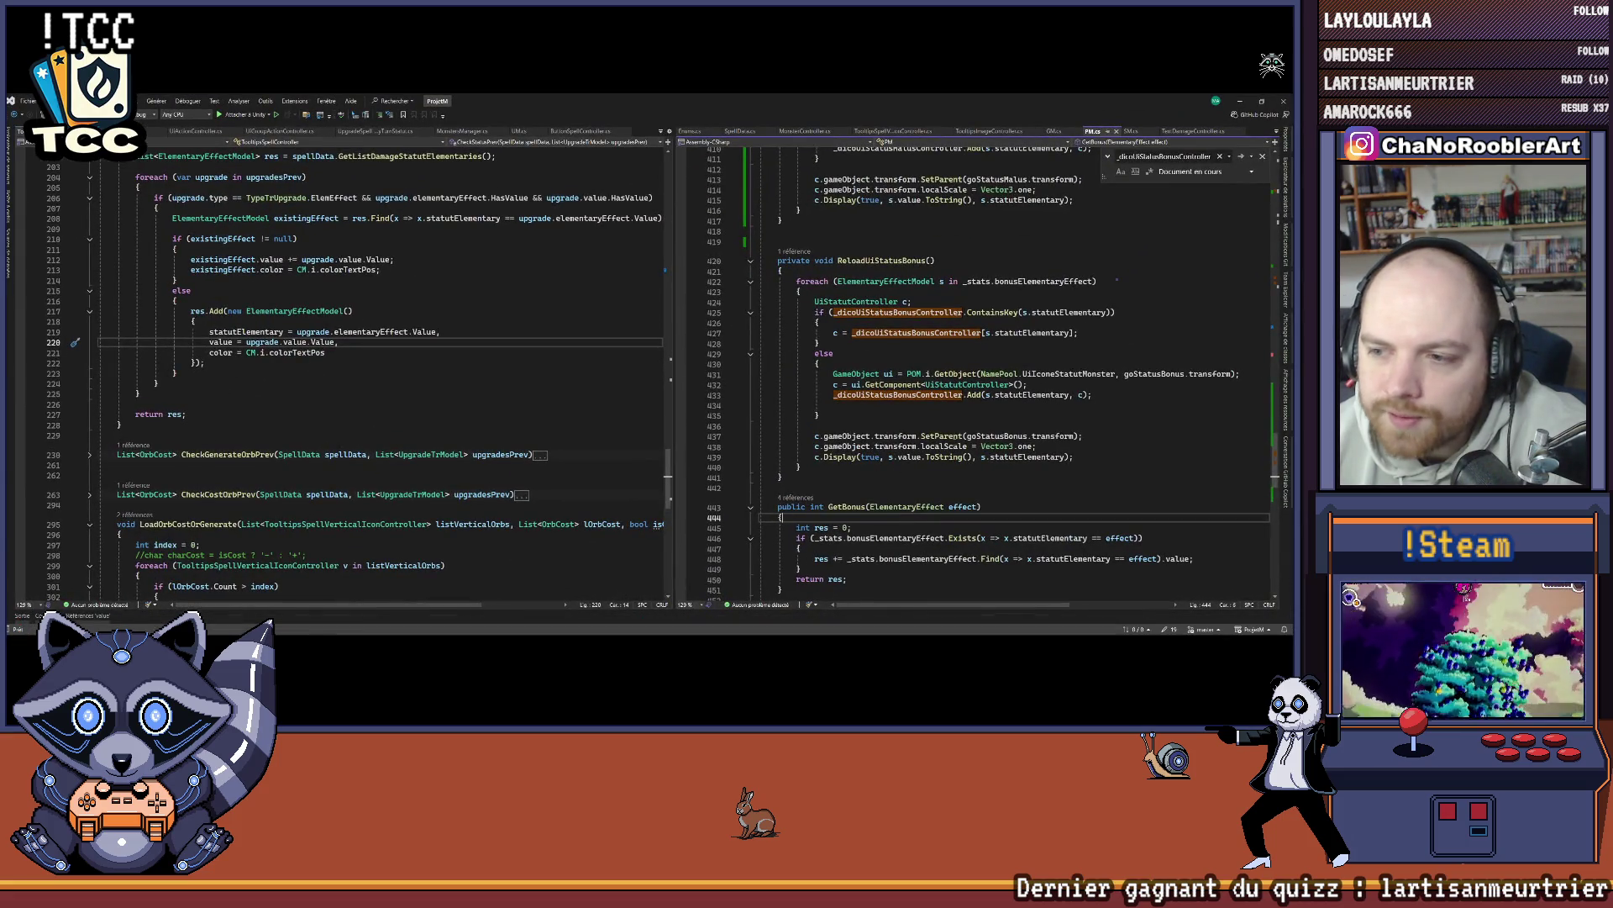
Step: Minimize the Visual Studio window
left_click(1241, 103)
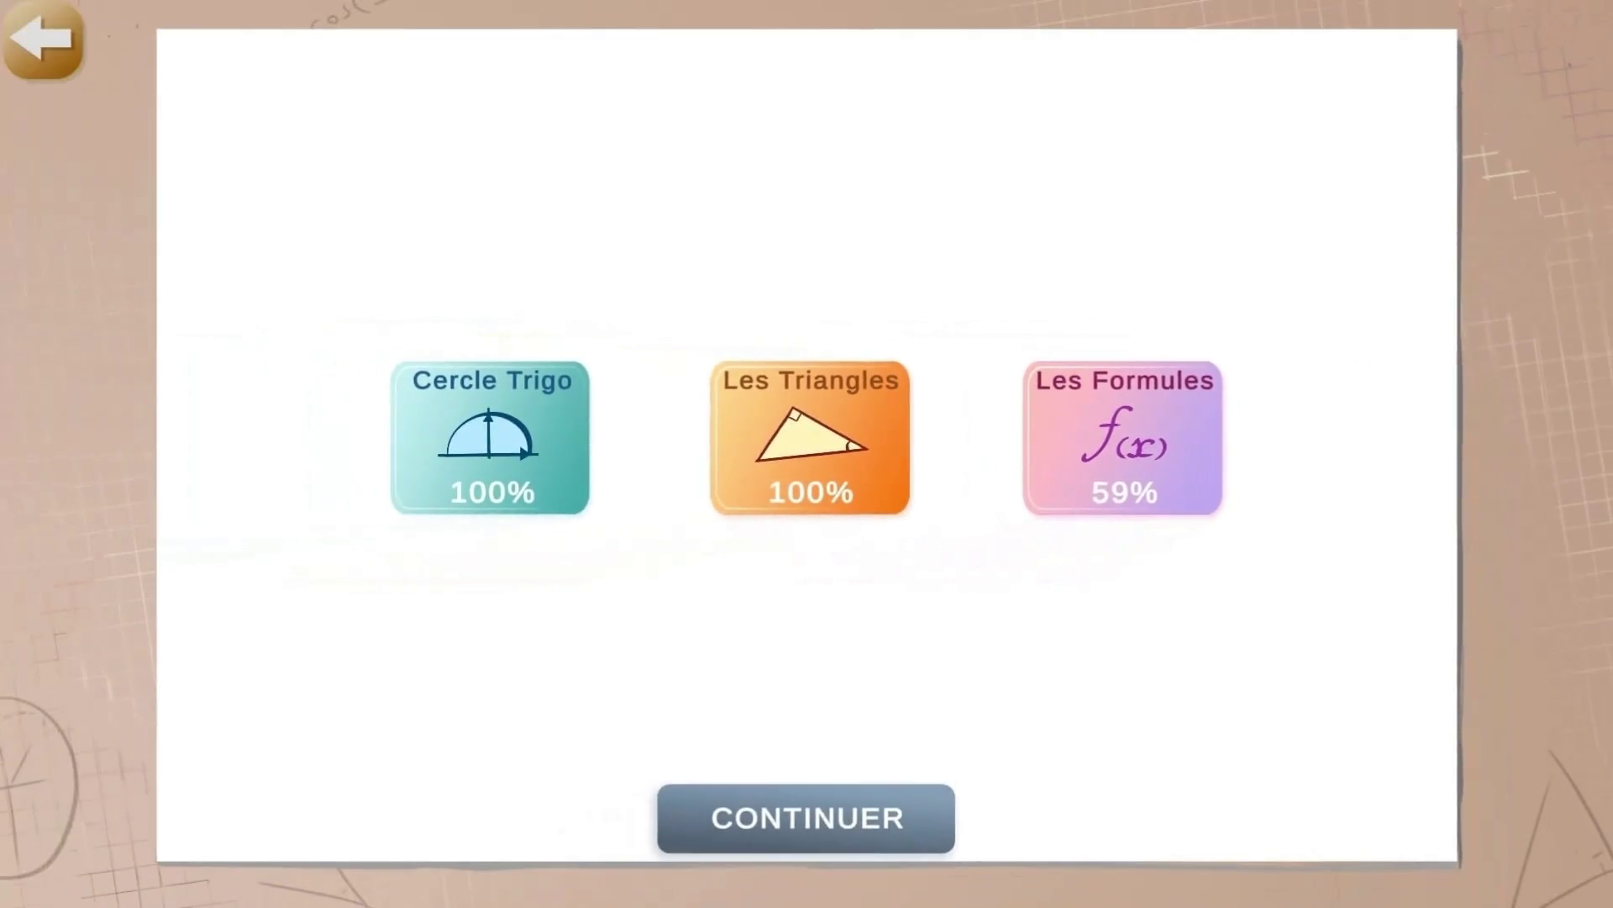
Step: Continue past the topic menu and answer OUI to the final challenge prompt
left_click(806, 817)
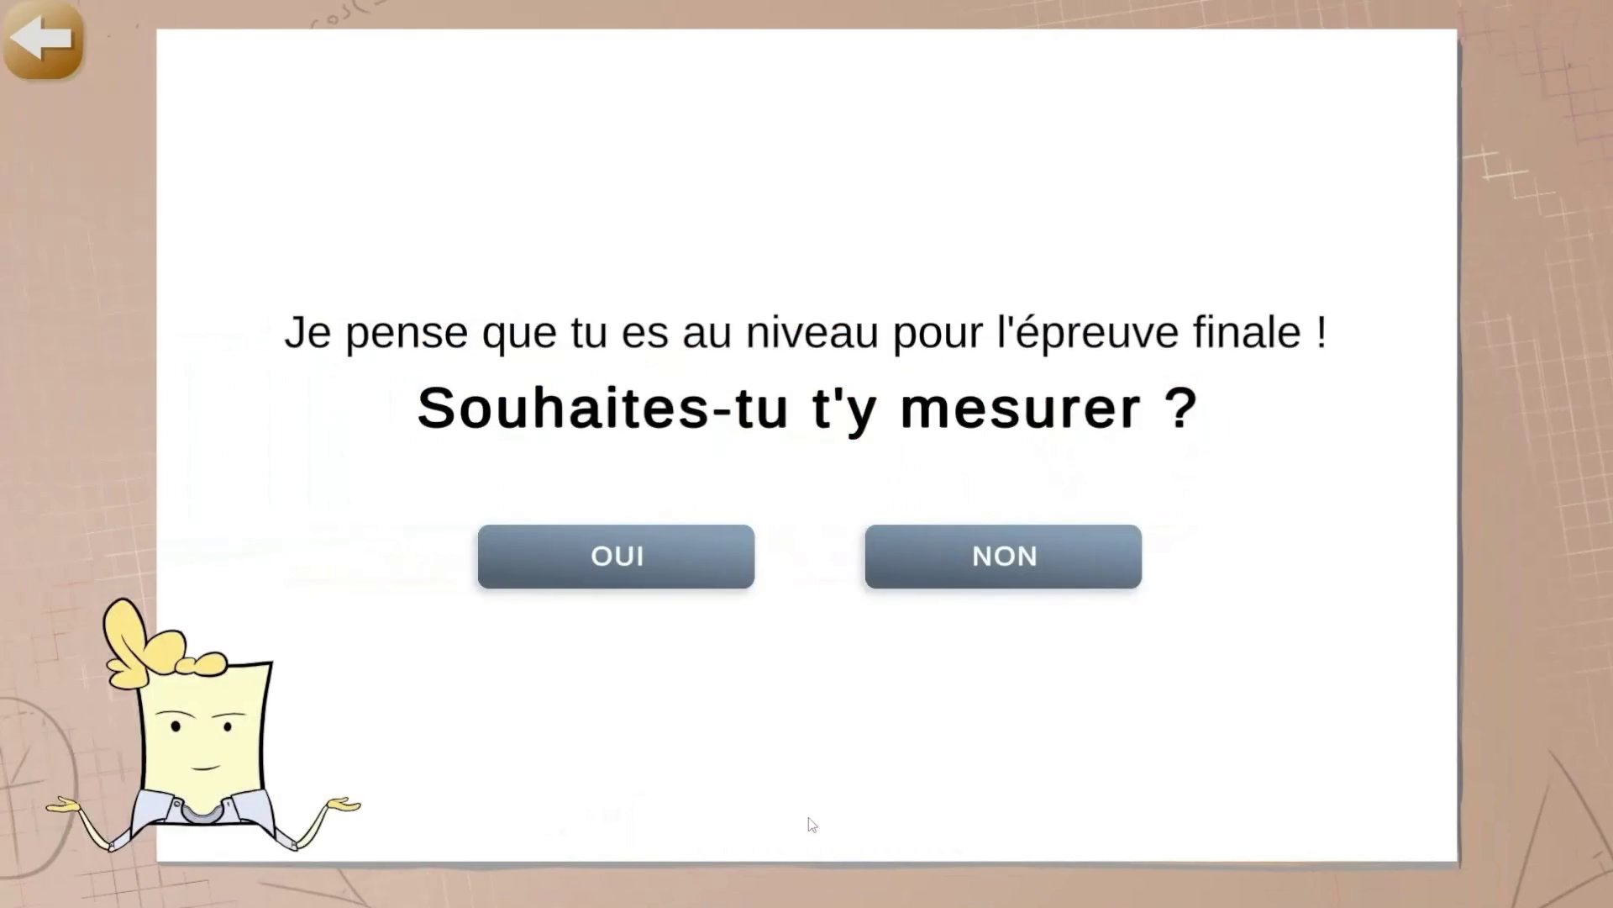
left_click(611, 558)
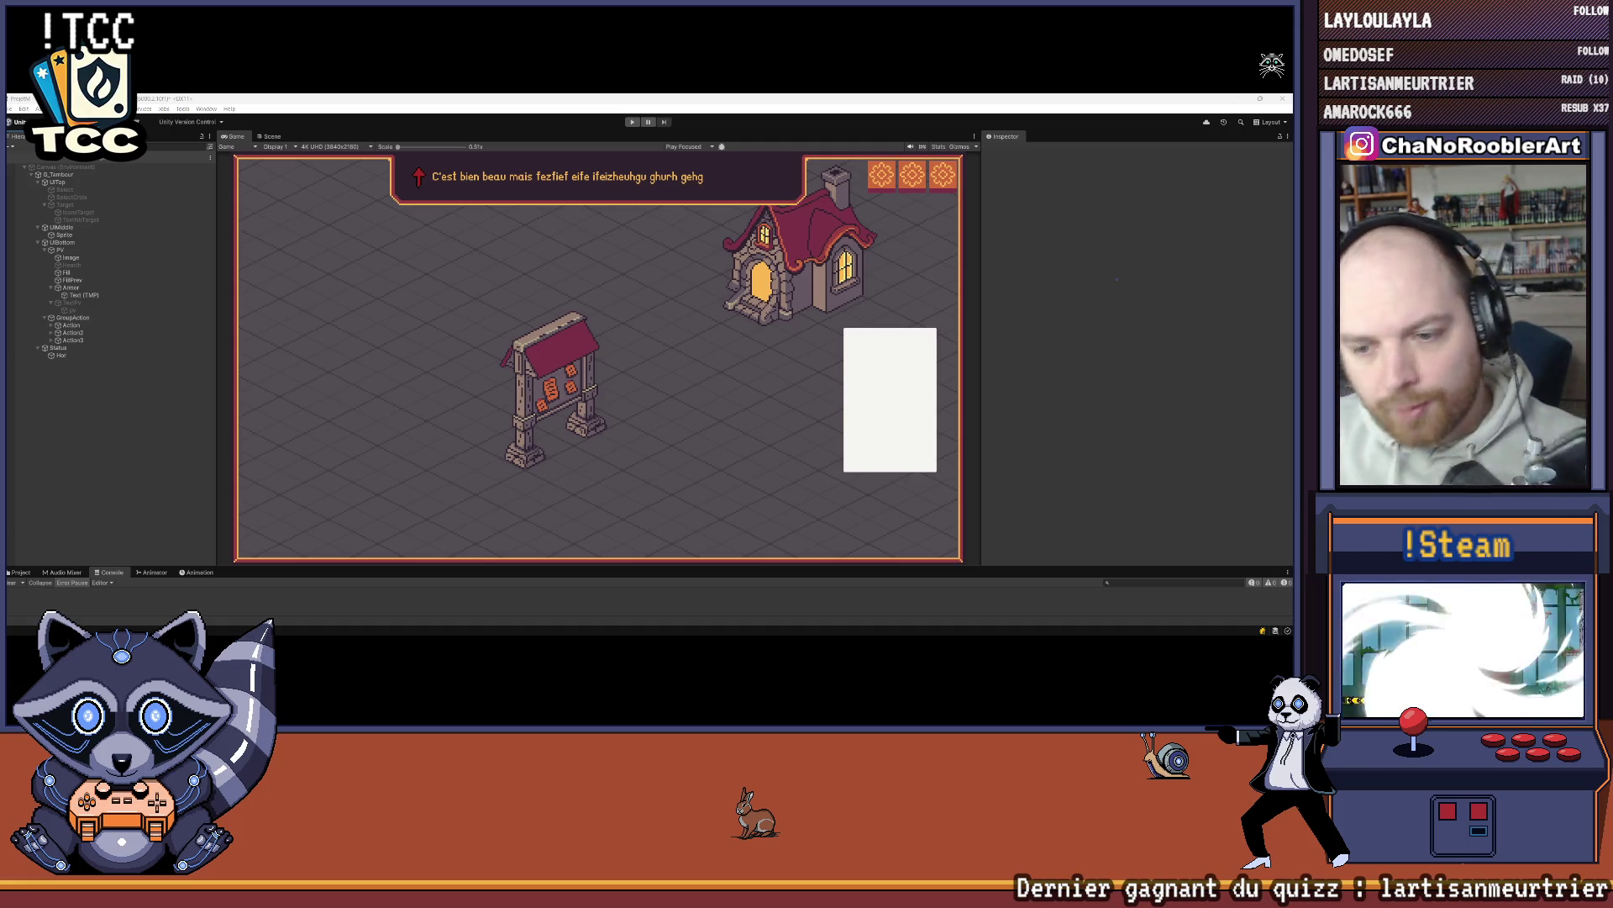
Step: Bring Visual Studio back to the front from the taskbar
mouse_move(461, 626)
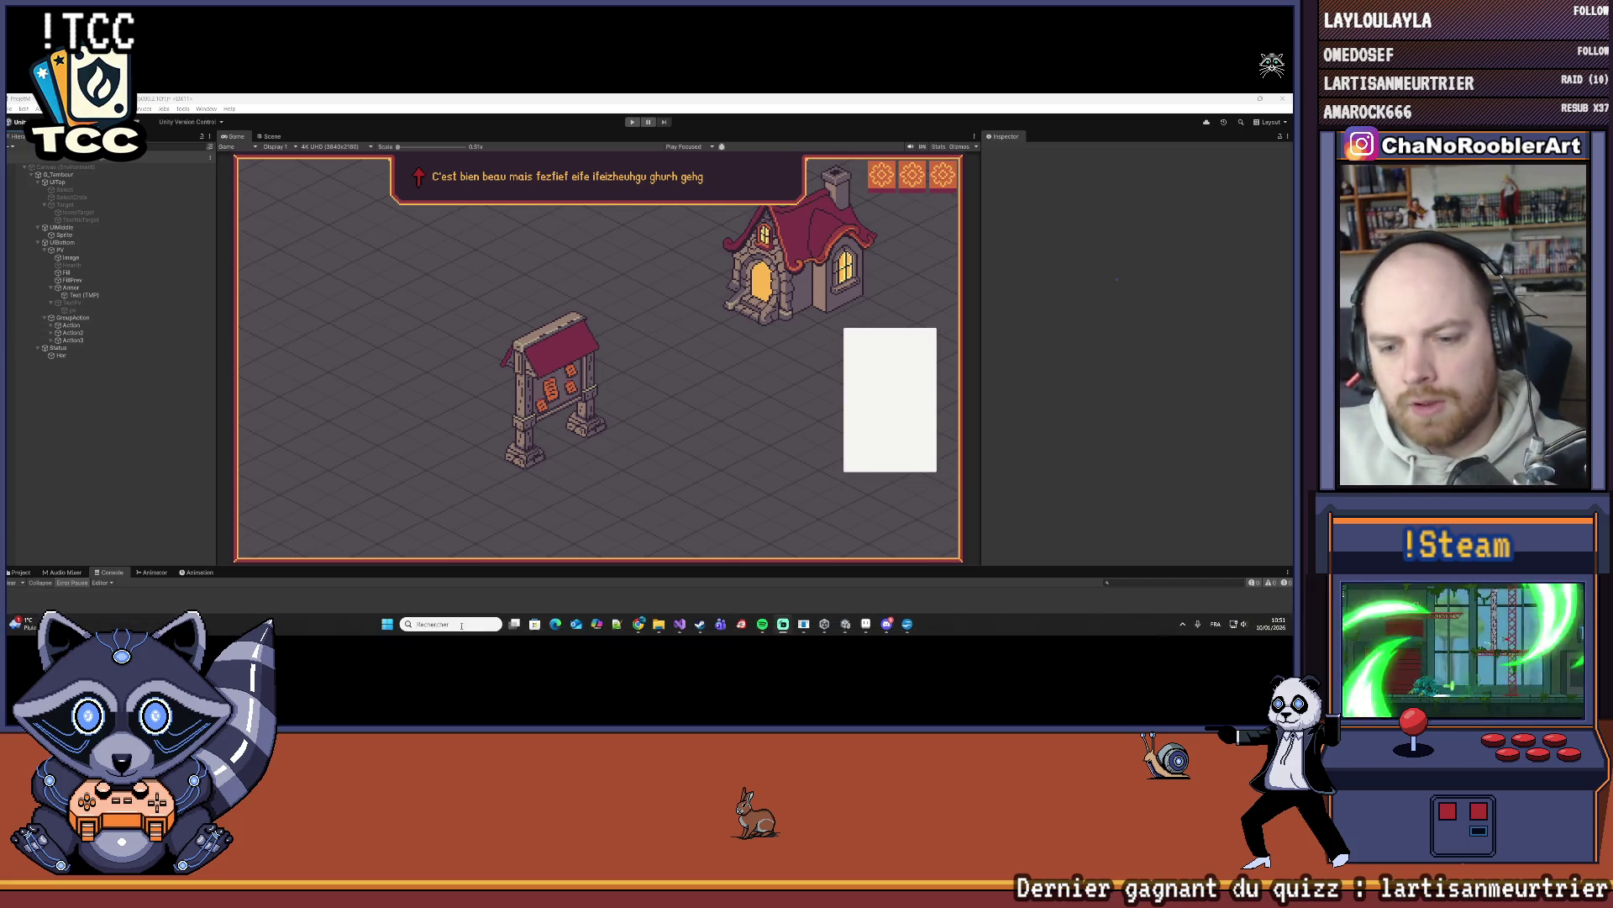
left_click(679, 623)
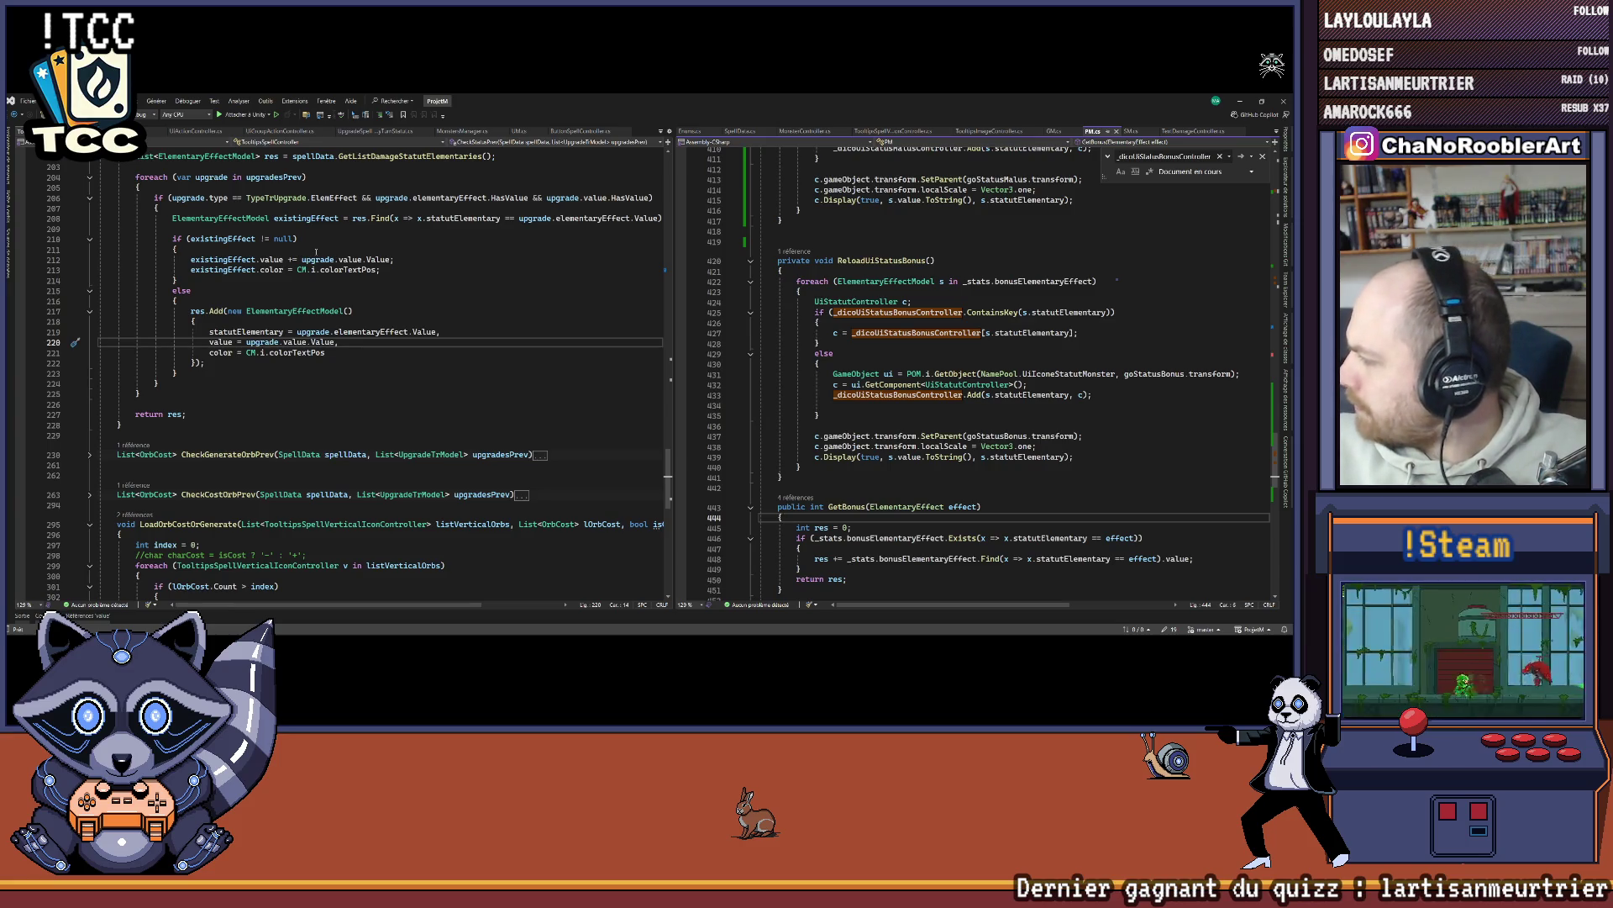
Step: Scroll through CheckStatusPrev on the left and the StatsPlayer init and ResetBonus on the right
scroll(212, 363, "up", 6)
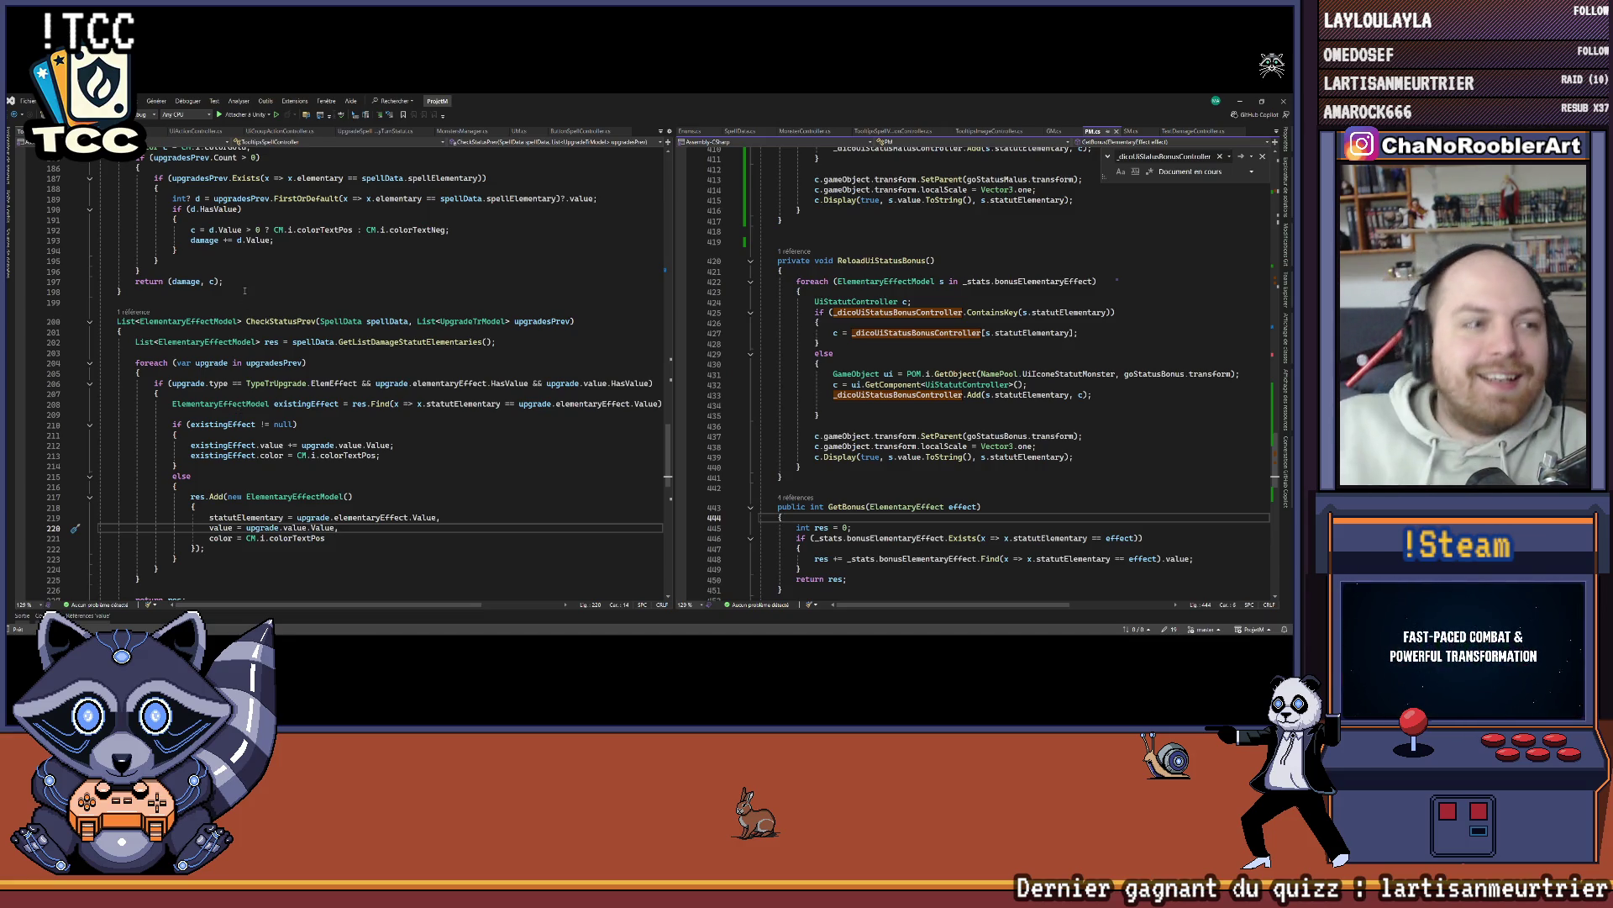
scroll(1098, 459, "up", 20)
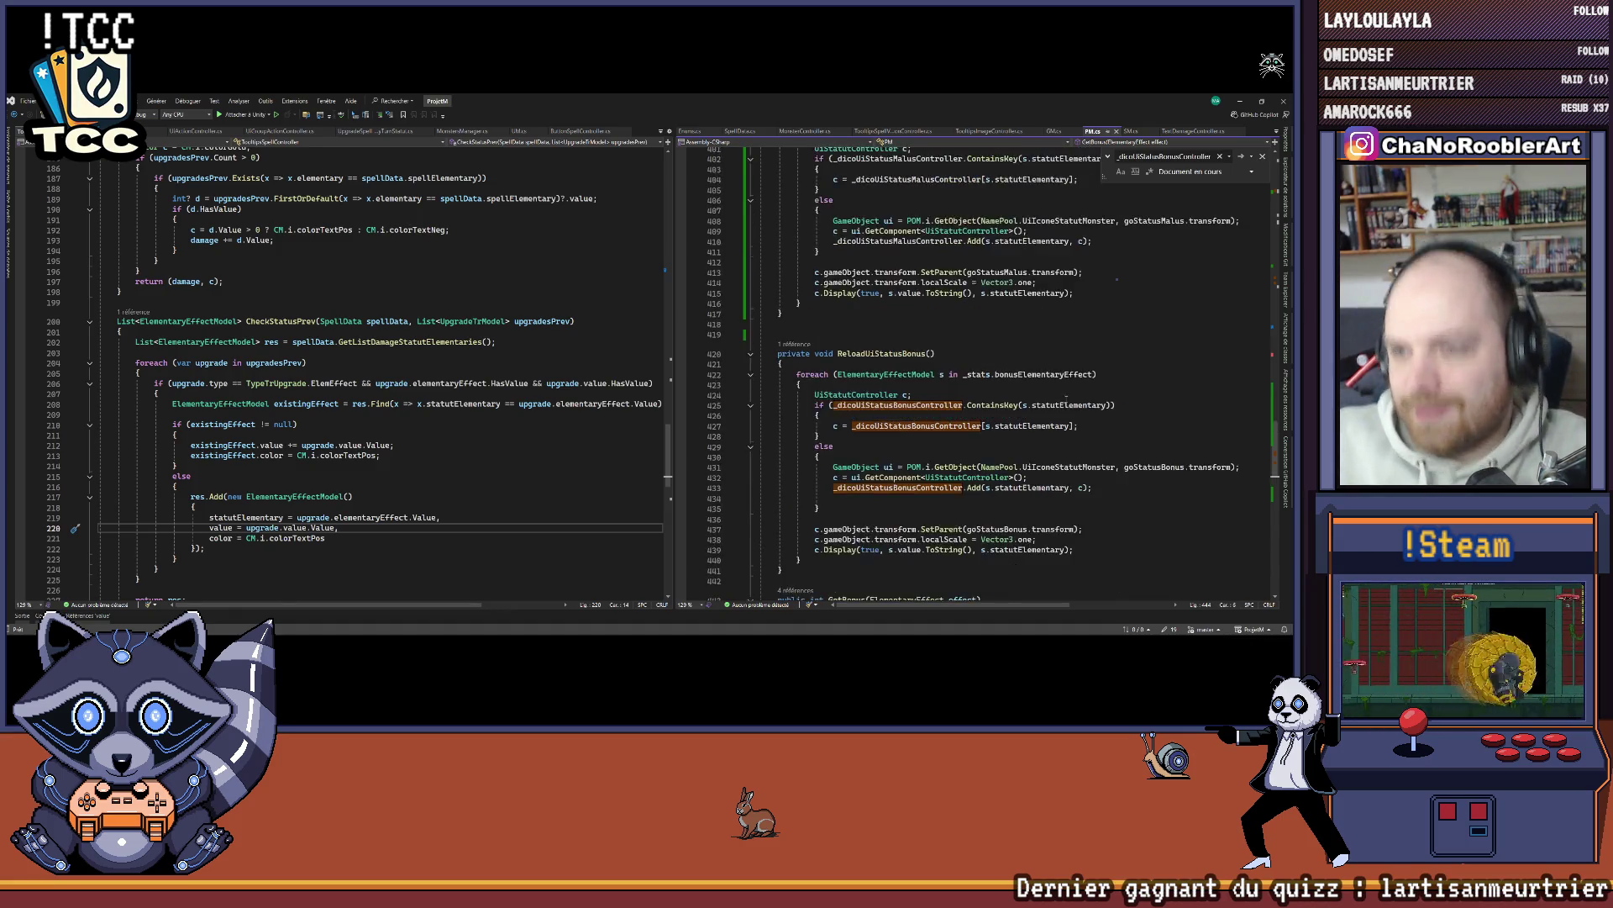
scroll(1068, 364, "up", 20)
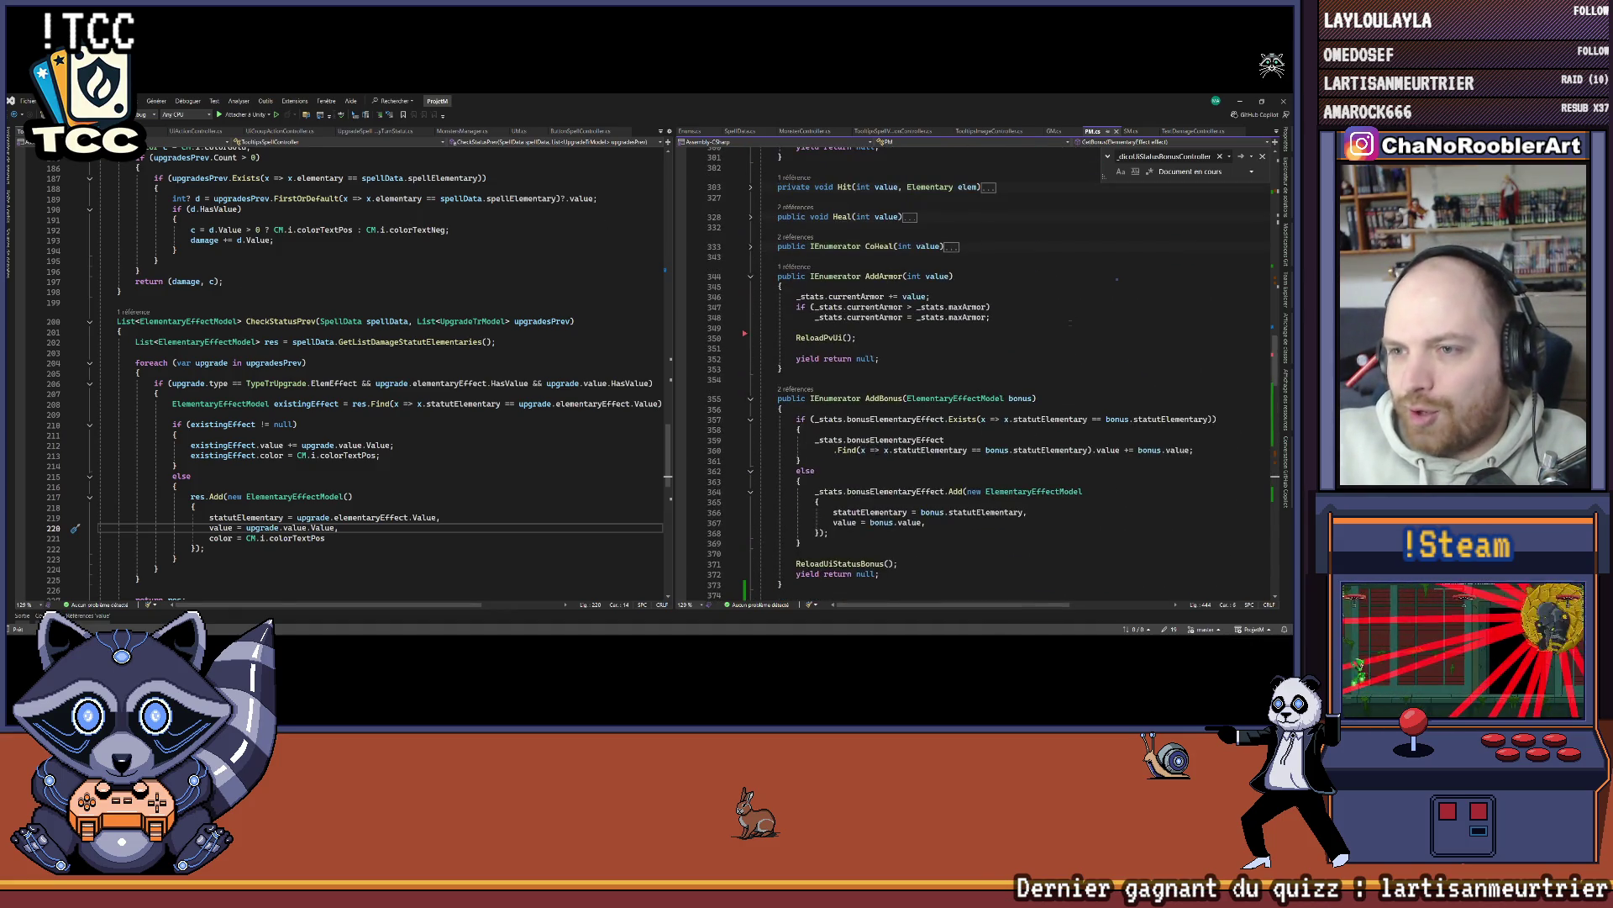
scroll(1067, 266, "down", 4)
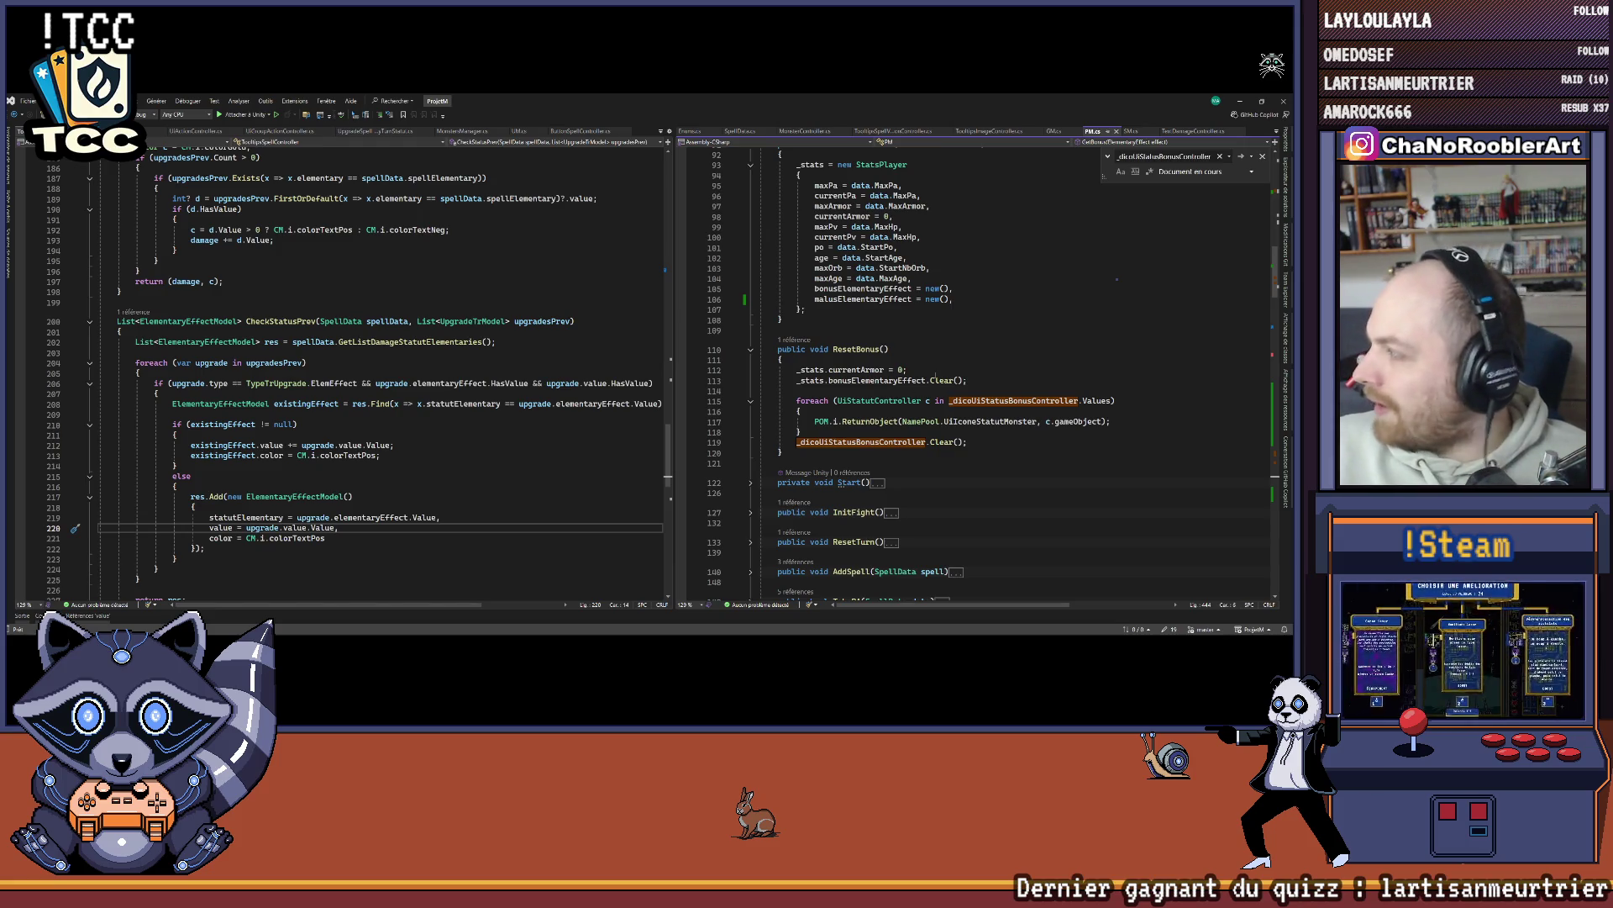
Step: Look over the ResetBonus code, then switch to Chrome's 'peugeot moulin à café' Google results
left_click(964, 358)
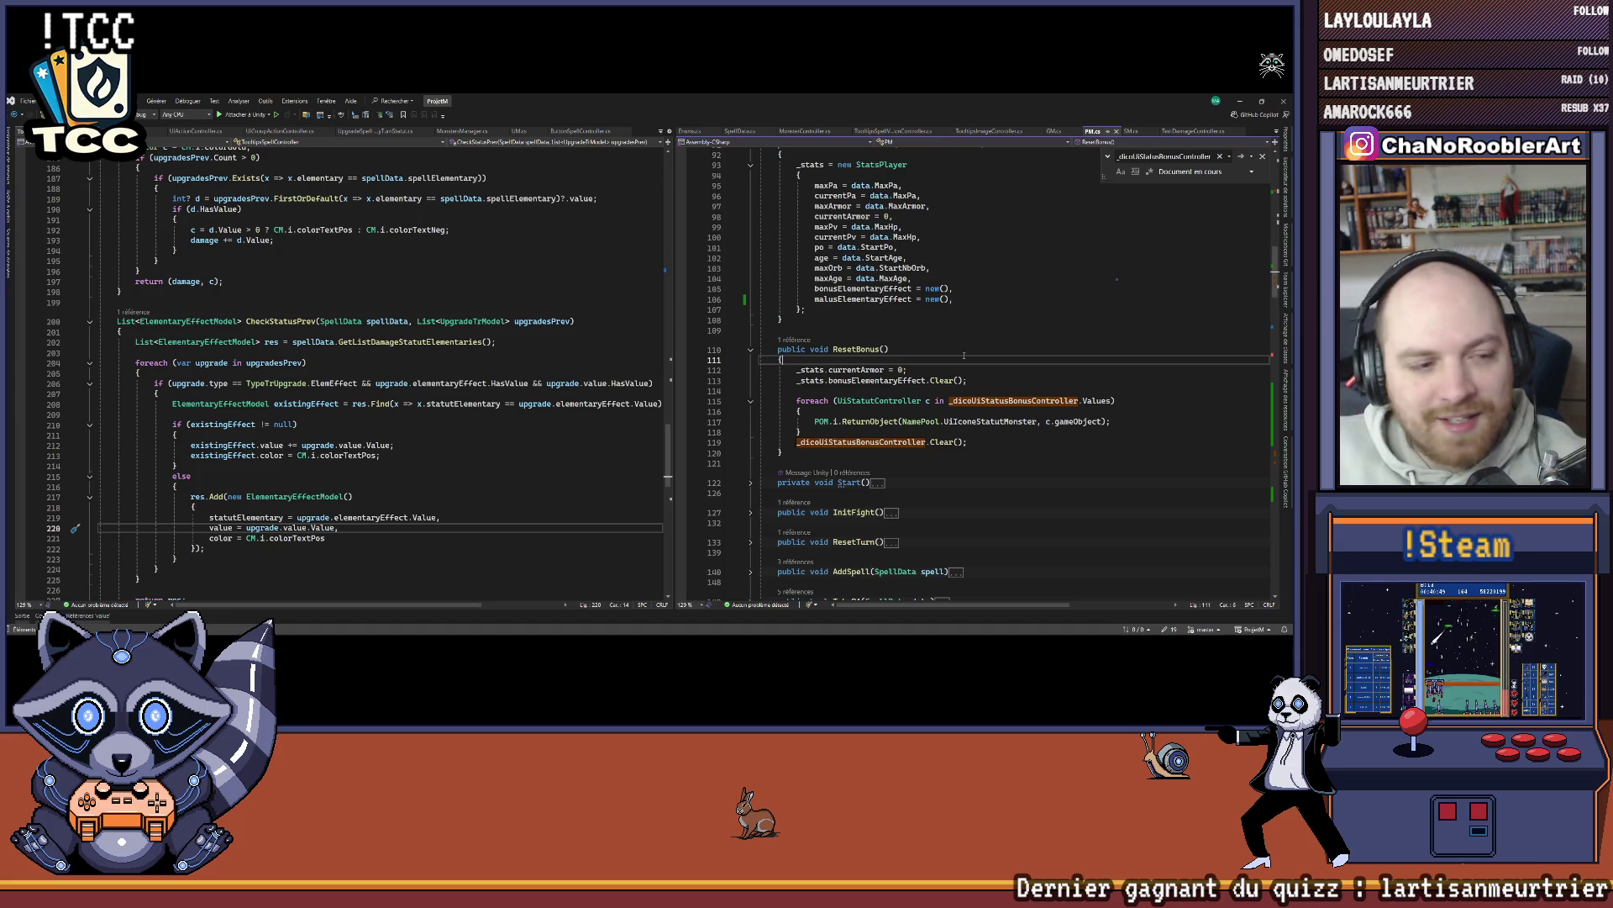
key("Up")
key("Up")
scroll(966, 375, "up", 4)
scroll(966, 376, "down", 7)
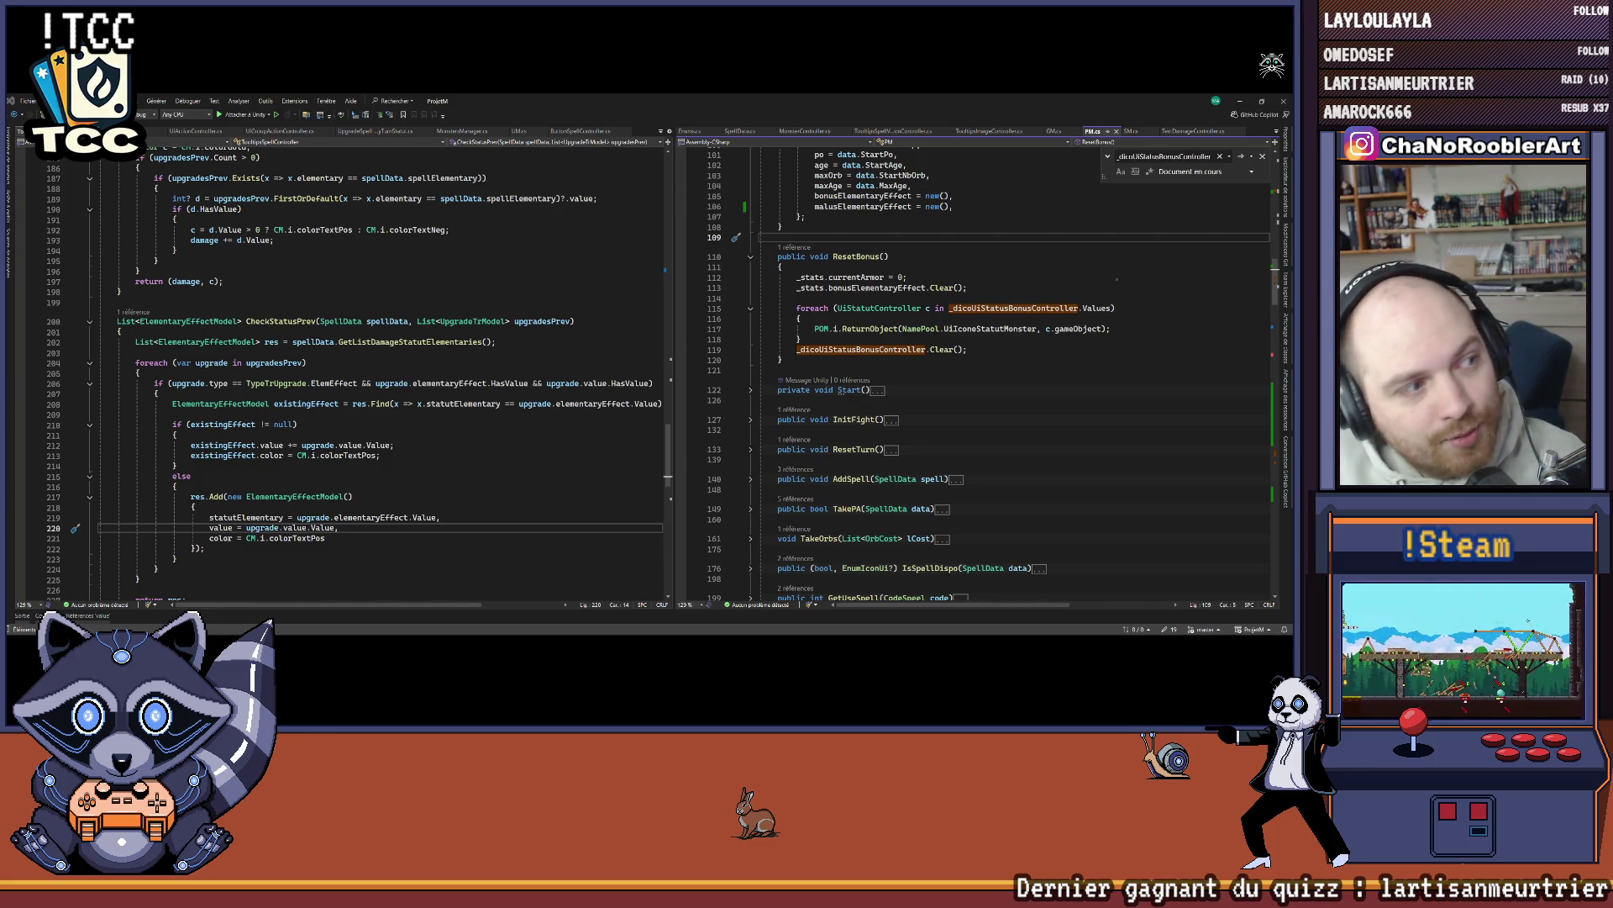
key("alt+Tab")
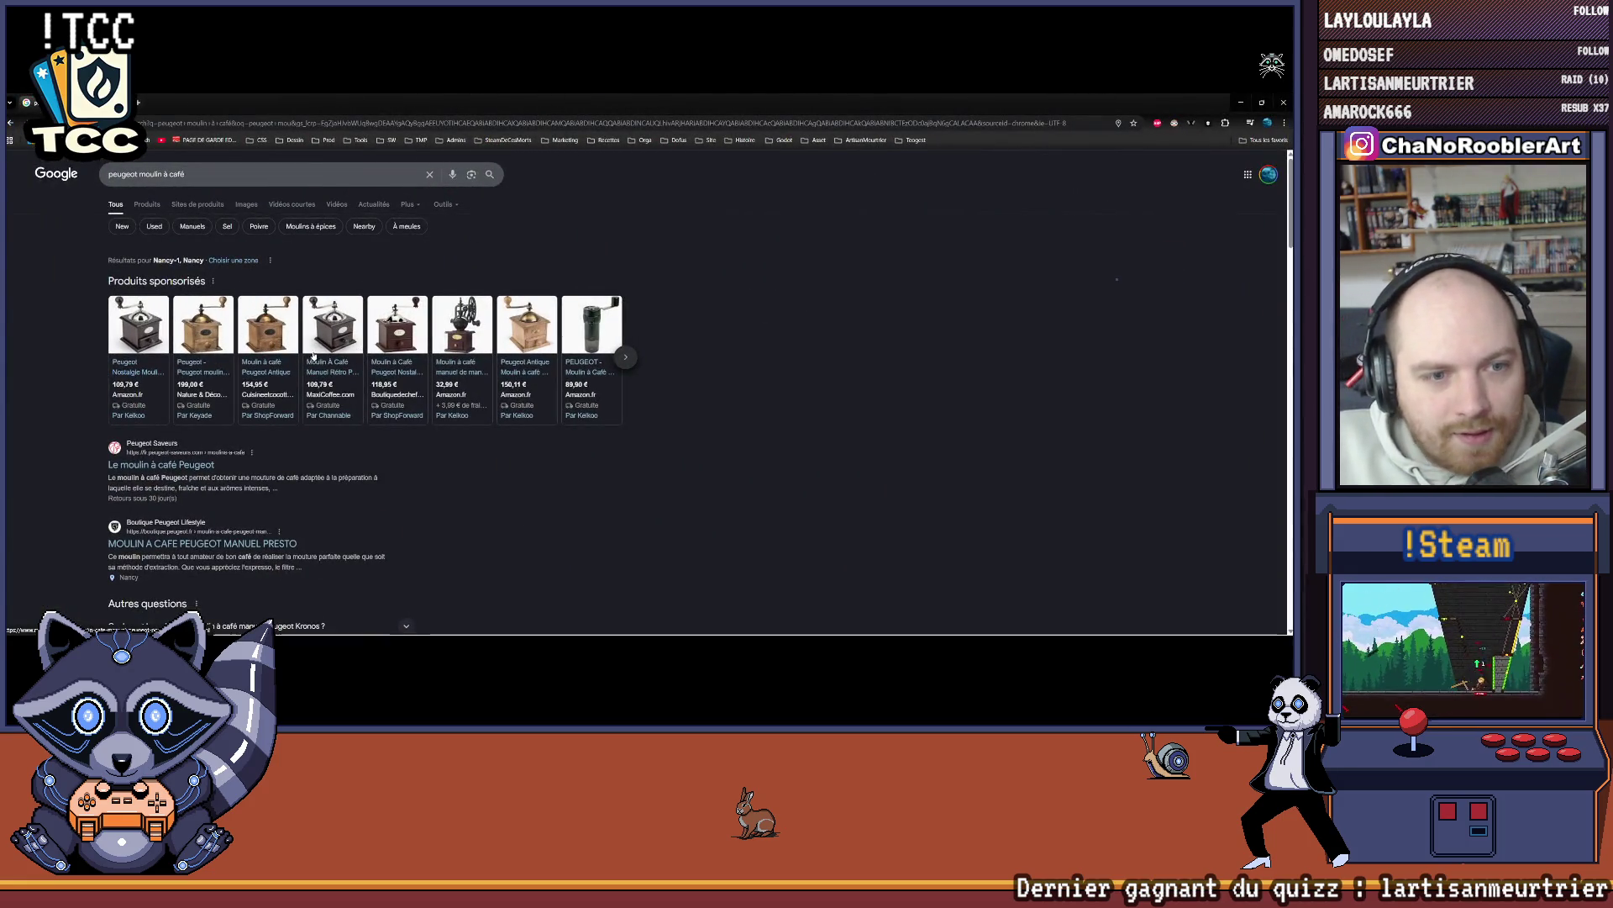
Step: Glance at the 'Le moulin à café Peugeot' result, go back to Google, and minimize Chrome
left_click(160, 417)
scroll(656, 345, "down", 5)
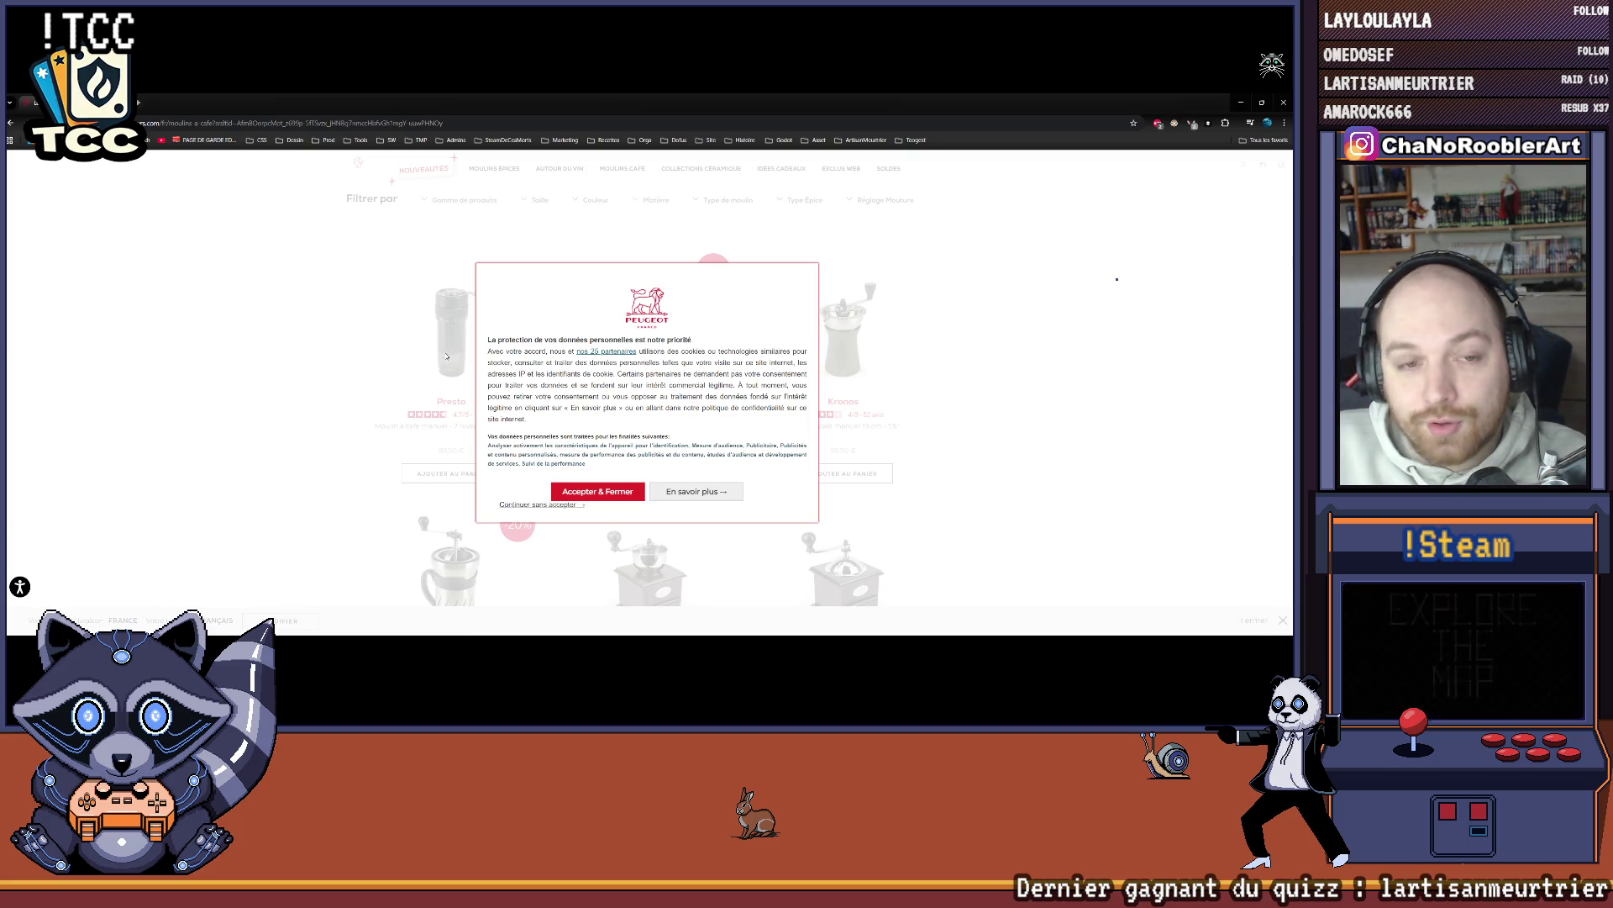
key("alt+Left")
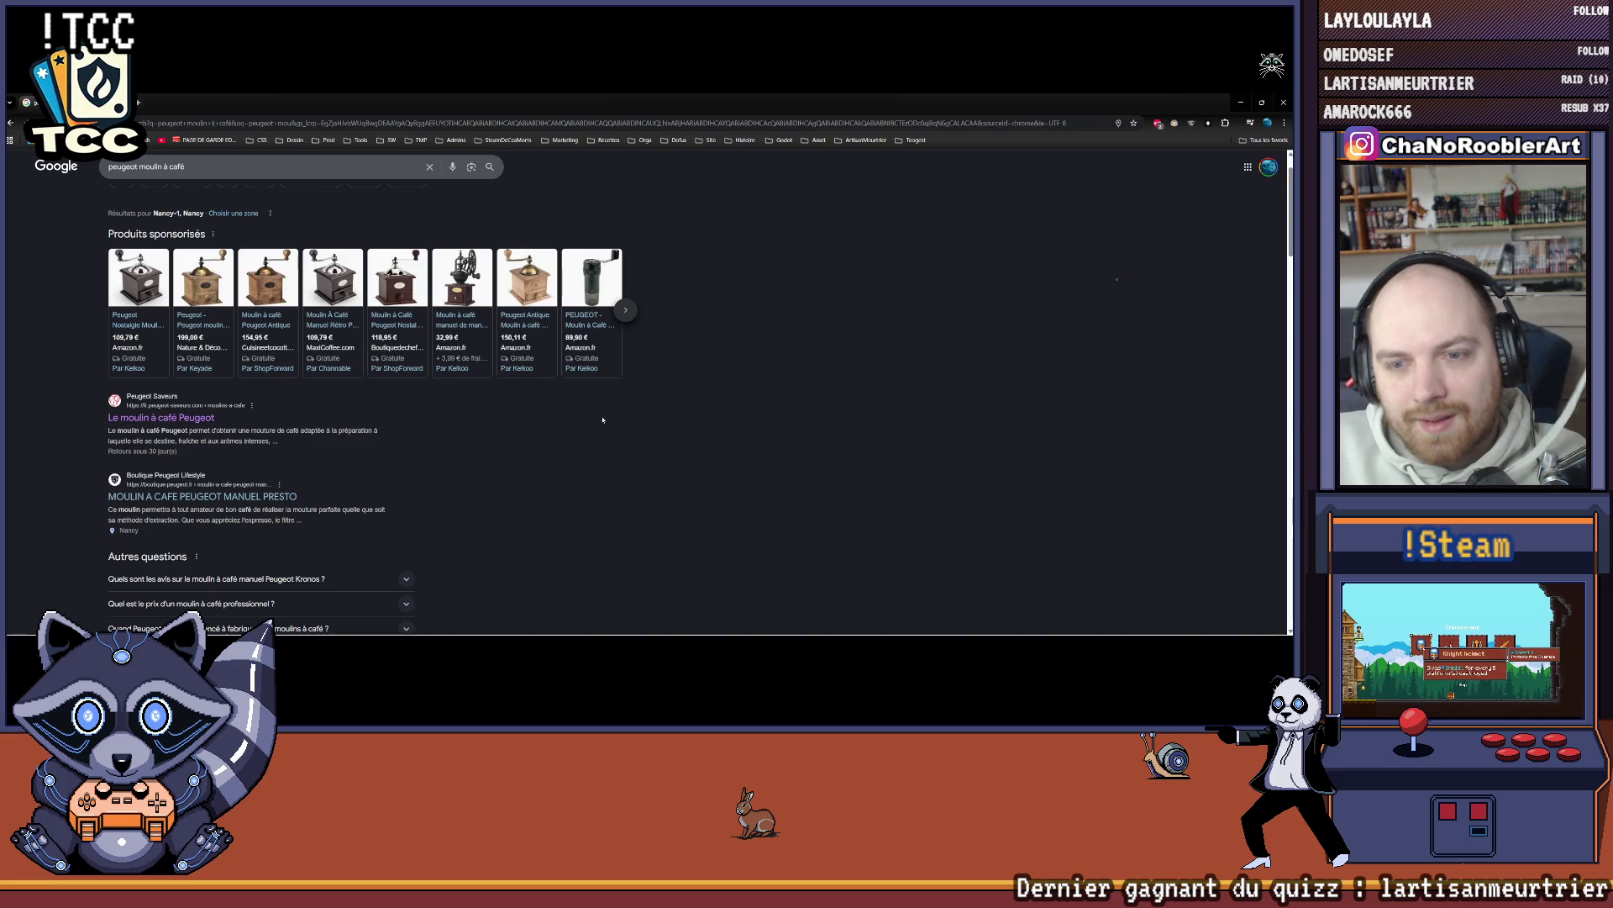
left_click(1242, 104)
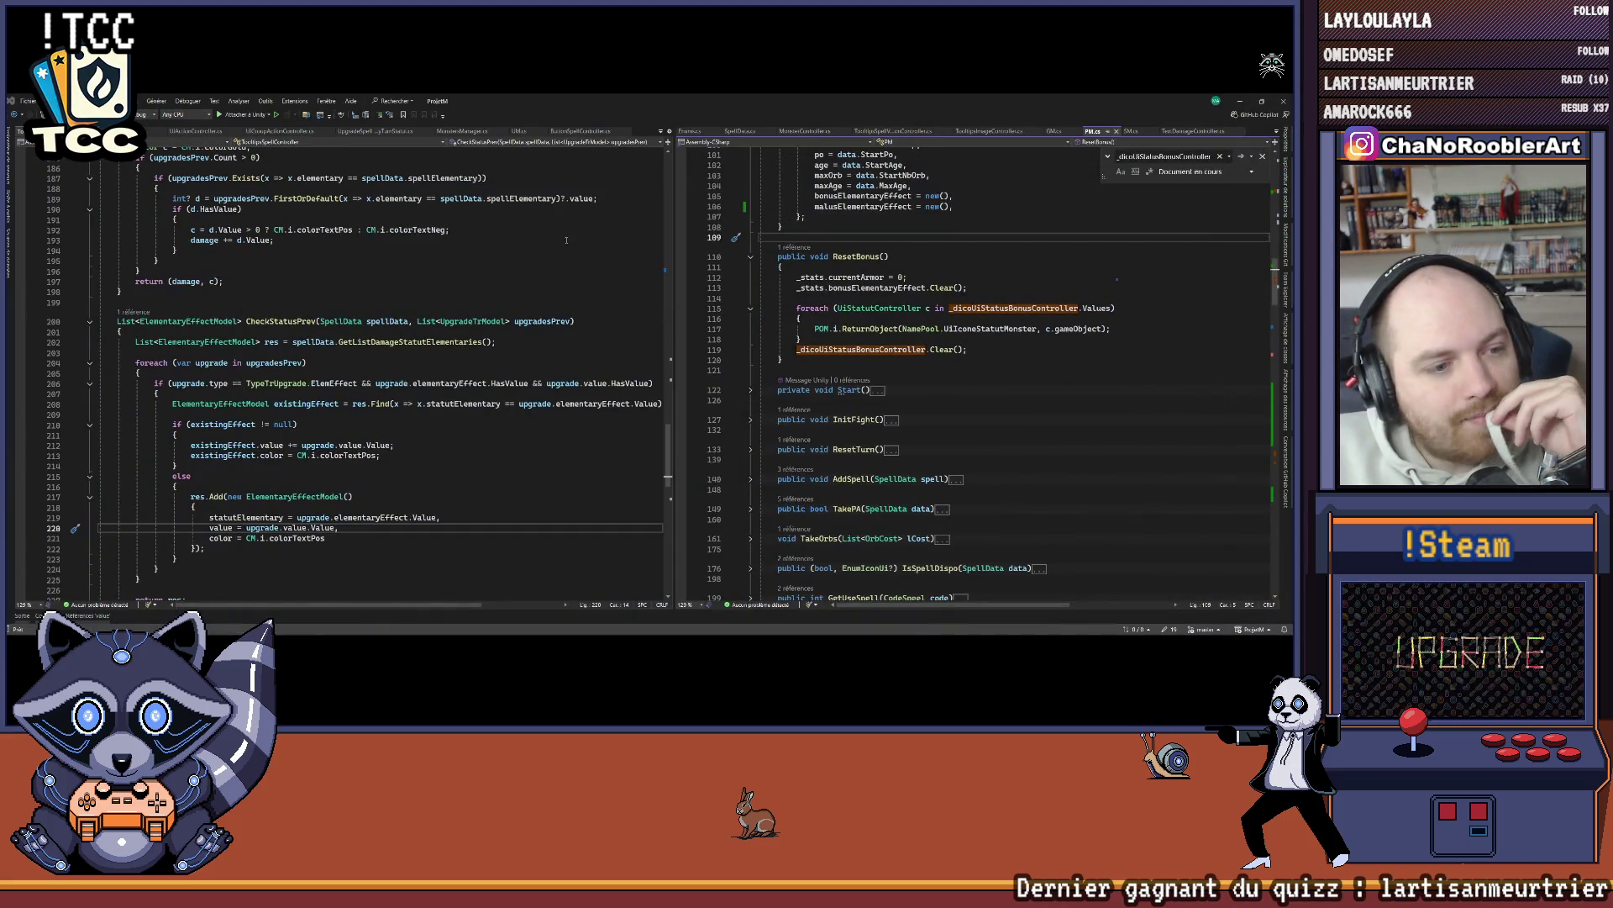
Step: Fold the Start and LoadCharacter methods and widen the right code pane
scroll(378, 357, "down", 1)
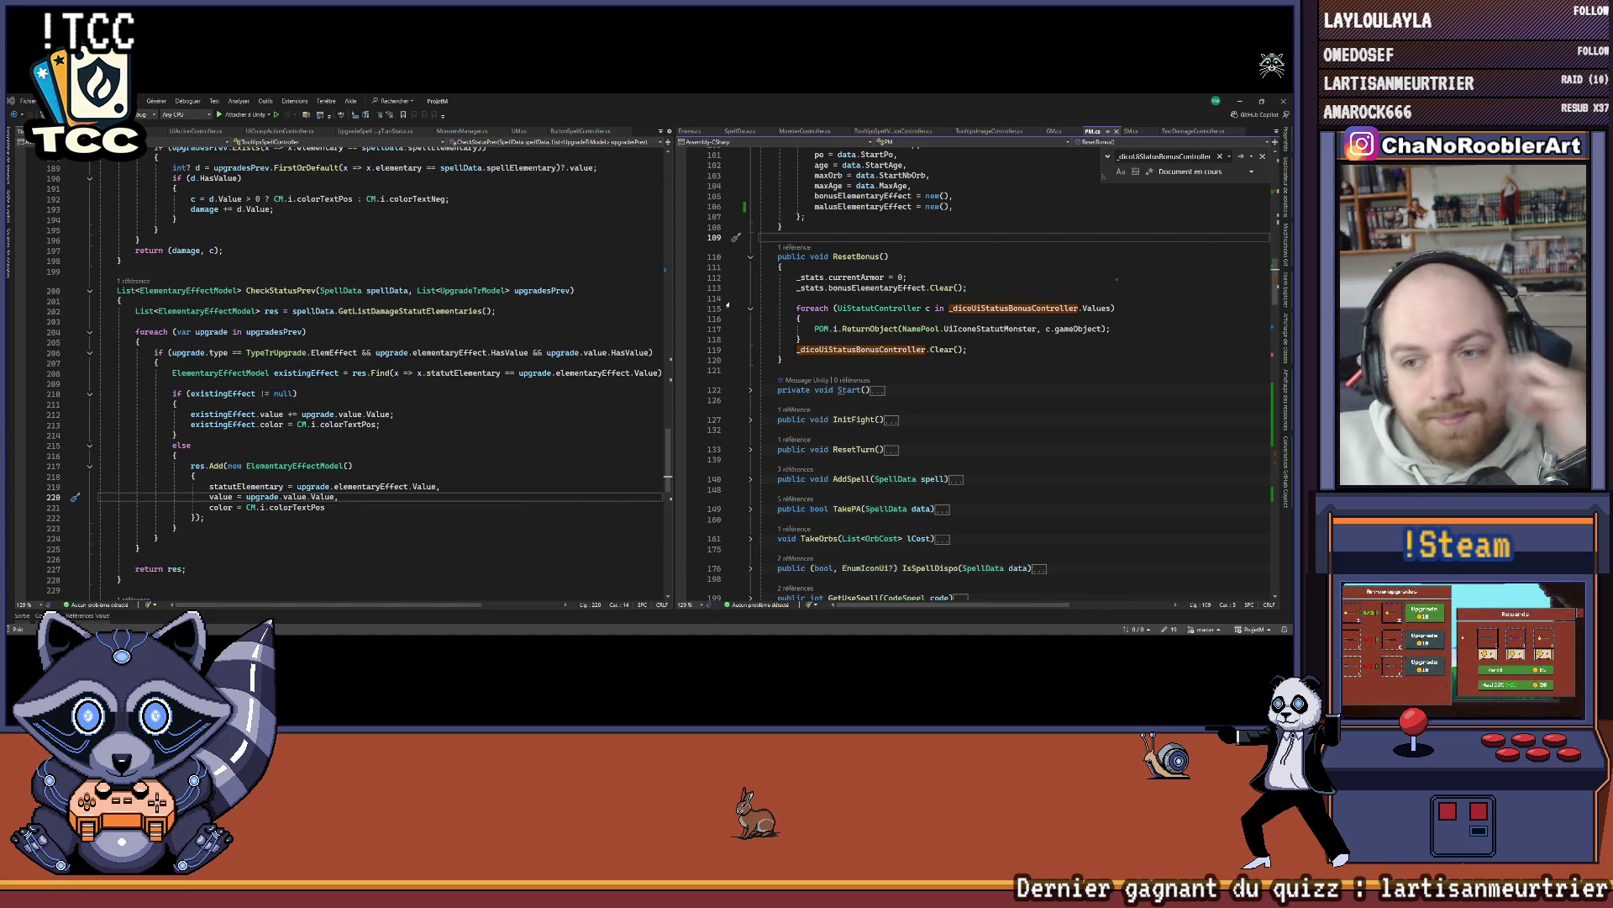
left_click(751, 392)
left_click(751, 391)
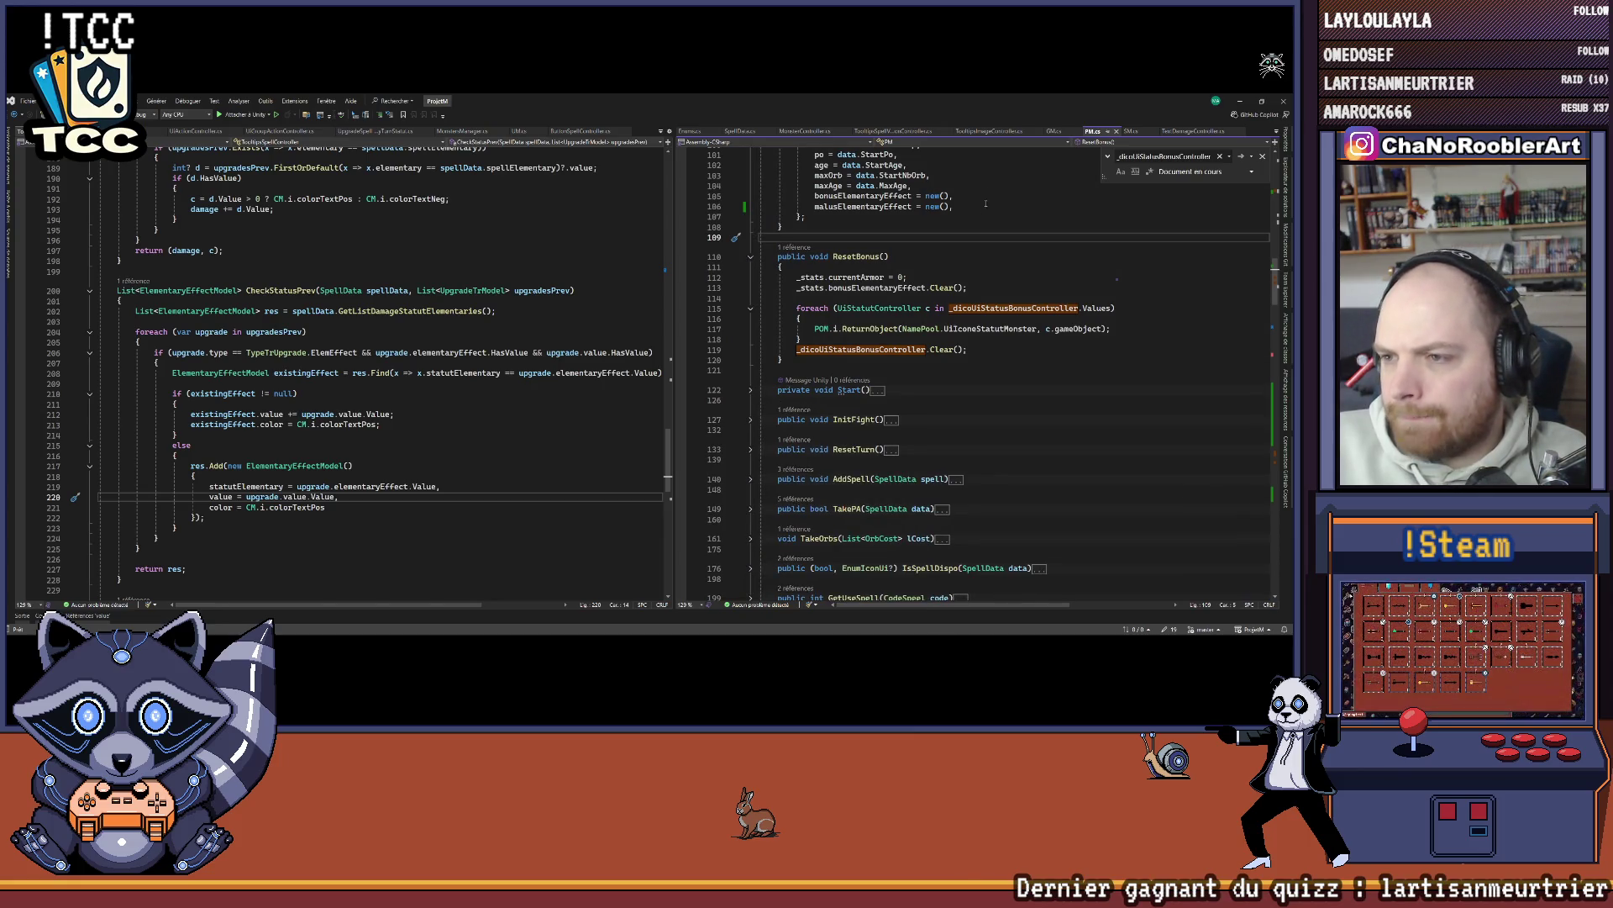
scroll(986, 203, "up", 8)
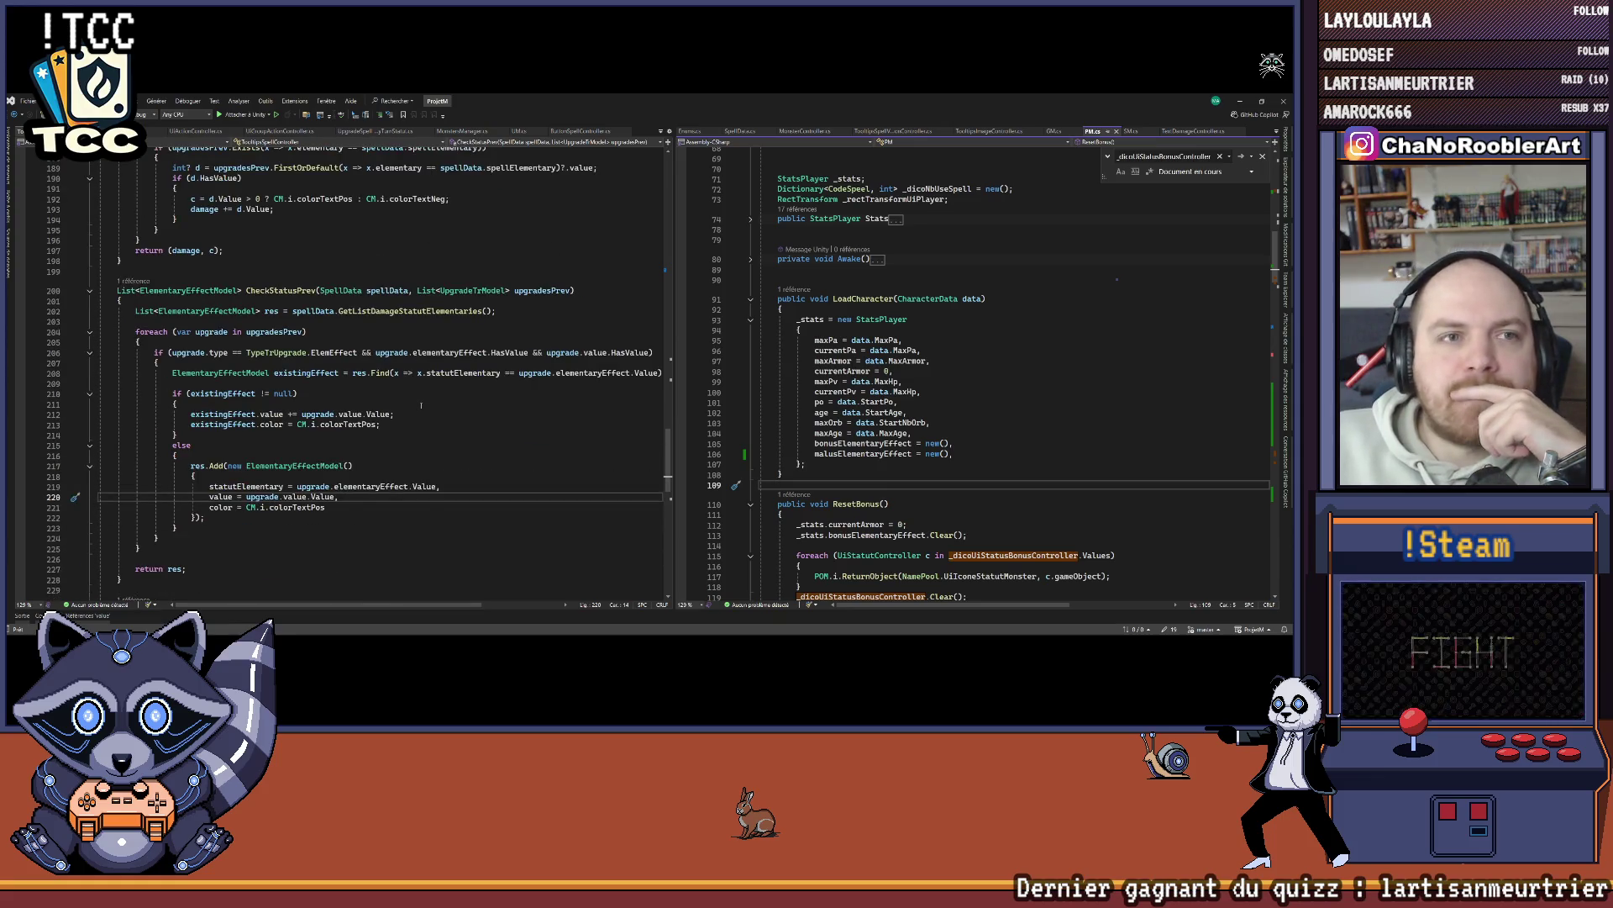
left_click(1001, 308)
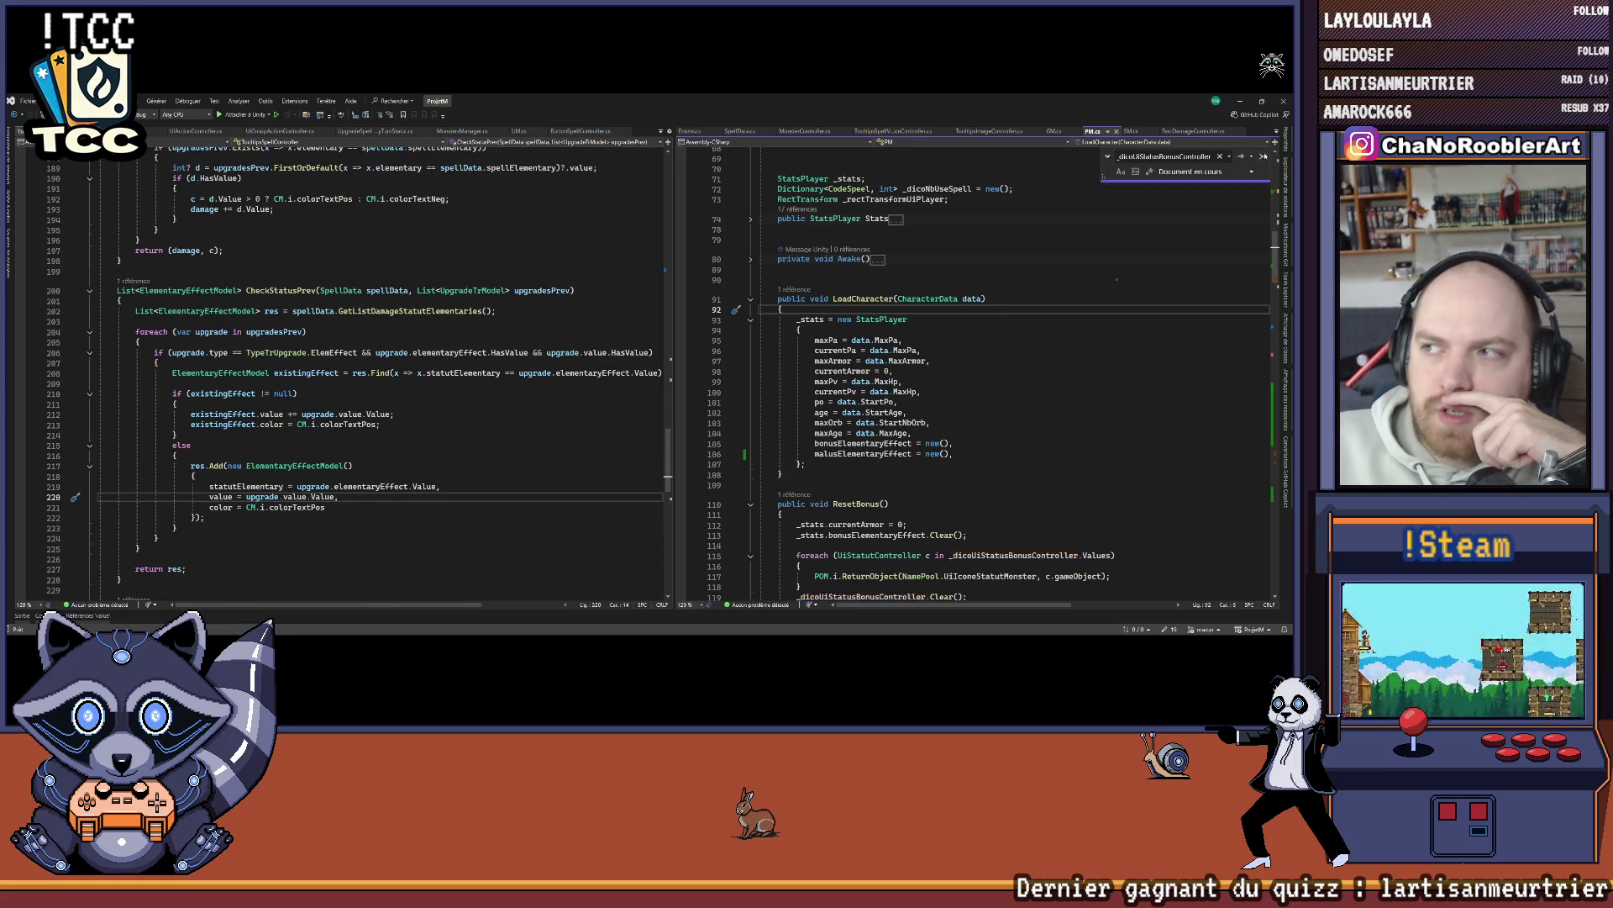
left_click_drag(674, 261, 487, 259)
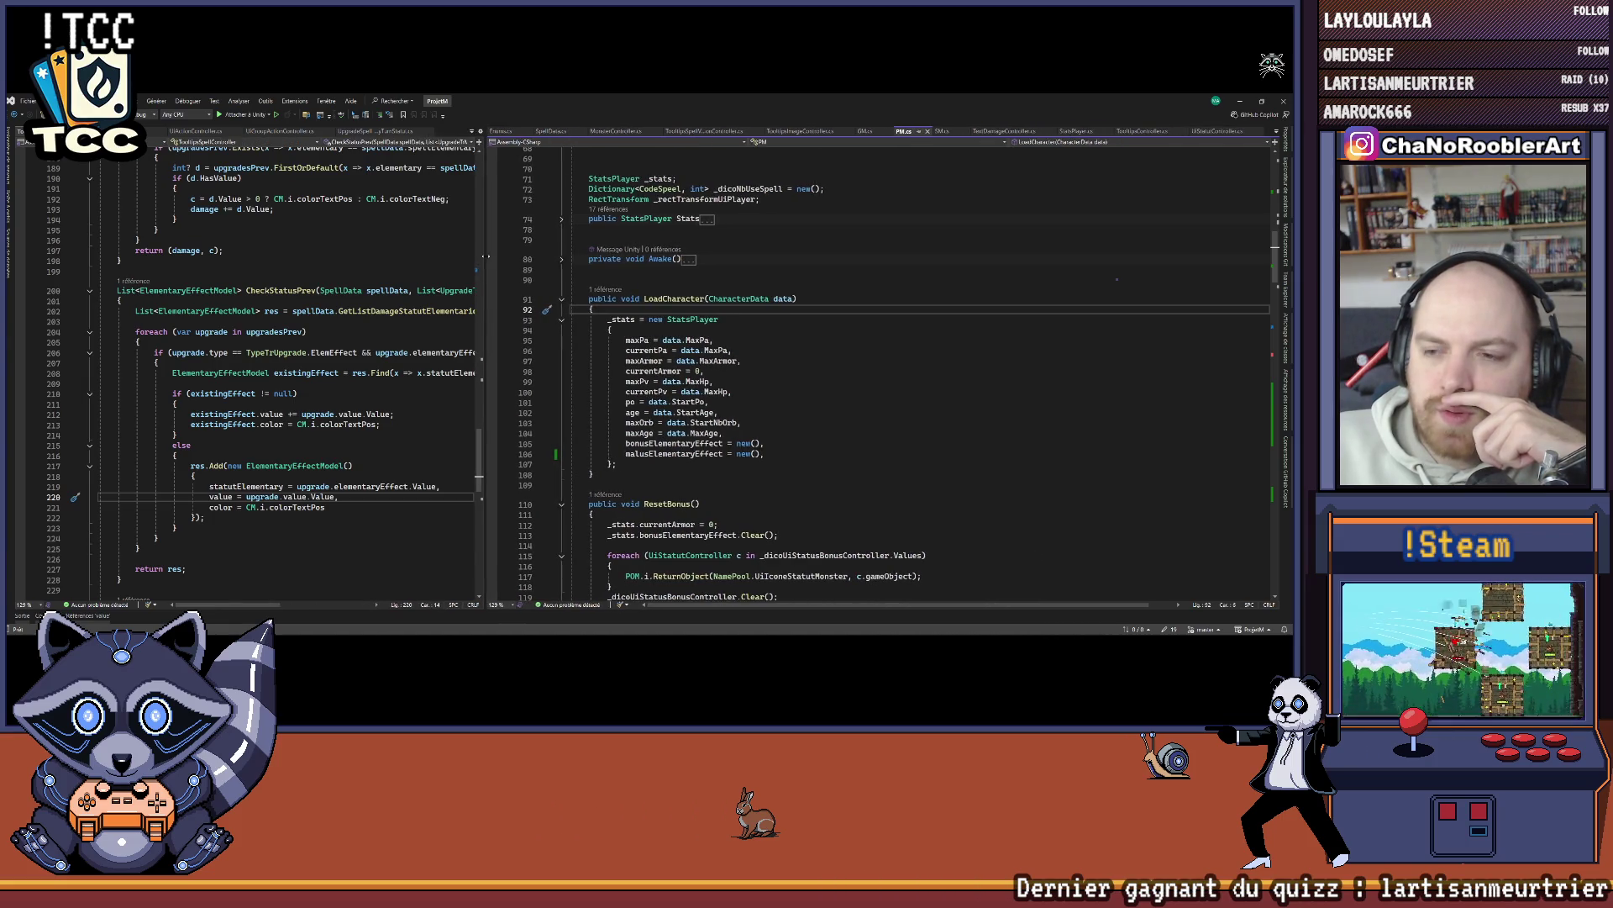
left_click(562, 299)
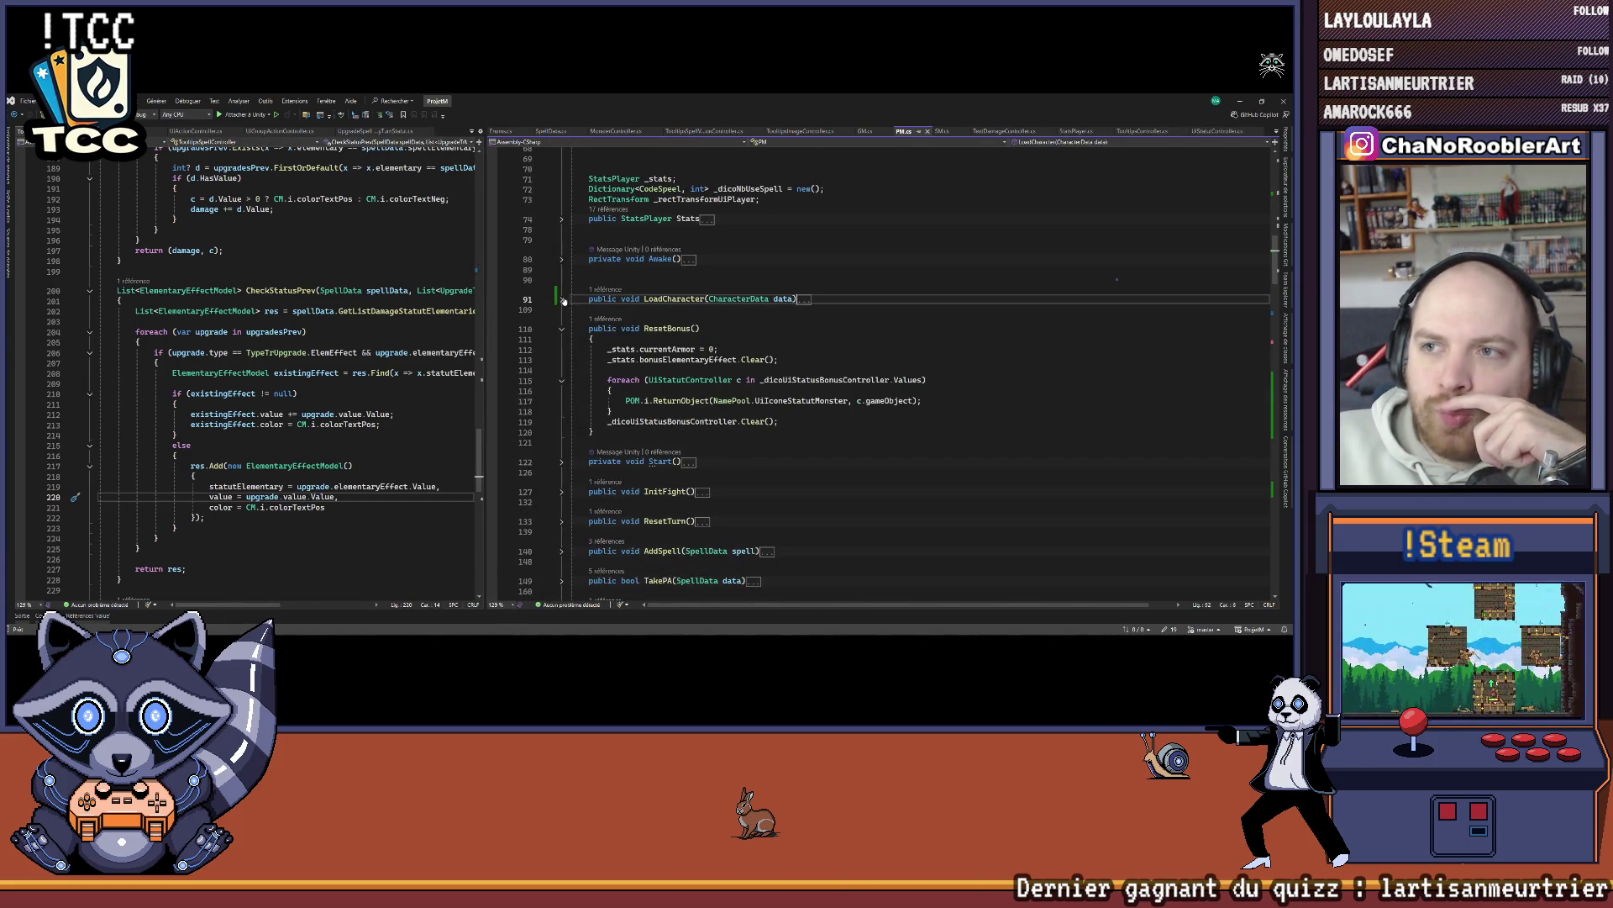
Step: In MonsterController.cs, fold AfterHit and ApplyStatutElementary and remove the extra blank lines above AddArmor
left_click(601, 132)
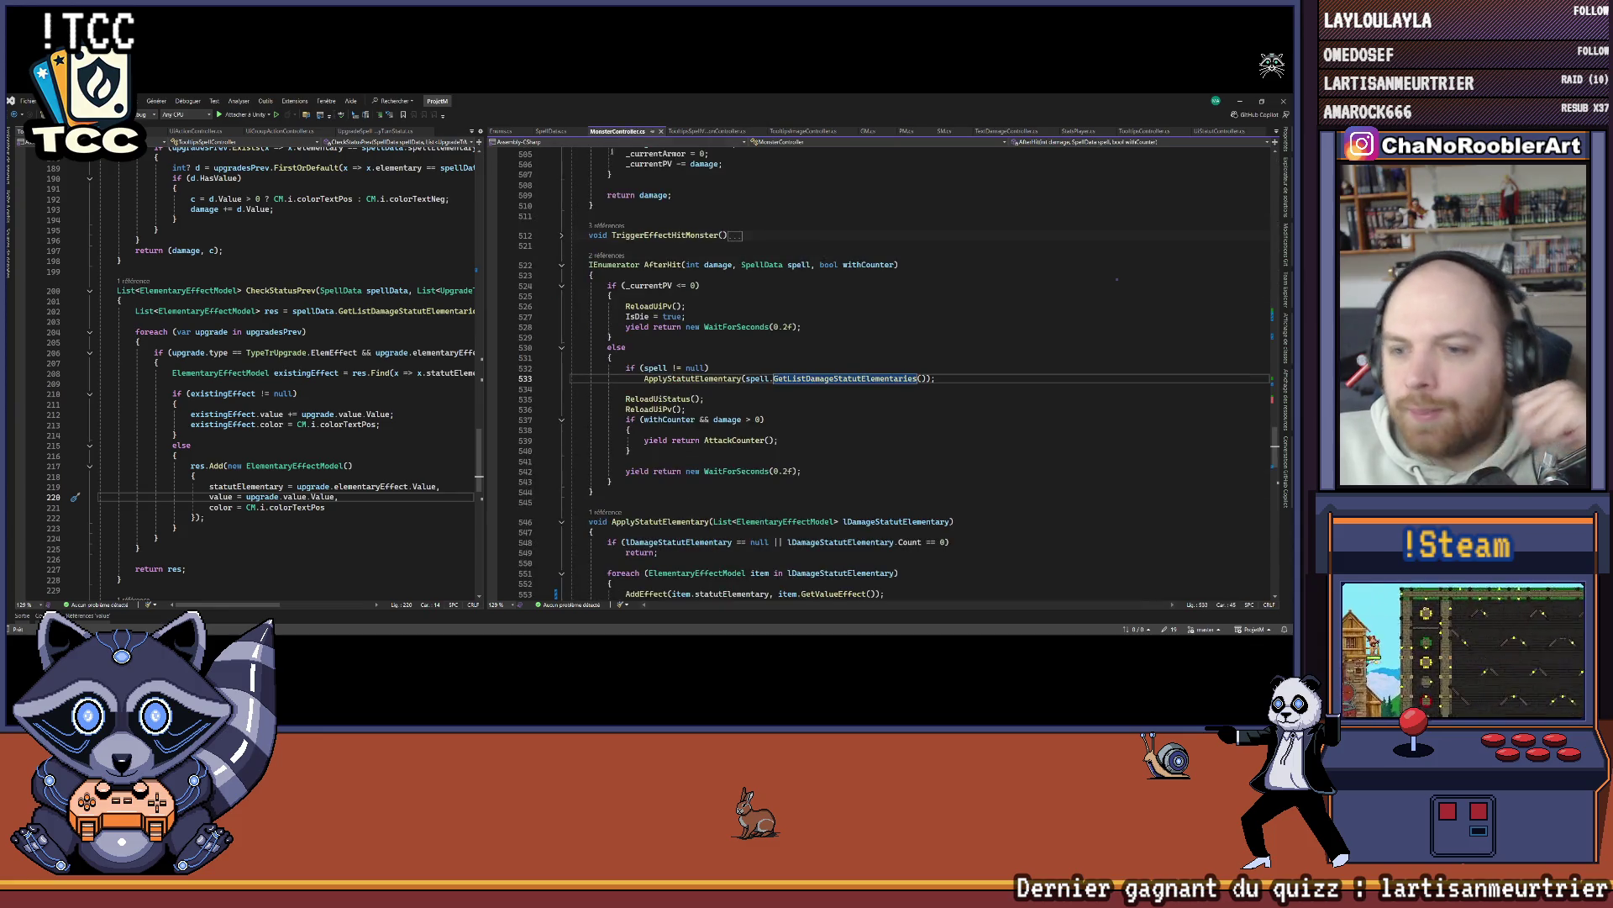
left_click(562, 265)
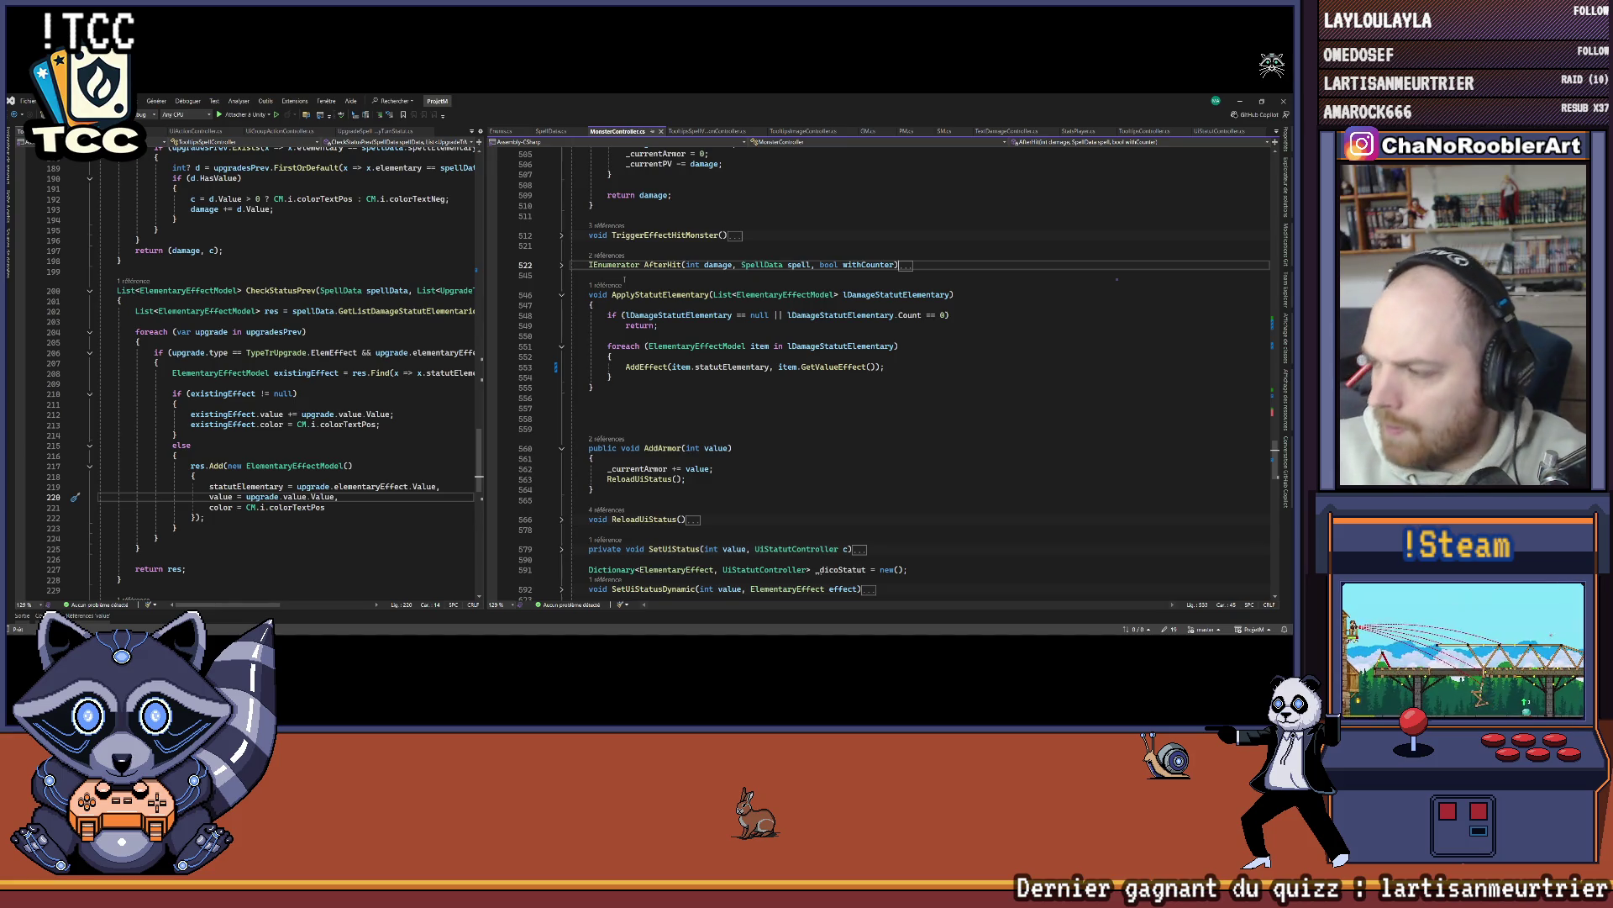
left_click(563, 295)
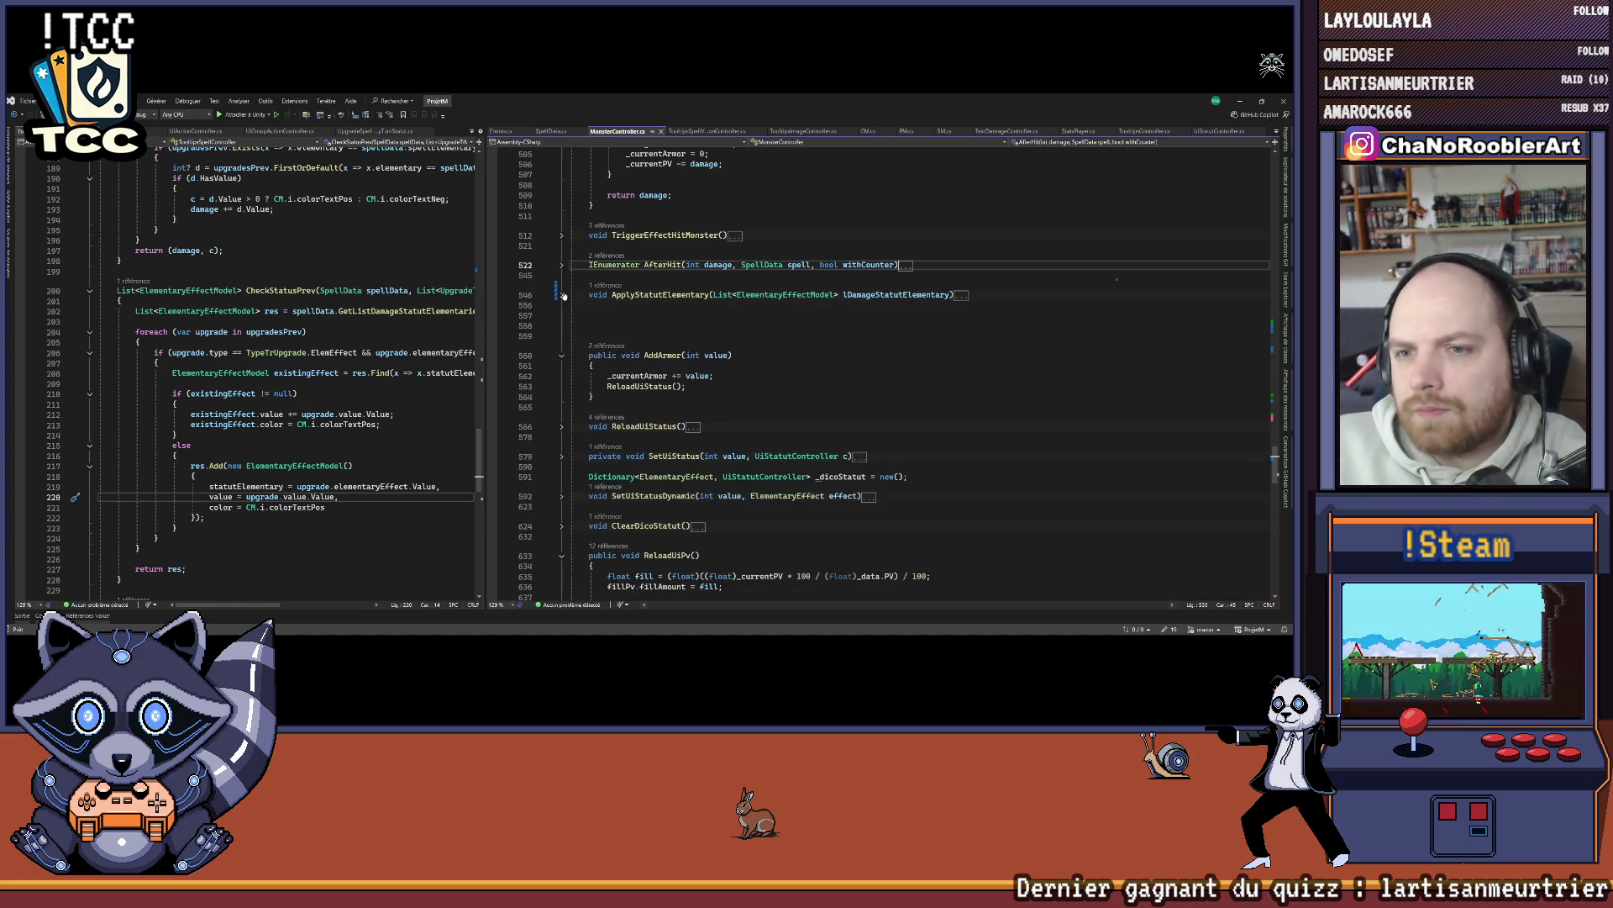
left_click(697, 335)
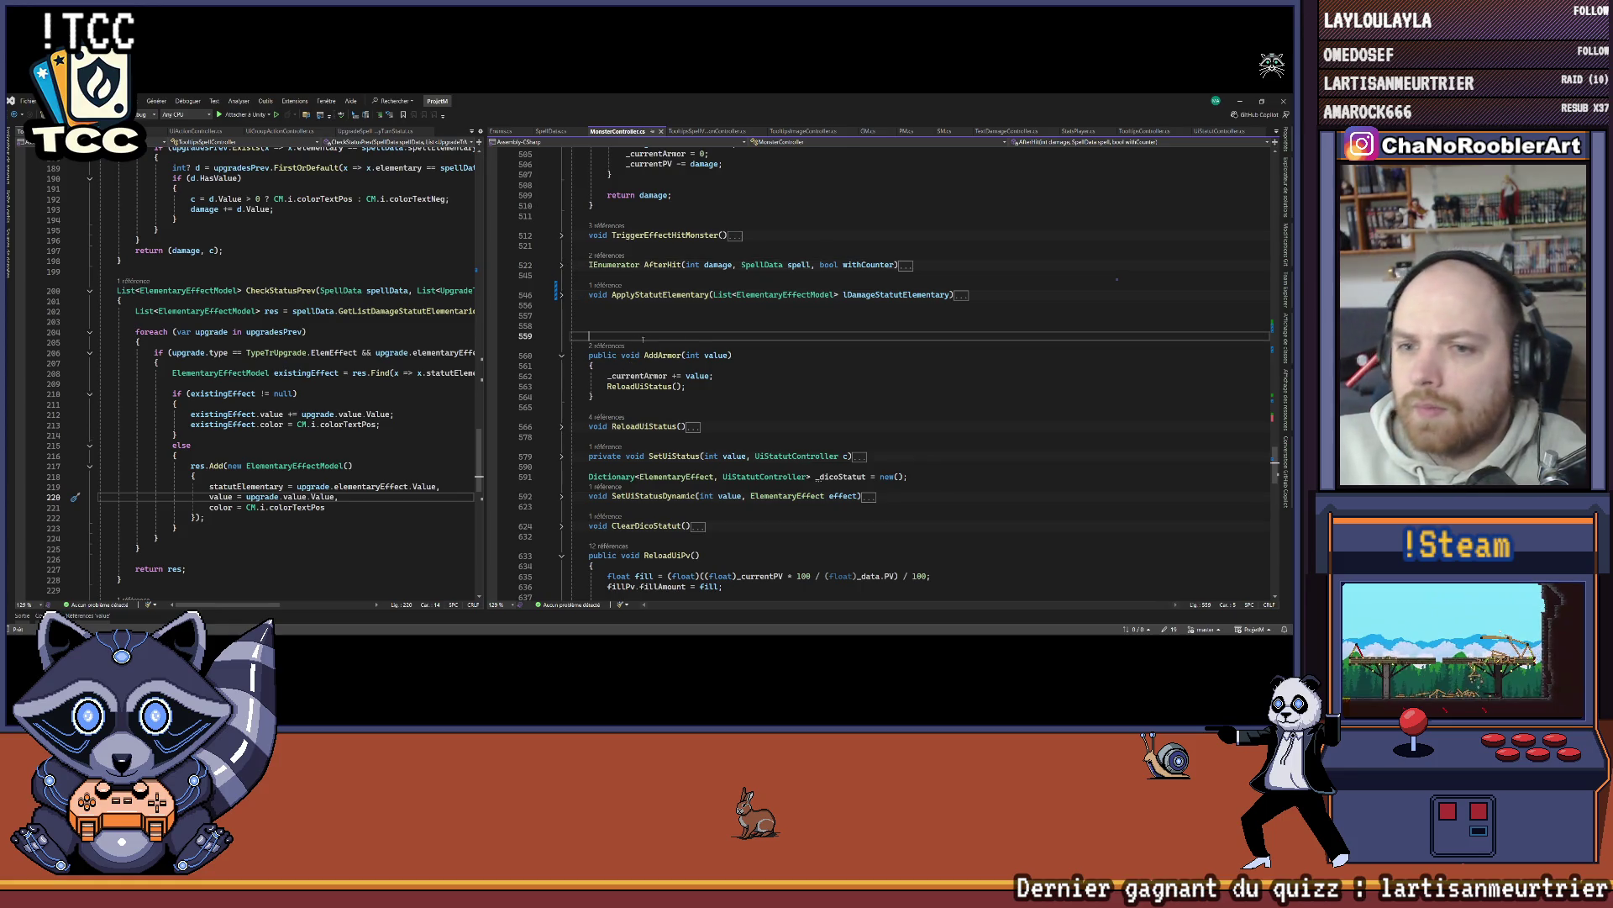
key("BackSpace")
key("BackSpace")
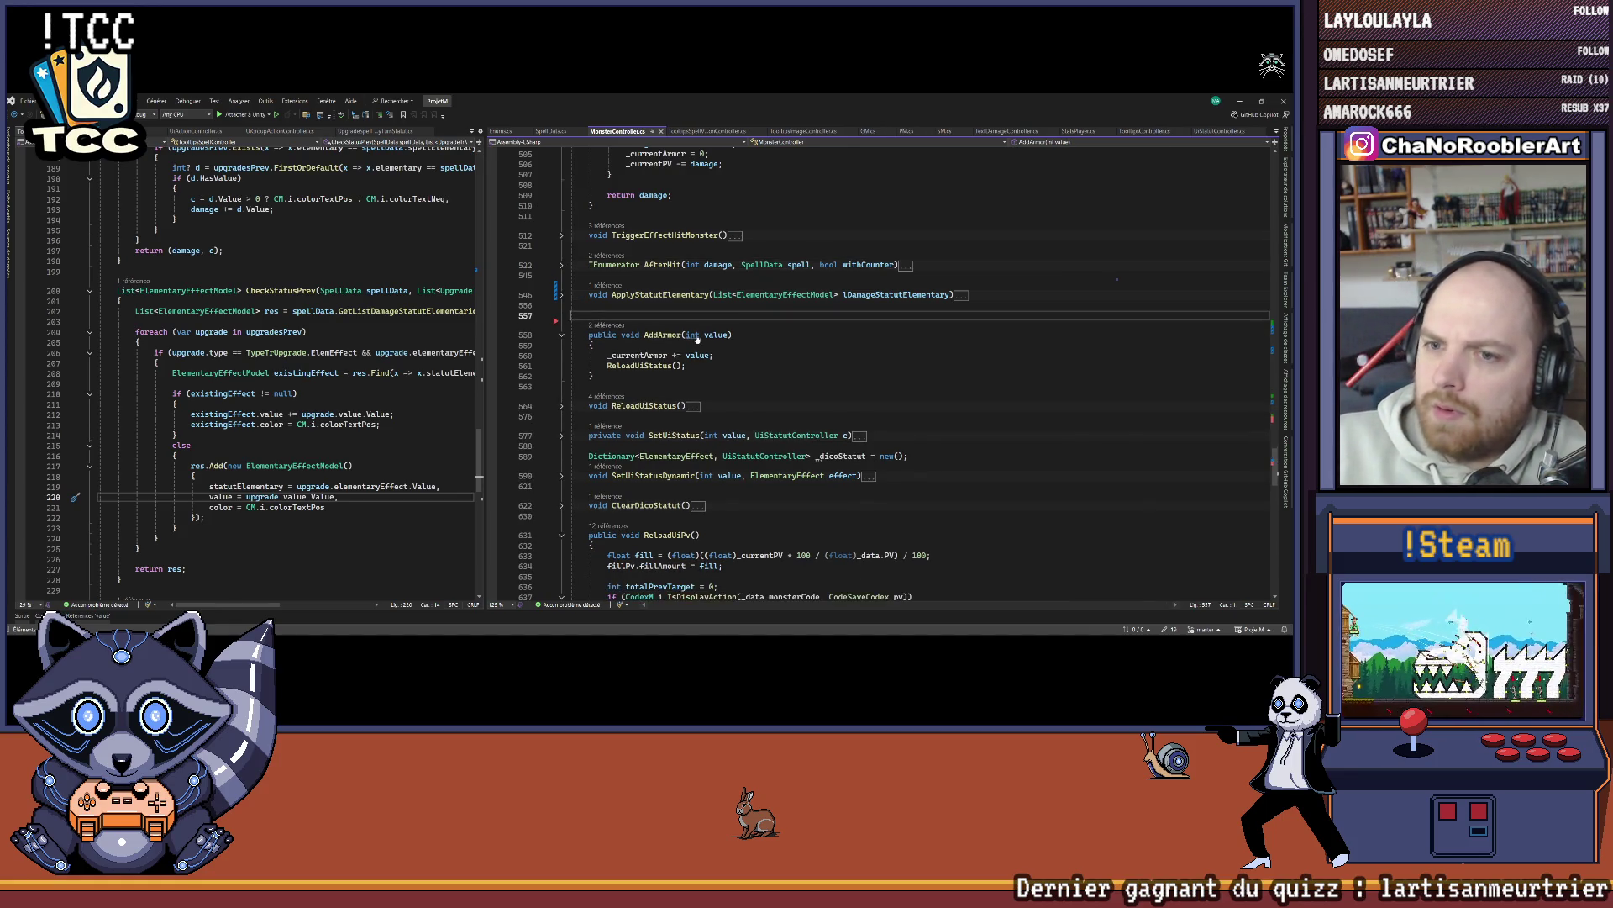
key("BackSpace")
key("Return")
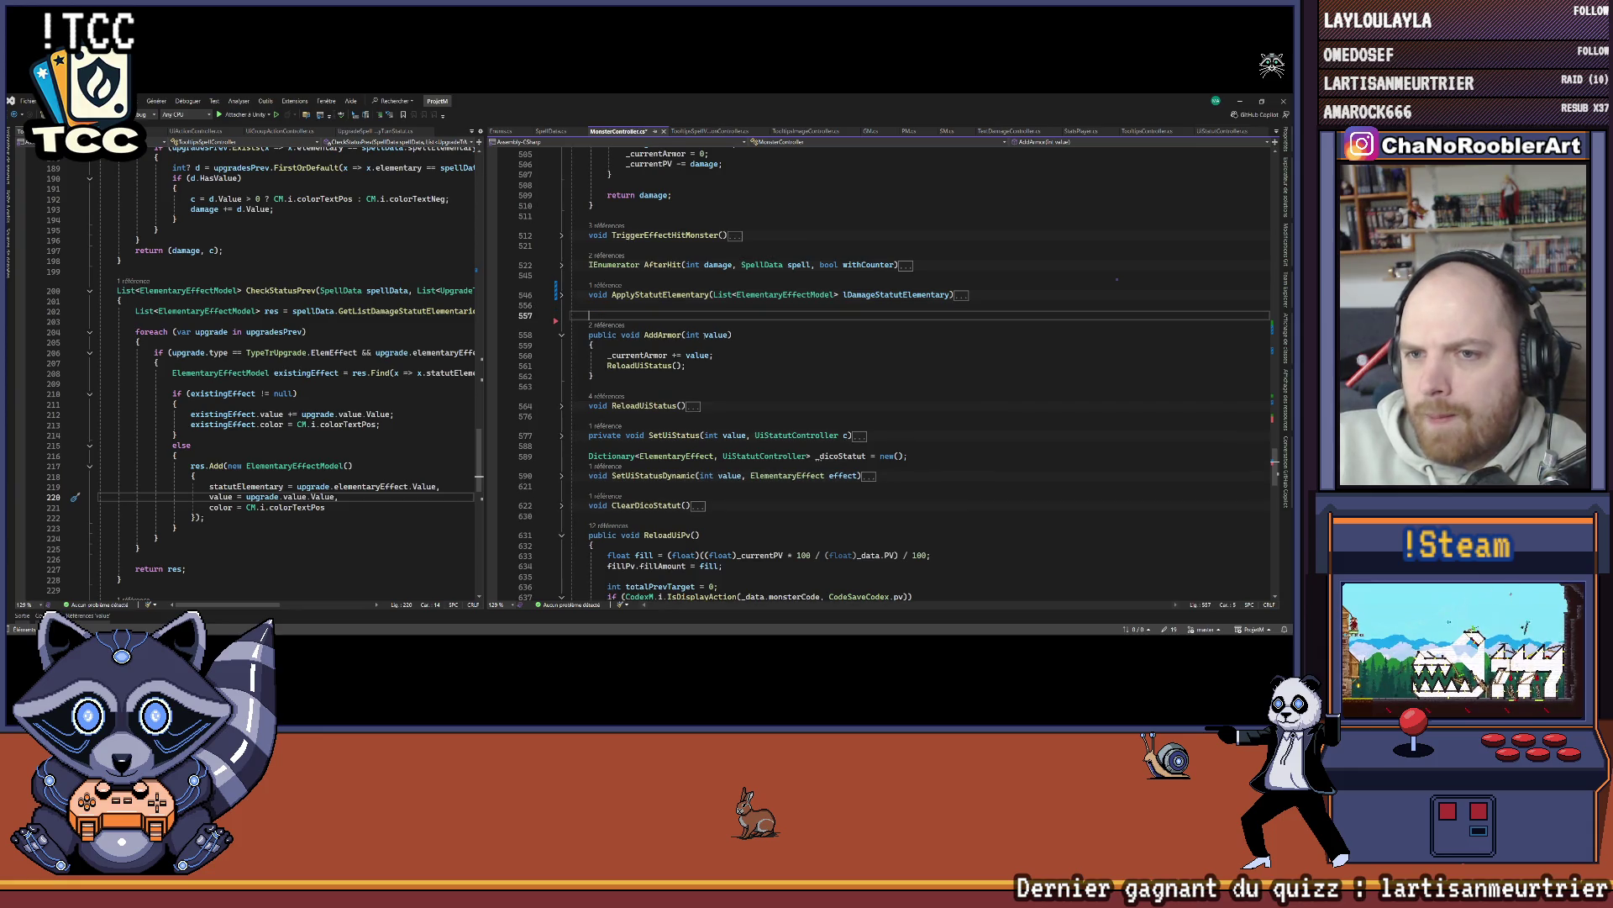
Step: Fold ReloadUiPv and scroll back up through MonsterController.cs
scroll(723, 342, "down", 3)
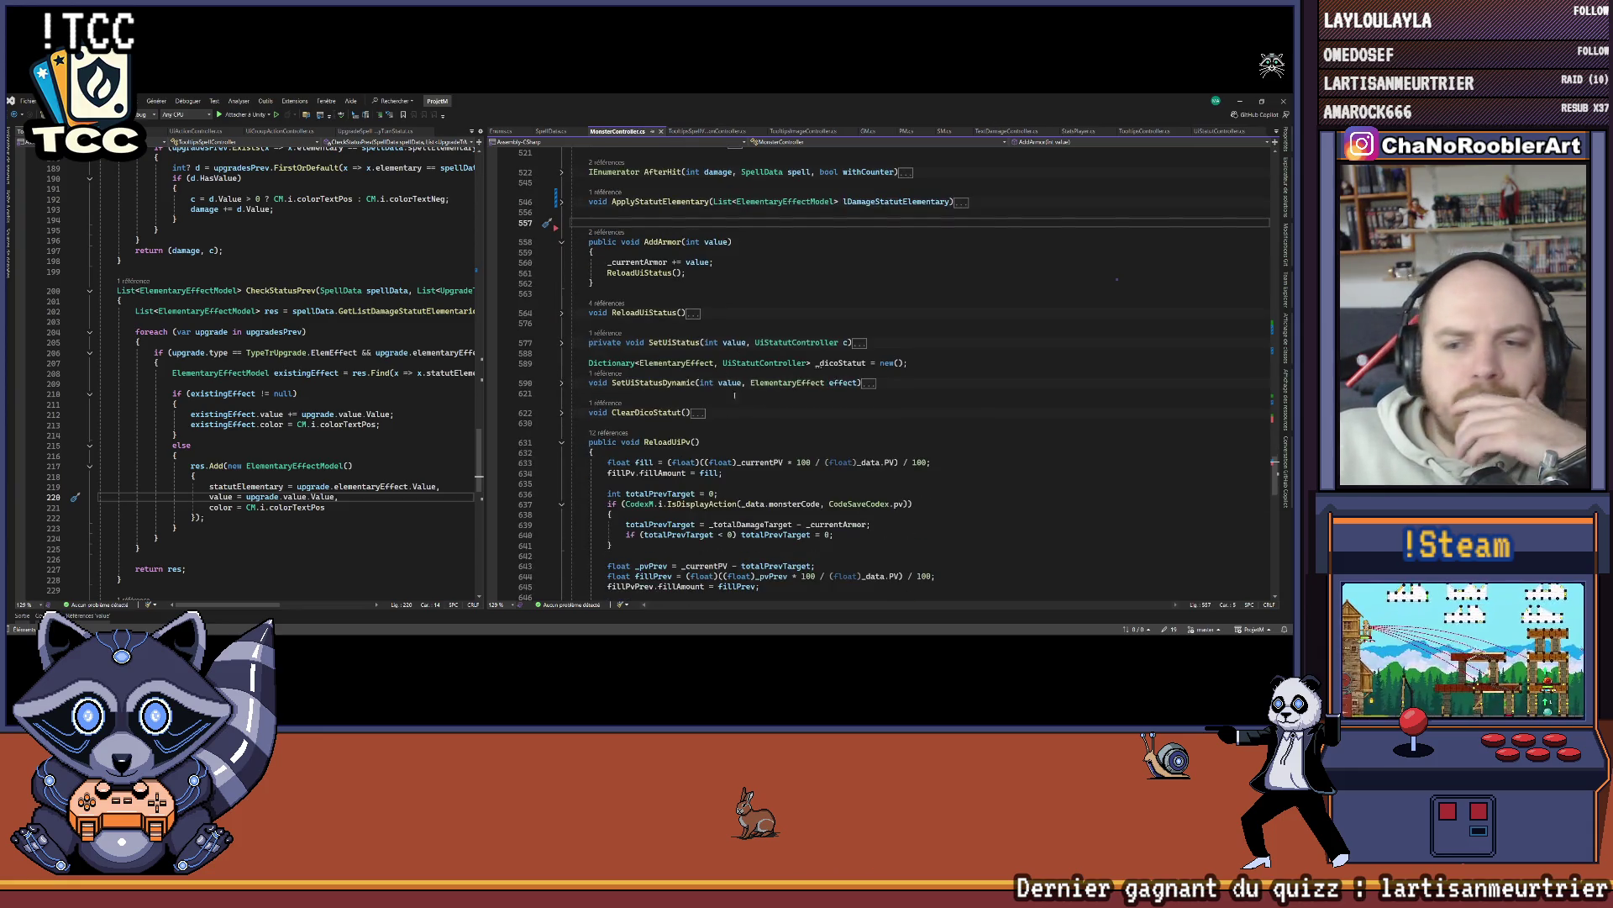
left_click(562, 442)
scroll(907, 385, "down", 9)
scroll(907, 384, "up", 5)
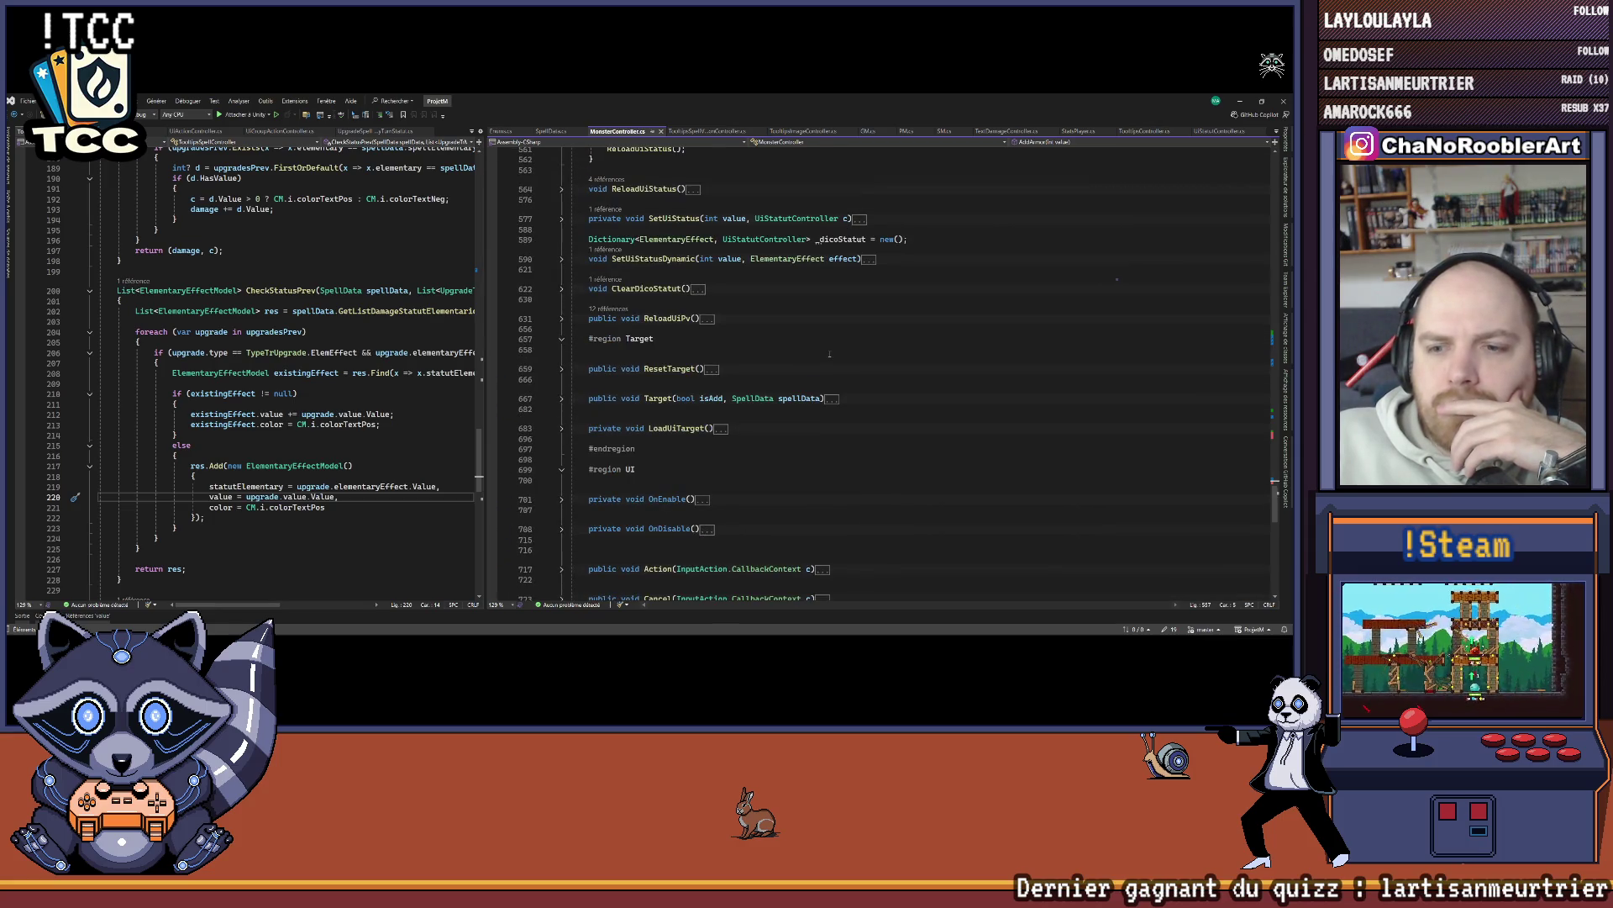
scroll(825, 347, "up", 5)
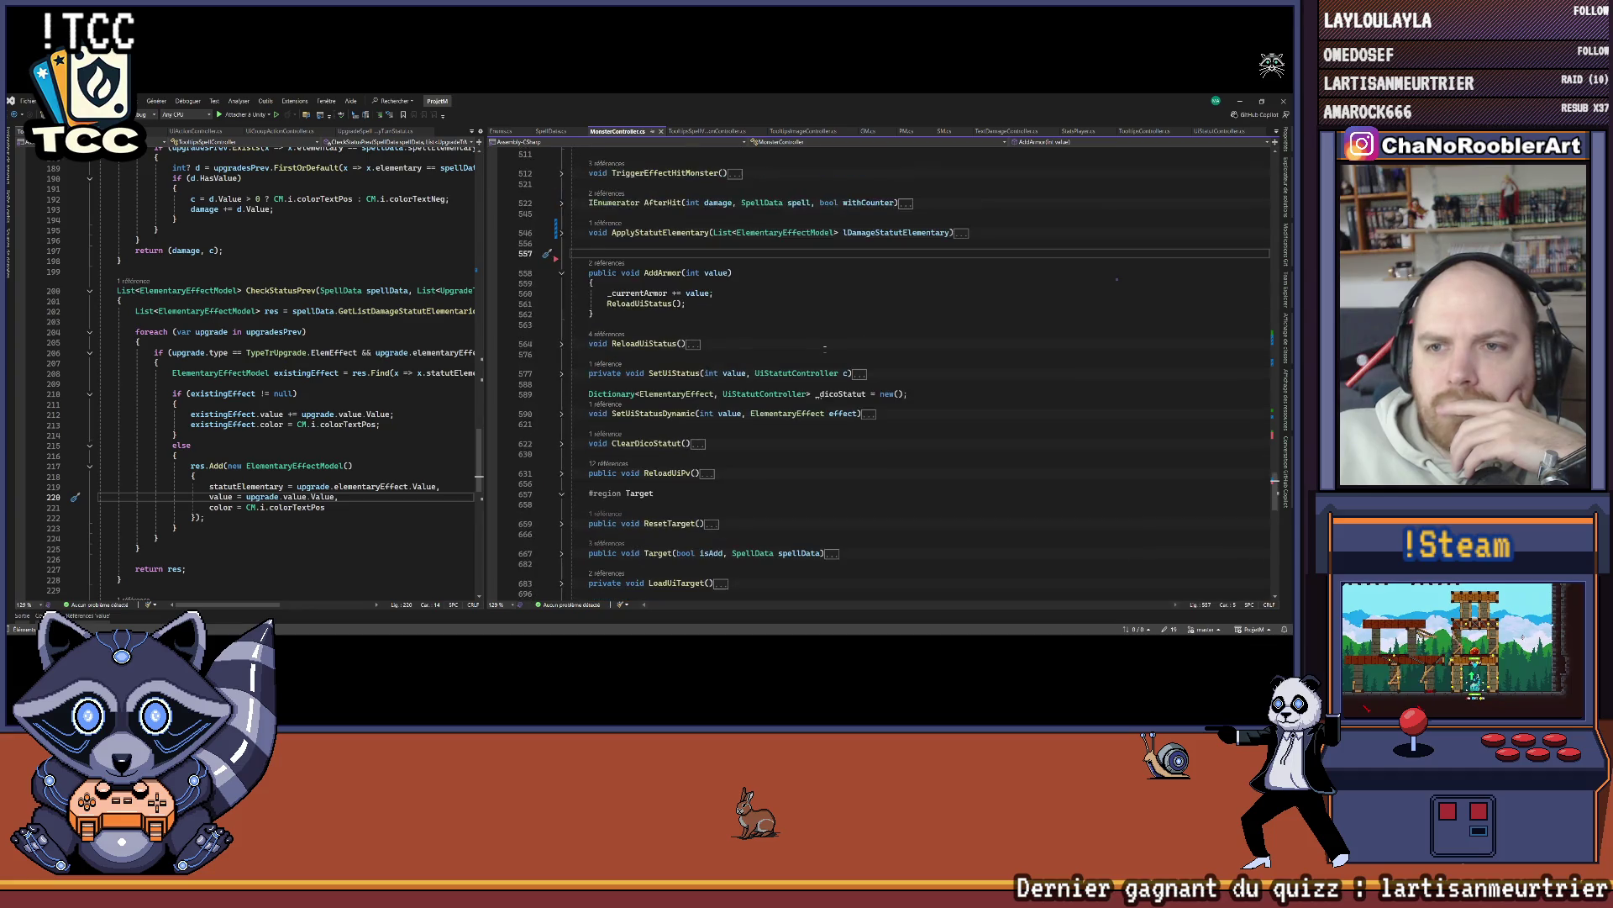
scroll(821, 345, "up", 9)
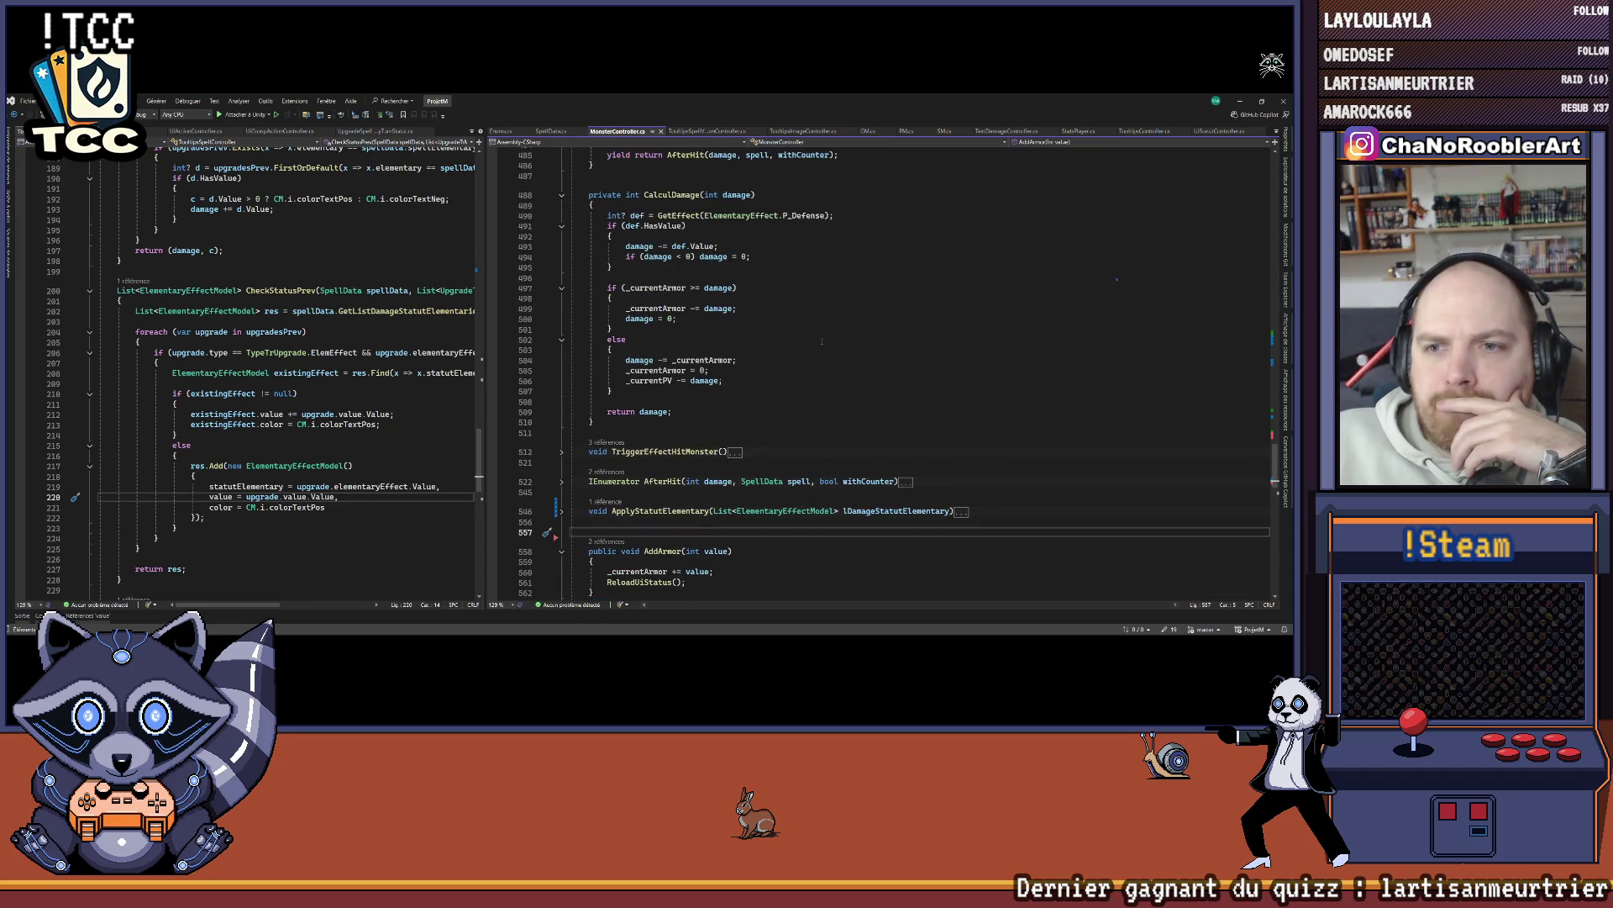
scroll(822, 341, "up", 4)
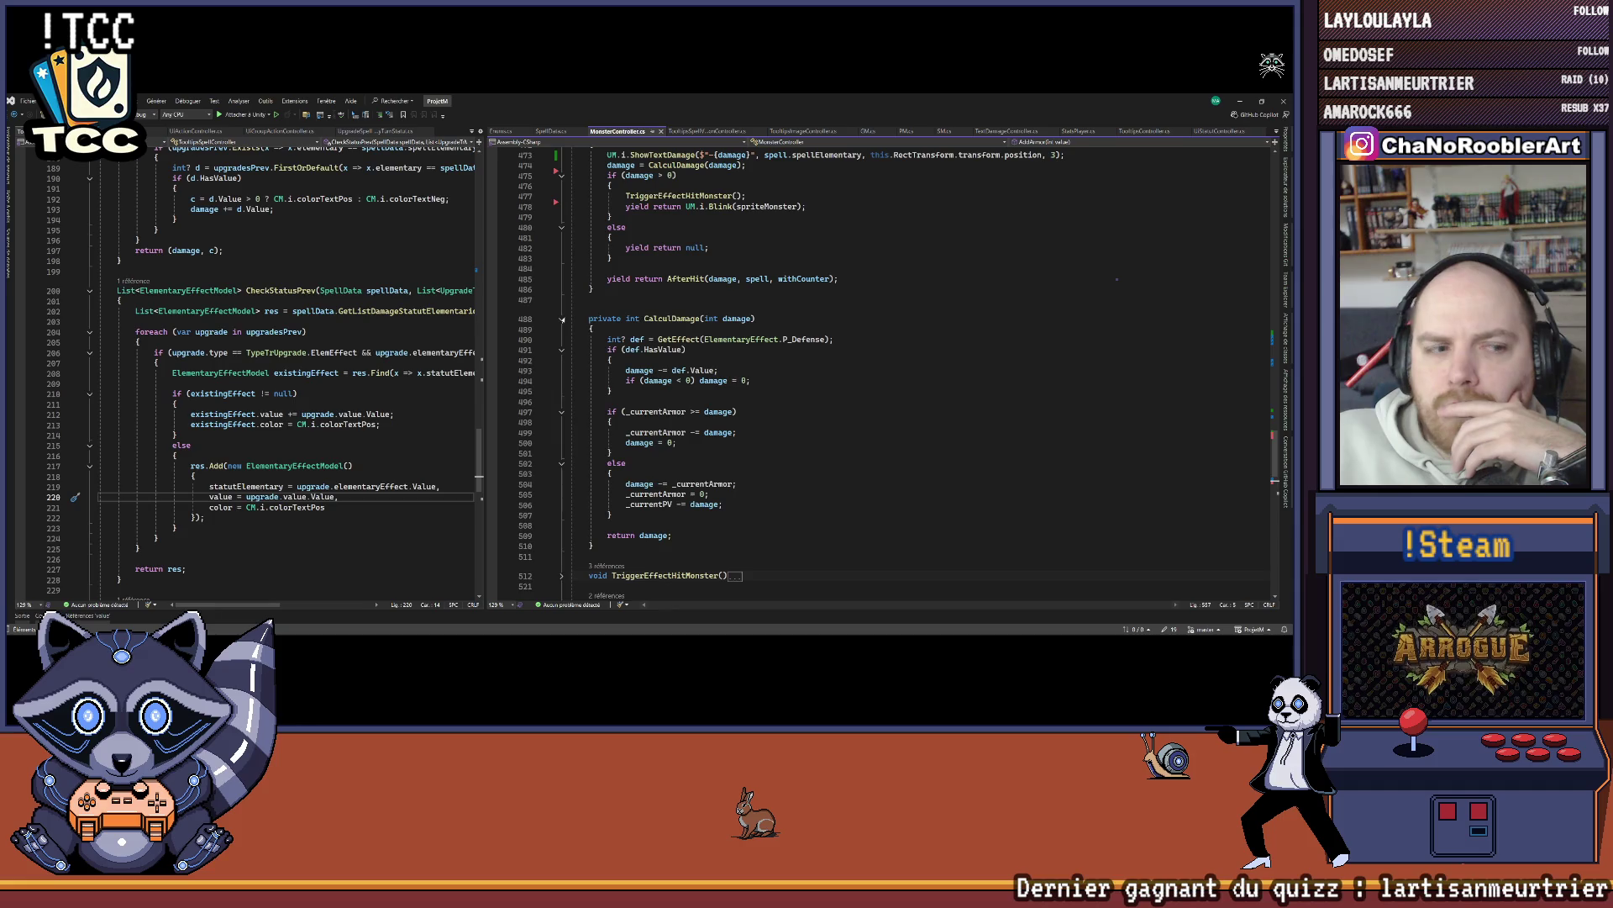
Step: Widen the left code pane, go to AfterHit's definition via Go To Definition, and unfold its body
left_click(563, 319)
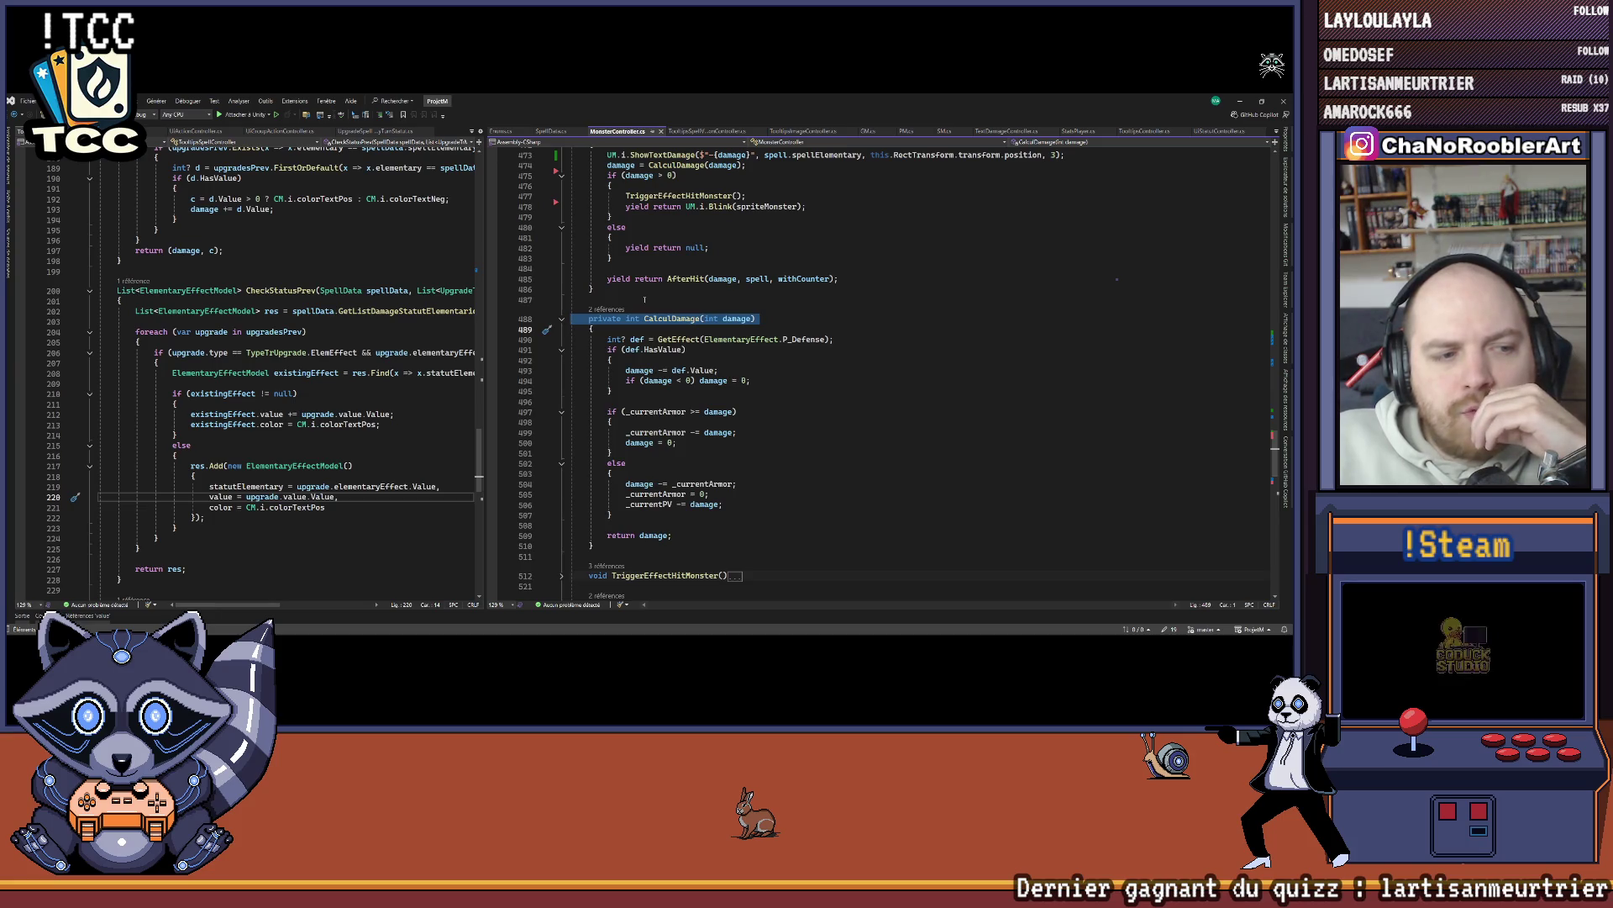
scroll(649, 297, "up", 12)
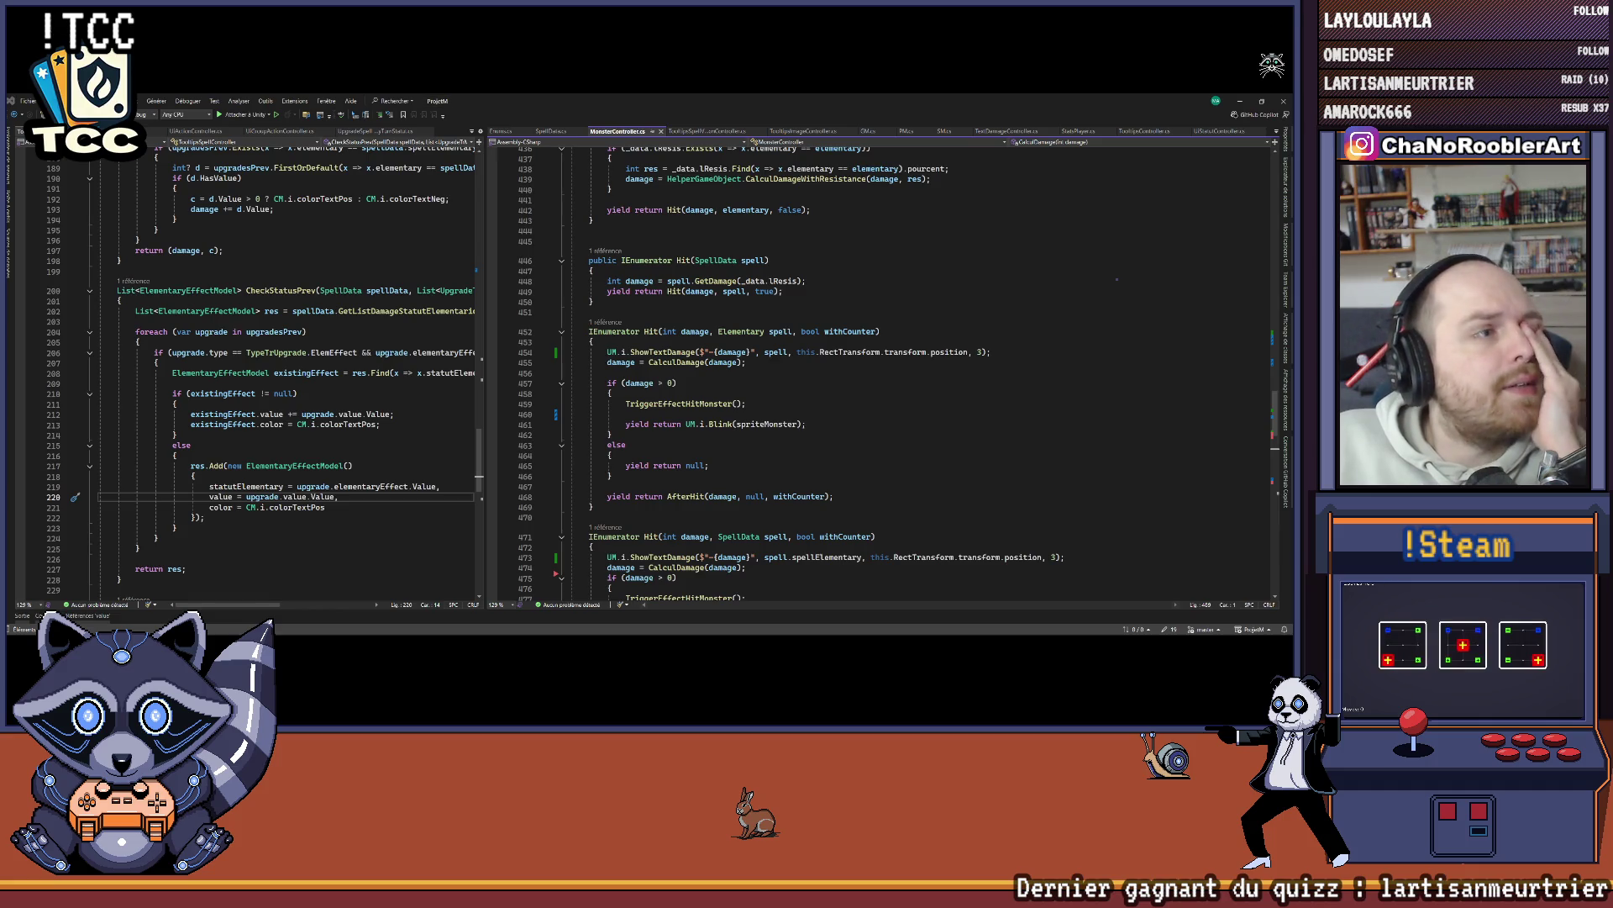
left_click_drag(484, 370, 593, 370)
right_click(807, 342)
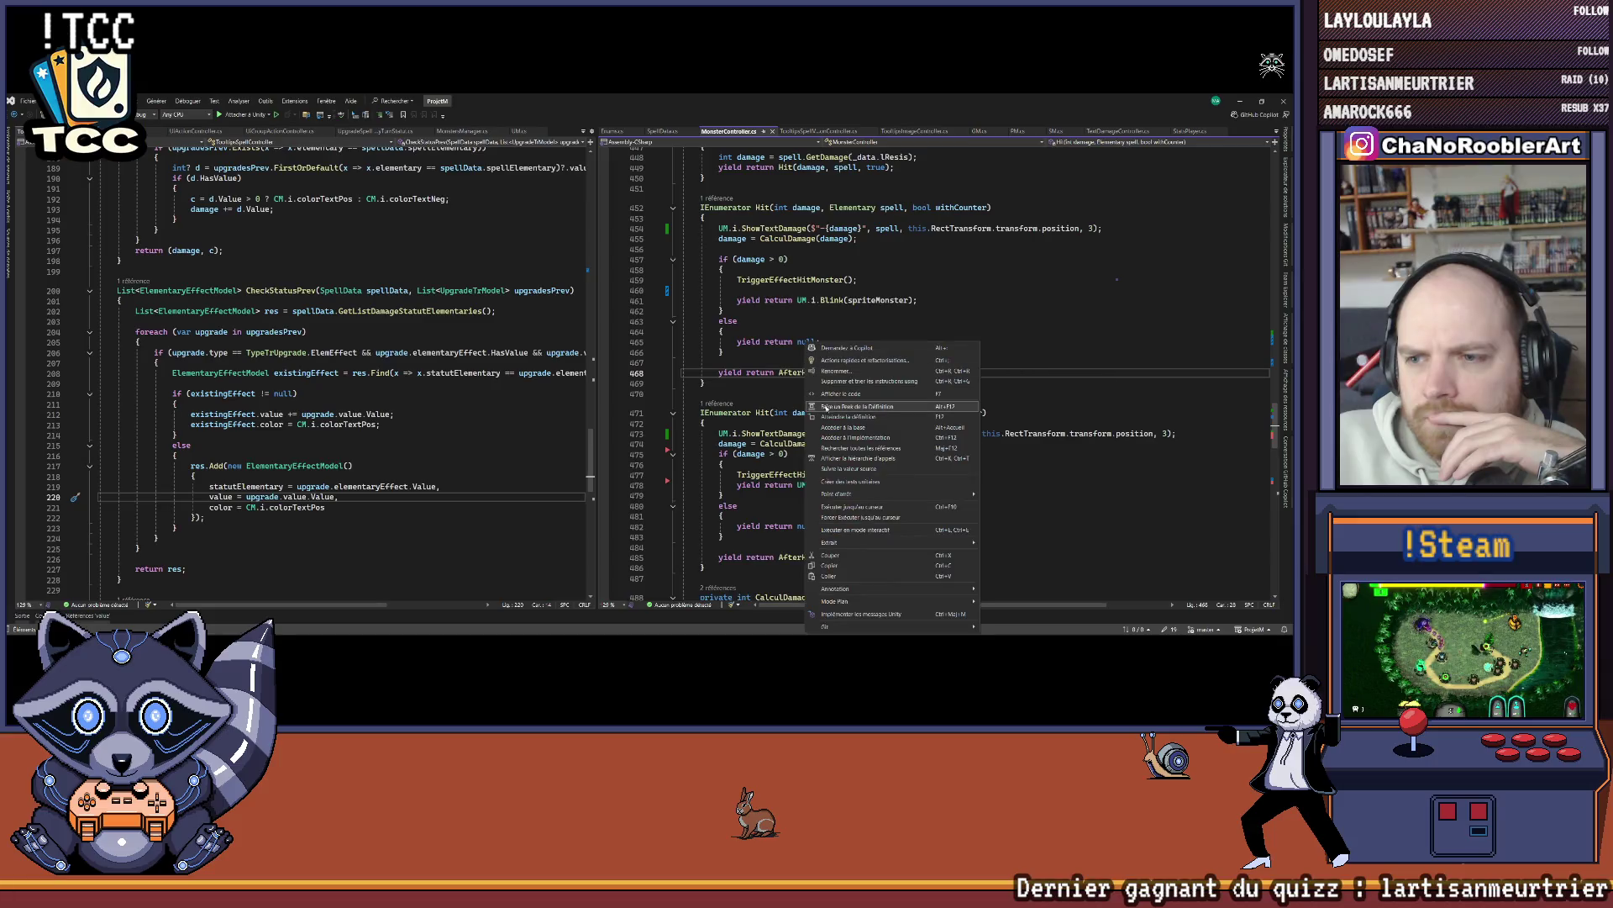
left_click(840, 407)
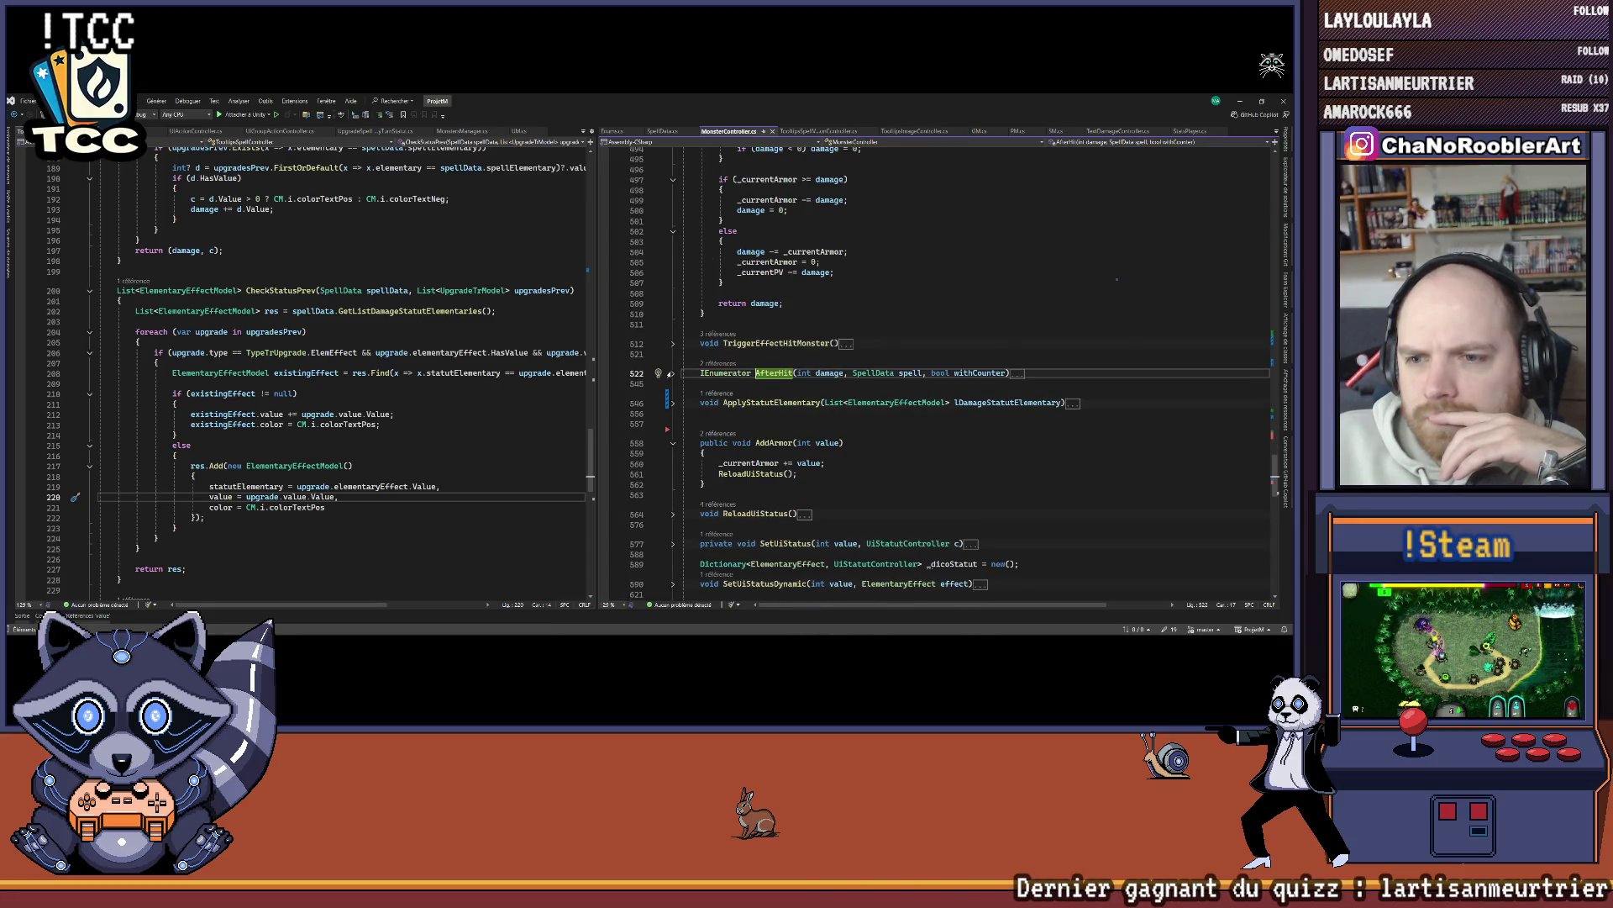
left_click(672, 372)
scroll(949, 333, "down", 3)
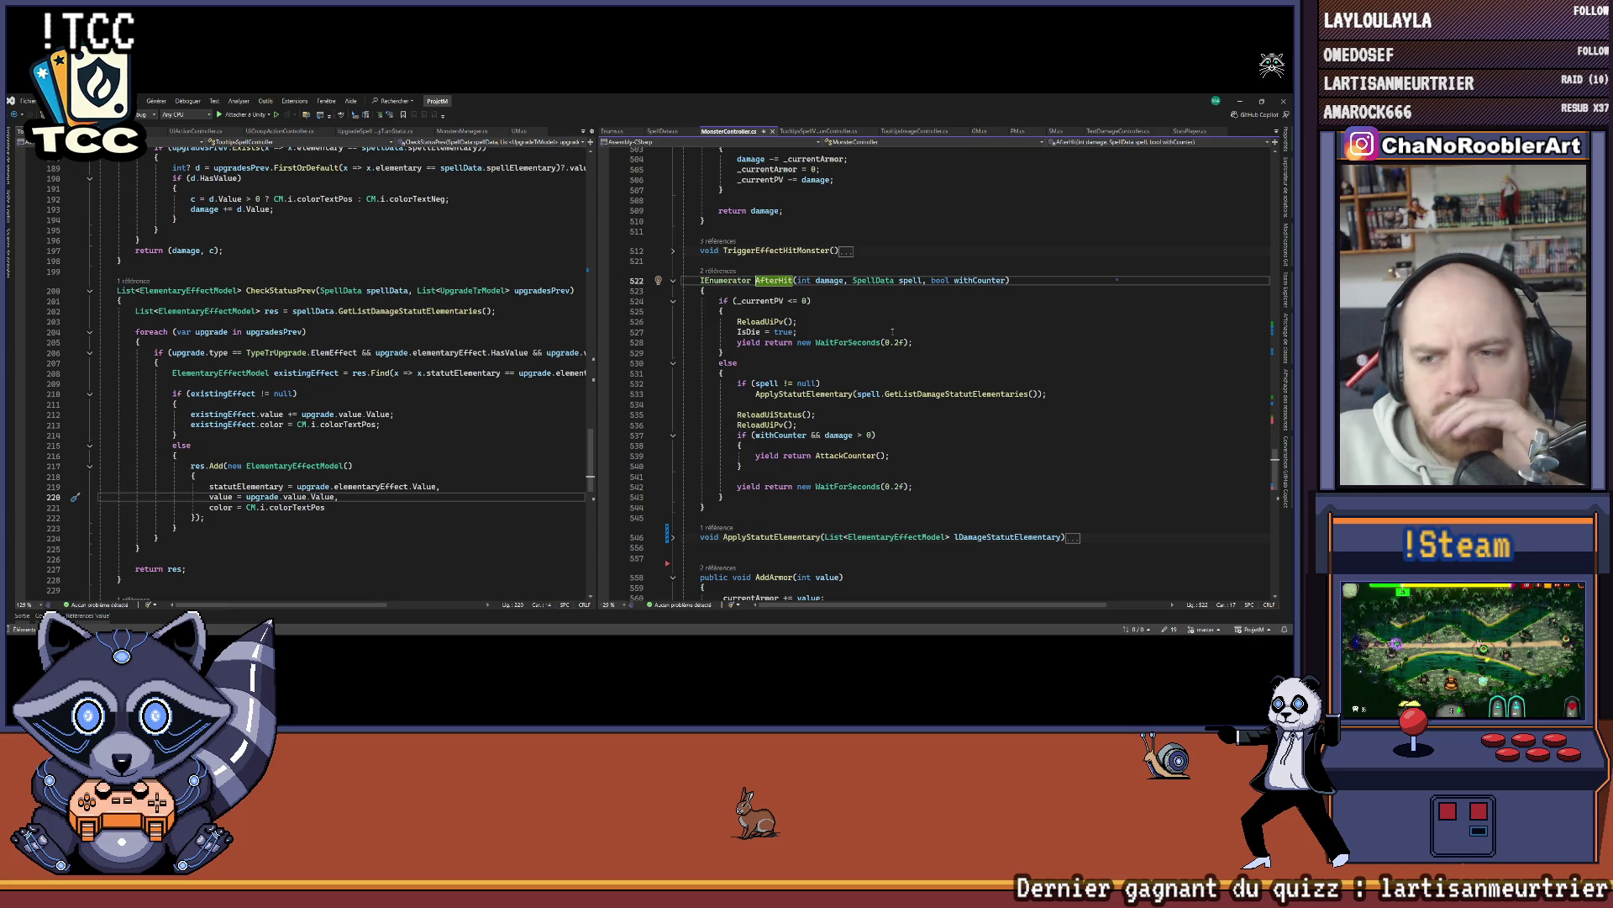
left_click(887, 333)
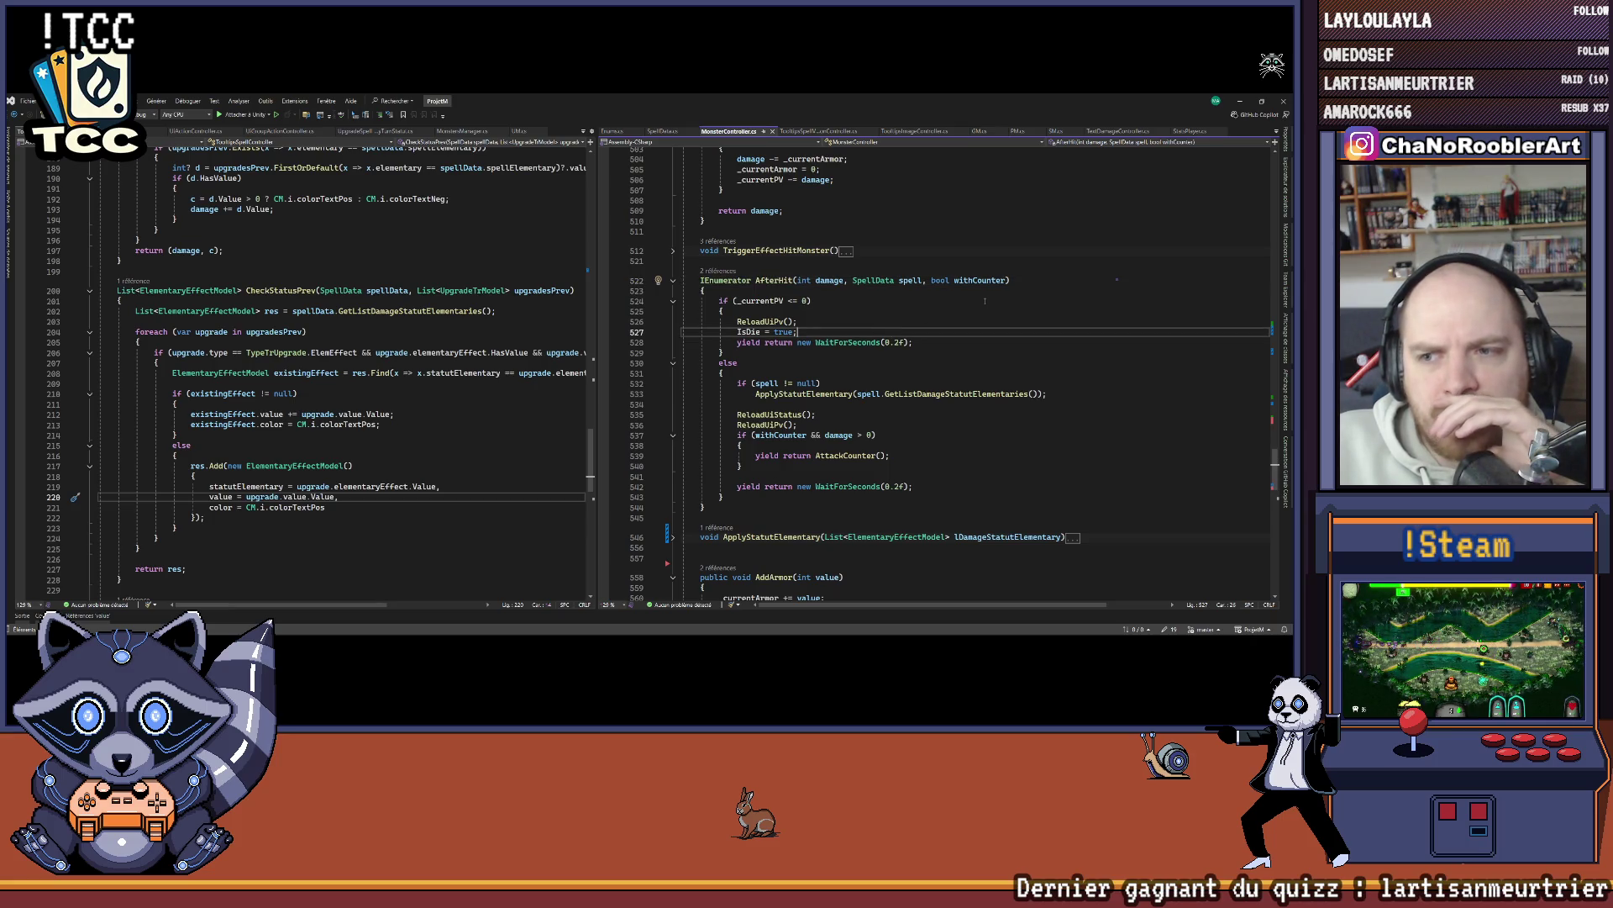
Step: Add two blank lines after IsDie = true in AfterHit and save MonsterController.cs
key("Return")
key("Return")
key("Up")
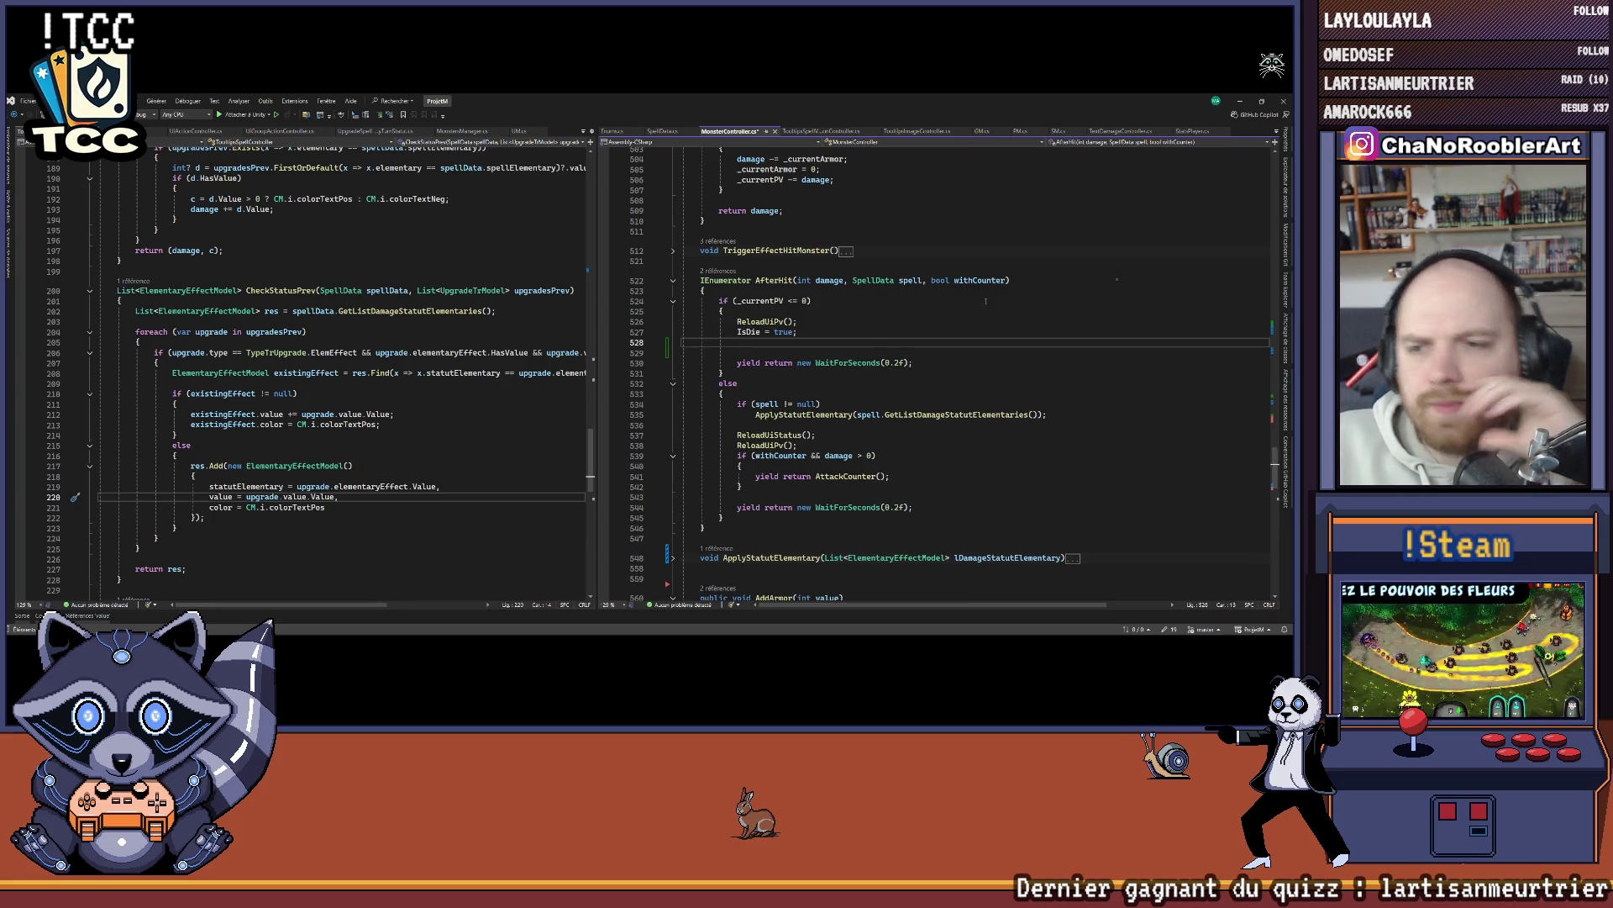
key("ctrl+s")
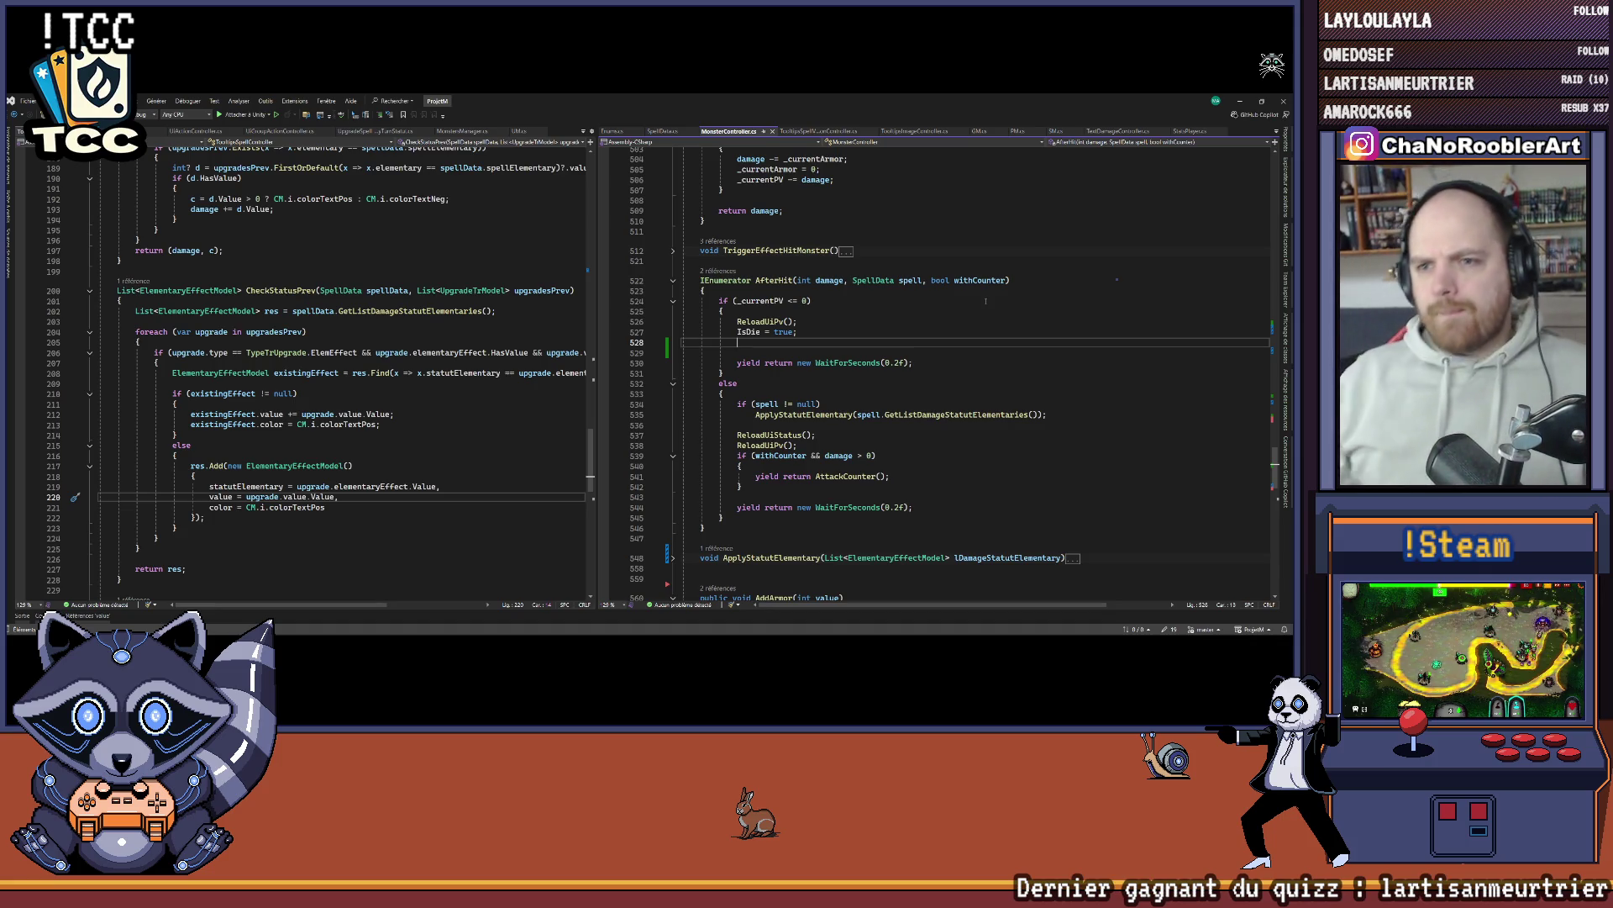
Step: Fold Hit, CalculDamage, TriggerEffectHitMonster, and the Hit(int, Elementary) and Hit(SpellData) overloads
scroll(985, 252, "up", 10)
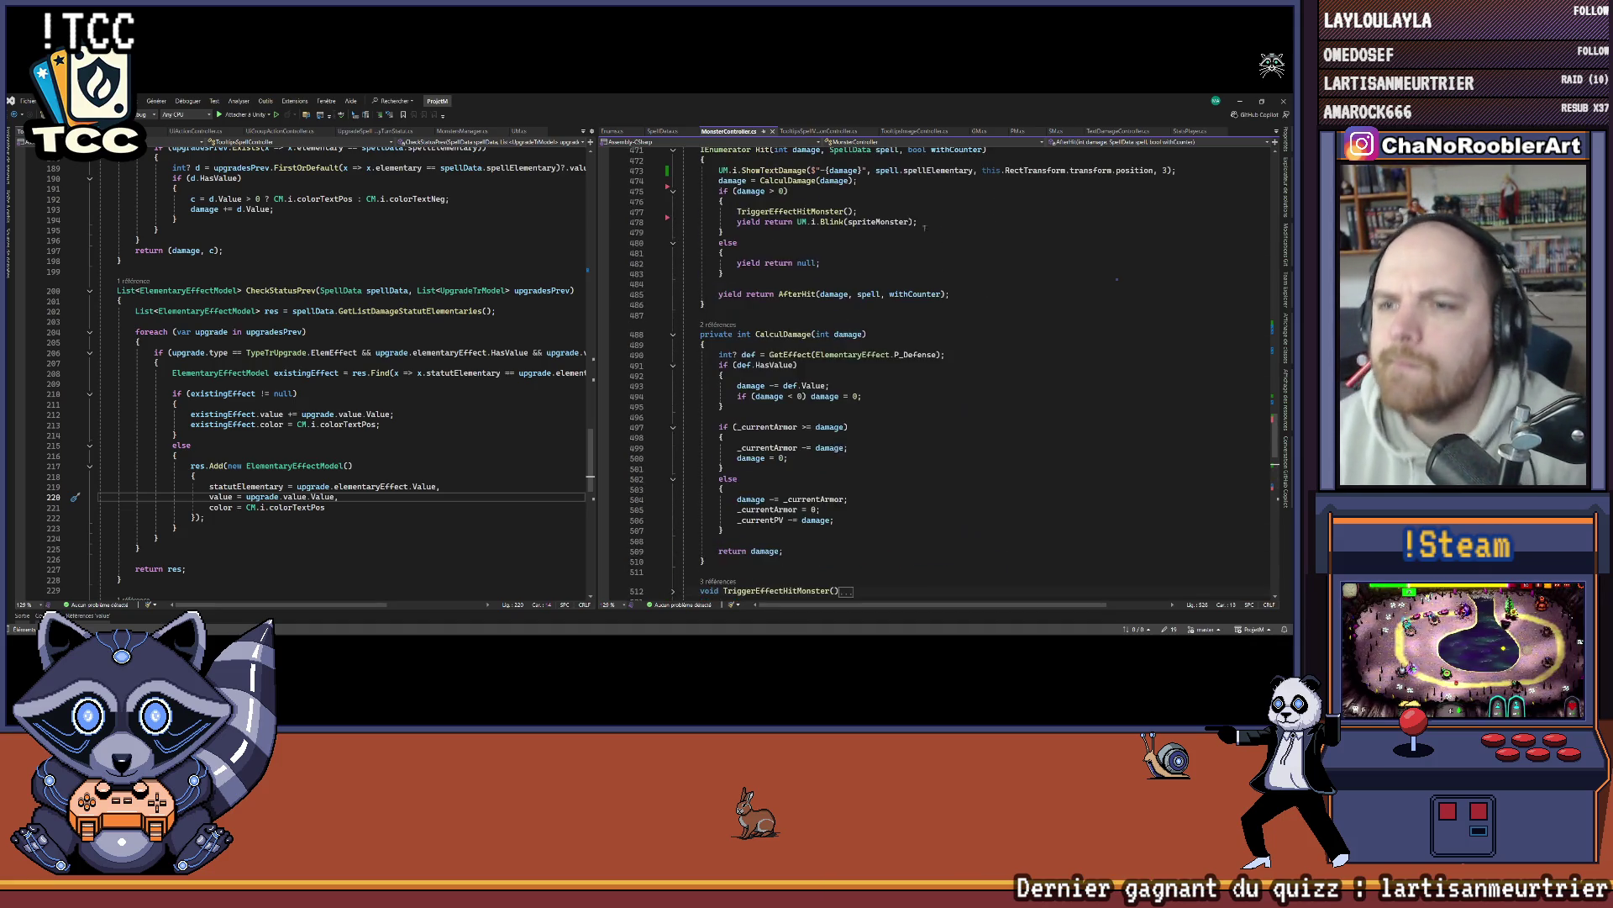
scroll(686, 238, "up", 3)
left_click(673, 242)
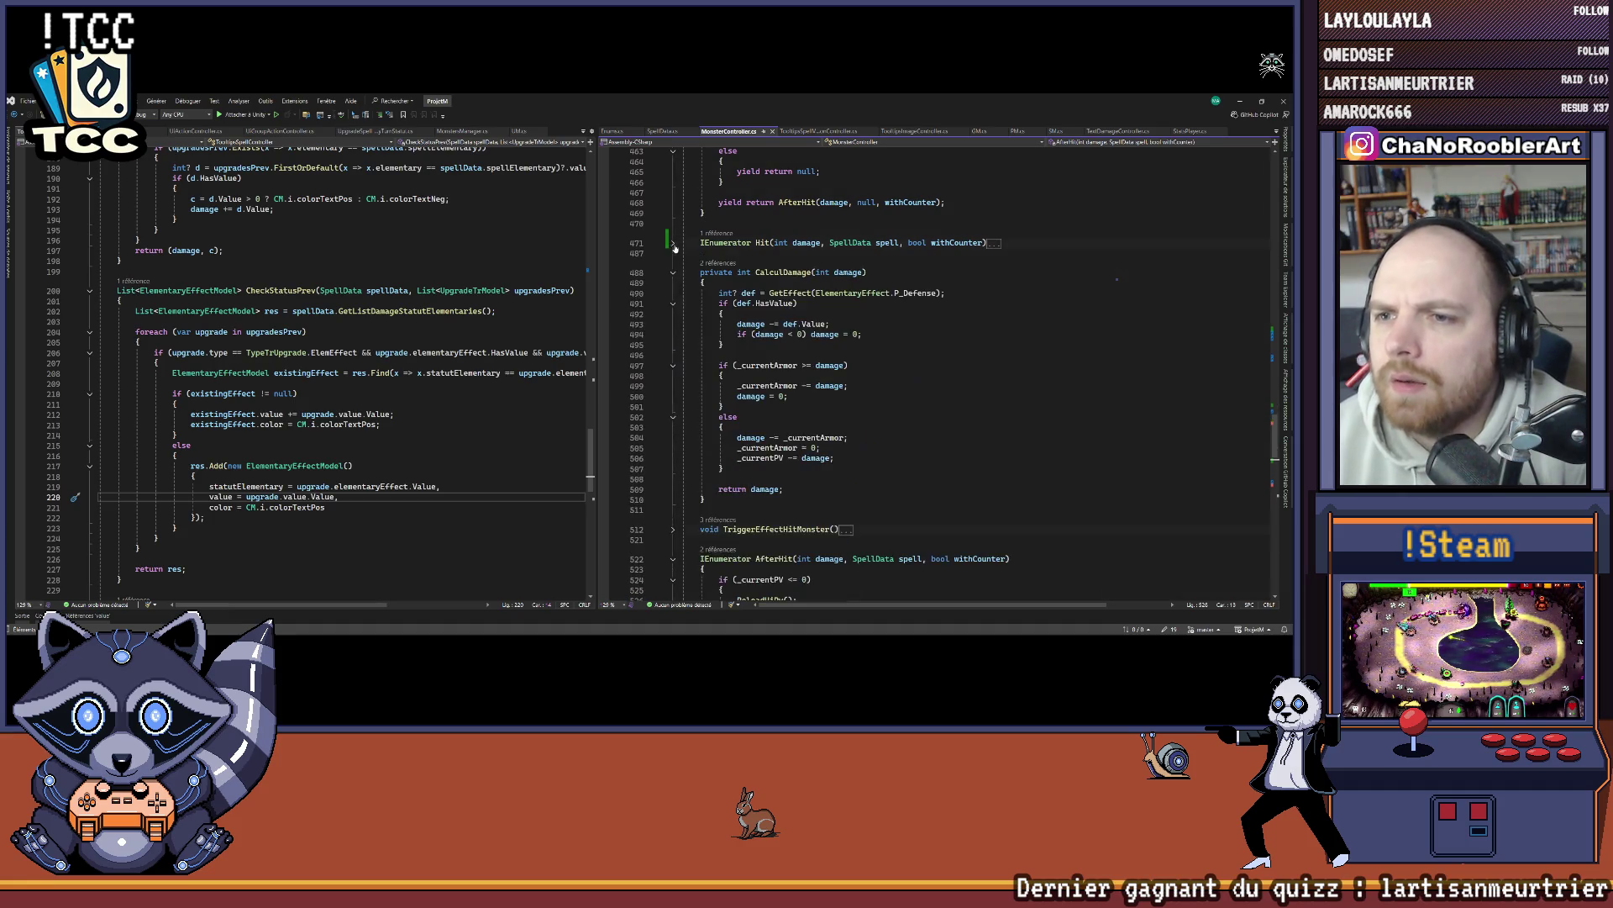
left_click(673, 272)
left_click(673, 303)
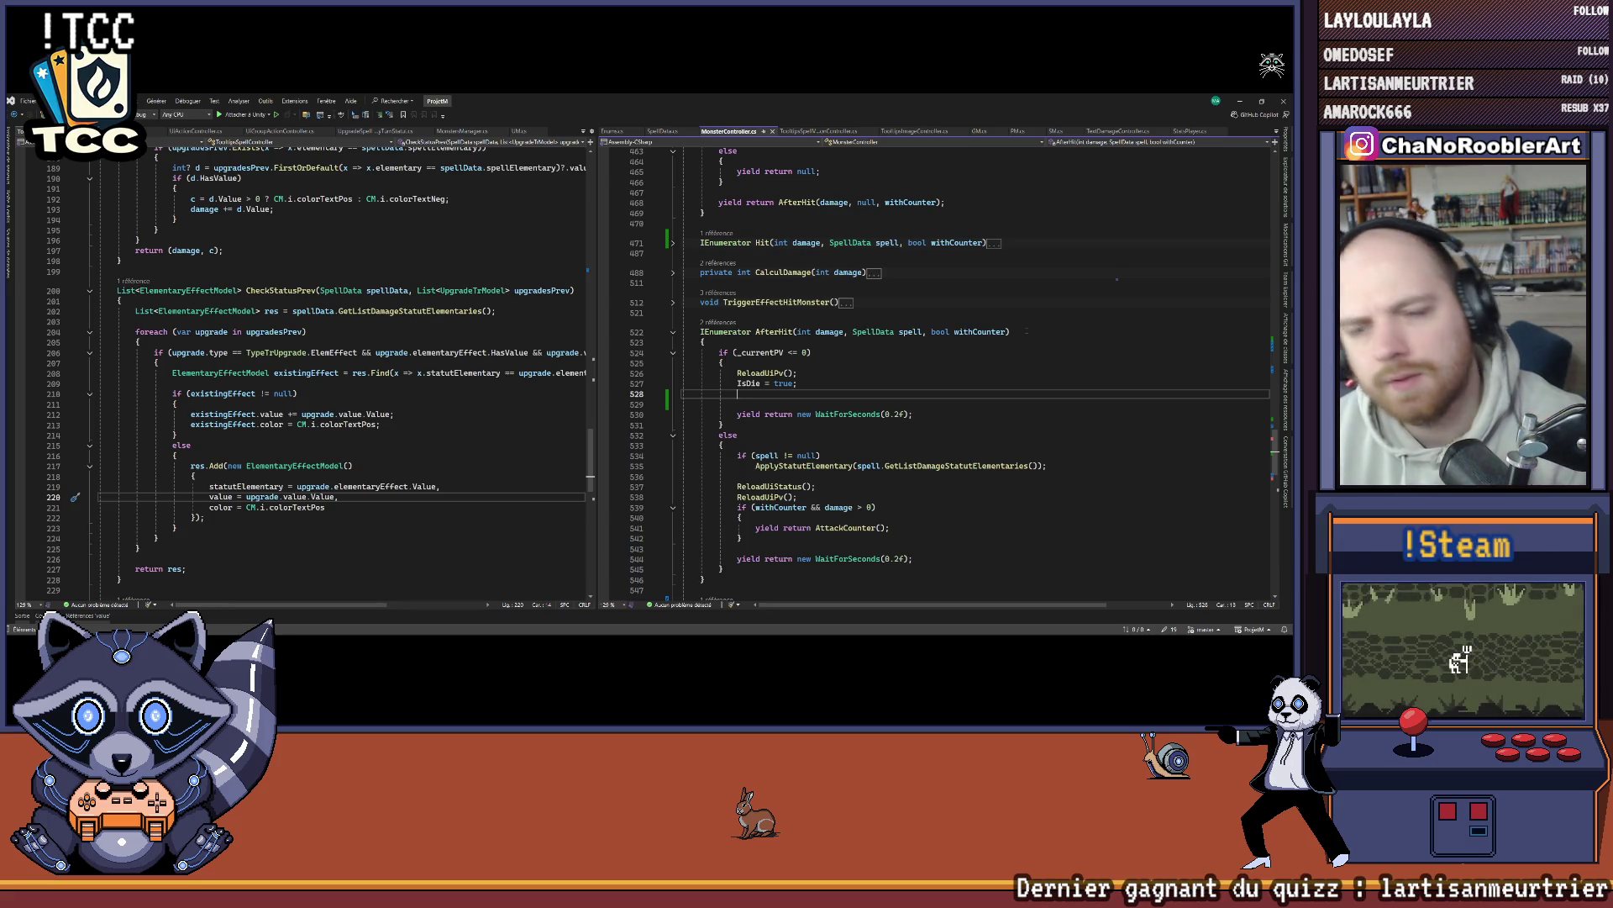
scroll(1019, 318, "up", 5)
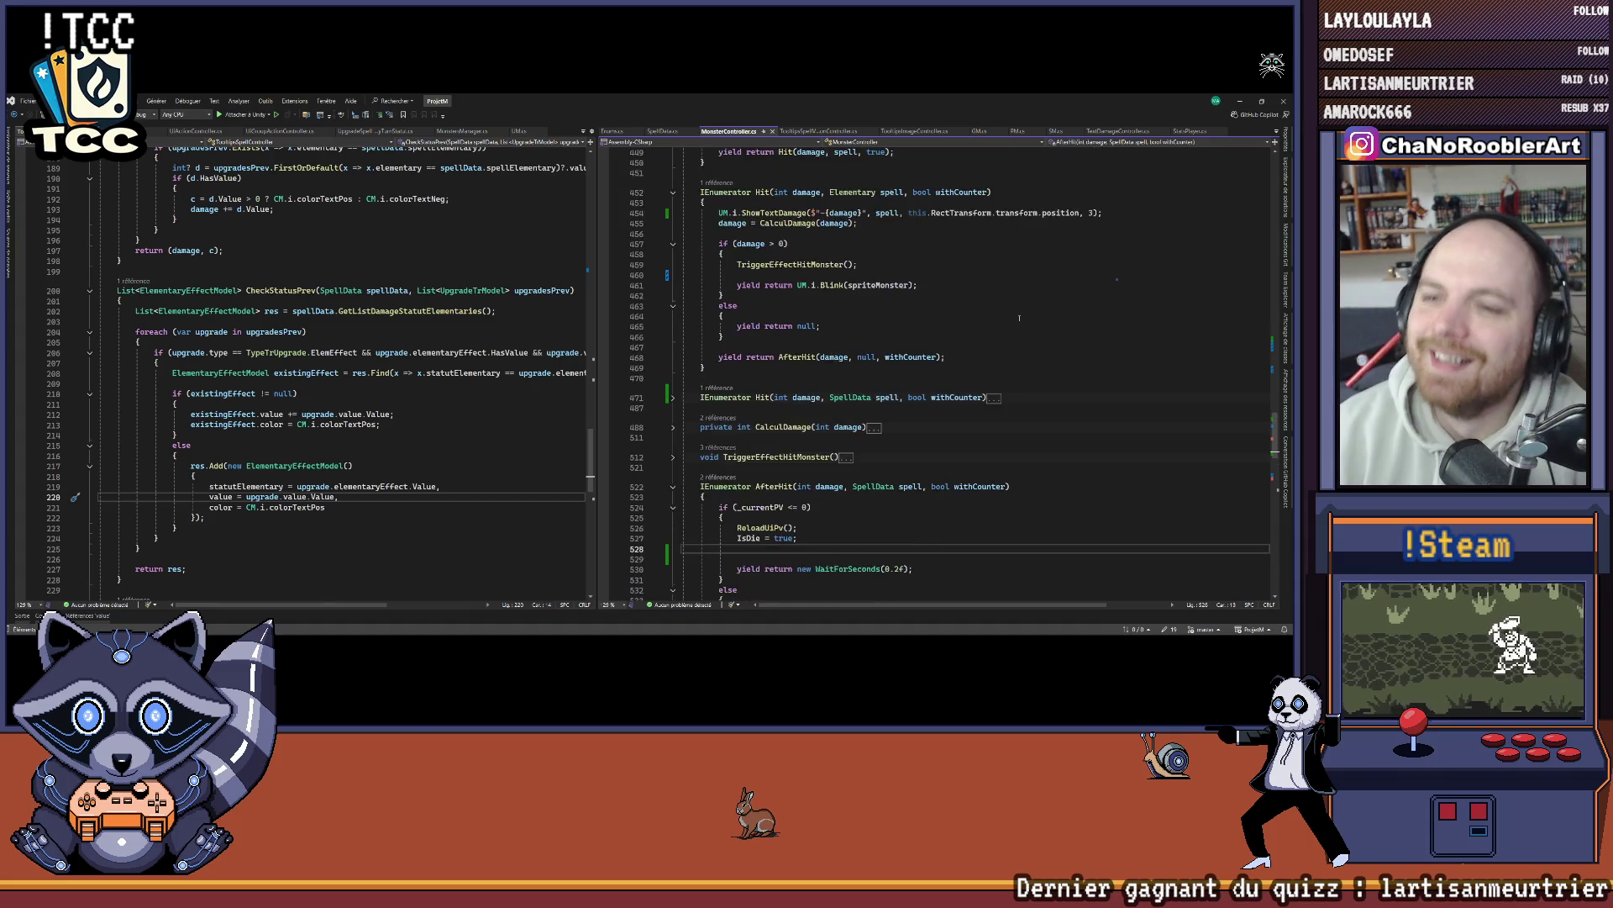
scroll(1019, 318, "up", 2)
scroll(969, 313, "up", 3)
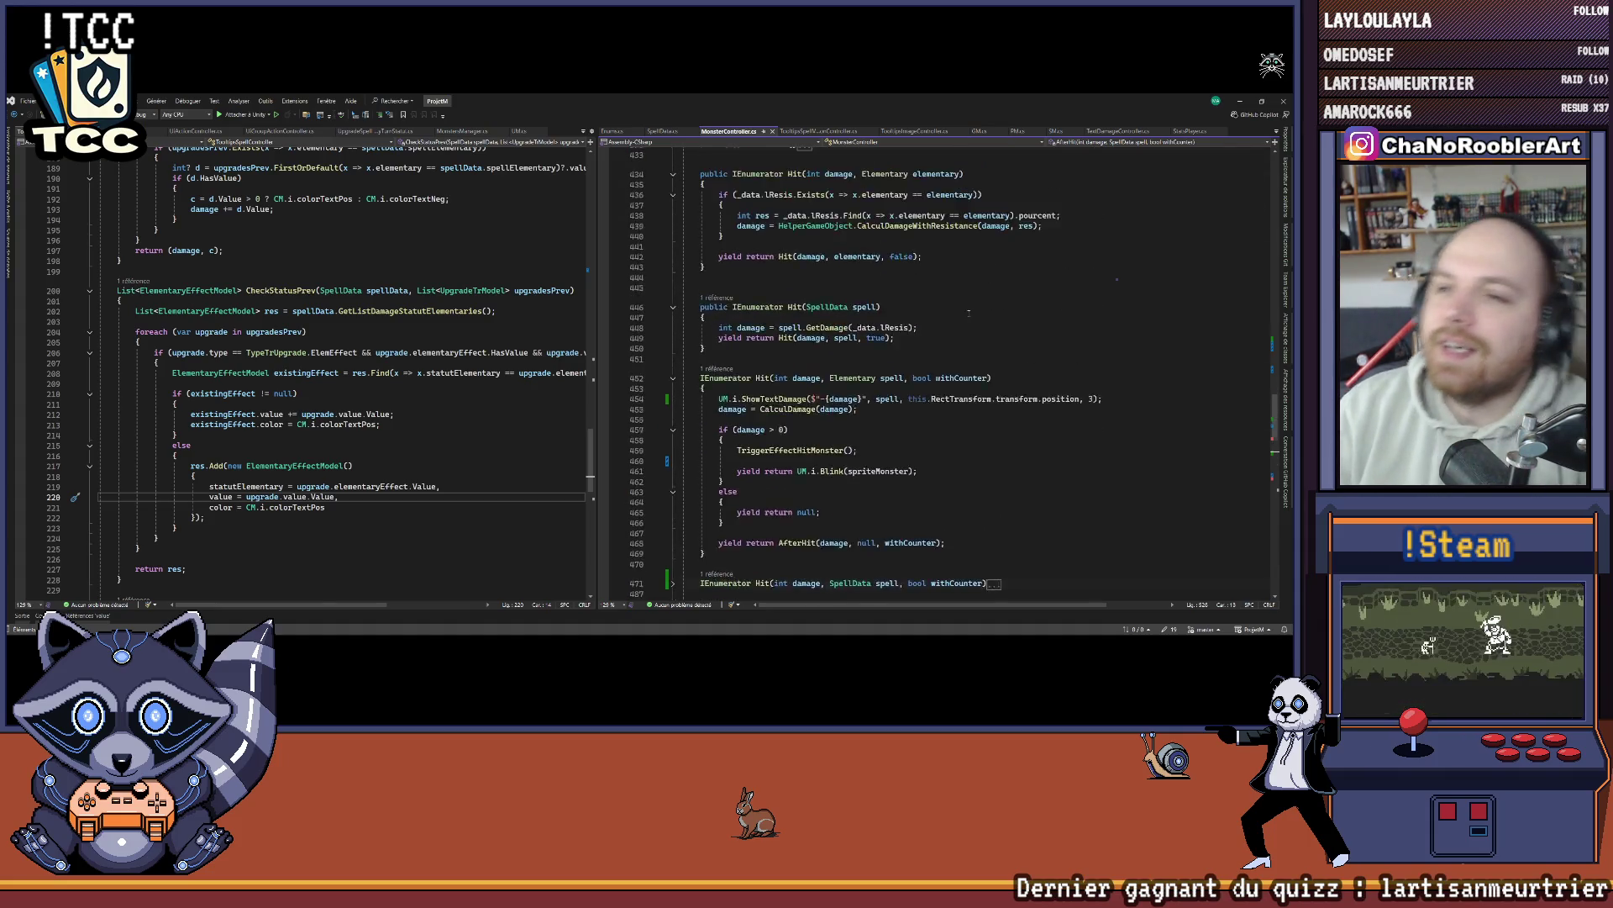
scroll(969, 313, "up", 6)
left_click(672, 391)
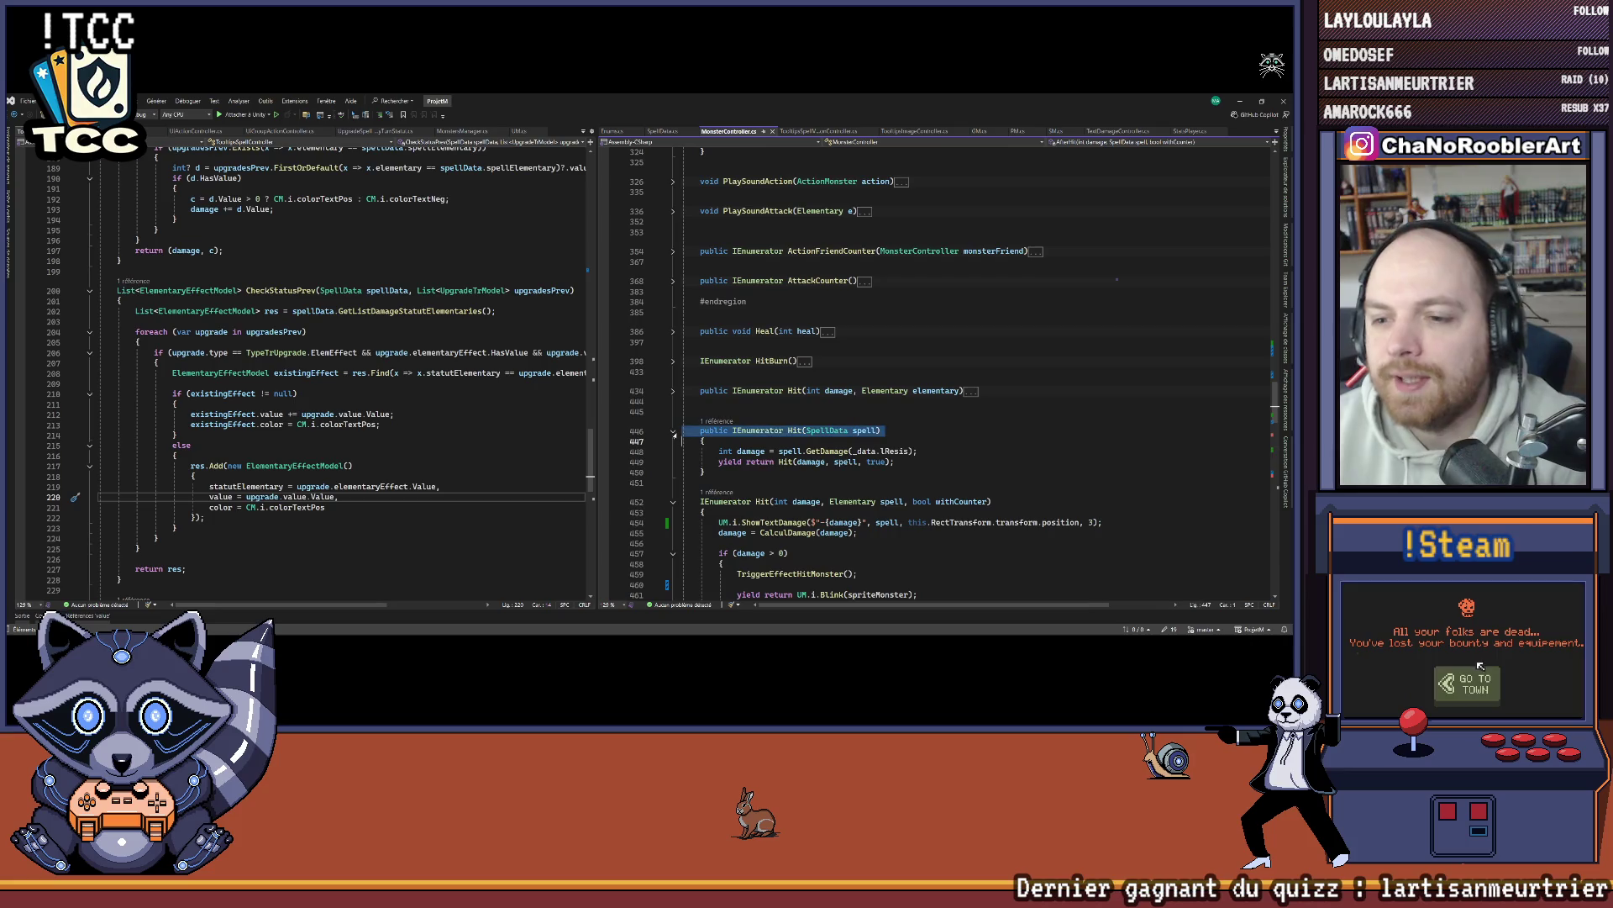
left_click(673, 432)
Step: Fold the two Hit overloads that take a withCounter parameter
left_click(673, 461)
left_click(673, 490)
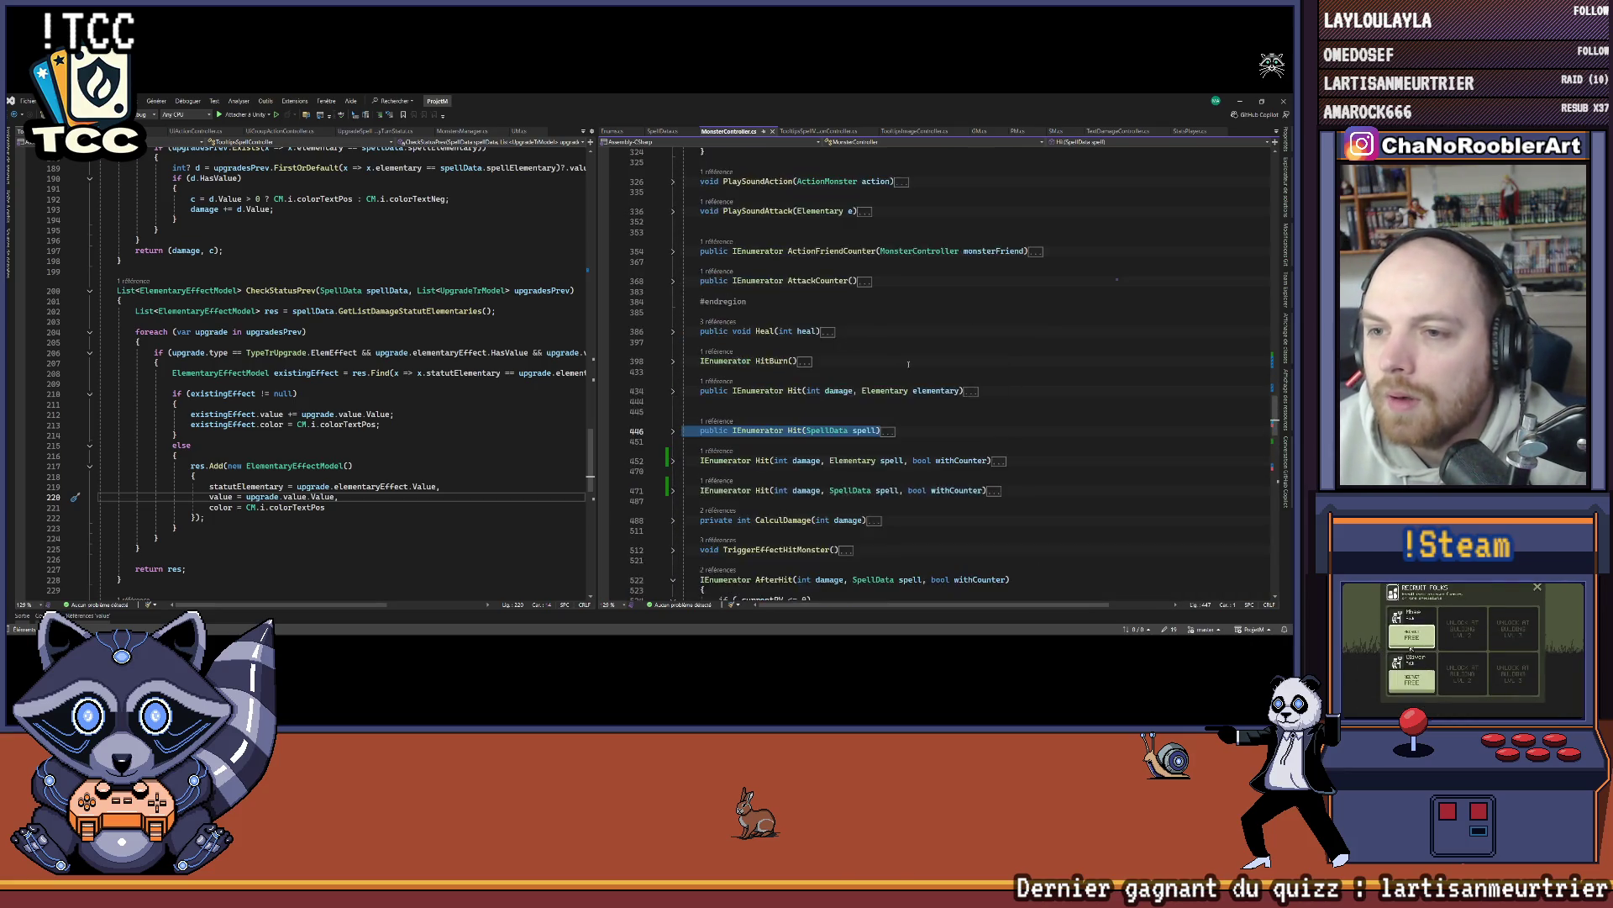
scroll(908, 364, "up", 10)
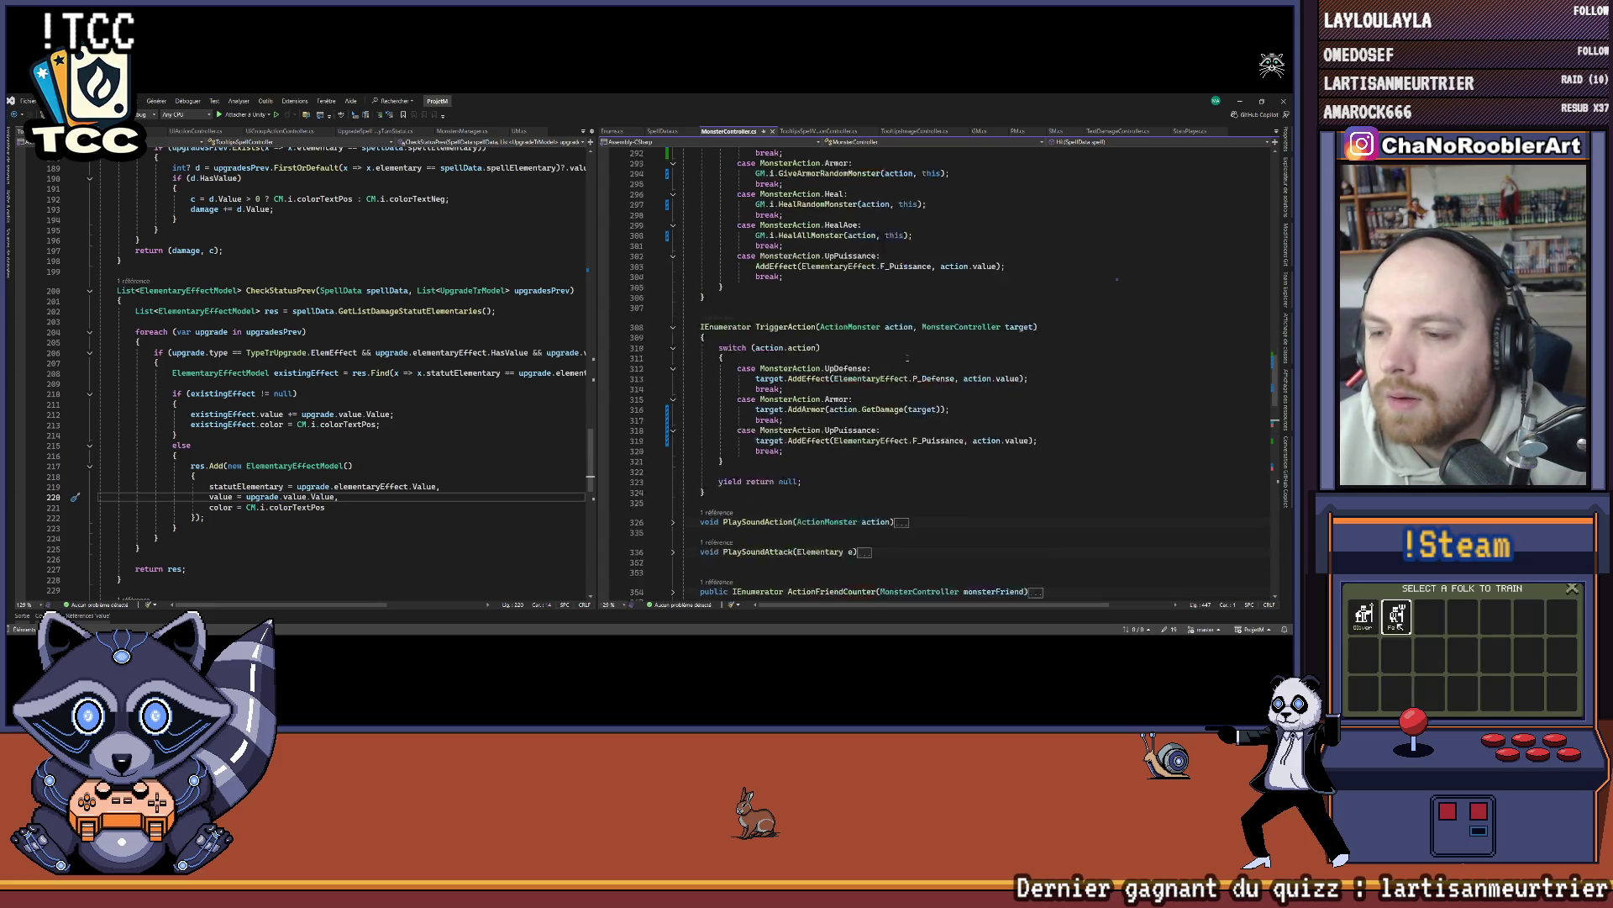
scroll(907, 359, "up", 14)
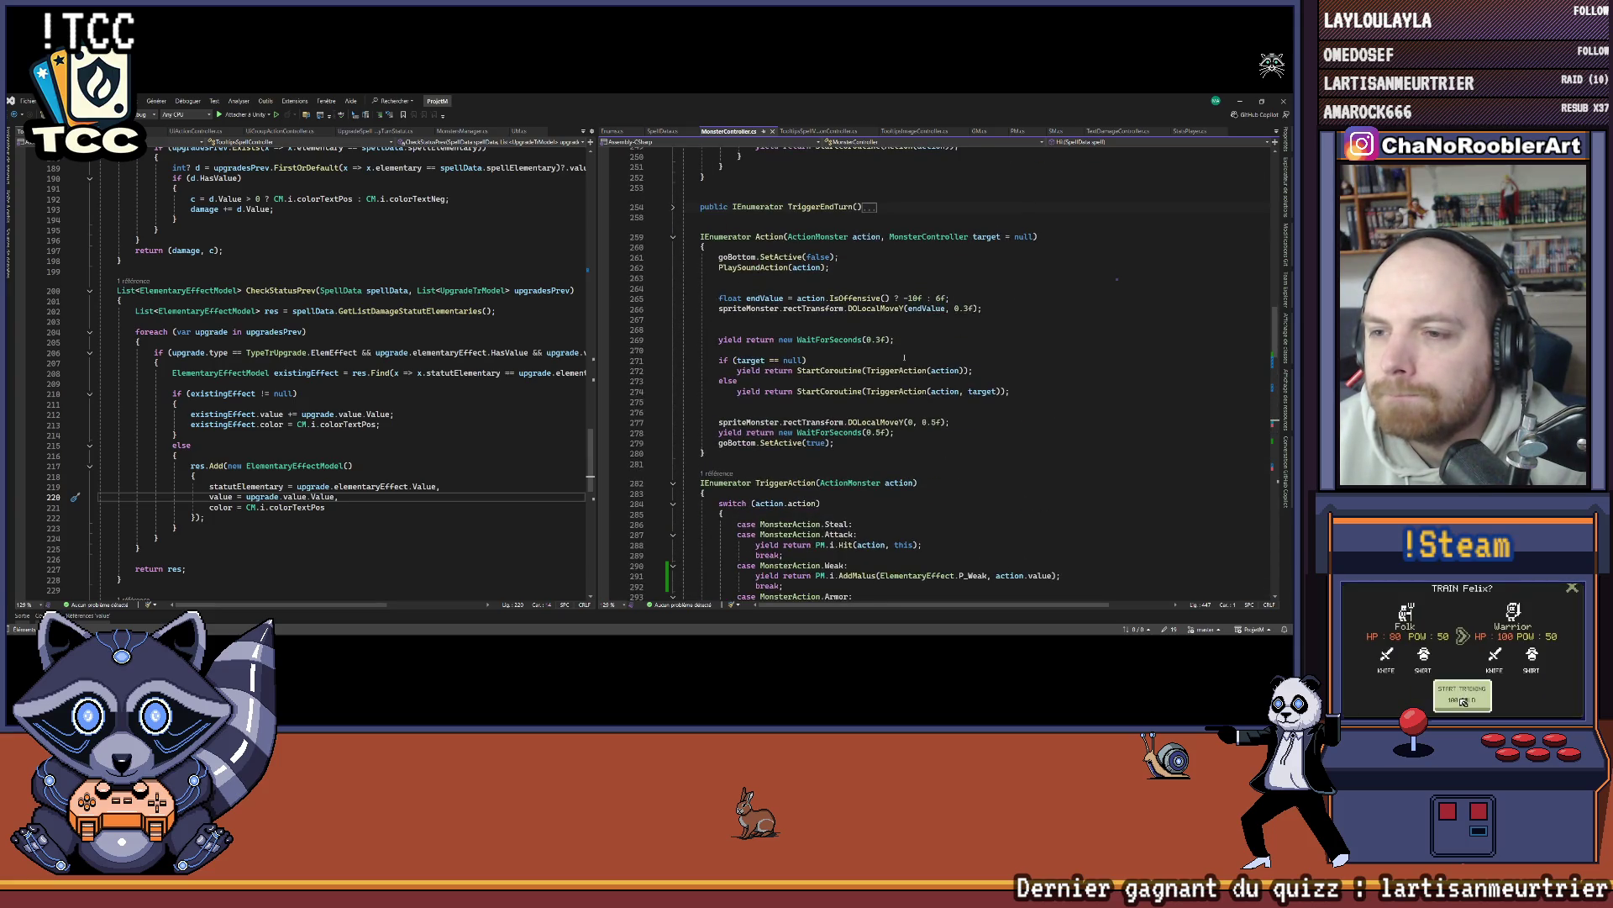
scroll(903, 360, "up", 11)
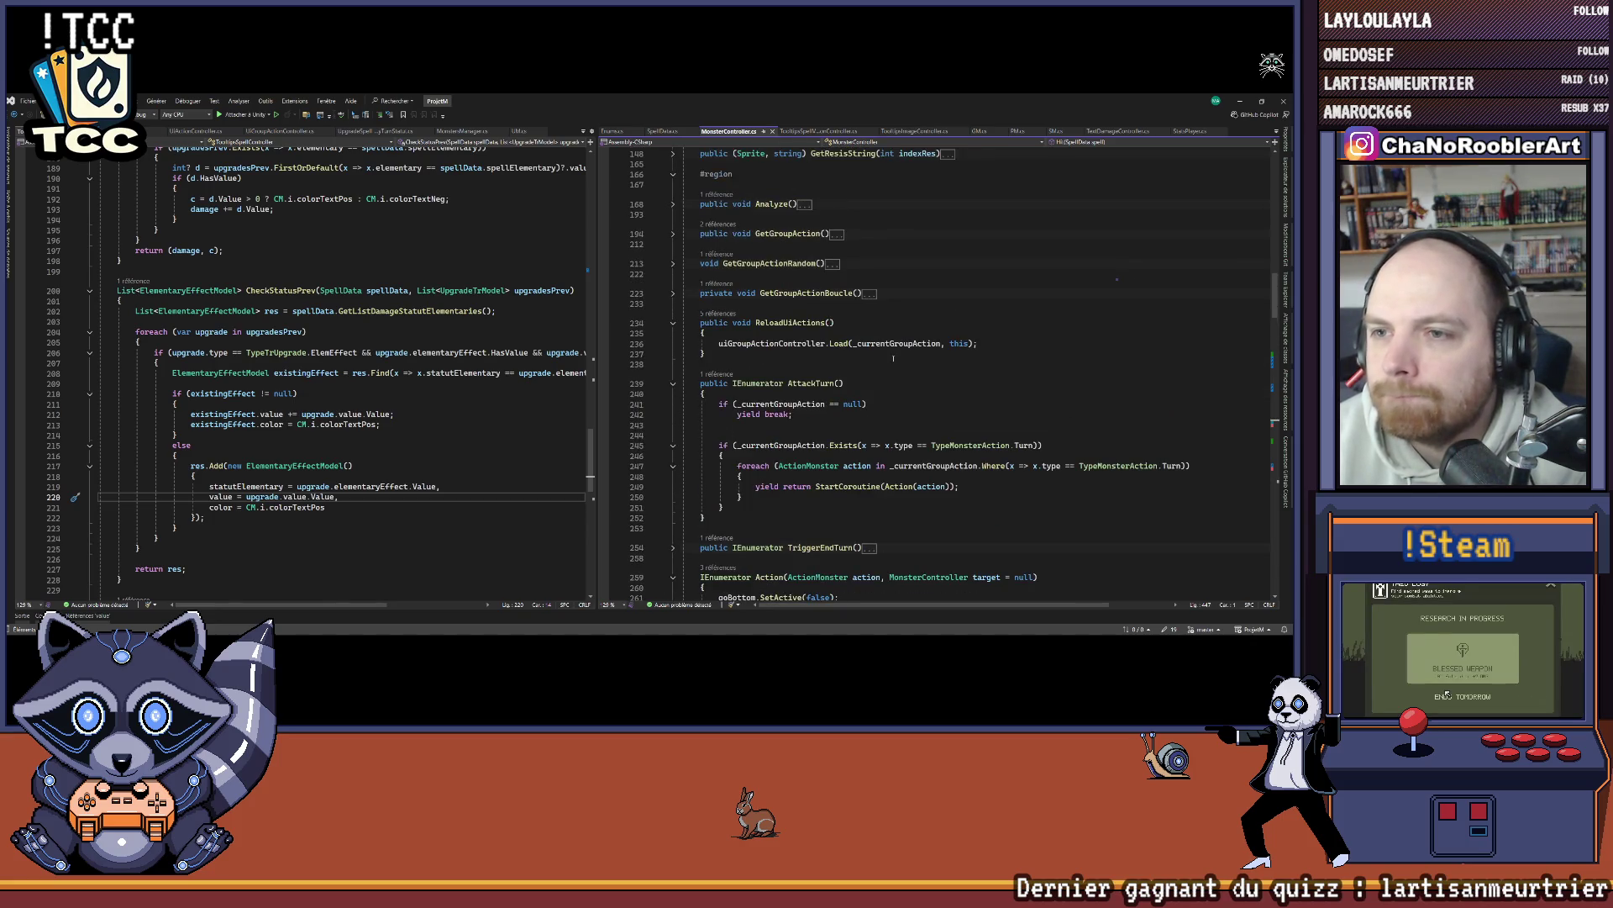
scroll(894, 359, "down", 2)
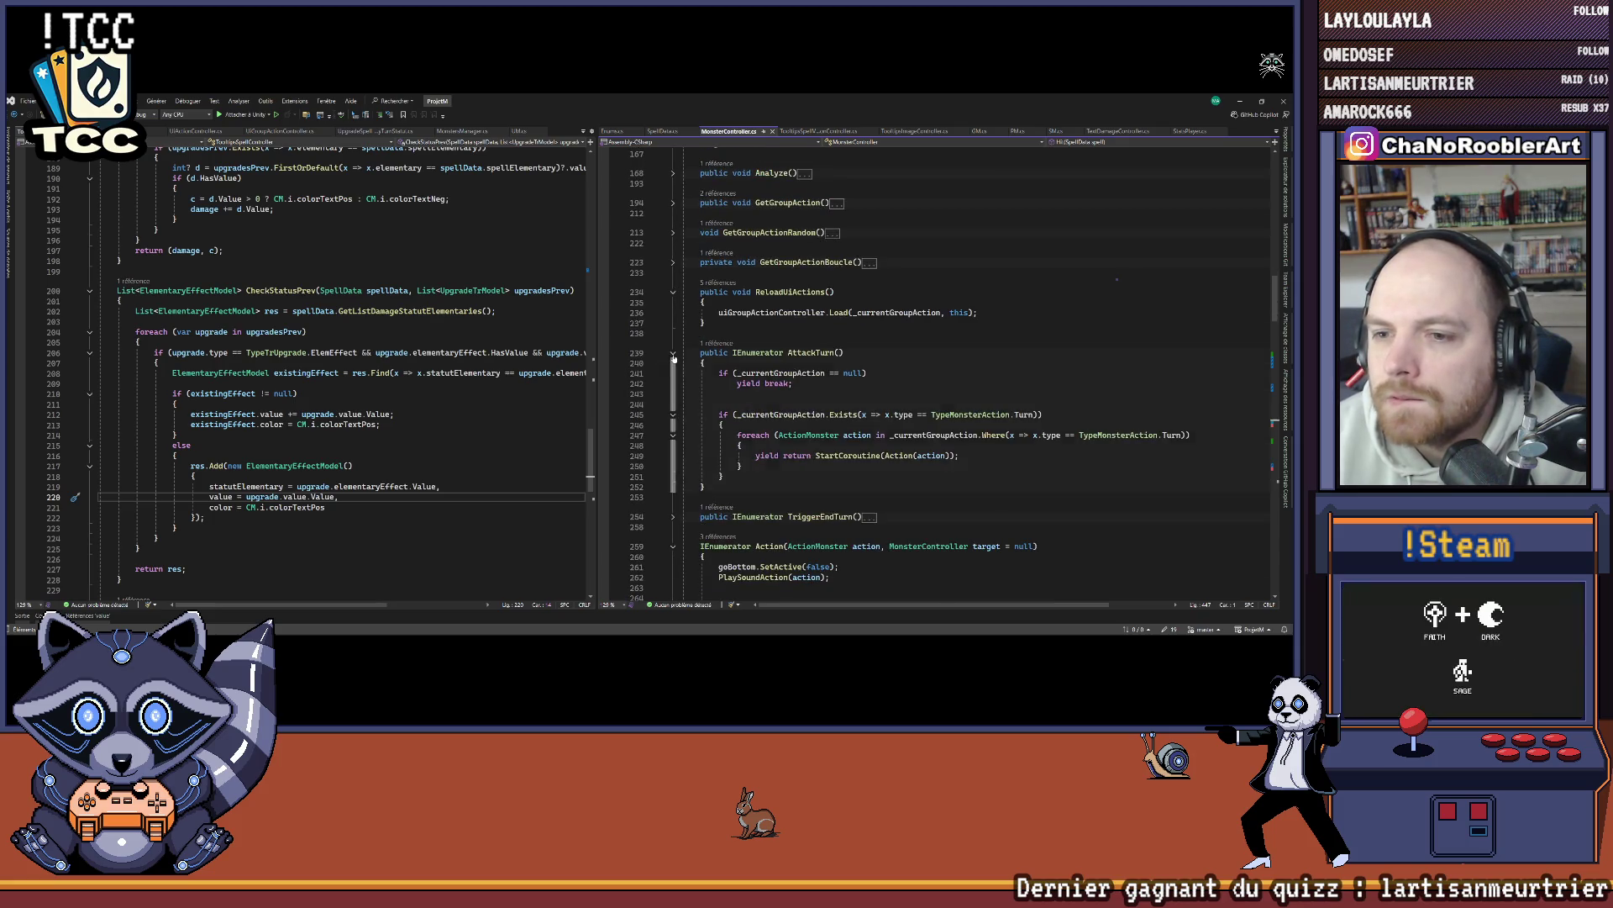
Step: Collapse the AttackTurn, Action and ReloadUiActions methods
left_click(673, 354)
left_click(672, 412)
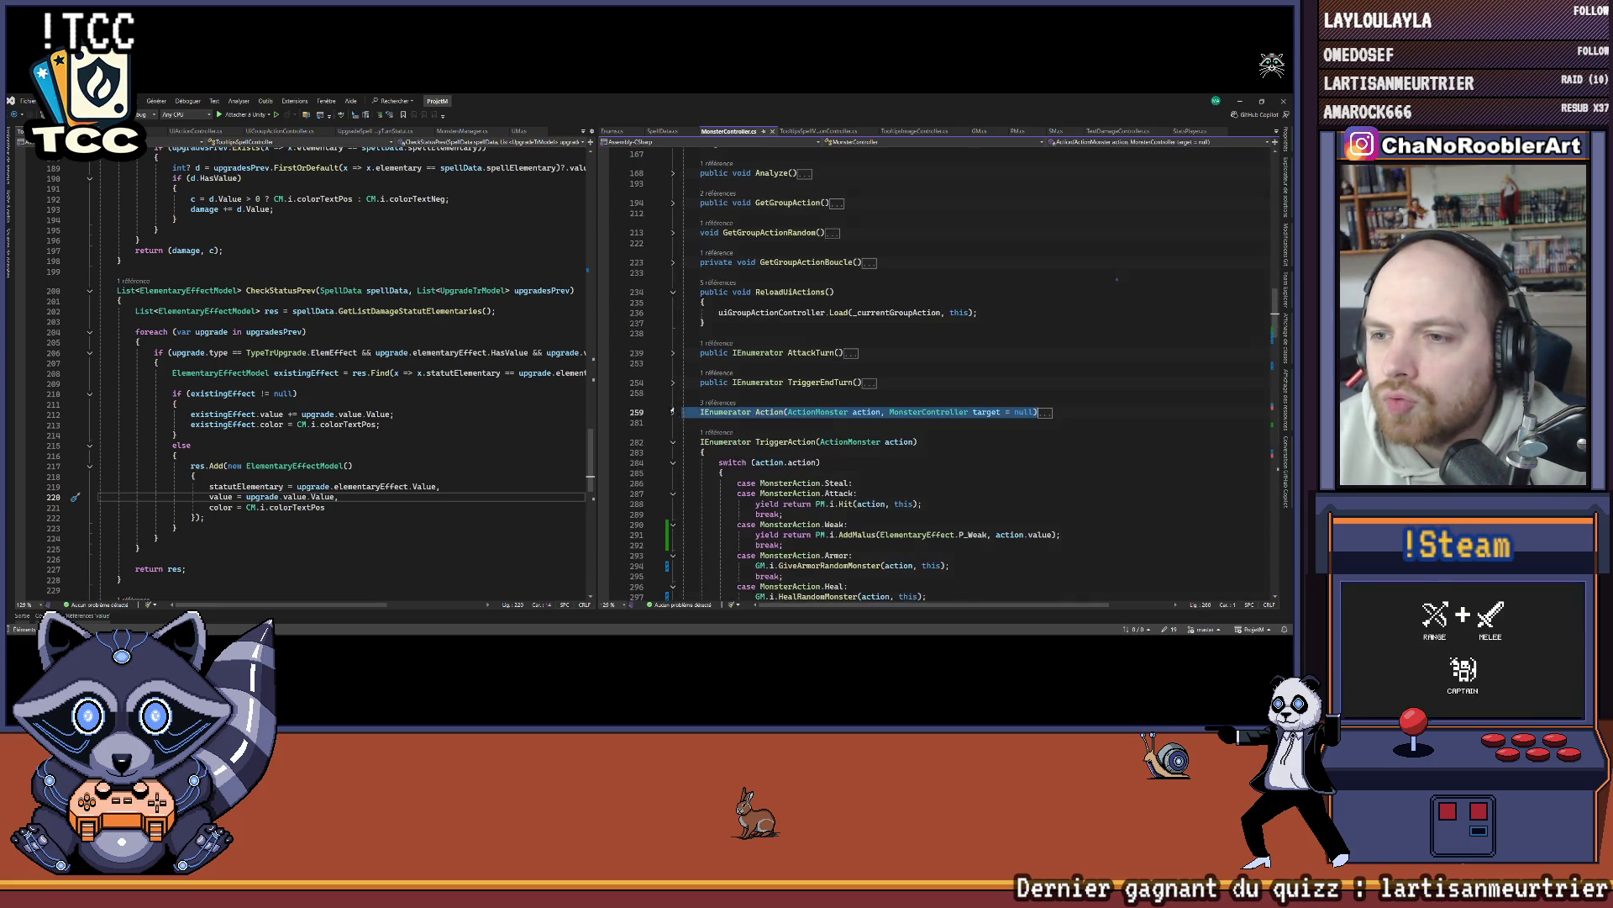
left_click(668, 299)
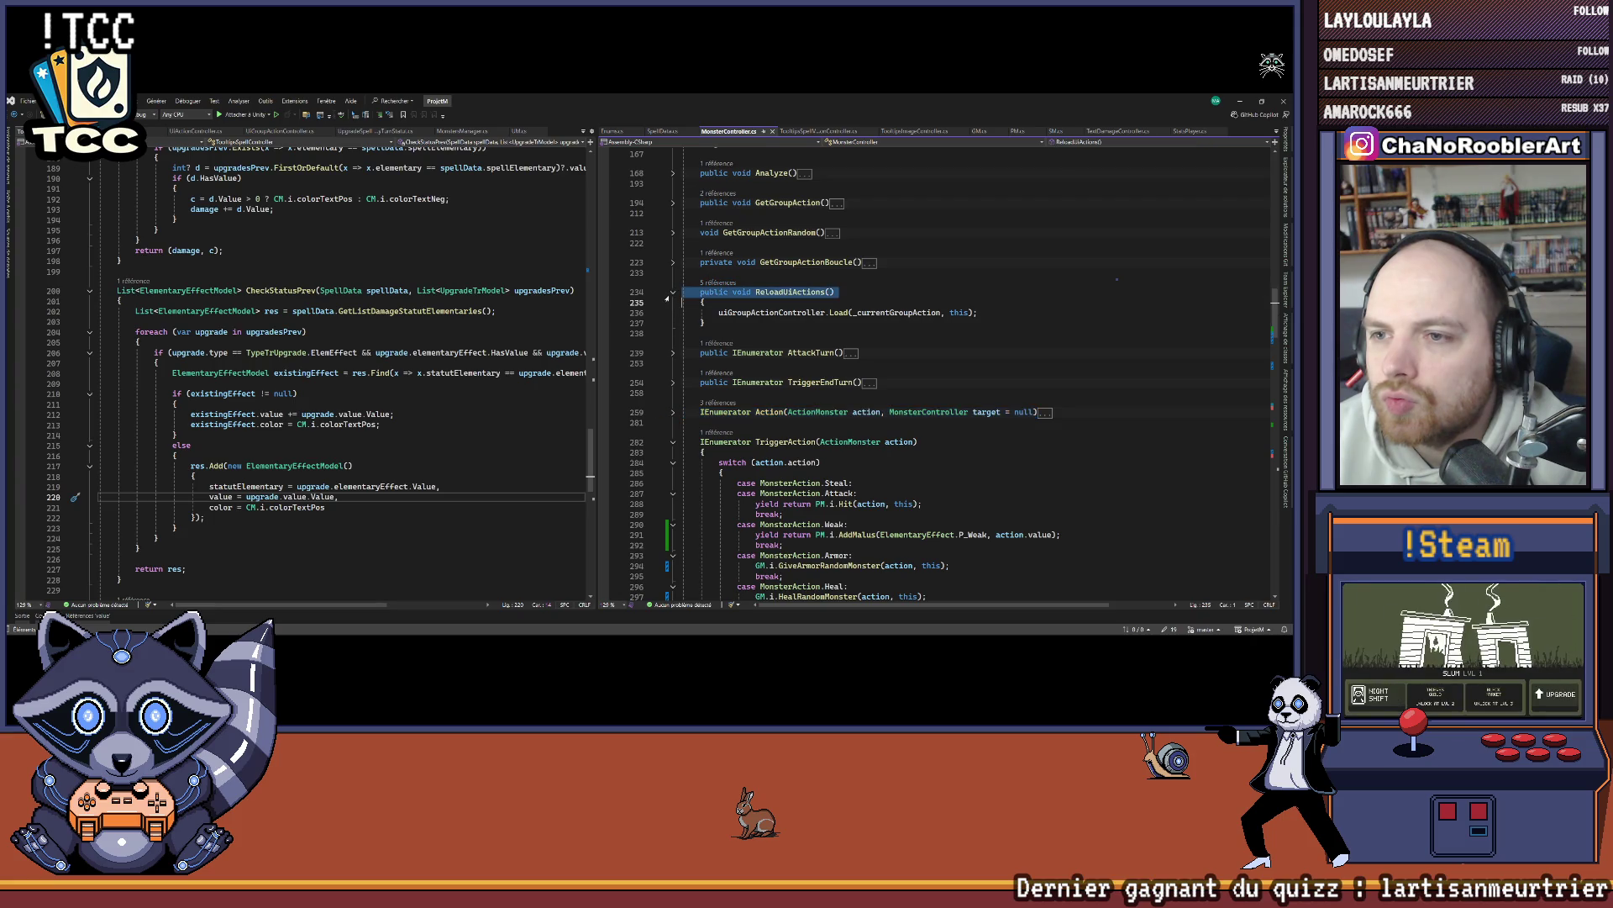
left_click(672, 293)
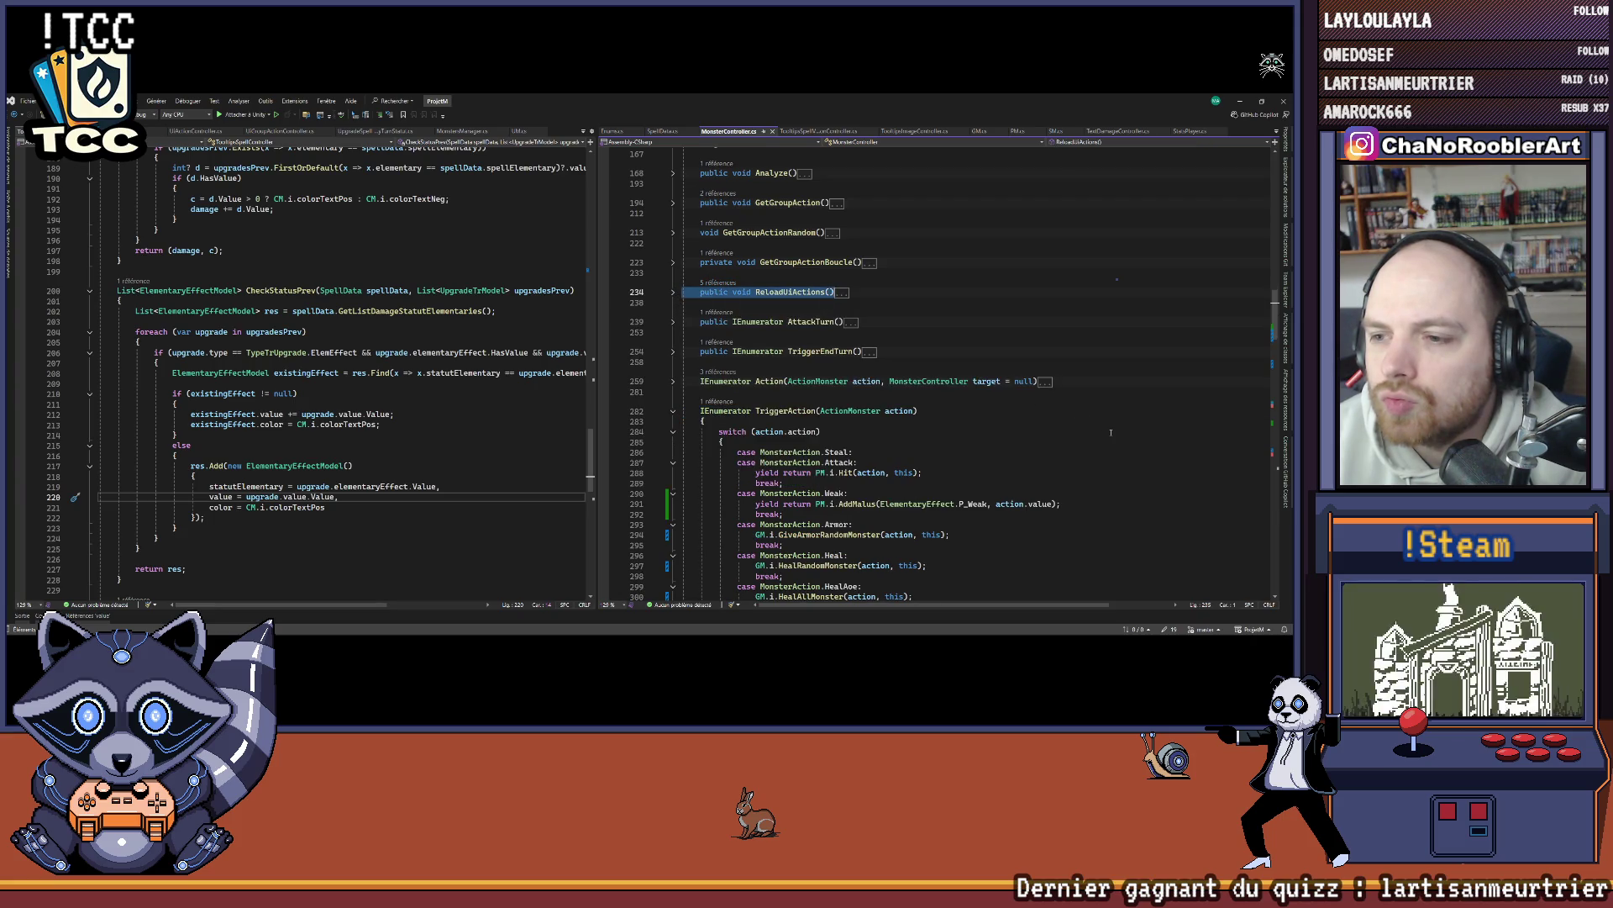
scroll(1111, 433, "down", 15)
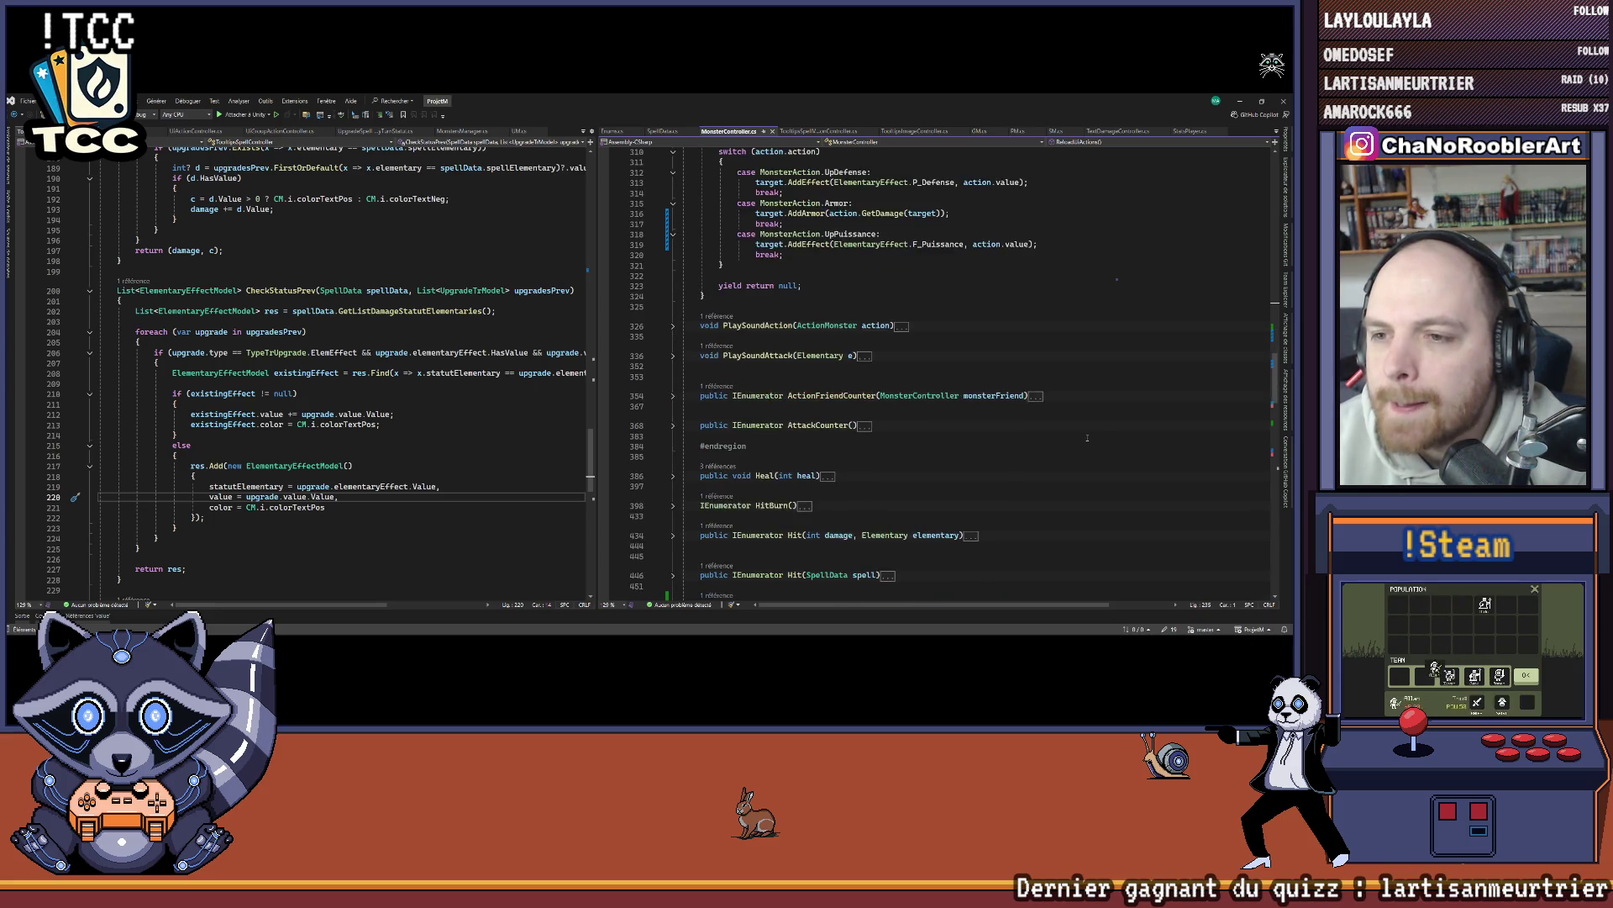
scroll(1087, 437, "down", 6)
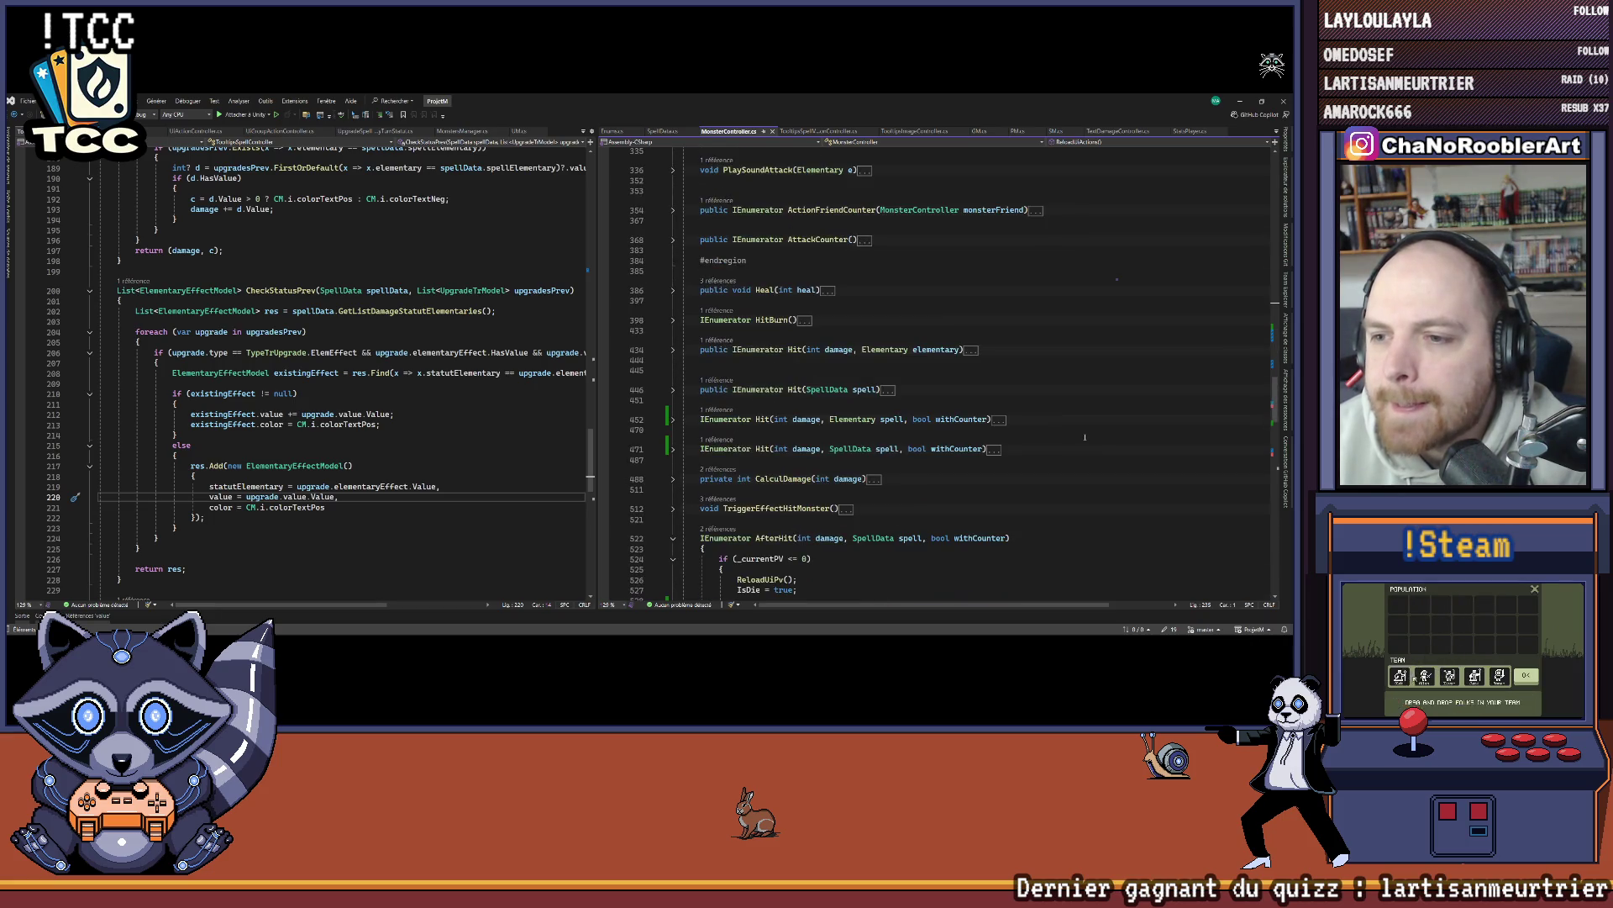
Step: Expand the AttackCounter coroutine and select its whole body
left_click(672, 239)
left_click(999, 294)
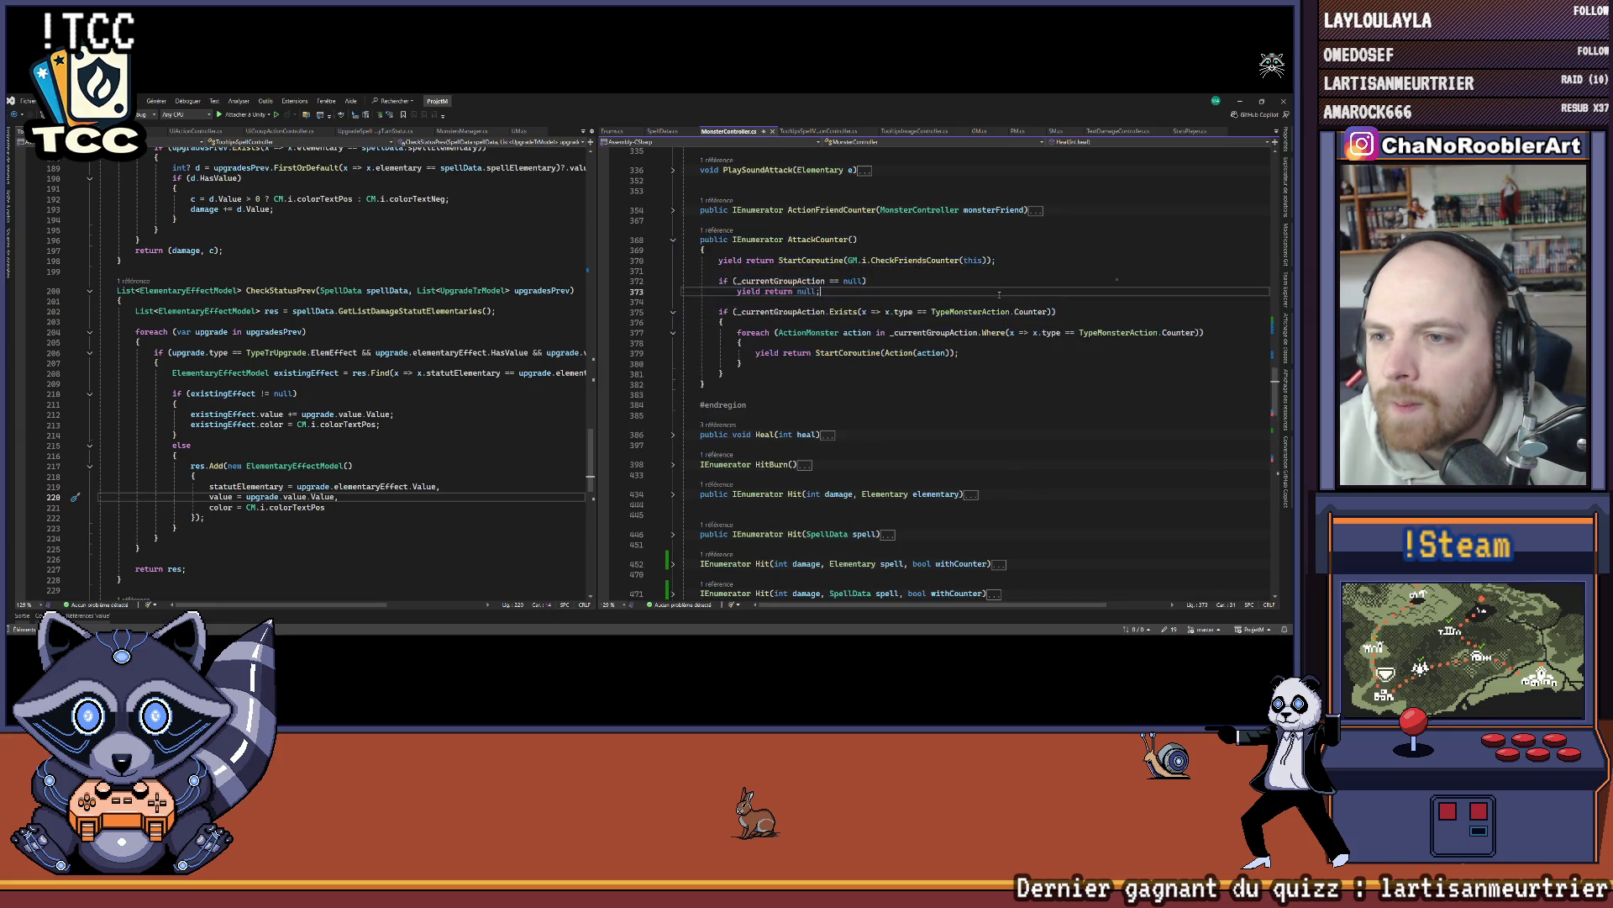
scroll(1008, 298, "up", 1)
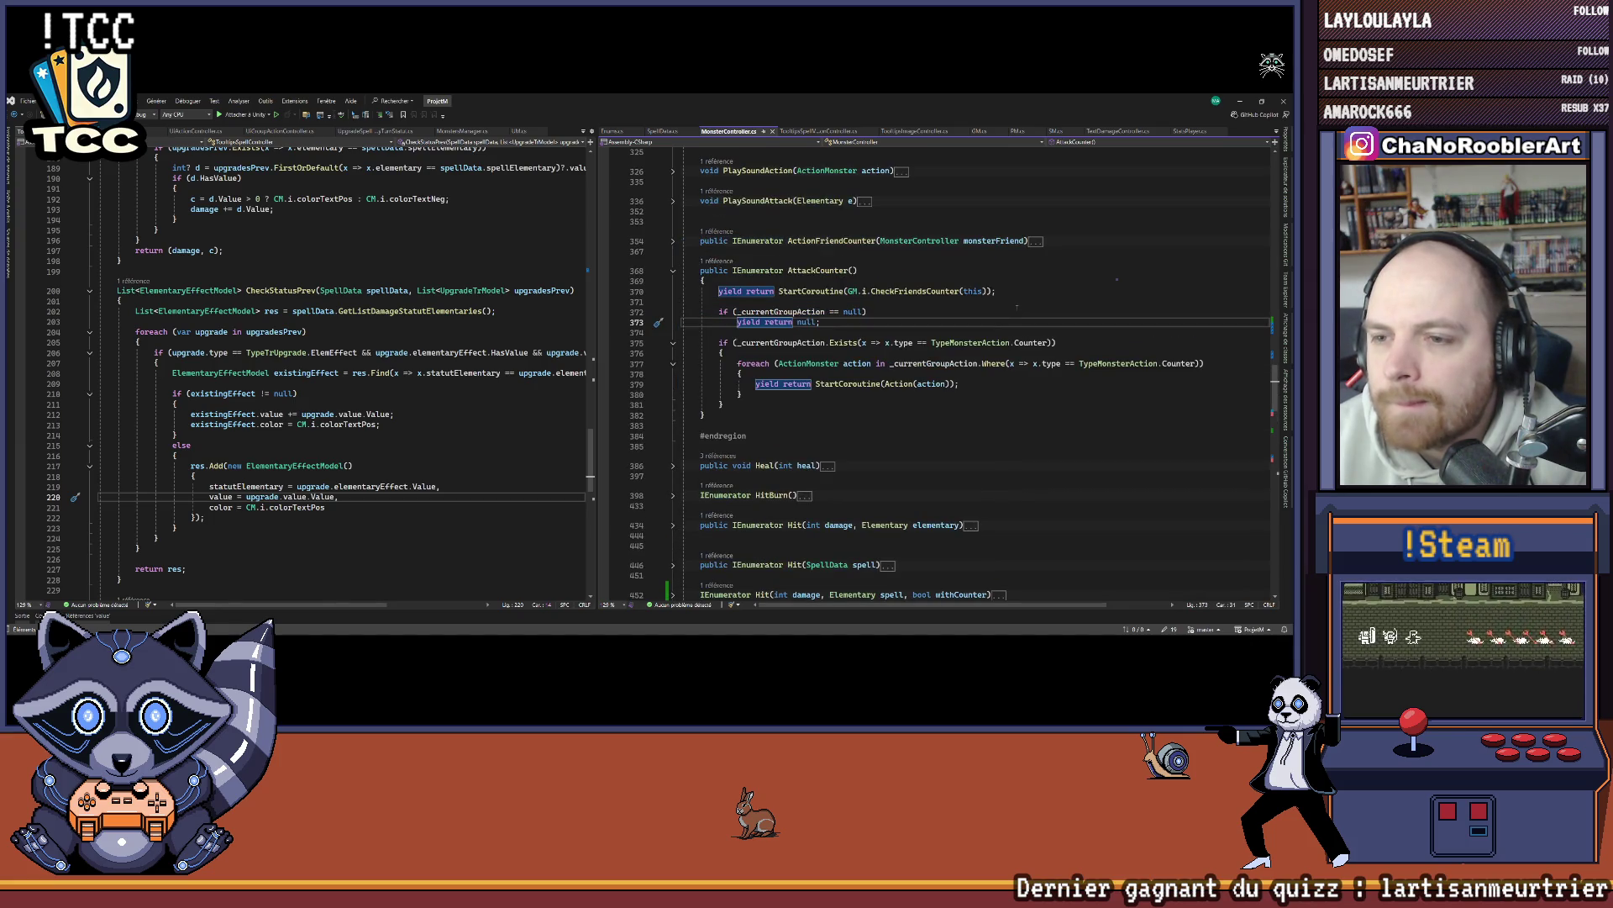
scroll(1012, 310, "up", 1)
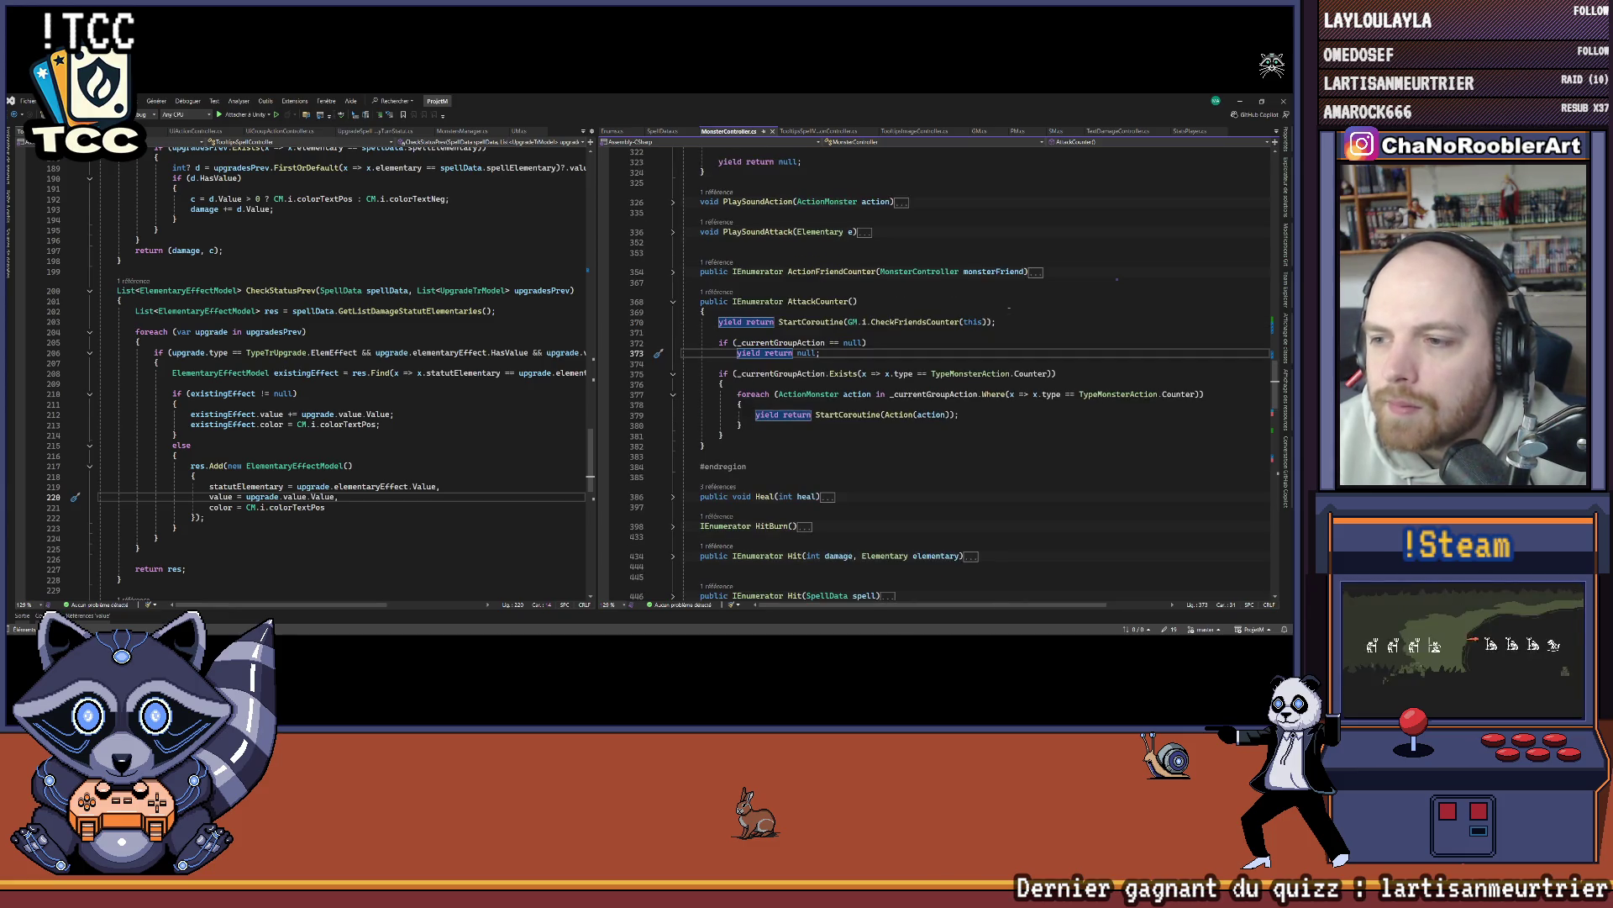
left_click_drag(698, 301, 706, 445)
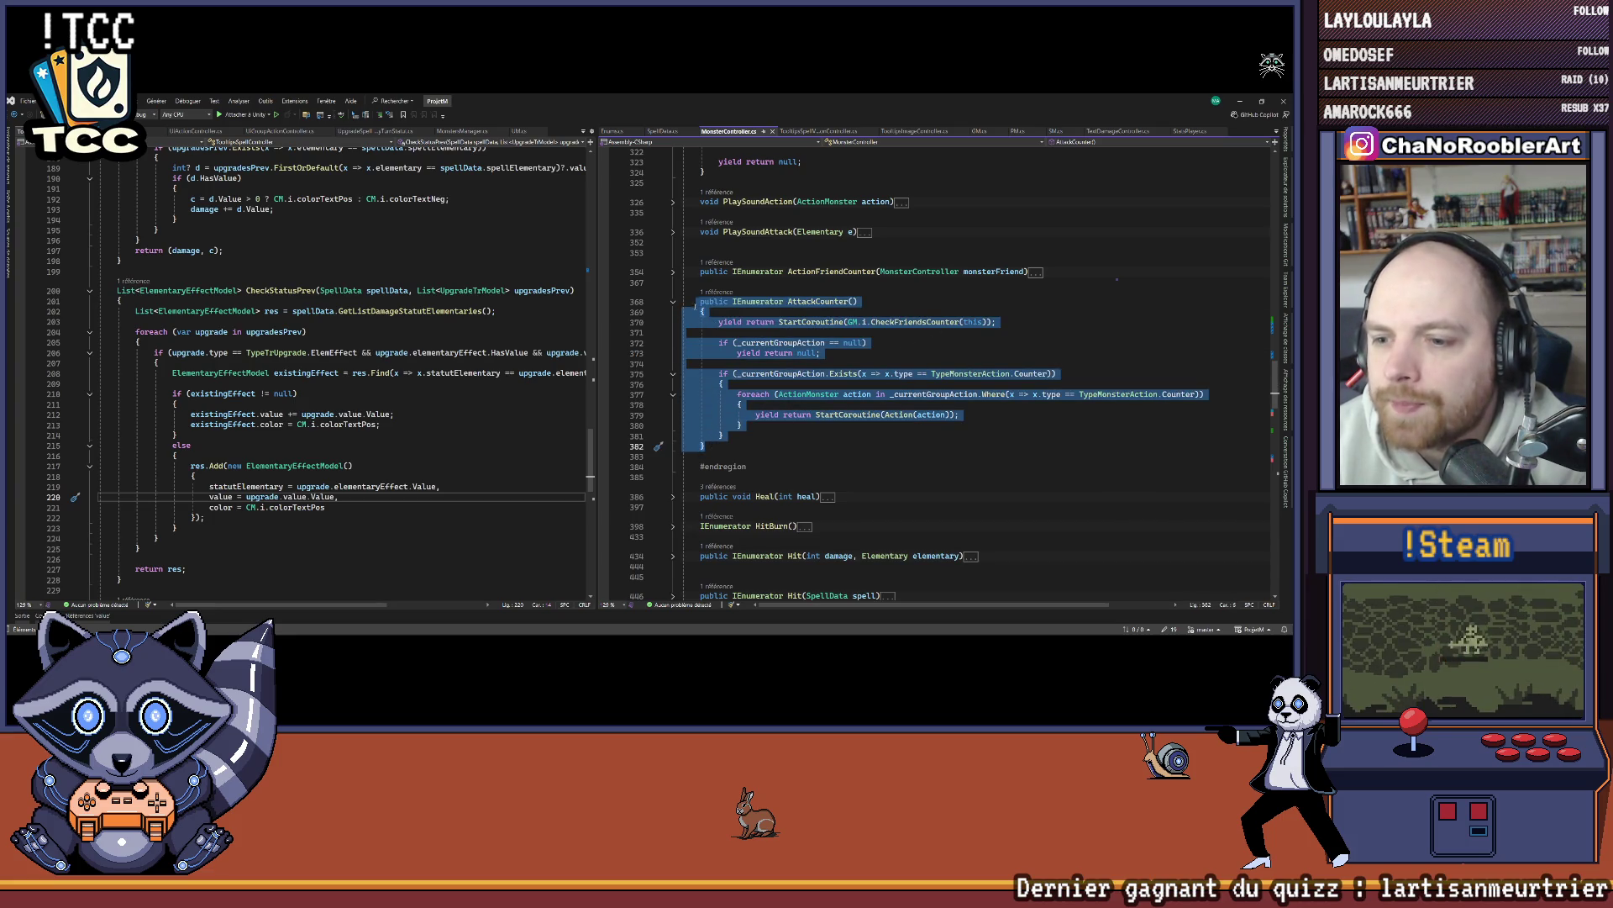
Step: Paste a copy of AttackCounter below it and rename the copy AttackDeath
key("ctrl+c")
left_click(736, 444)
key("Return")
key("Return")
key("ctrl+v")
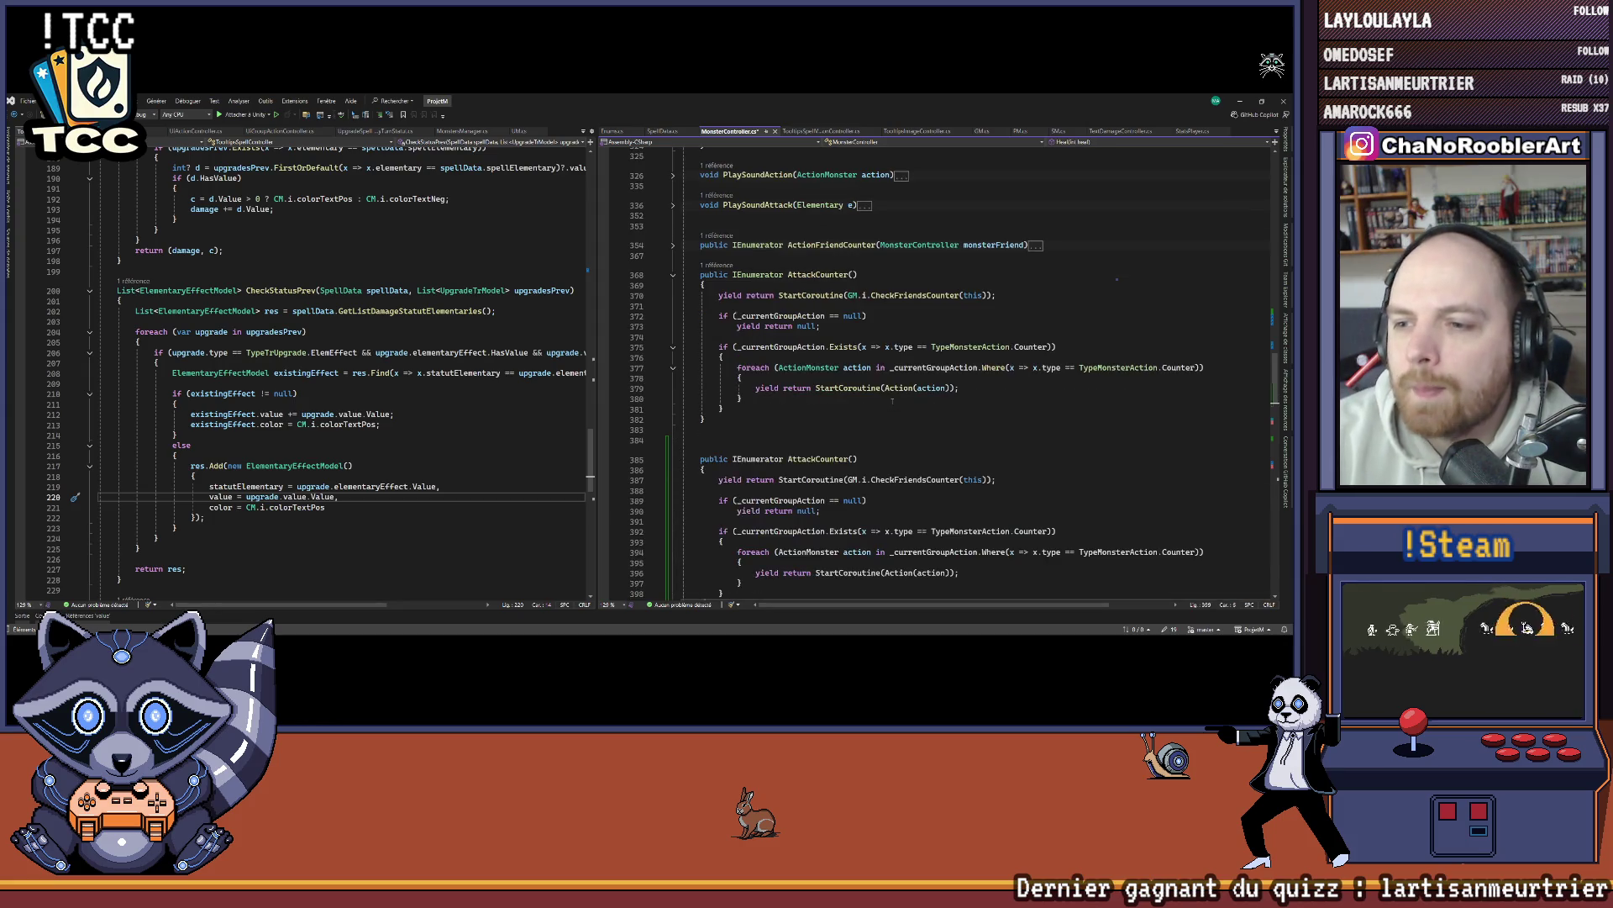
scroll(892, 401, "down", 3)
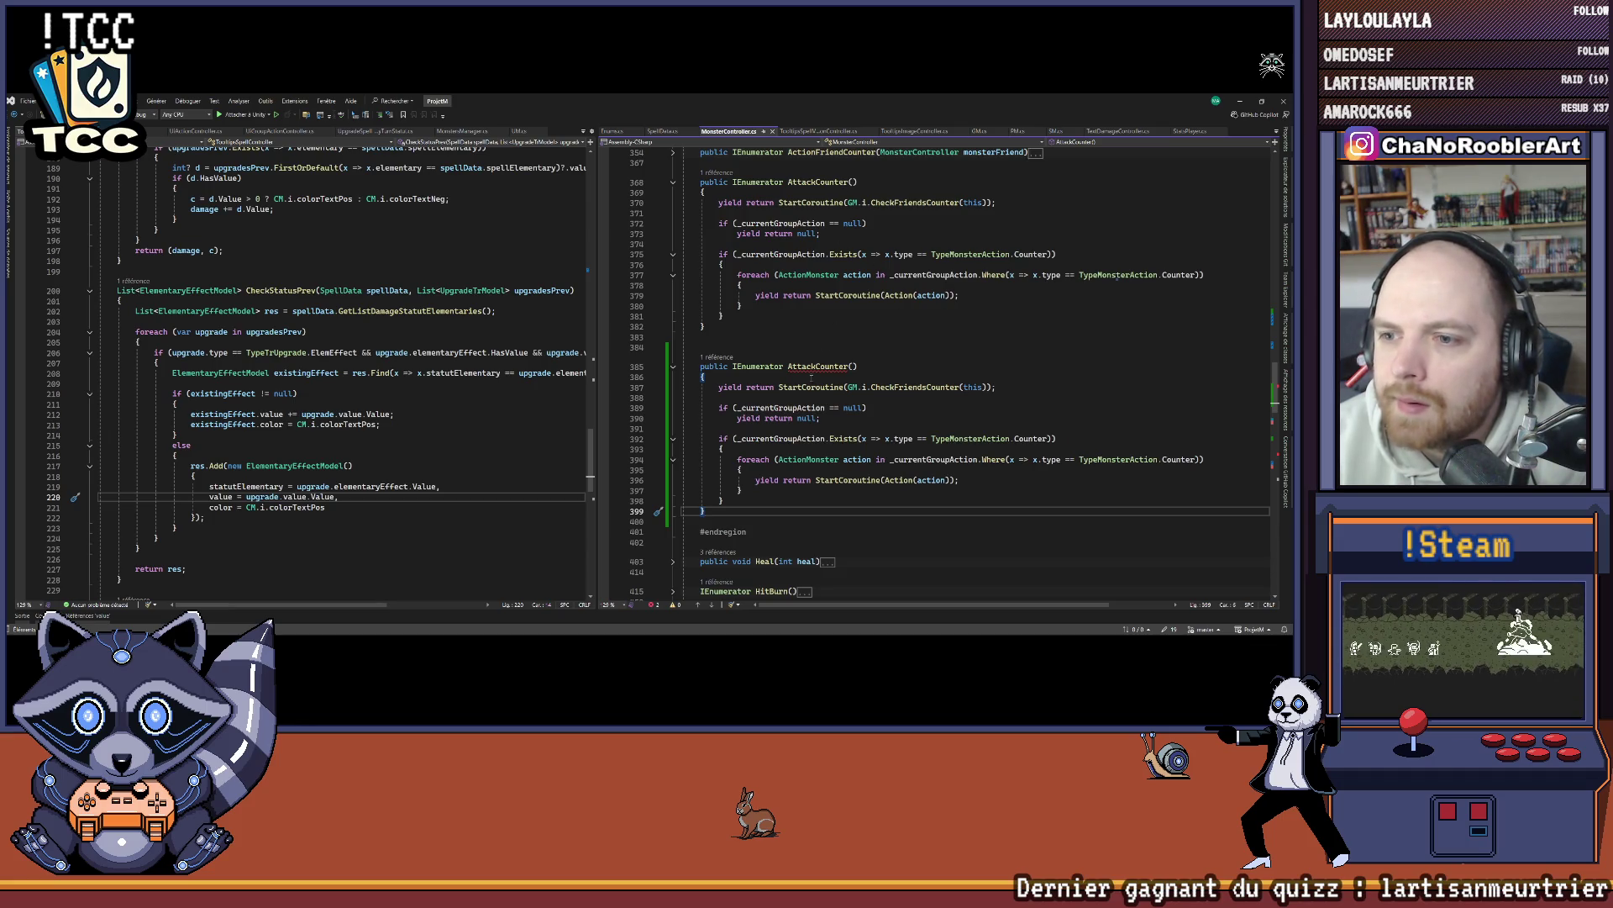
left_click(811, 367)
double_click(815, 367)
type("AttackO")
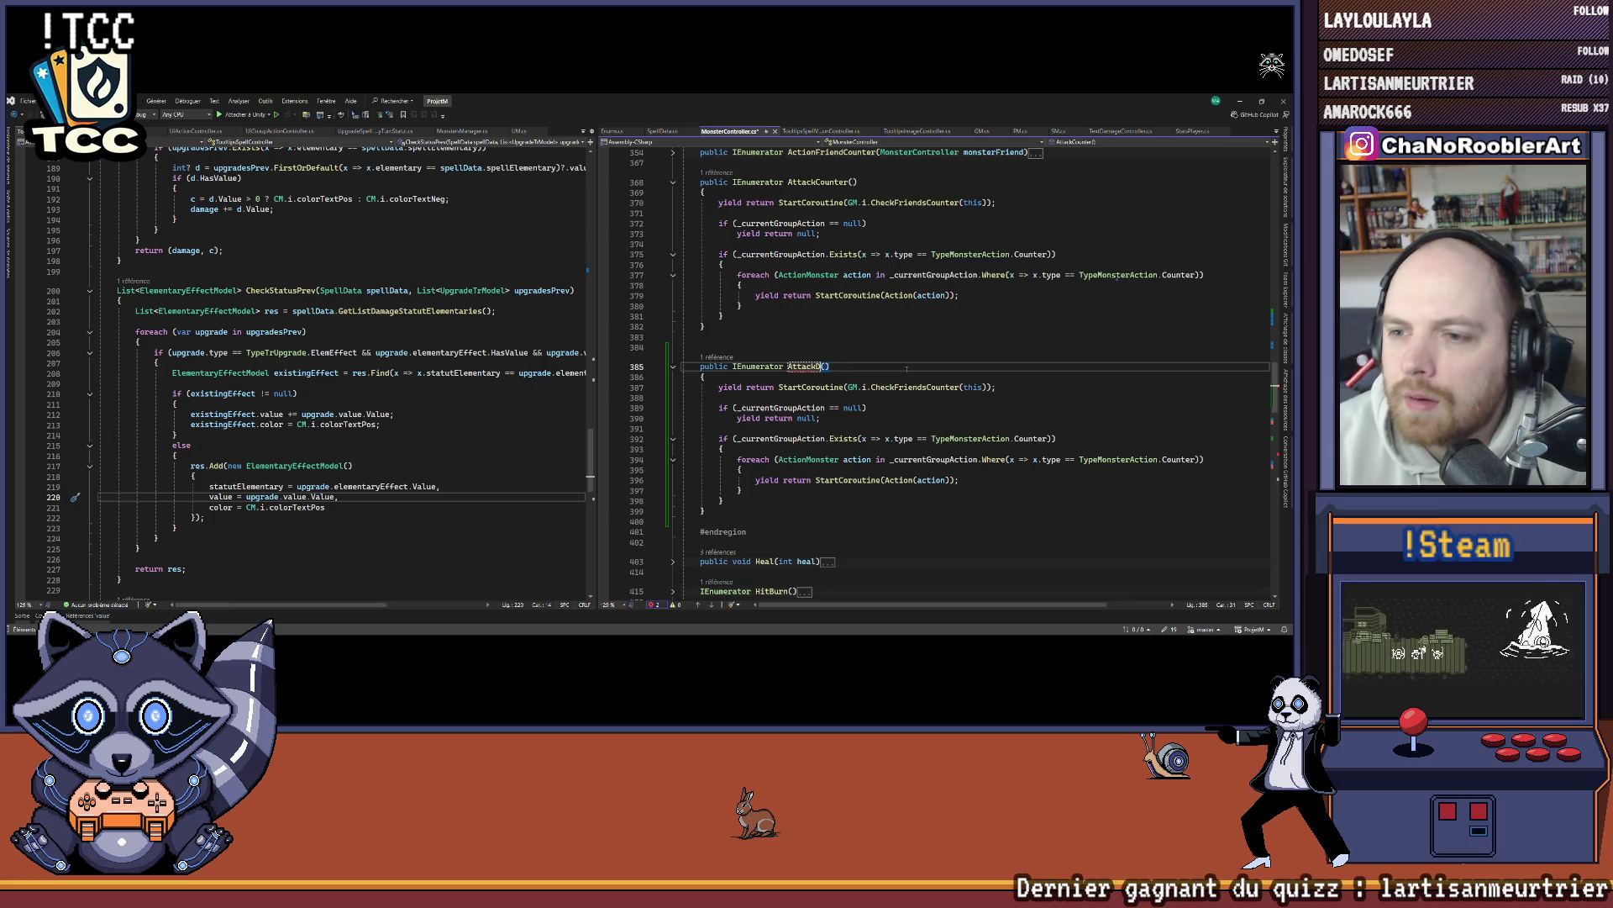
type("eath")
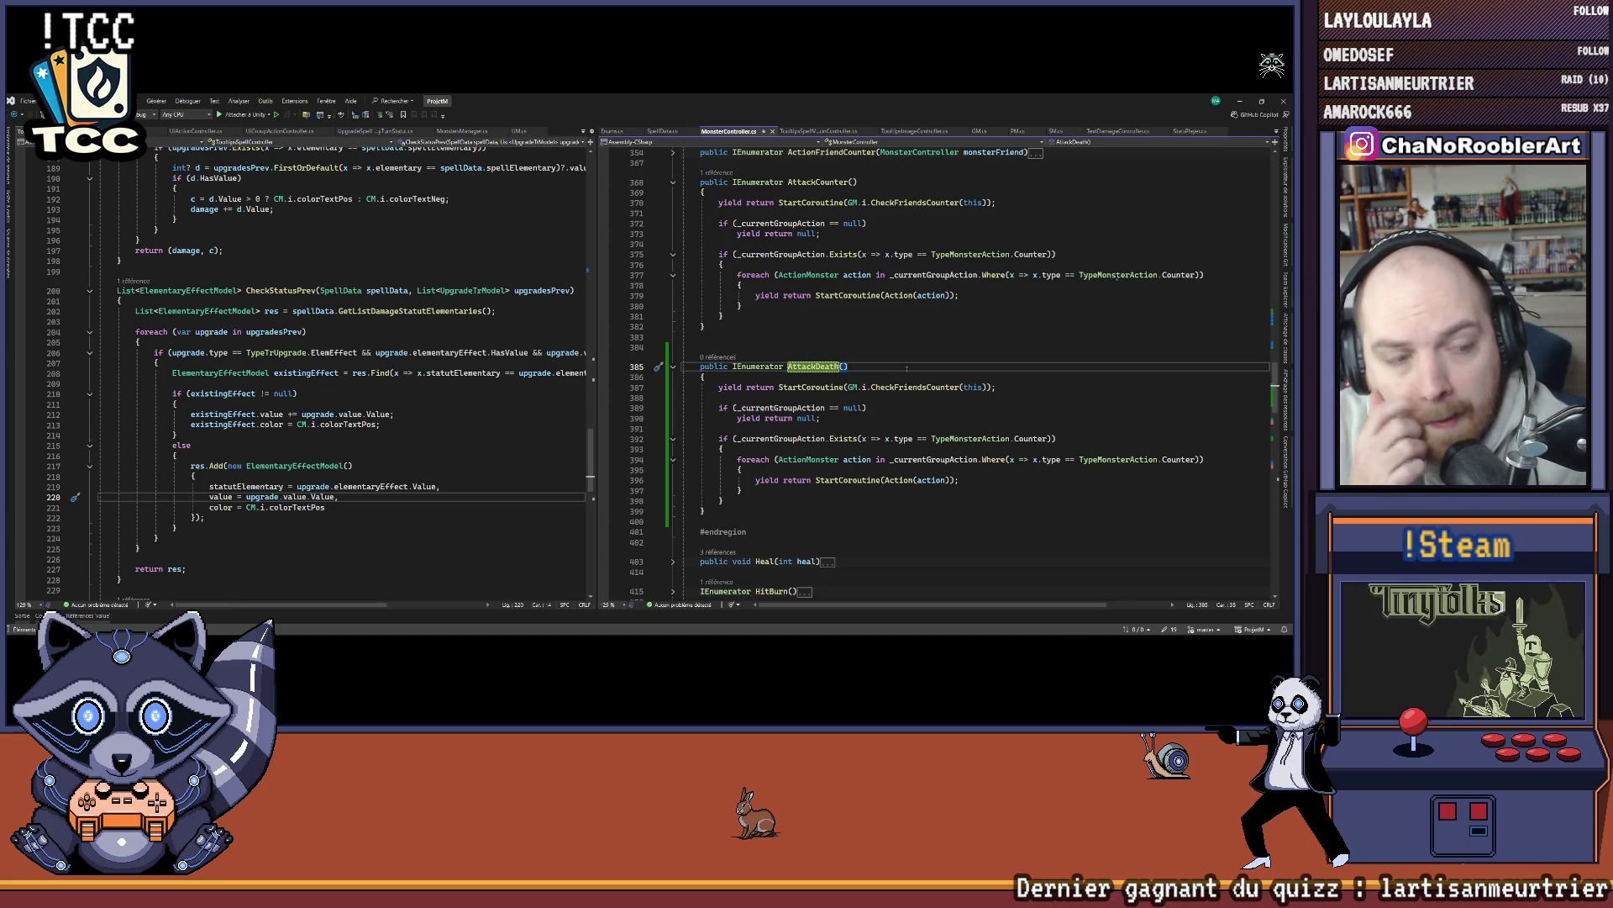
Step: Remove the CheckFriendsCounter line from AttackDeath and change both Counter filters to Death
left_click(1040, 386)
key("ctrl+l")
key("BackSpace")
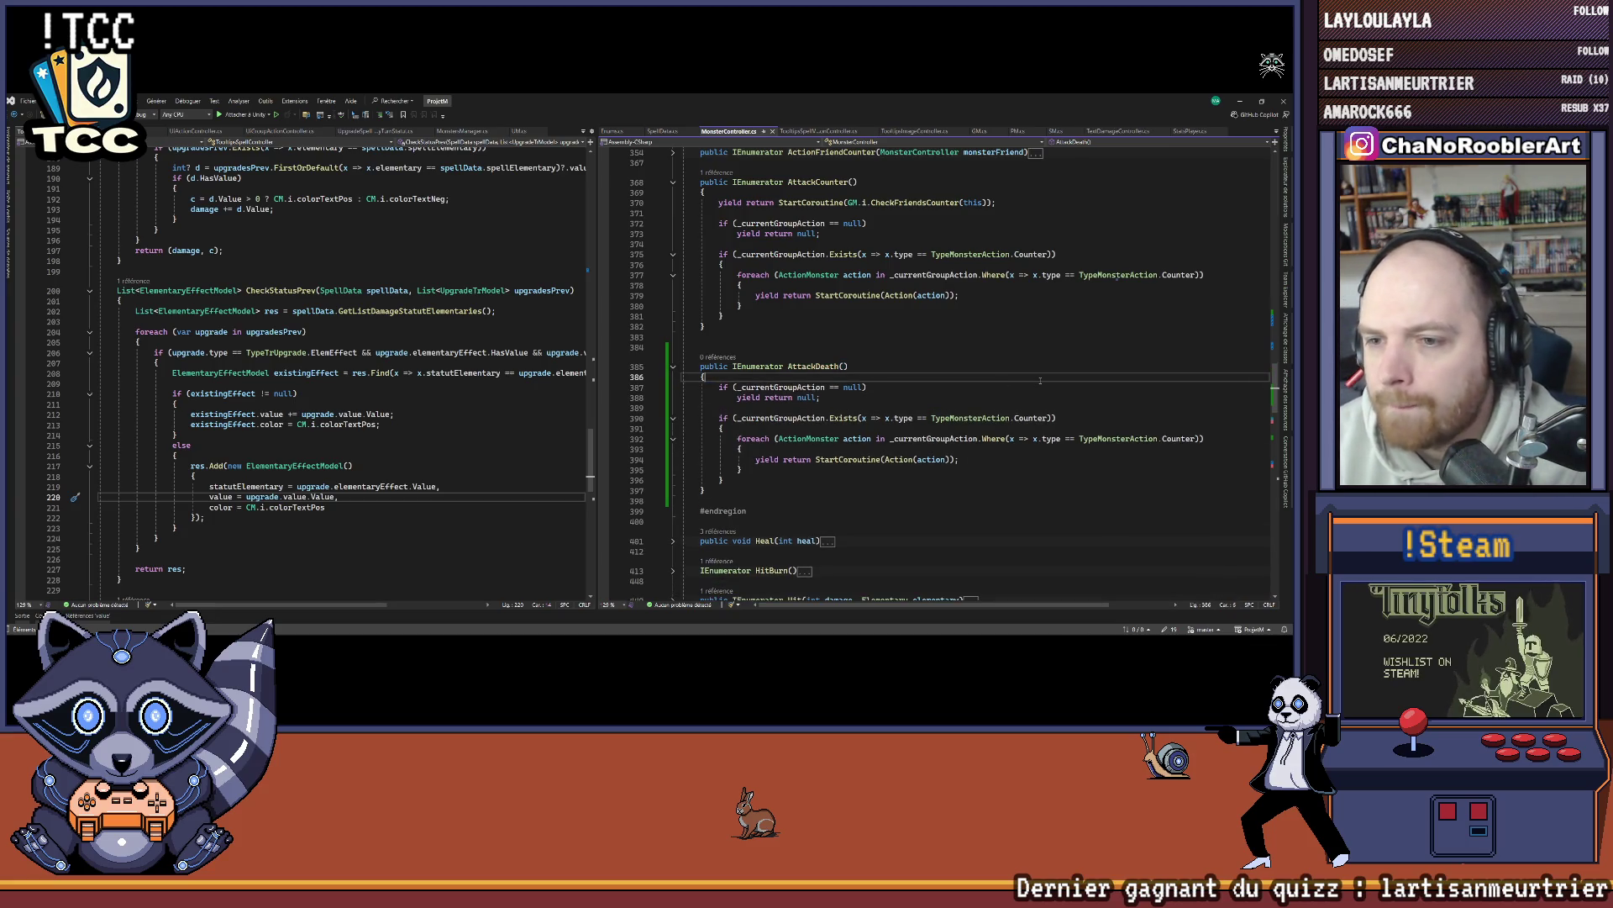
left_click(1049, 418)
key("BackSpace")
key("BackSpace")
key("BackSpace")
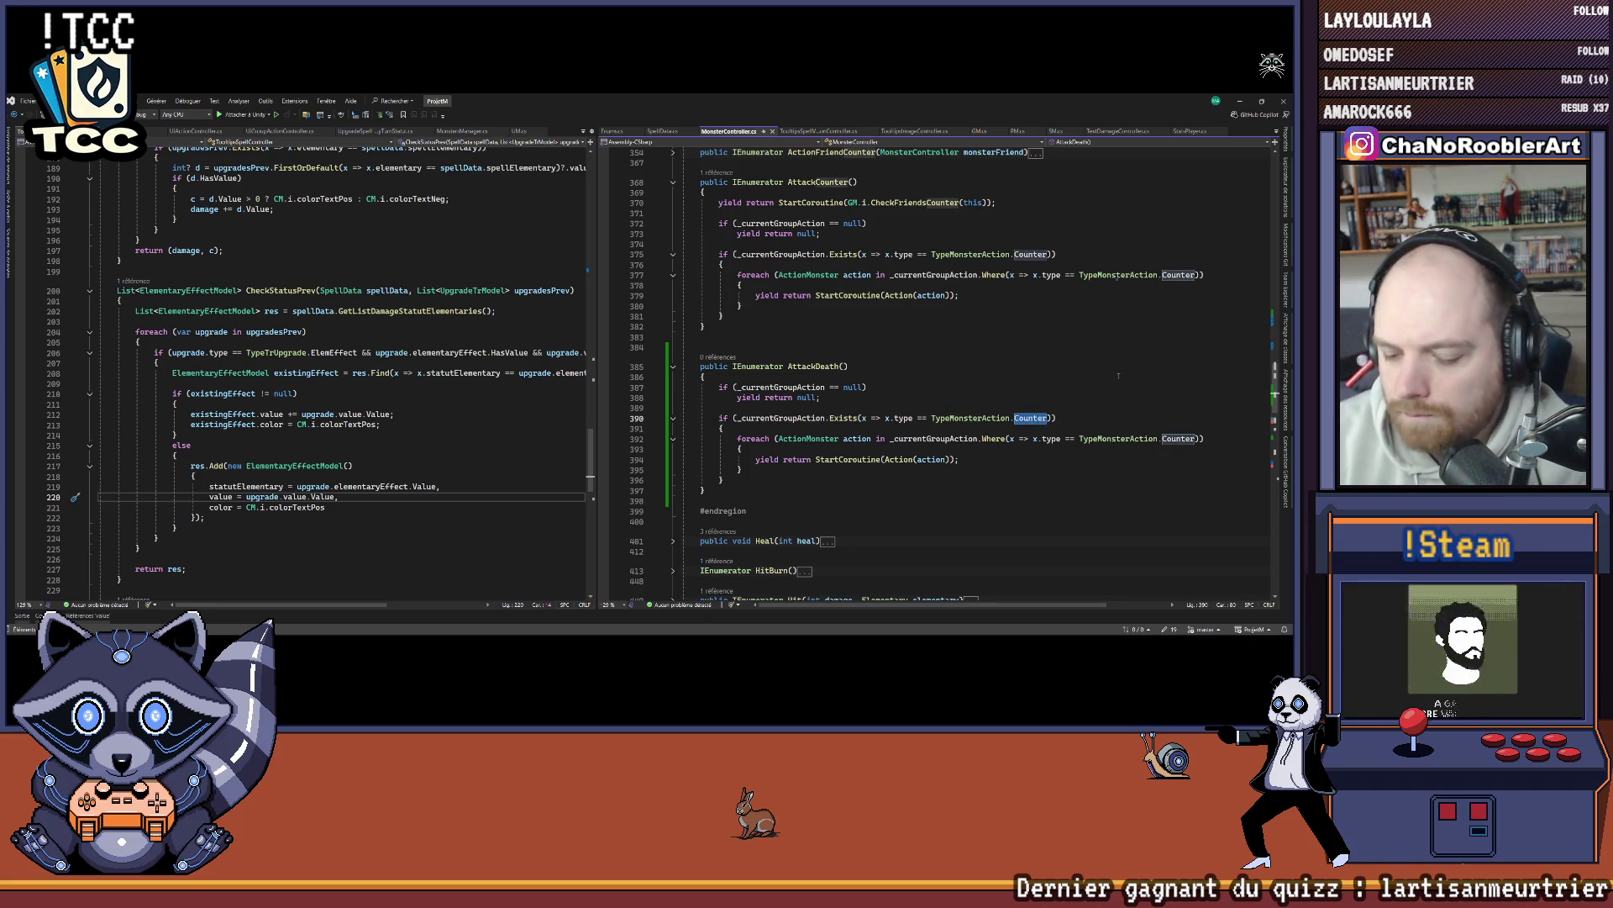
type("Death")
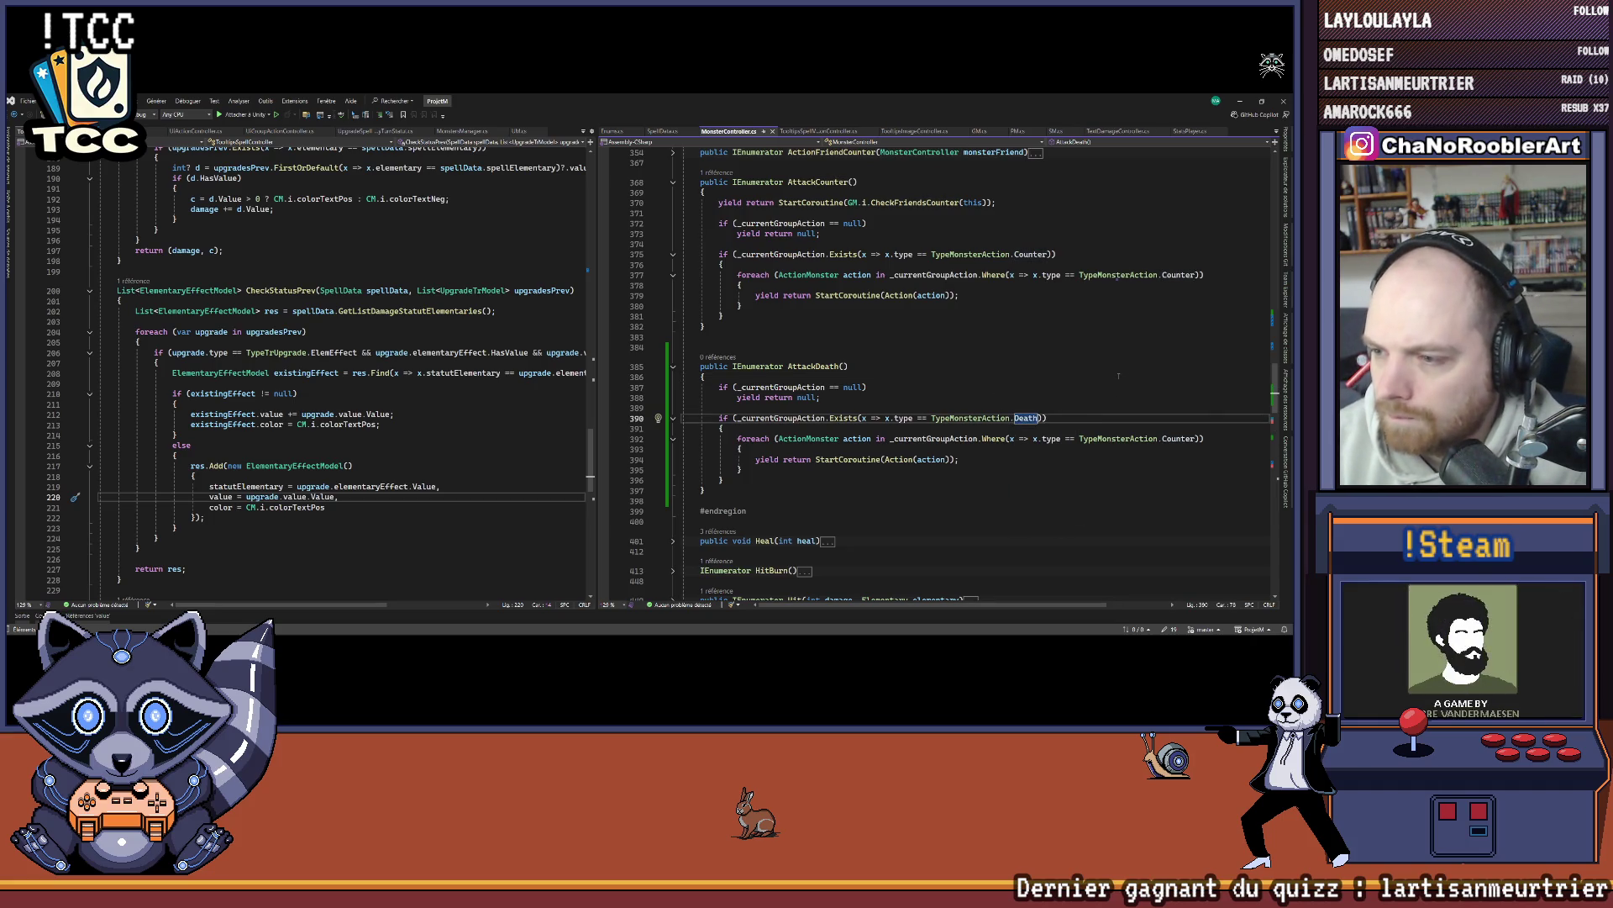
double_click(1170, 438)
key("ctrl+v")
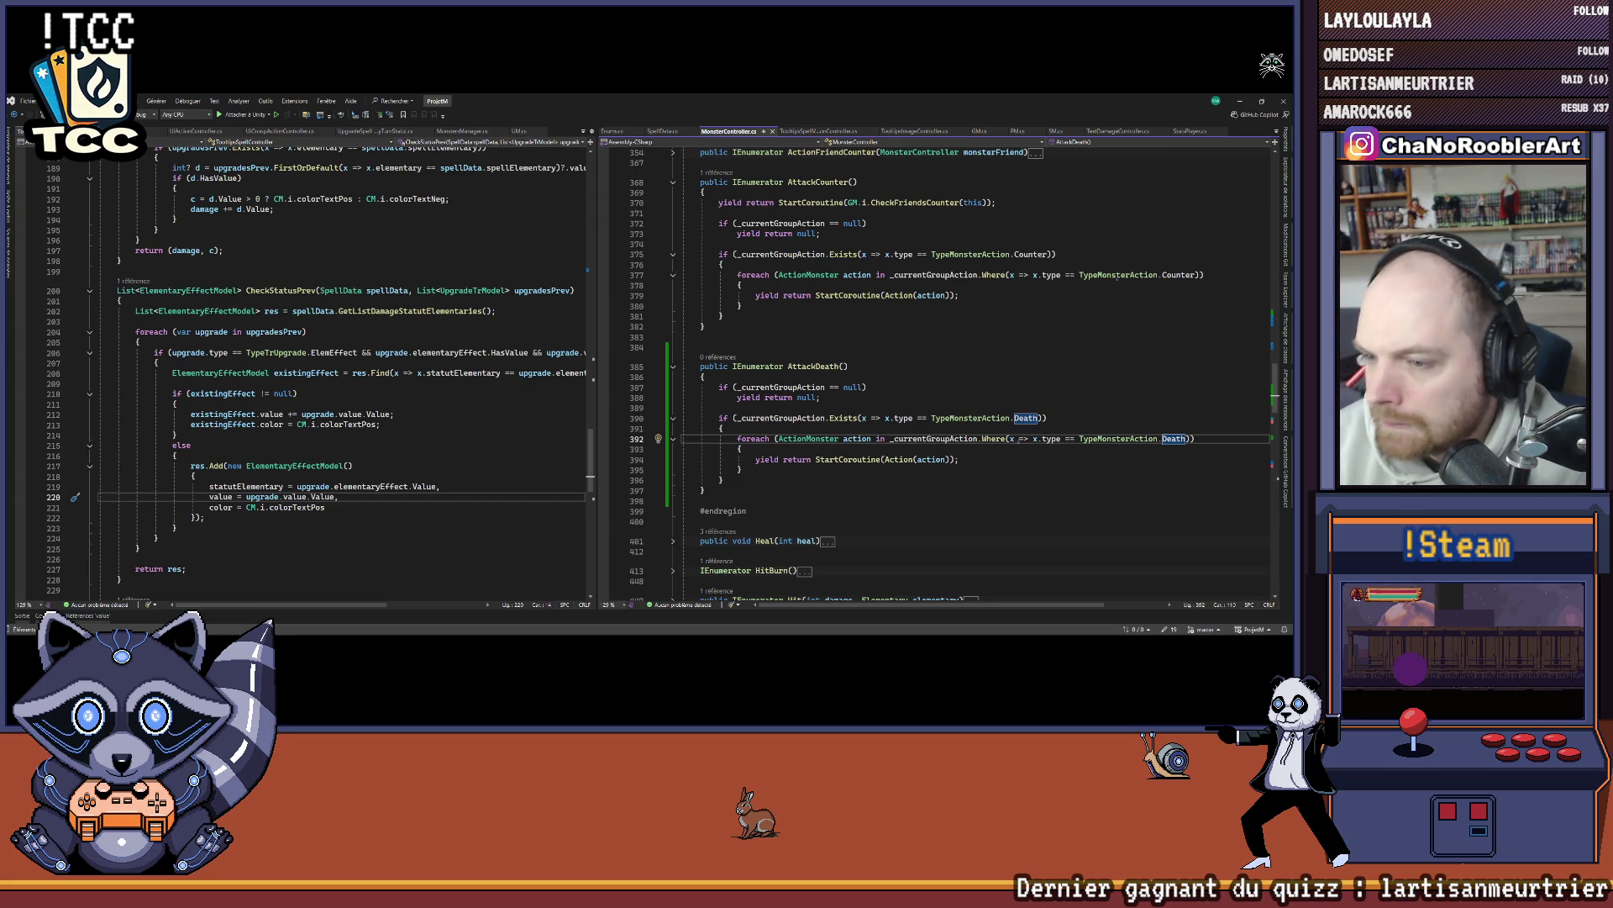
left_click(920, 459, "ctrl")
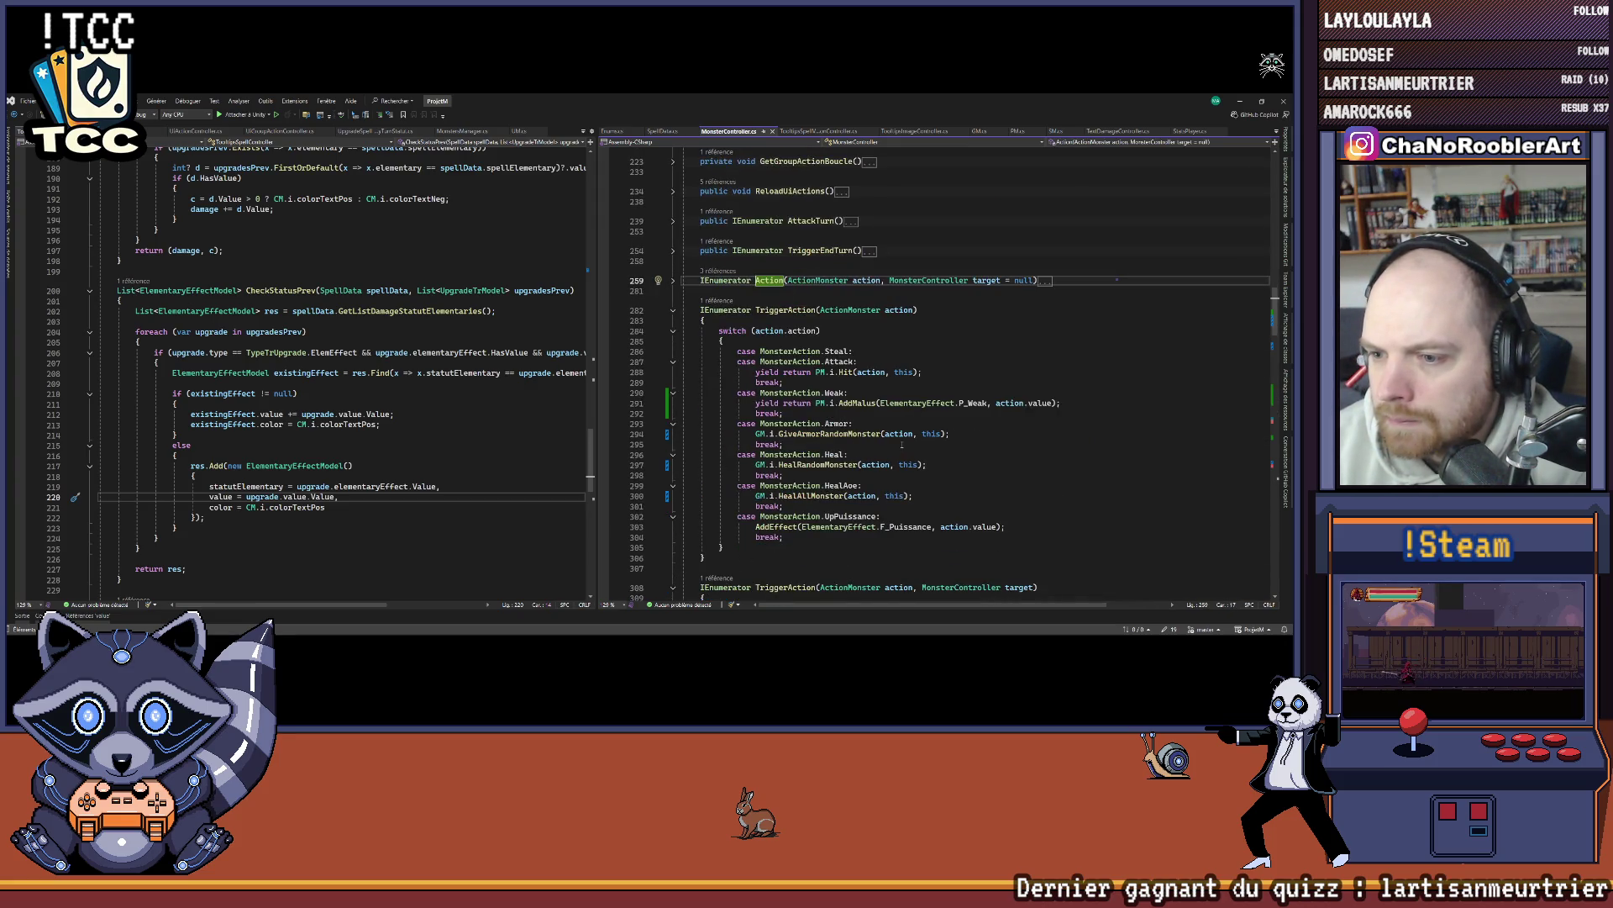
Step: Add a 'case MonsterAction.UpPuissanceAoe:' with break; to TriggerAction's switch and save MonsterController.cs
scroll(902, 444, "down", 1)
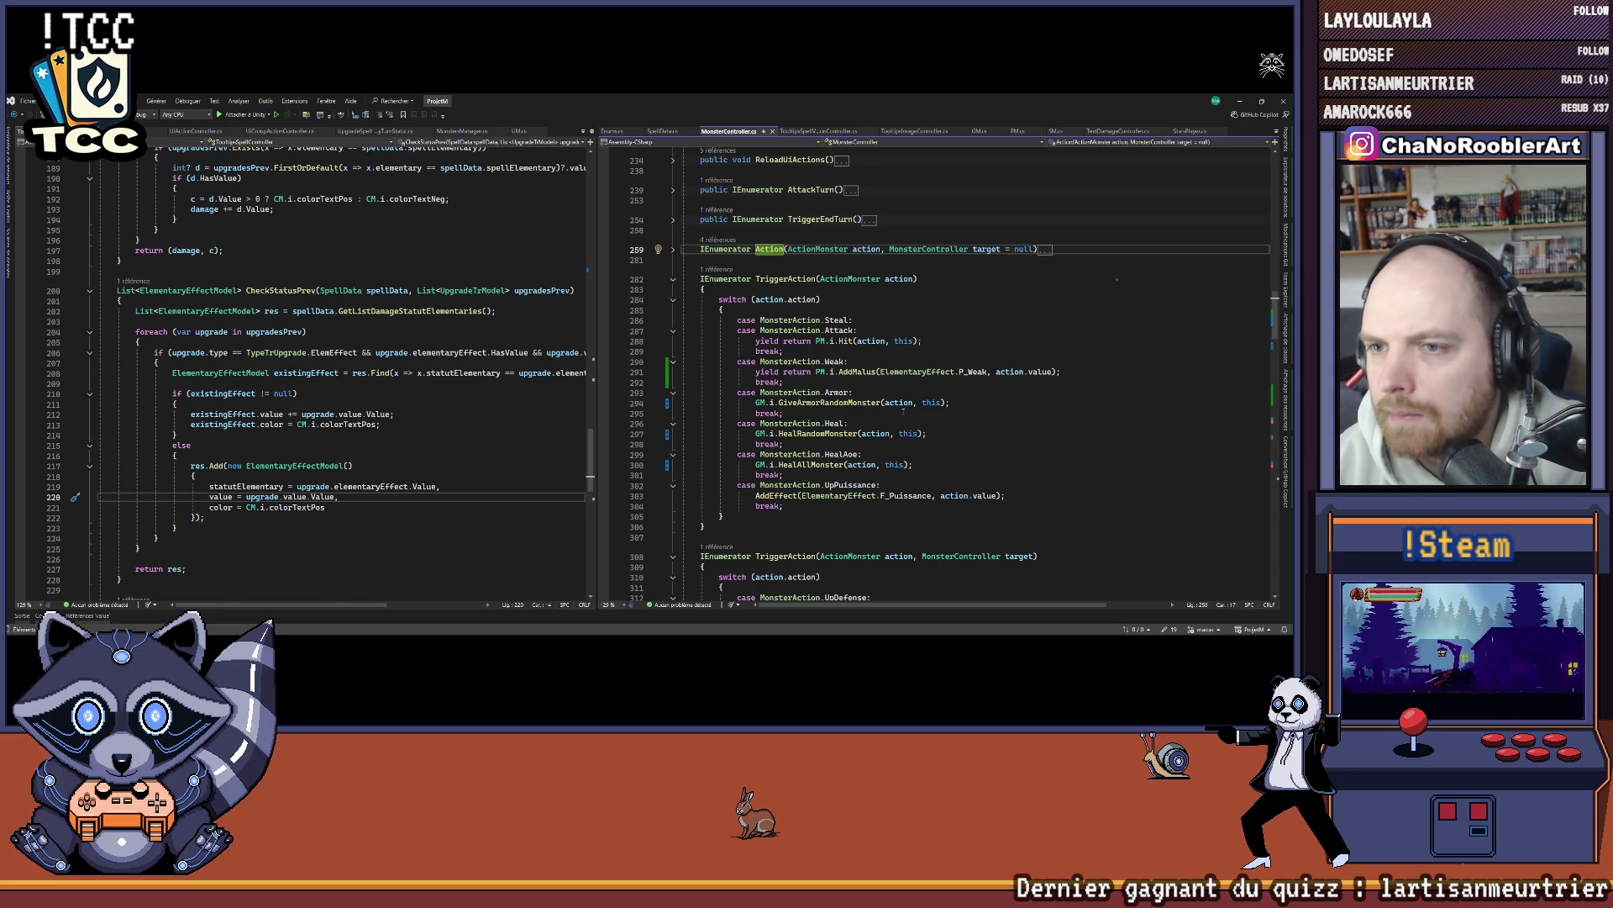
left_click(874, 475)
key("Return")
type("case MonsterAction")
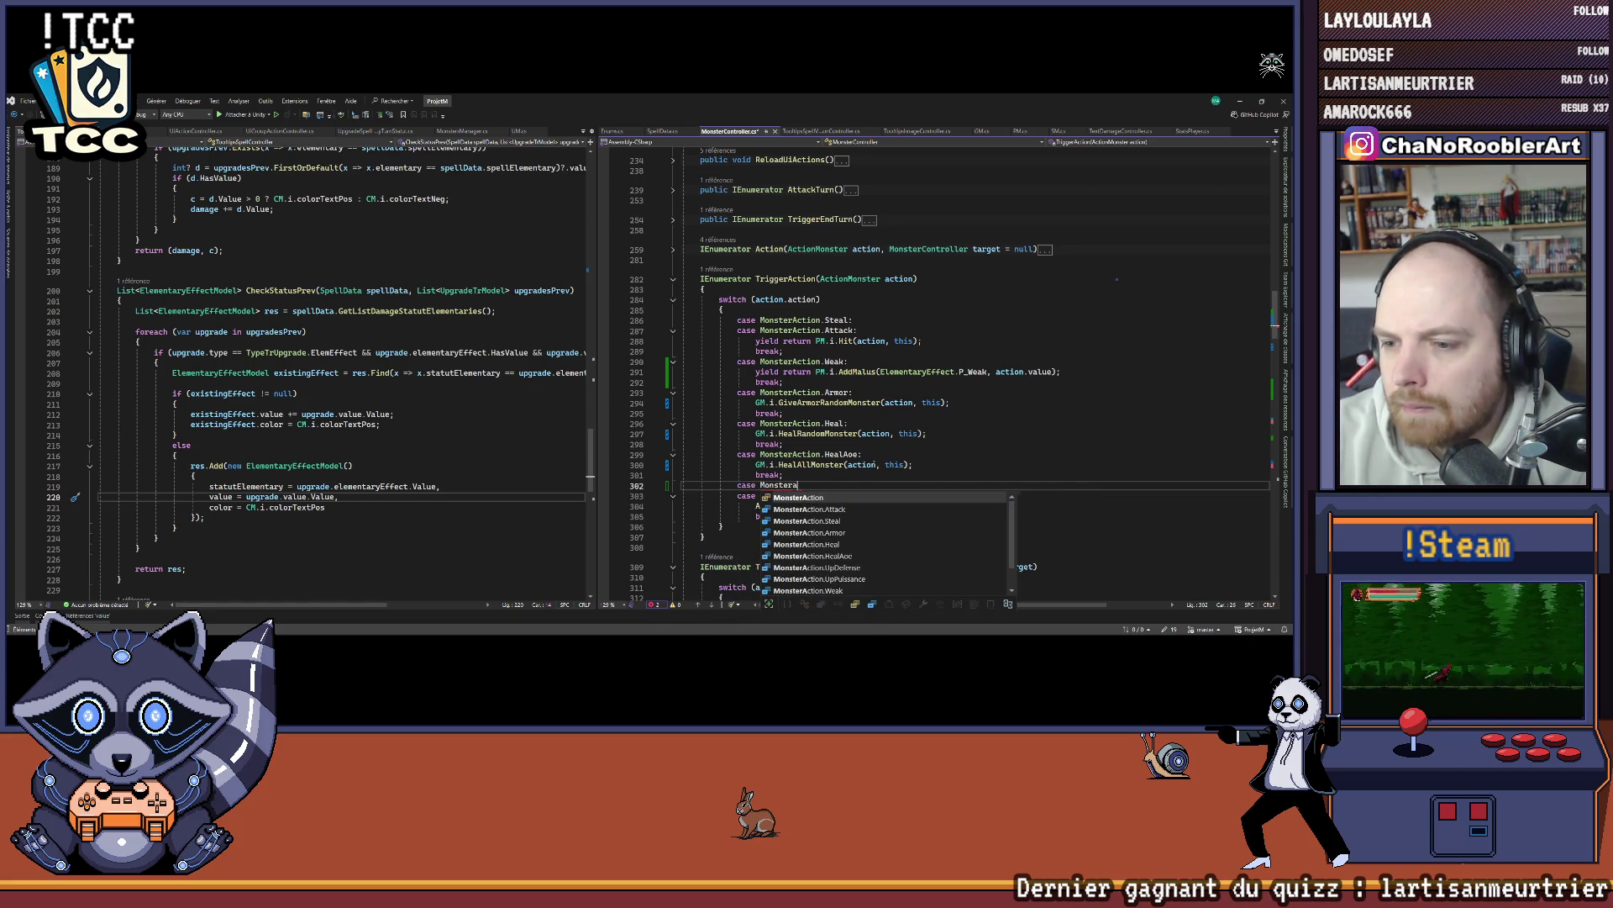
type(".")
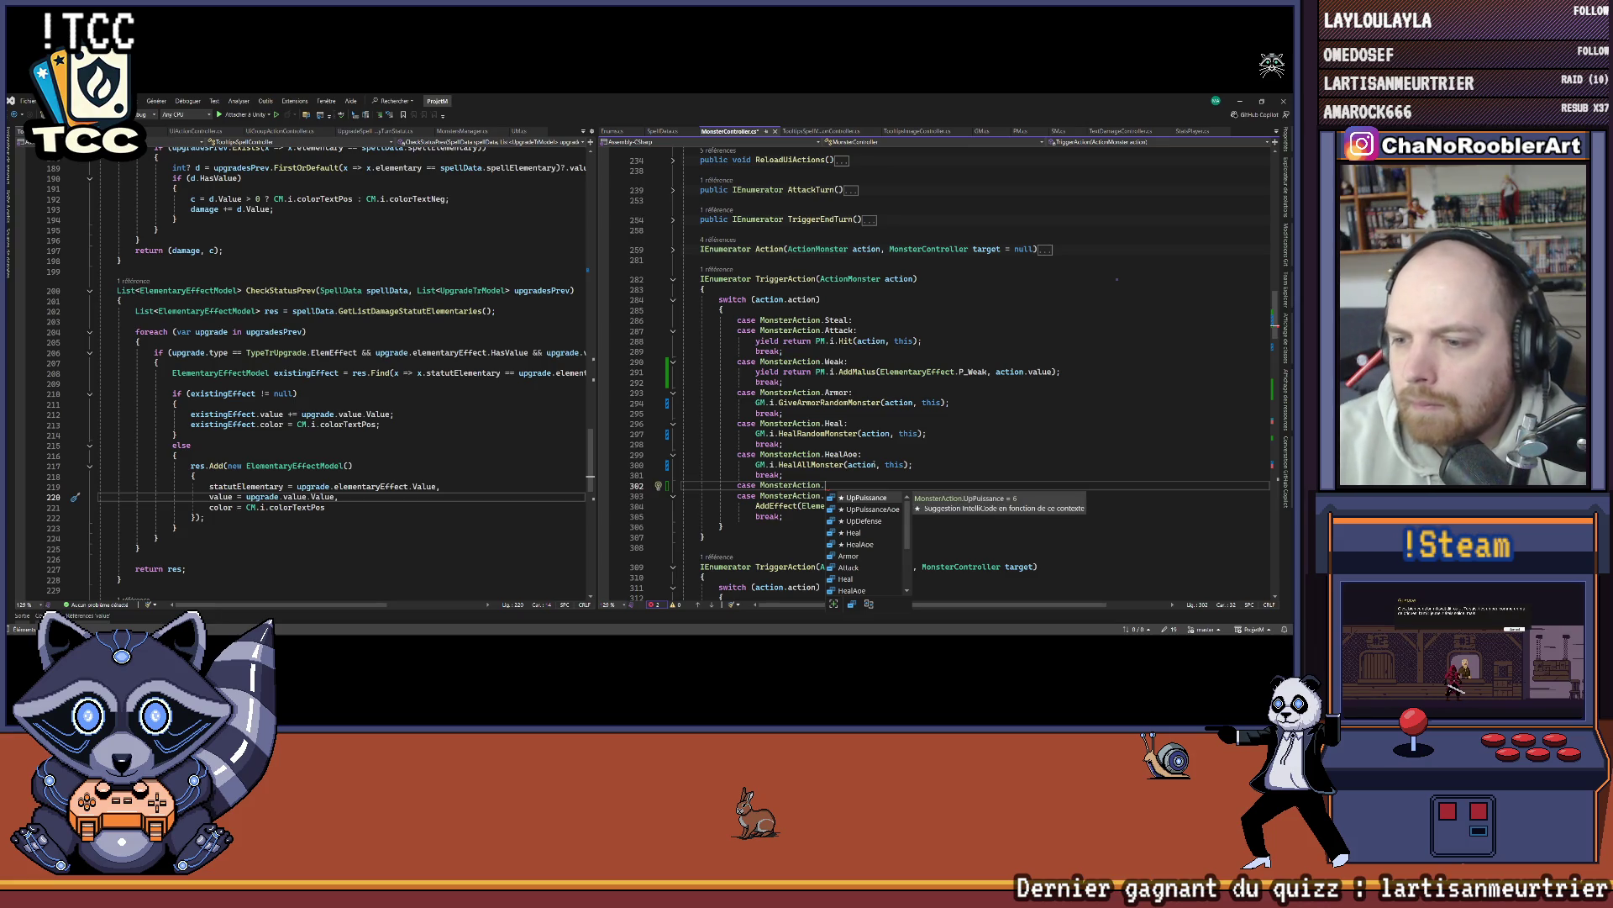
key("Down")
key("Tab")
type(";")
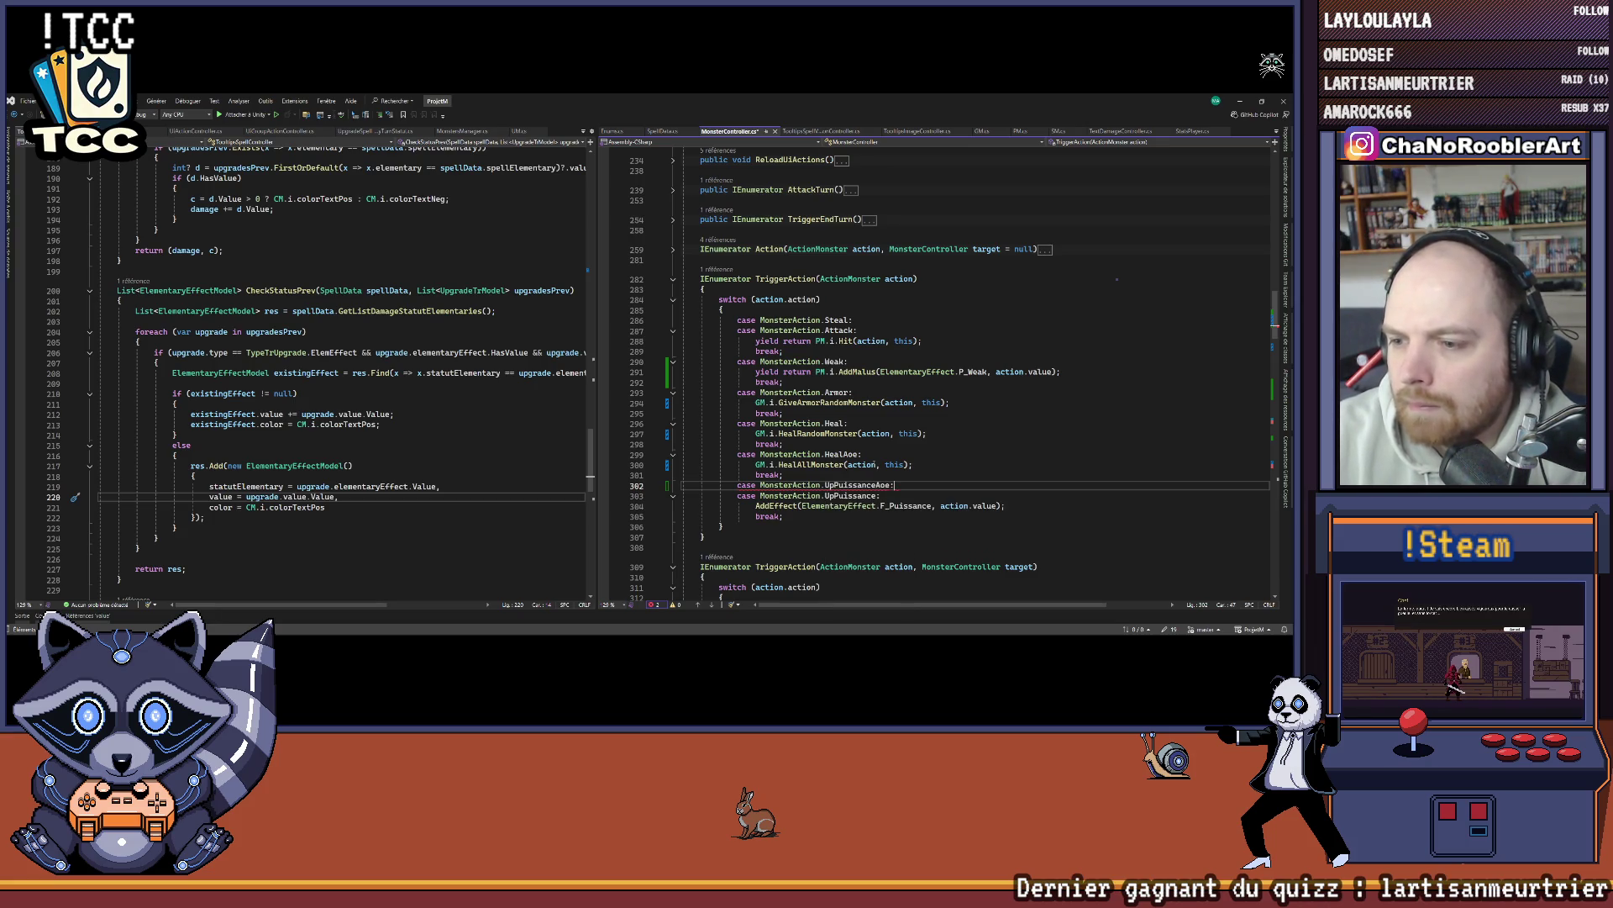
key("Return")
type("reak;")
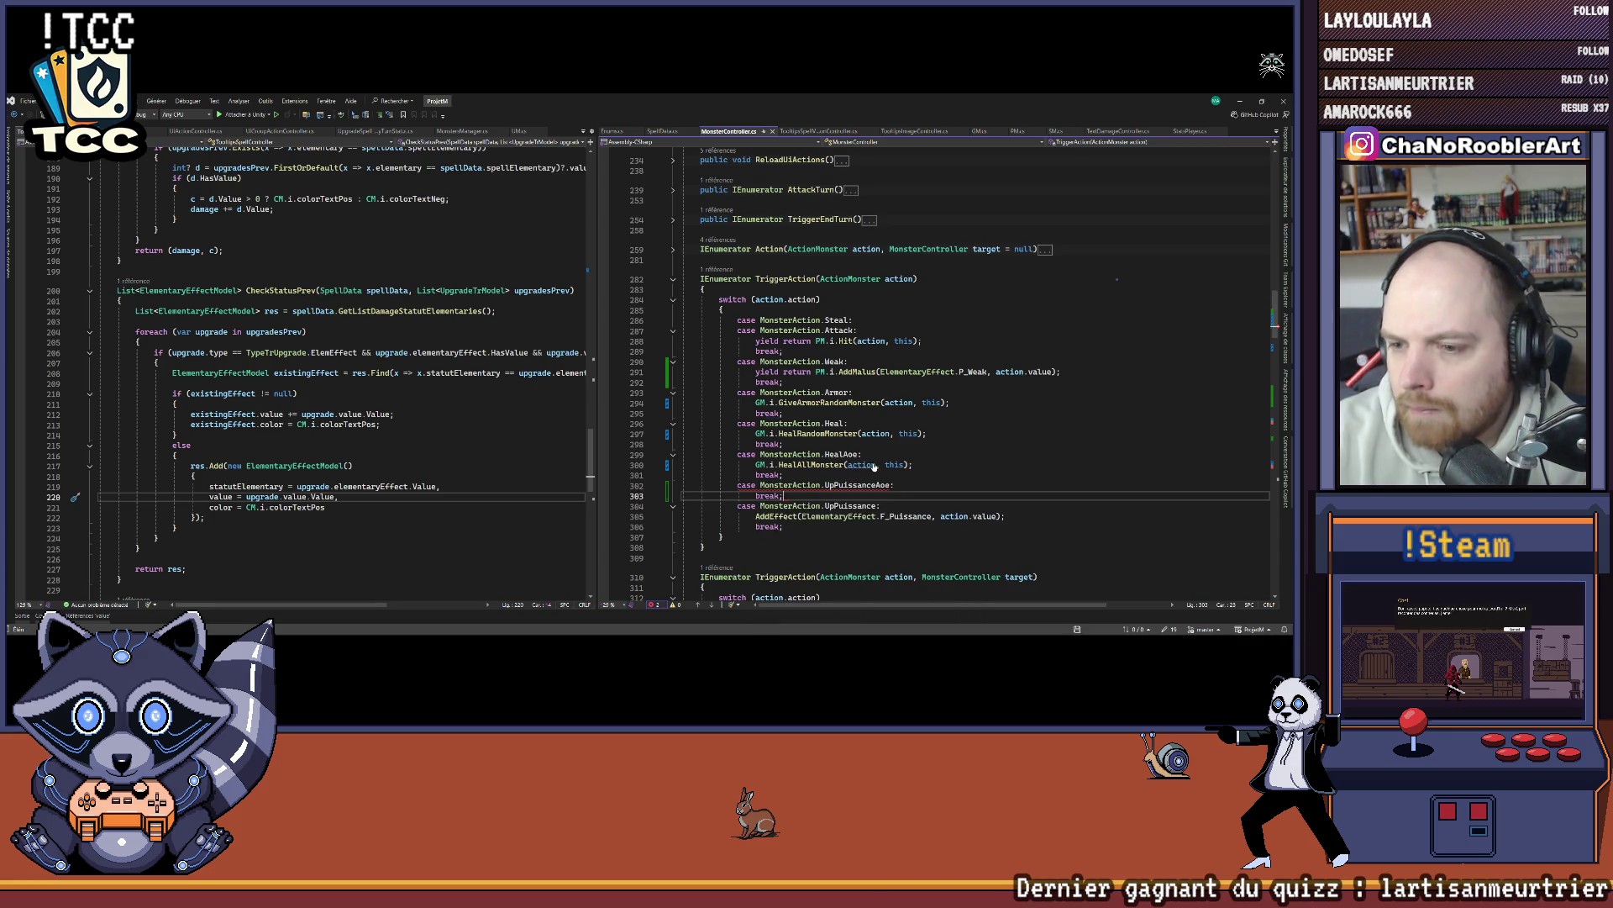
key("ctrl+Return")
key("ctrl+s")
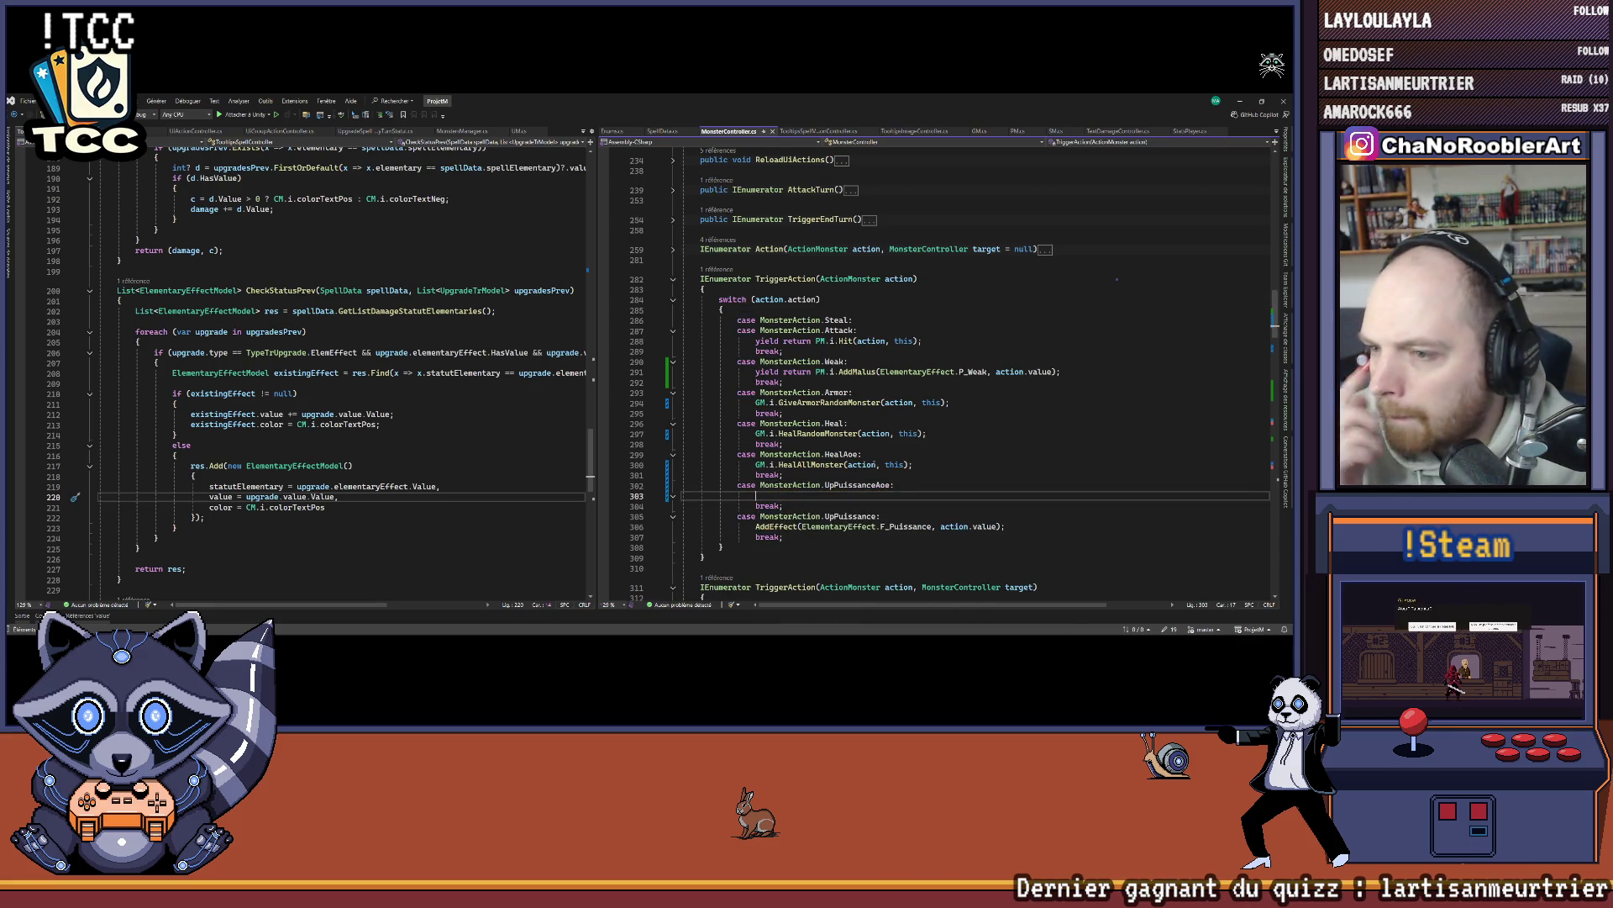
scroll(947, 431, "down", 1)
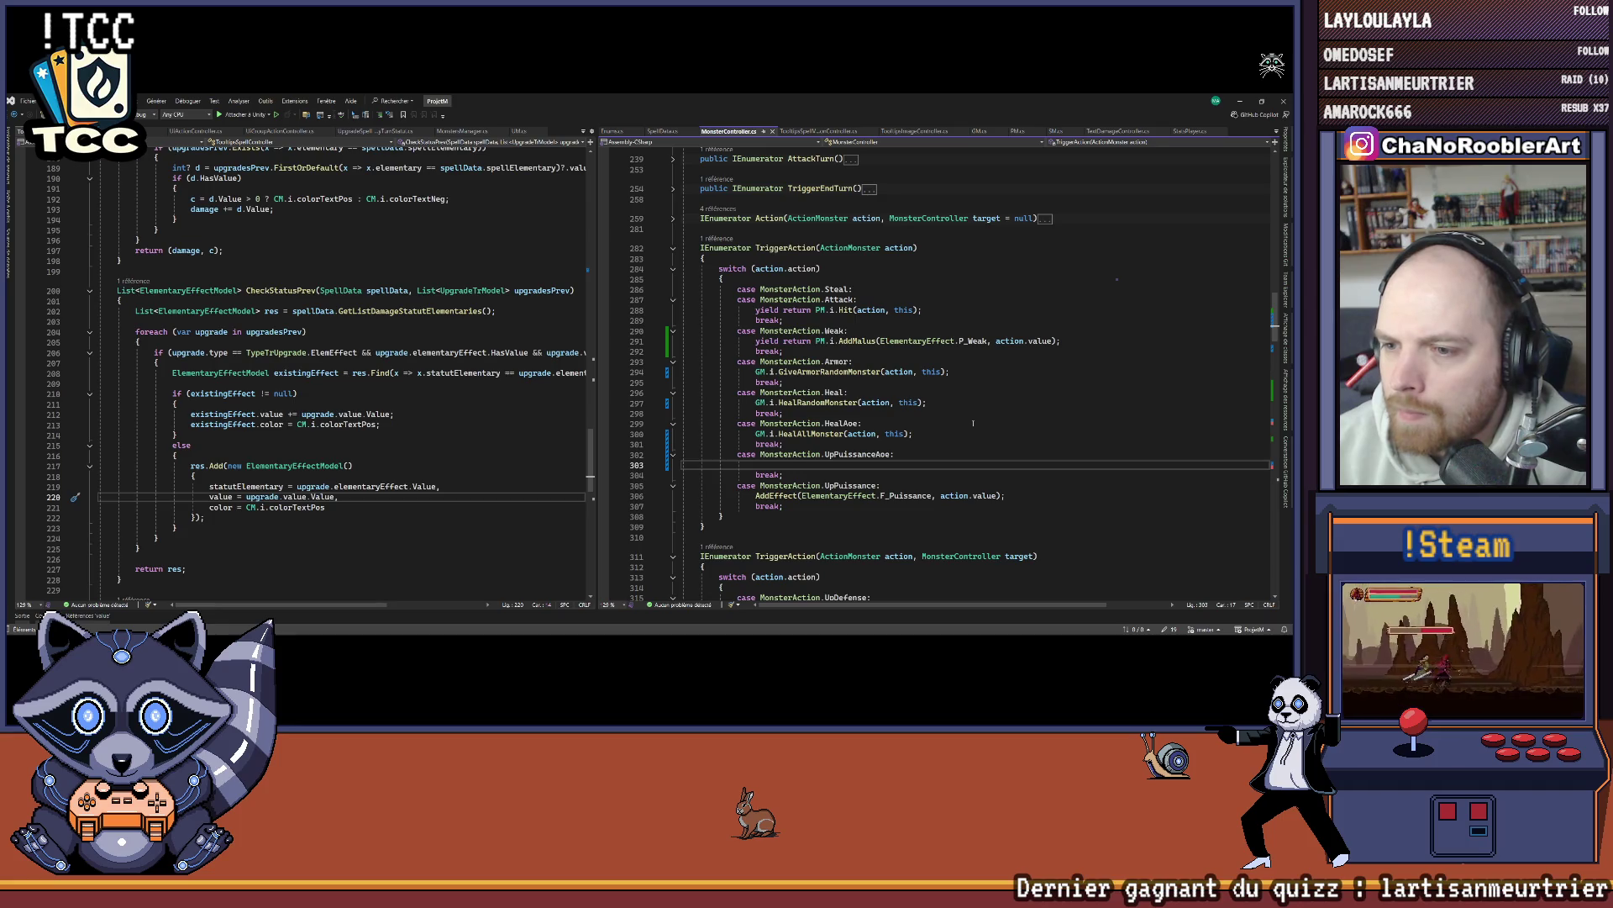
left_click(832, 434)
Step: Make the UpPuissanceAoe case call GM.i.PuissanceAllMonster(action);
key("F12")
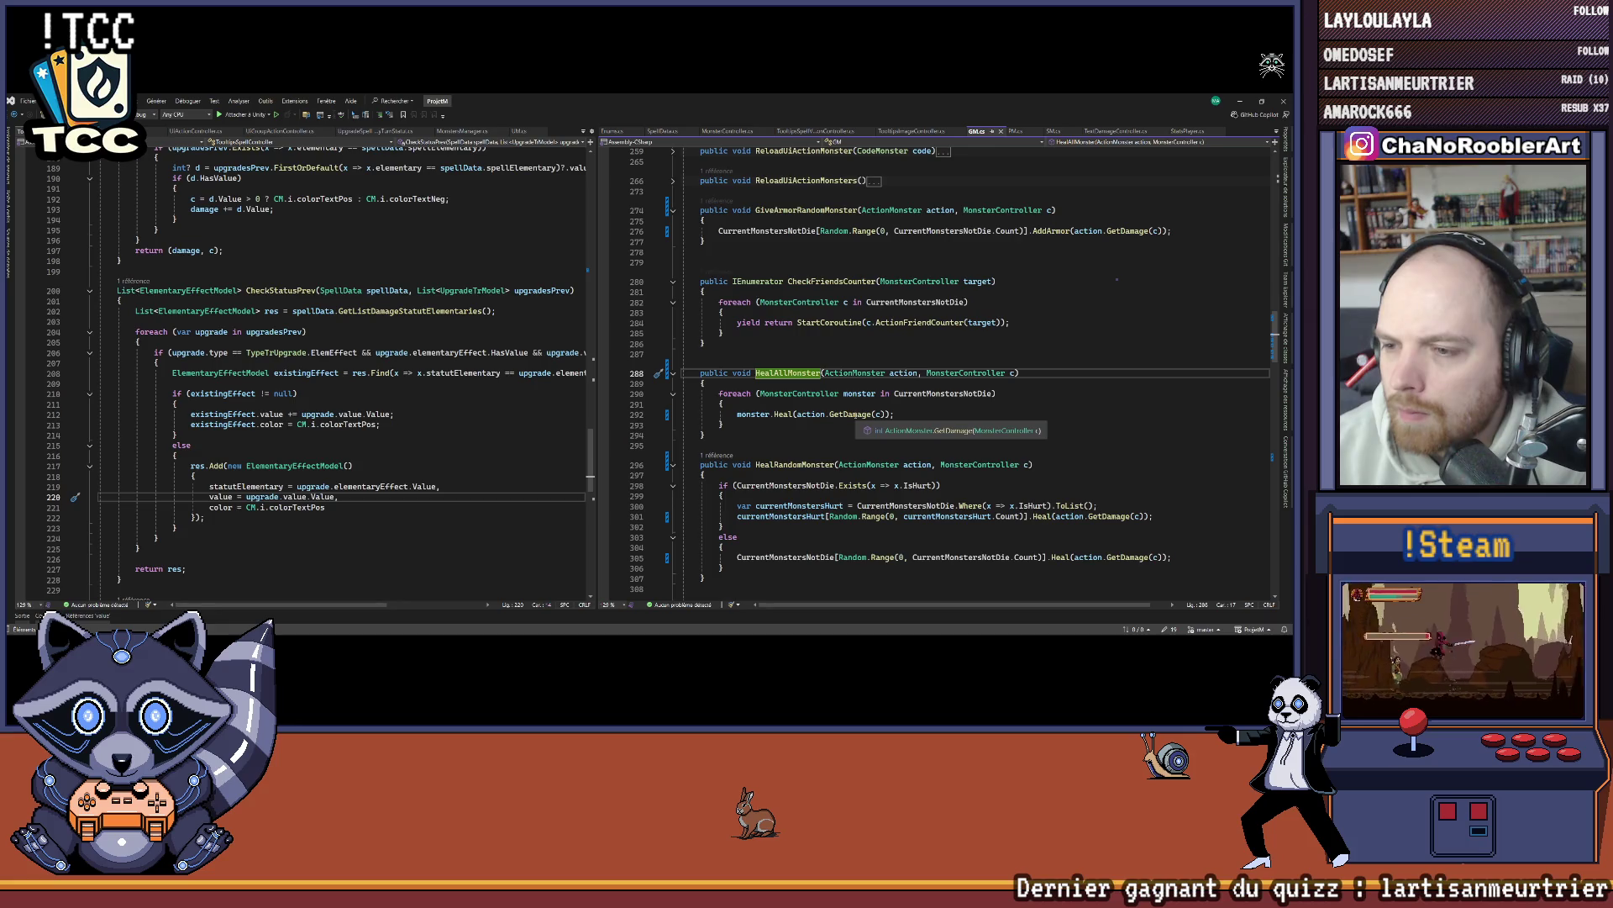
key("ctrl+minus")
left_click(807, 465)
type("GM.i.O")
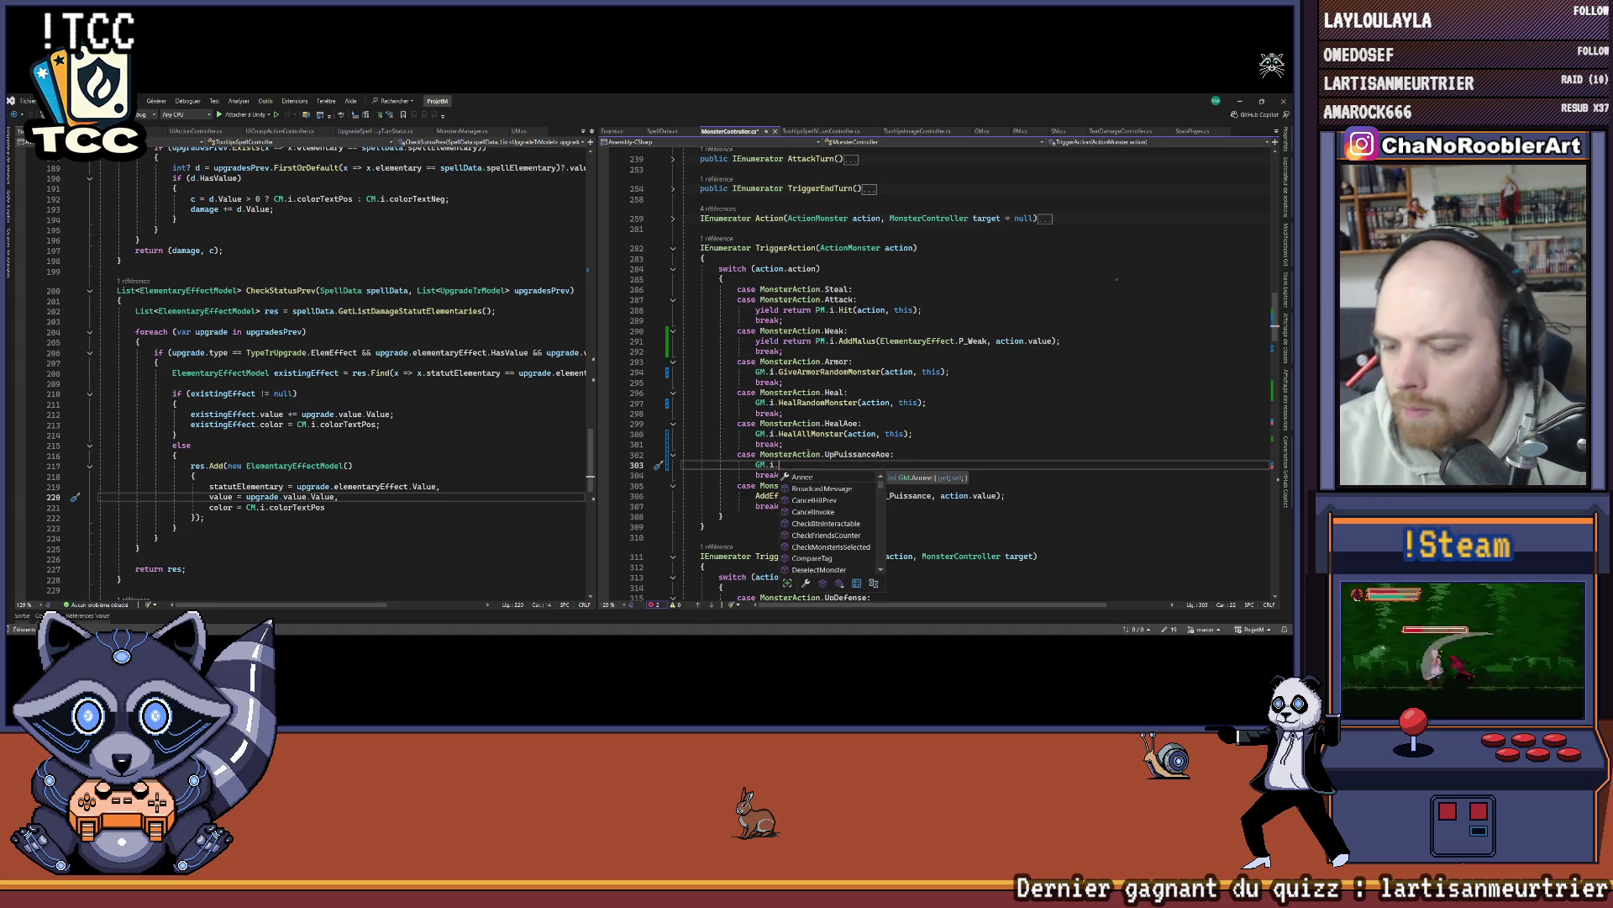
type("P")
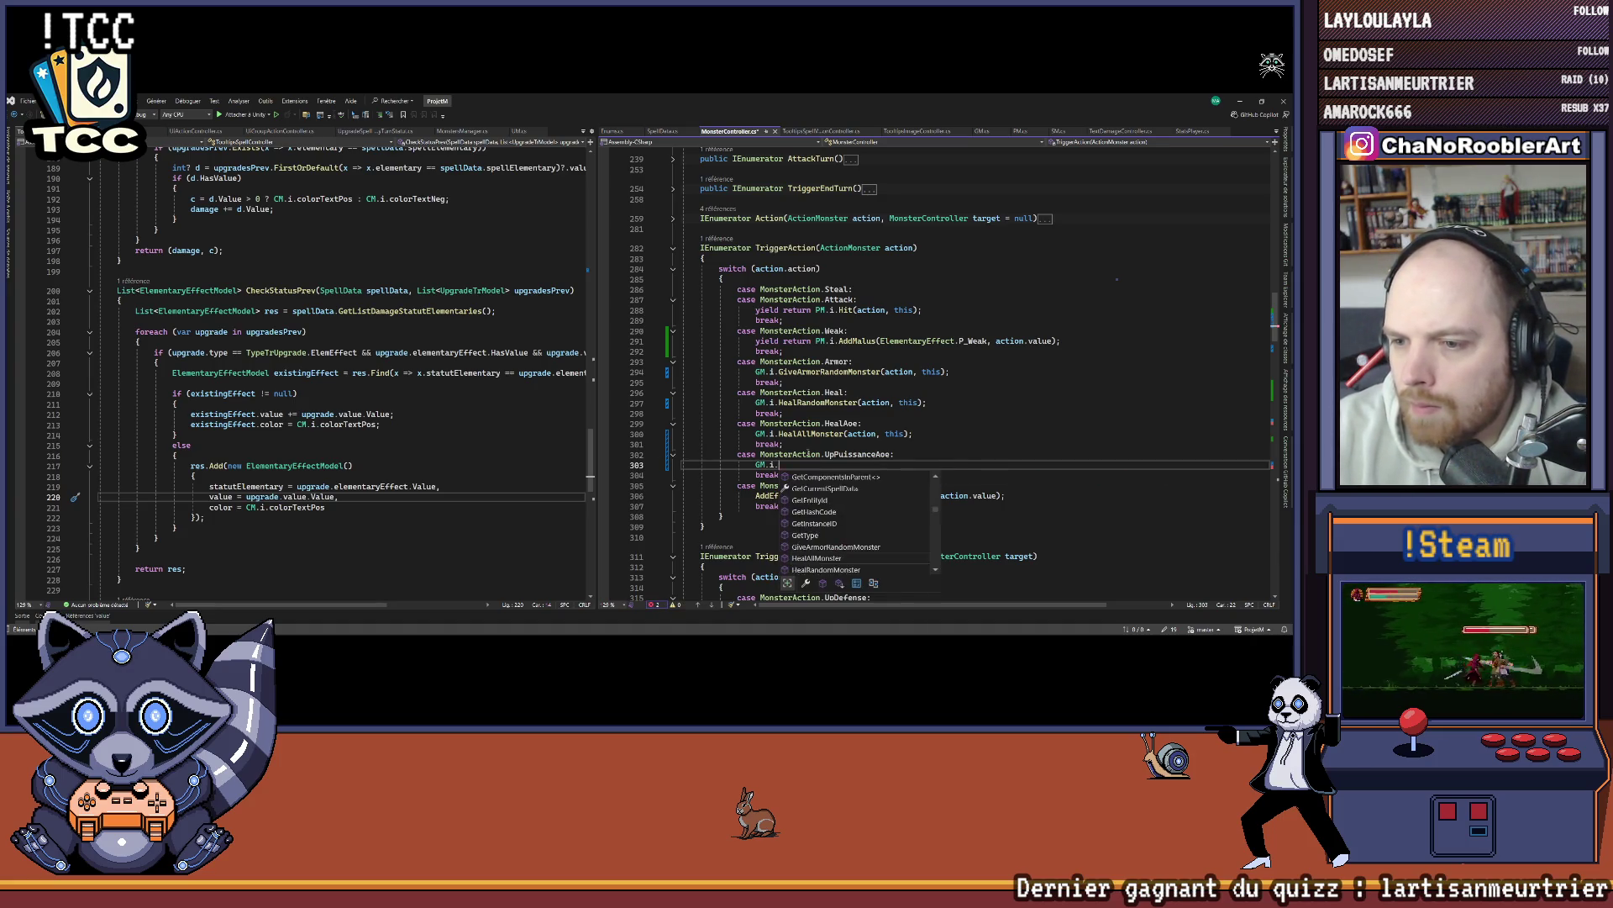
key("BackSpace")
key("BackSpace")
type("PuissanceAllMo")
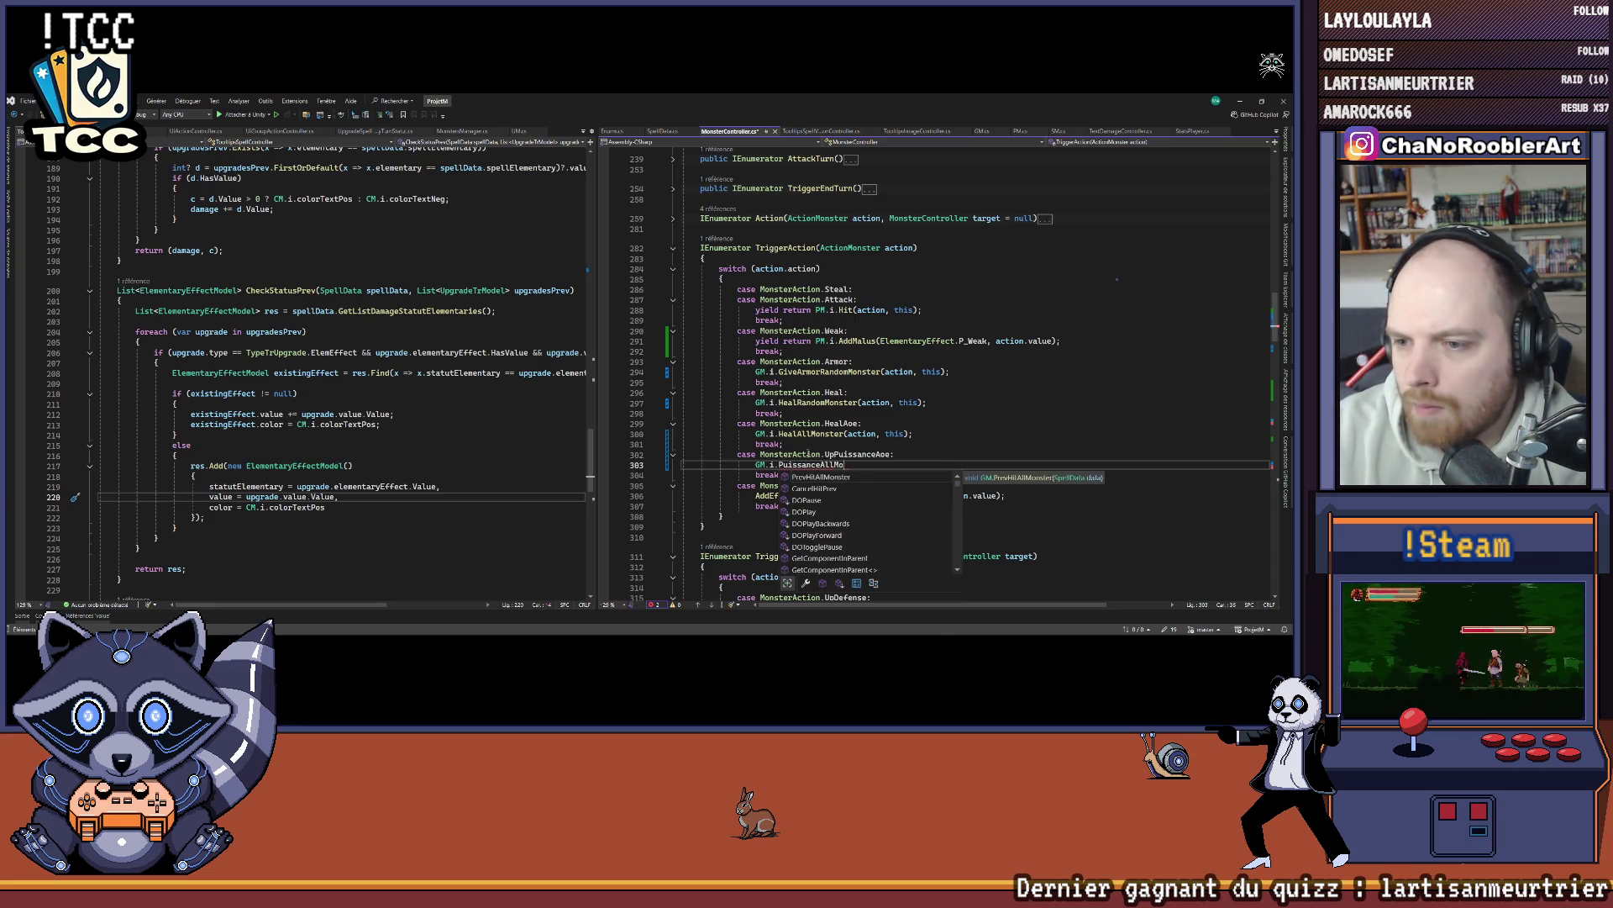
type("nster(ac")
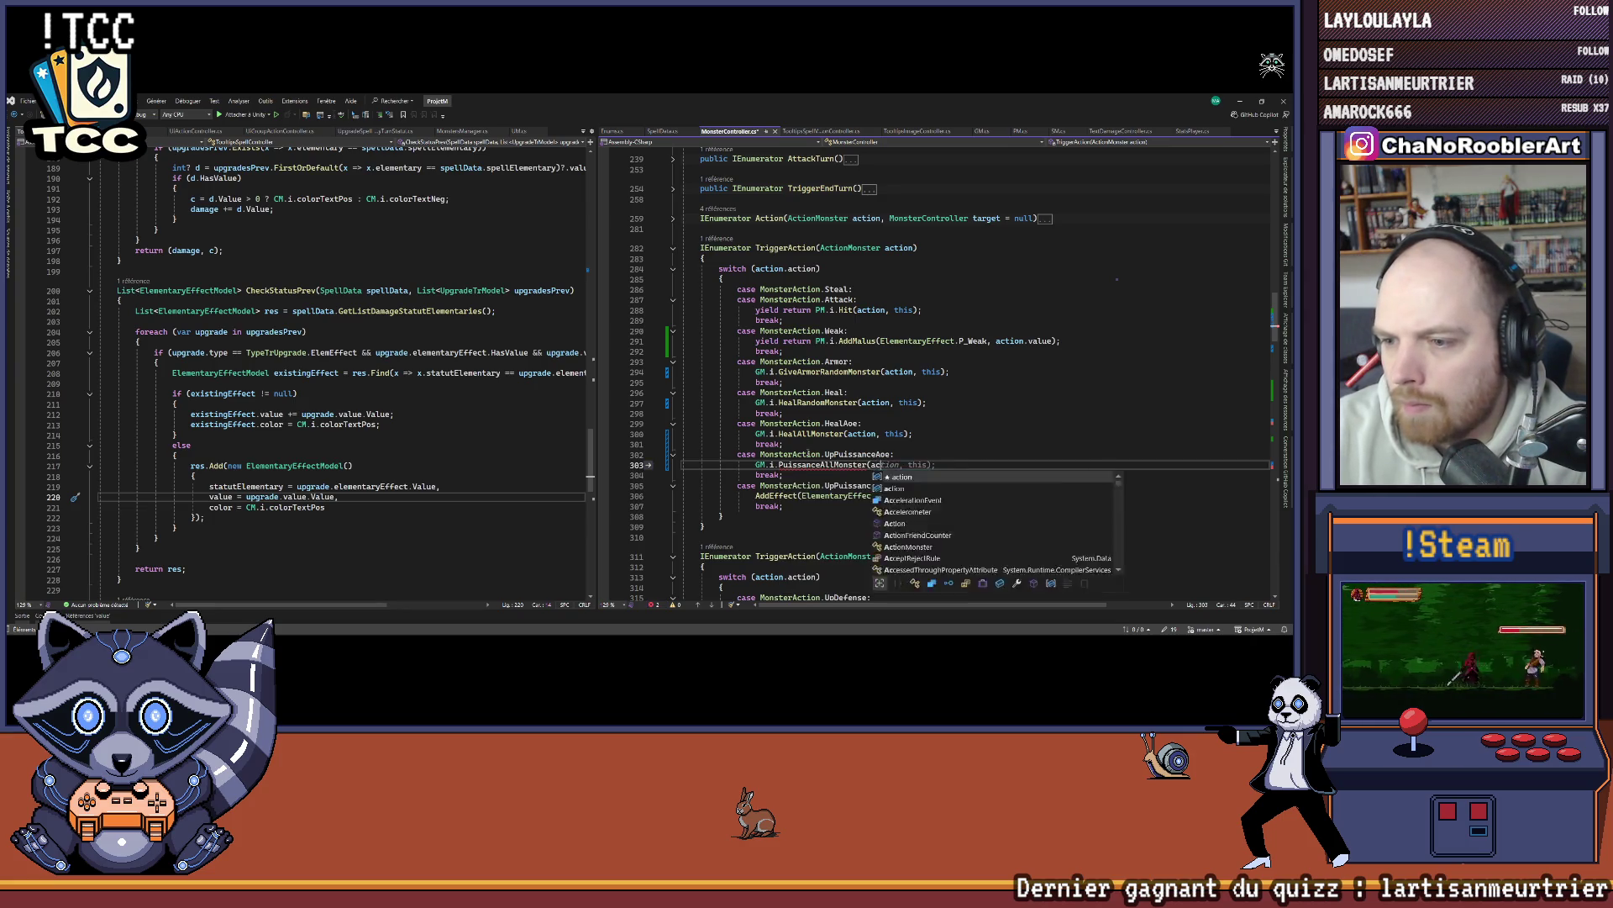
key("Tab")
type(");")
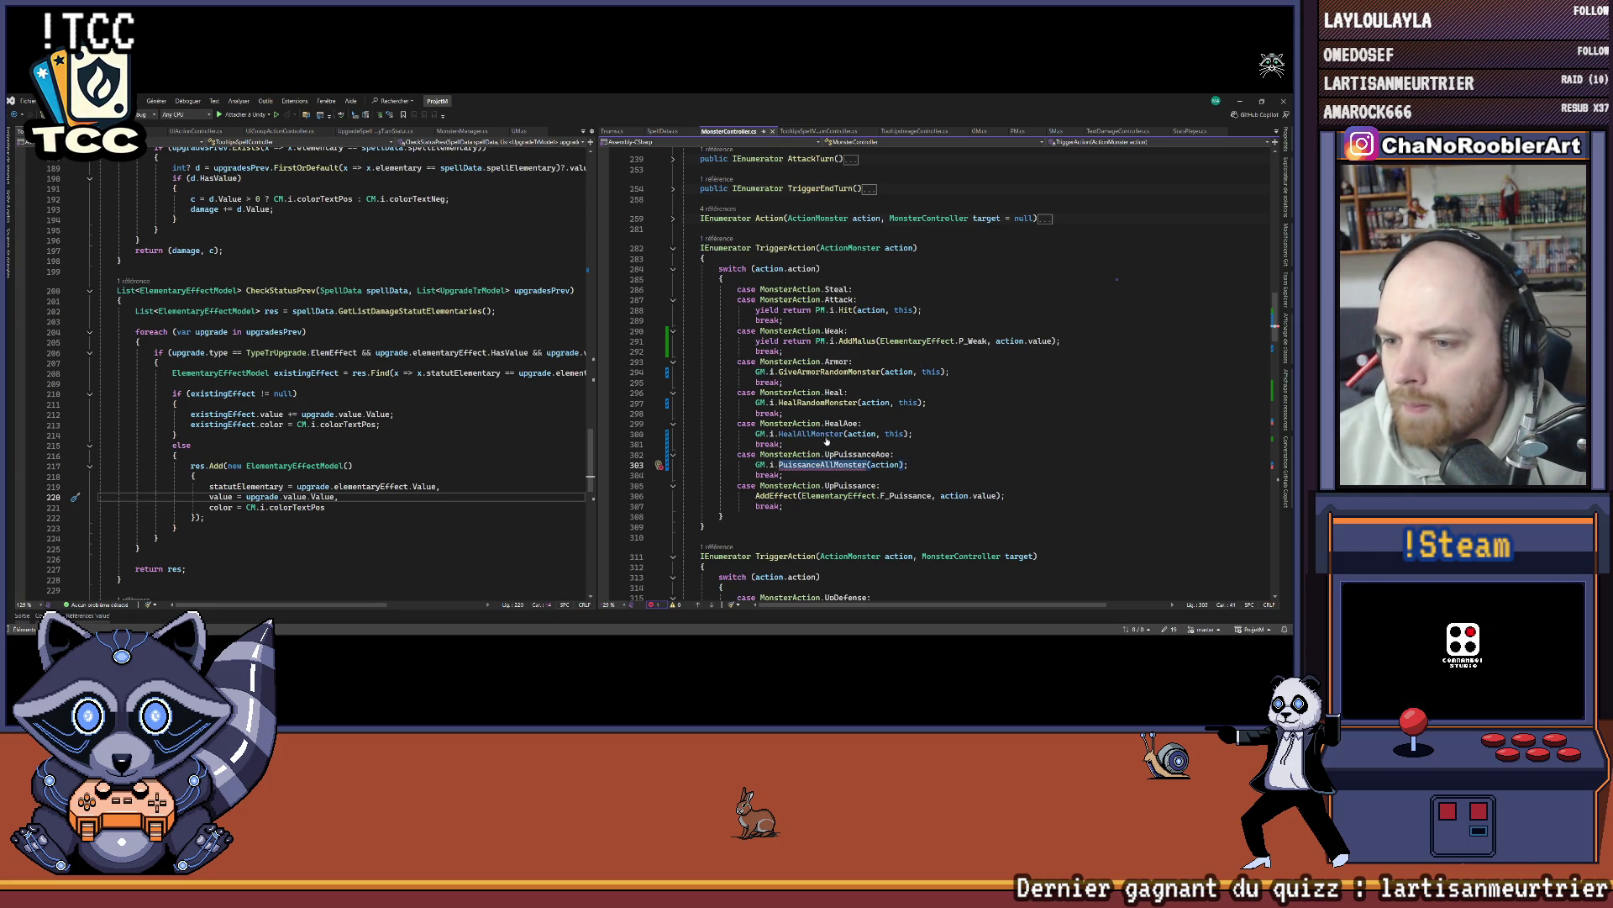
Step: In GM.cs, add an empty public void PuissanceAllMonster() method below HealAllMonster
left_click(826, 434, "ctrl")
left_click(764, 430)
key("Return")
key("Return")
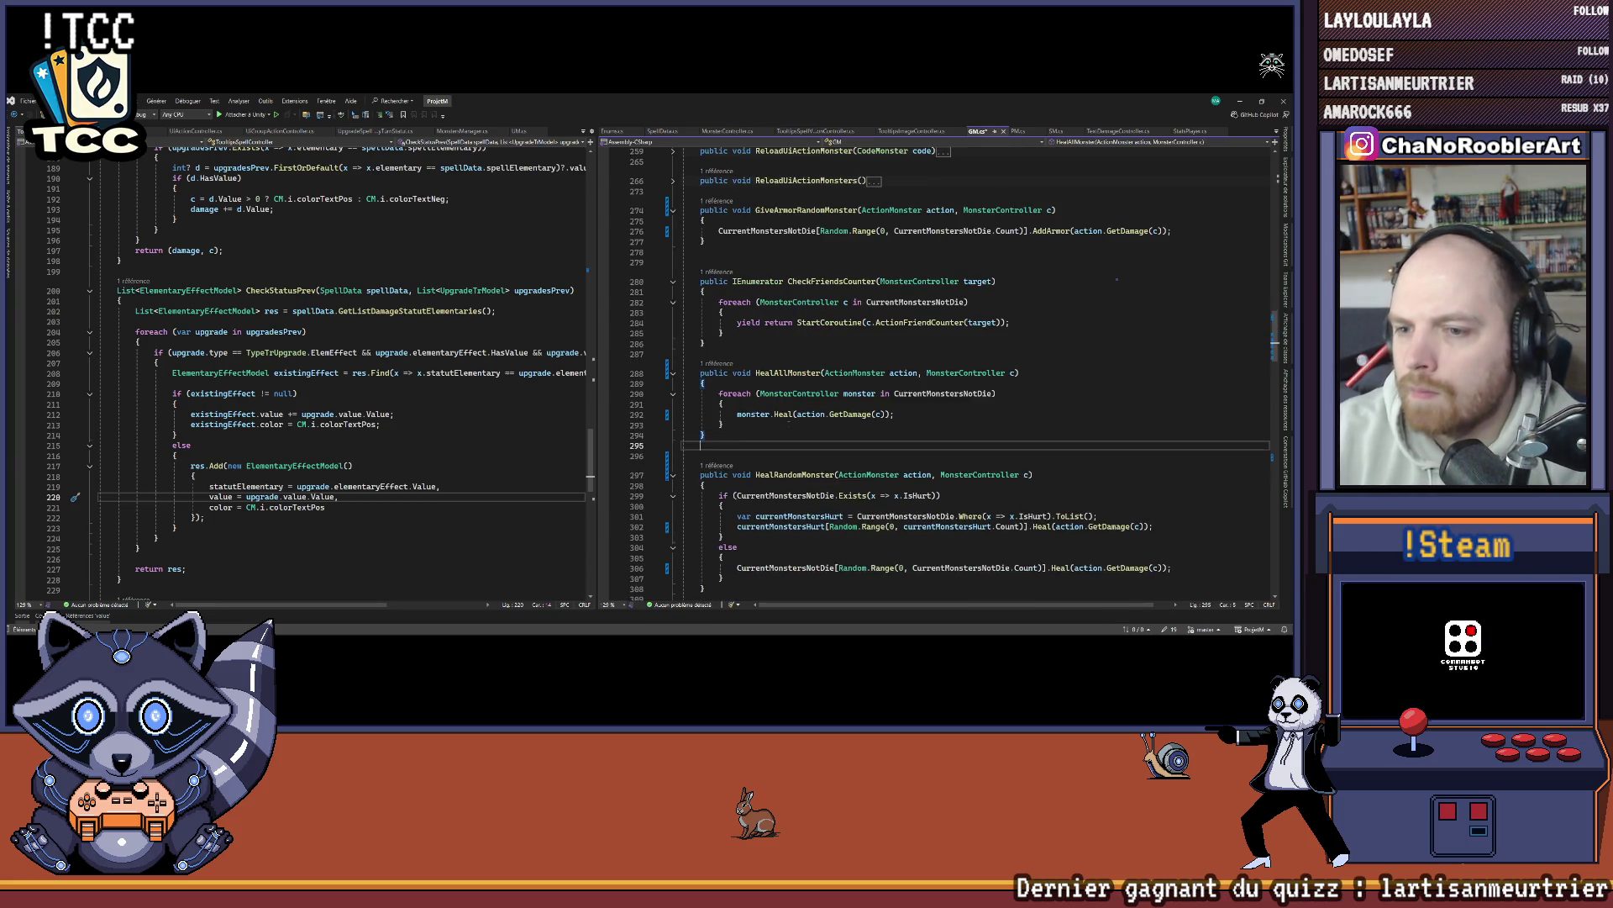
type("public void")
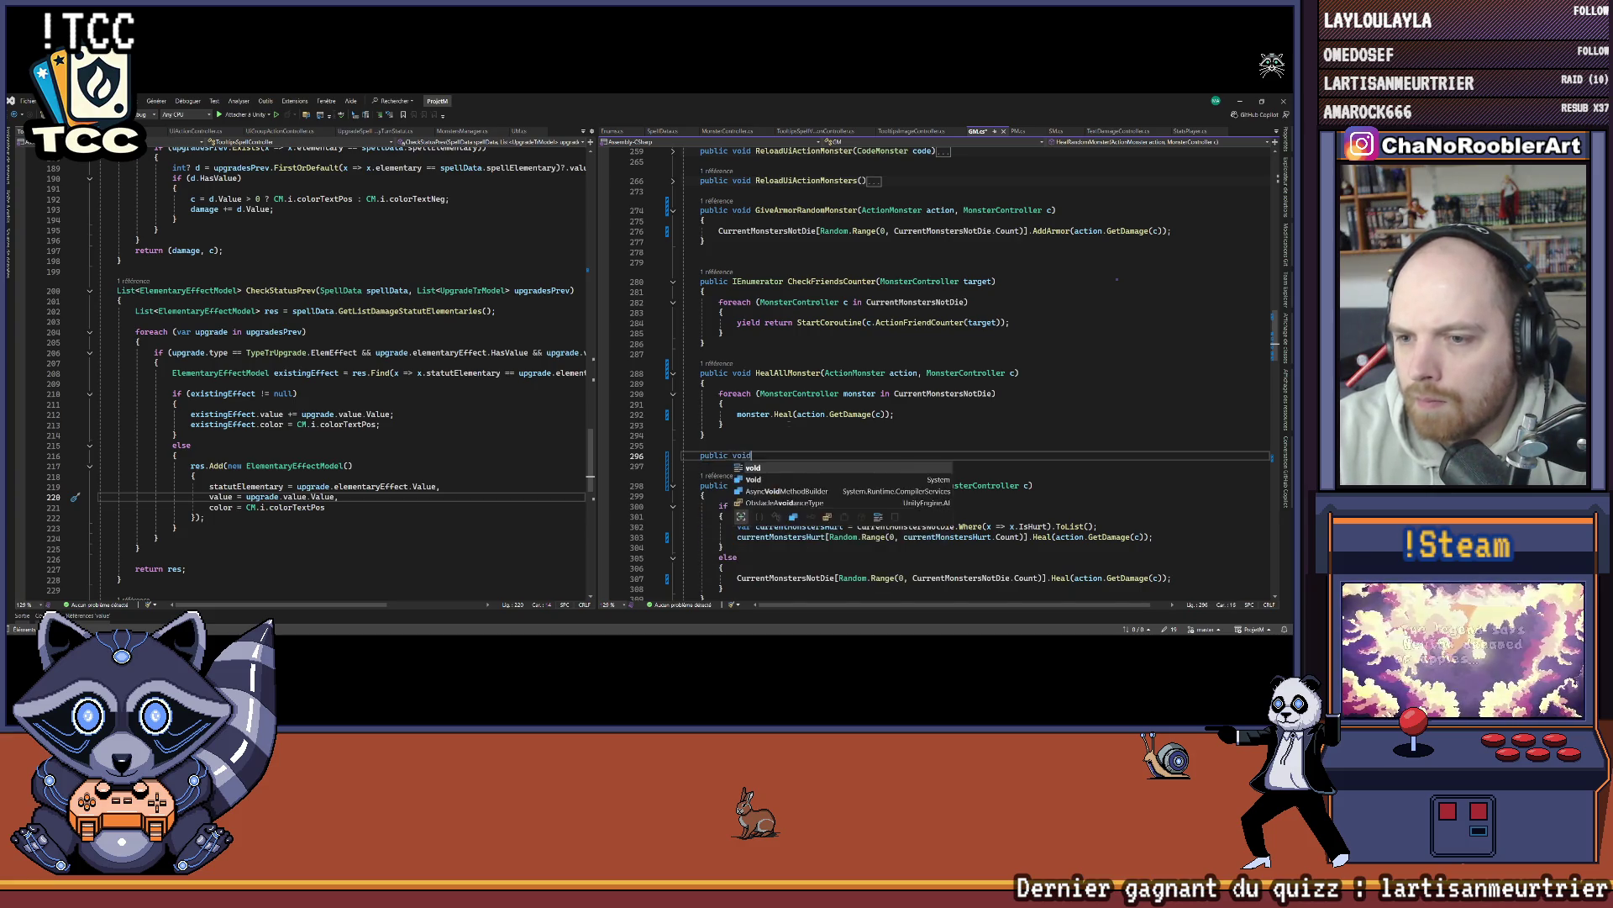
type(" PuissanceAllMonster()")
key("Return")
type("{")
key("Return")
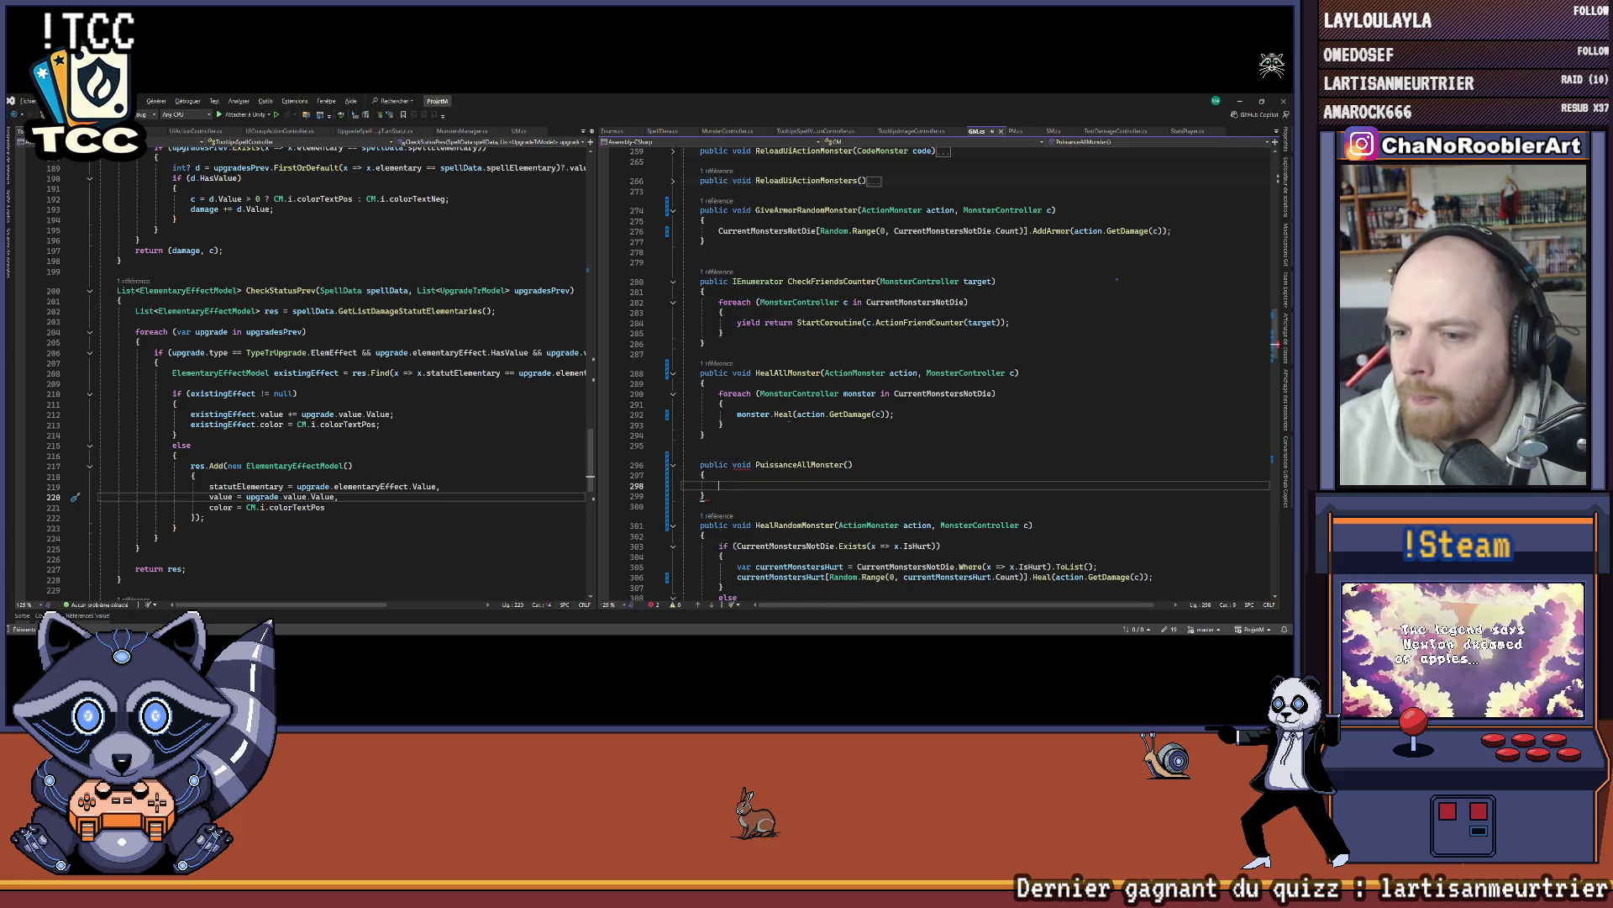
left_click(854, 417)
key("F12")
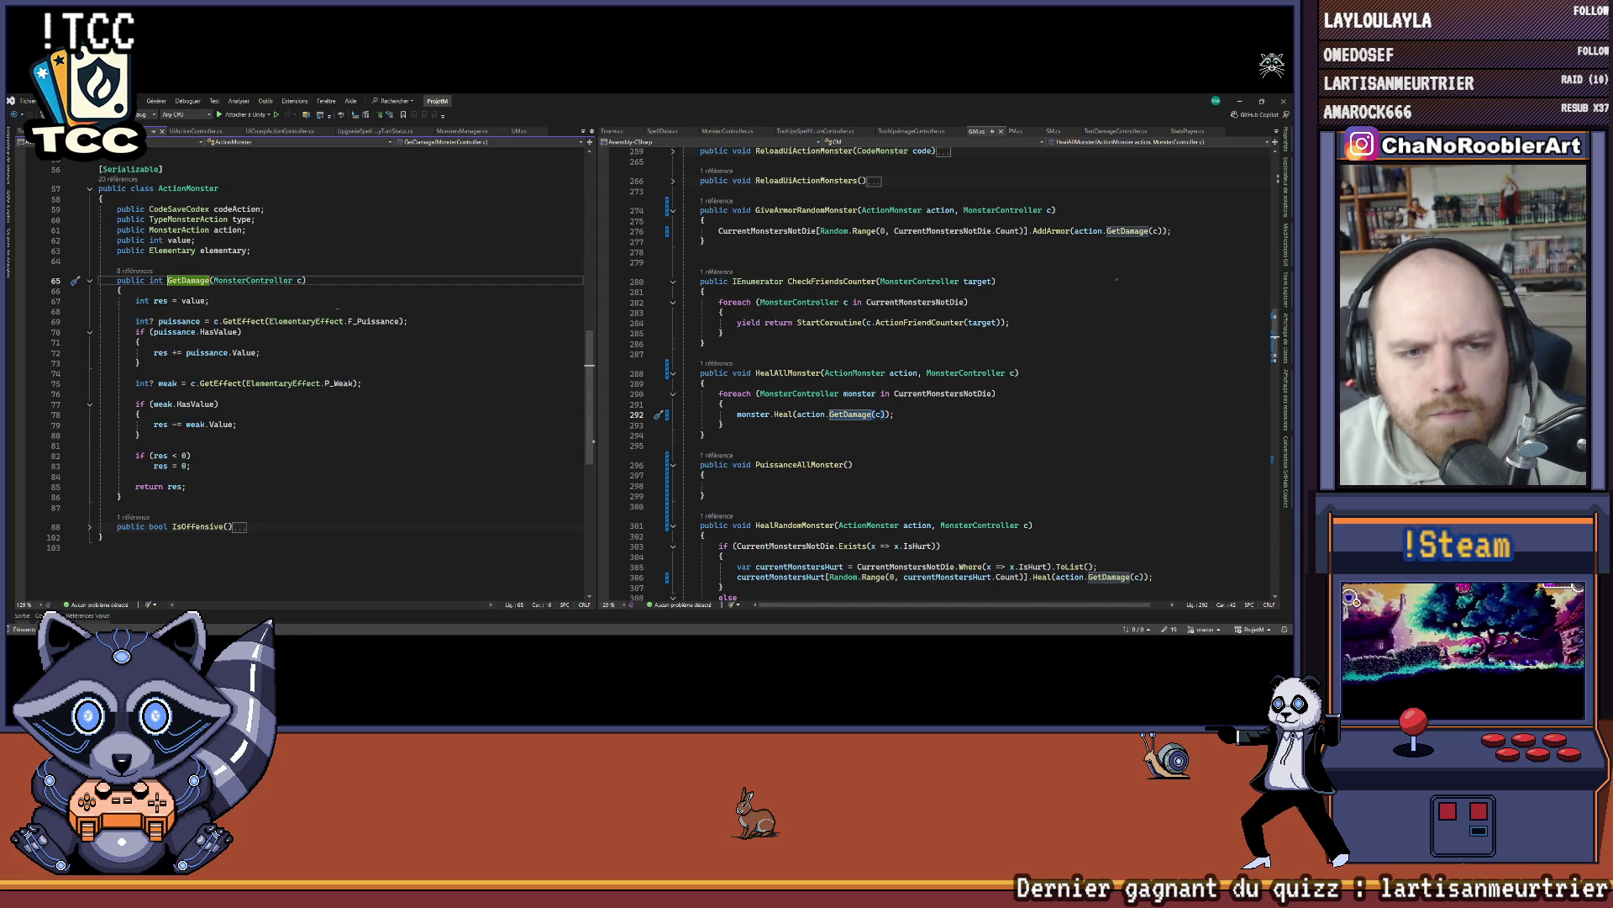
left_click(263, 310)
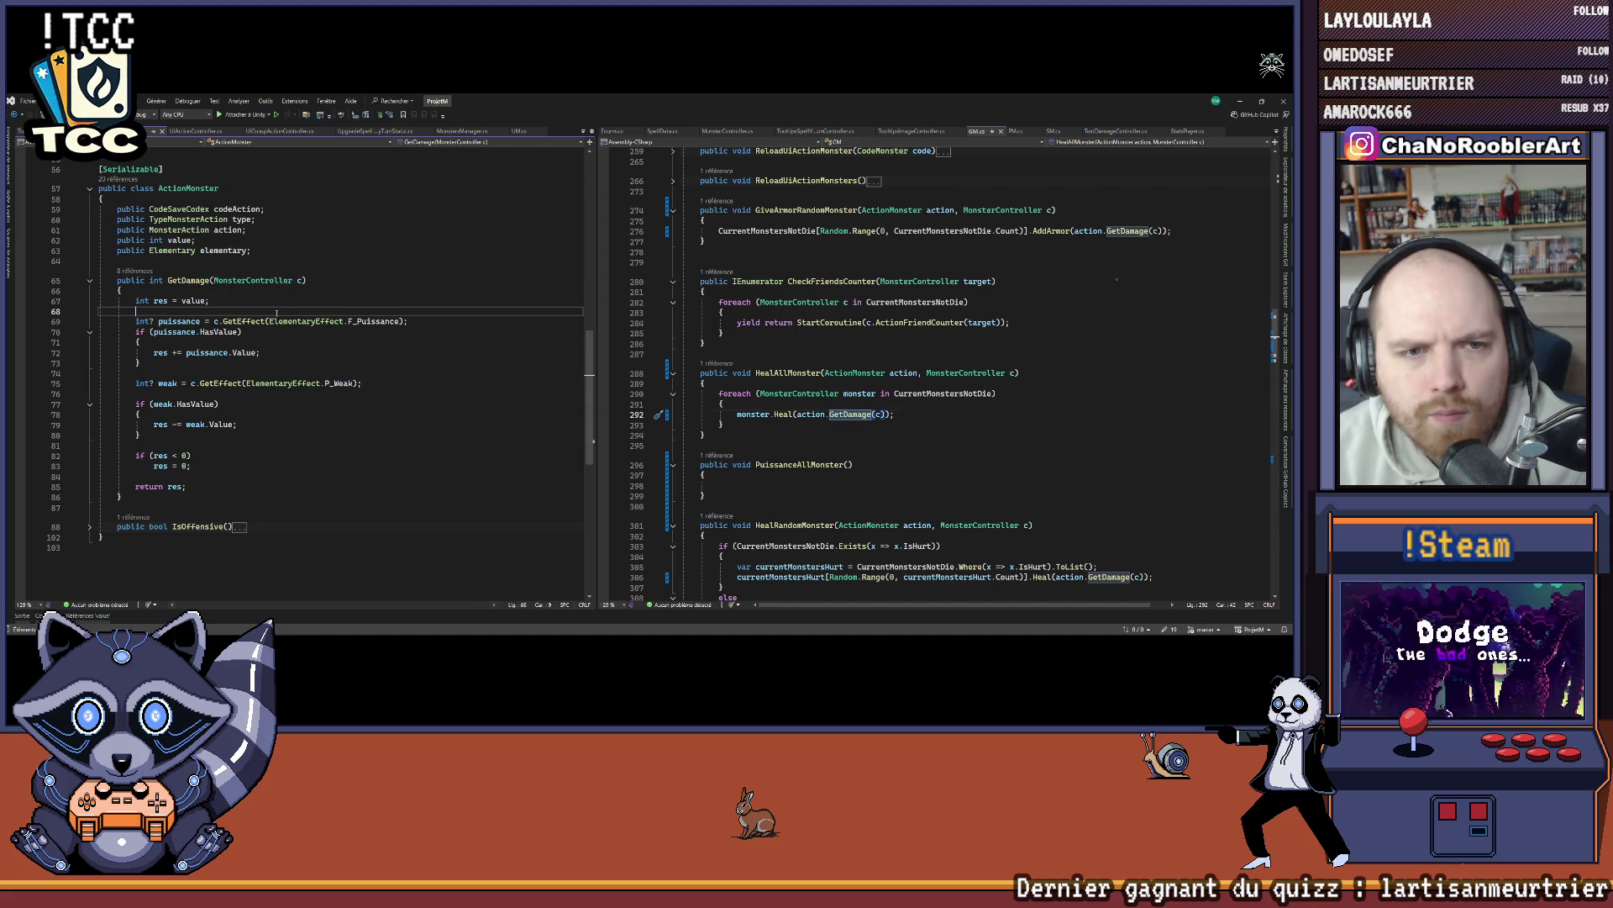
key("ctrl+minus")
key("ctrl+minus")
left_click(807, 465)
key("F12")
left_click(745, 389)
left_click(744, 391)
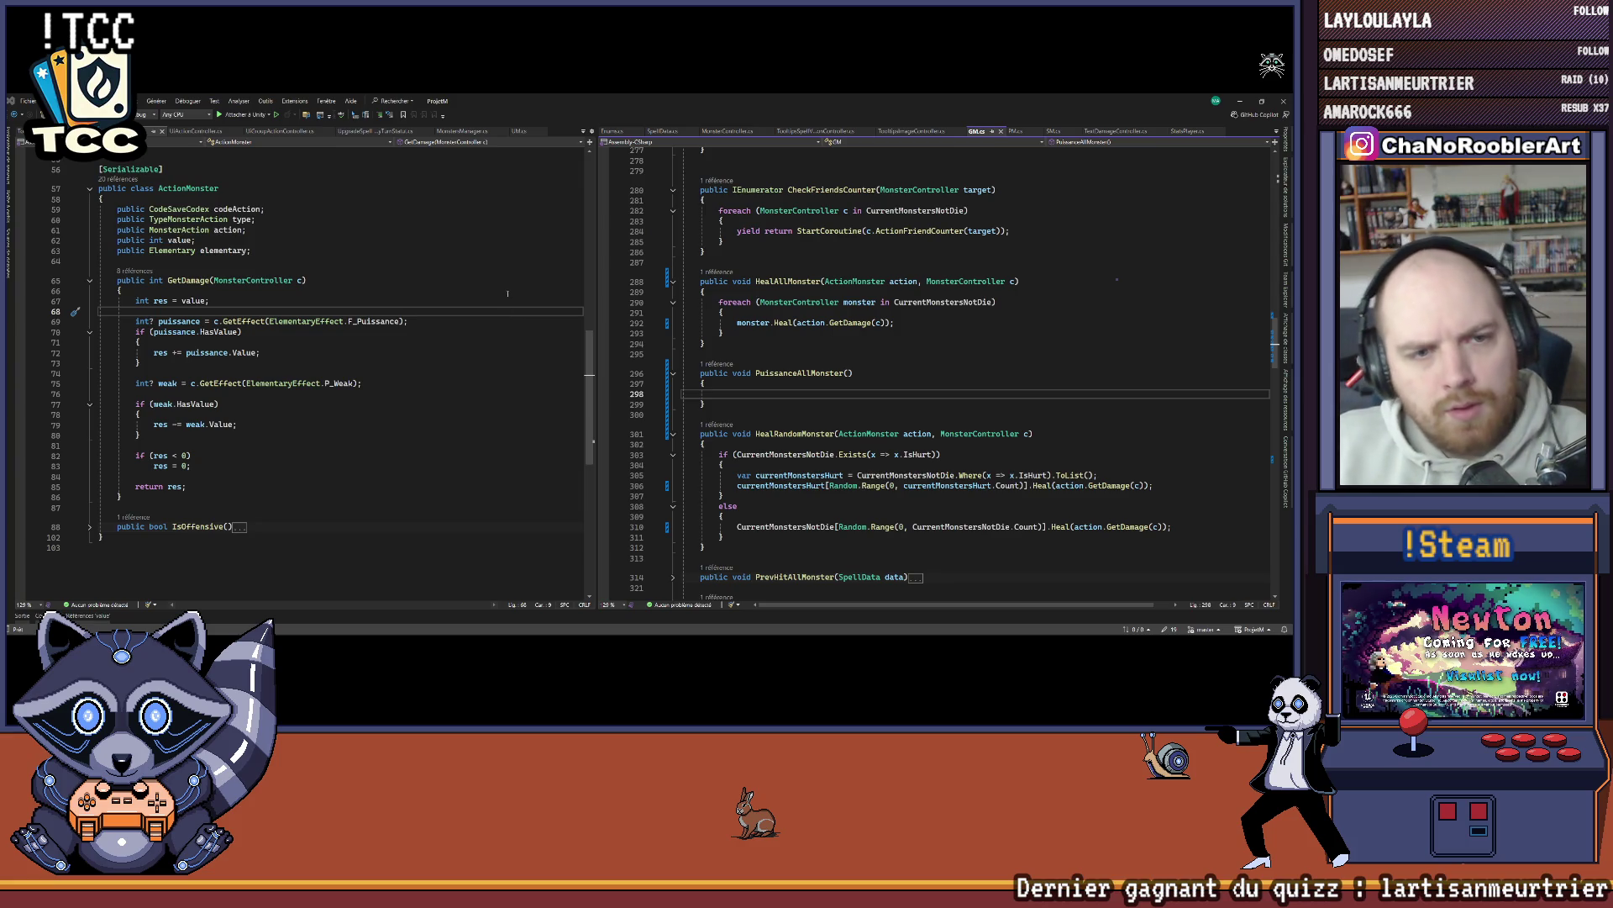
Step: Copy HealAllMonster's ActionMonster action parameter and foreach loop into PuissanceAllMonster
left_click(782, 399)
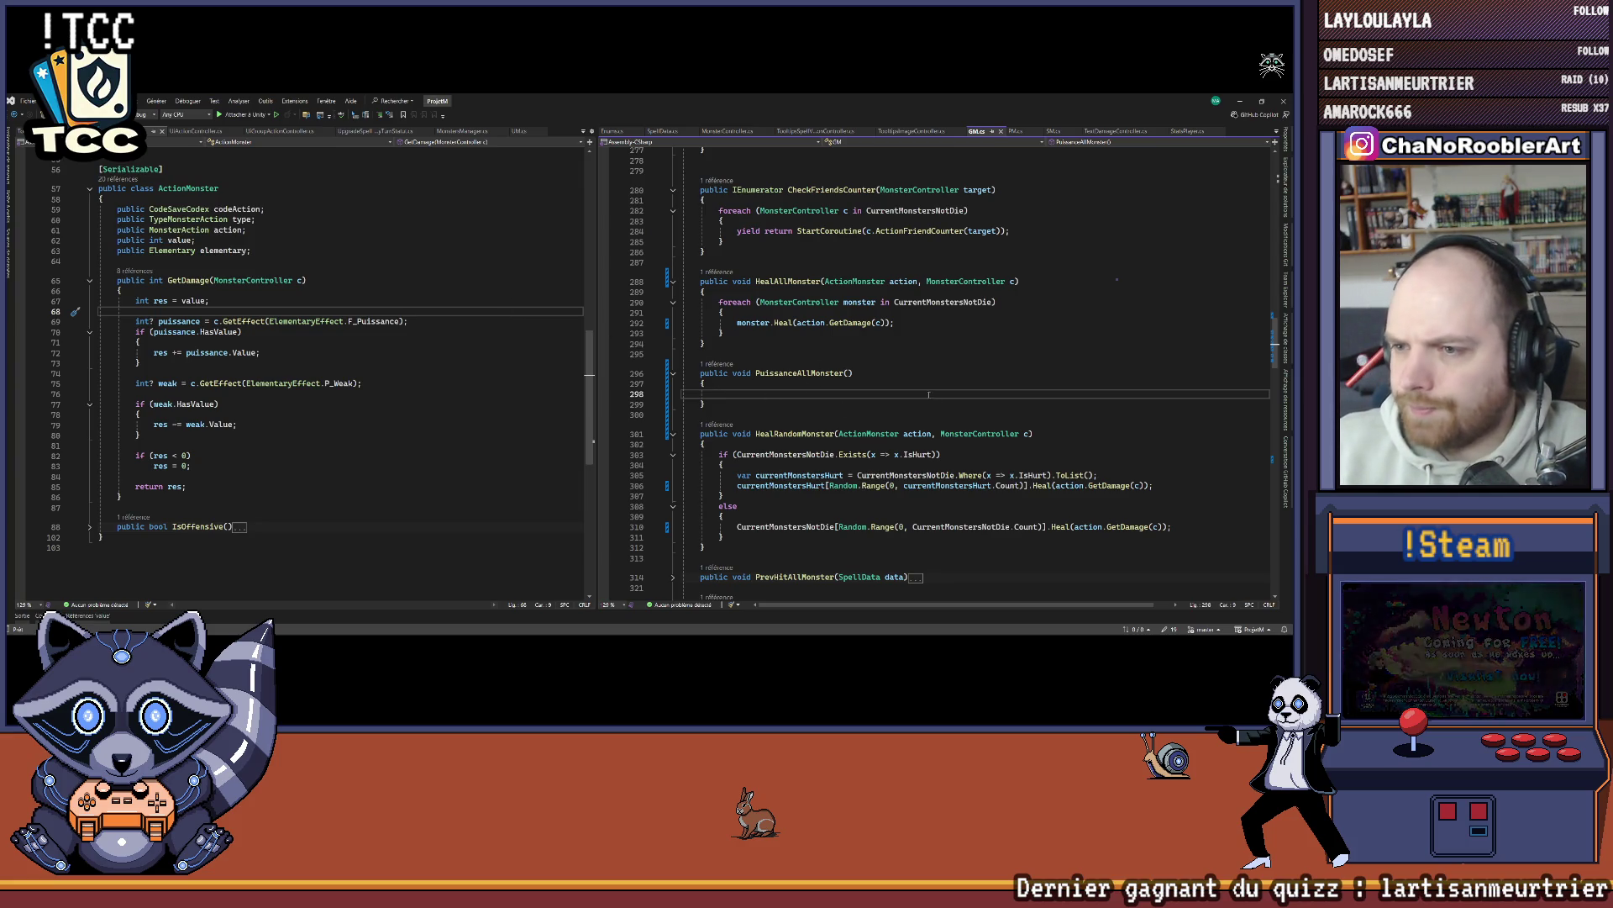
left_click_drag(824, 281, 918, 280)
key("ctrl+c")
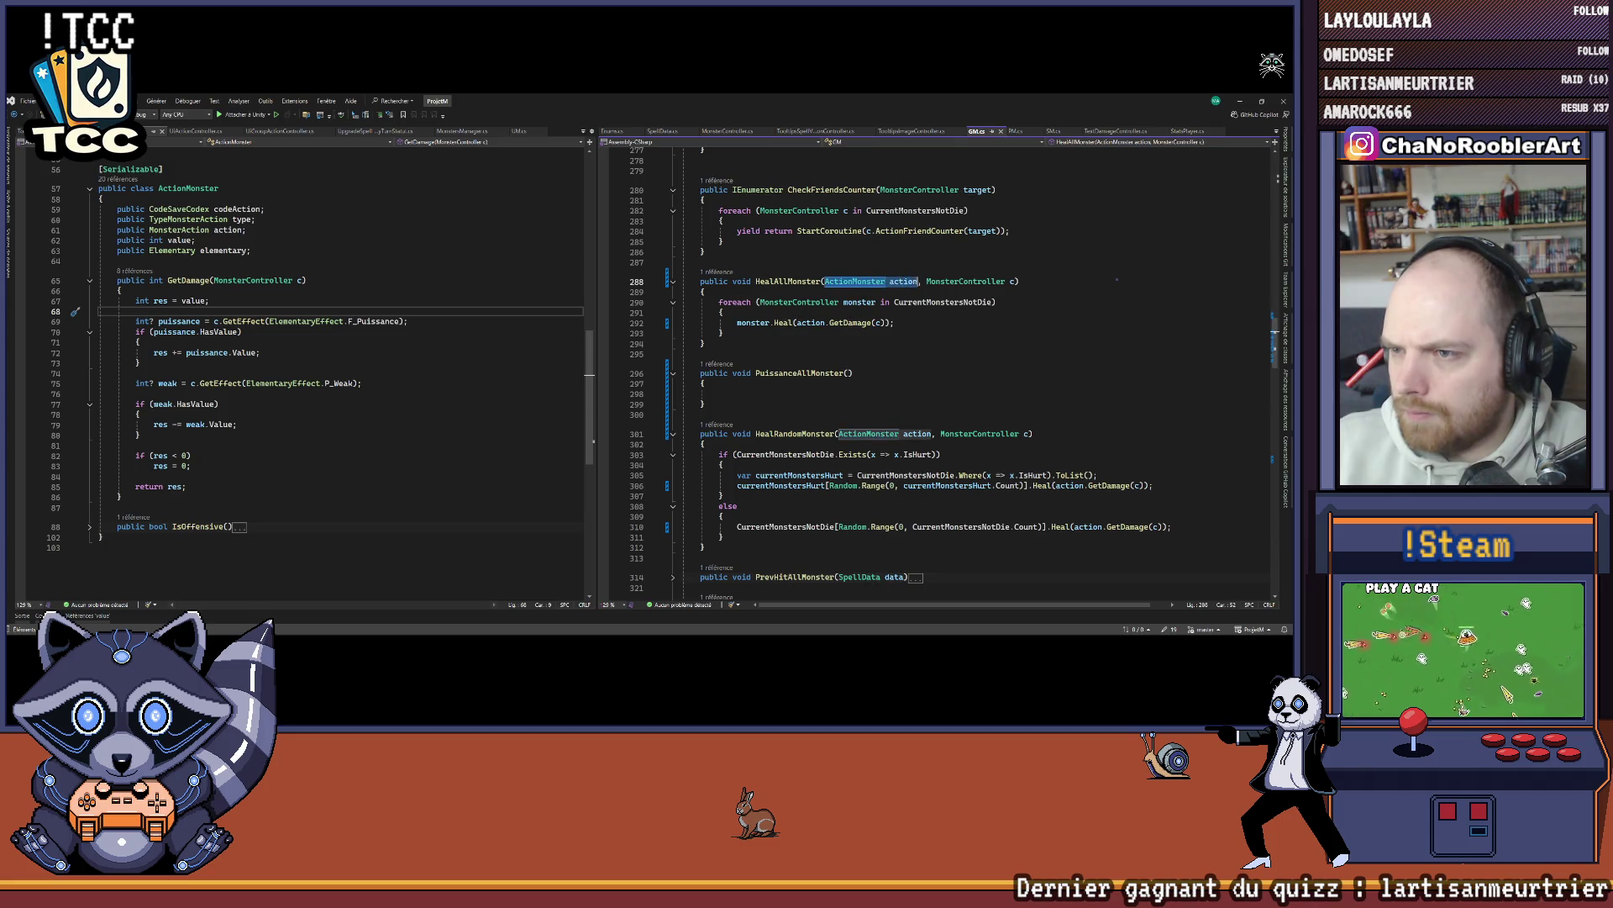
left_click(850, 373)
key("ctrl+v")
left_click_drag(717, 303, 723, 313)
key("ctrl+c")
left_click(864, 392)
key("ctrl+v")
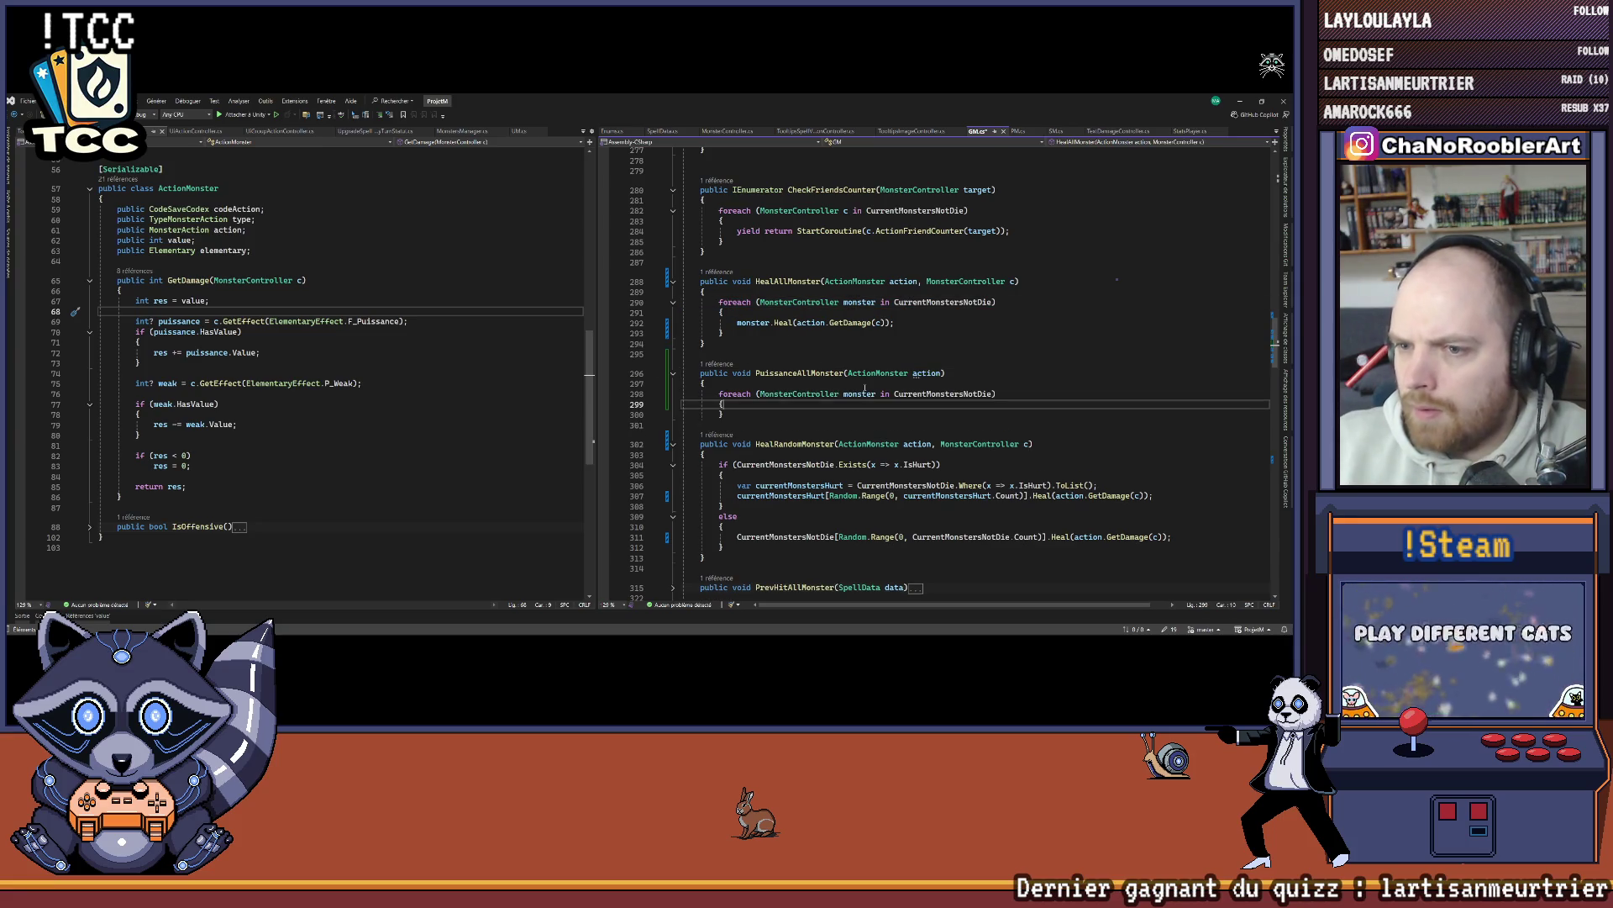
Step: Inside the loop, write monster.AddEffect(ElementaryEffect.F_Puissance, action.value);
key("Return")
type("}")
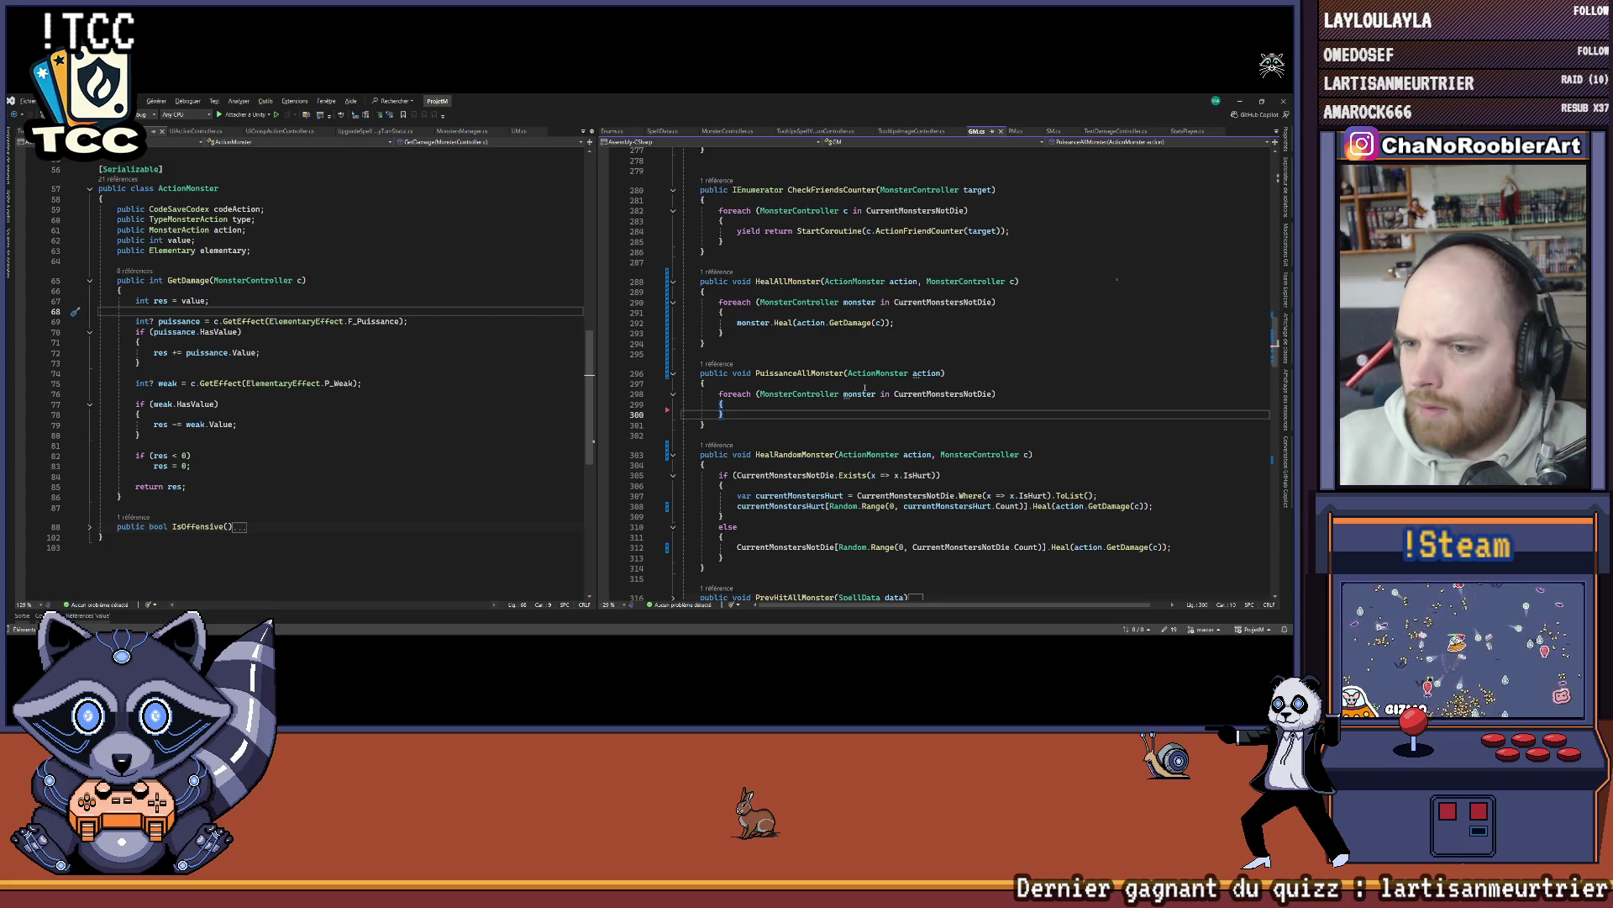
key("Left")
key("Return")
type("monster.")
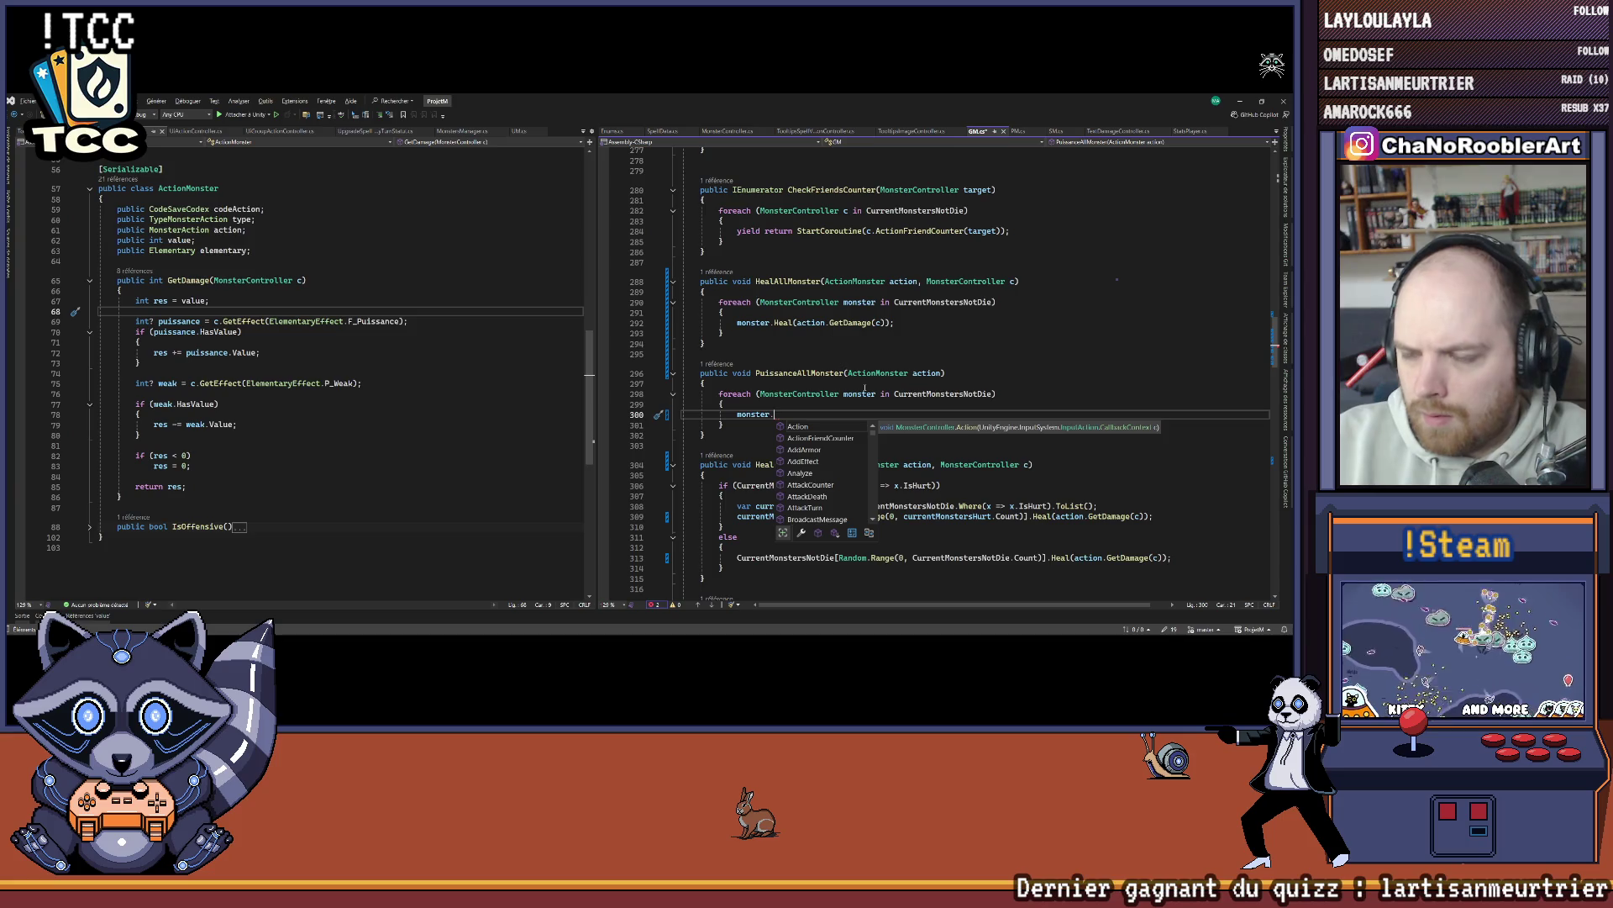
type("Add")
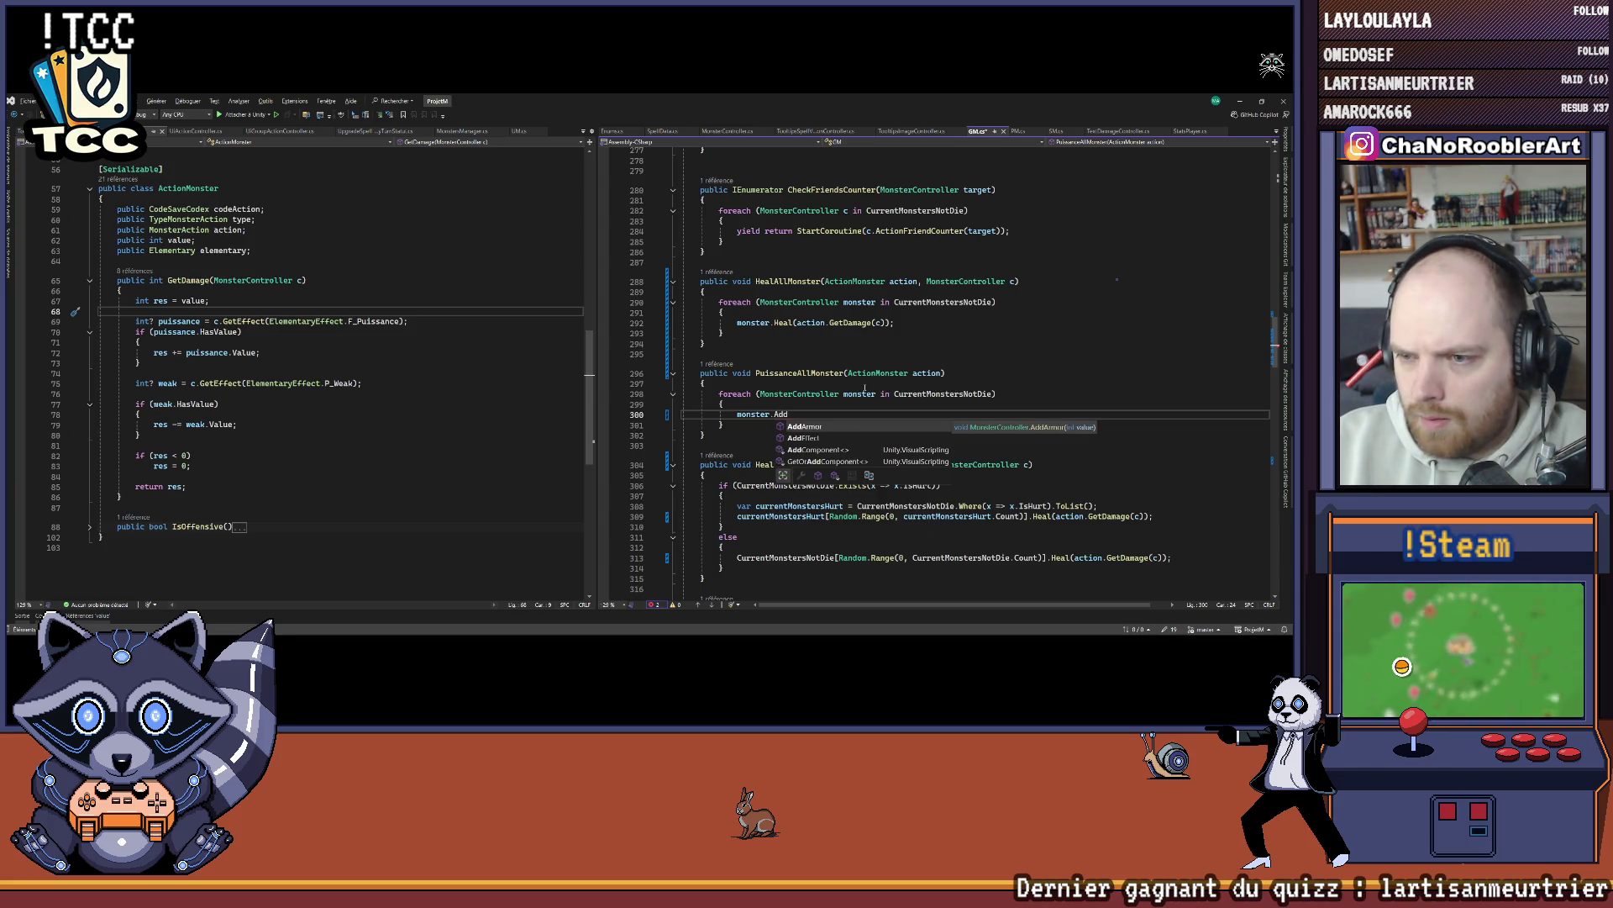
type("E")
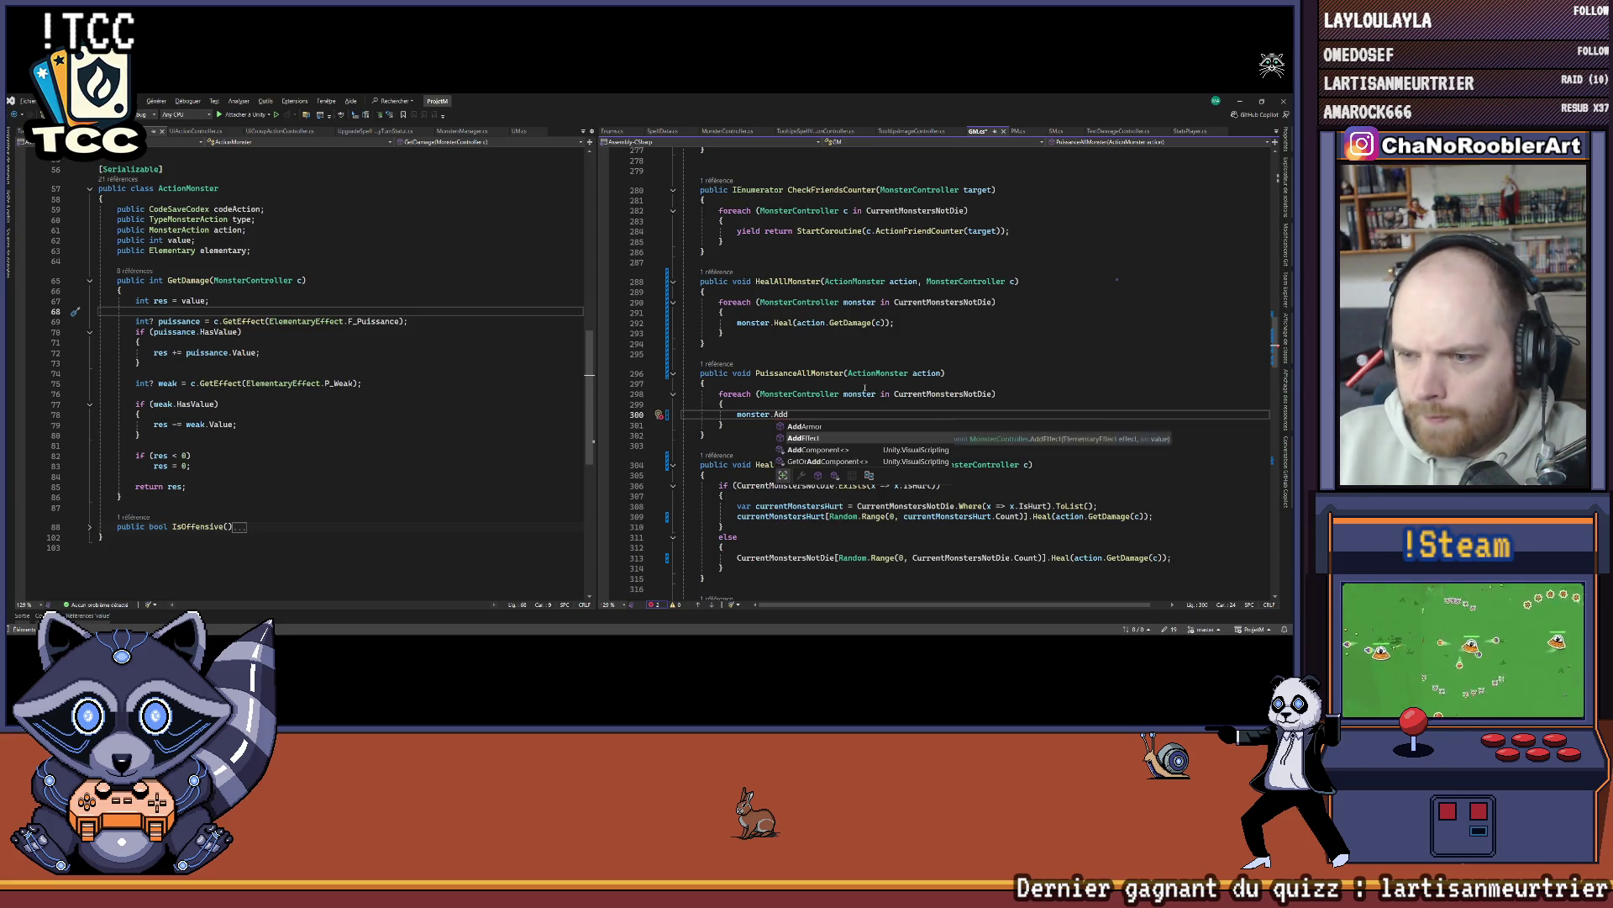
key("Tab")
type("(")
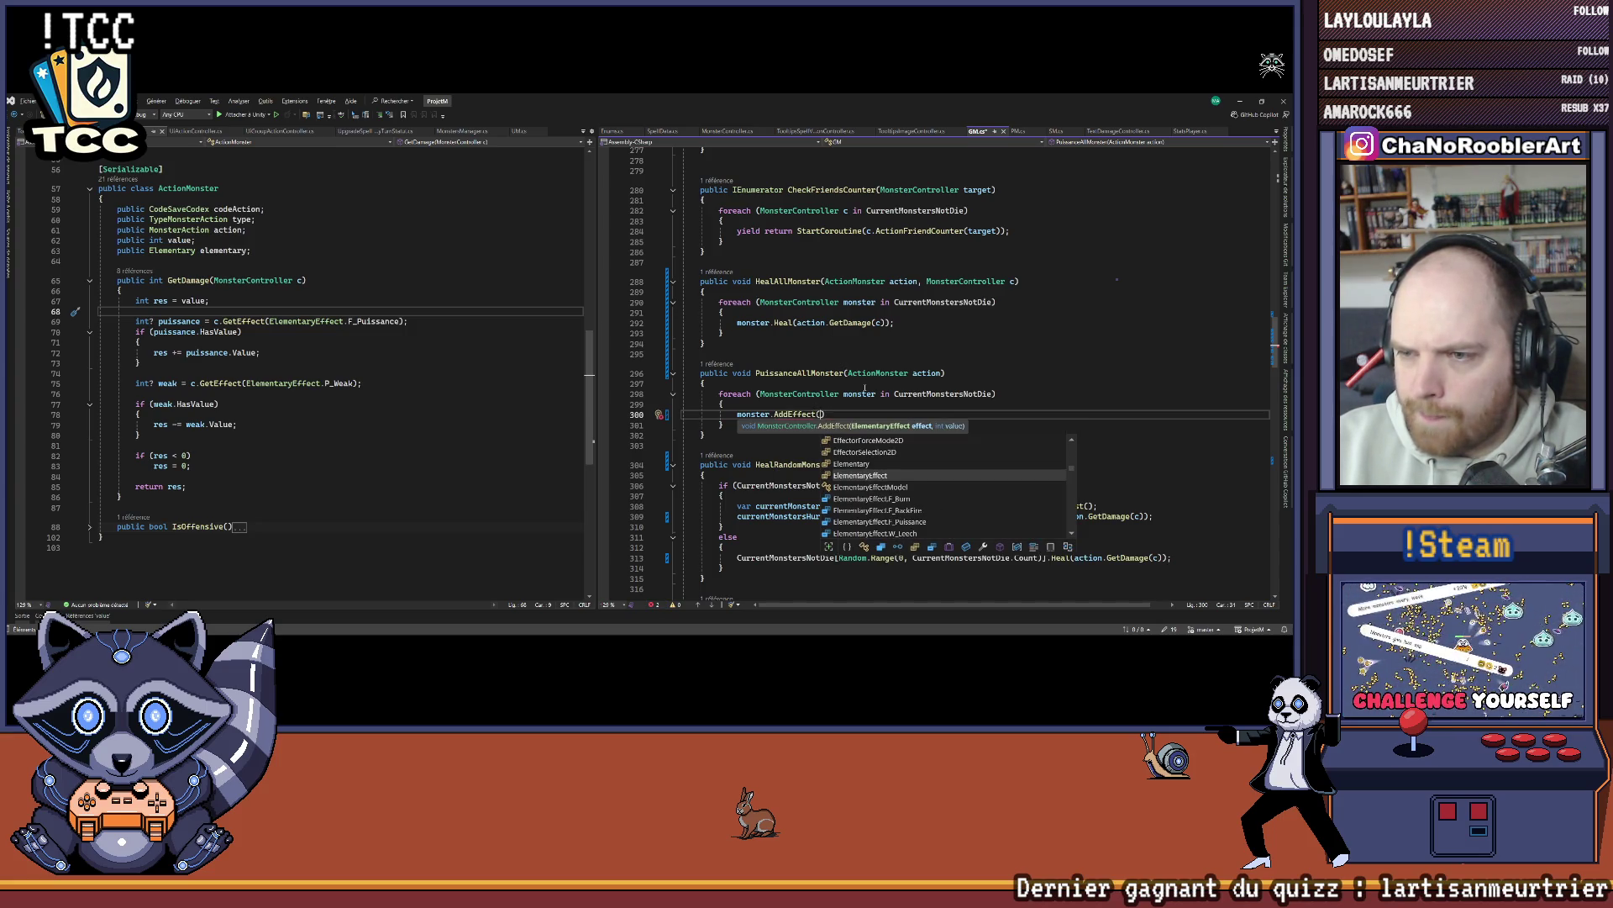
type("ElementaryEffect.F_Puissance")
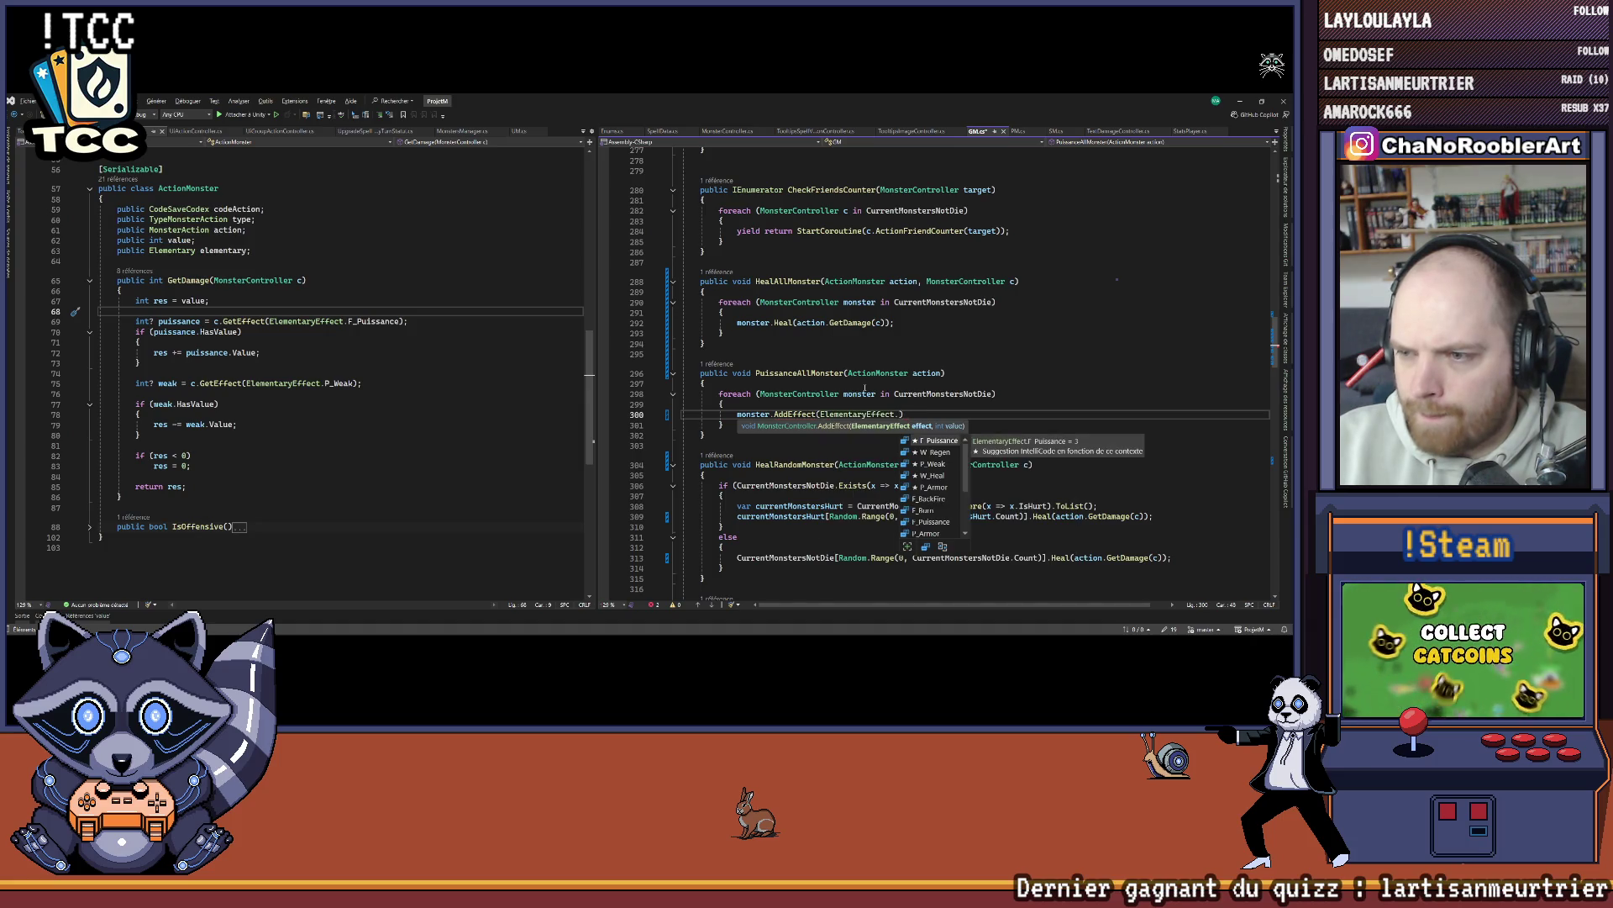
type(", action.")
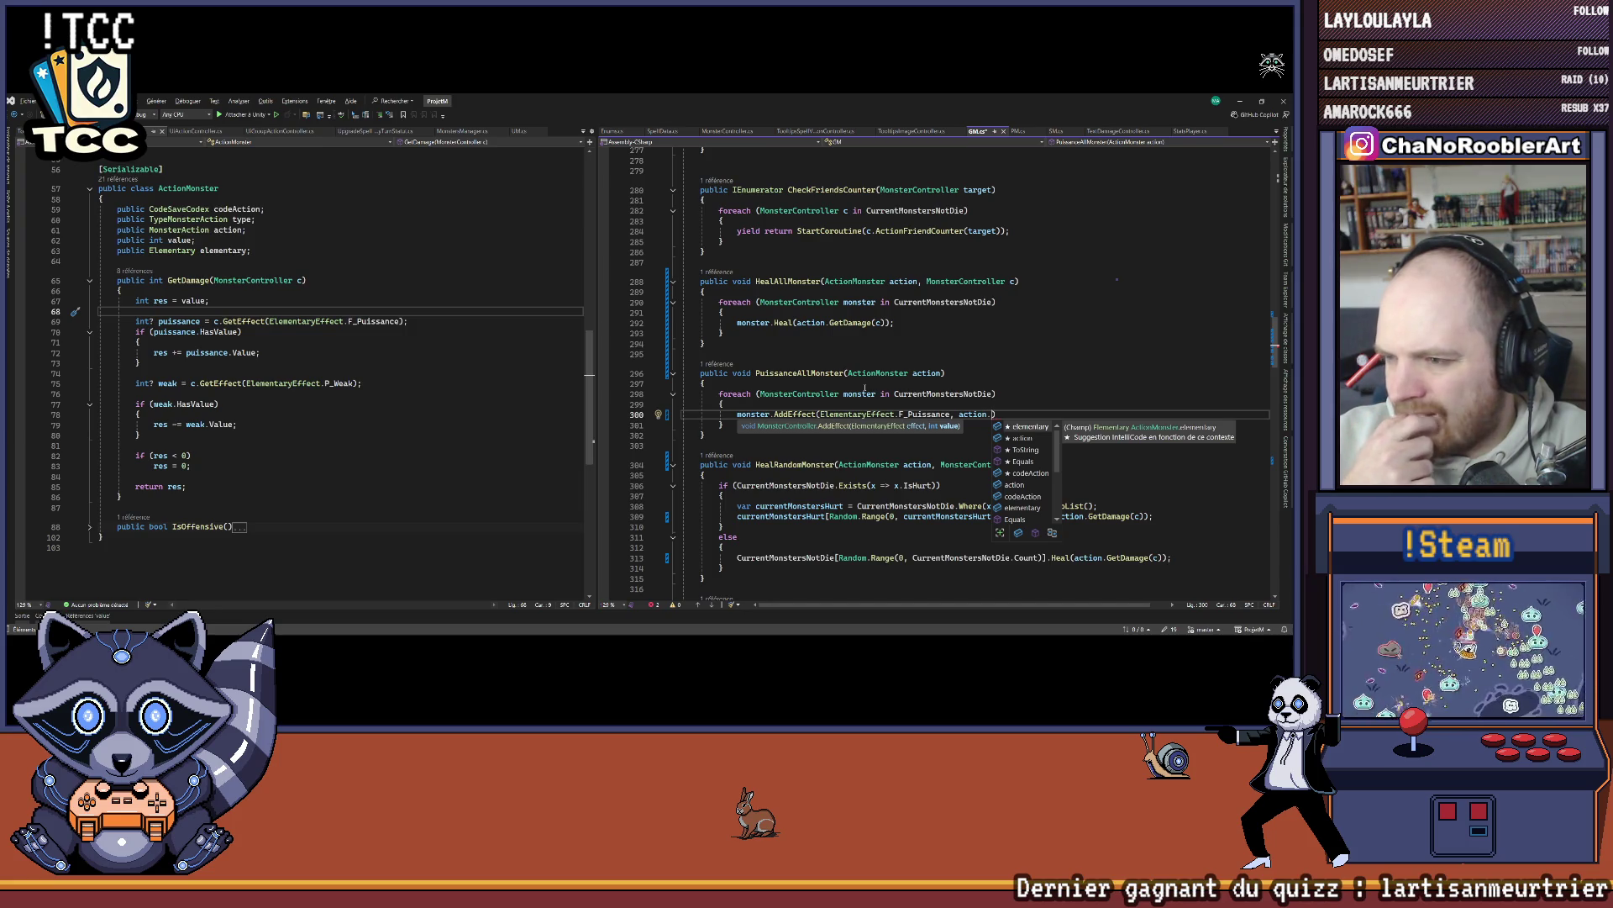
type("value);")
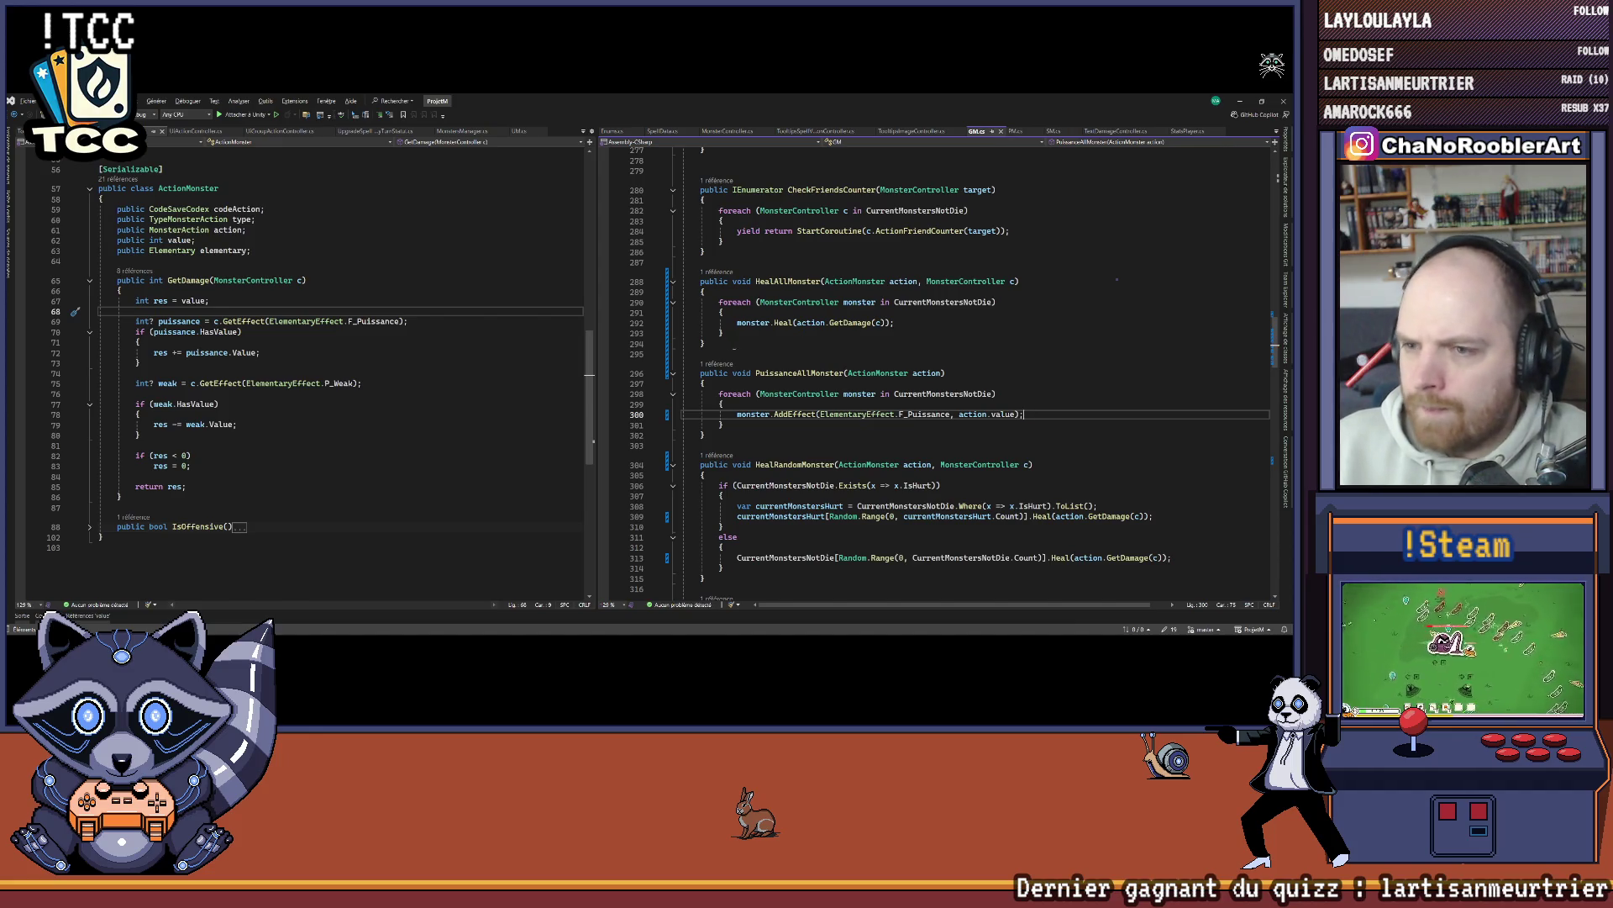
left_click(716, 367)
Step: Jump to the PuissanceAllMonster call site in MonsterController.cs and navigate recent locations to AfterHit
double_click(843, 338)
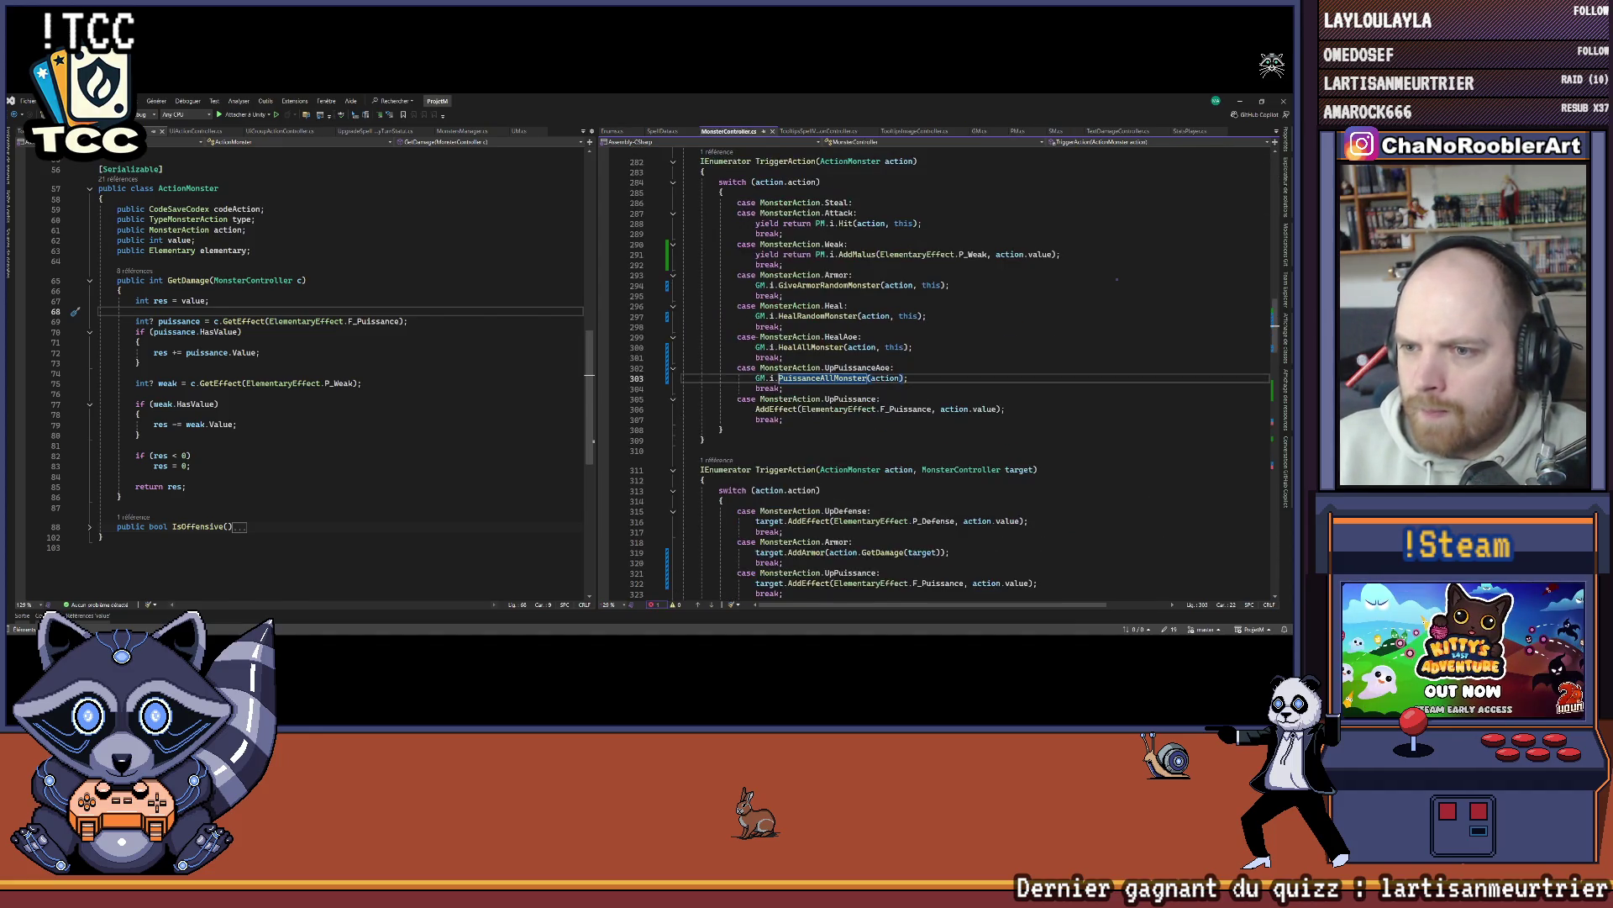
left_click(845, 367)
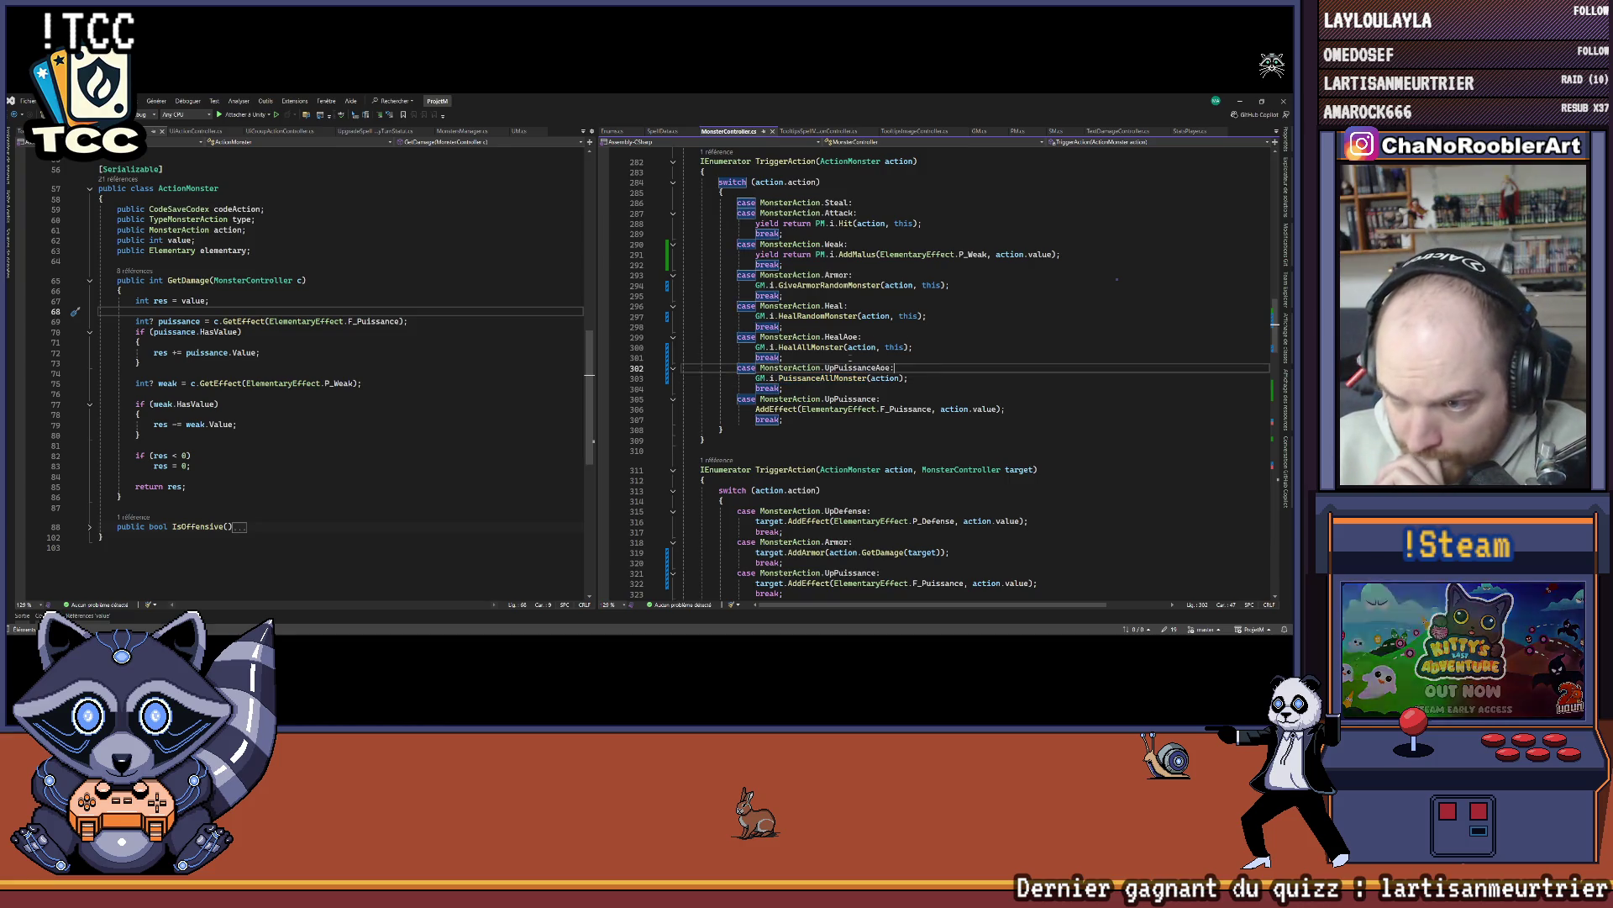
scroll(813, 356, "up", 6)
scroll(813, 356, "down", 8)
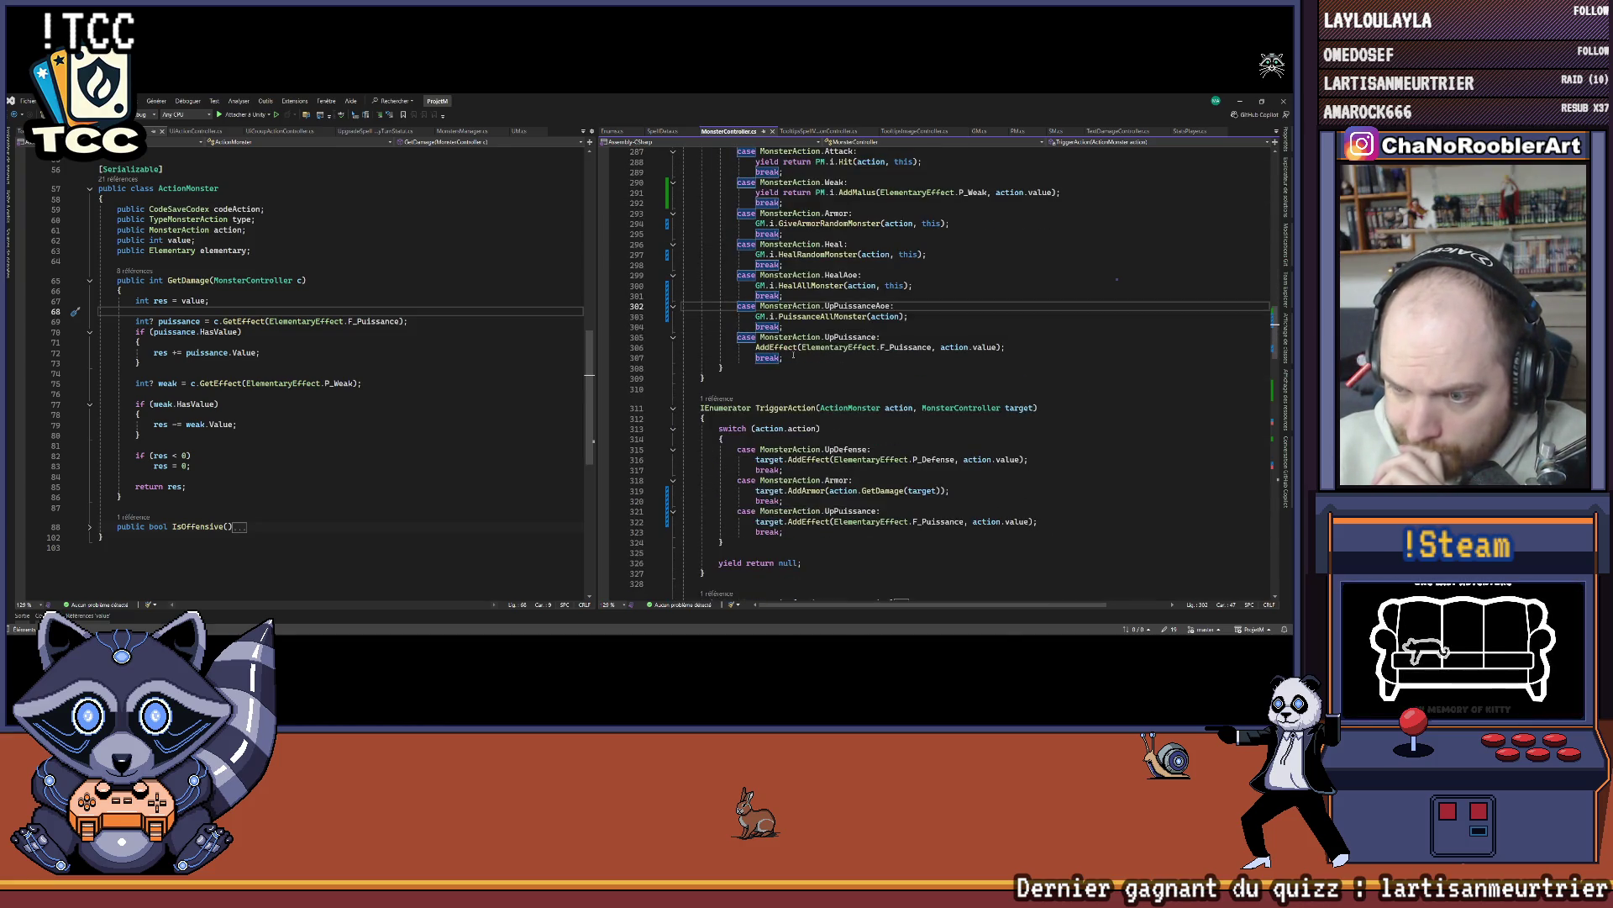
scroll(828, 323, "down", 15)
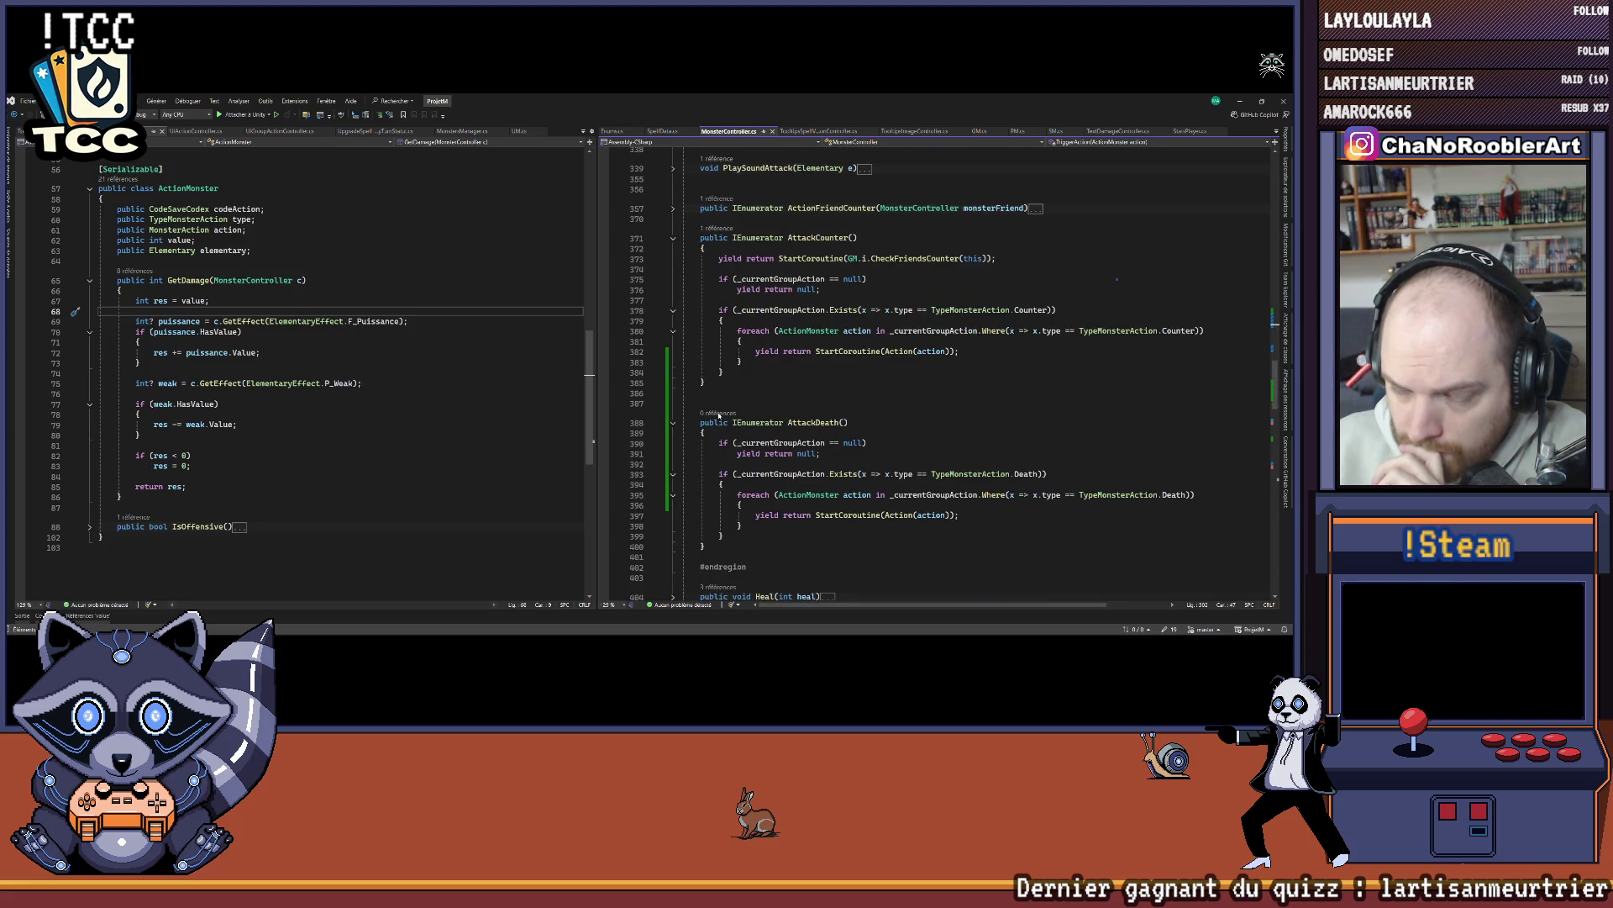
left_click_drag(789, 423, 849, 422)
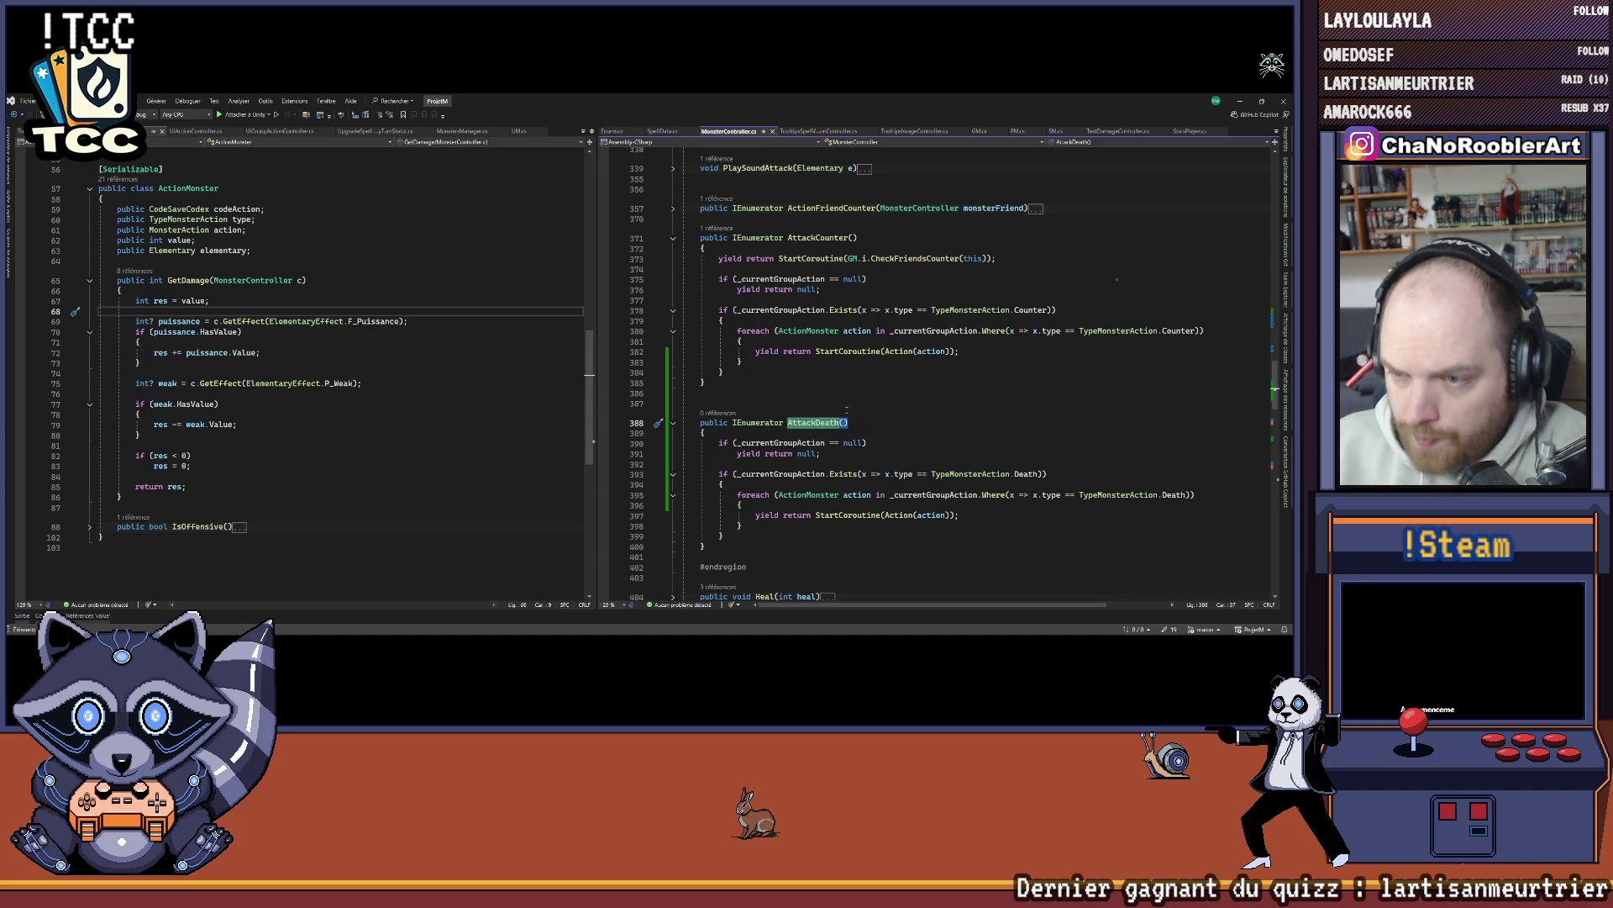
key("ctrl+minus")
key("ctrl+minus")
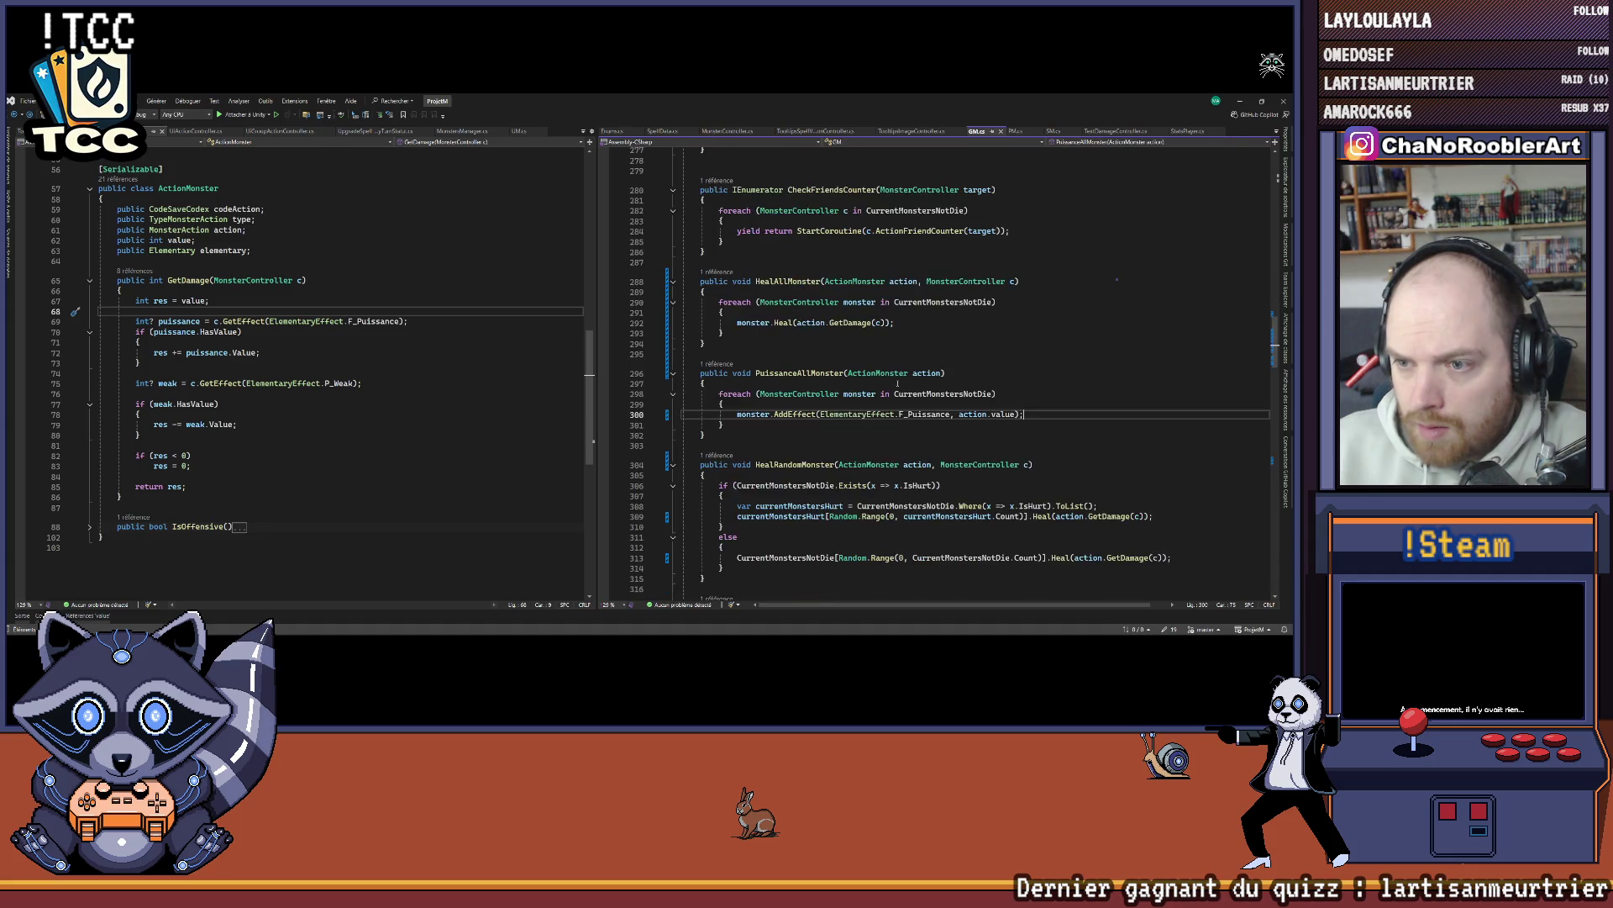
key("ctrl+minus")
key("ctrl+minus")
key("ctrl+minus")
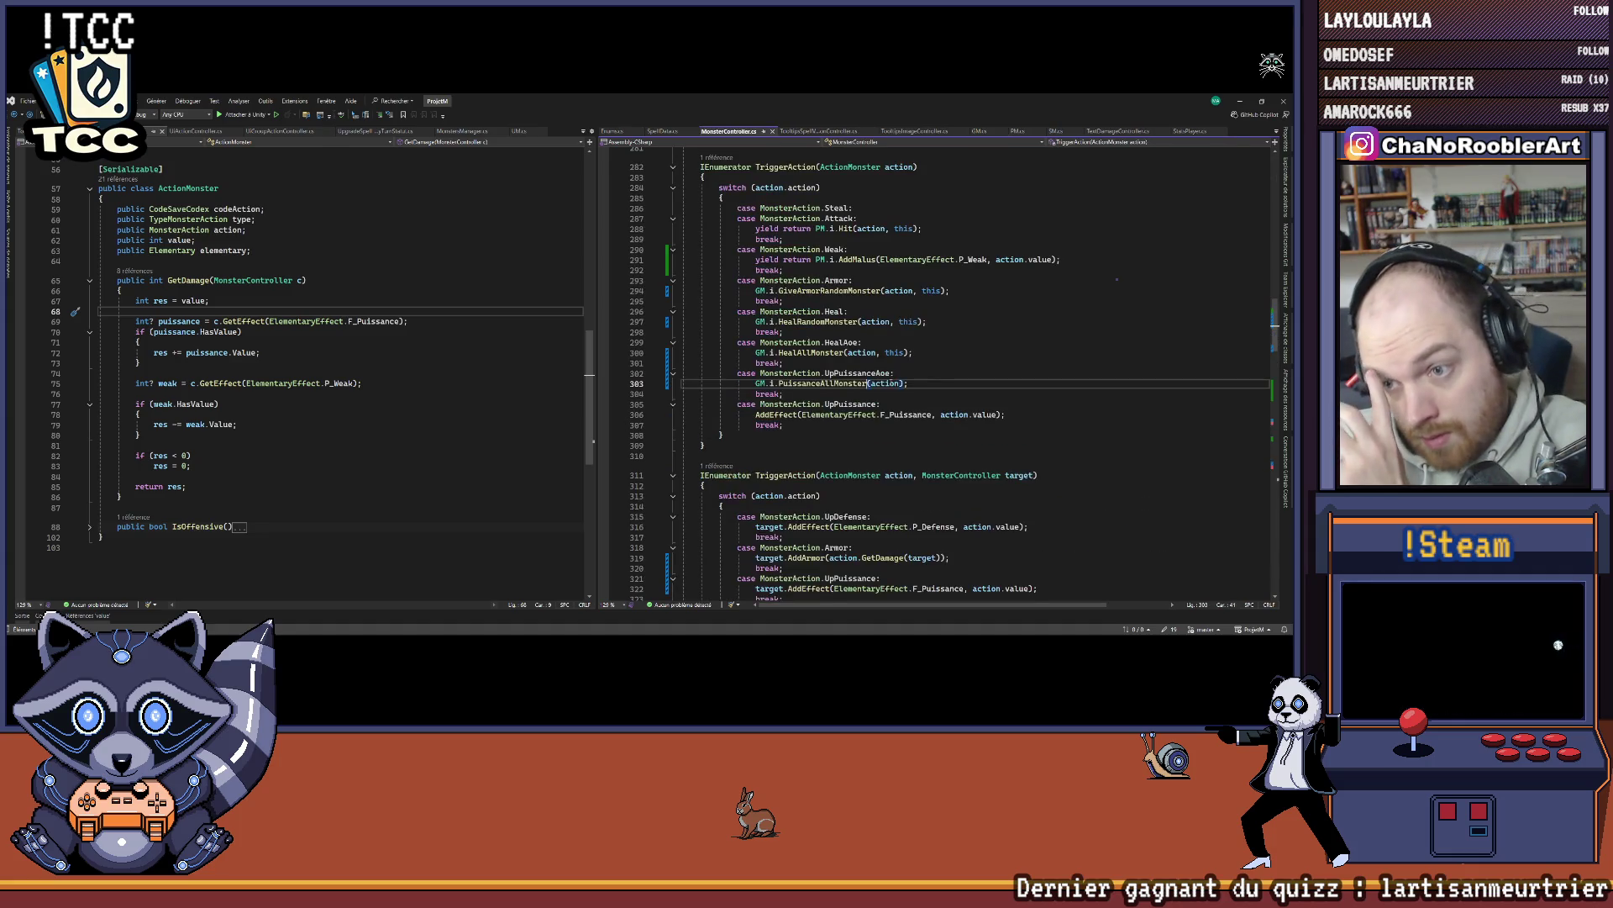
key("ctrl+minus")
key("ctrl+minus")
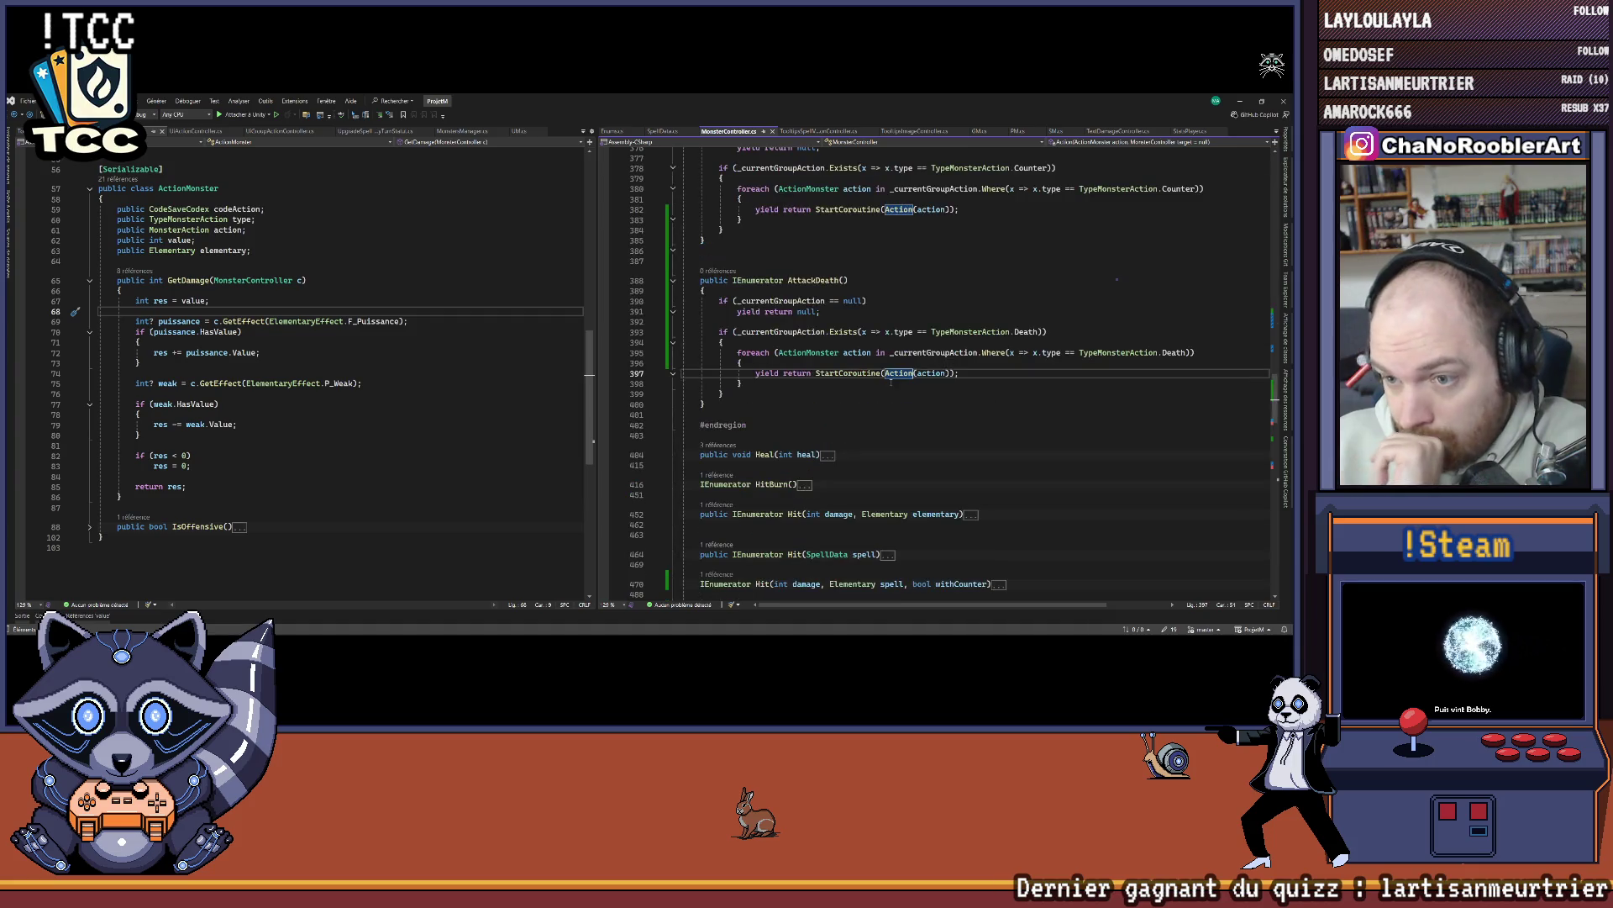
key("ctrl+minus")
key("ctrl+minus")
key("ctrl+minus")
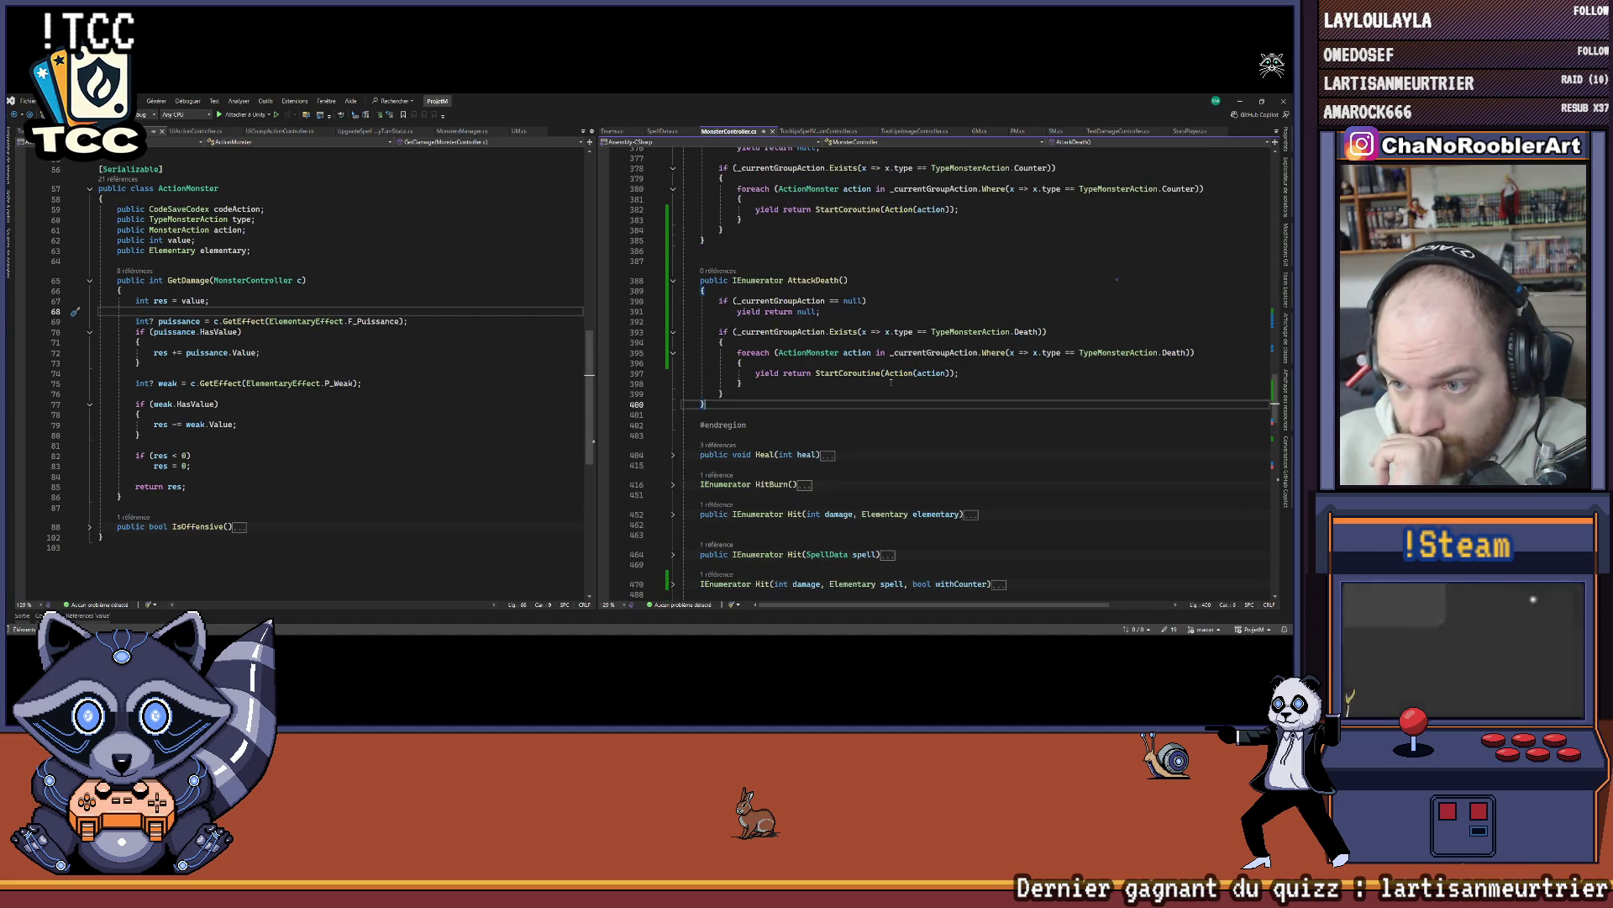
key("ctrl+minus")
key("ctrl+minus")
key("ctrl+minus")
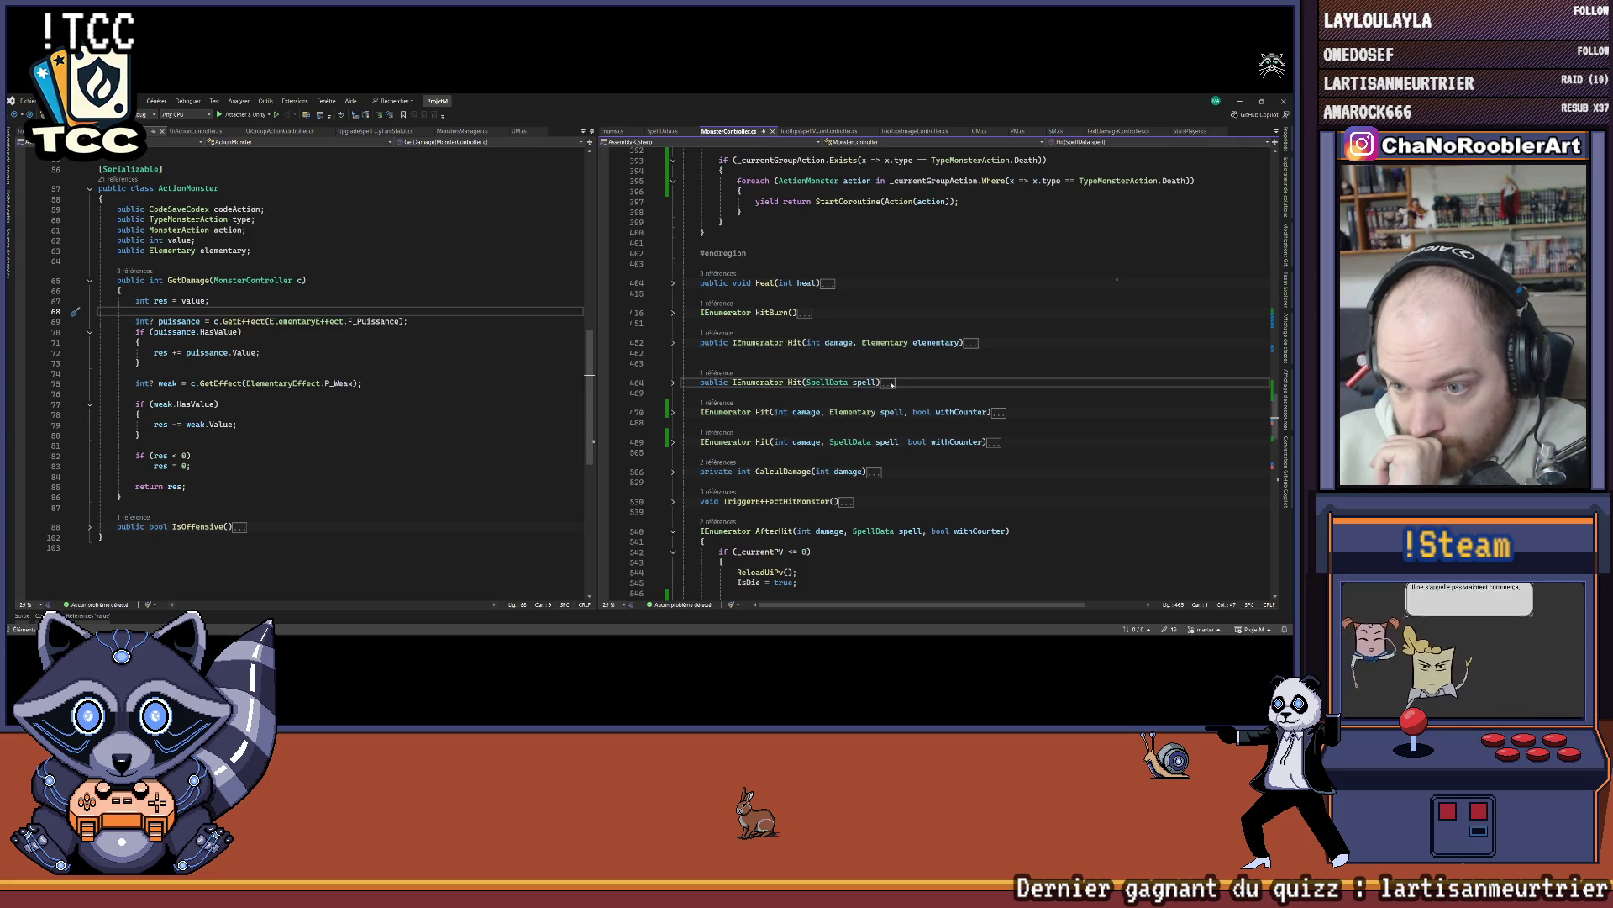
scroll(824, 424, "down", 3)
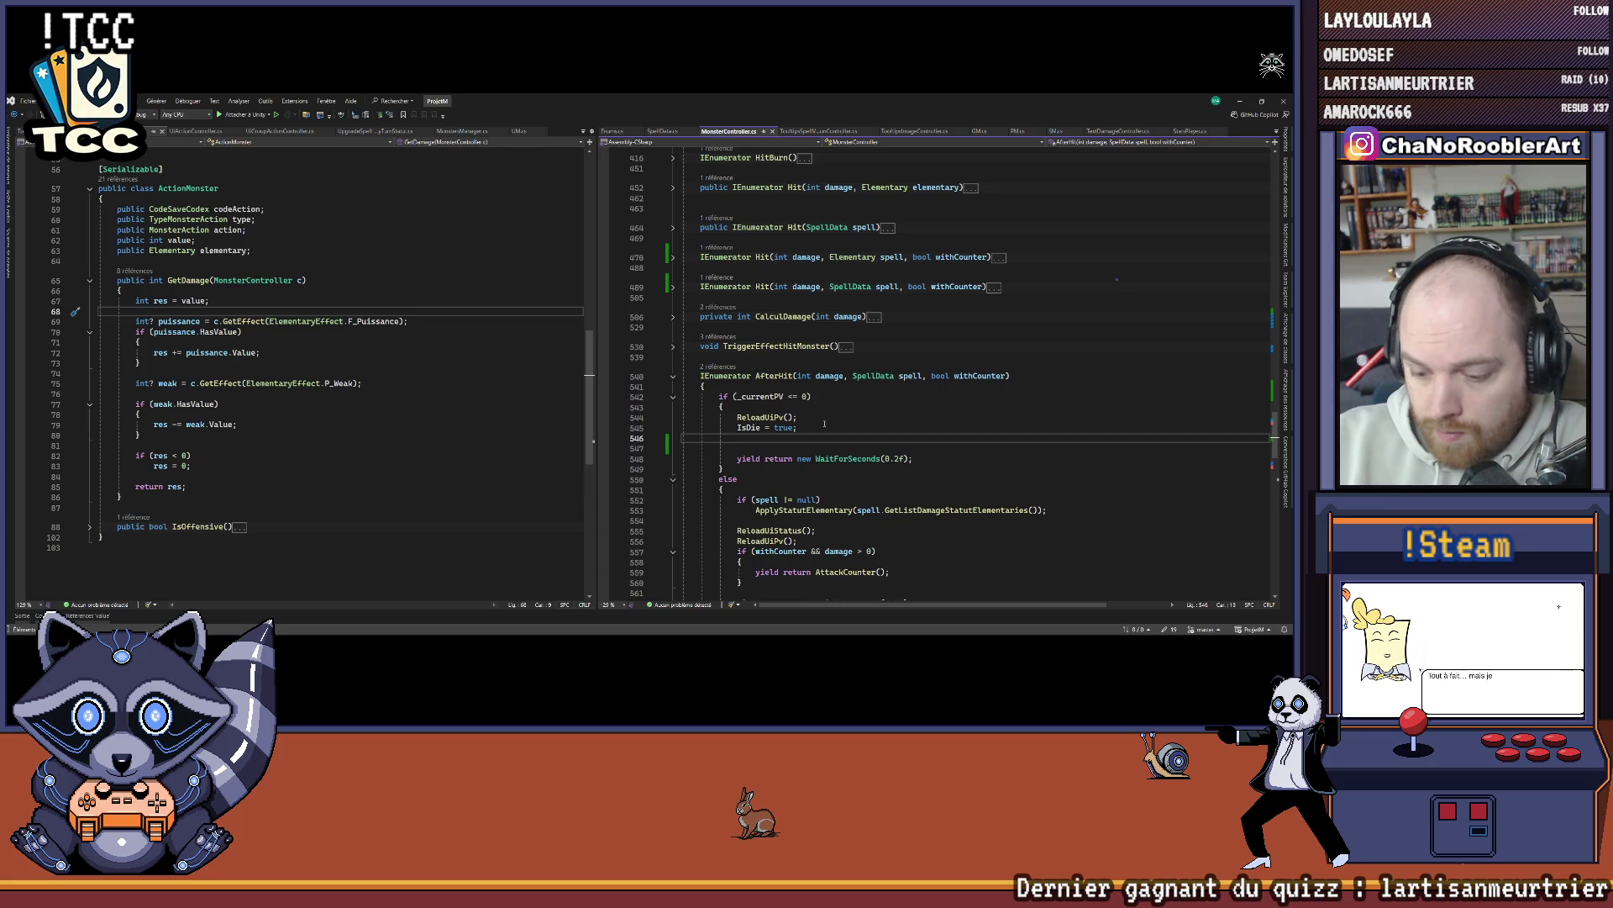
Step: Add 'yield return AttackDeath();' to AfterHit's death branch, save, and delete the empty line below
type("yield")
type(" return AttackDeath();")
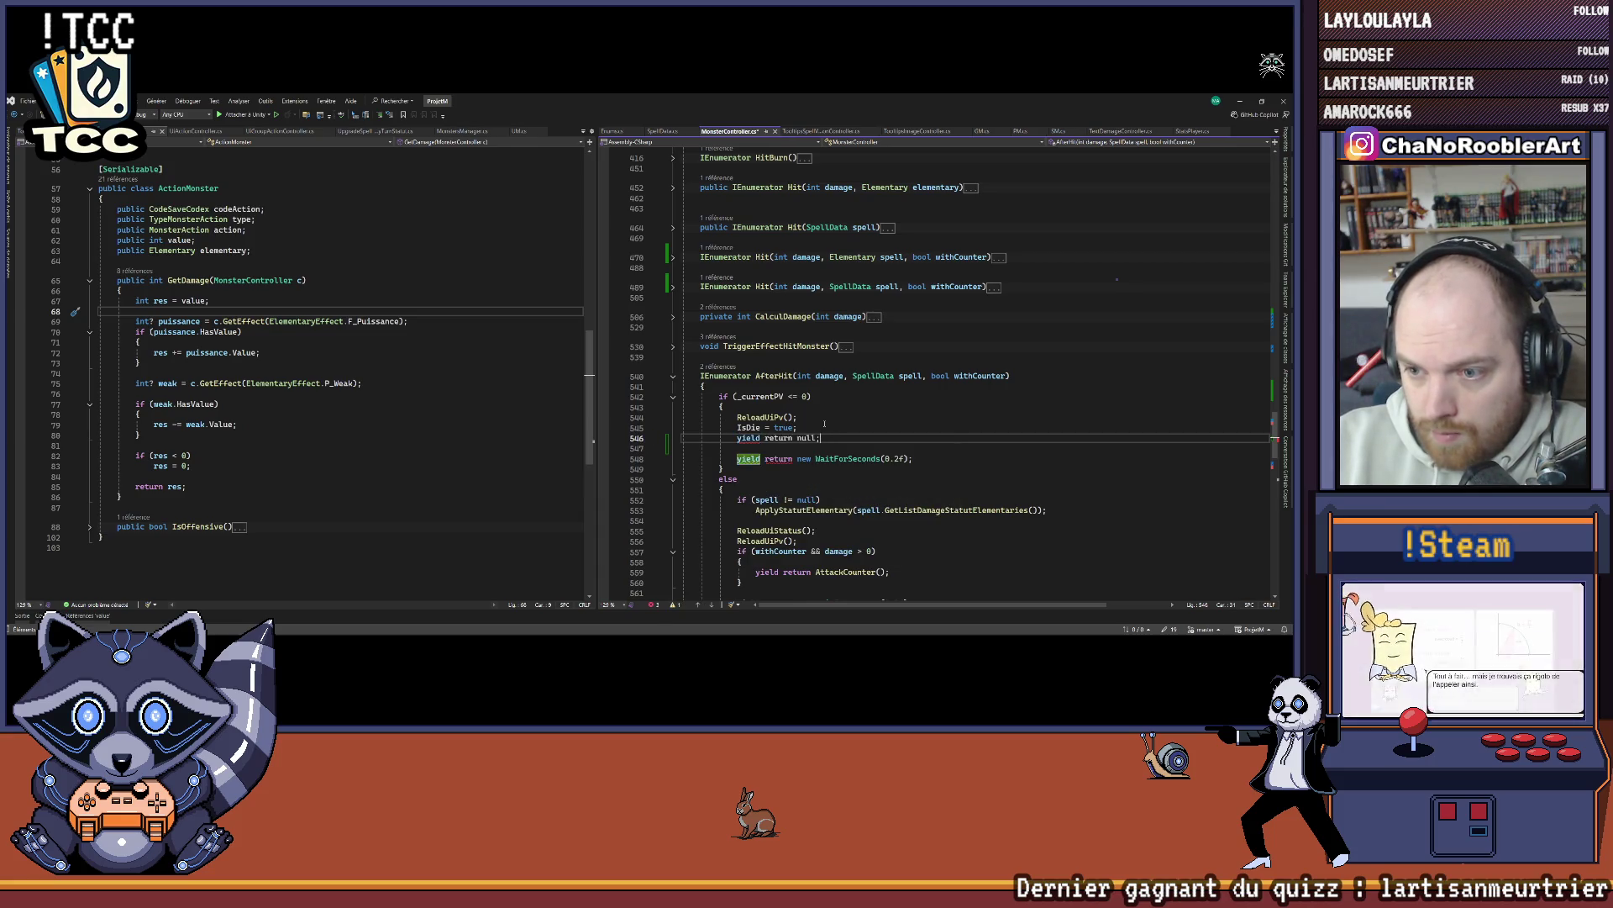
key("ctrl+s")
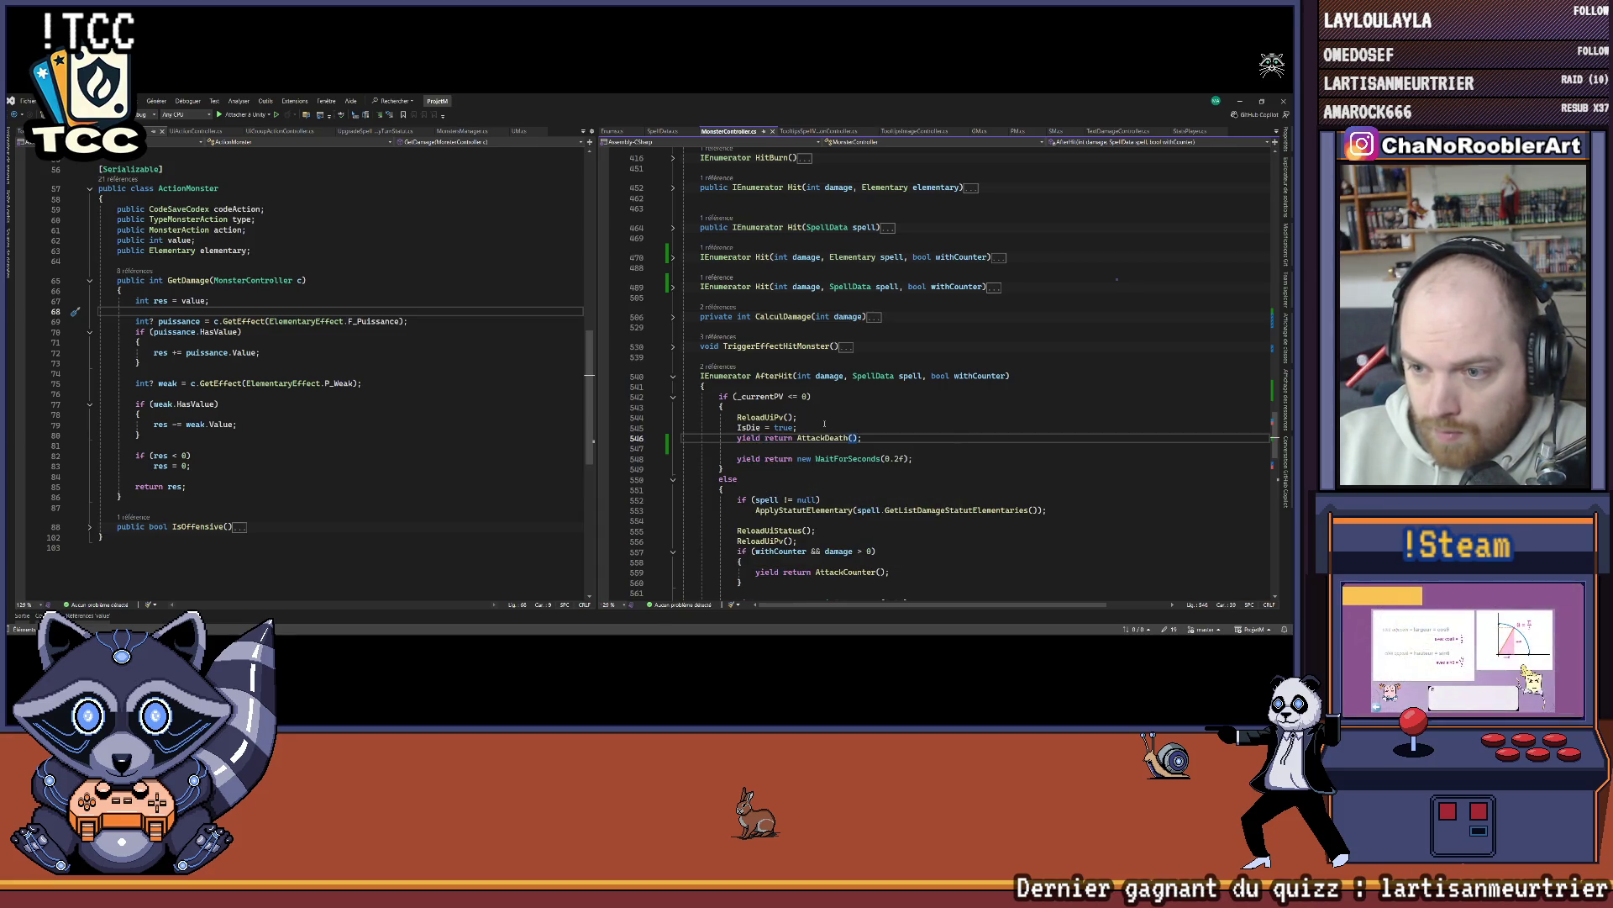
key("End")
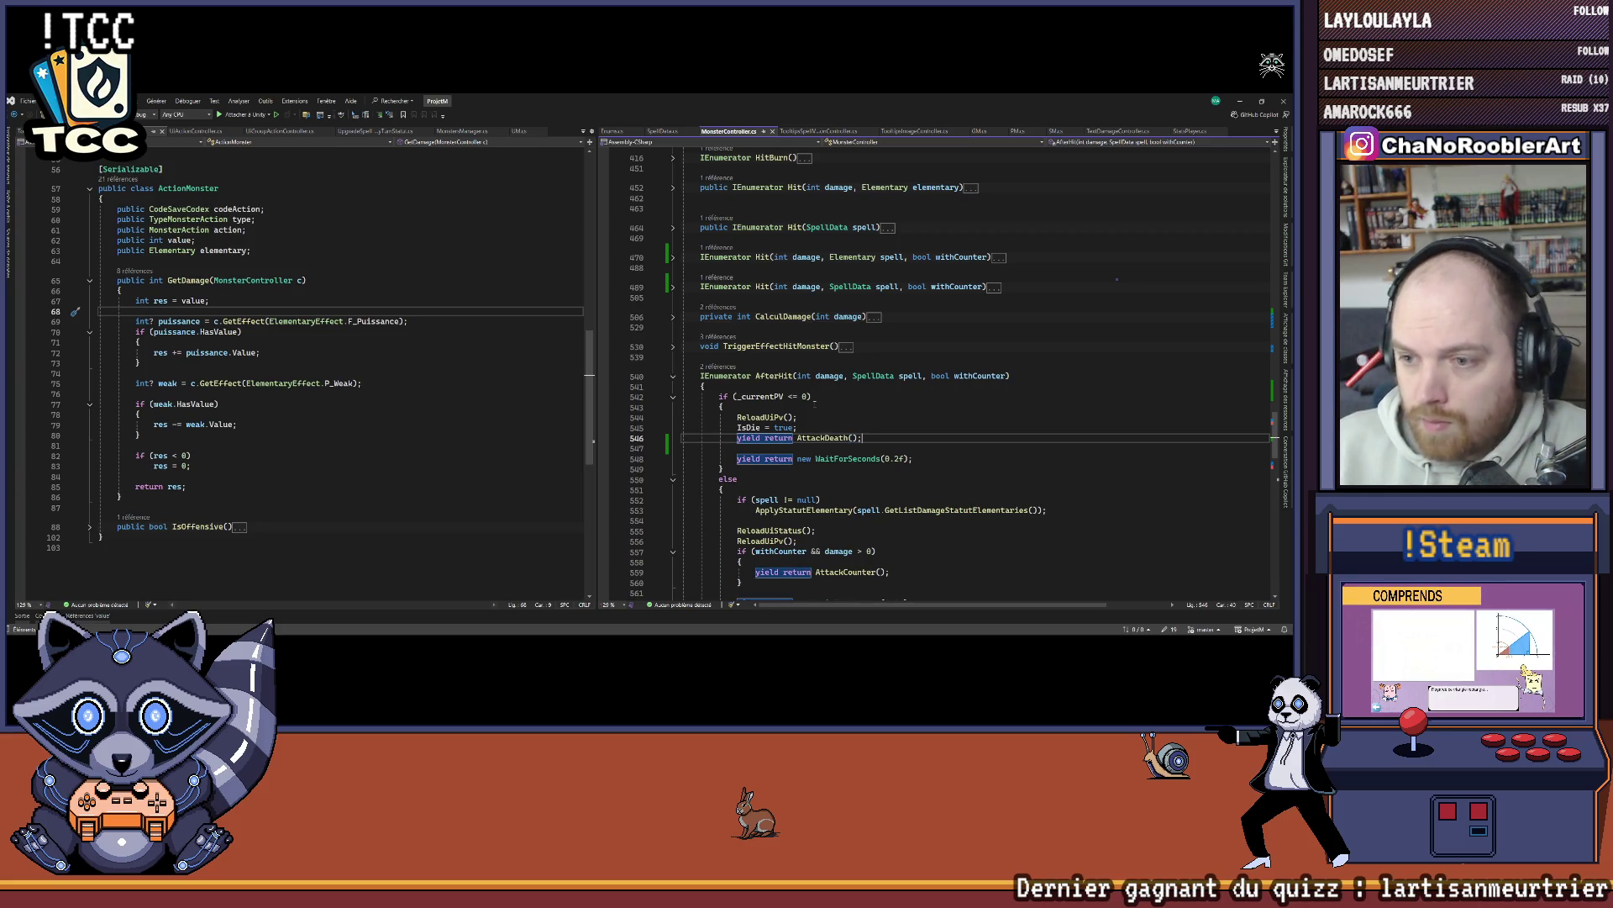
key("Up")
key("Up")
scroll(822, 395, "down", 3)
key("Down")
key("Down")
key("Down")
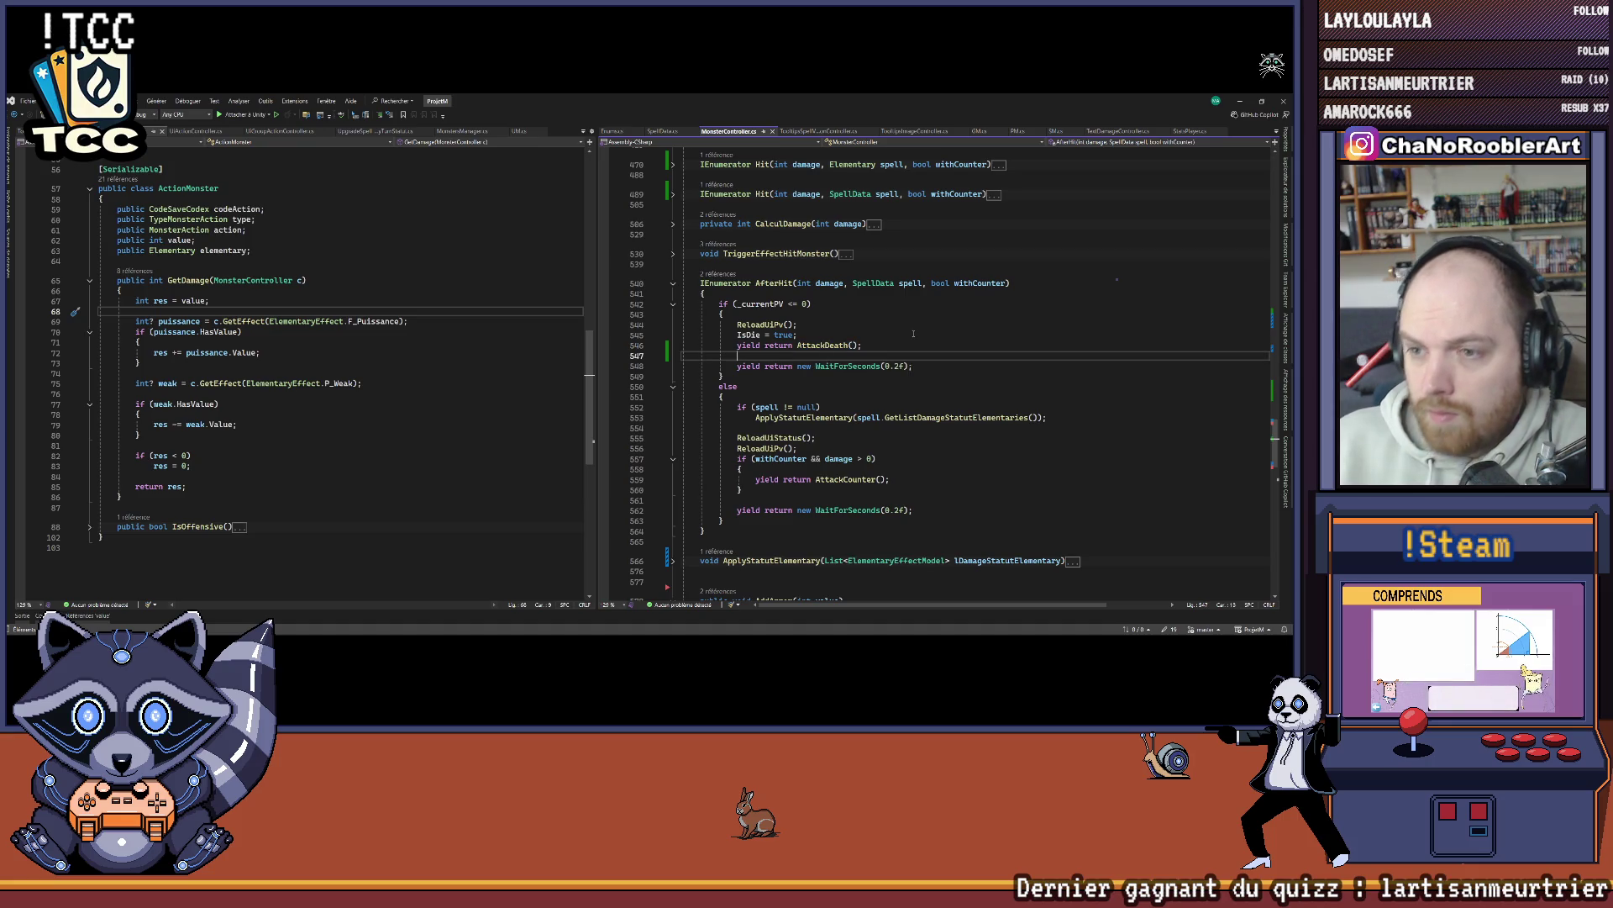
key("BackSpace")
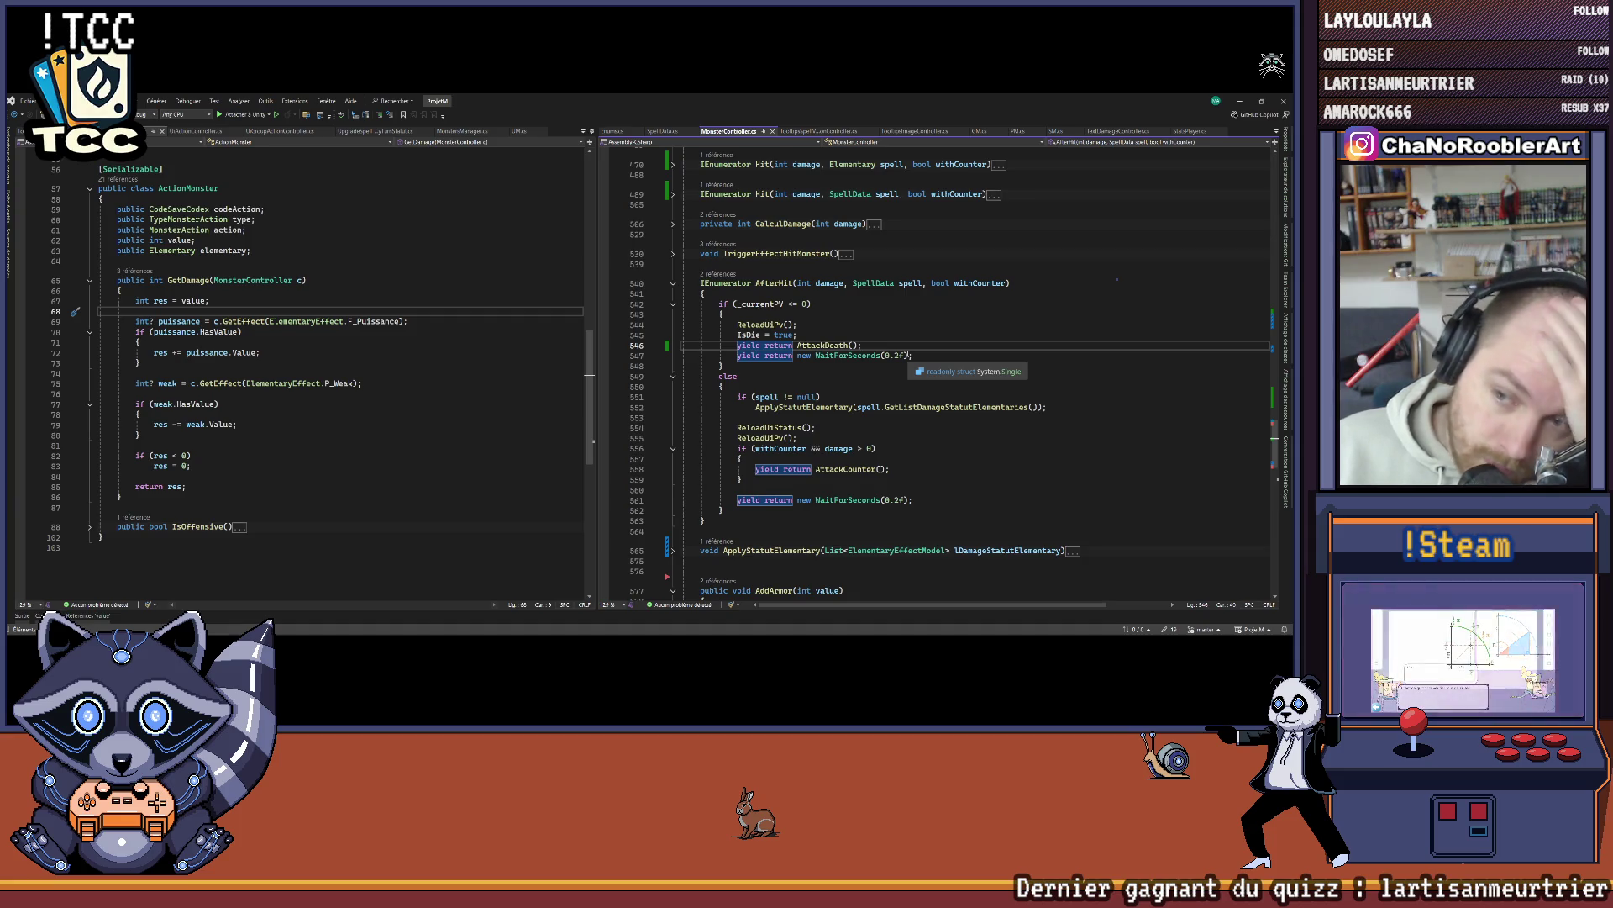
Step: Check what the AttackDeath call returns, then switch back to Unity
left_click(836, 336)
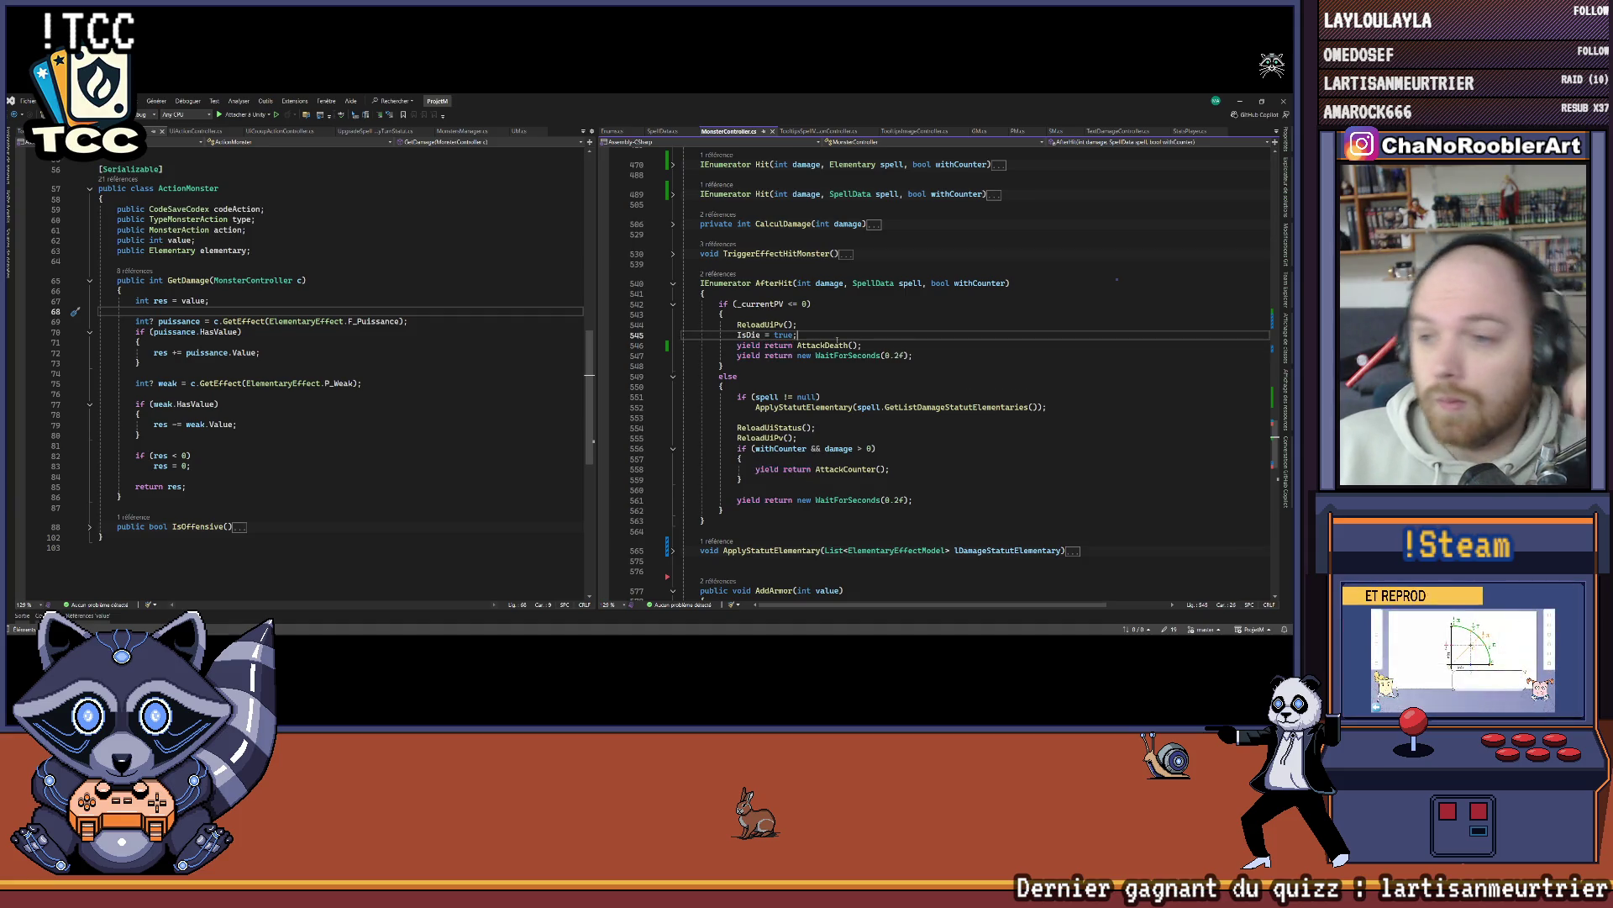
double_click(832, 345)
scroll(829, 345, "up", 1)
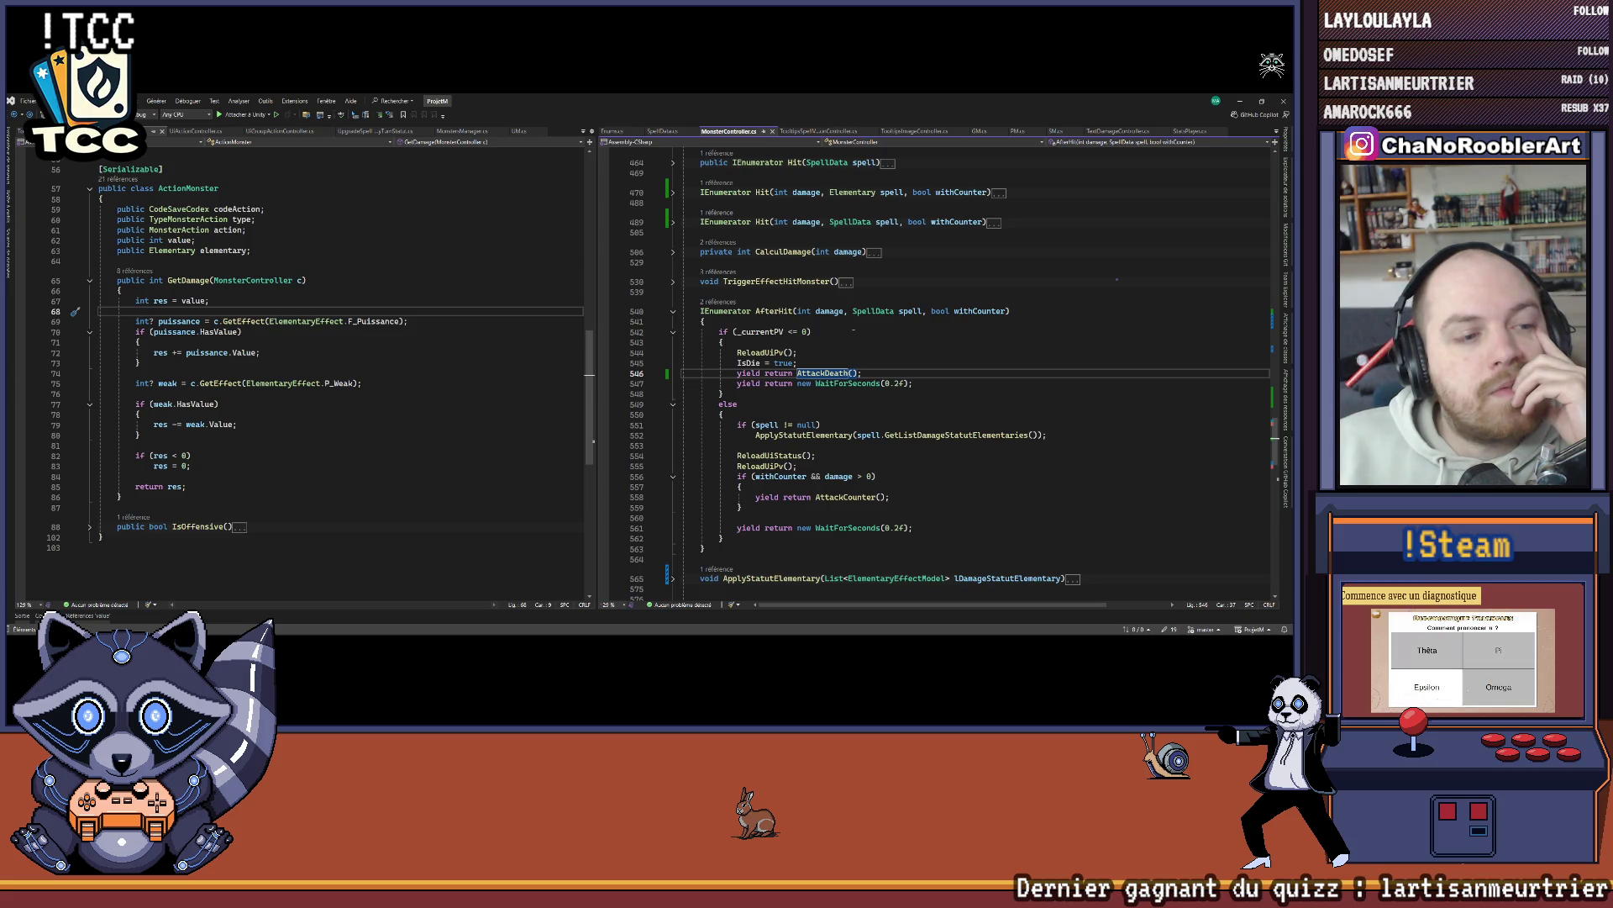
left_click(867, 384)
key("Up")
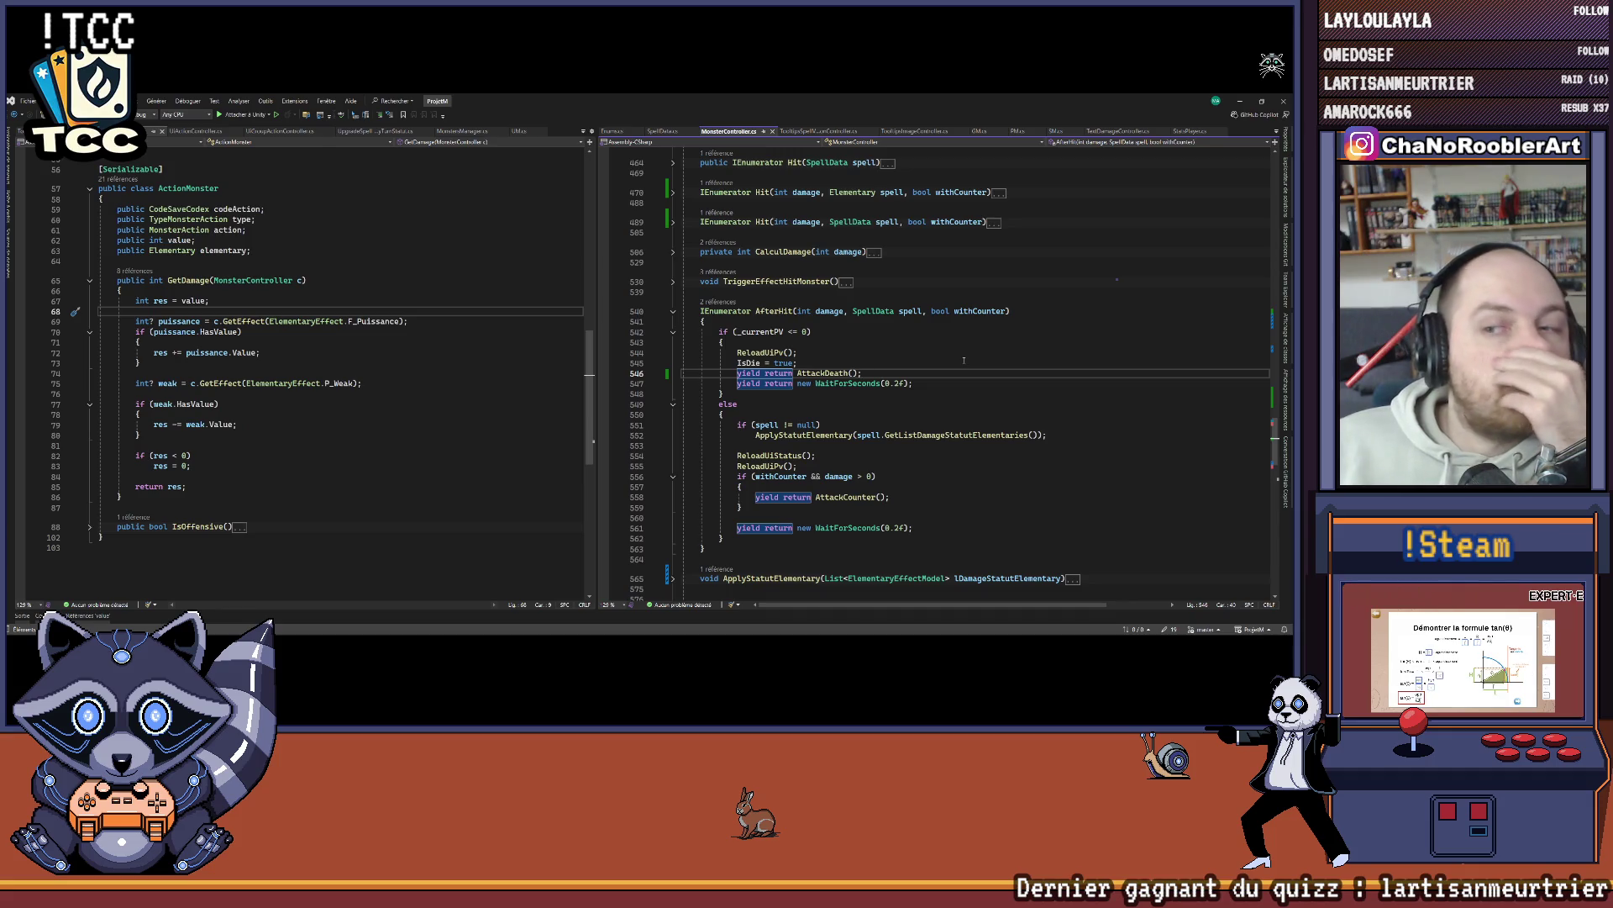
key("alt+Tab")
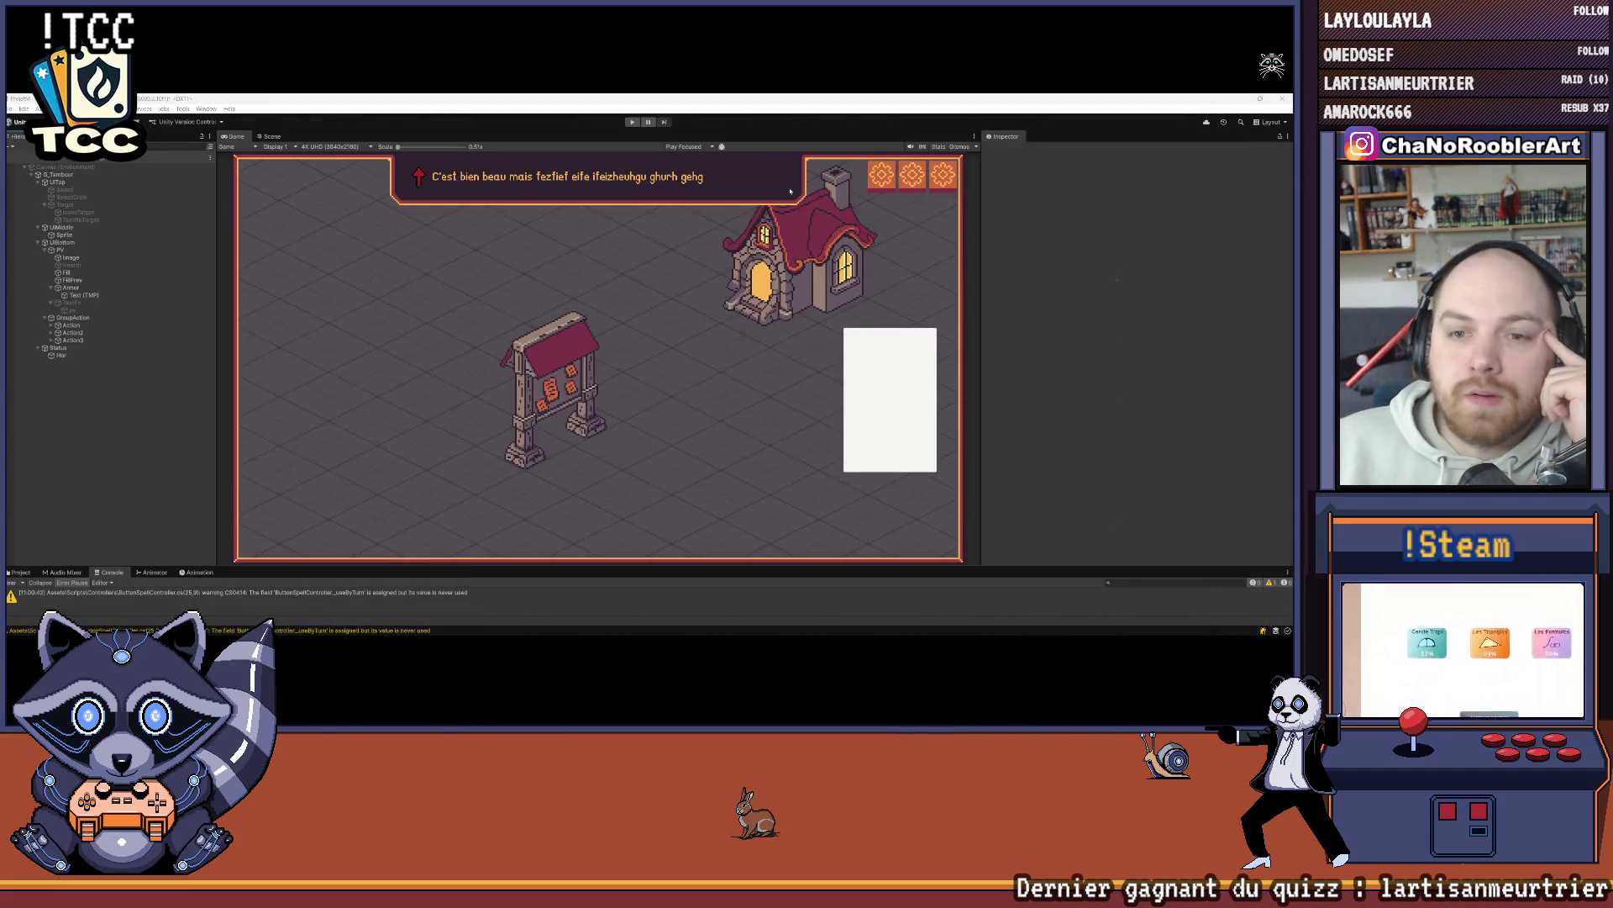
Step: Clear the warning messages from Unity's Console, then return to Visual Studio
left_click(11, 147)
left_click(87, 206)
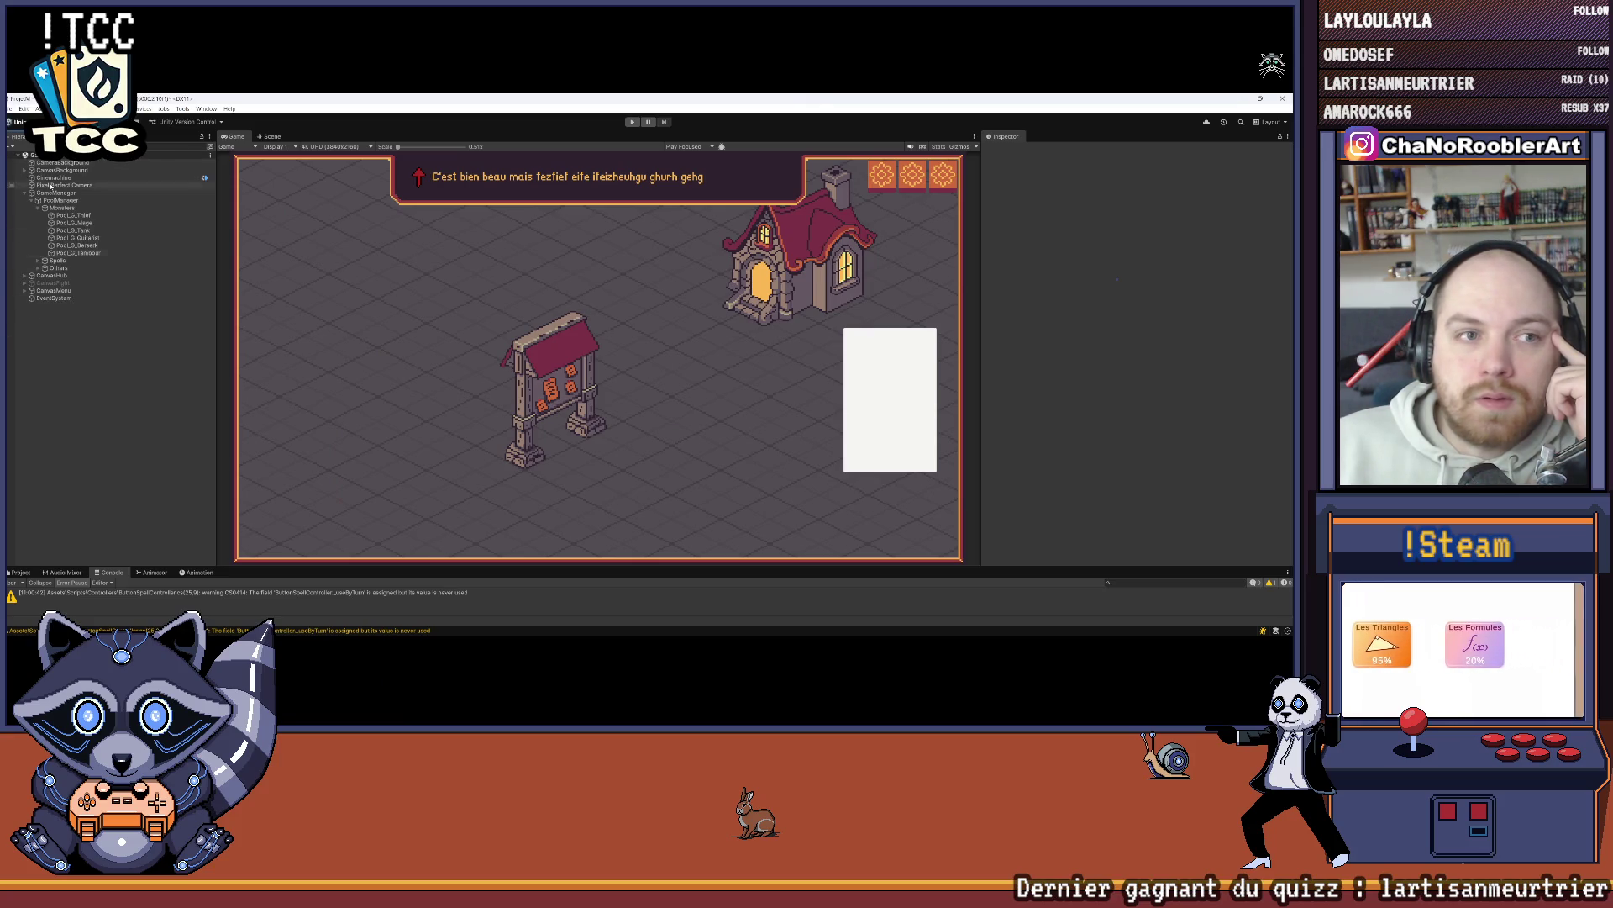
left_click(24, 109)
key("Escape")
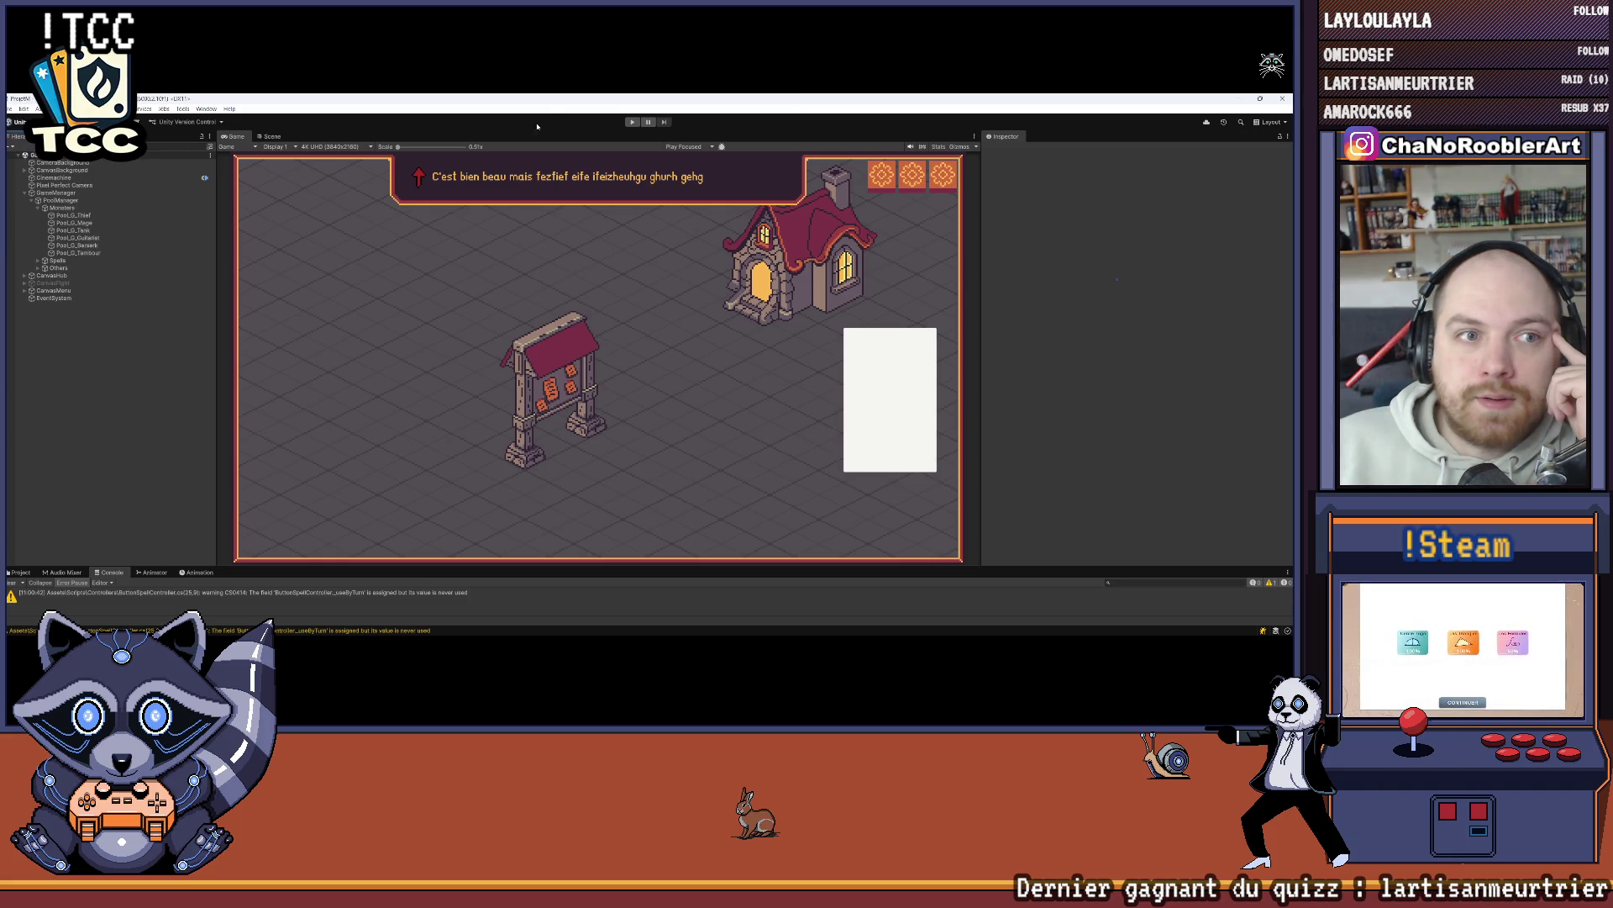
left_click(13, 583)
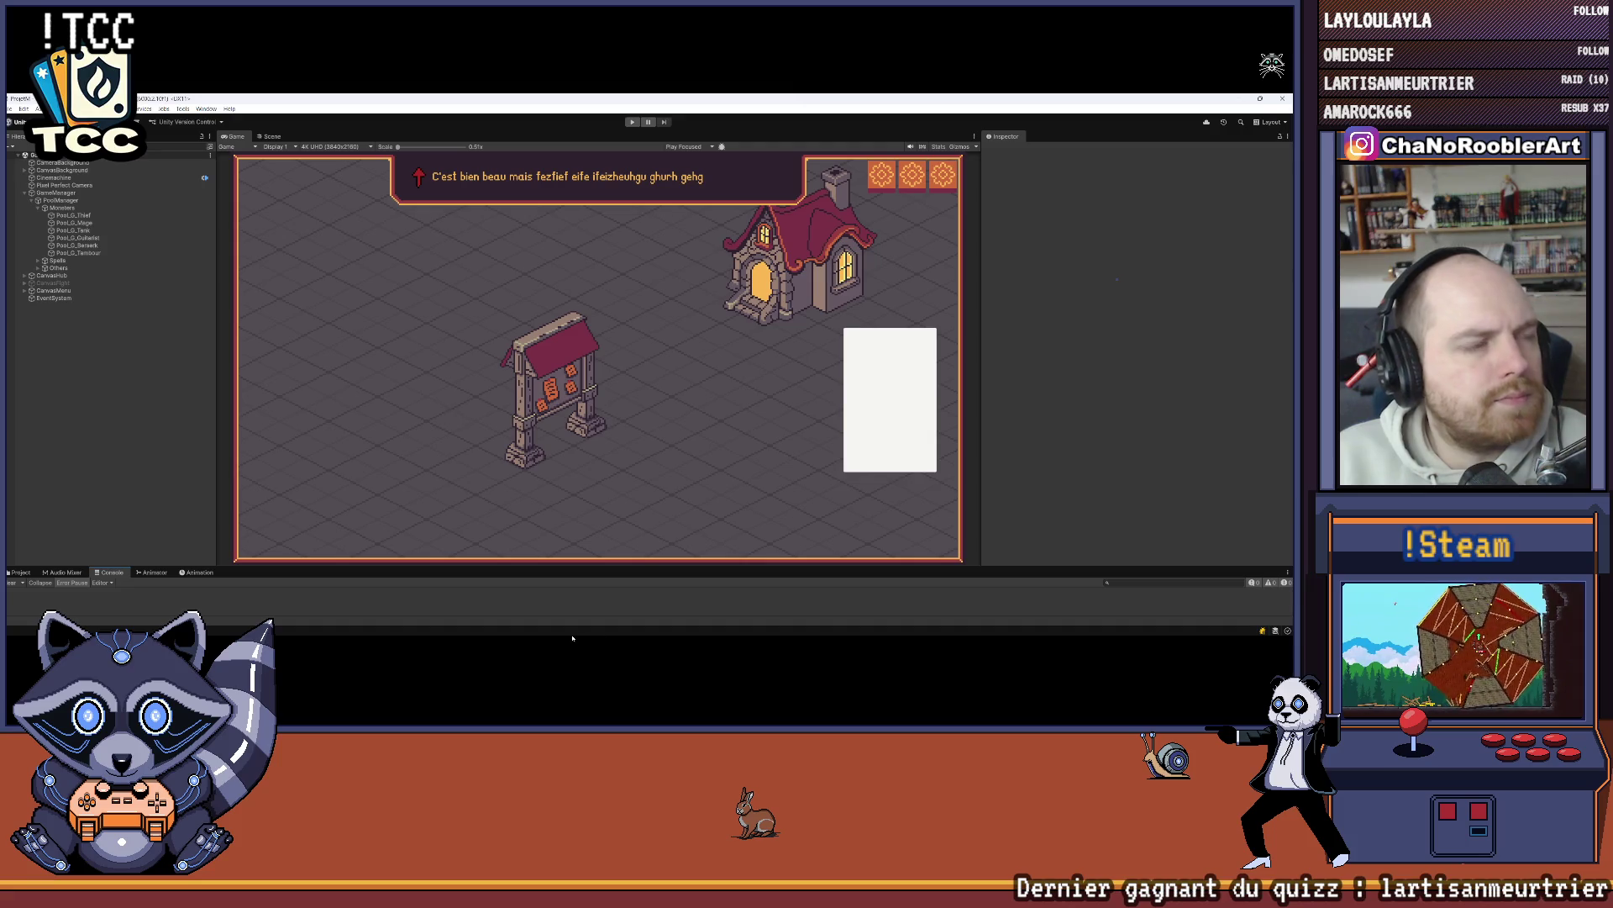
left_click(681, 624)
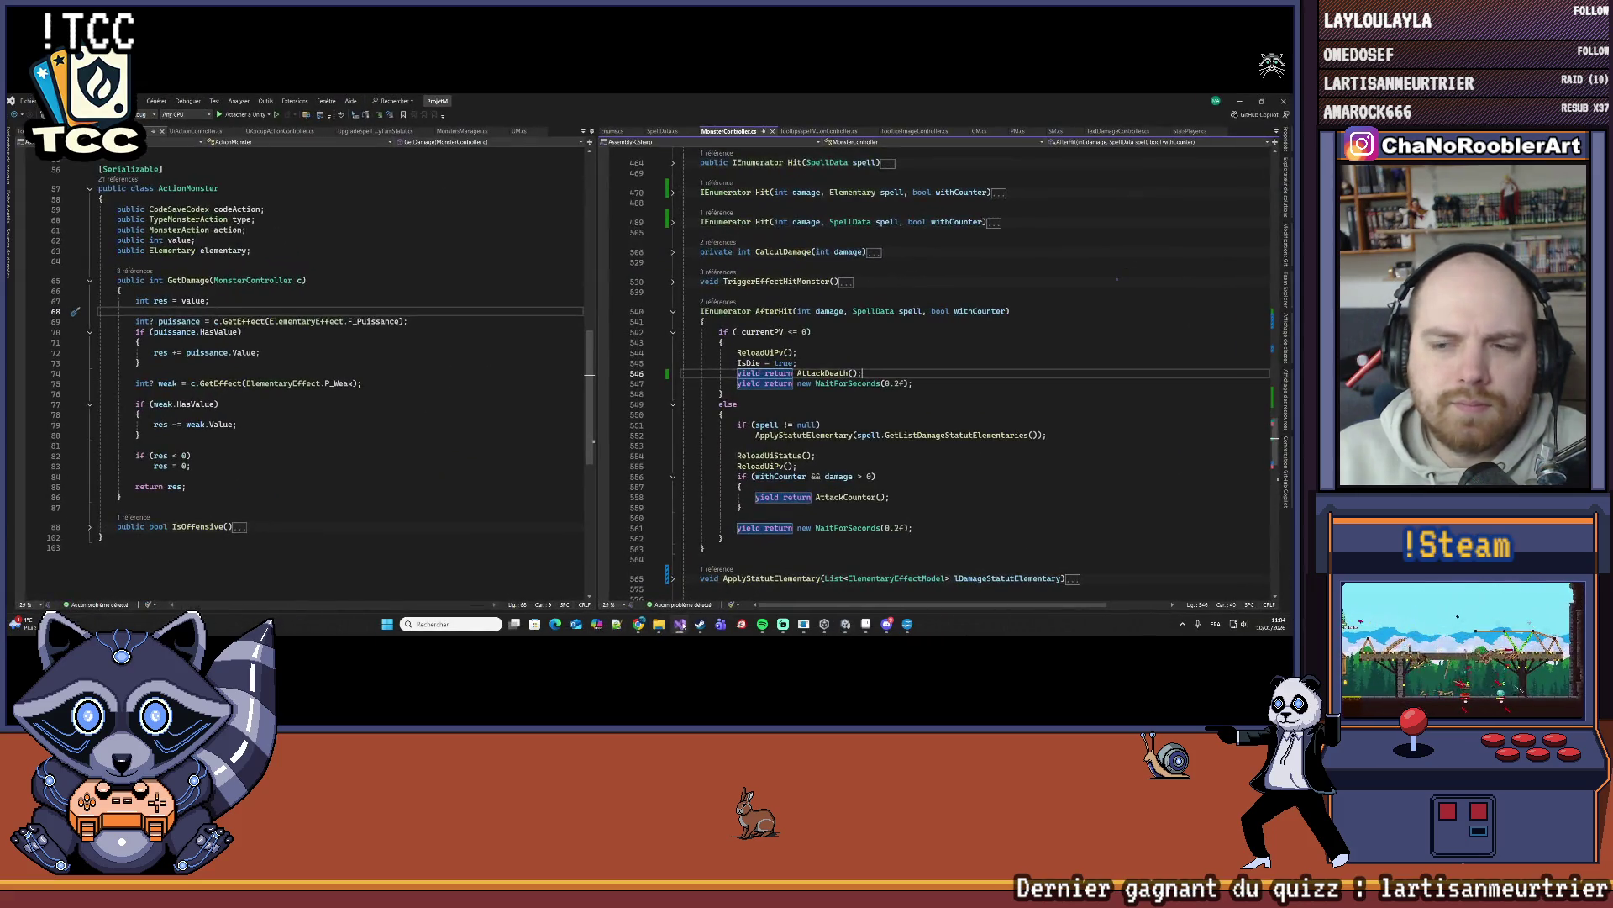
Step: Back in Unity, enlarge the bottom panel and browse the Project to the Data/Monsters folder
left_click(681, 623)
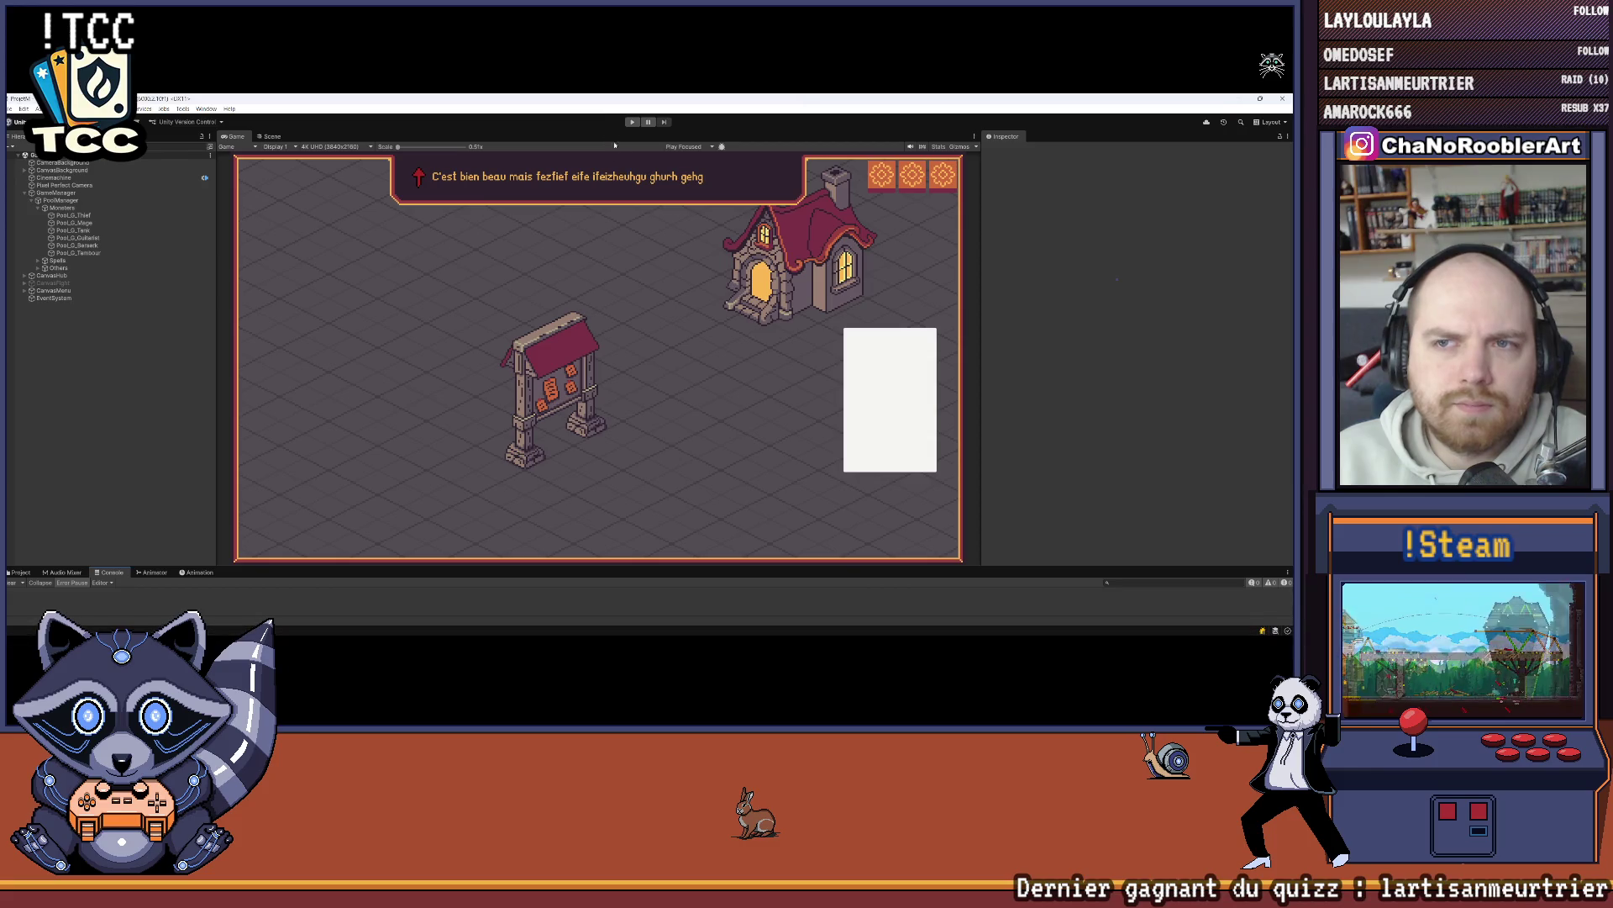
key("alt+Tab")
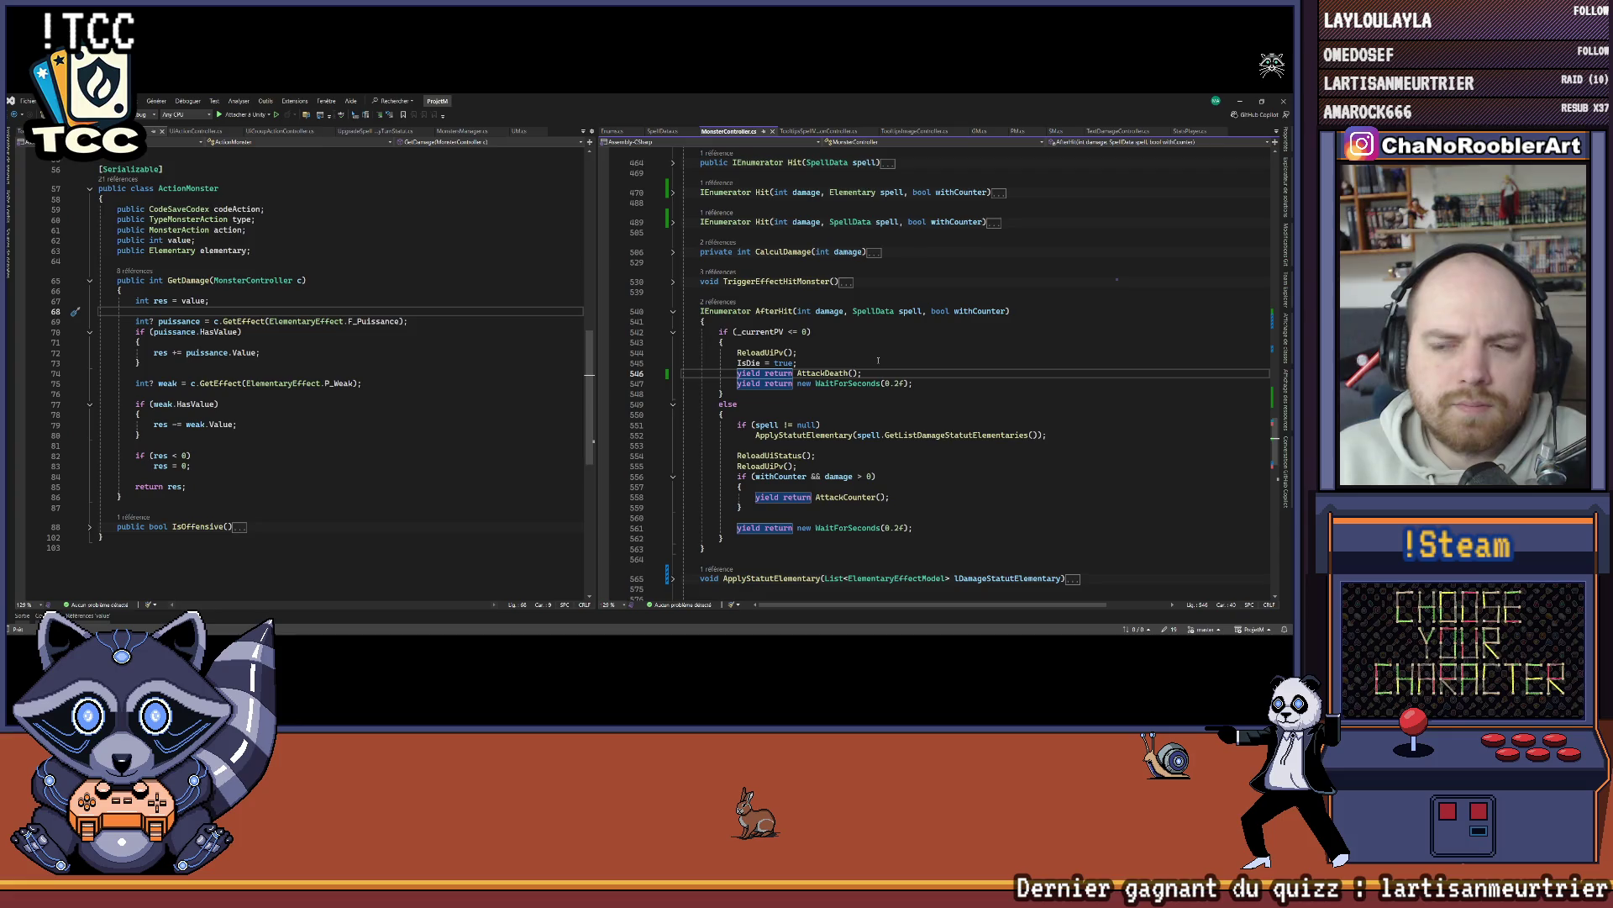
key("alt+Tab")
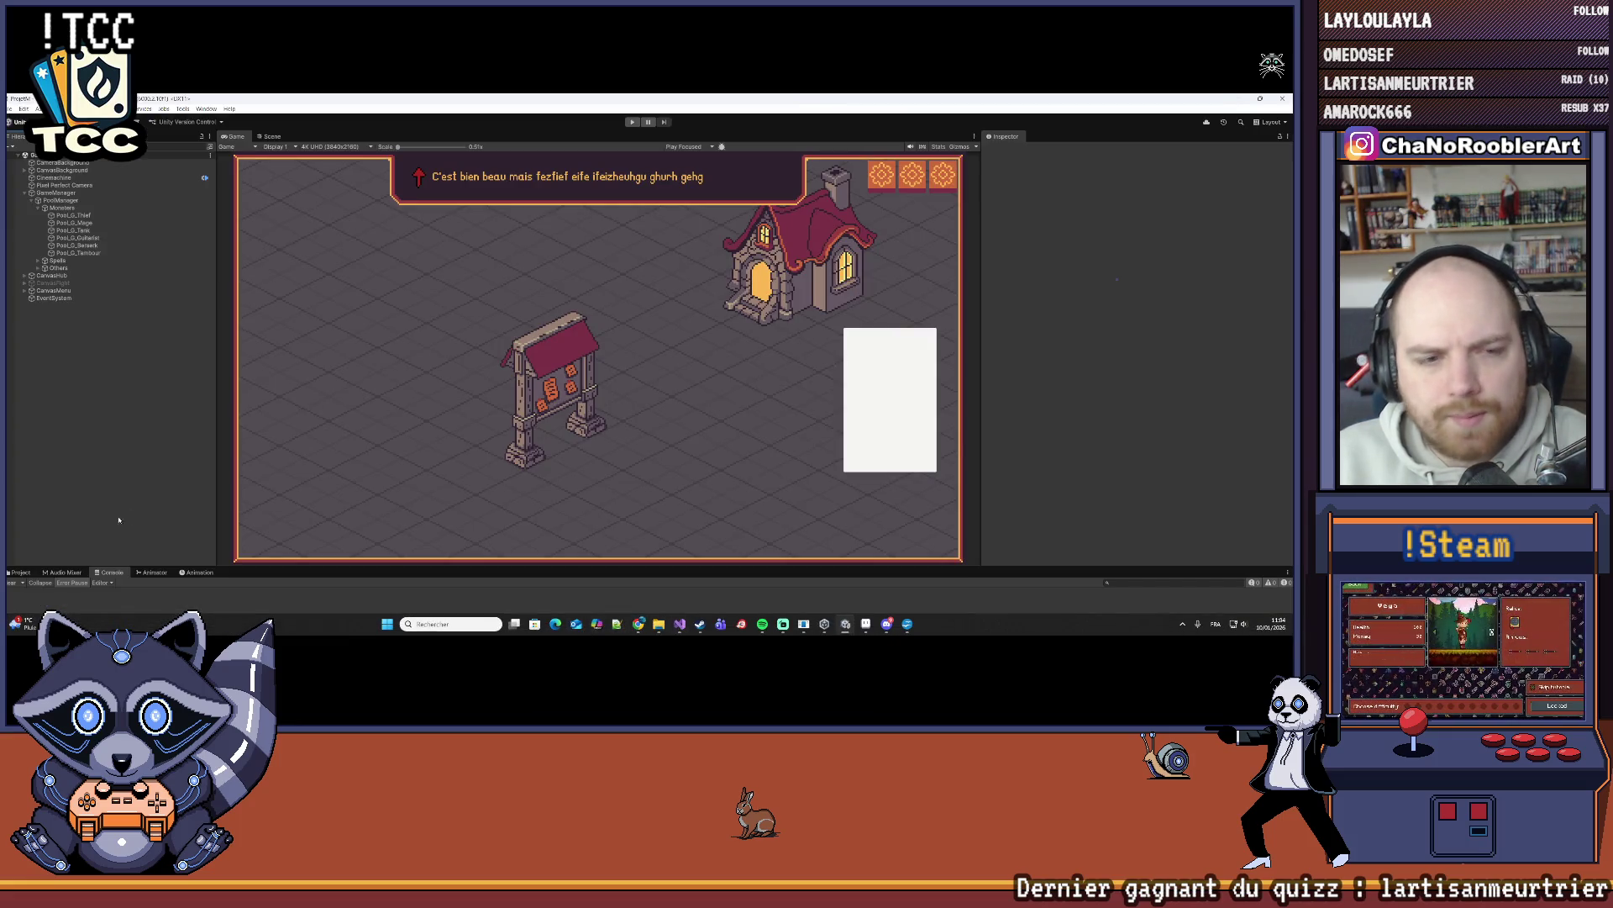
left_click_drag(151, 568, 84, 492)
left_click(20, 497)
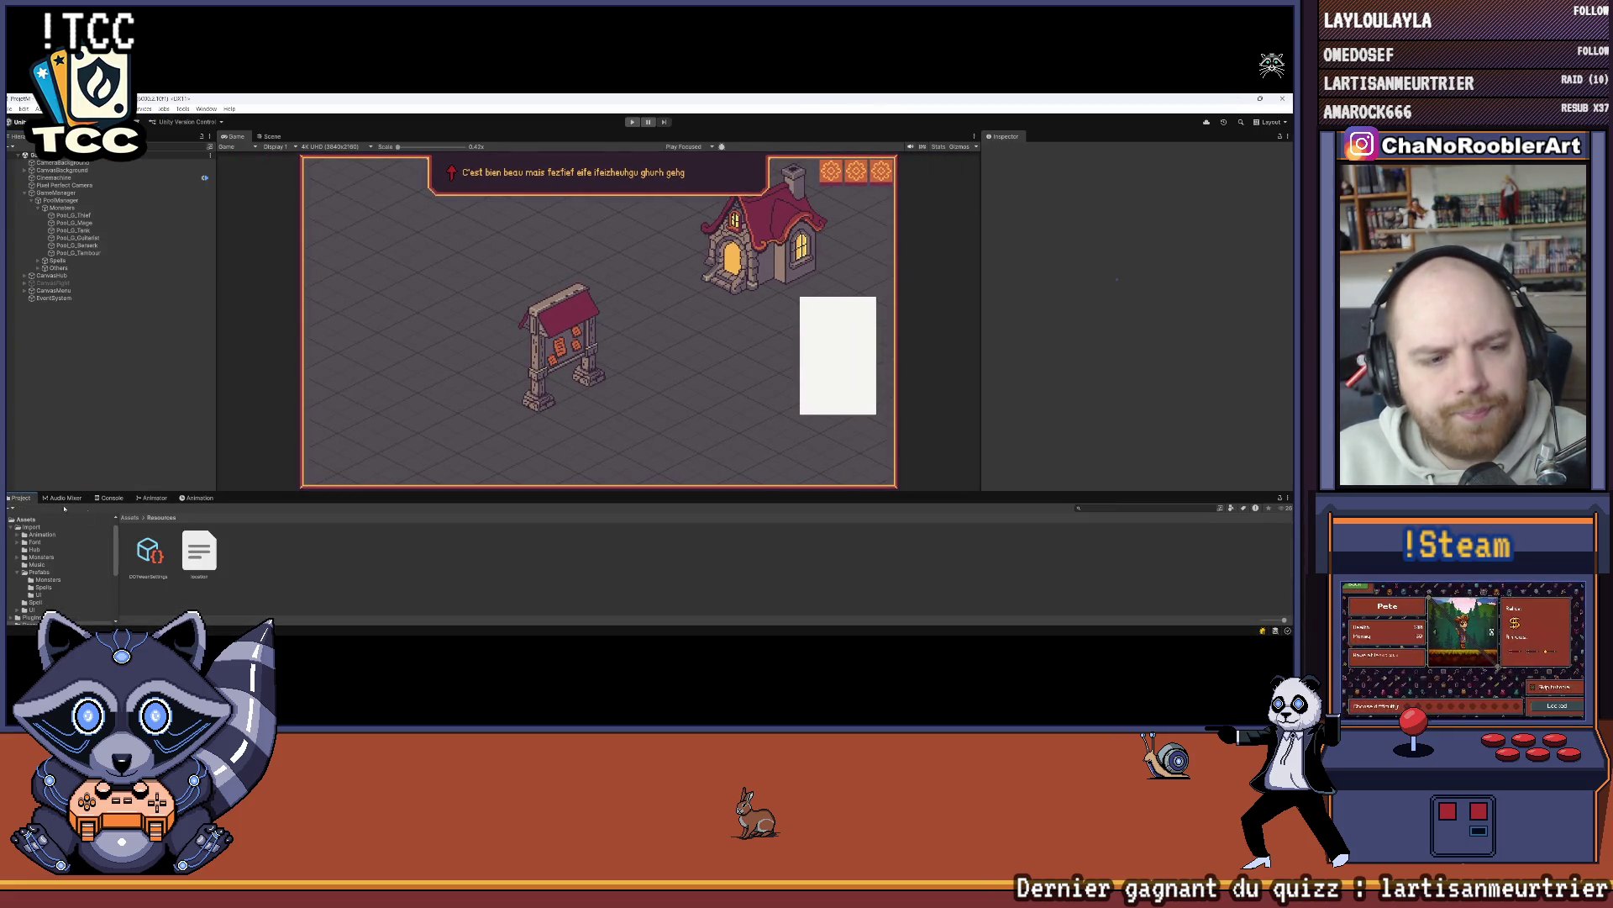
scroll(60, 580, "down", 5)
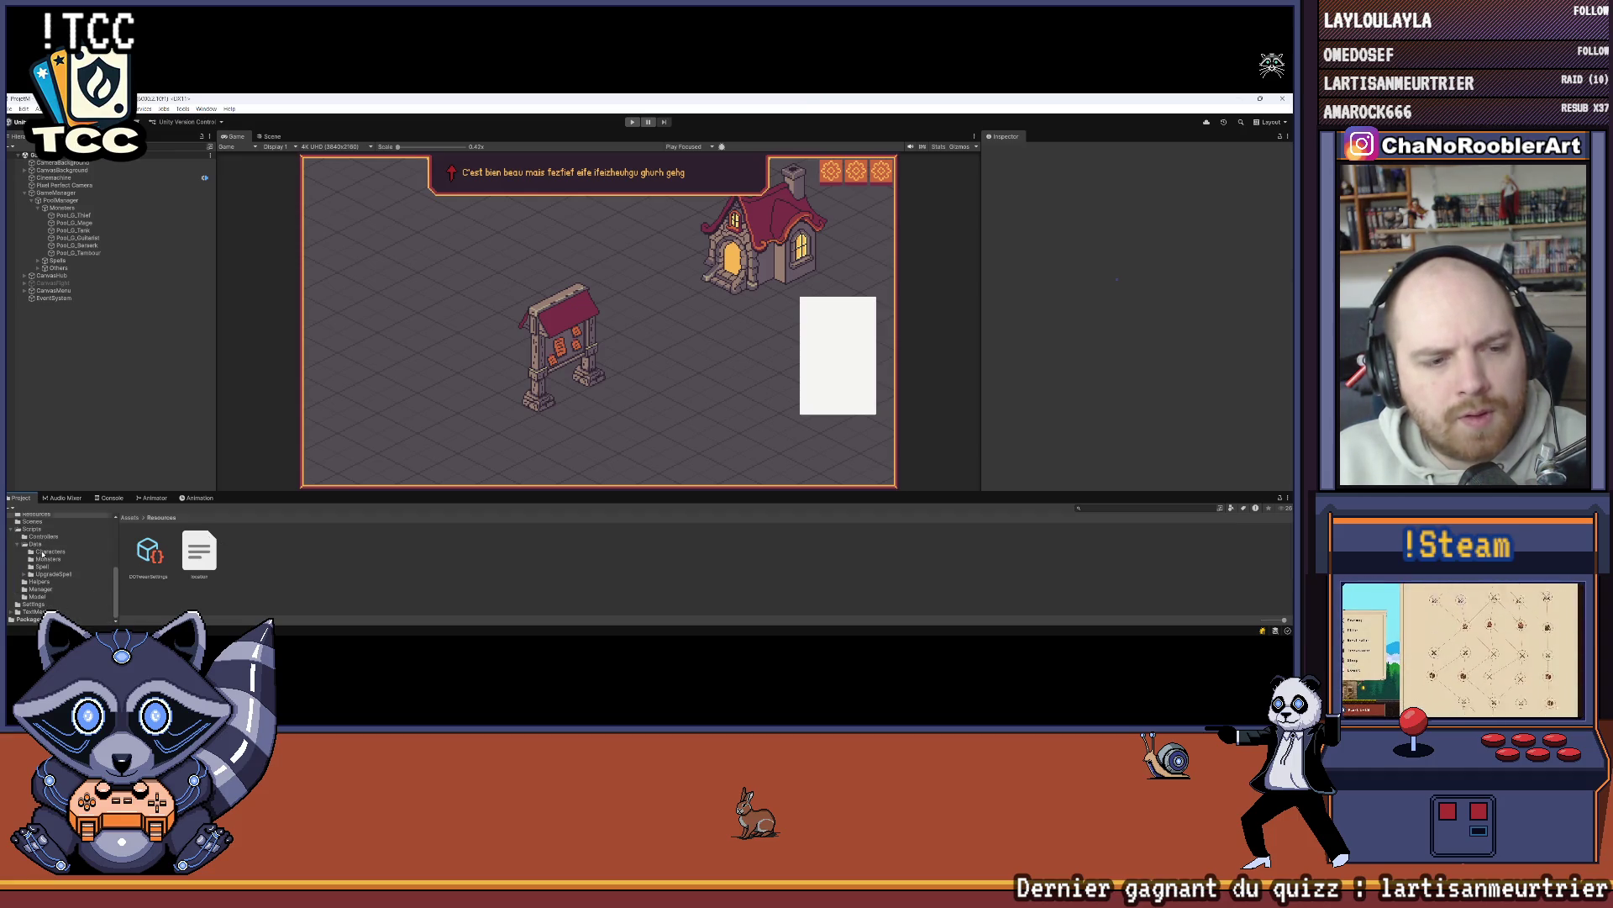
left_click(43, 552)
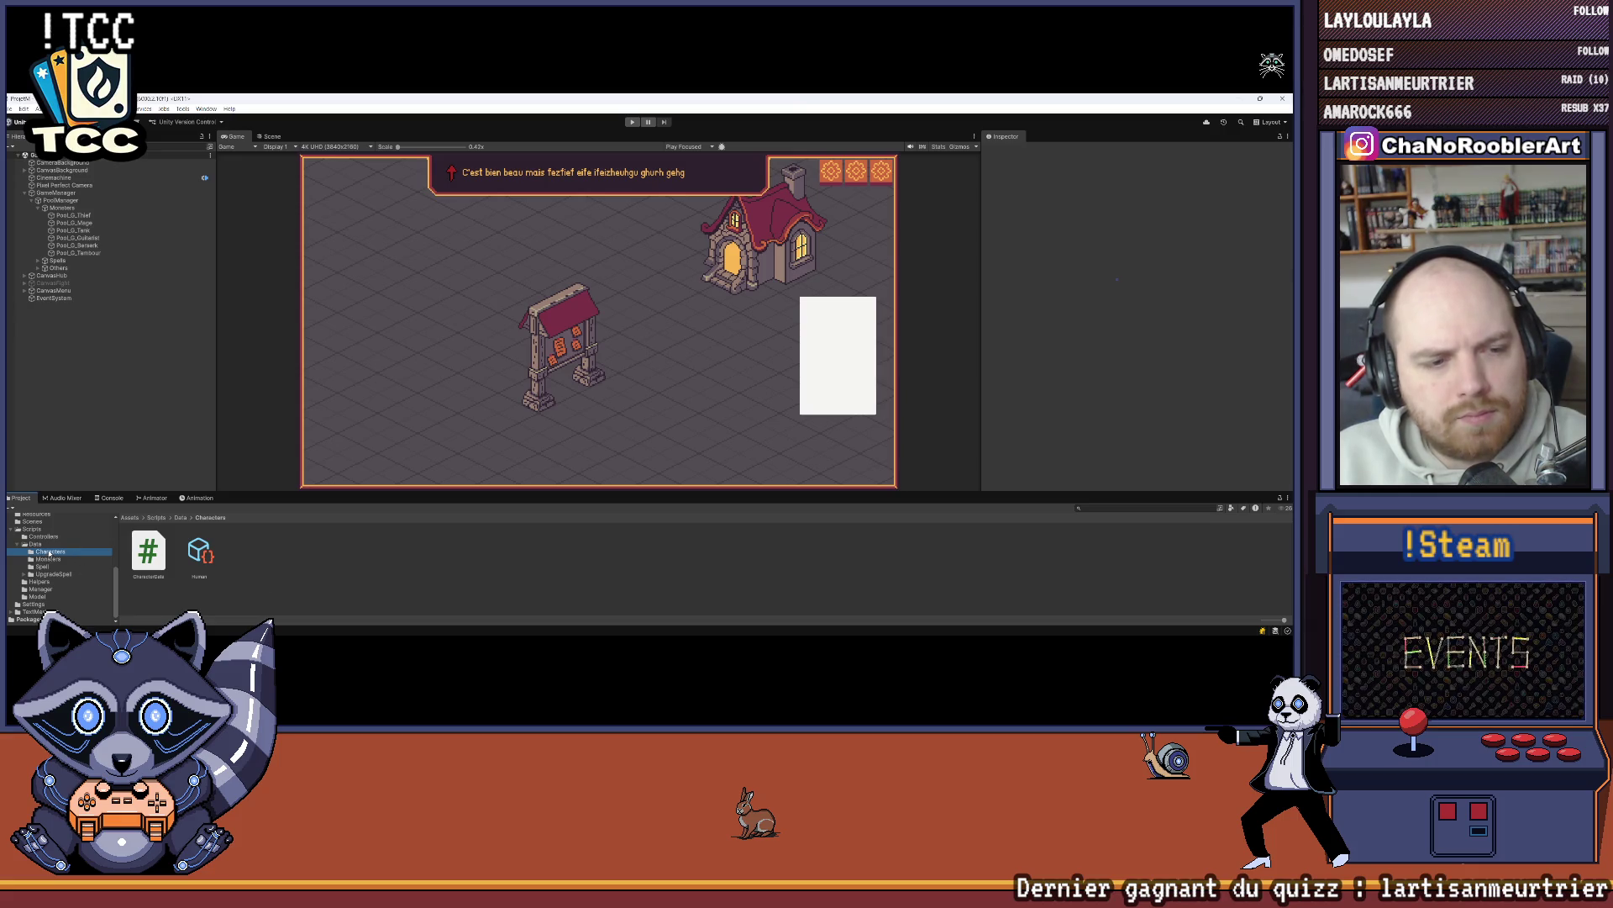
left_click(181, 518)
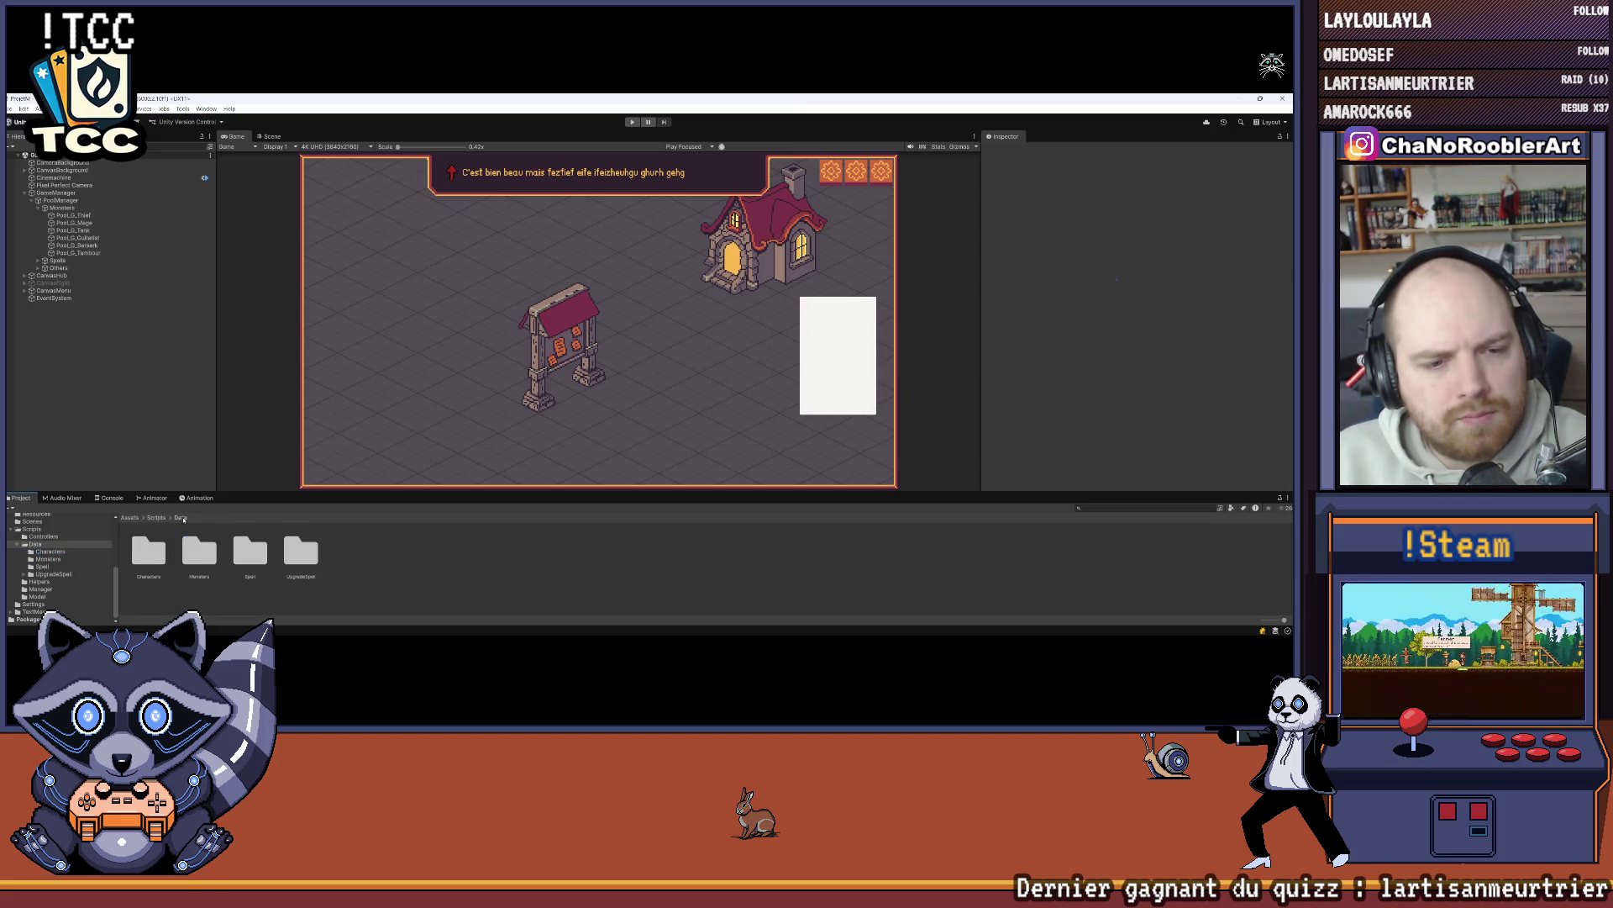
double_click(184, 544)
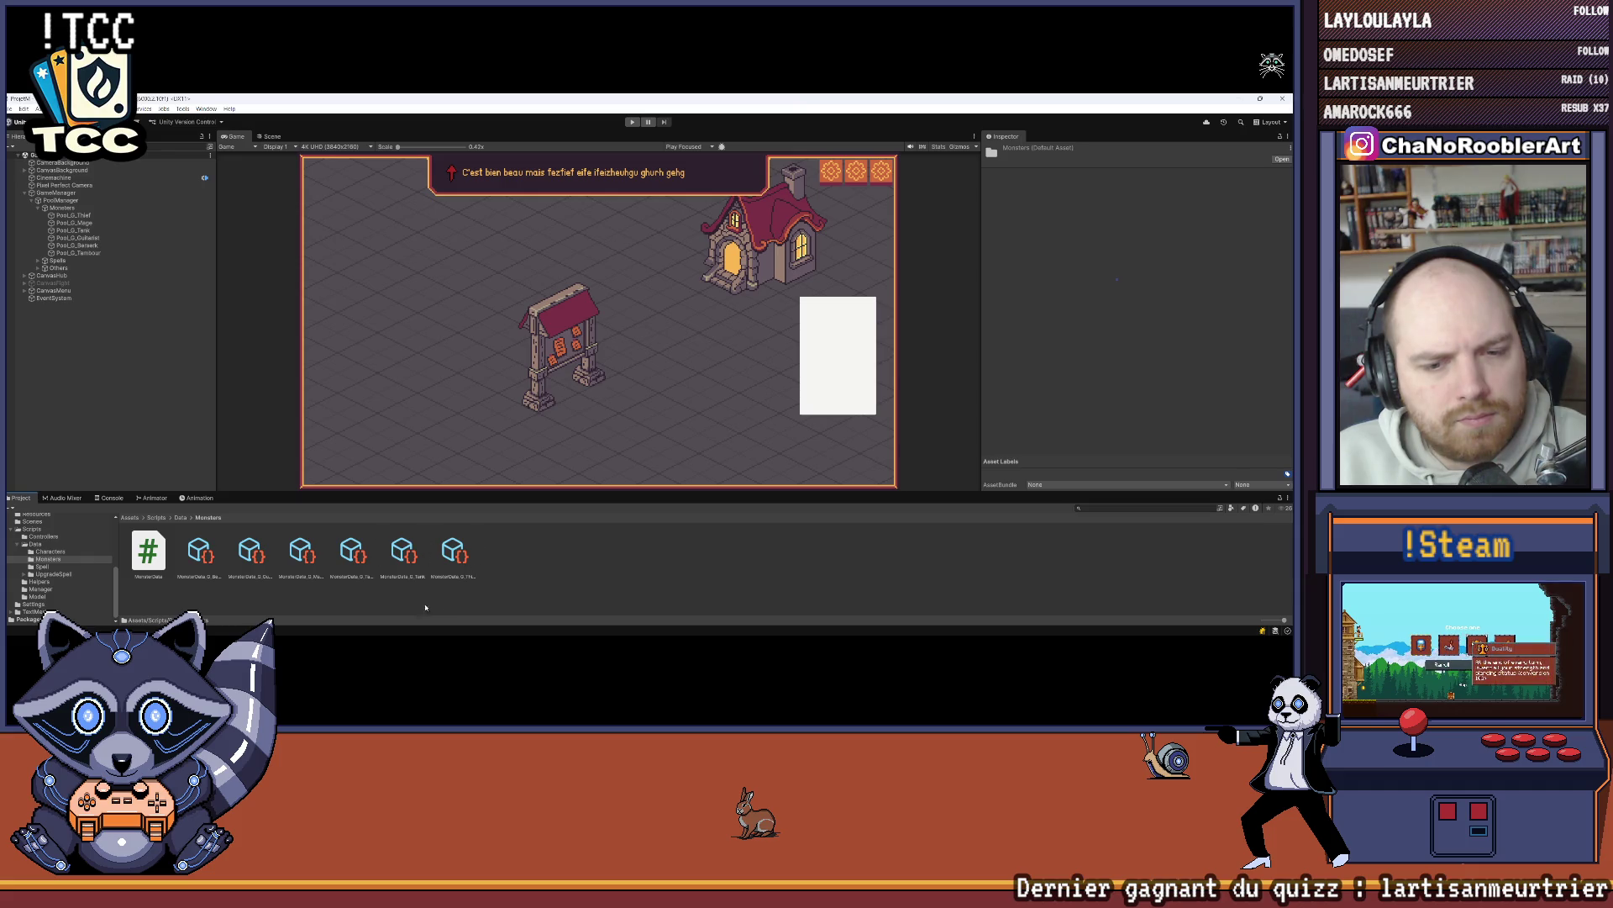
Step: Set MonsterData_G_Tambour's PV to 5 and start Play mode
left_click(352, 554)
left_click(1126, 200)
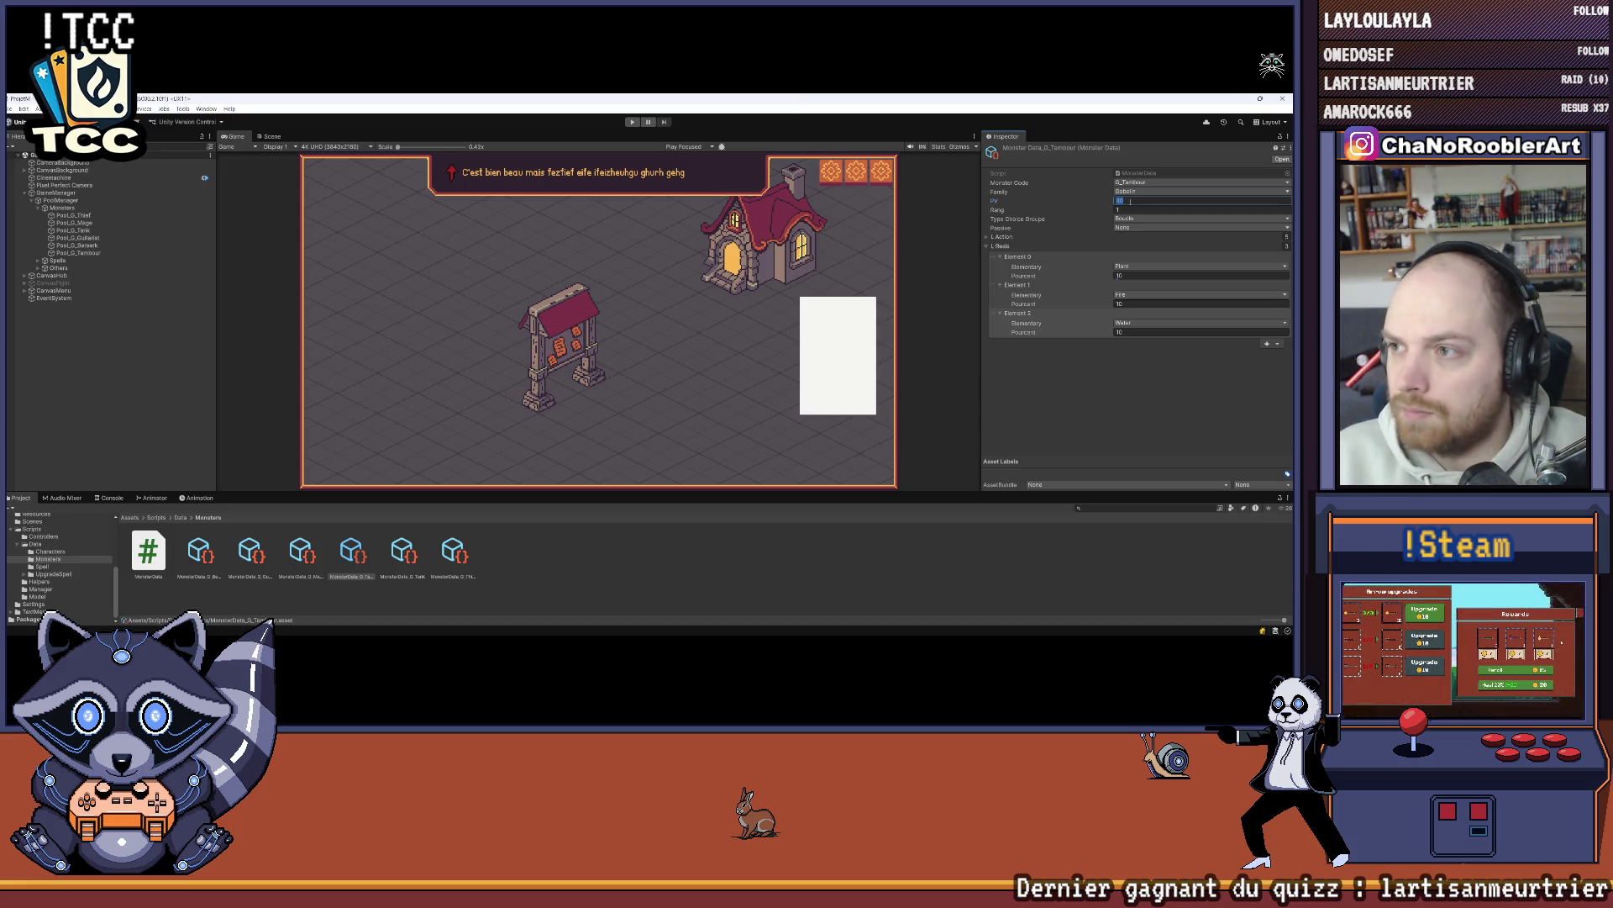
key("Return")
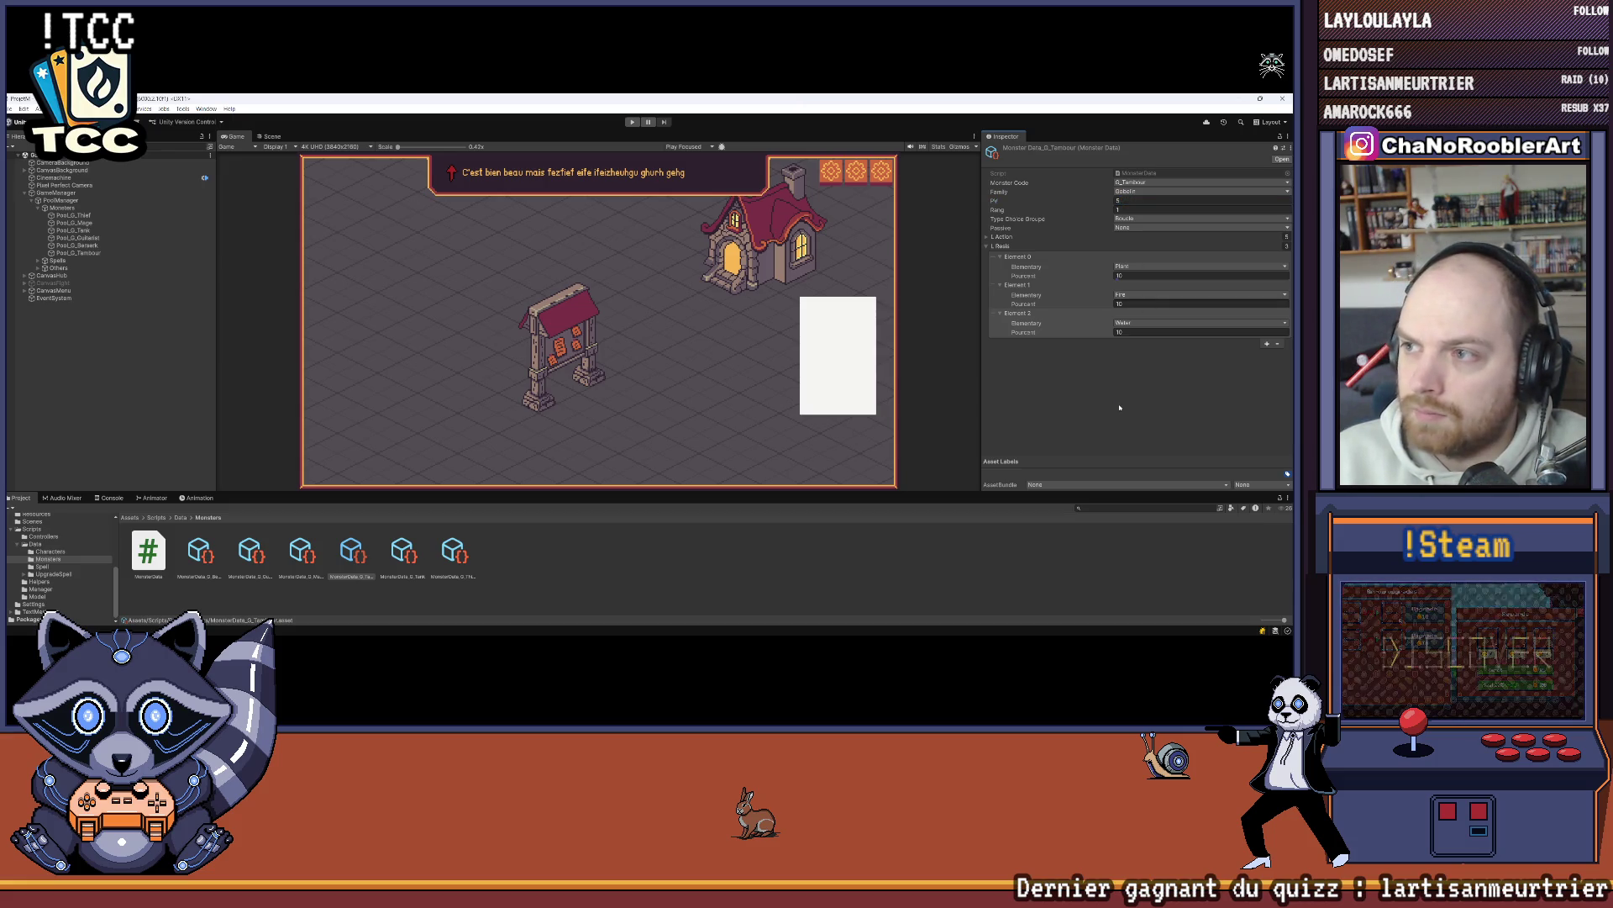
left_click(631, 123)
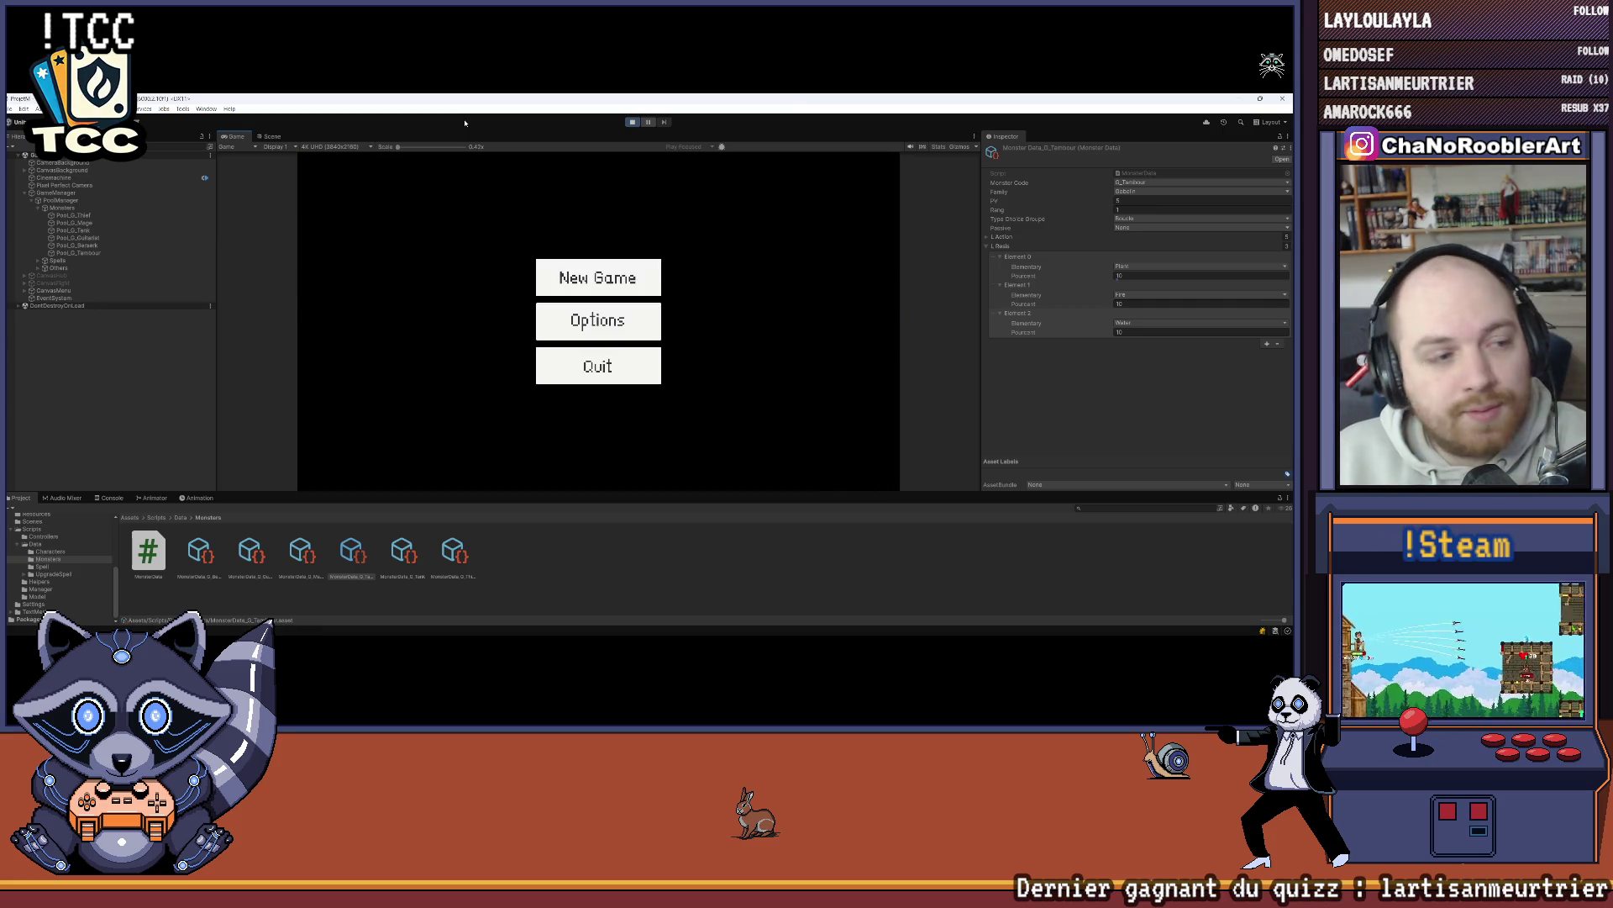
Step: Test-play to the cave battle, defeat the left goblin with P_Sylphia, then stop and switch to Visual Studio
left_click(655, 271)
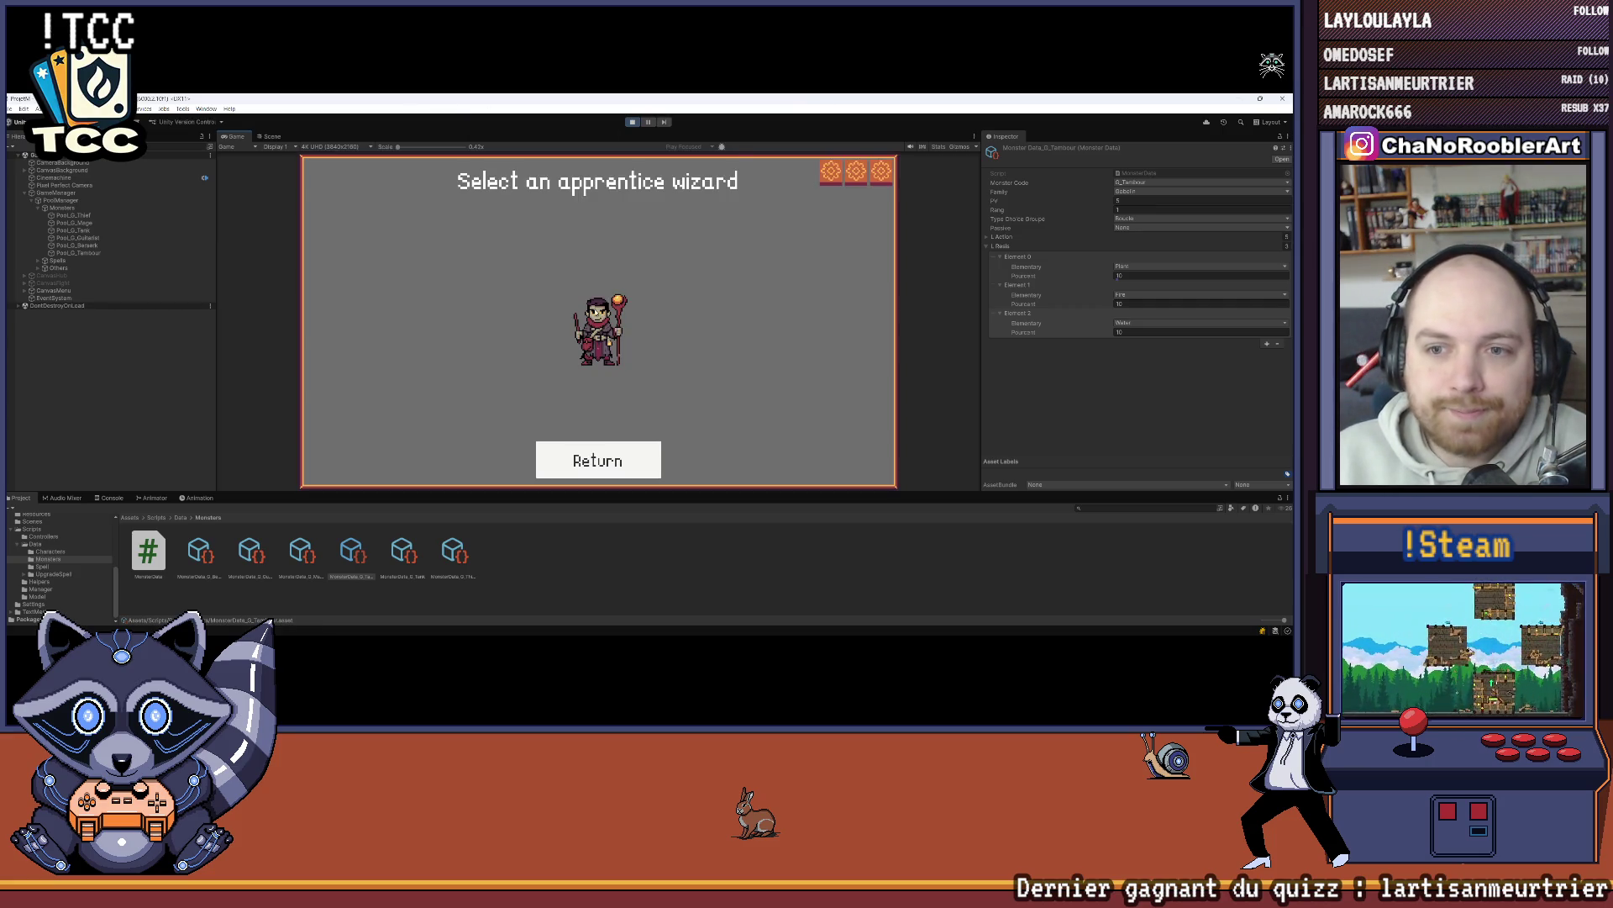
left_click(598, 321)
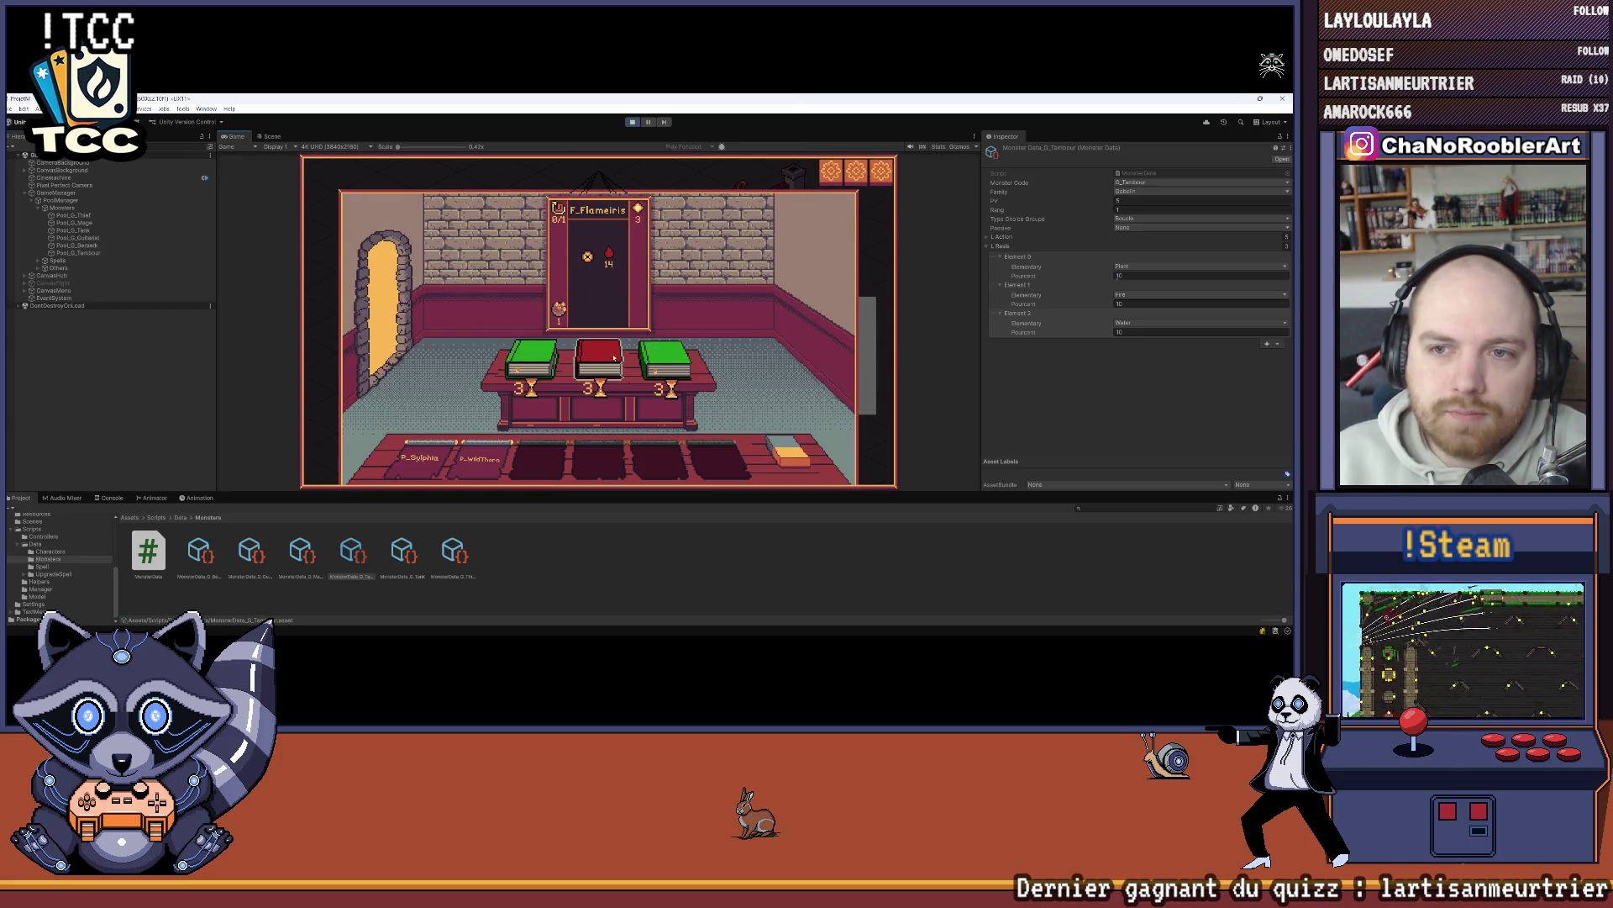
left_click(598, 359)
left_click(599, 333)
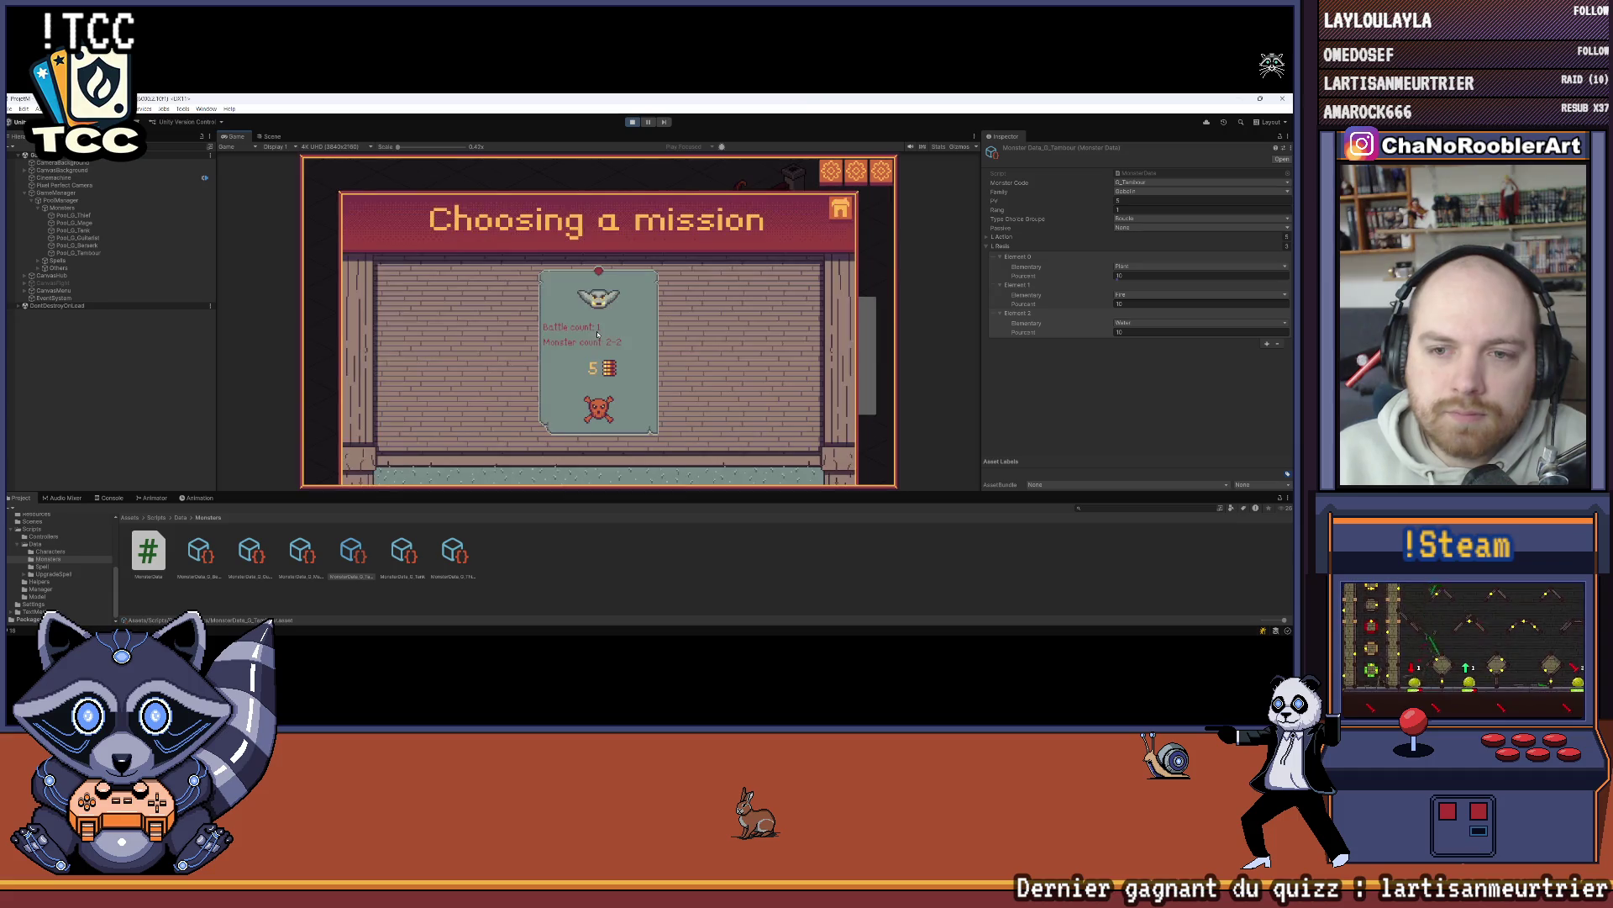
left_click(598, 333)
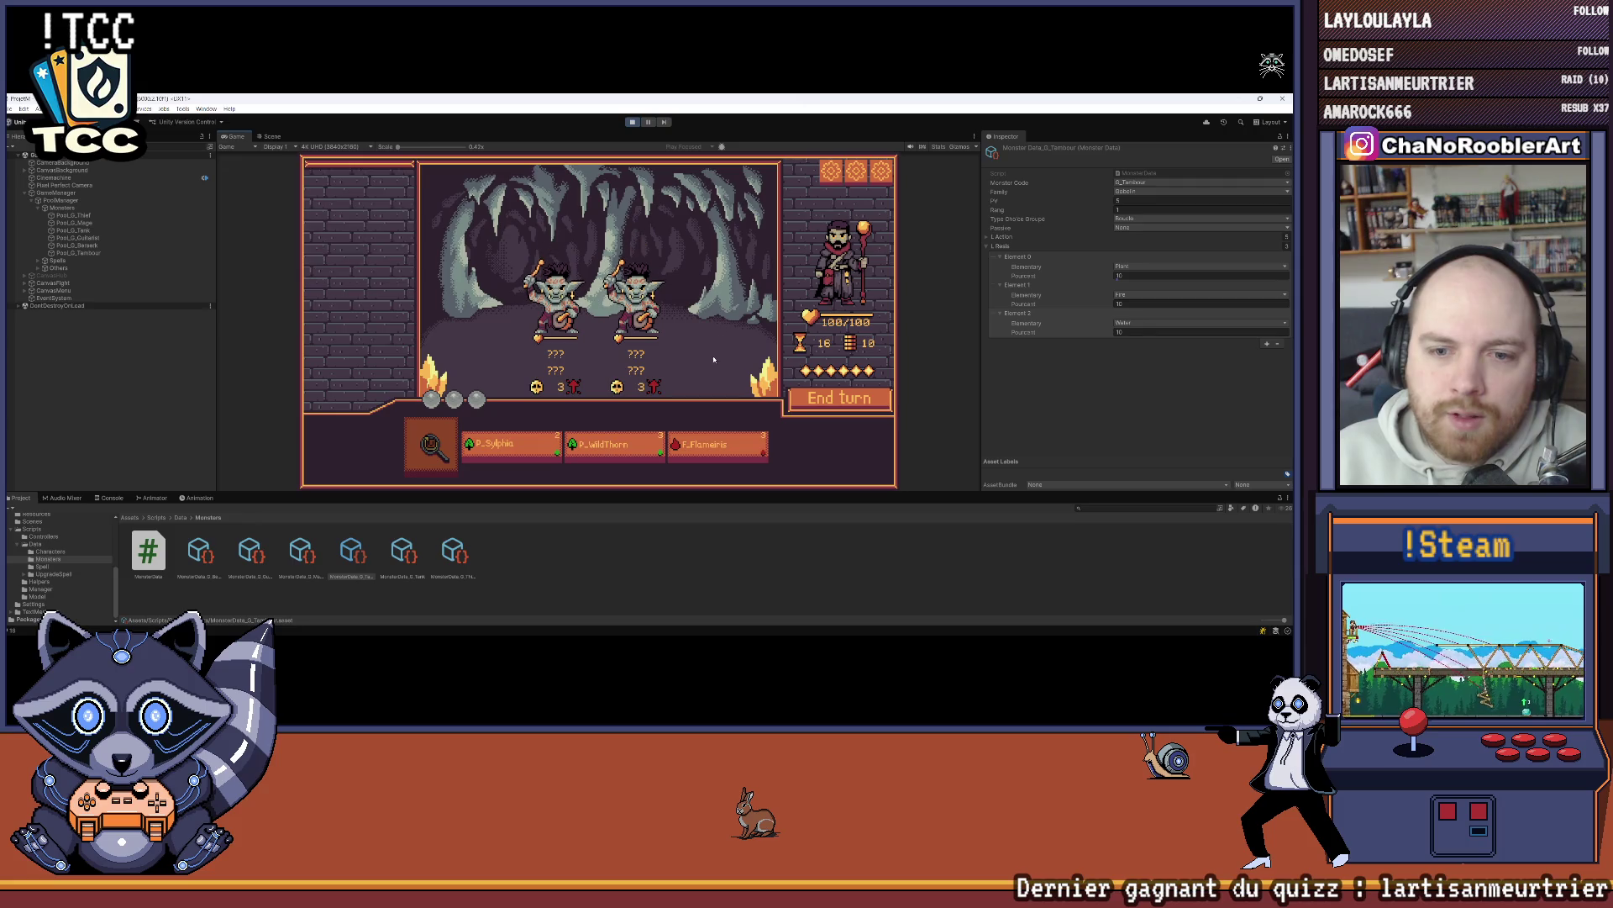
left_click(510, 445)
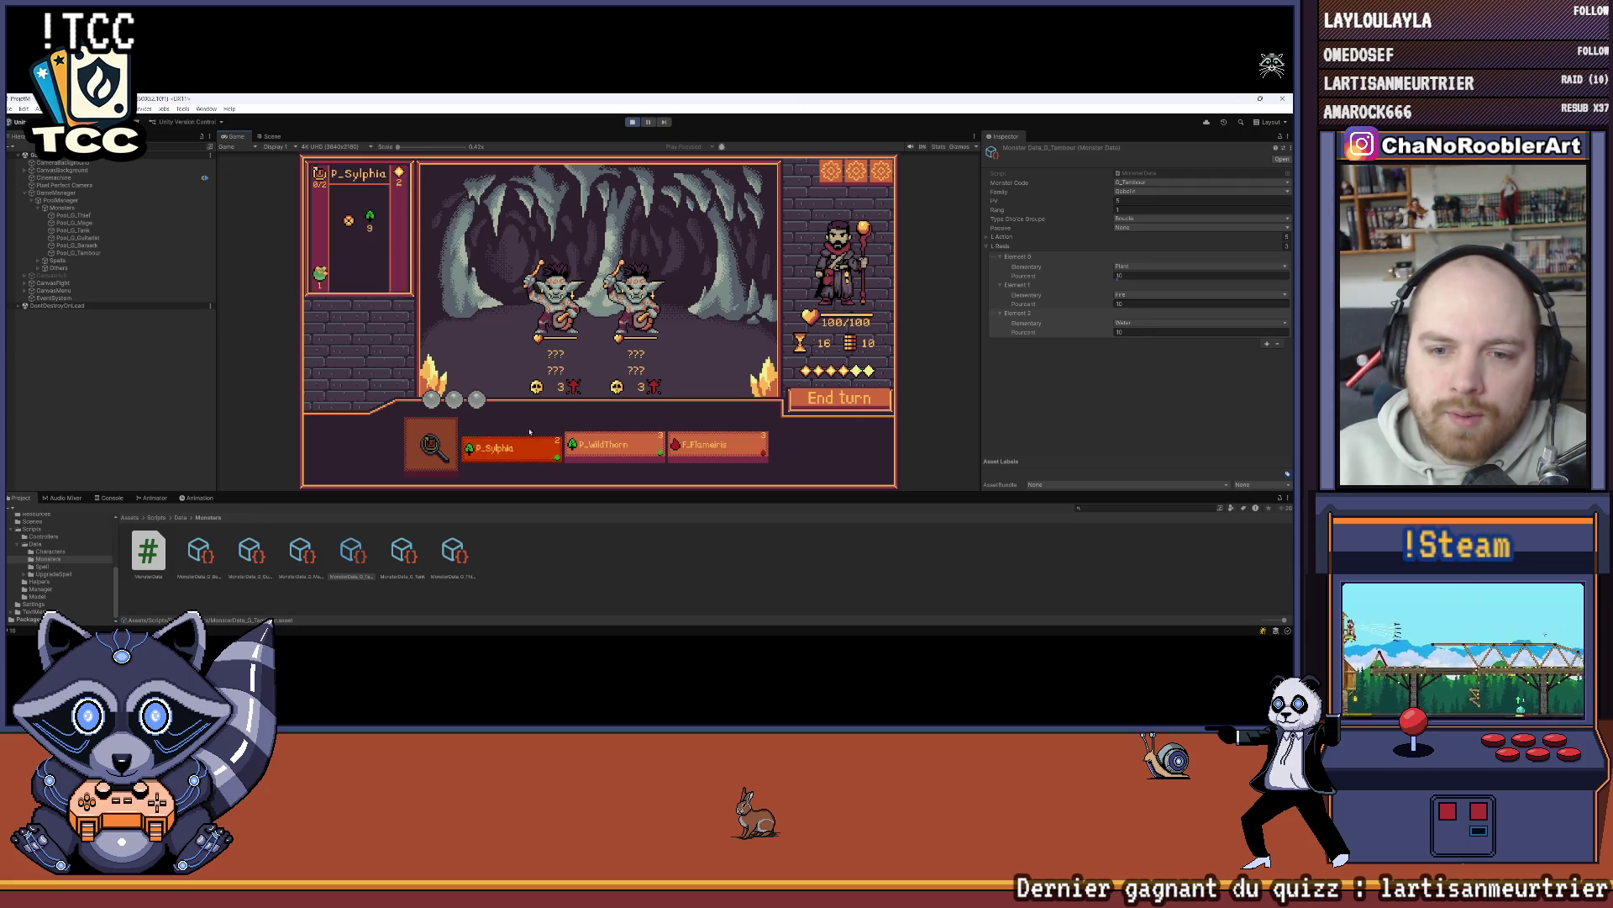
left_click(478, 334)
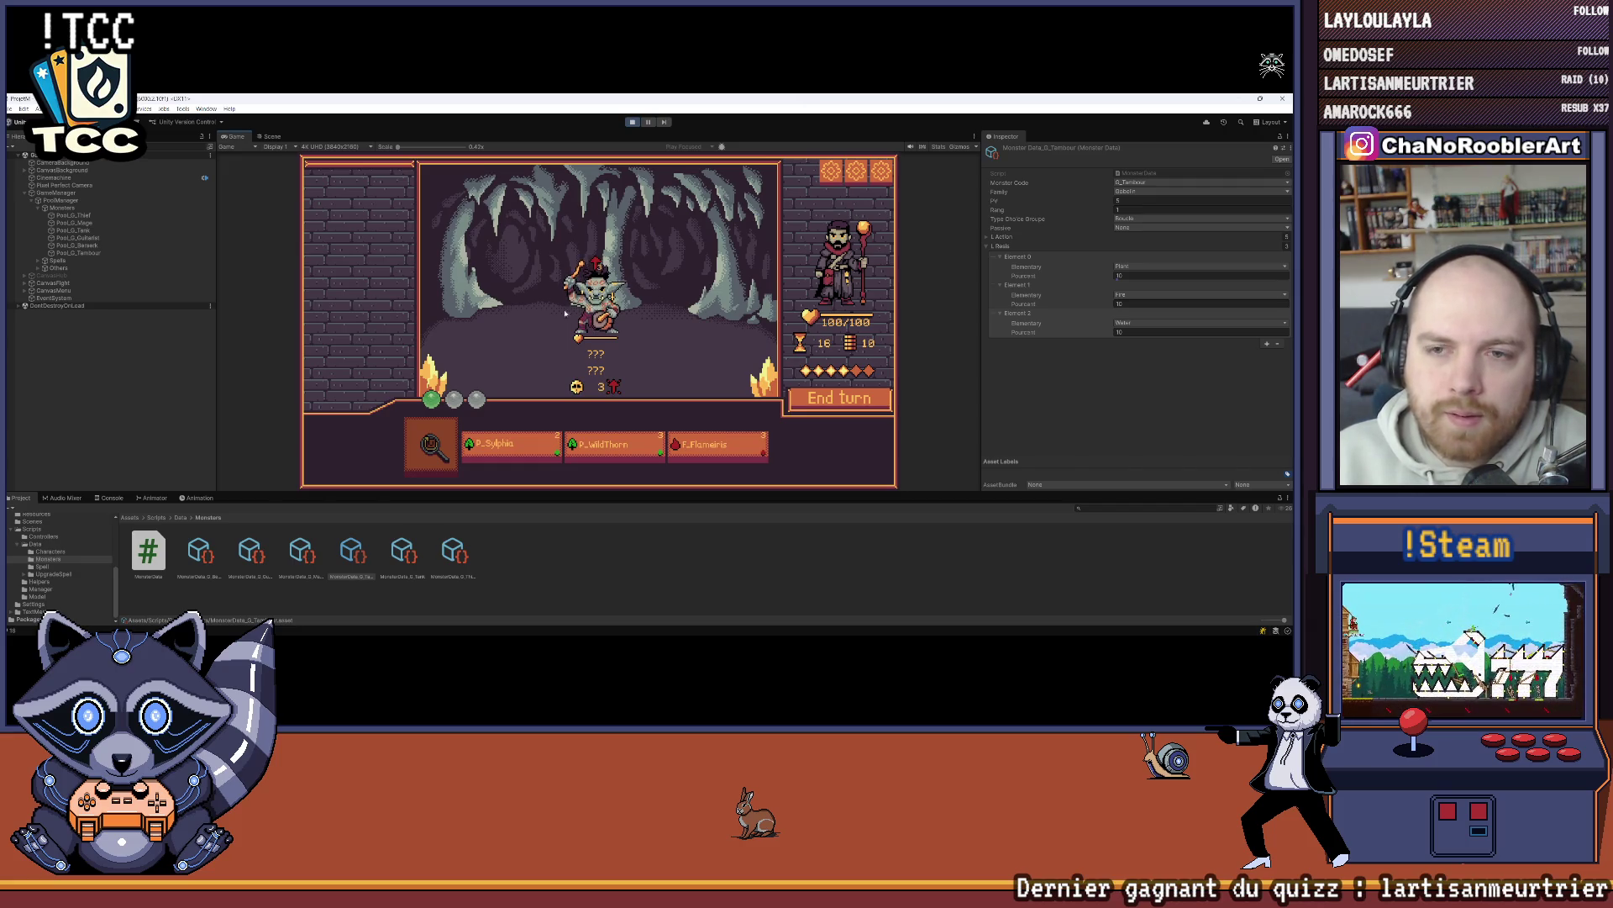
left_click(633, 122)
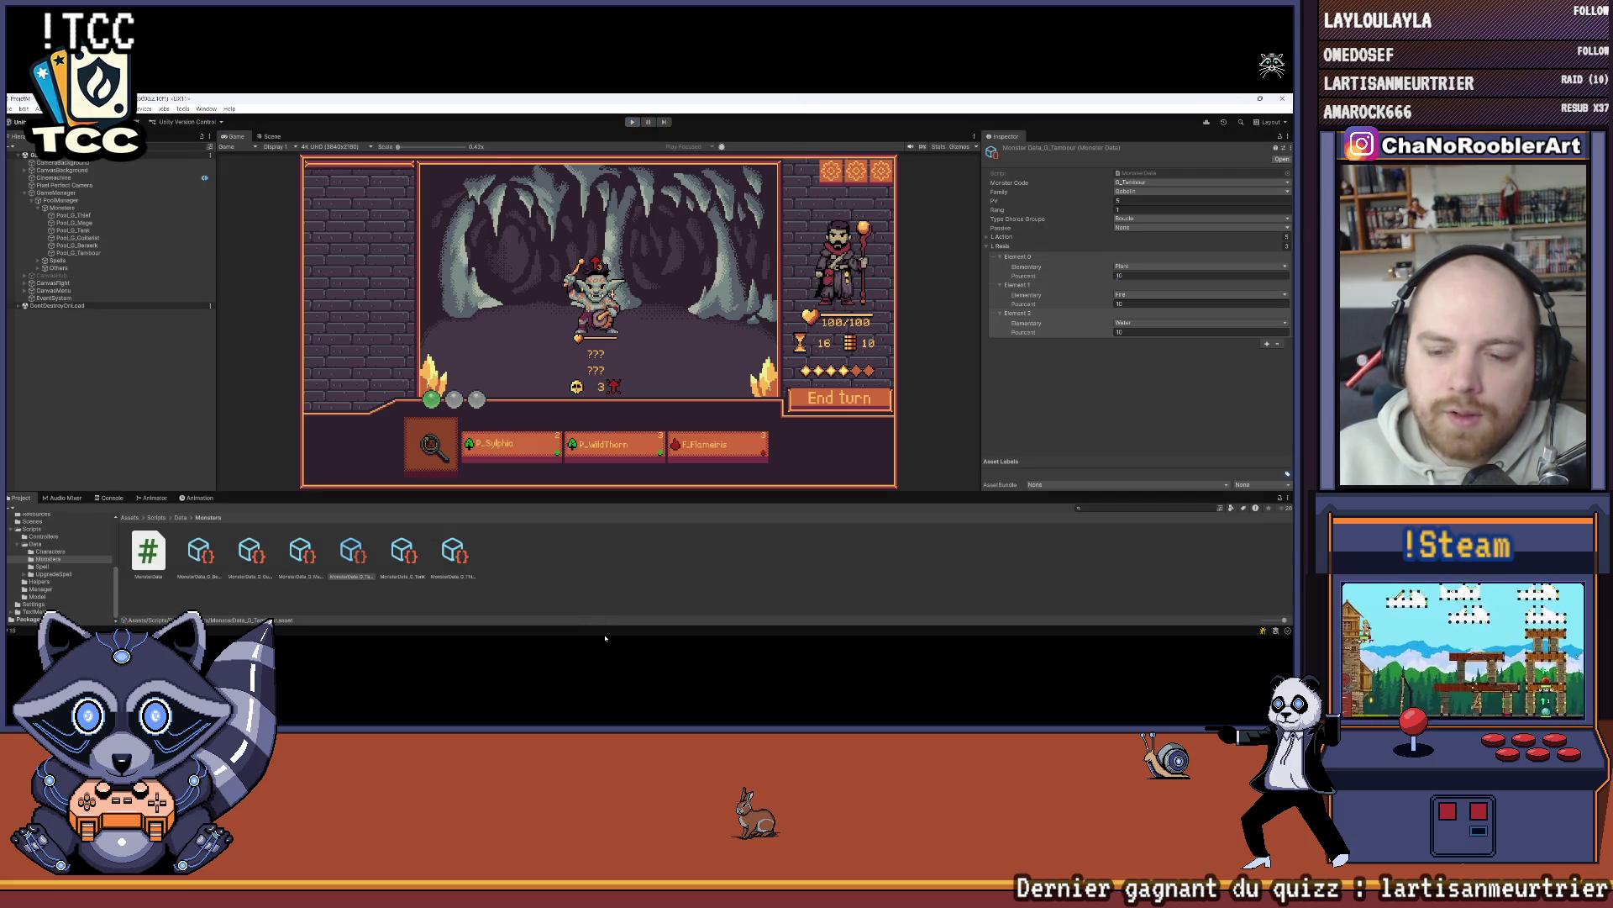
left_click(677, 623)
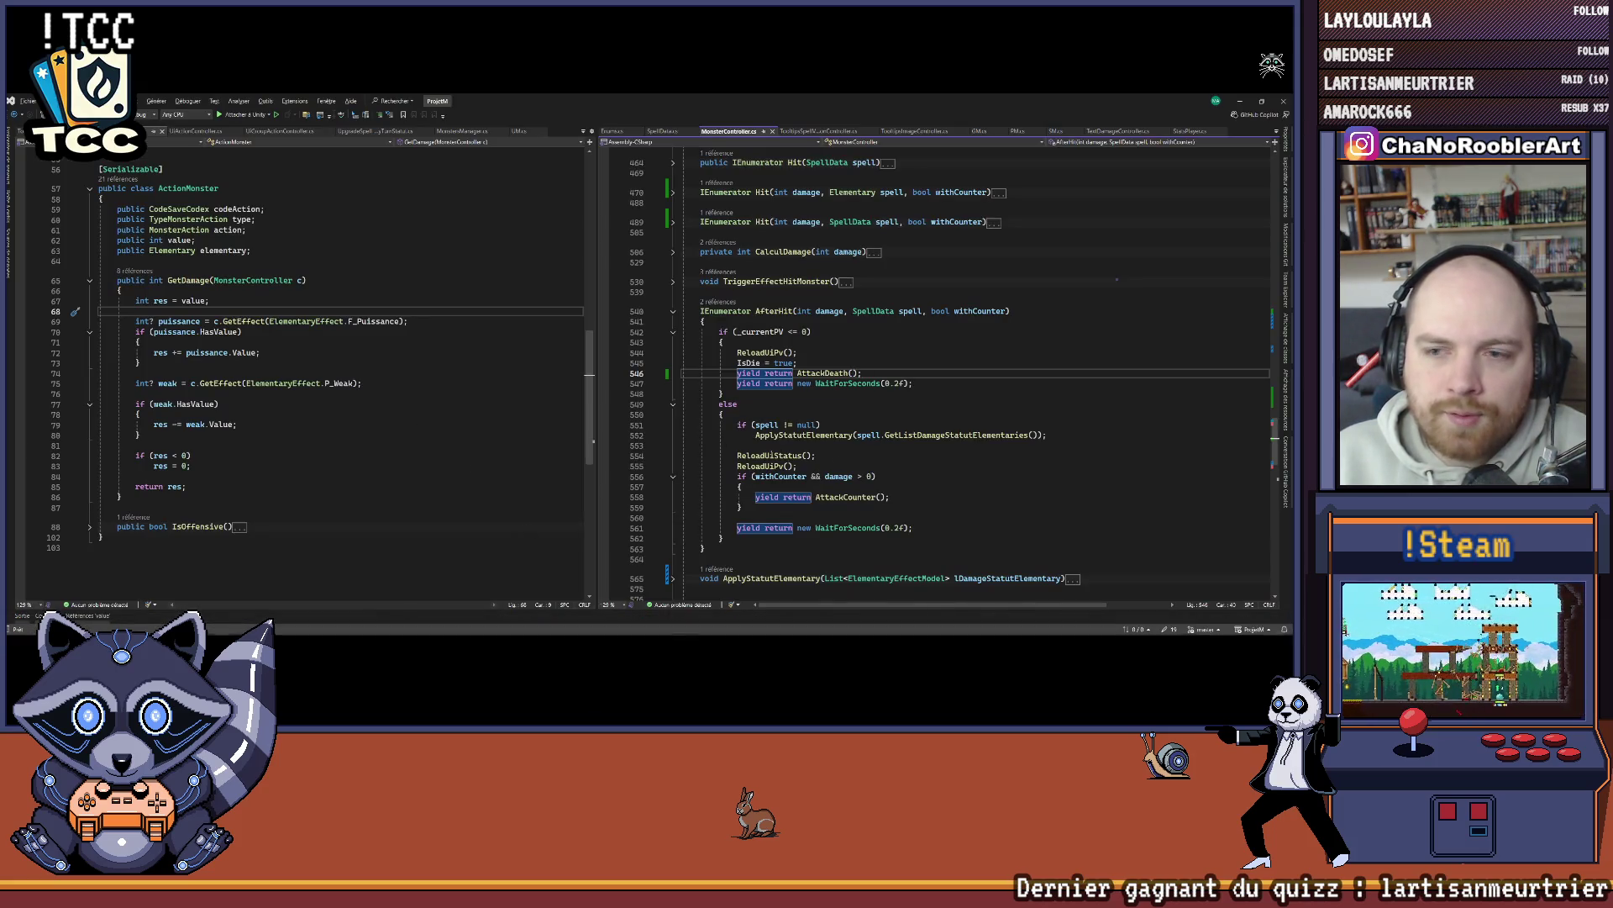
Step: Navigate from AfterHit through AttackDeath and the Action method to the IsOffensive definition
scroll(771, 455, "up", 1)
left_click(298, 321)
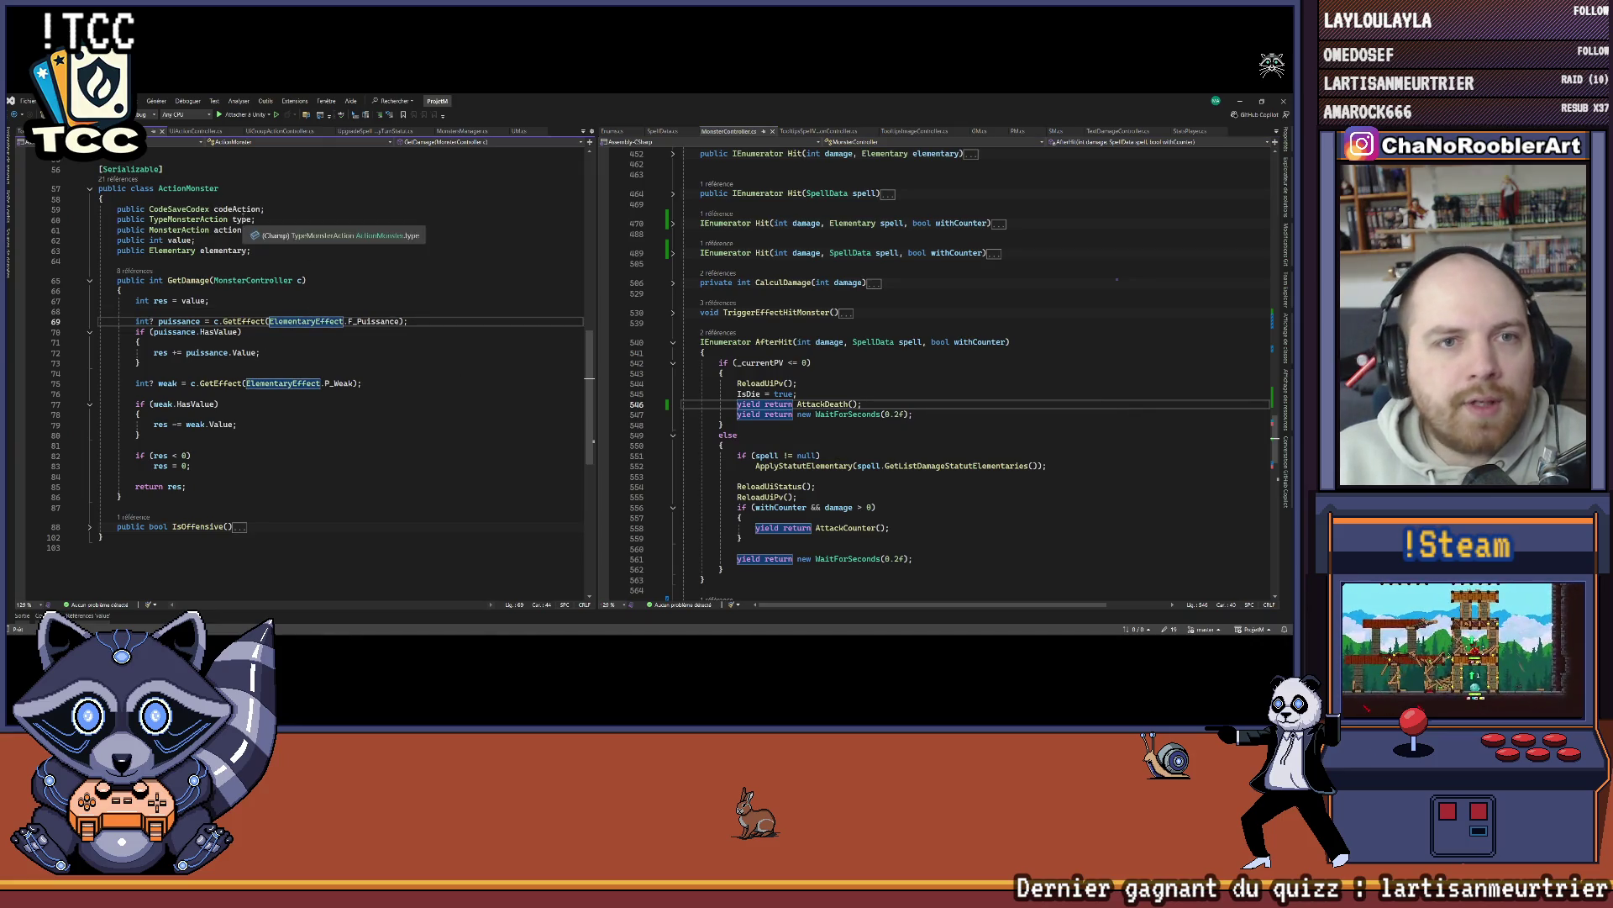
scroll(846, 427, "down", 1)
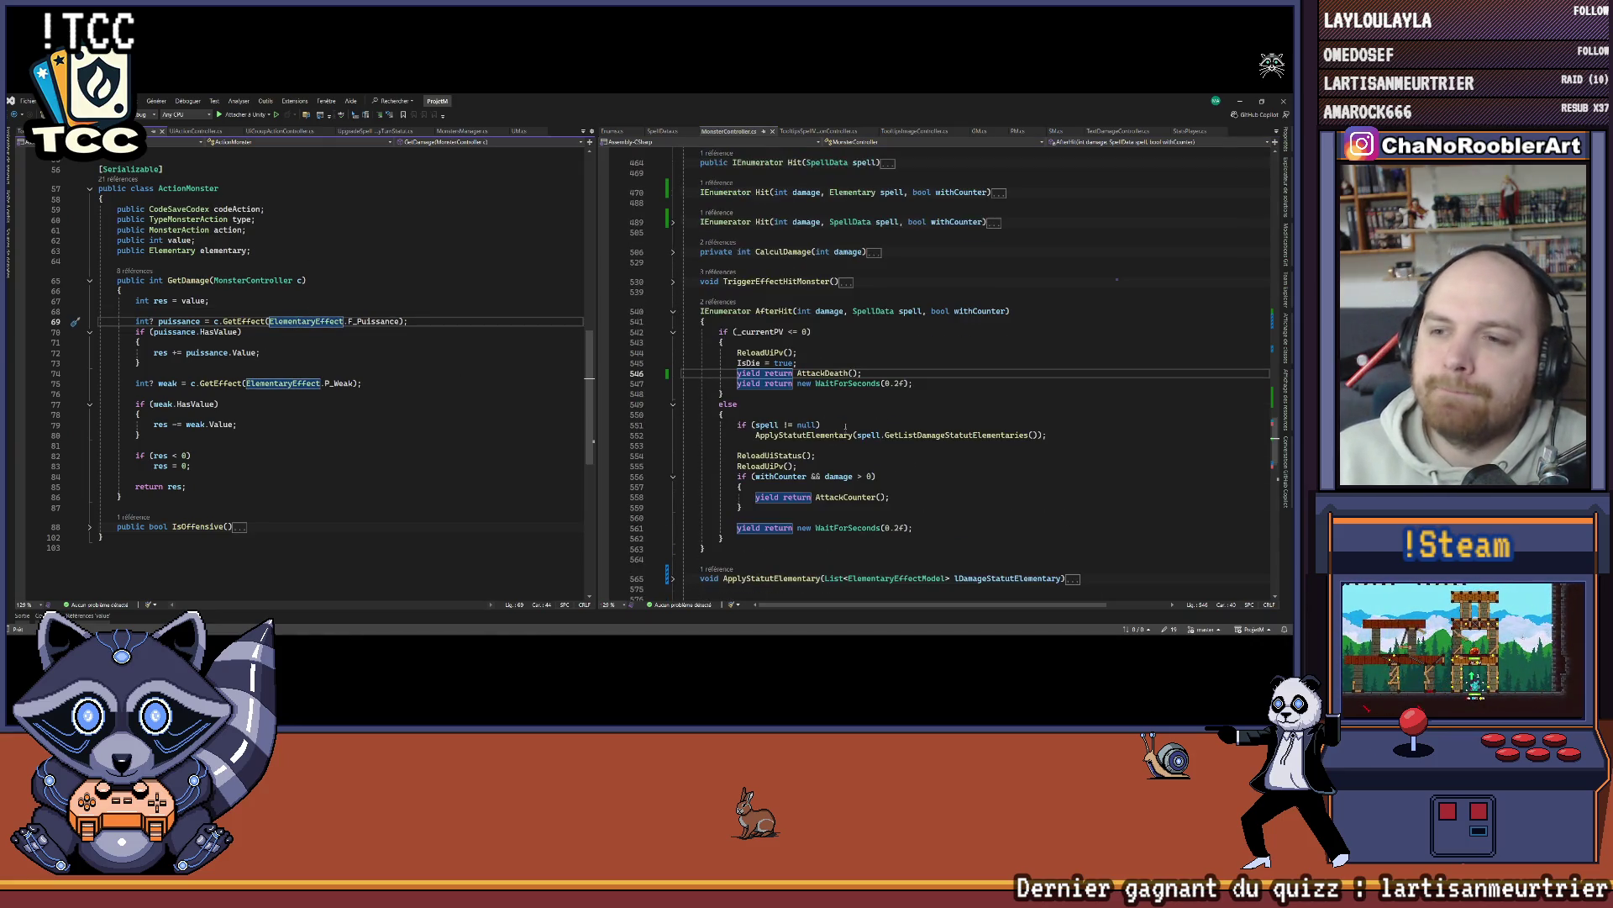
left_click(828, 375, "ctrl")
scroll(857, 386, "down", 1)
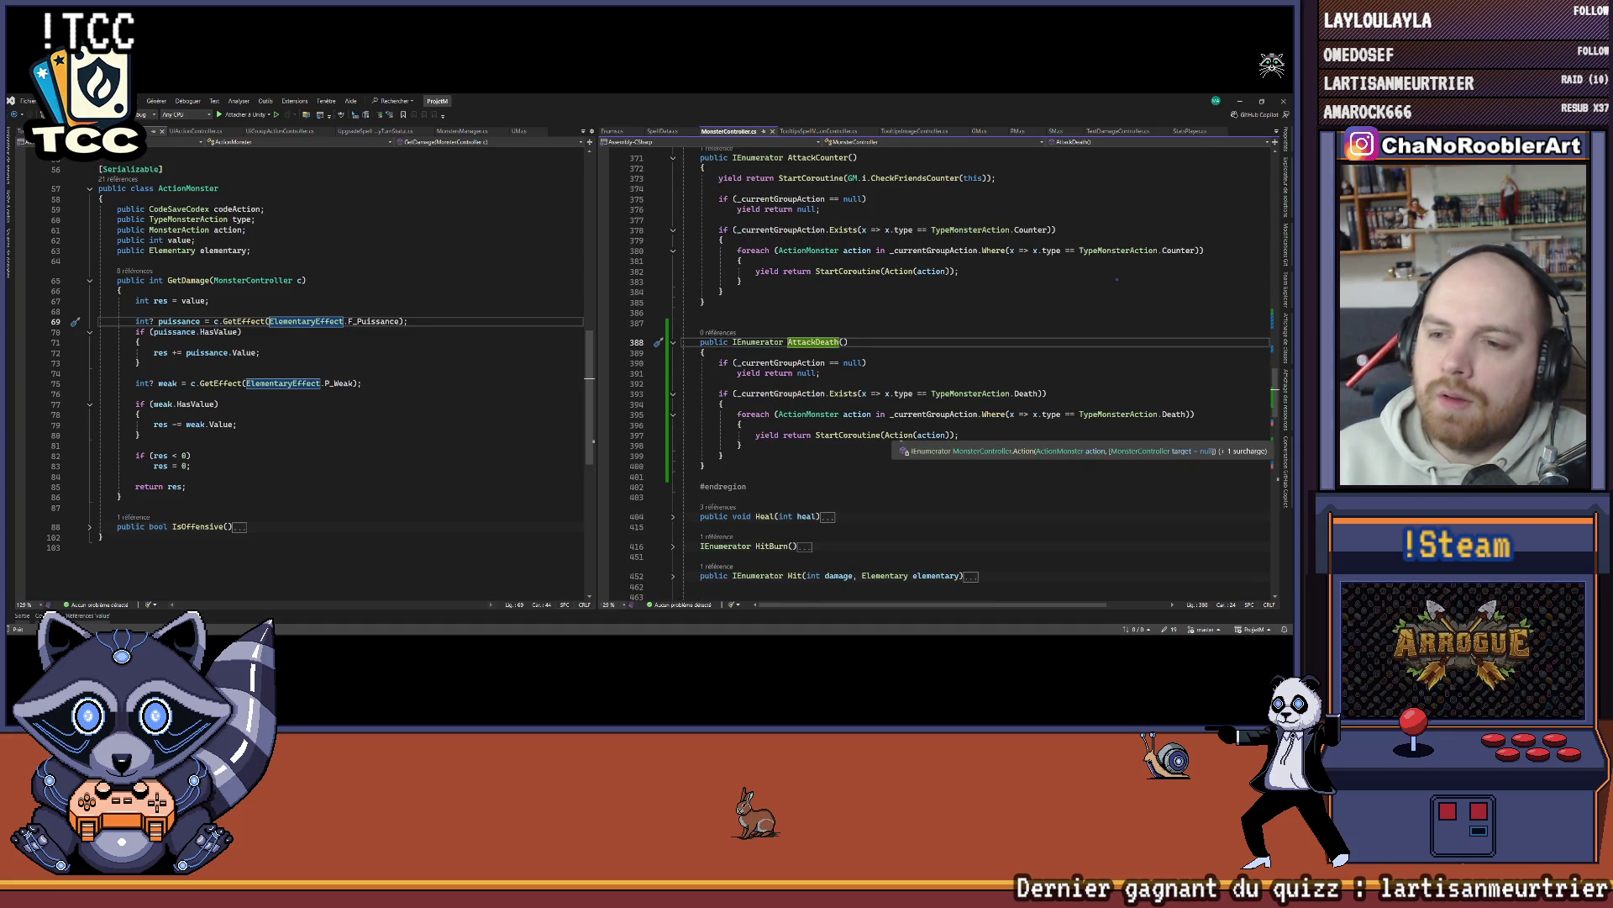
left_click(897, 435, "ctrl")
scroll(894, 406, "down", 1)
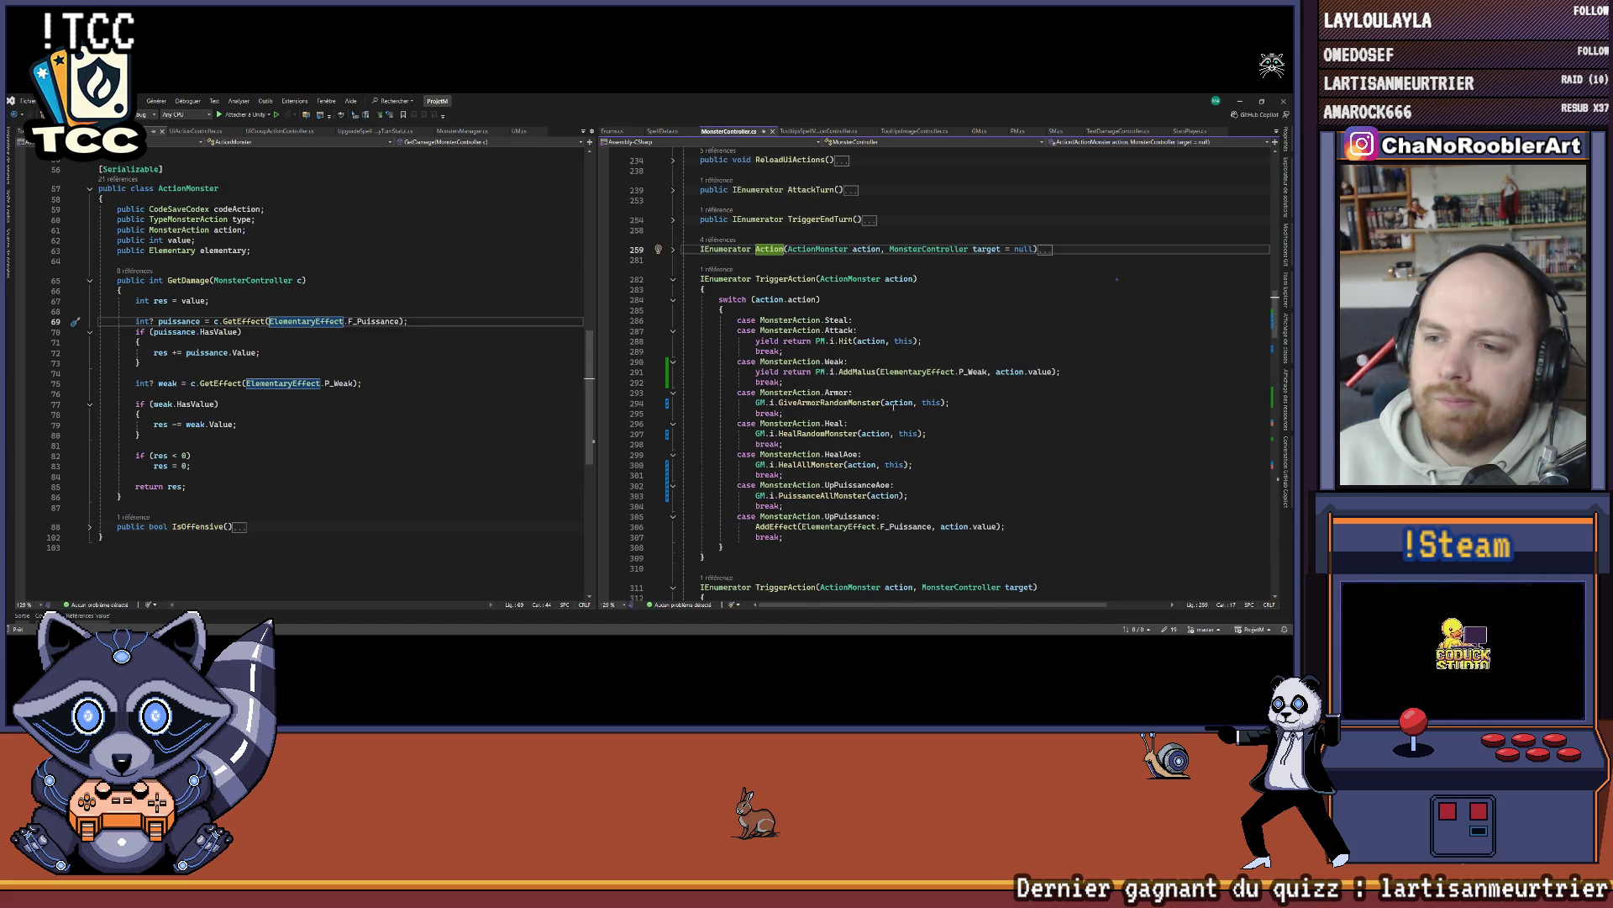
left_click(672, 250)
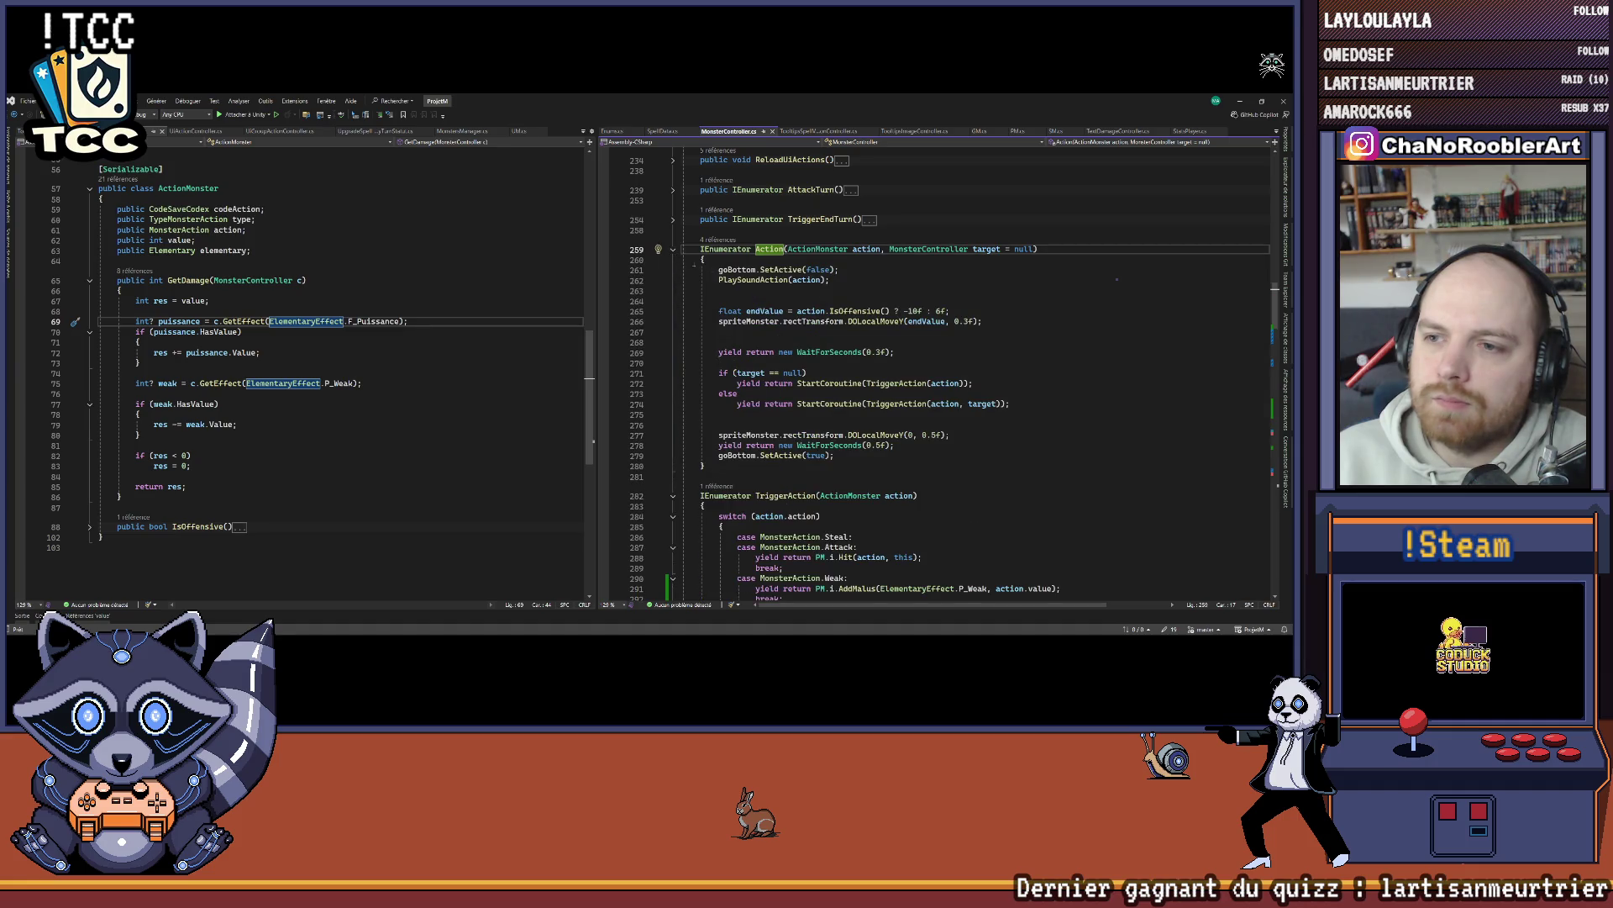
left_click(863, 311, "ctrl")
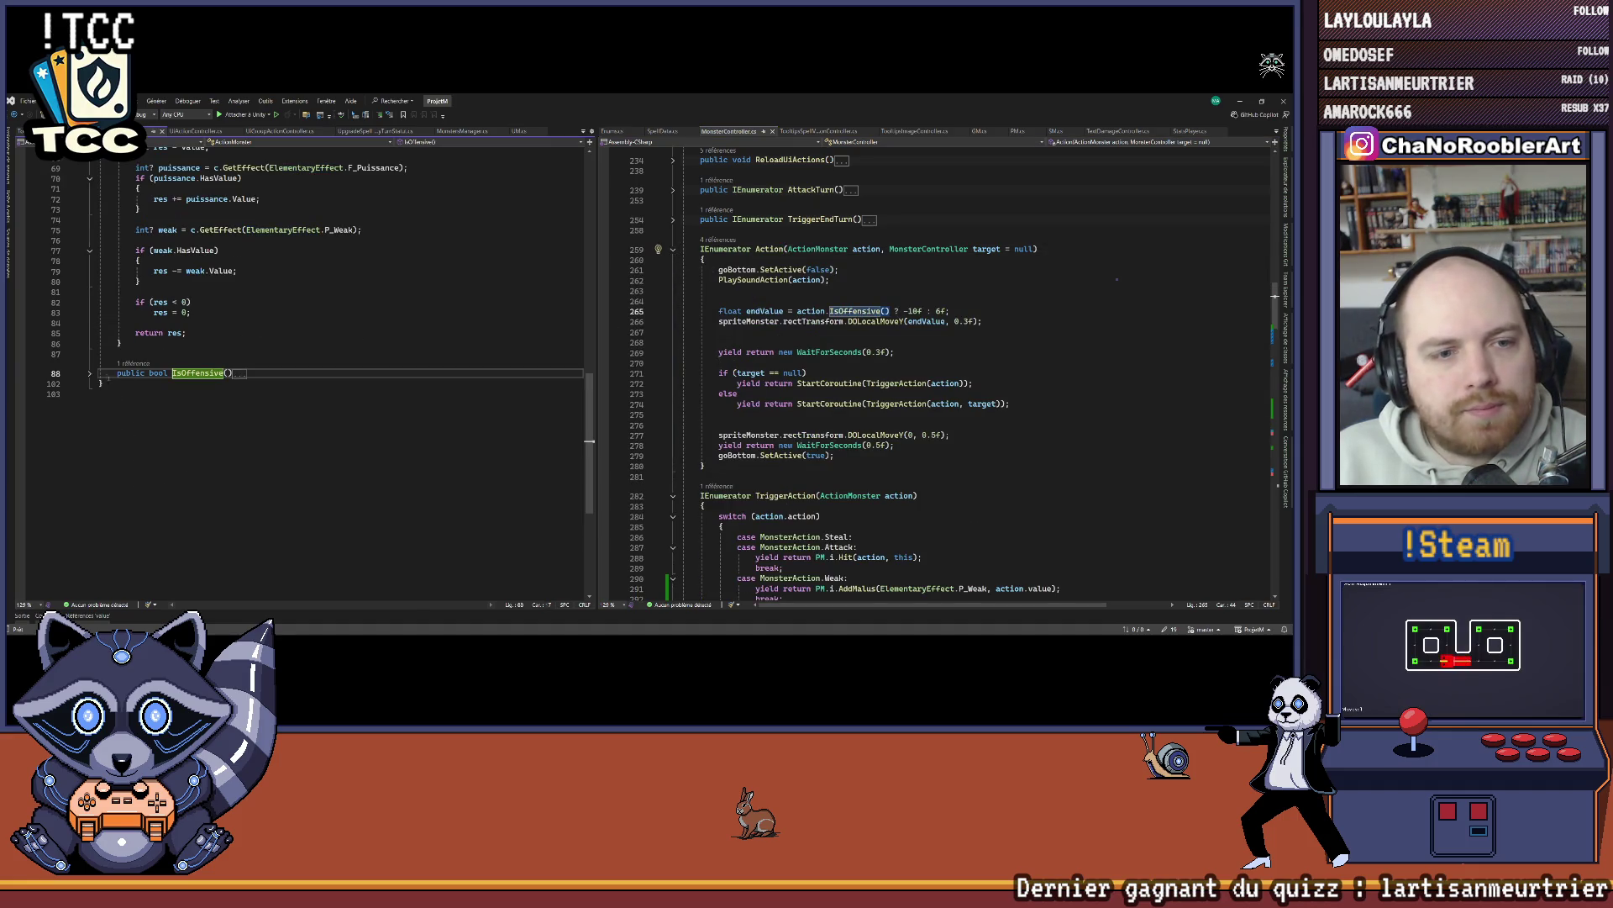
Step: Add 'case MonsterAction.UpPuissanceAoe:' under UpPuissance, save, and minimise Visual Studio
left_click(520, 455)
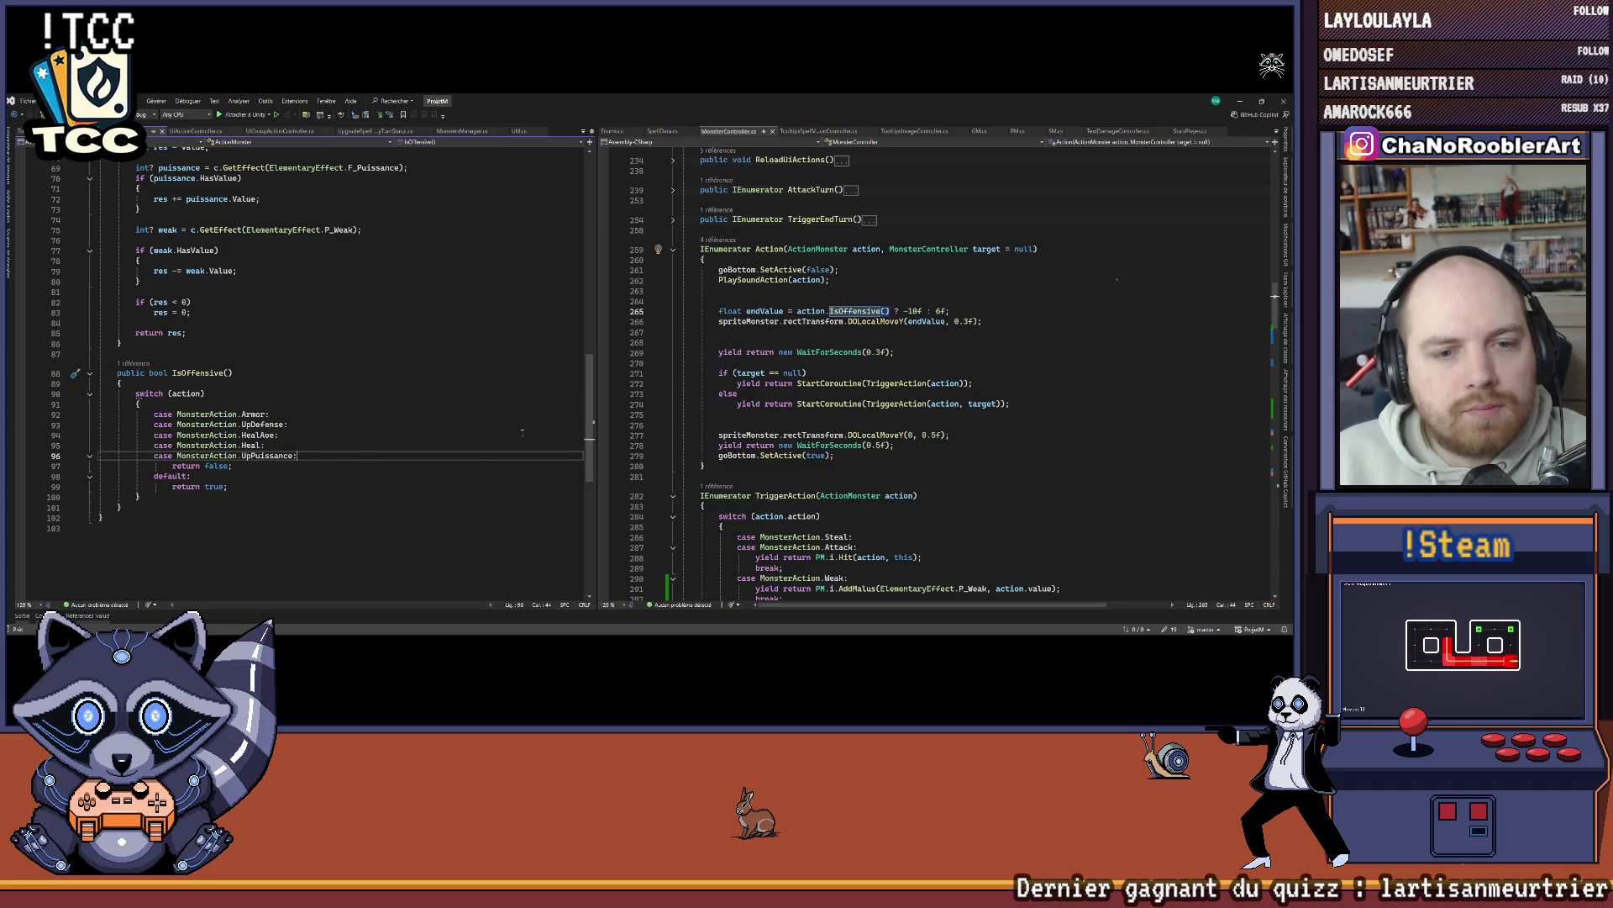
key("Return")
type("case M")
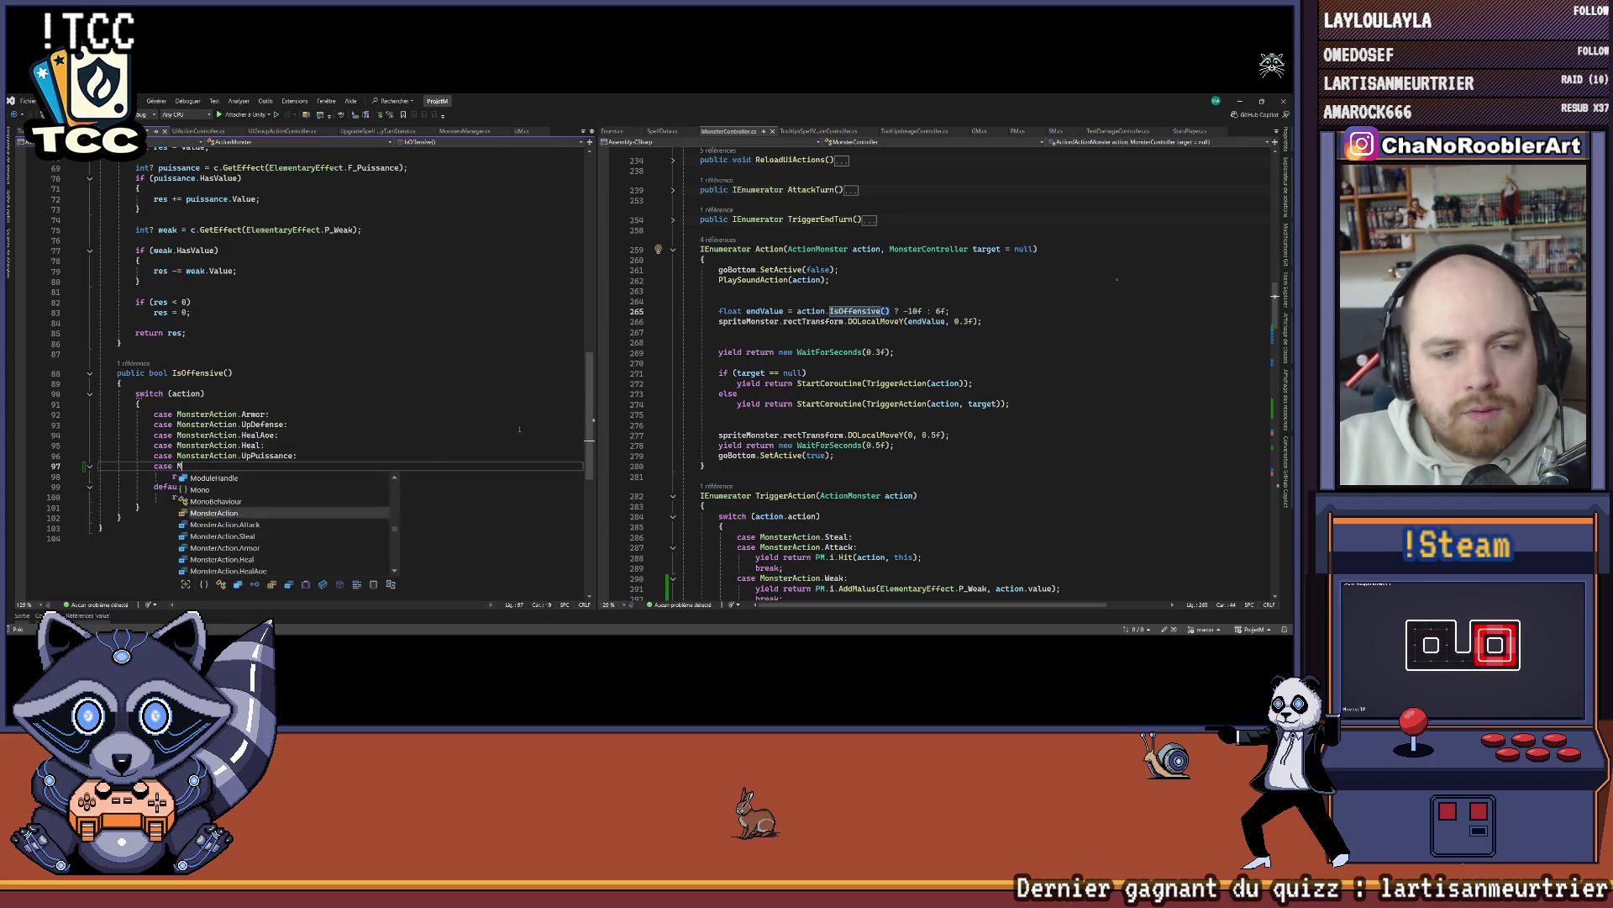
type("onsterAction.UpPuissanceAoe;")
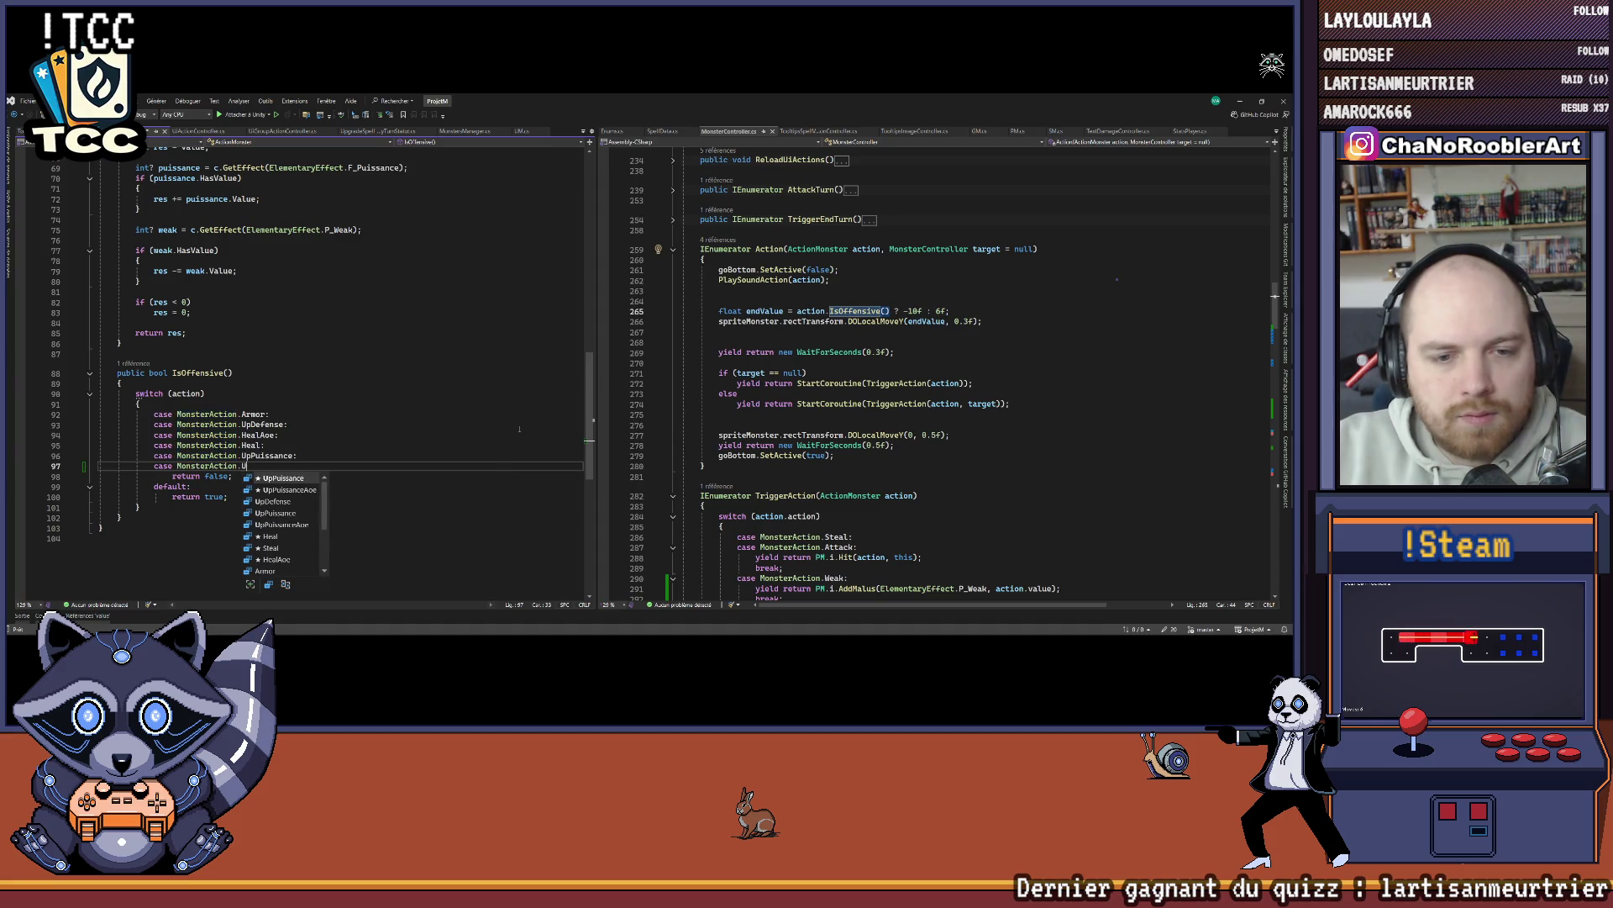
key("BackSpace")
type(":")
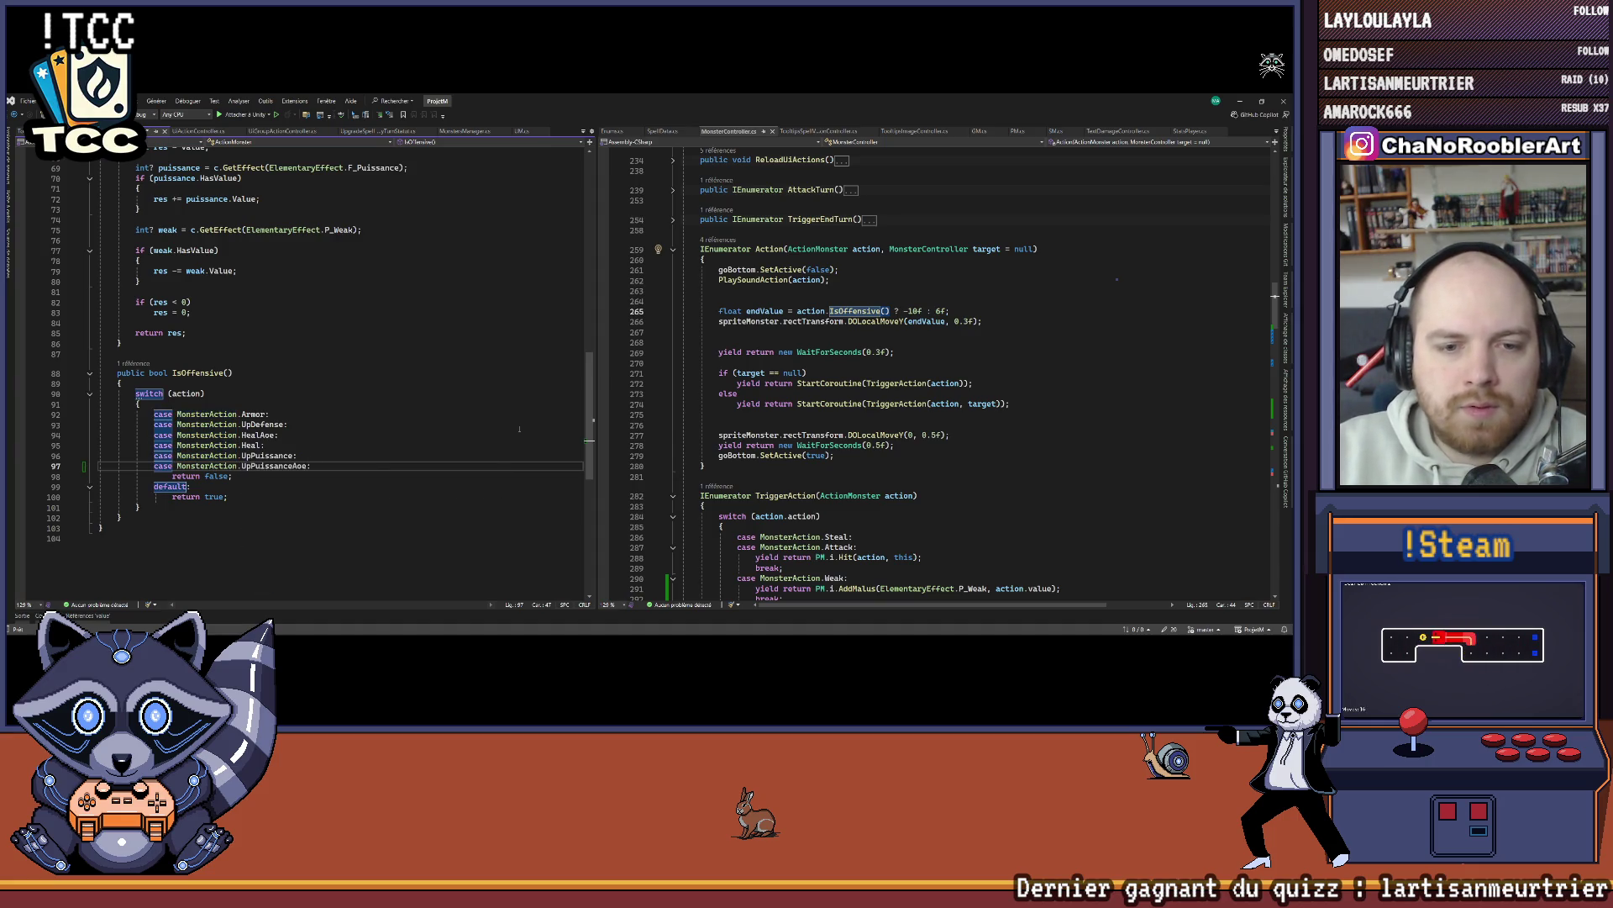
key("Up")
key("Up")
key("Up")
key("ctrl+s")
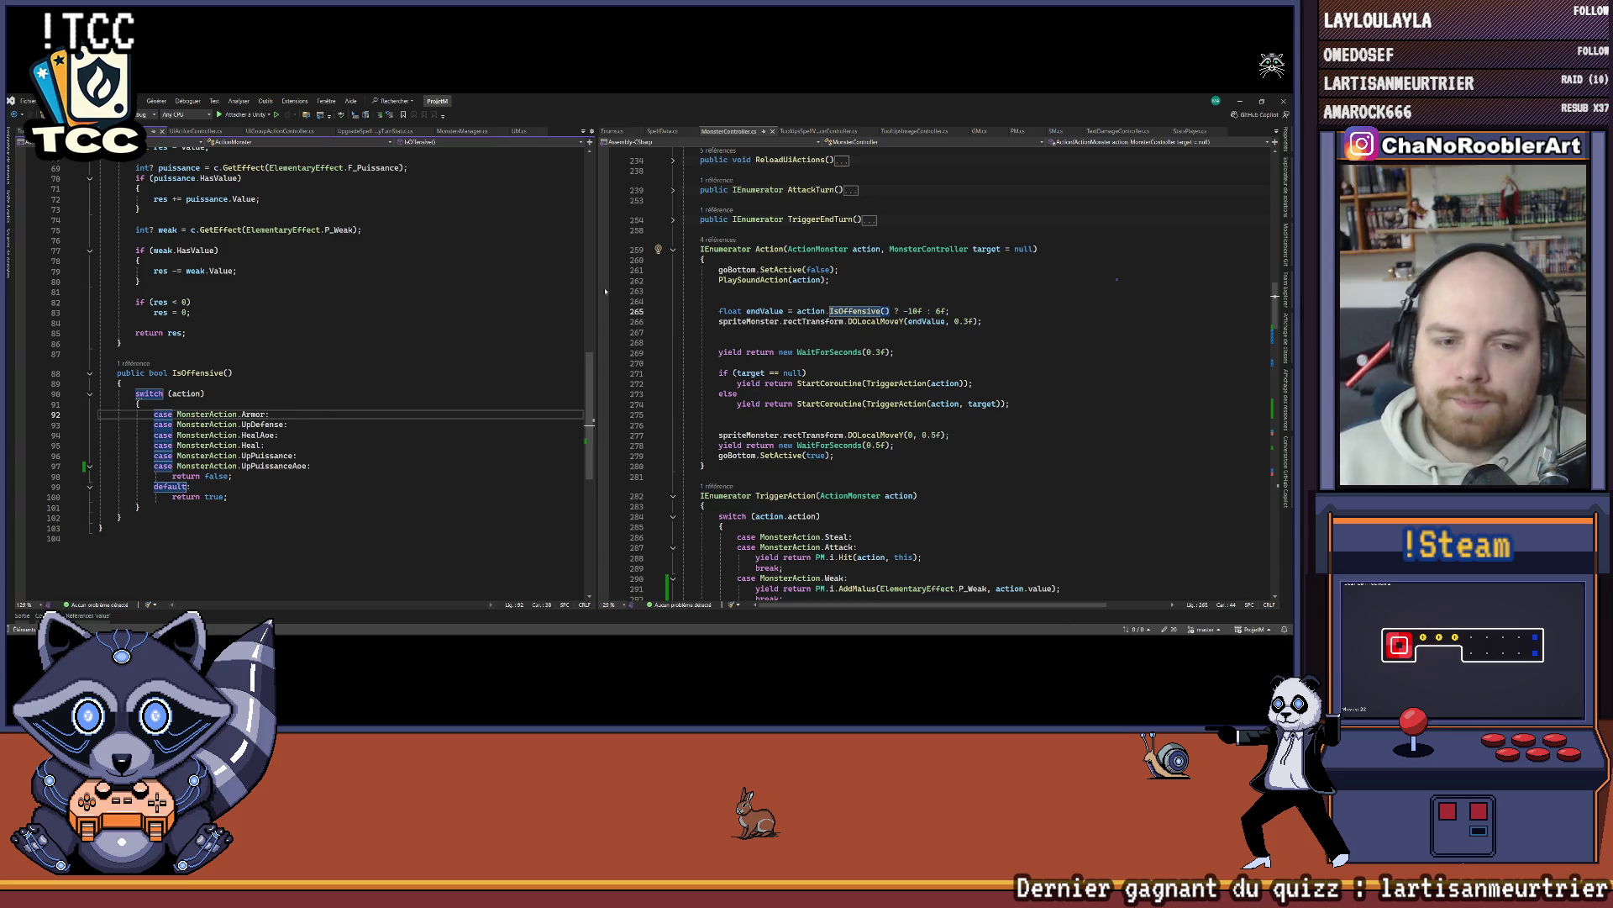
left_click(1243, 103)
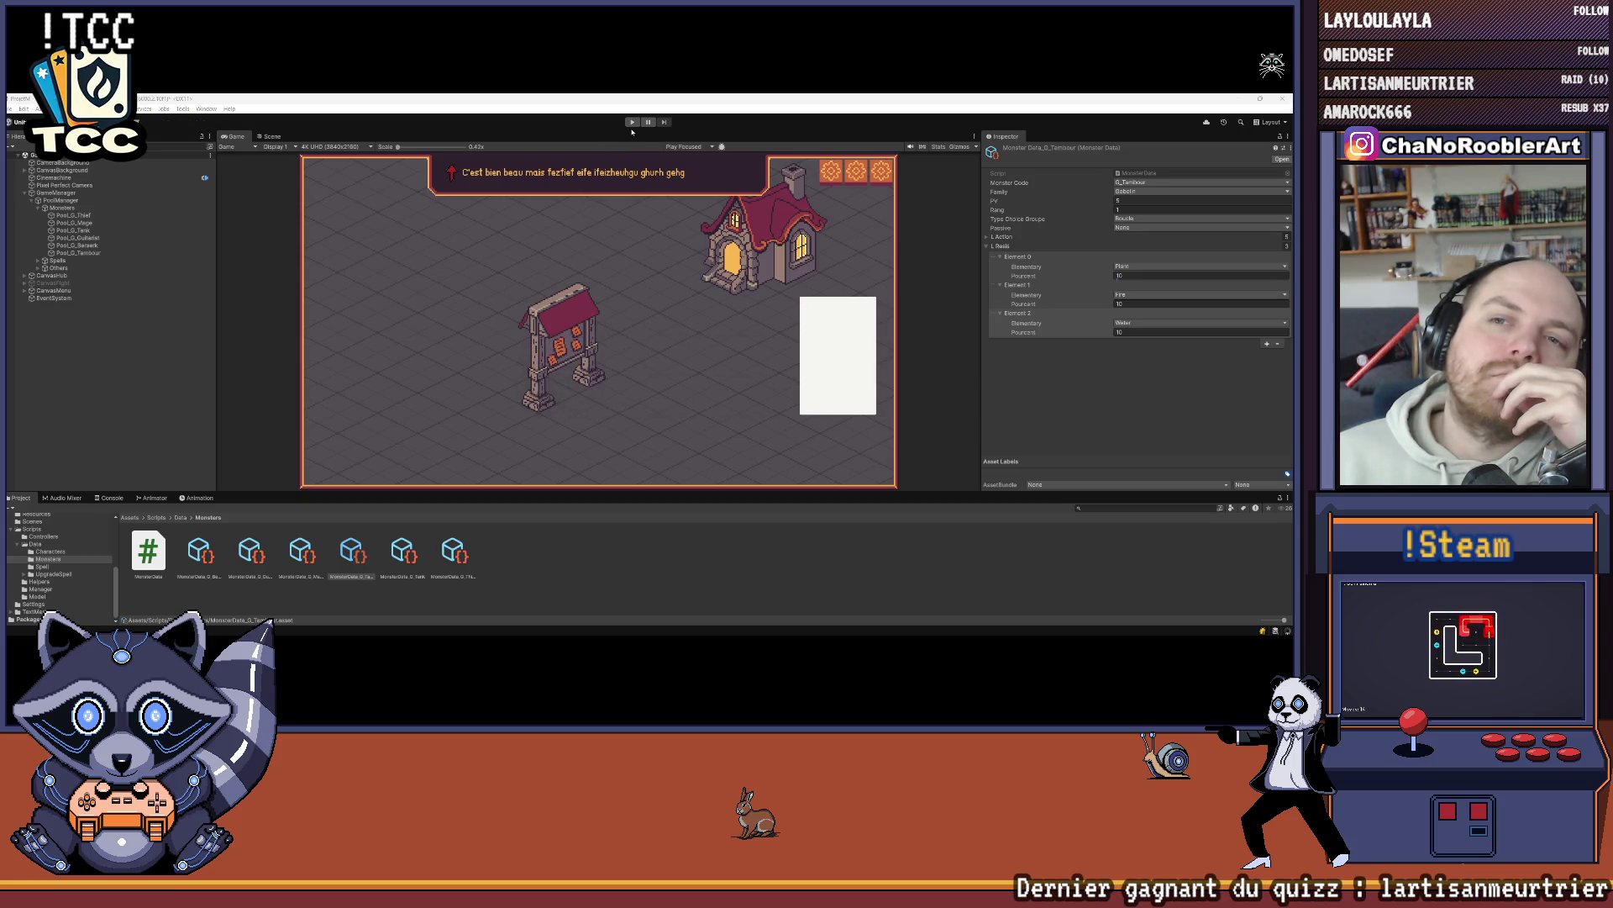
Step: Start a new game with an apprentice wizard, P_Sylphia and P_WildThorn spells, and the W_Heal blue book
left_click(631, 123)
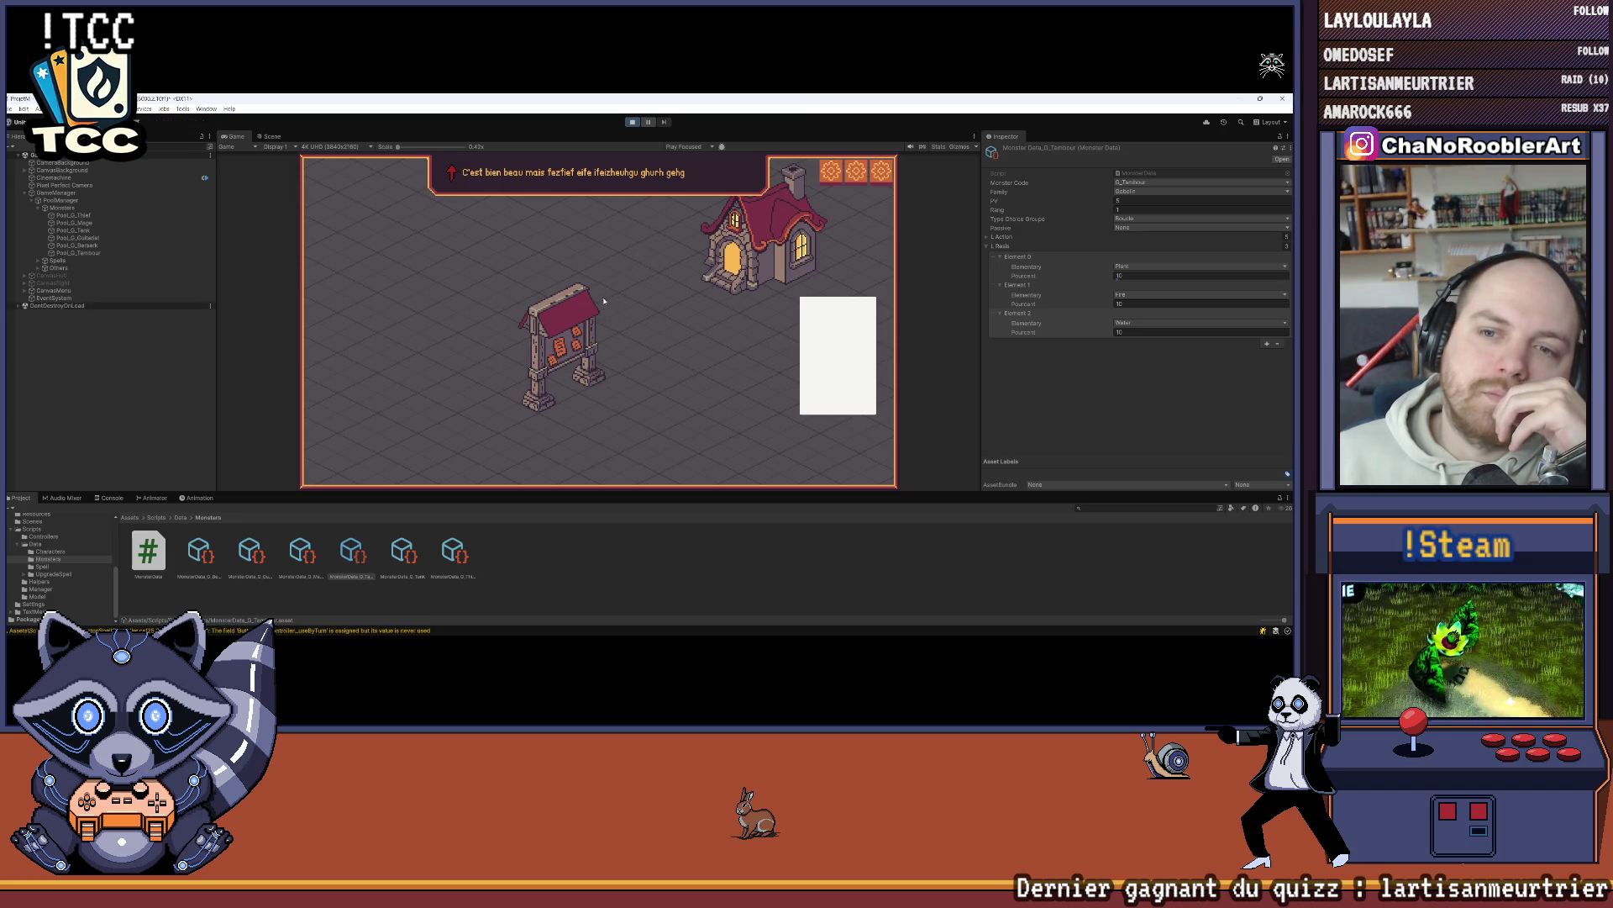
left_click(594, 274)
left_click(602, 331)
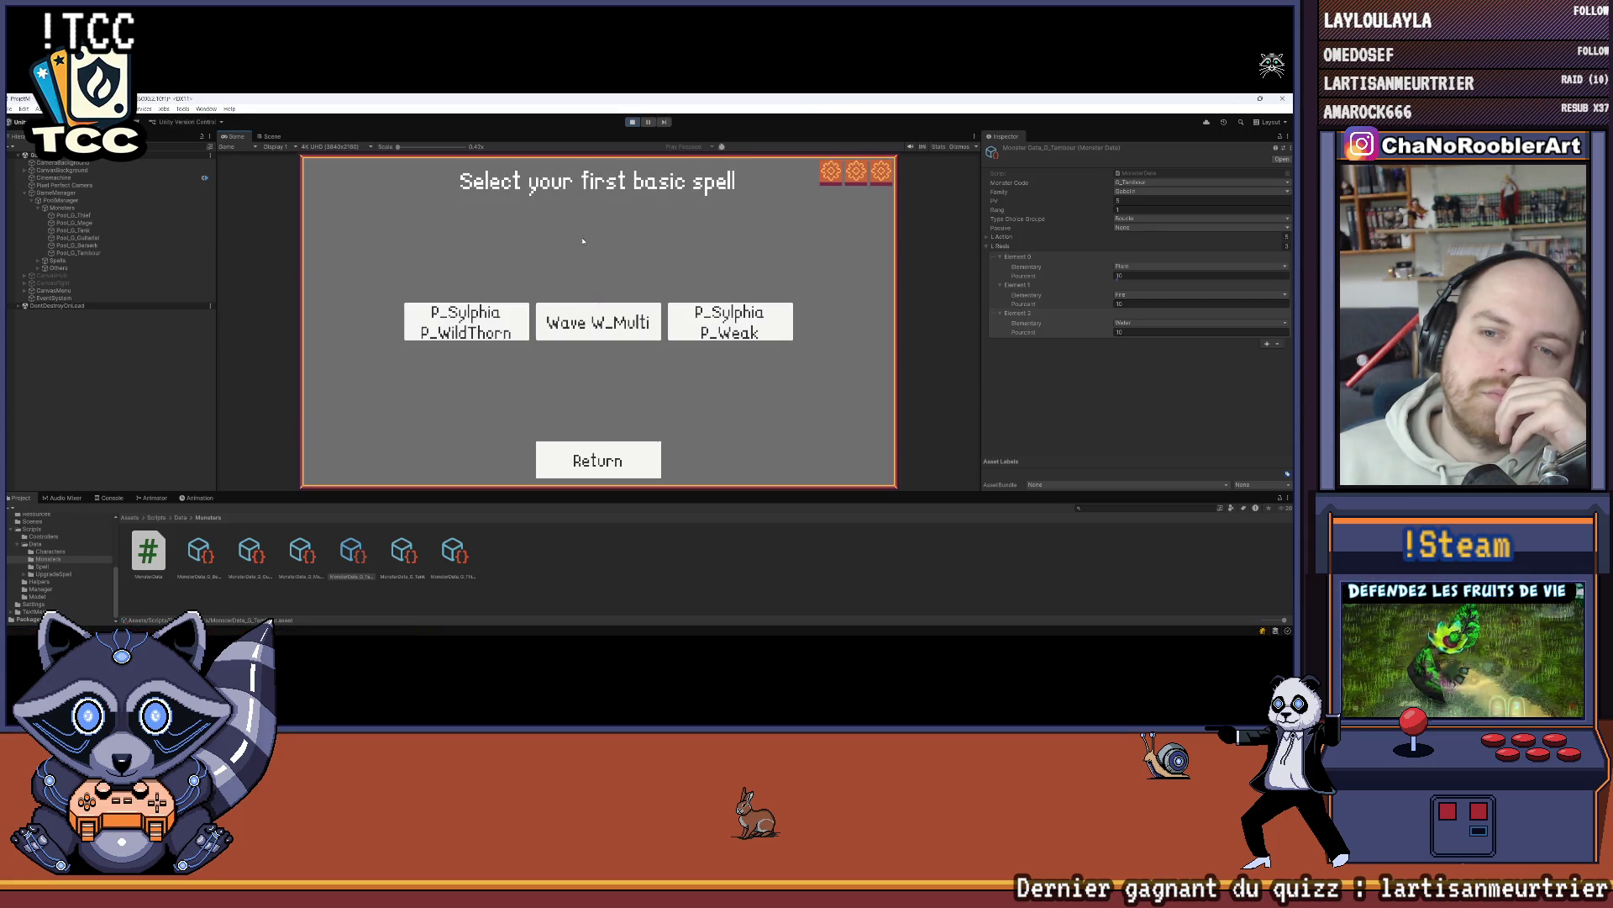
left_click(466, 322)
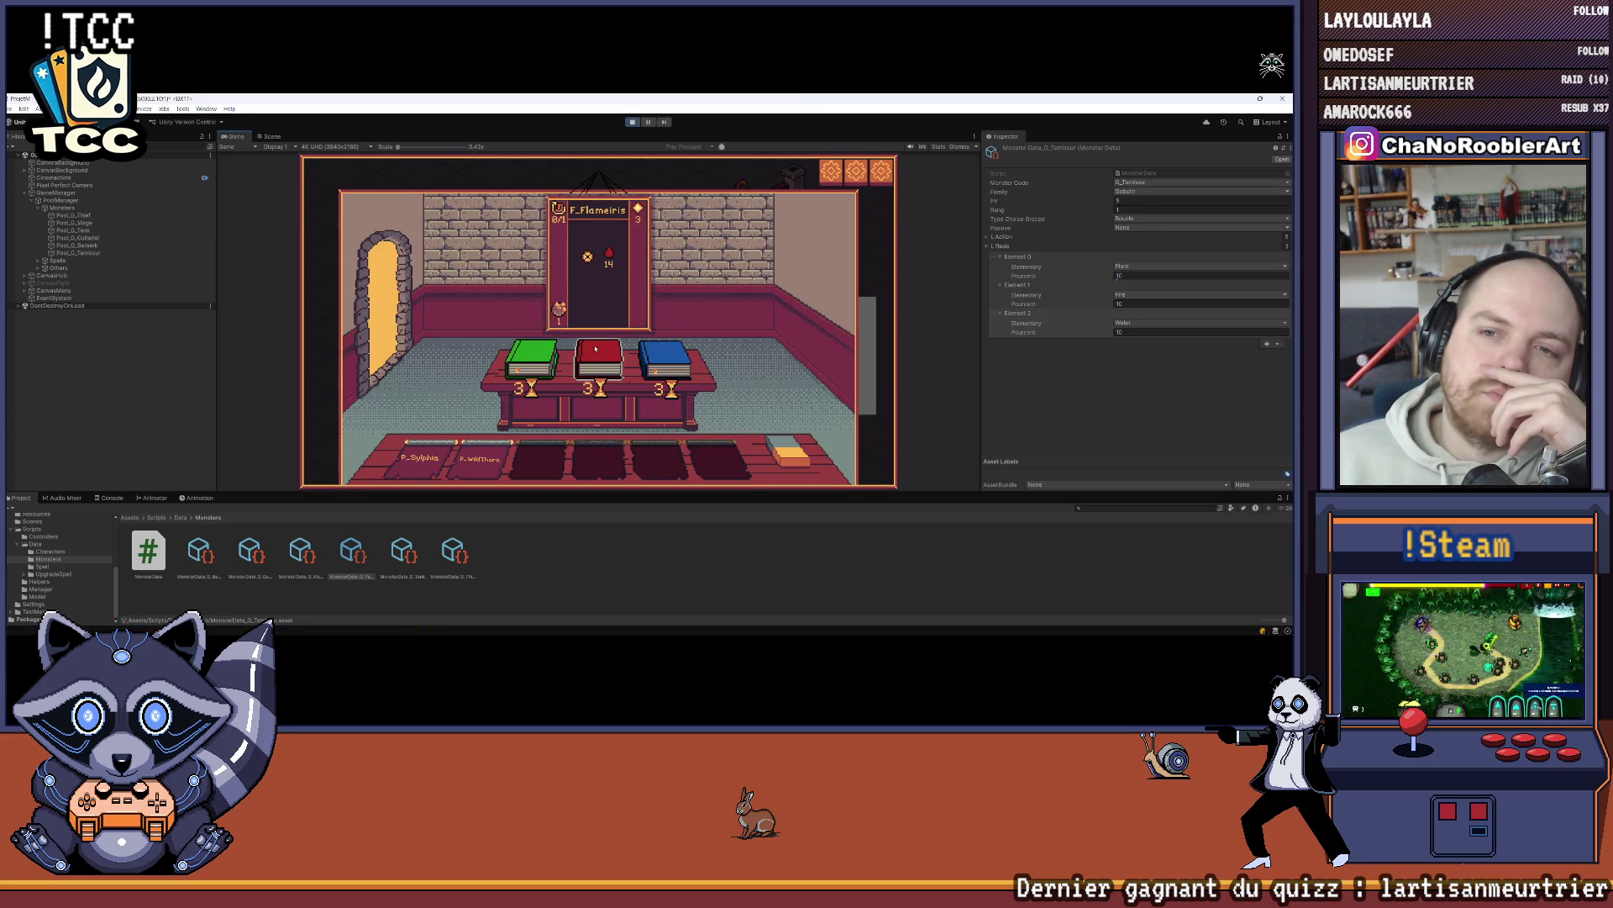
left_click(658, 356)
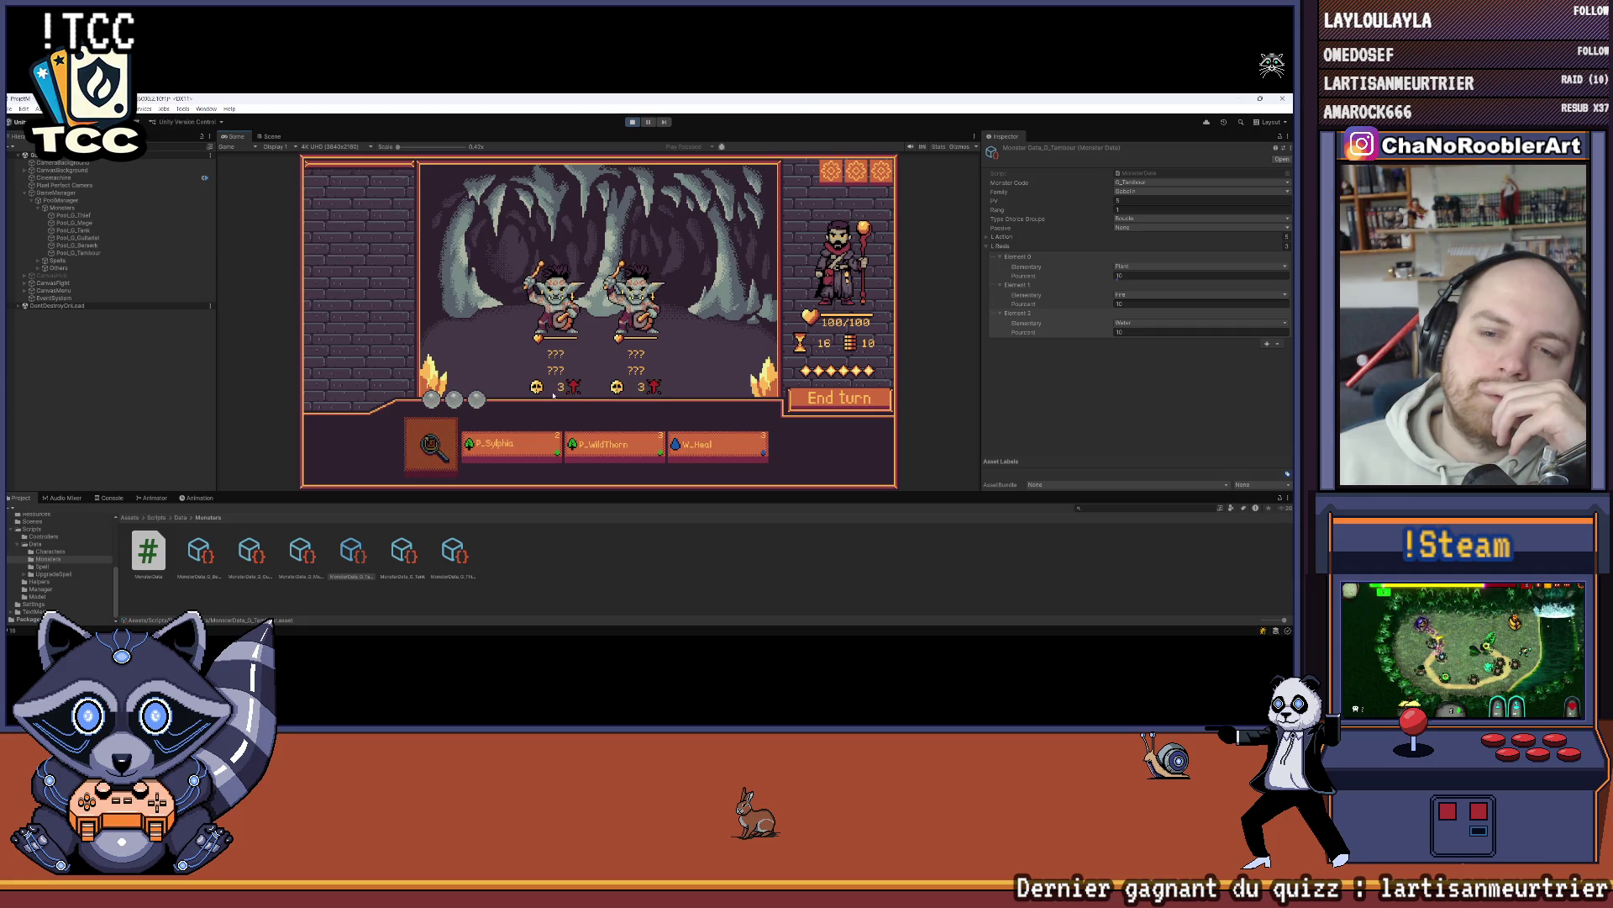
Step: Cast P_Sylphia on the left goblin, then on the last goblin to win the battle
mouse_move(536, 392)
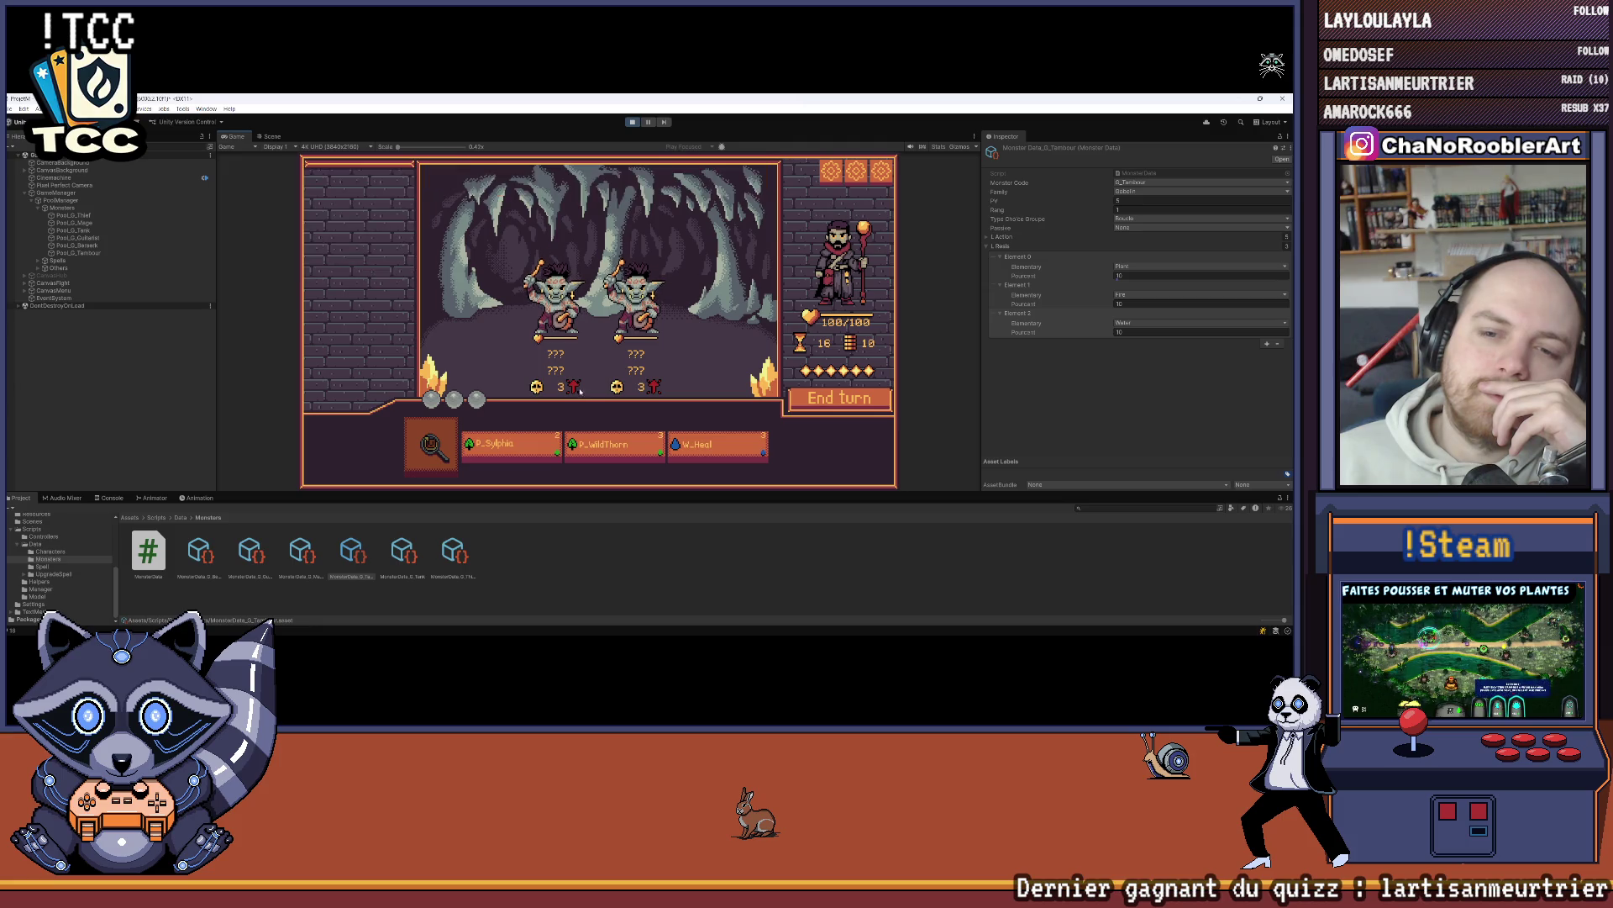
left_click(504, 444)
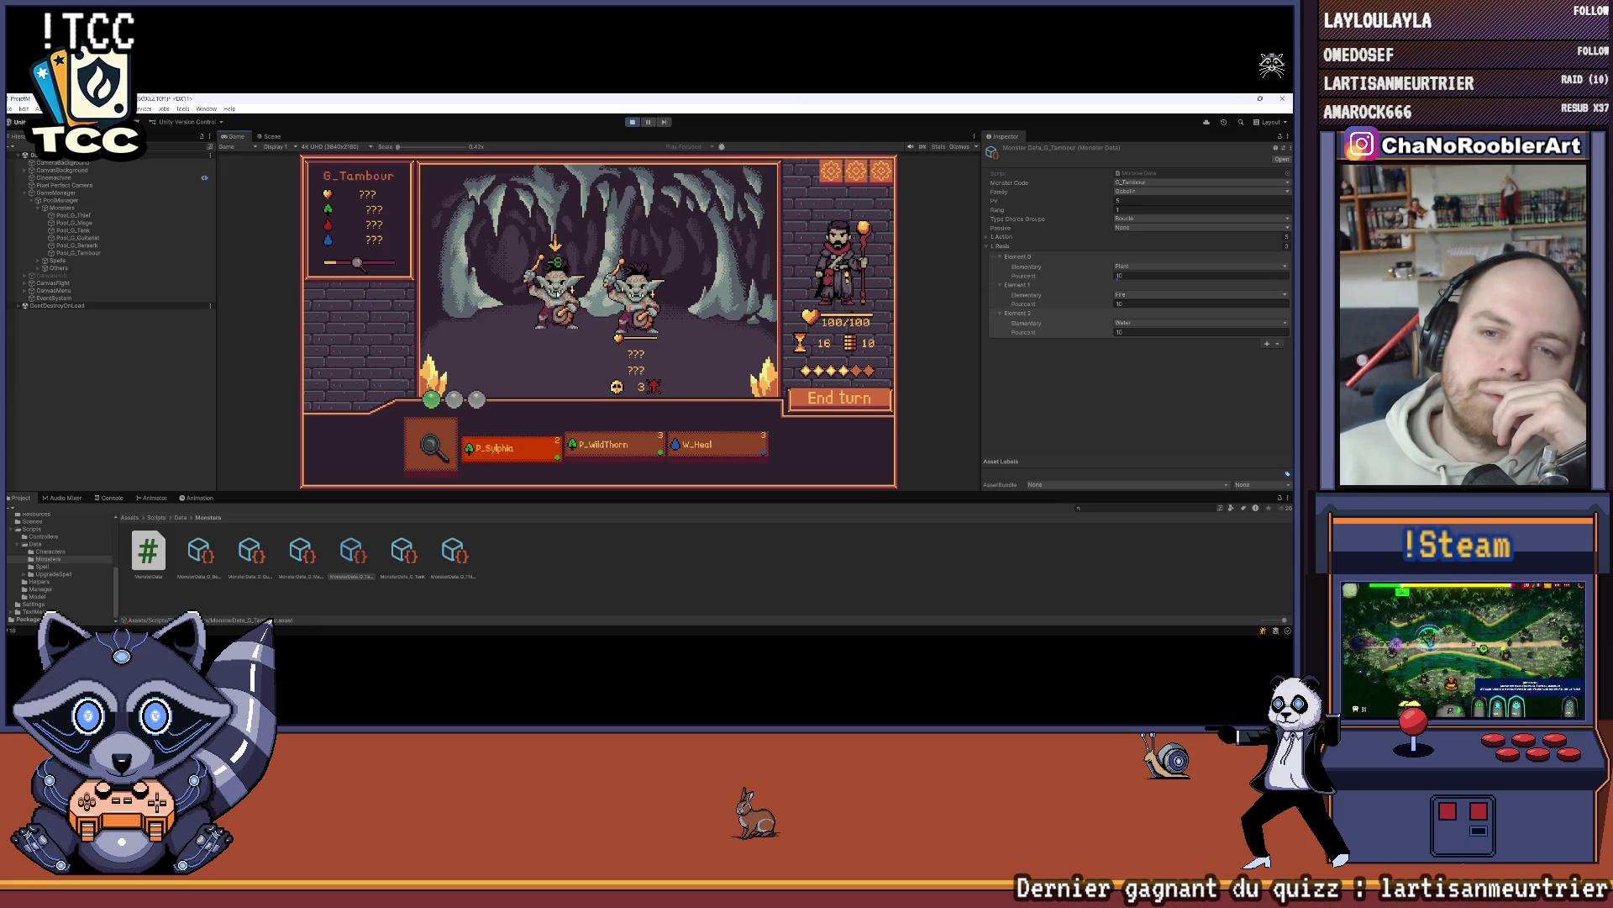
left_click(554, 290)
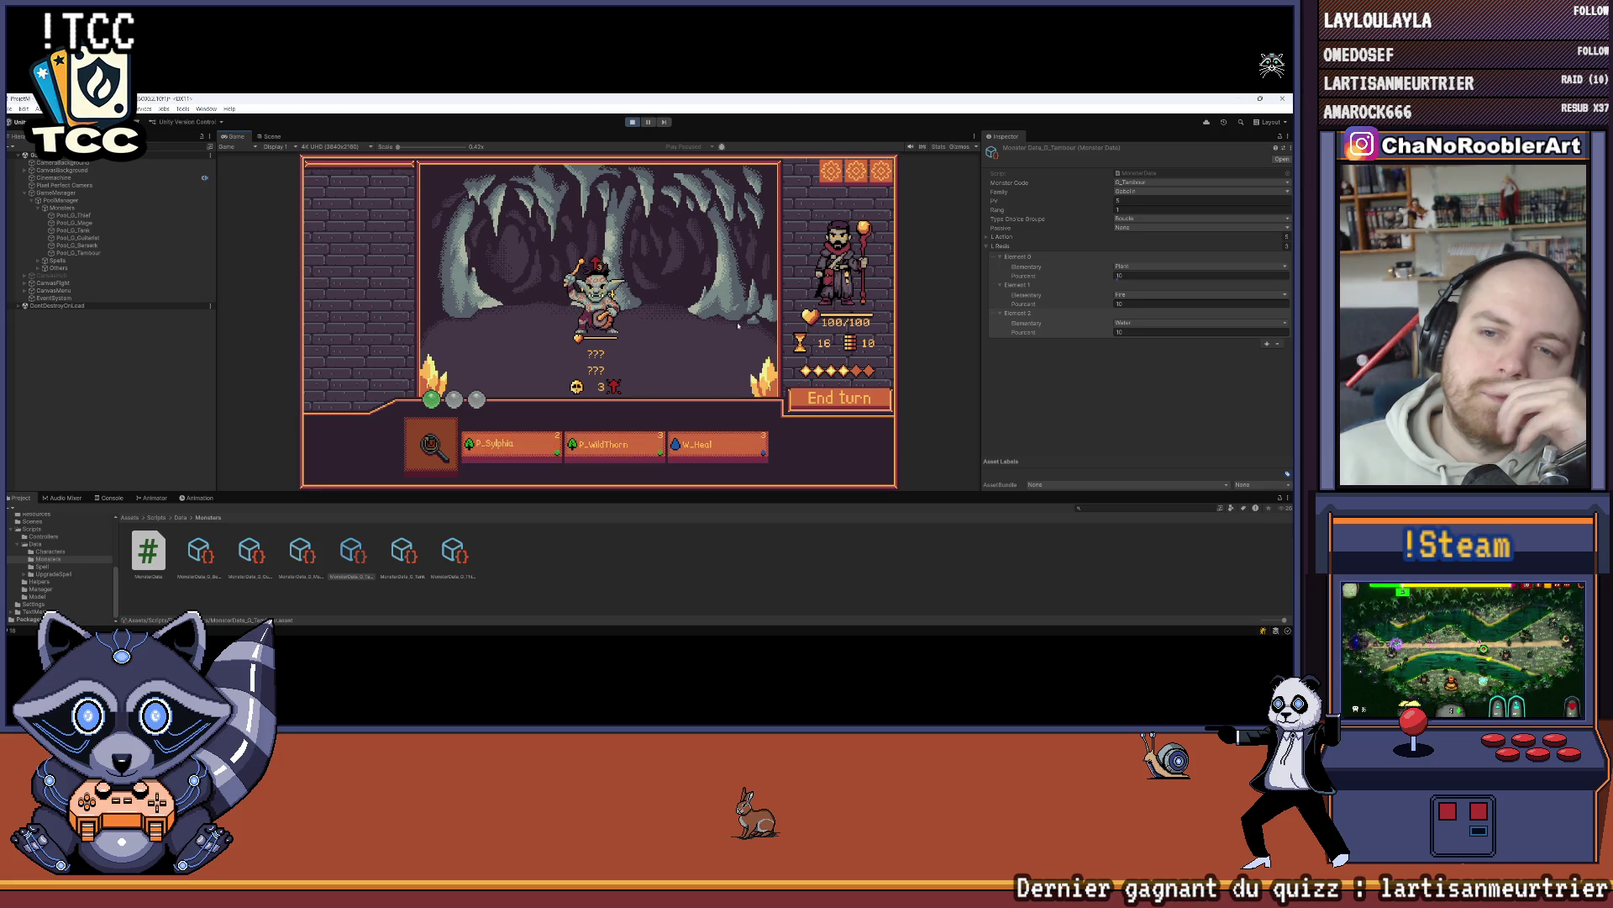
left_click(558, 440)
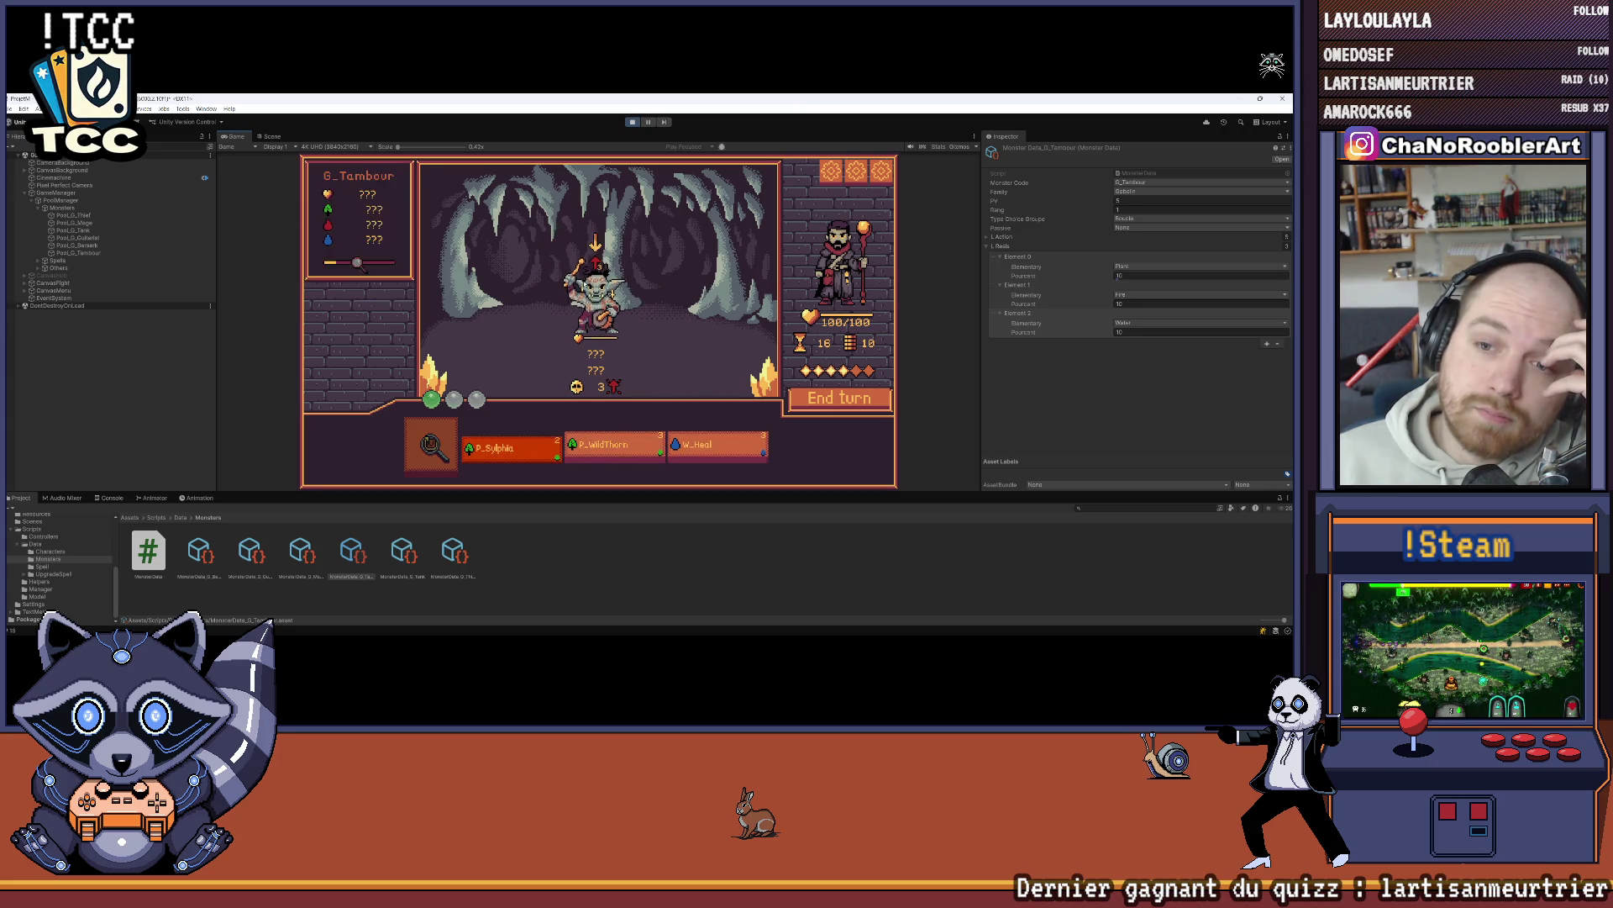
left_click(687, 270)
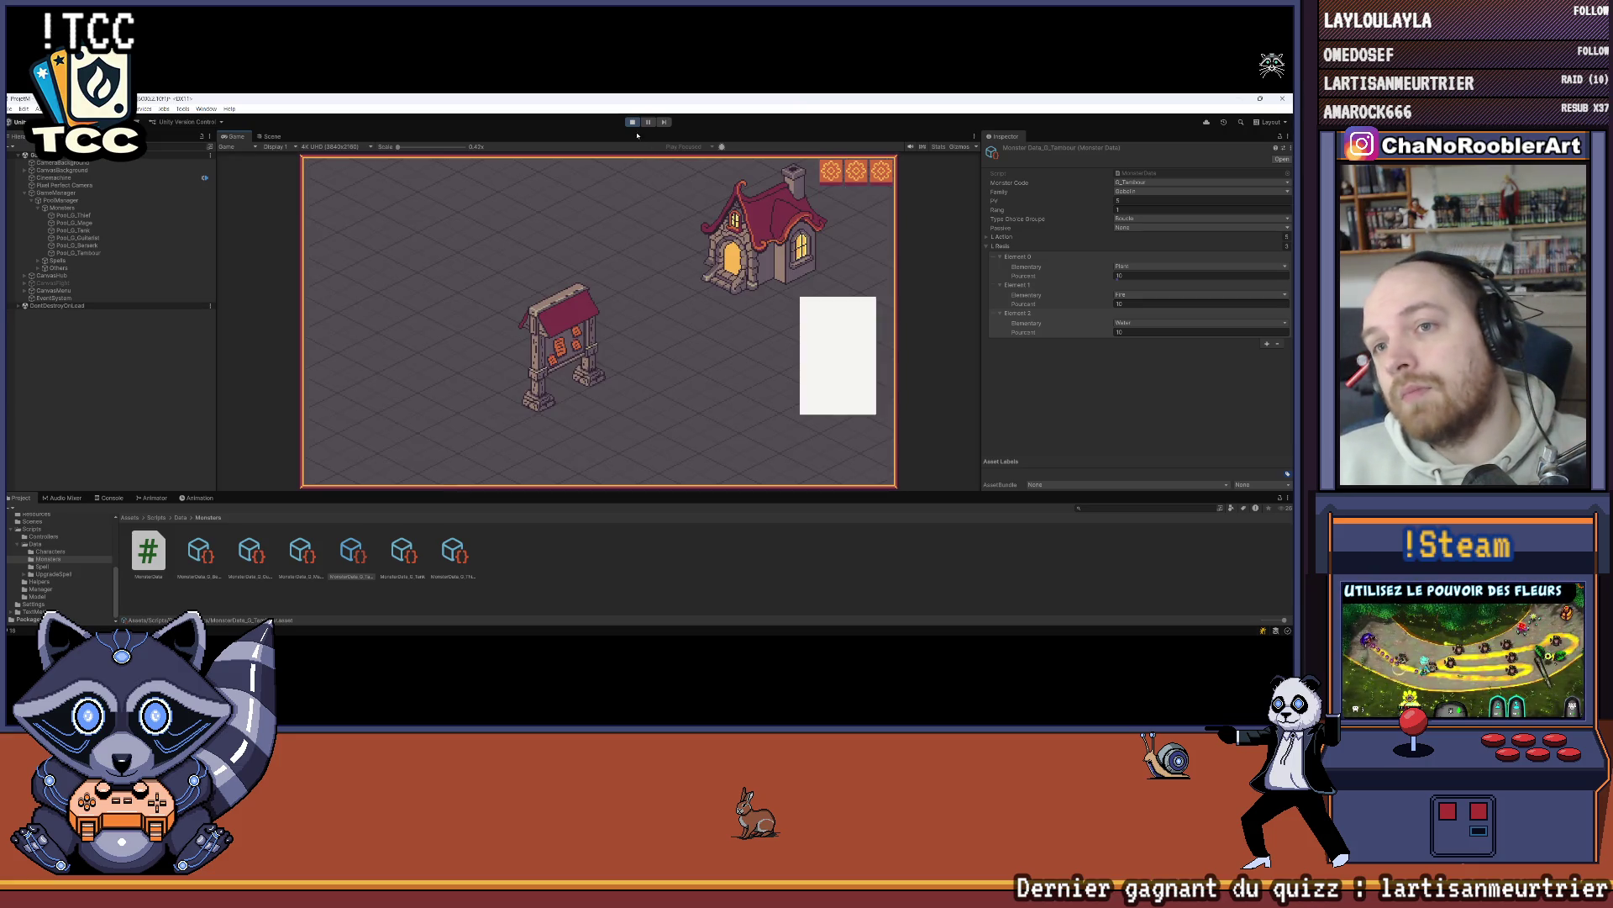
Step: Stop play mode, then briefly bring up and minimise Visual Studio and the location.csv spreadsheet
left_click(633, 122)
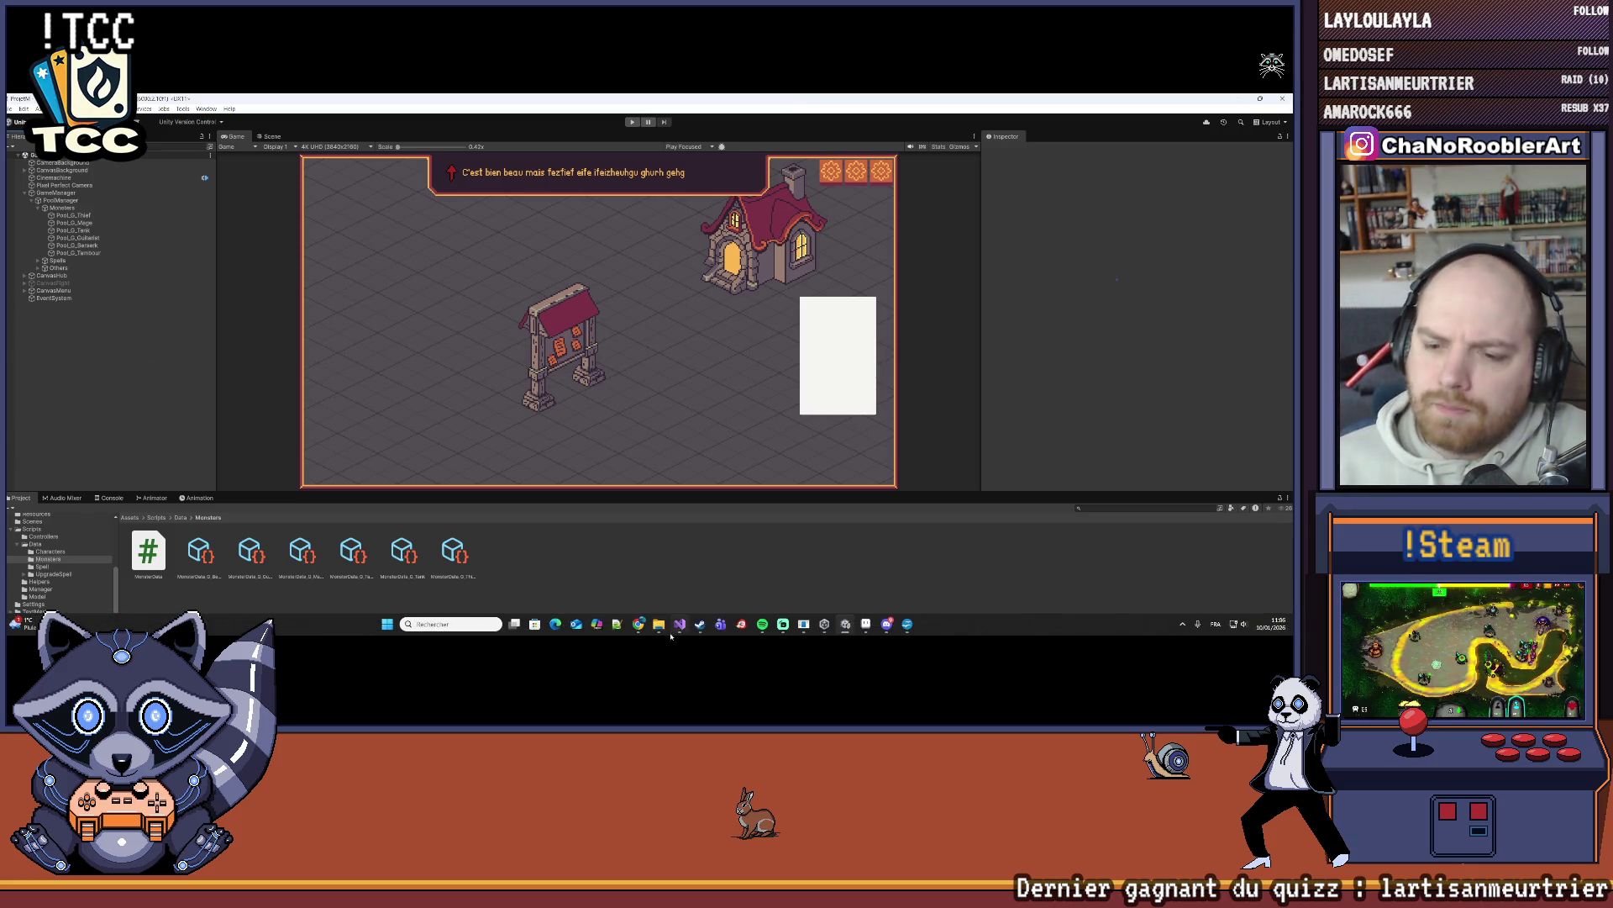
left_click(679, 624)
left_click(679, 623)
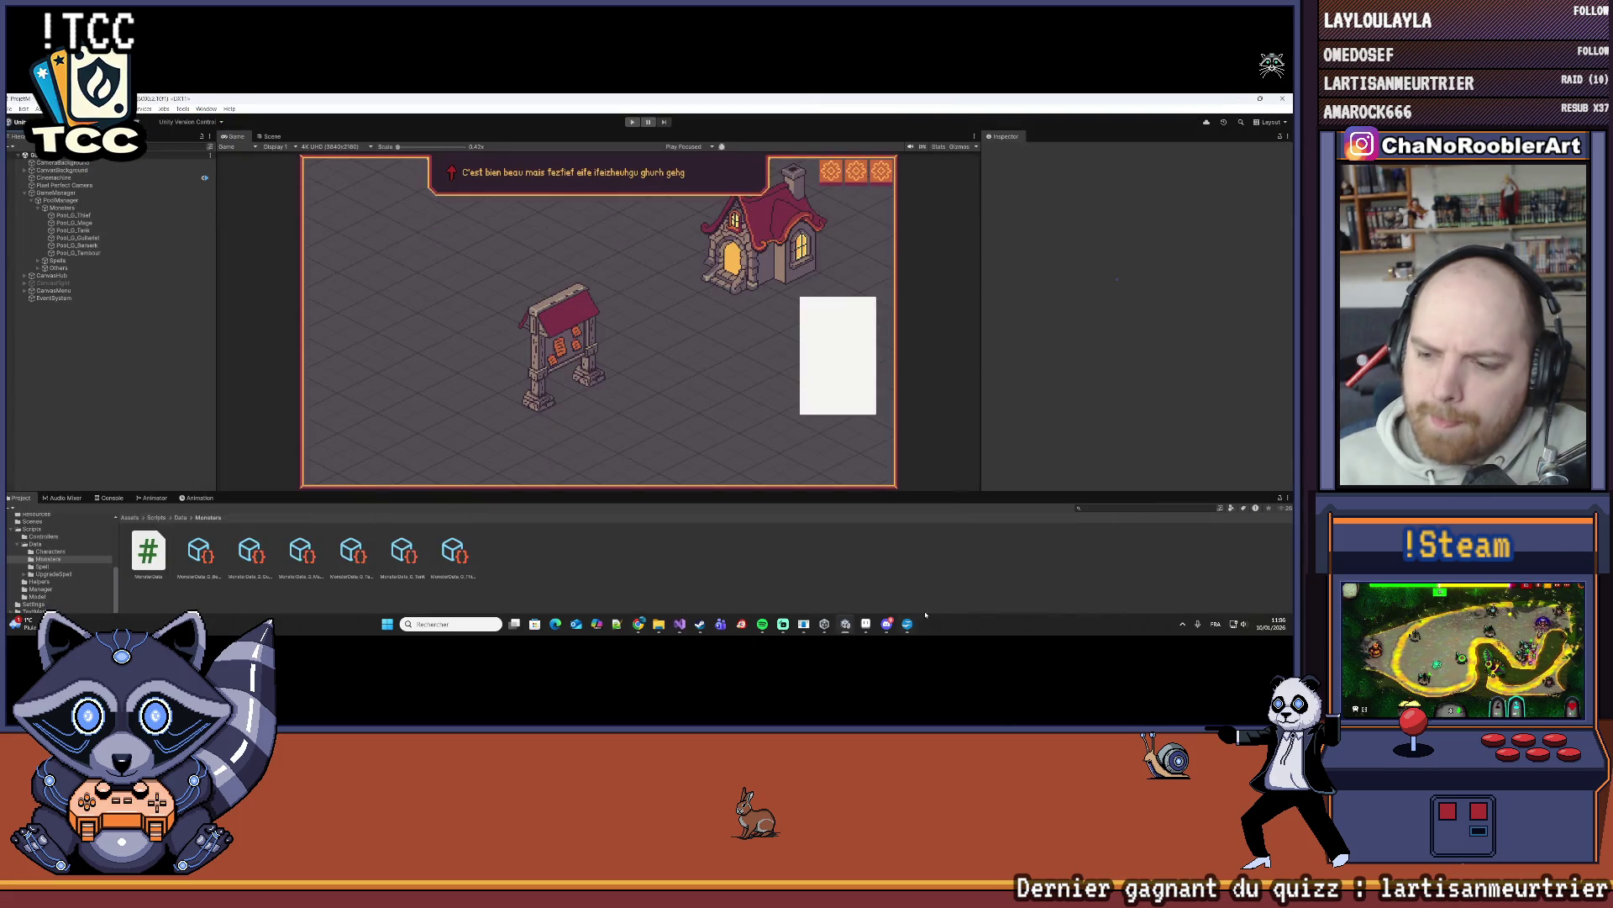
left_click(908, 624)
left_click(908, 624)
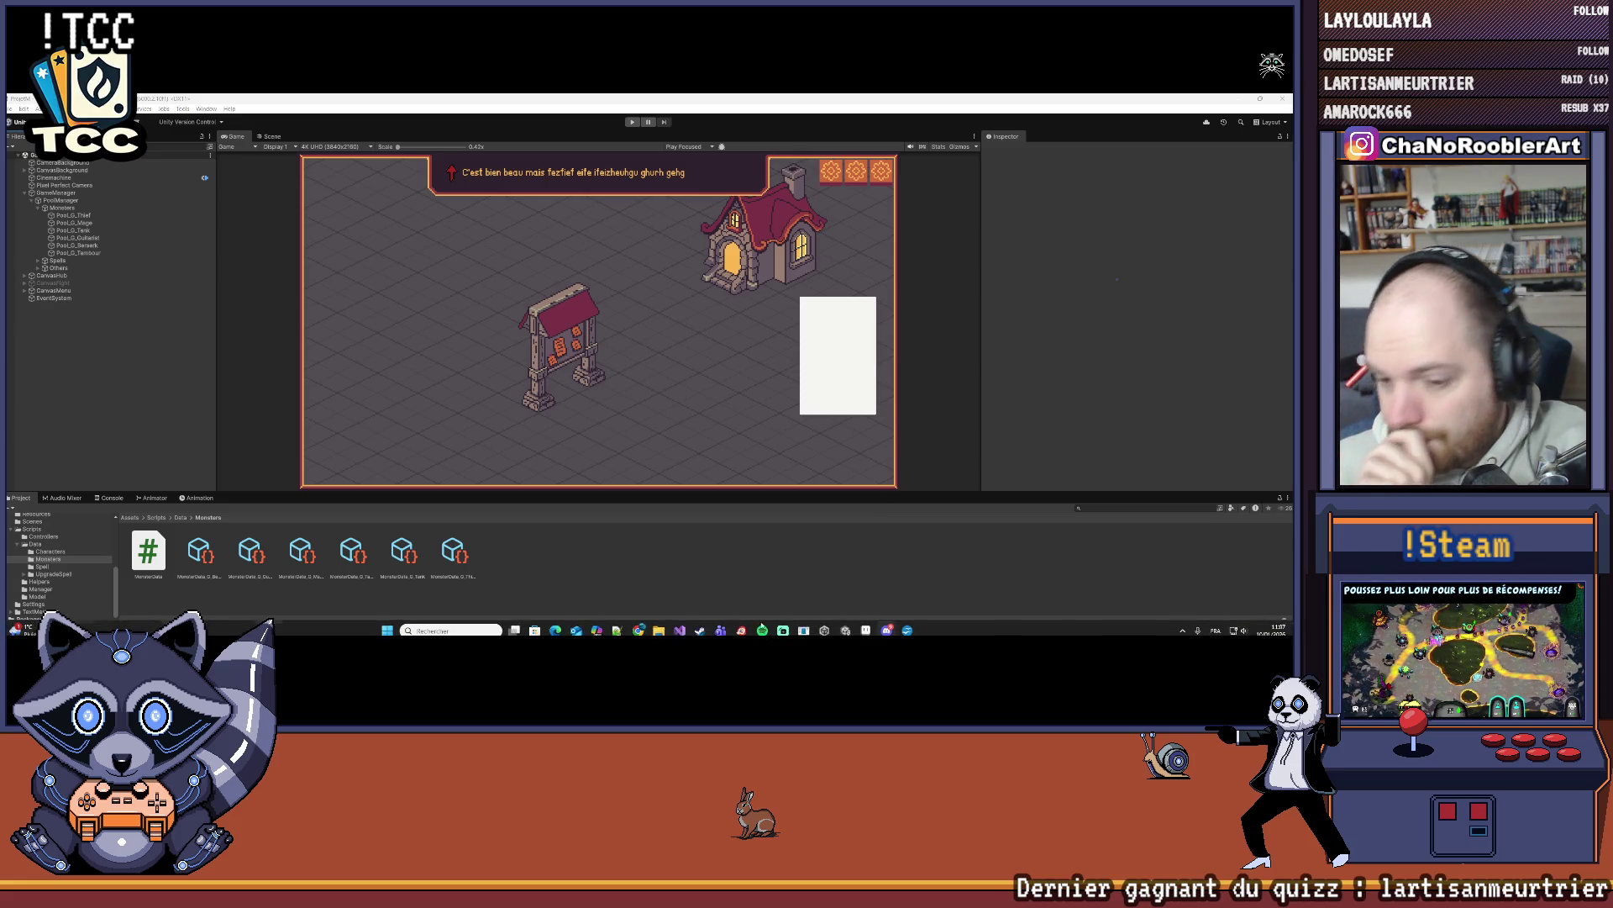
mouse_move(656, 625)
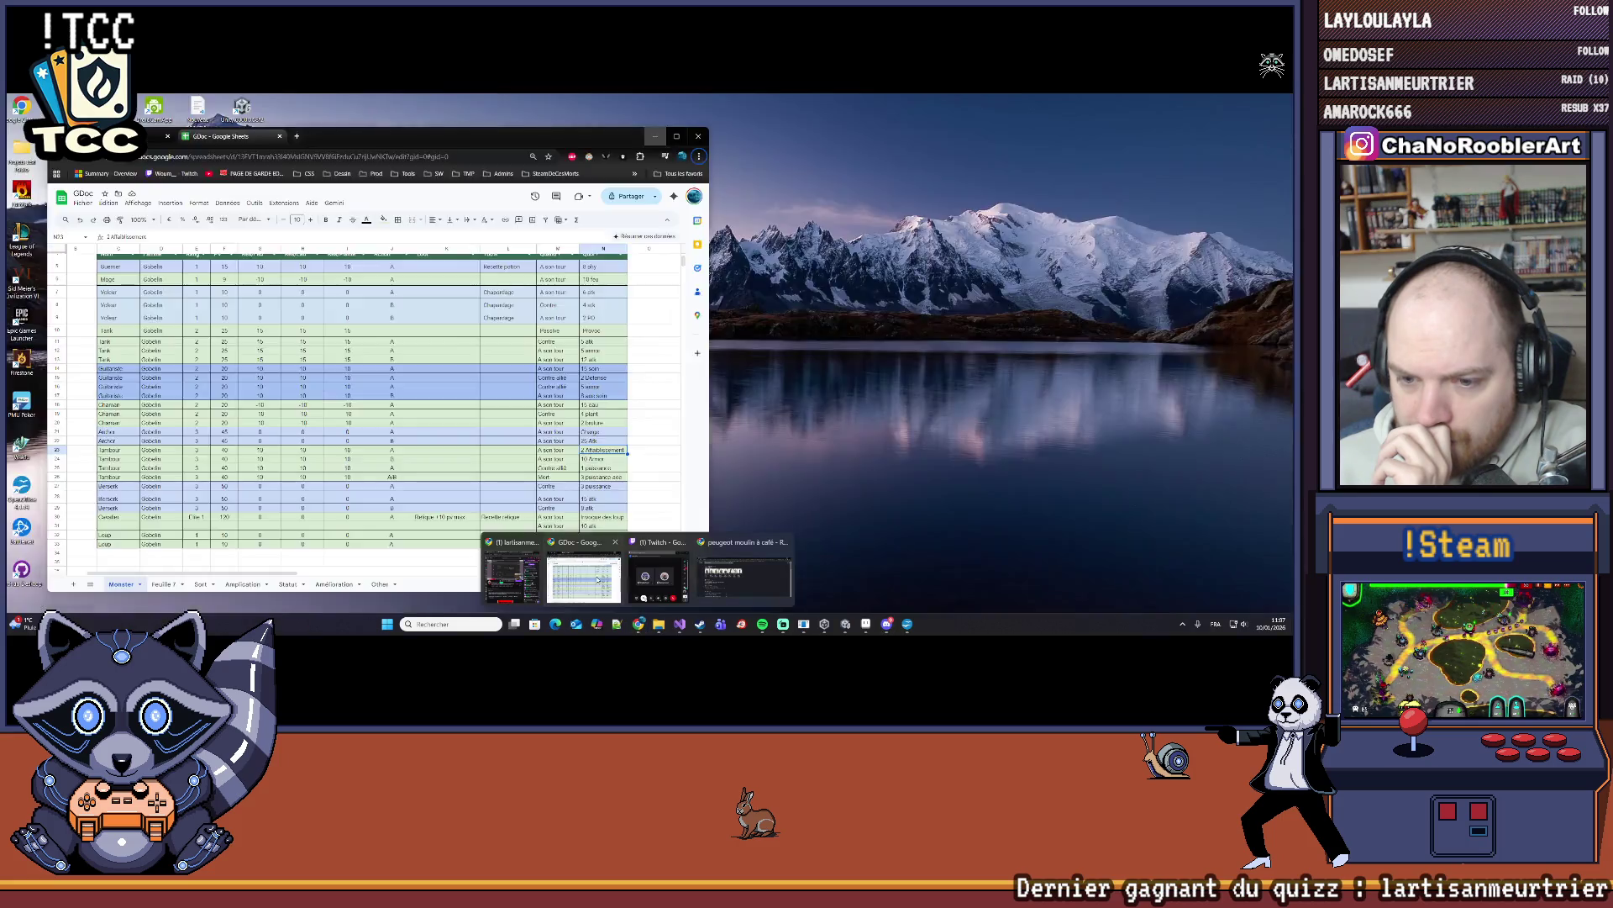
Step: Review the Tambour rows and the N26 action in the Google Sheets Monster table, then return to Unity
left_click(585, 576)
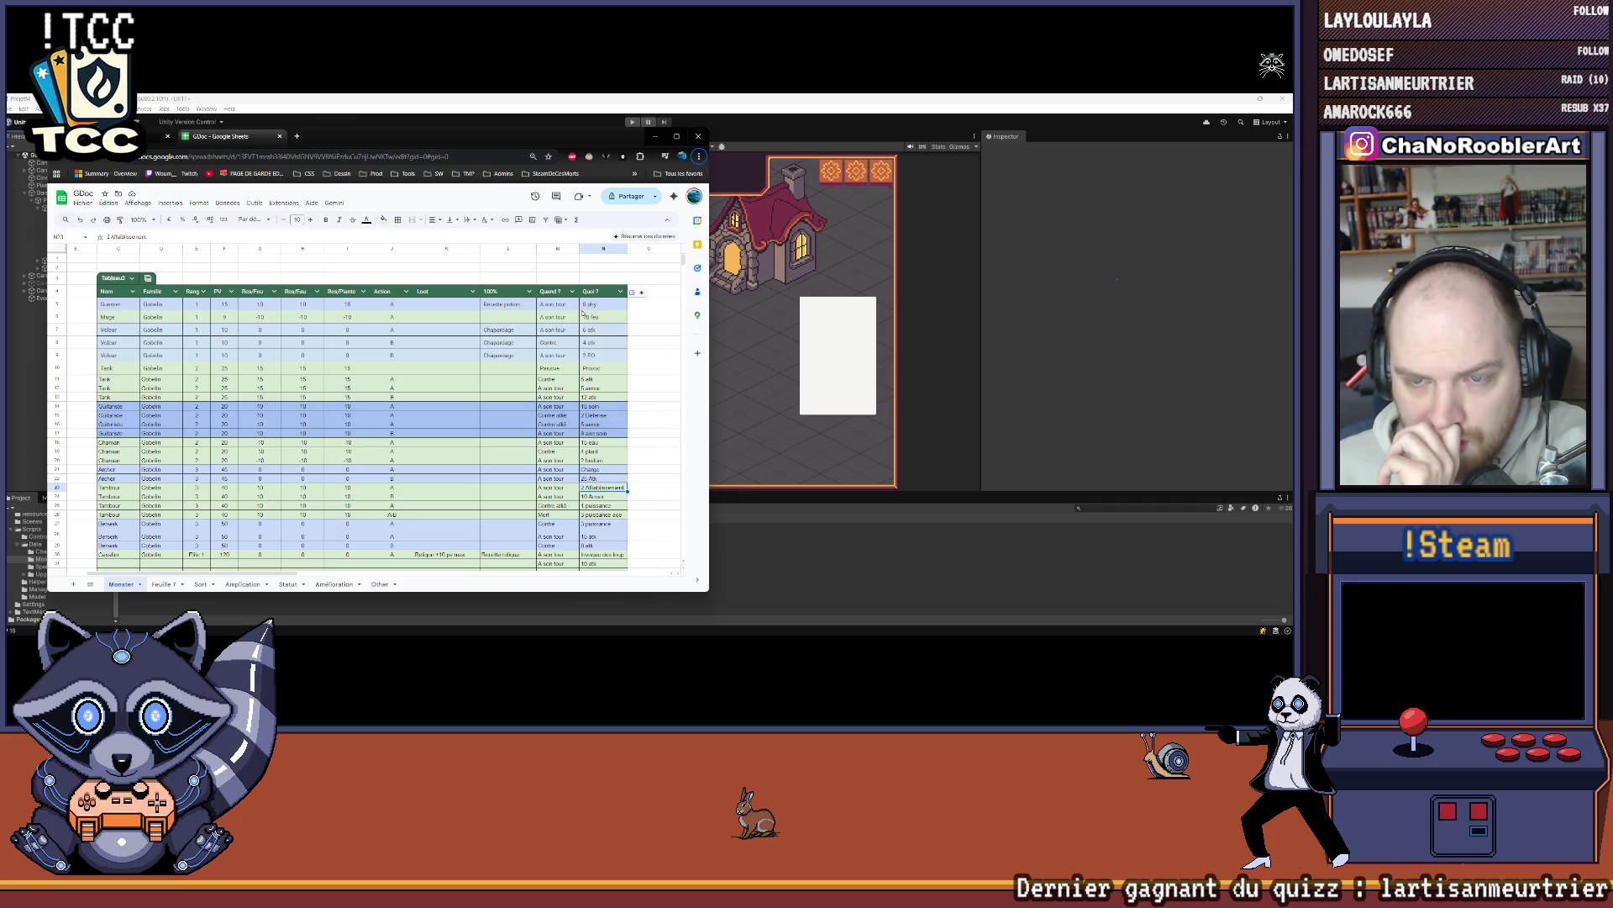
scroll(143, 414, "down", 3)
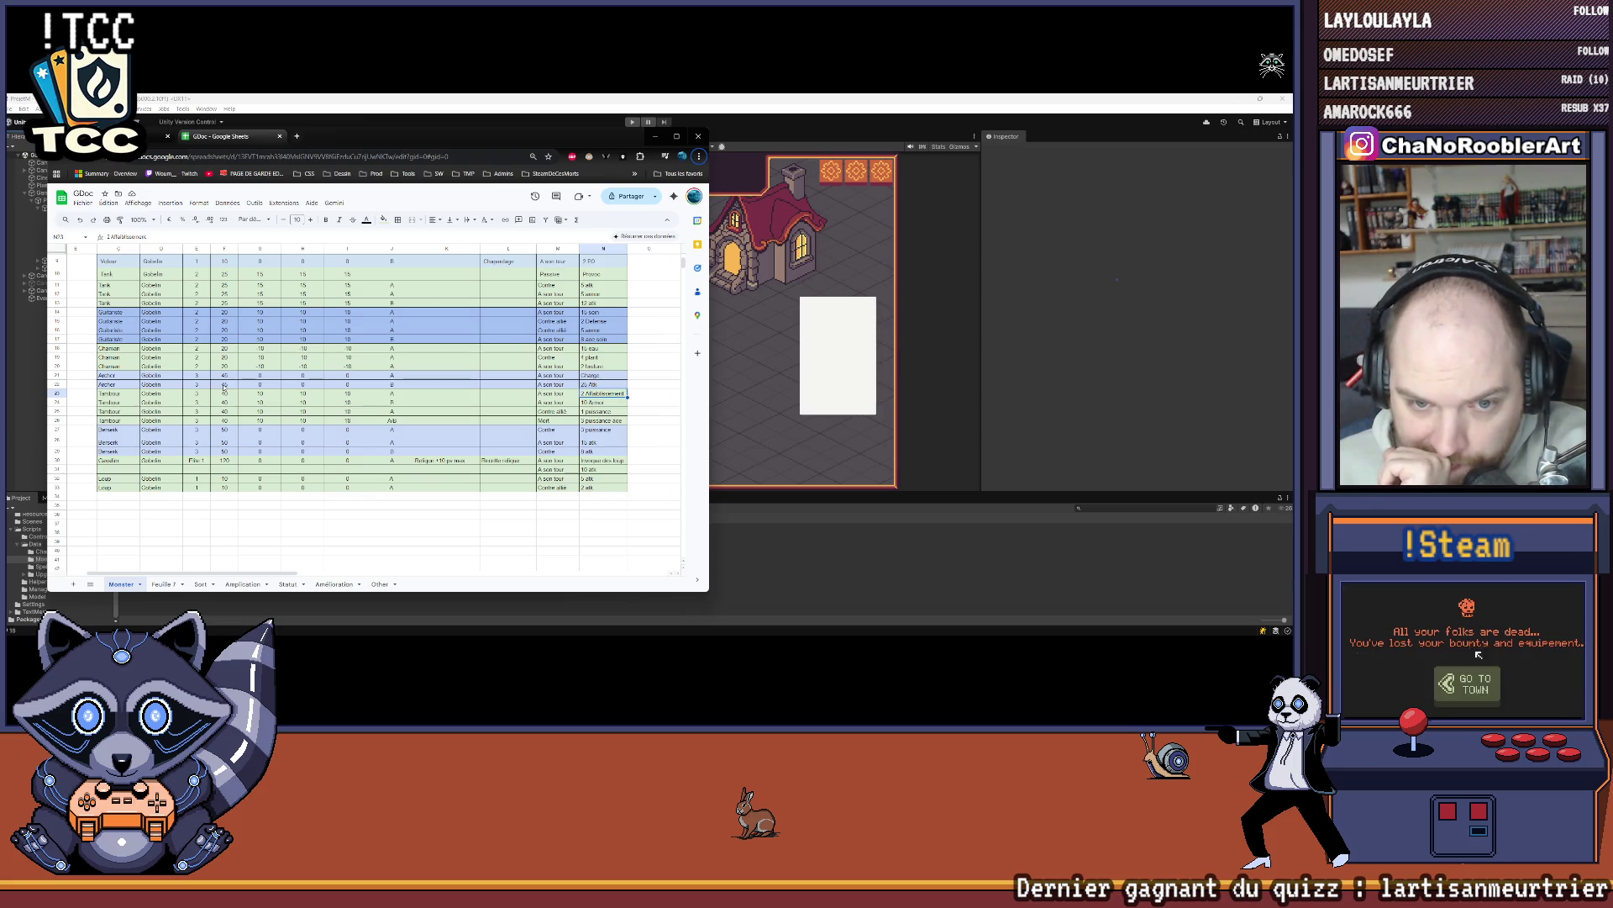
key("Down")
key("Down")
key("Down")
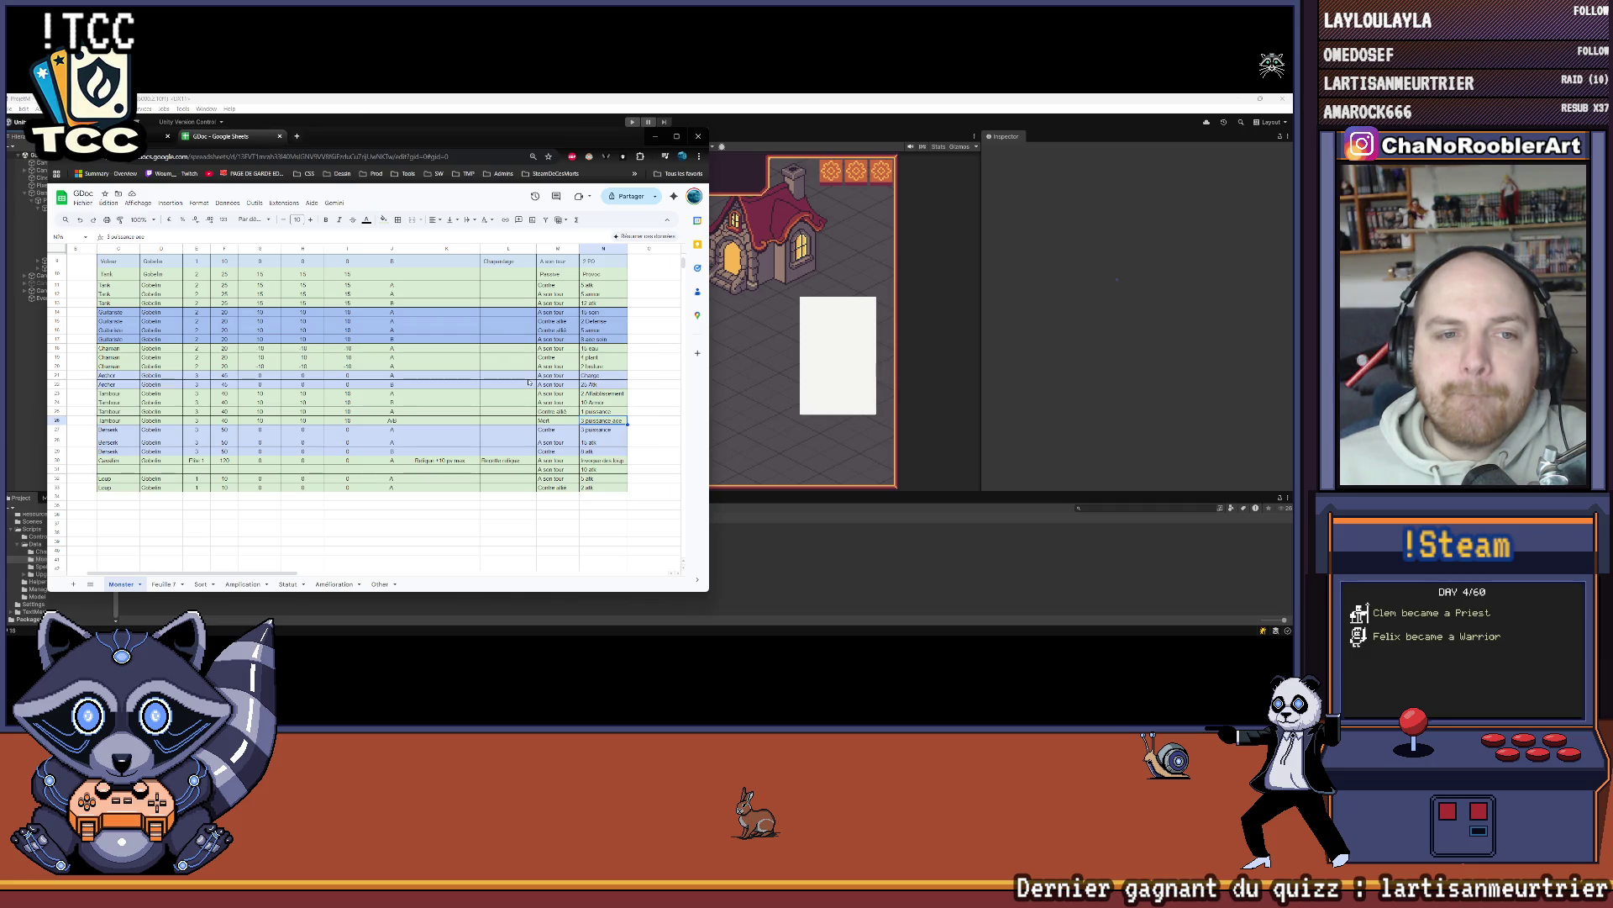
scroll(521, 382, "up", 2)
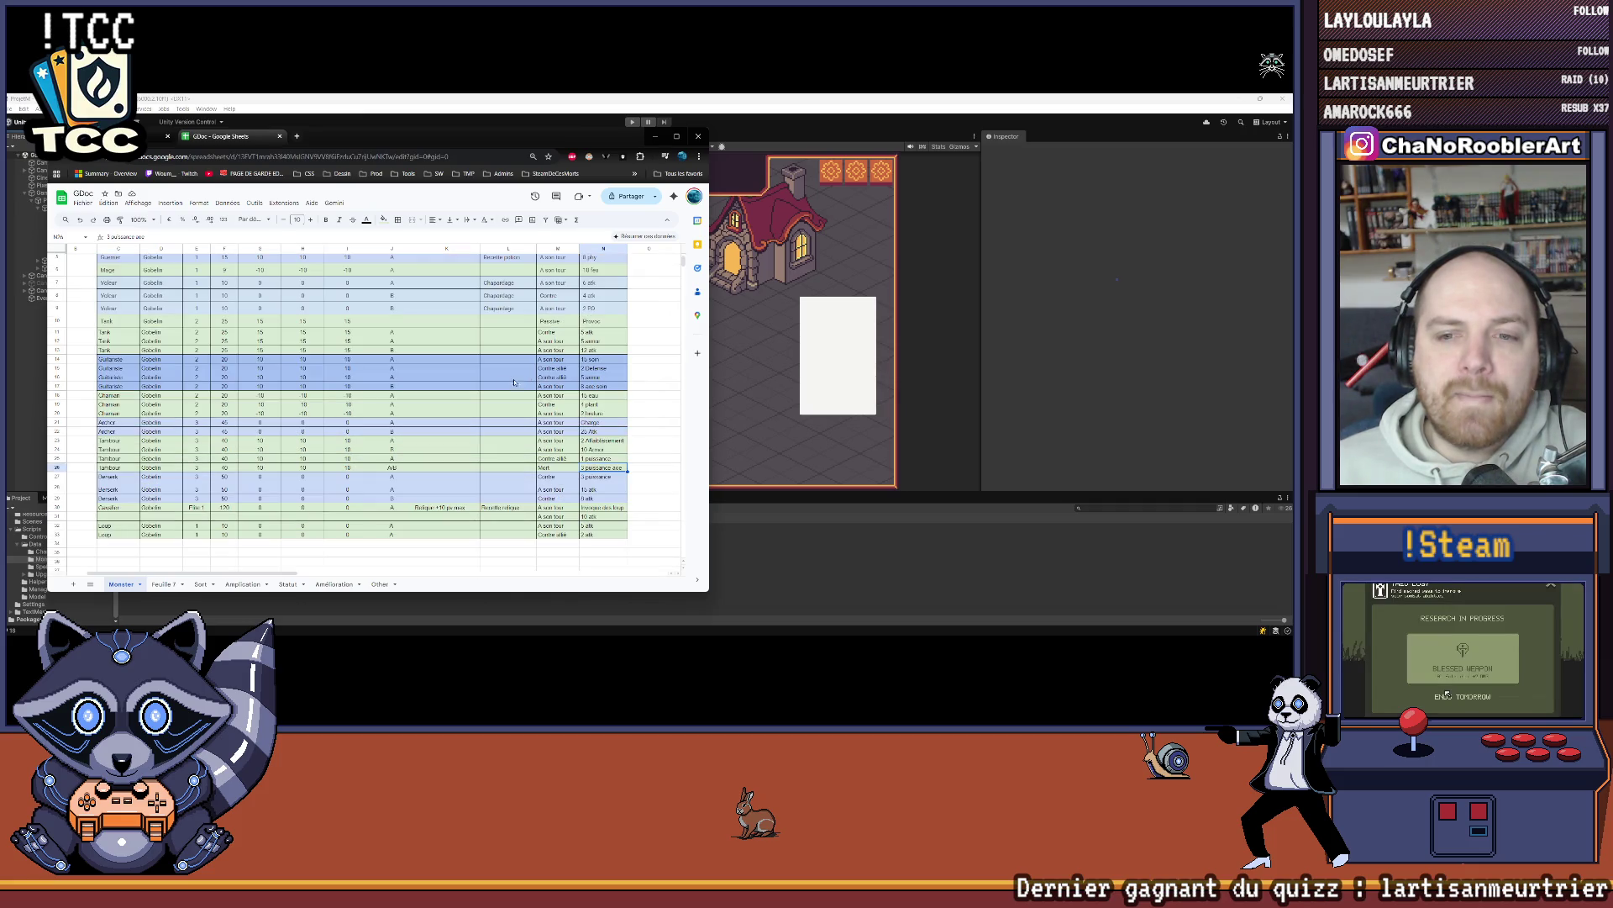
left_click(654, 136)
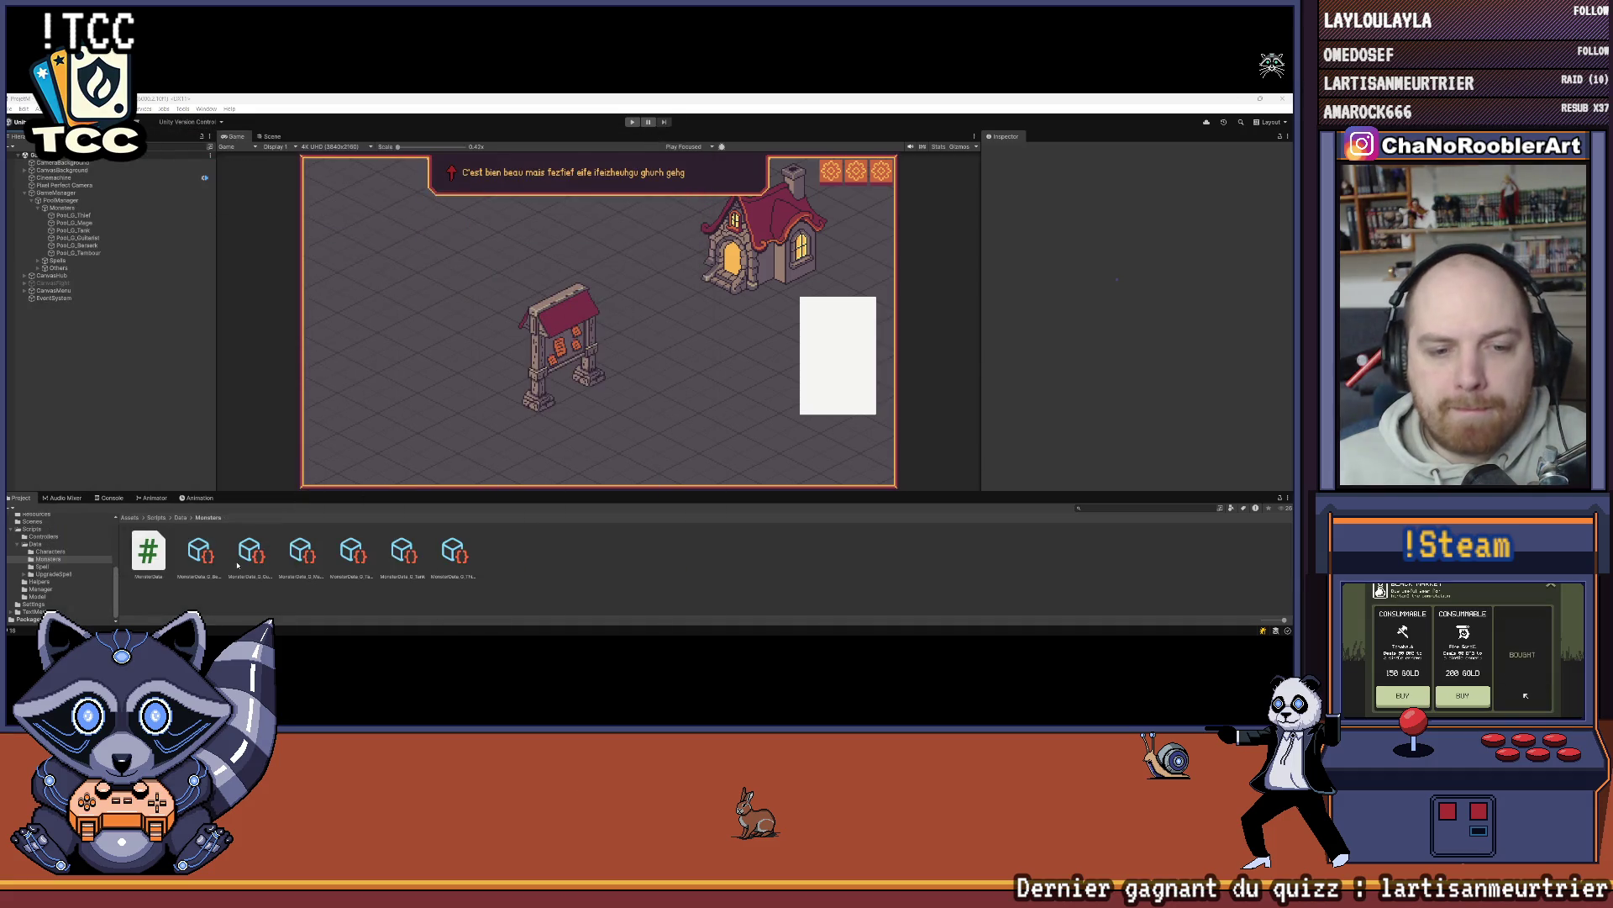
Step: Step from G_Berserk through G_Guitarista to G_Mage and set G_Mage's Rang to 1
left_click(209, 547)
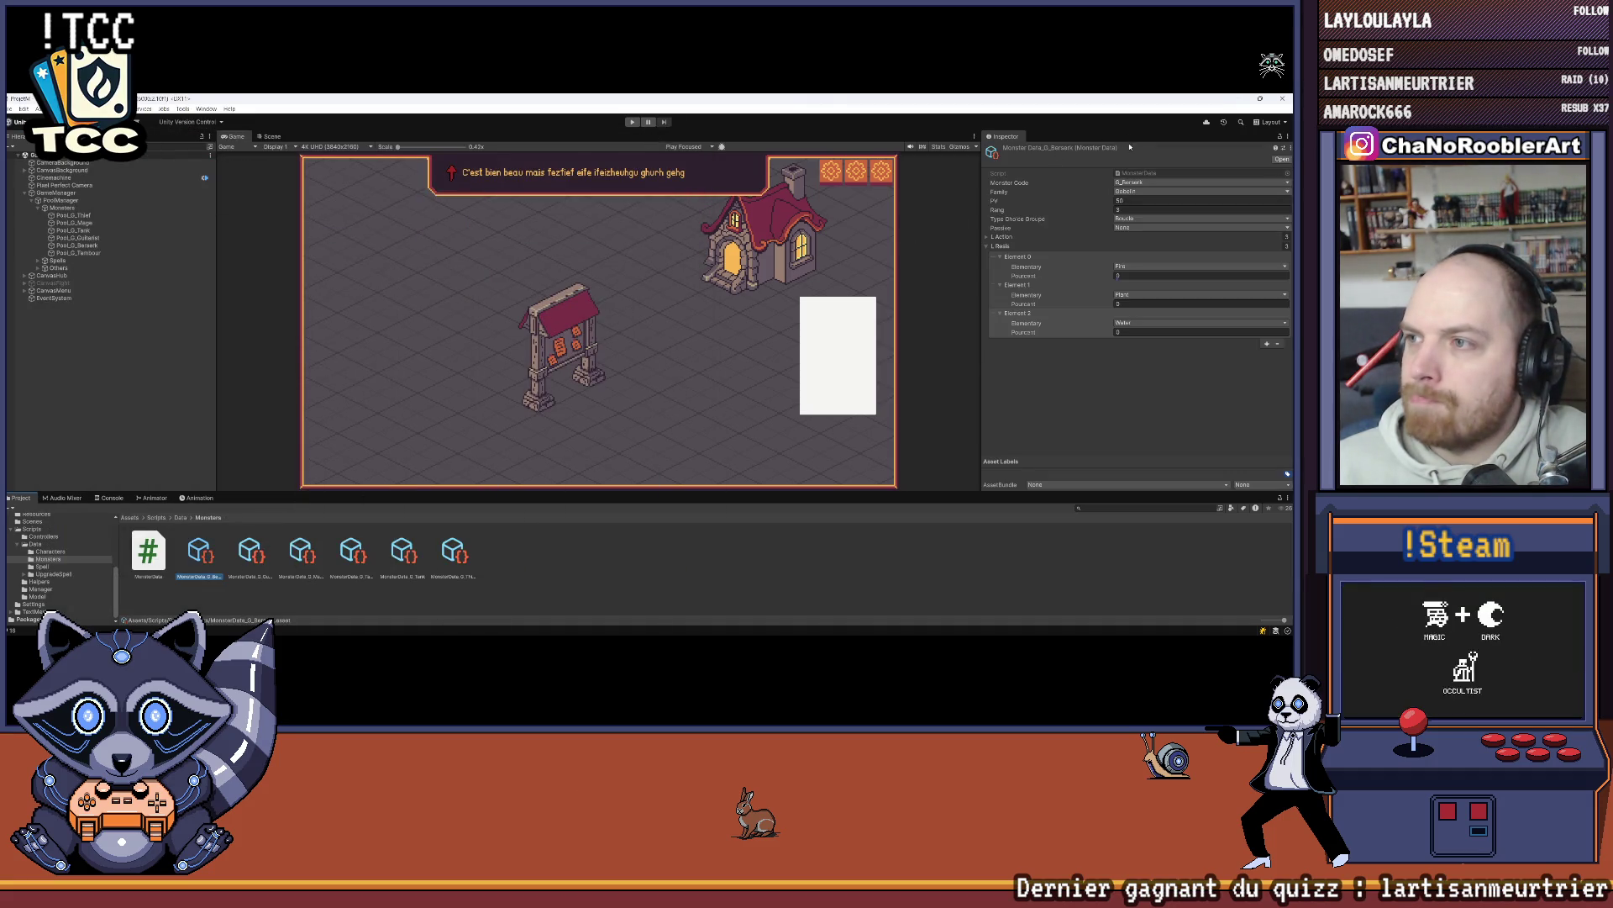
key("Right")
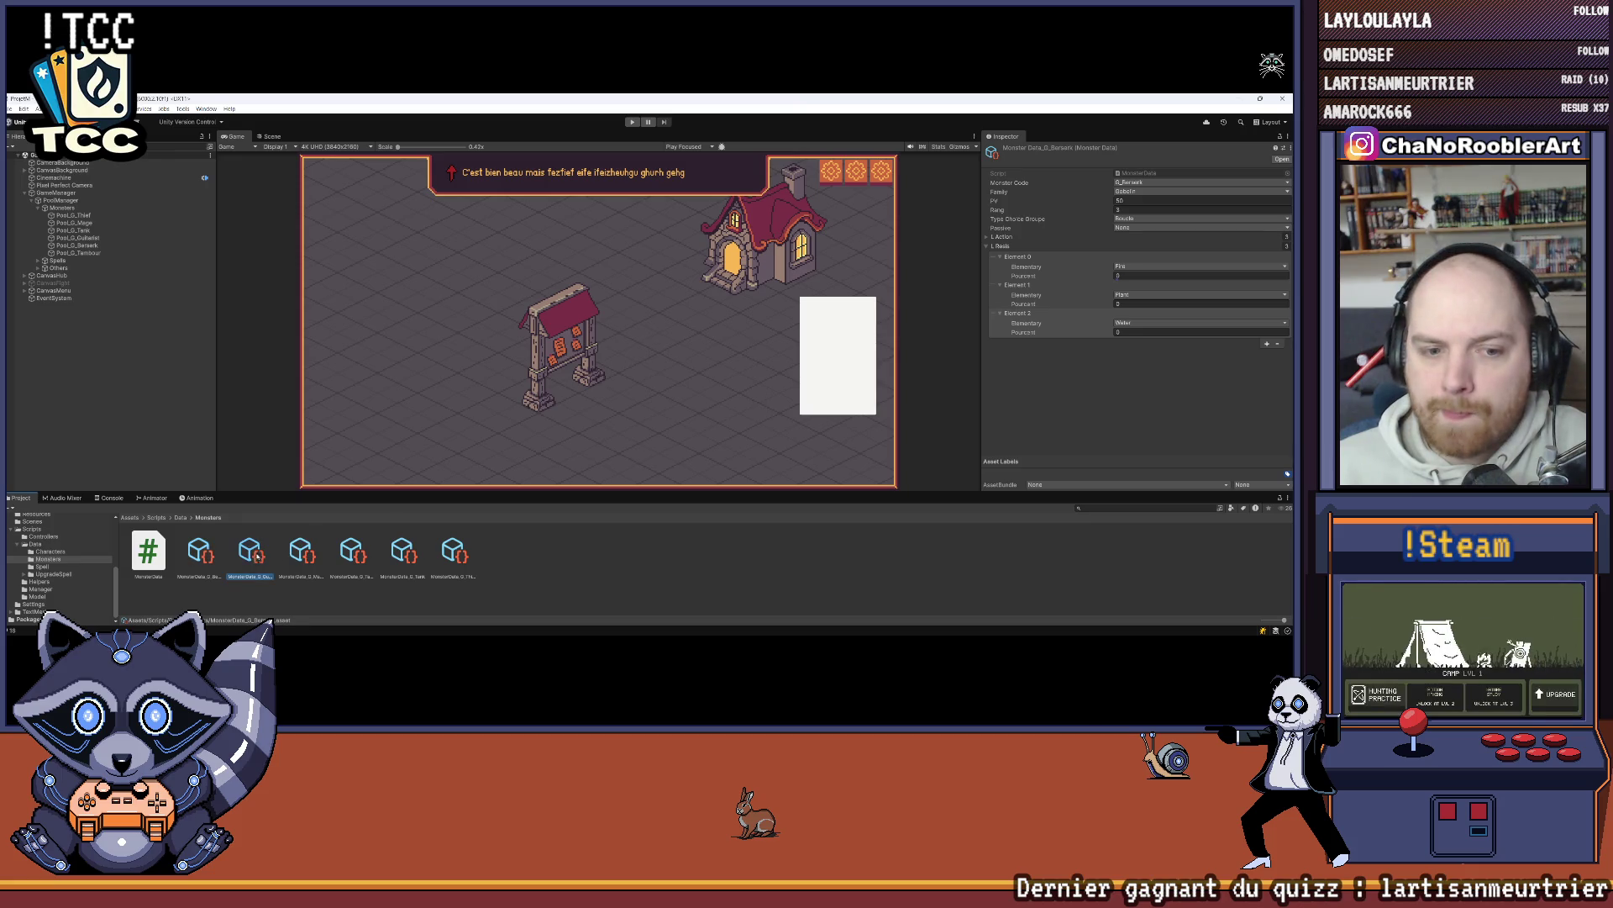
key("Right")
left_click(1202, 209)
type("1")
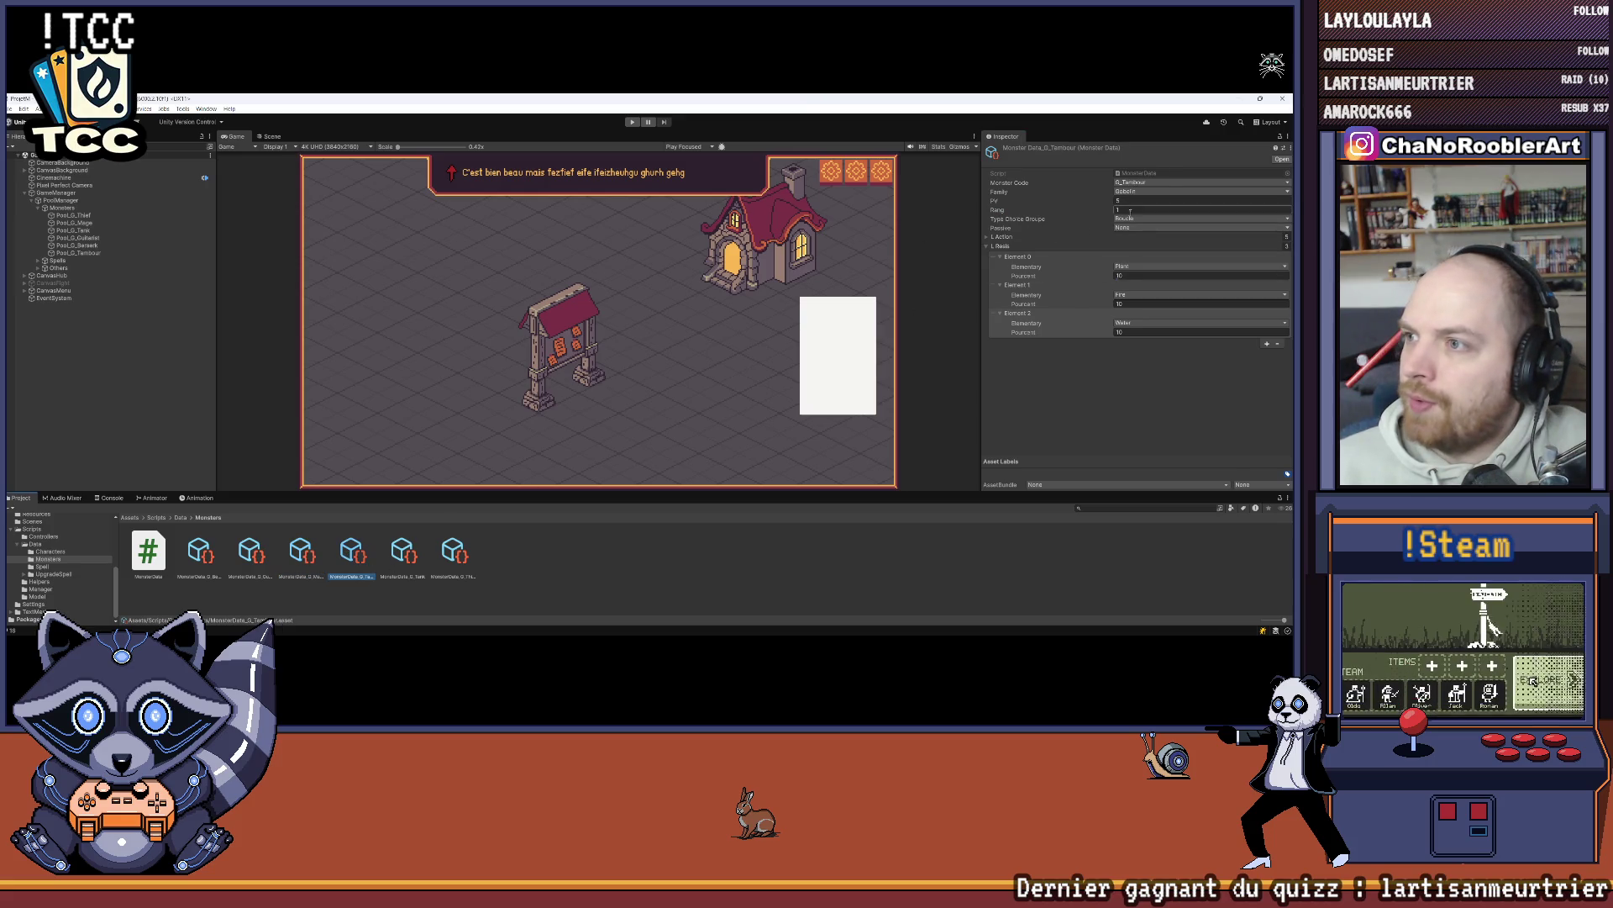
Step: Review the G_Tambour, G_Tank and G_Thief monster data, then bring Visual Studio back in front
left_click(352, 552)
left_click(416, 546)
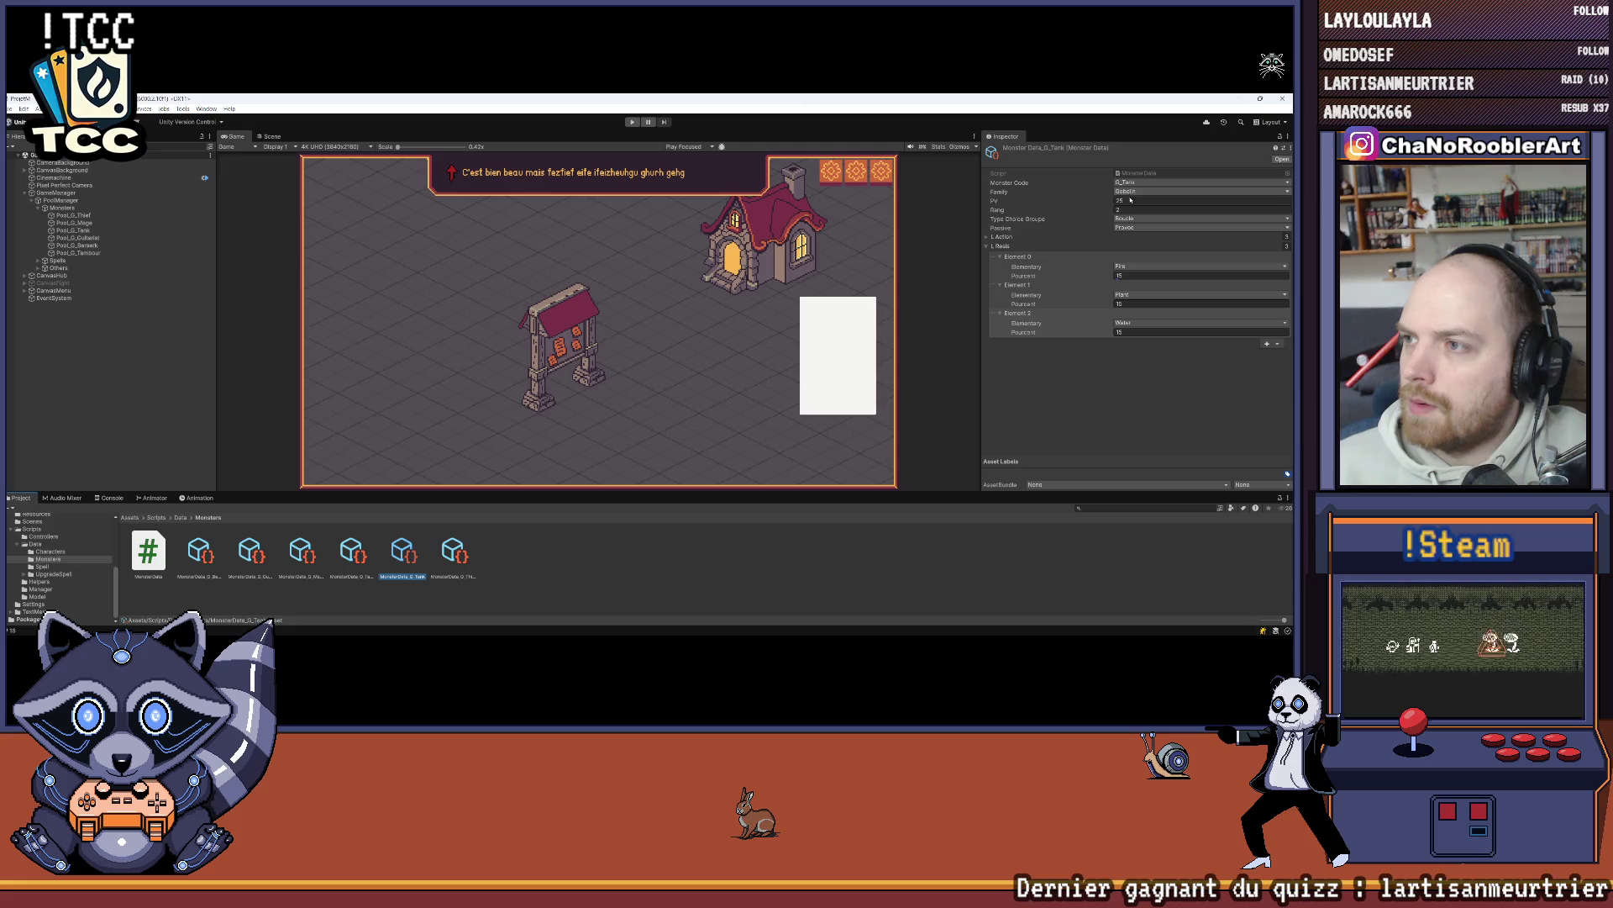
left_click(453, 553)
left_click(1141, 210)
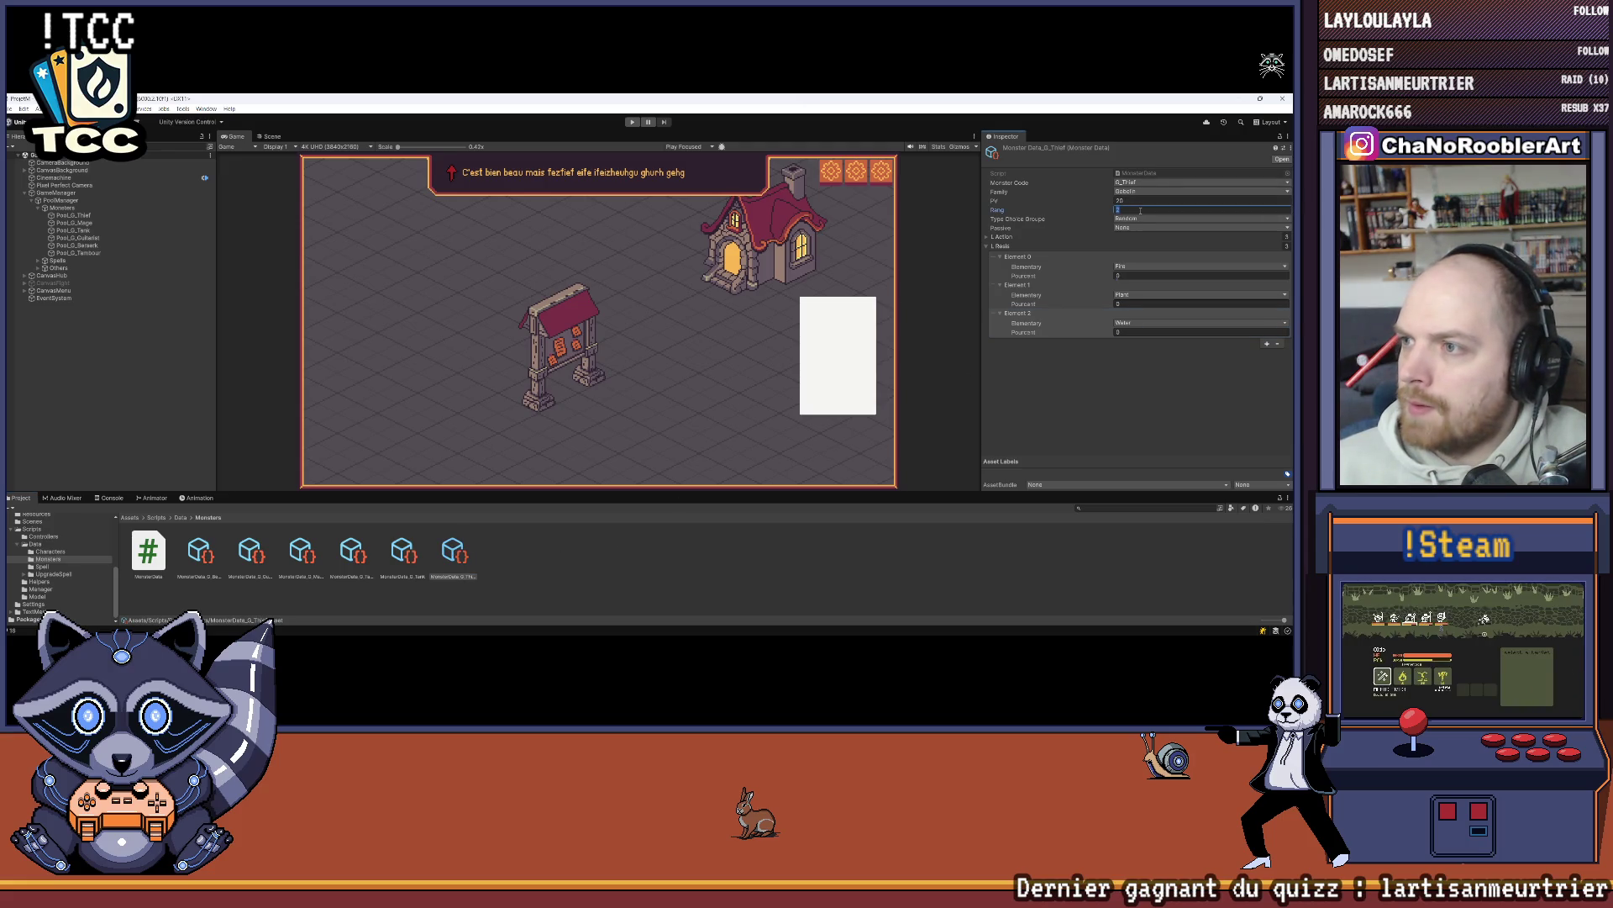
left_click(970, 567)
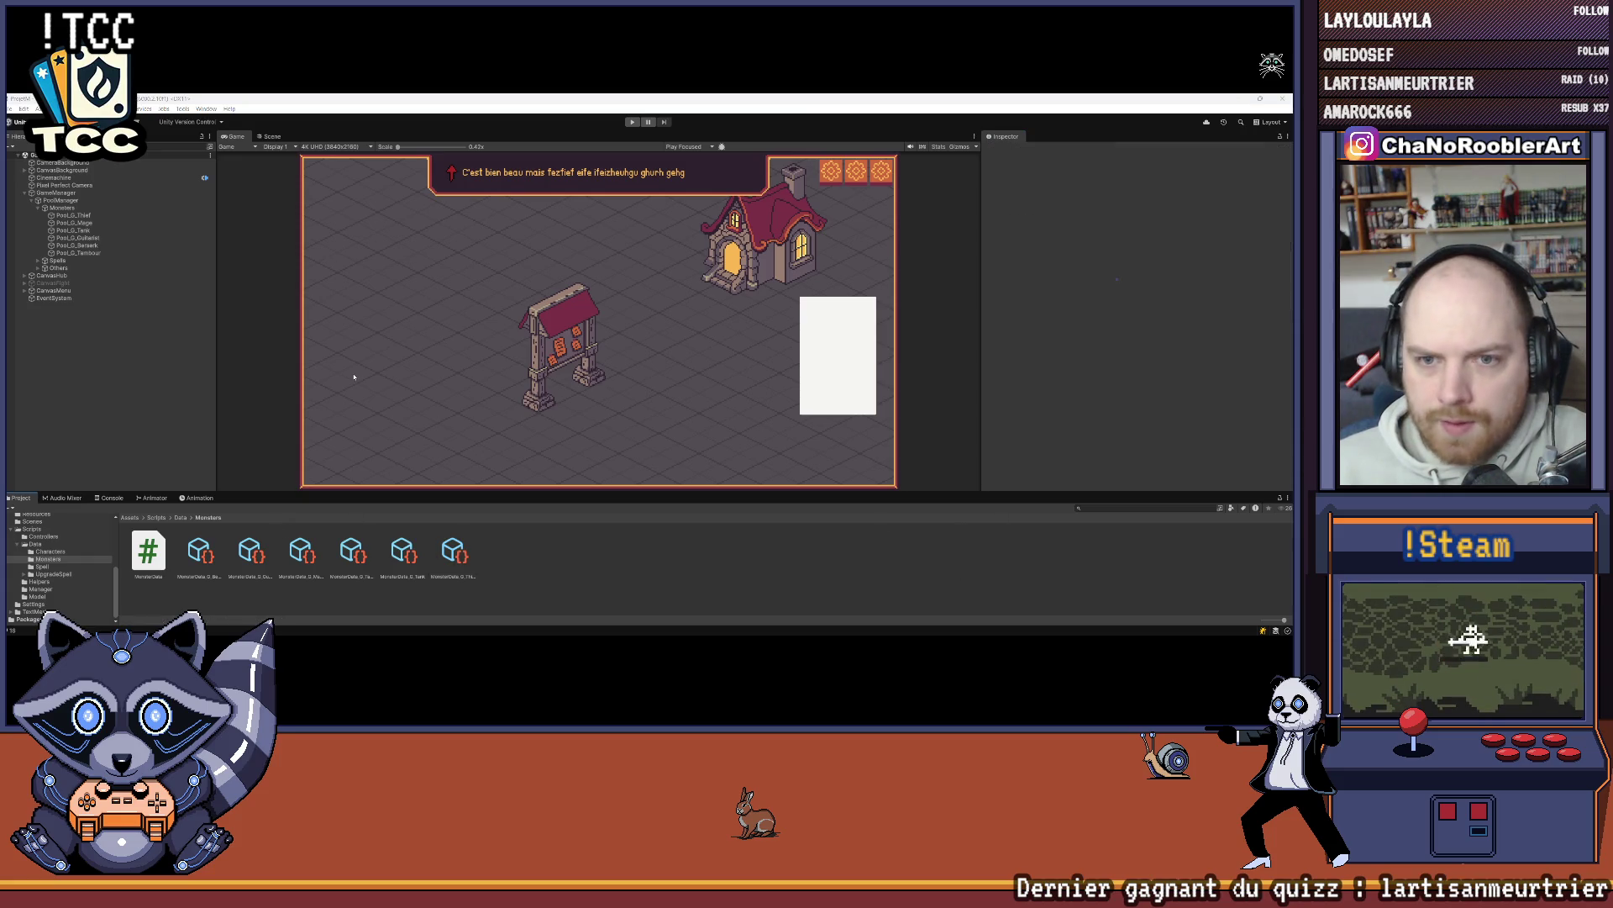
left_click(681, 624)
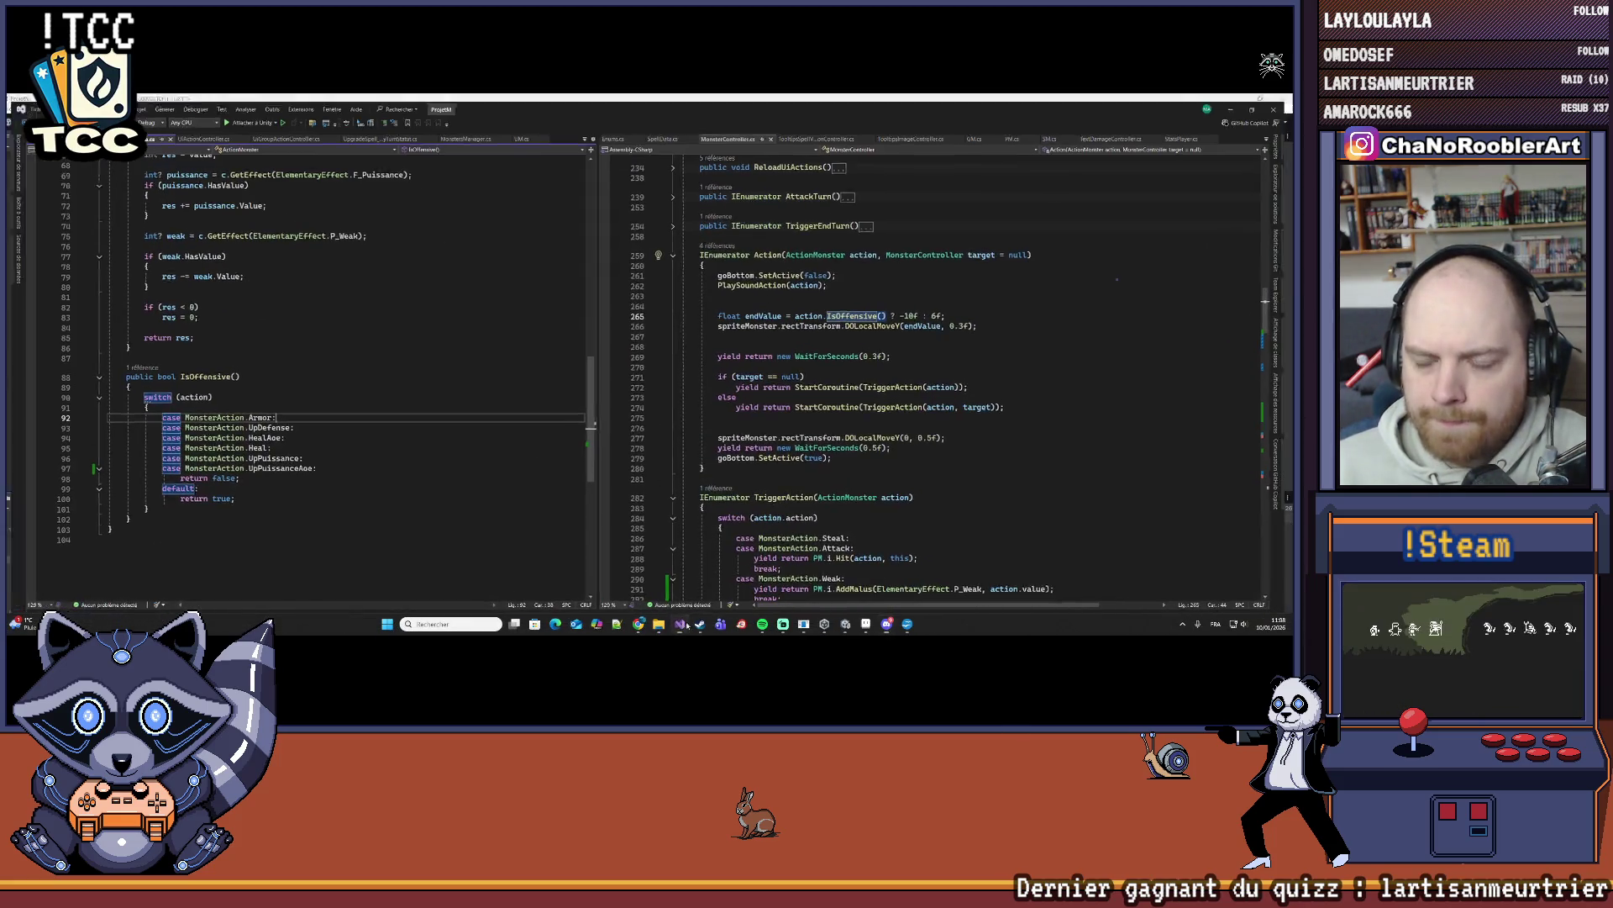
Step: Bring up the Google Sheets stat table alongside the Unity editor to compare values
left_click(682, 624)
mouse_move(849, 623)
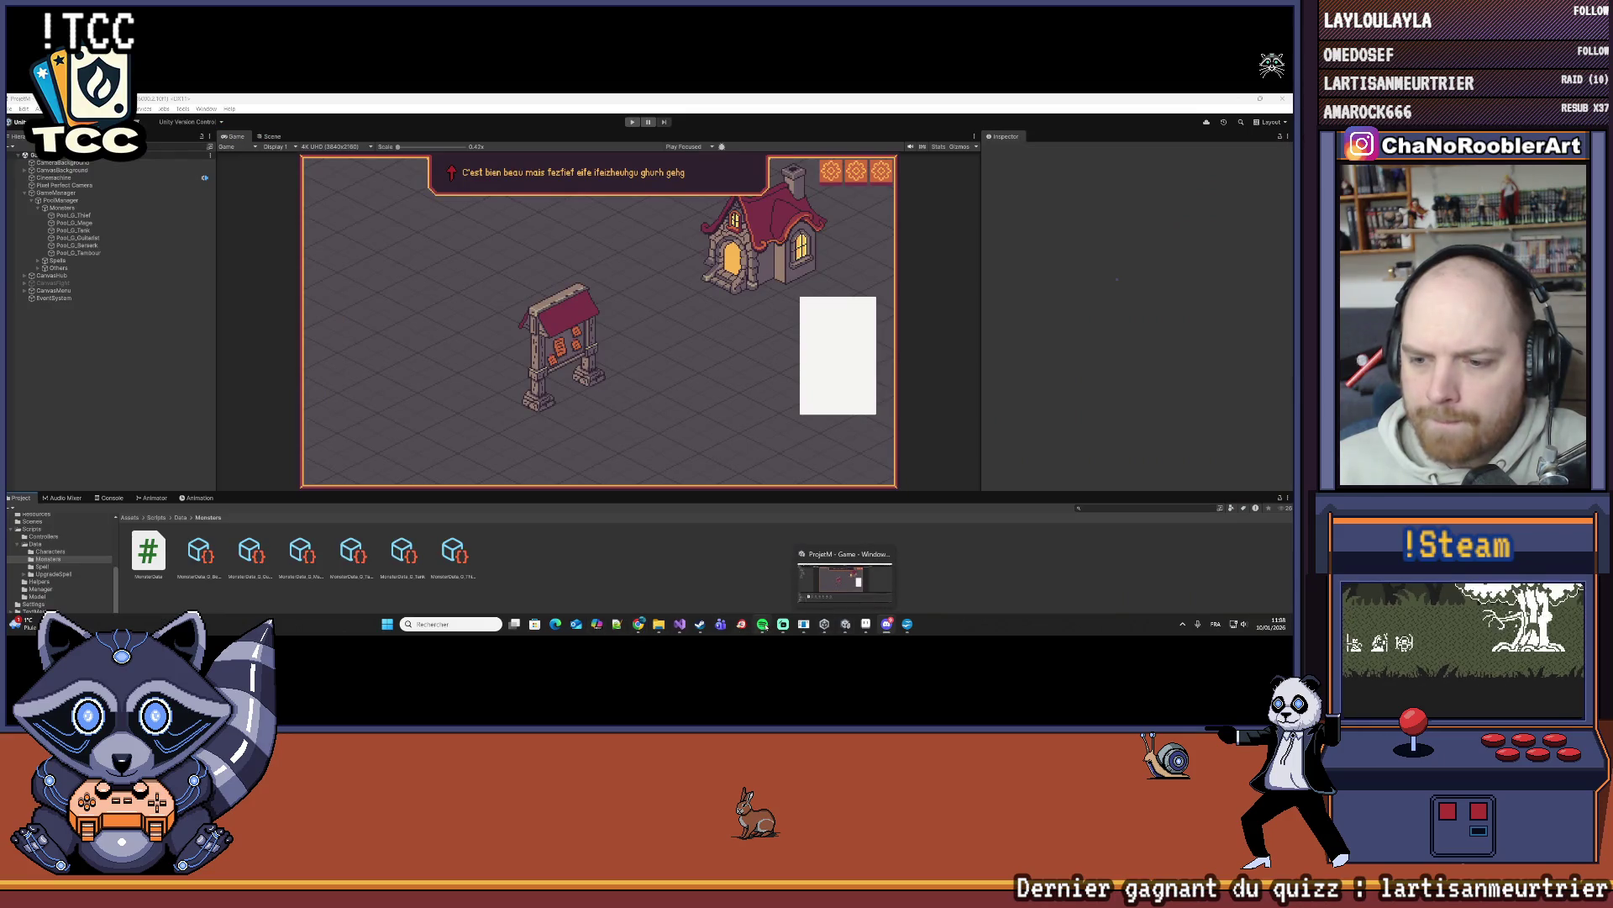
mouse_move(639, 623)
mouse_move(679, 582)
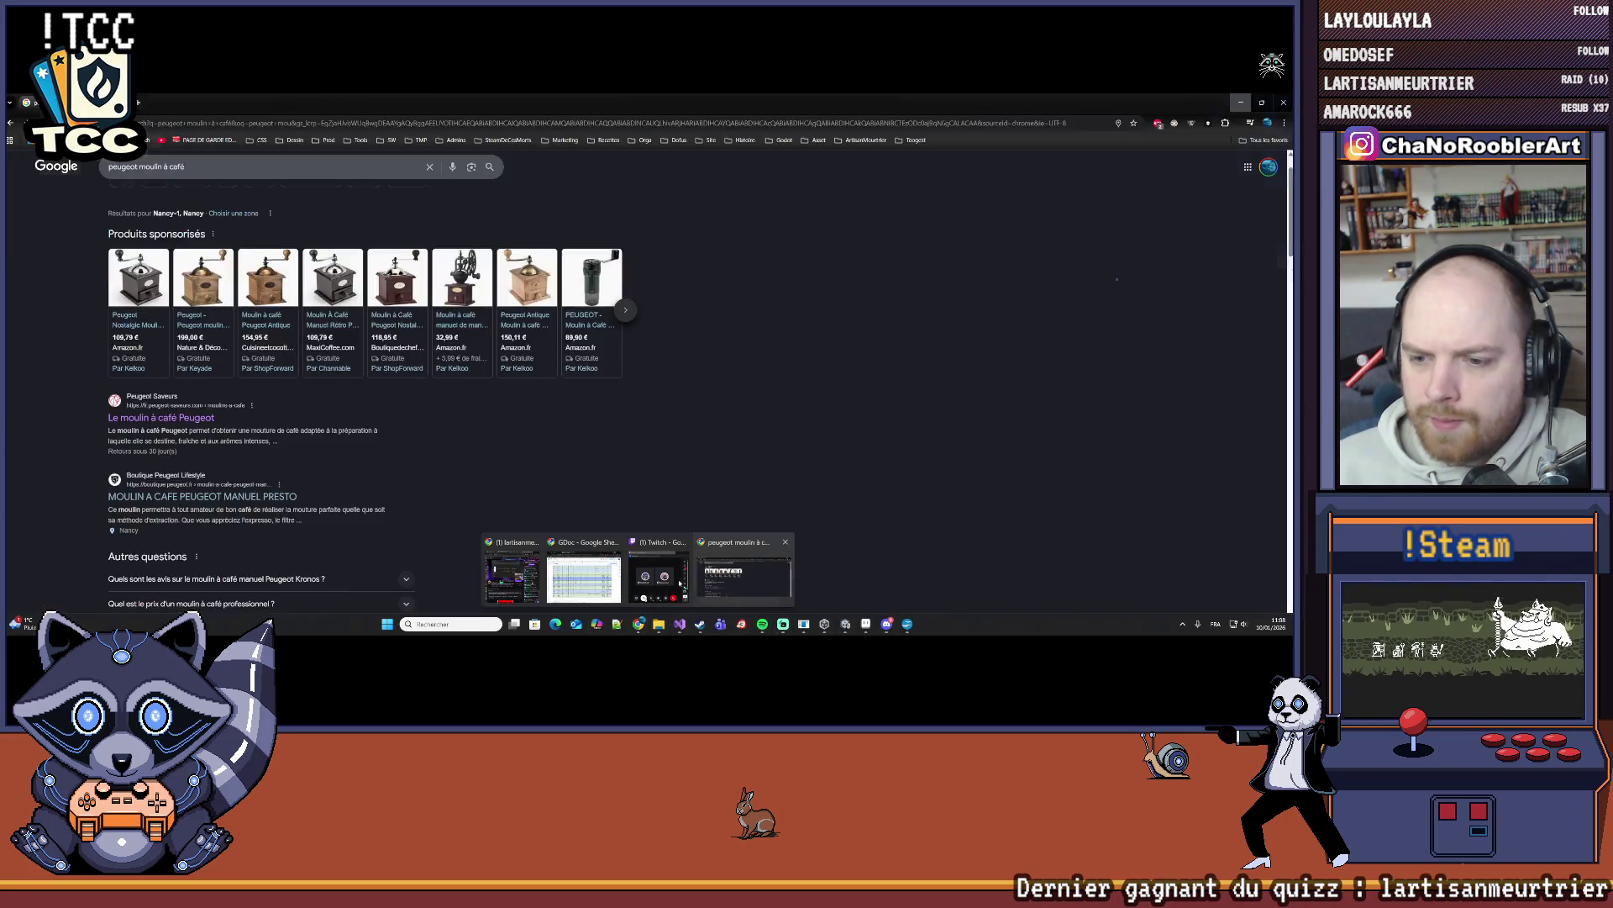
left_click(584, 579)
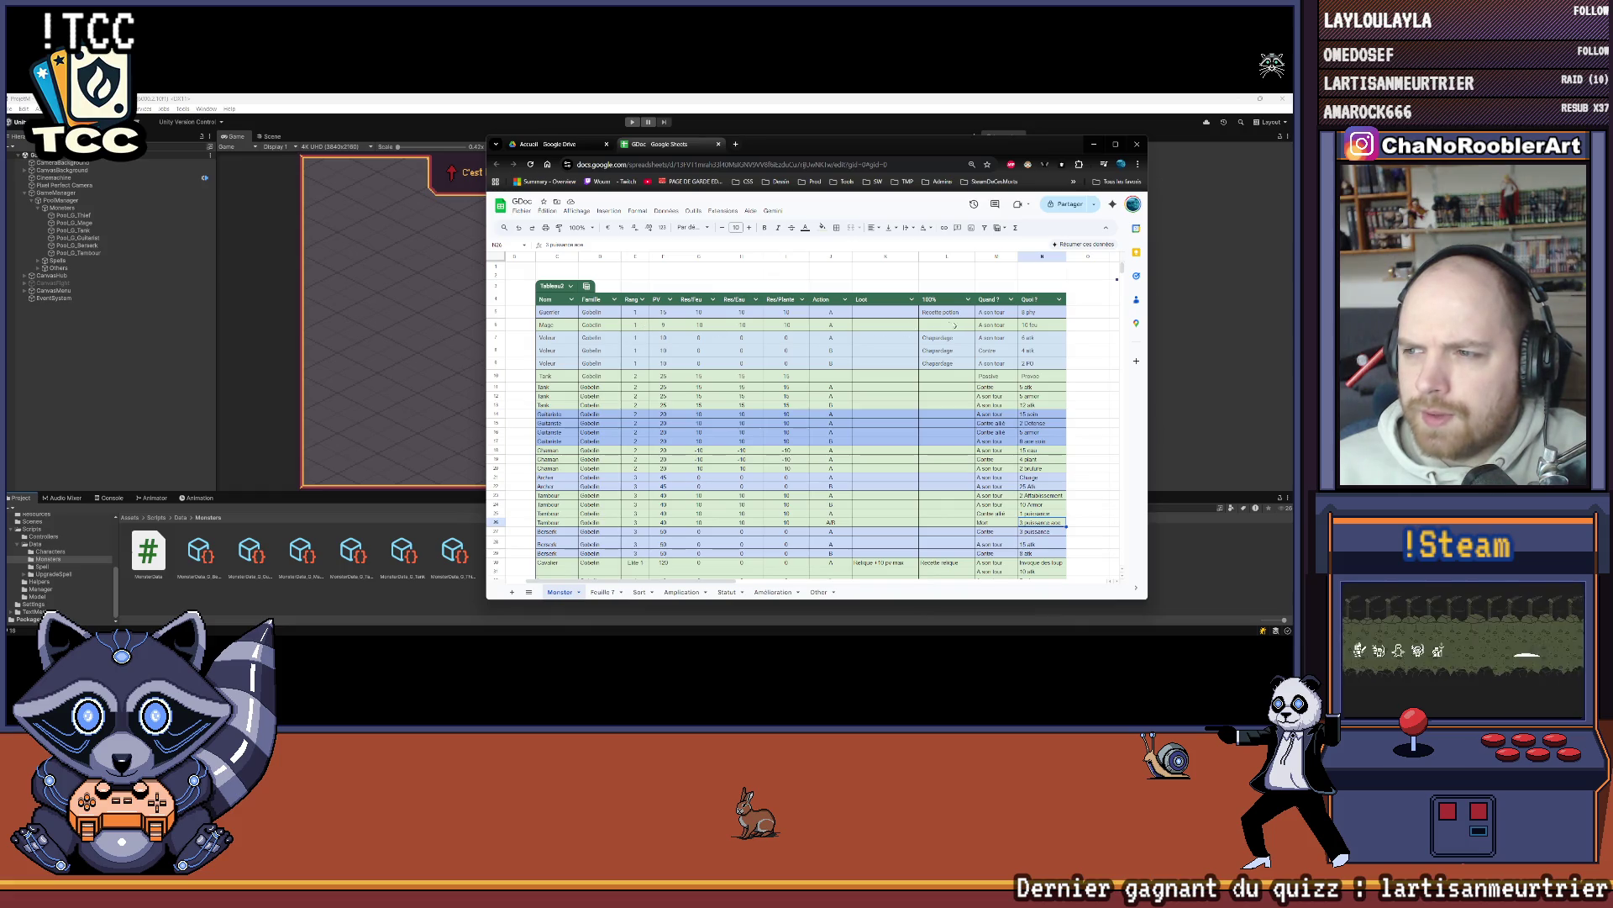
key("alt+Tab")
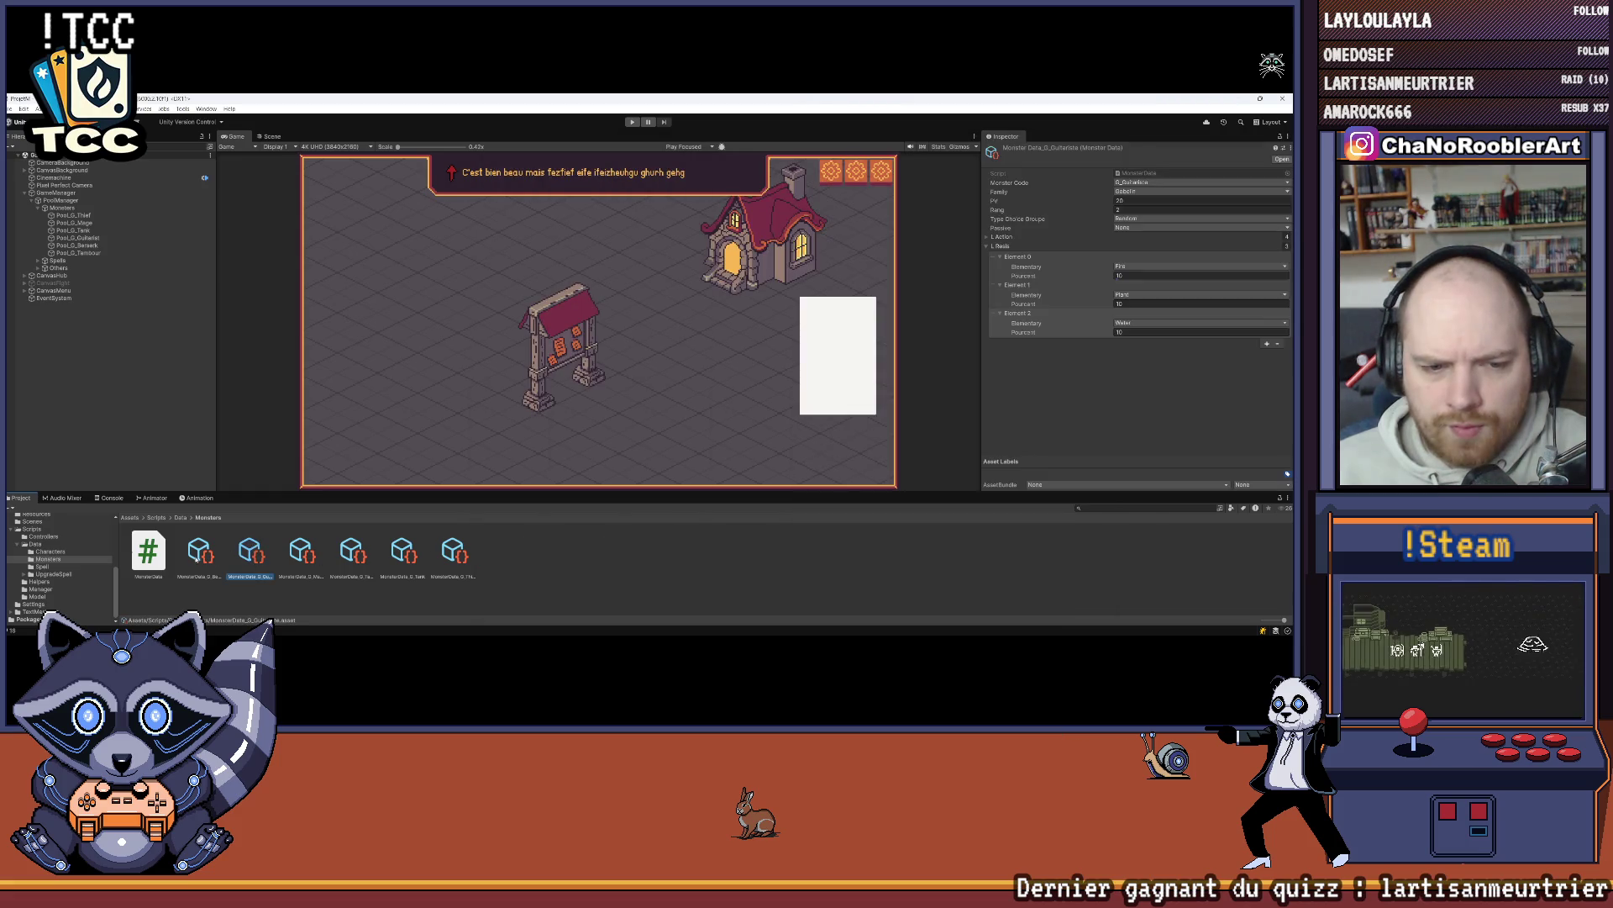
Step: Set Value 10 on G_Mage's first action (L Action > Element 0)
left_click(303, 554)
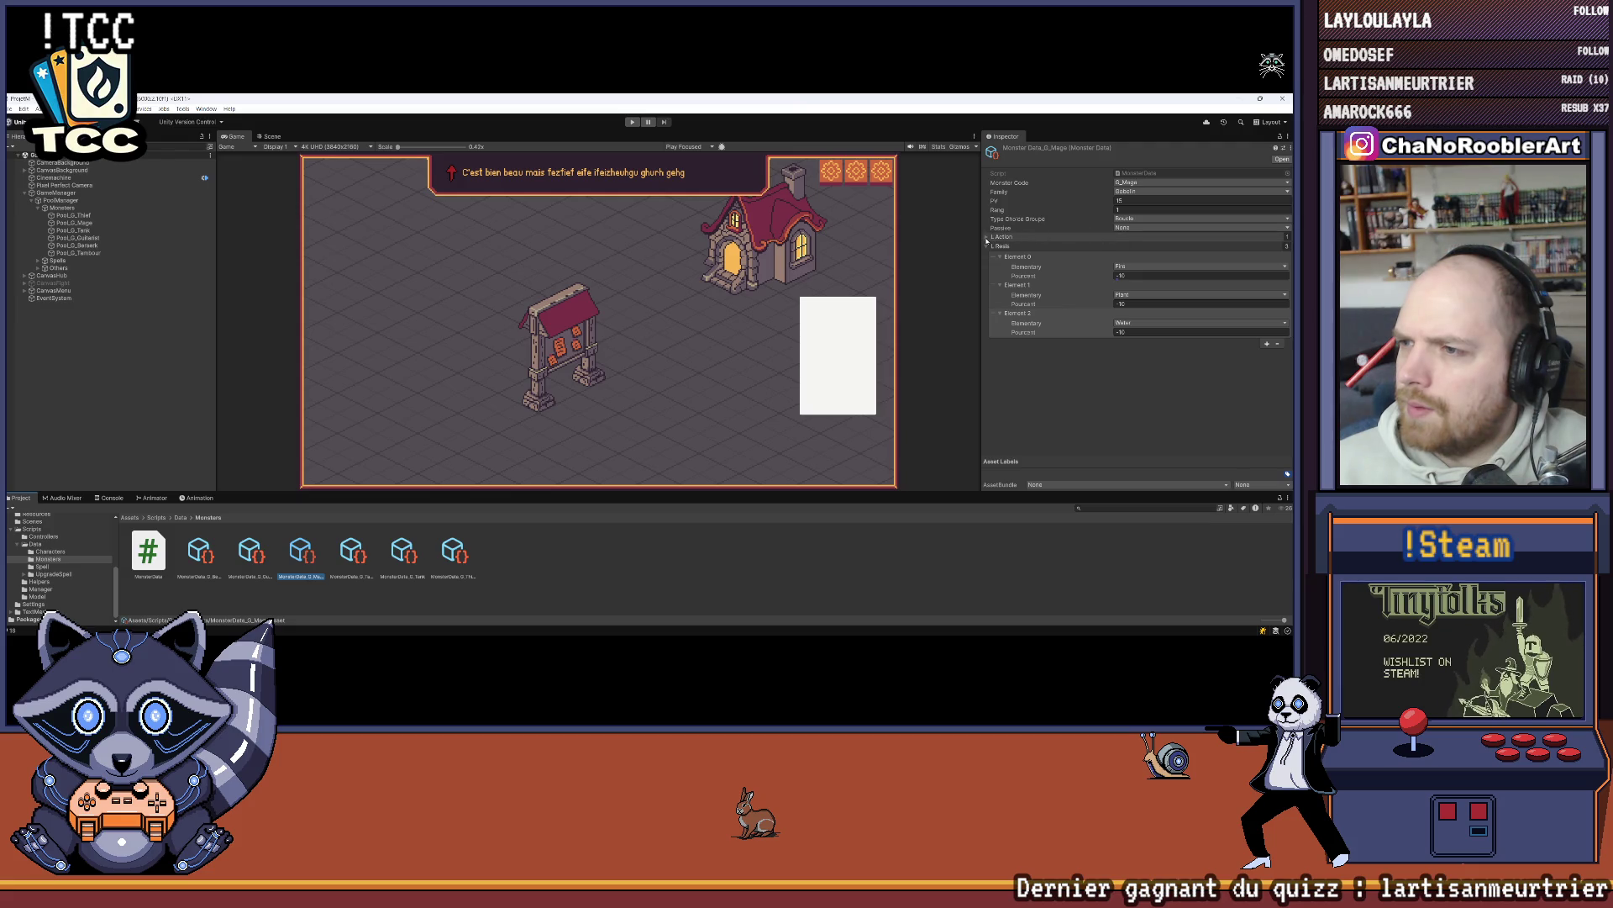
left_click(986, 241)
left_click(1000, 247)
left_click(1119, 302)
type("10")
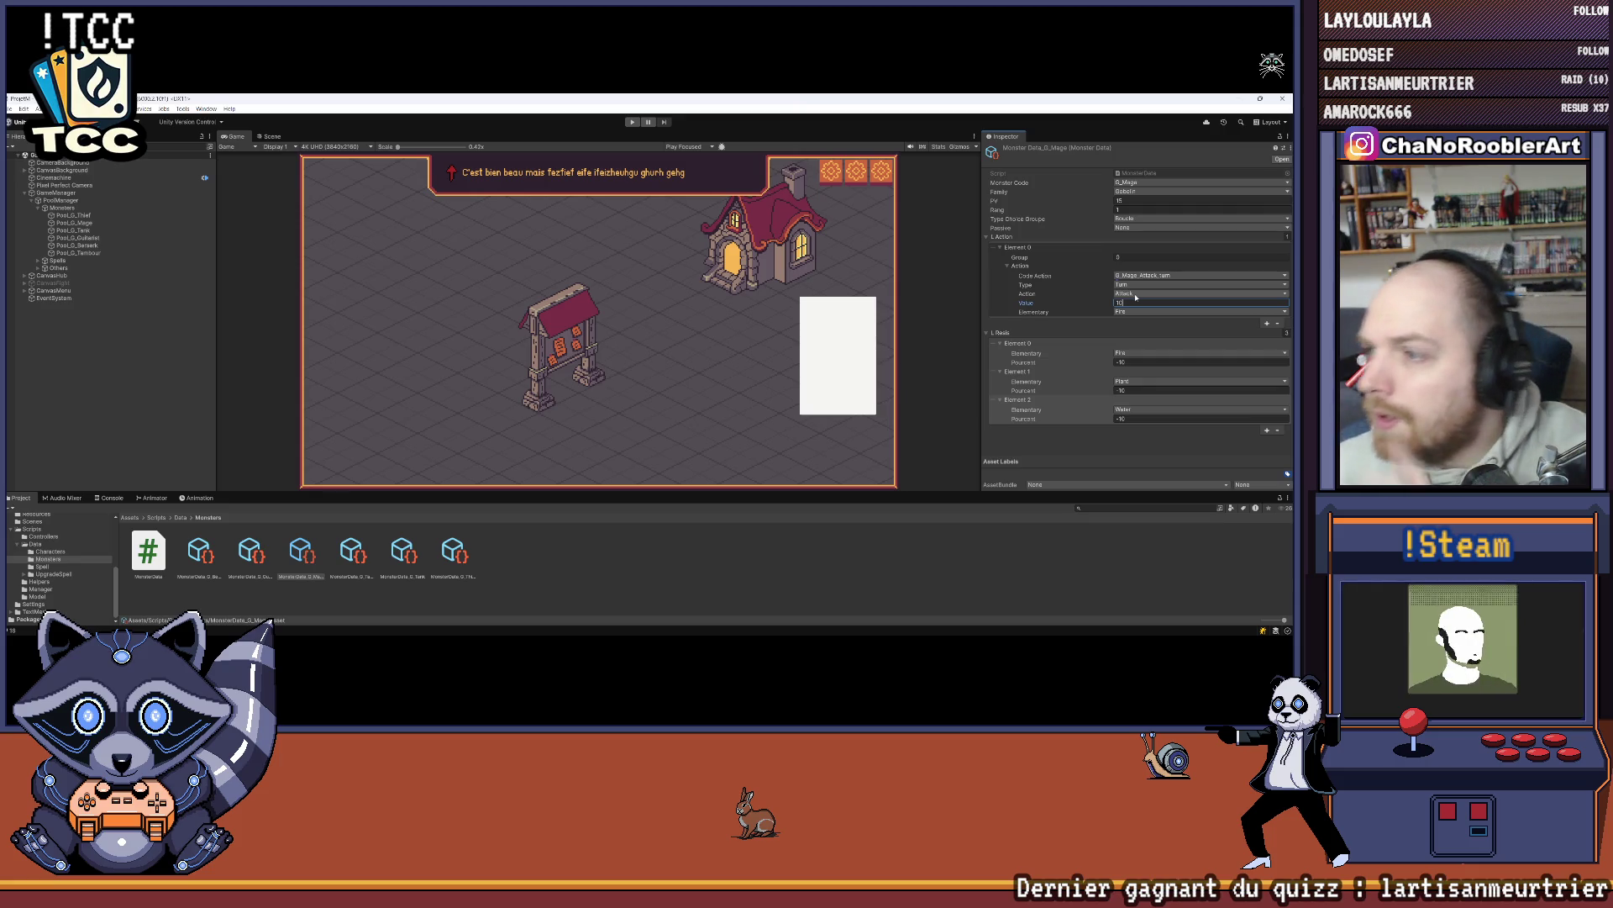
left_click(1136, 200)
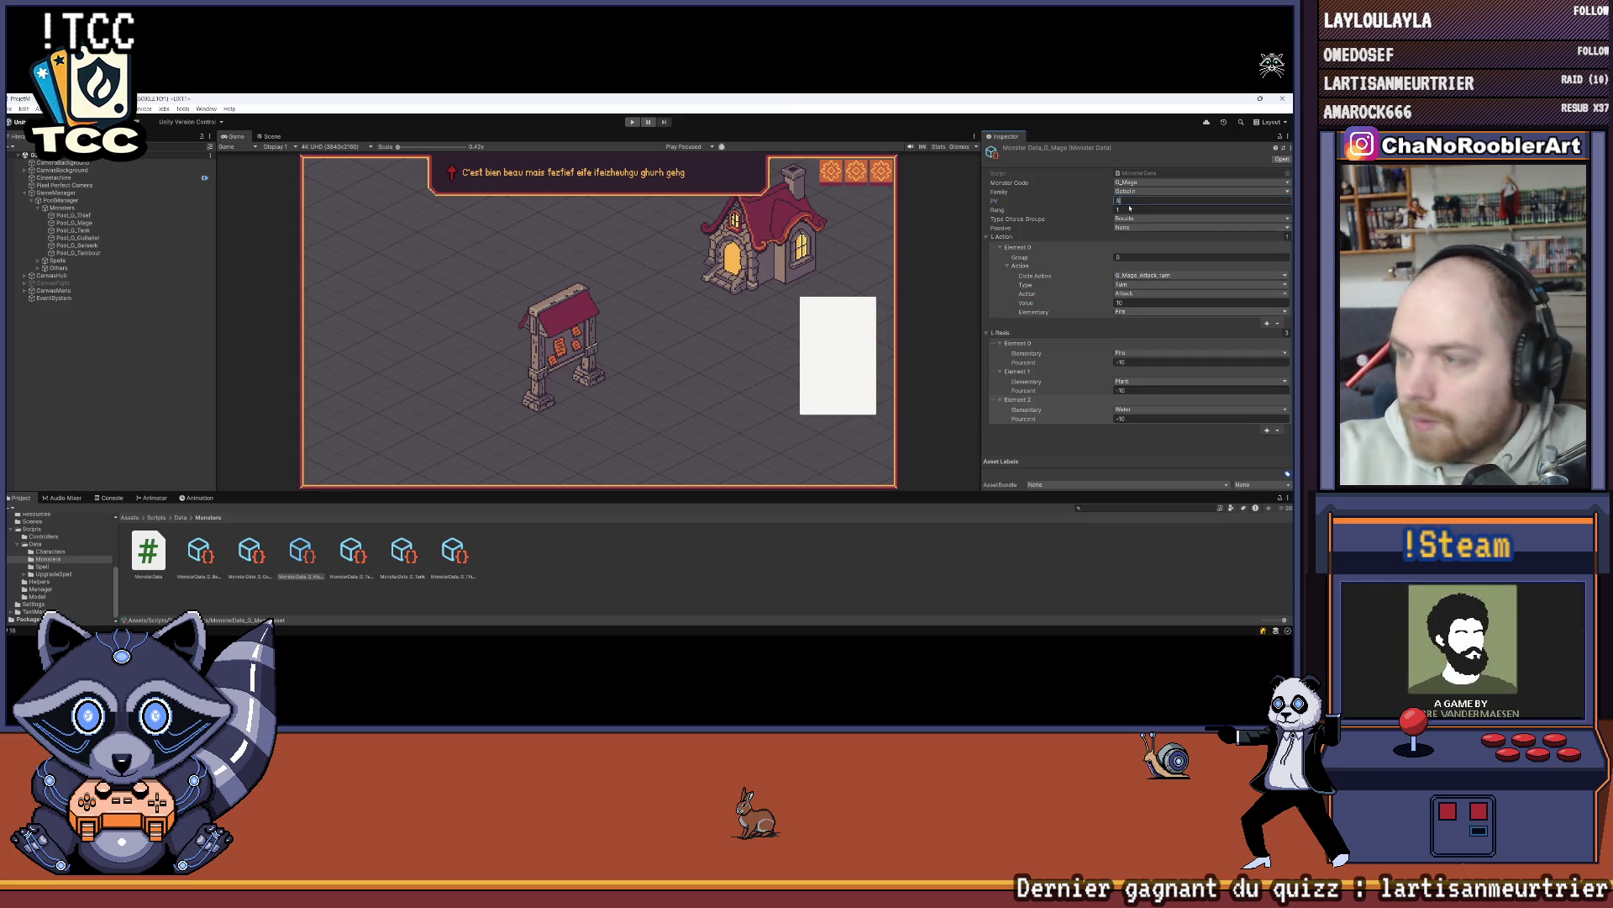
Step: Open the G_Thief monster data and compare it against the Voleur rows in the sheet
key("alt+Tab")
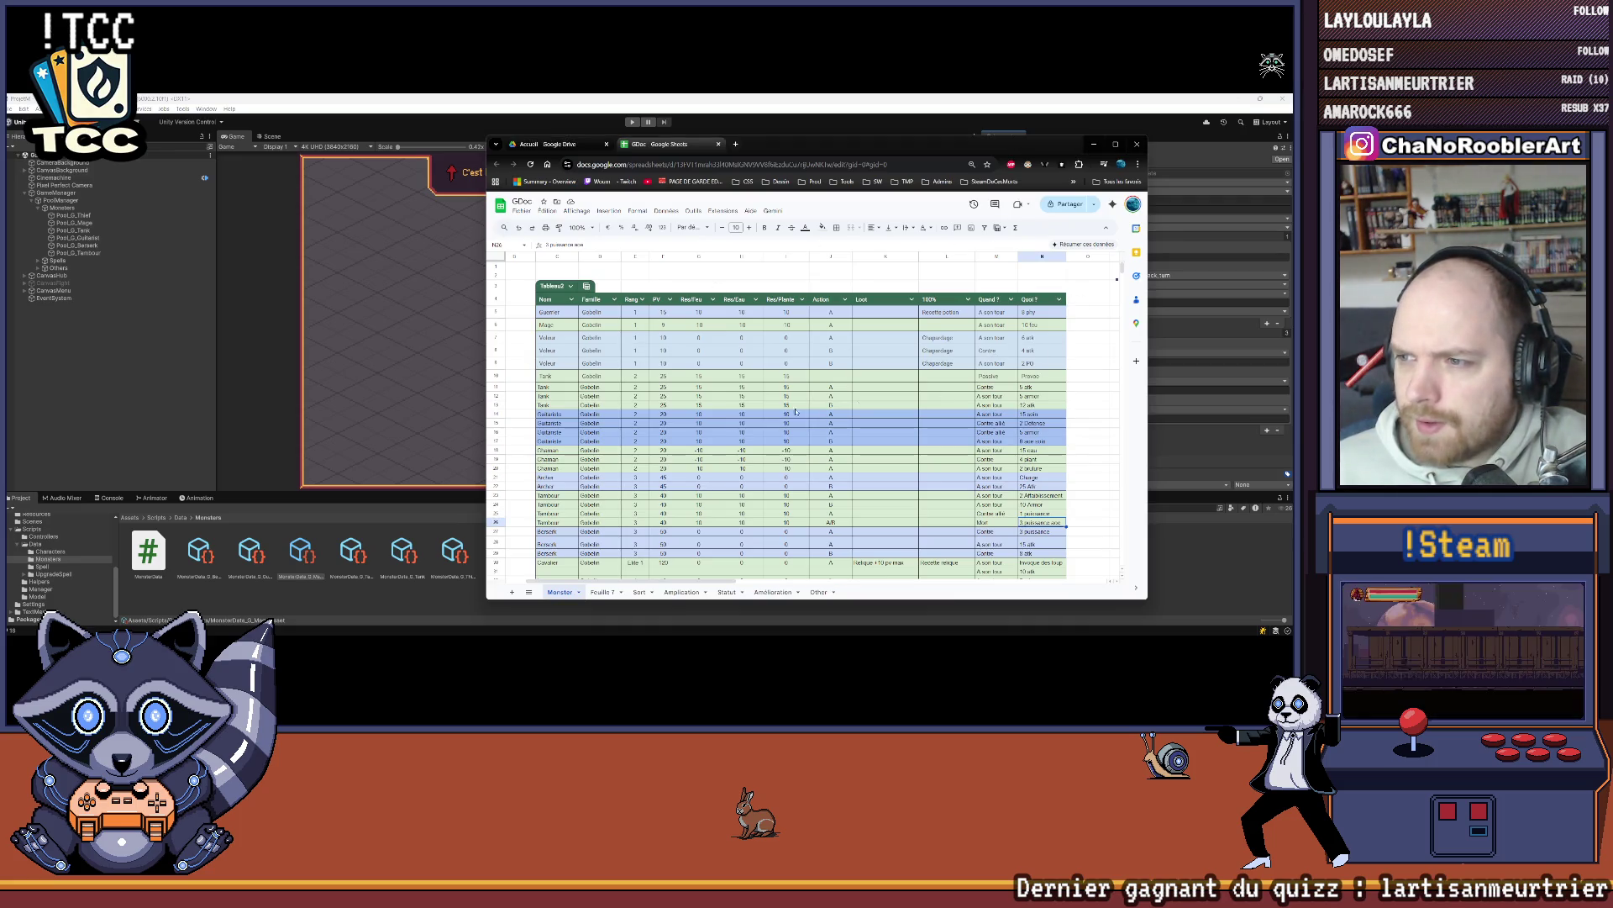
key("alt+Tab")
key("alt+Tab")
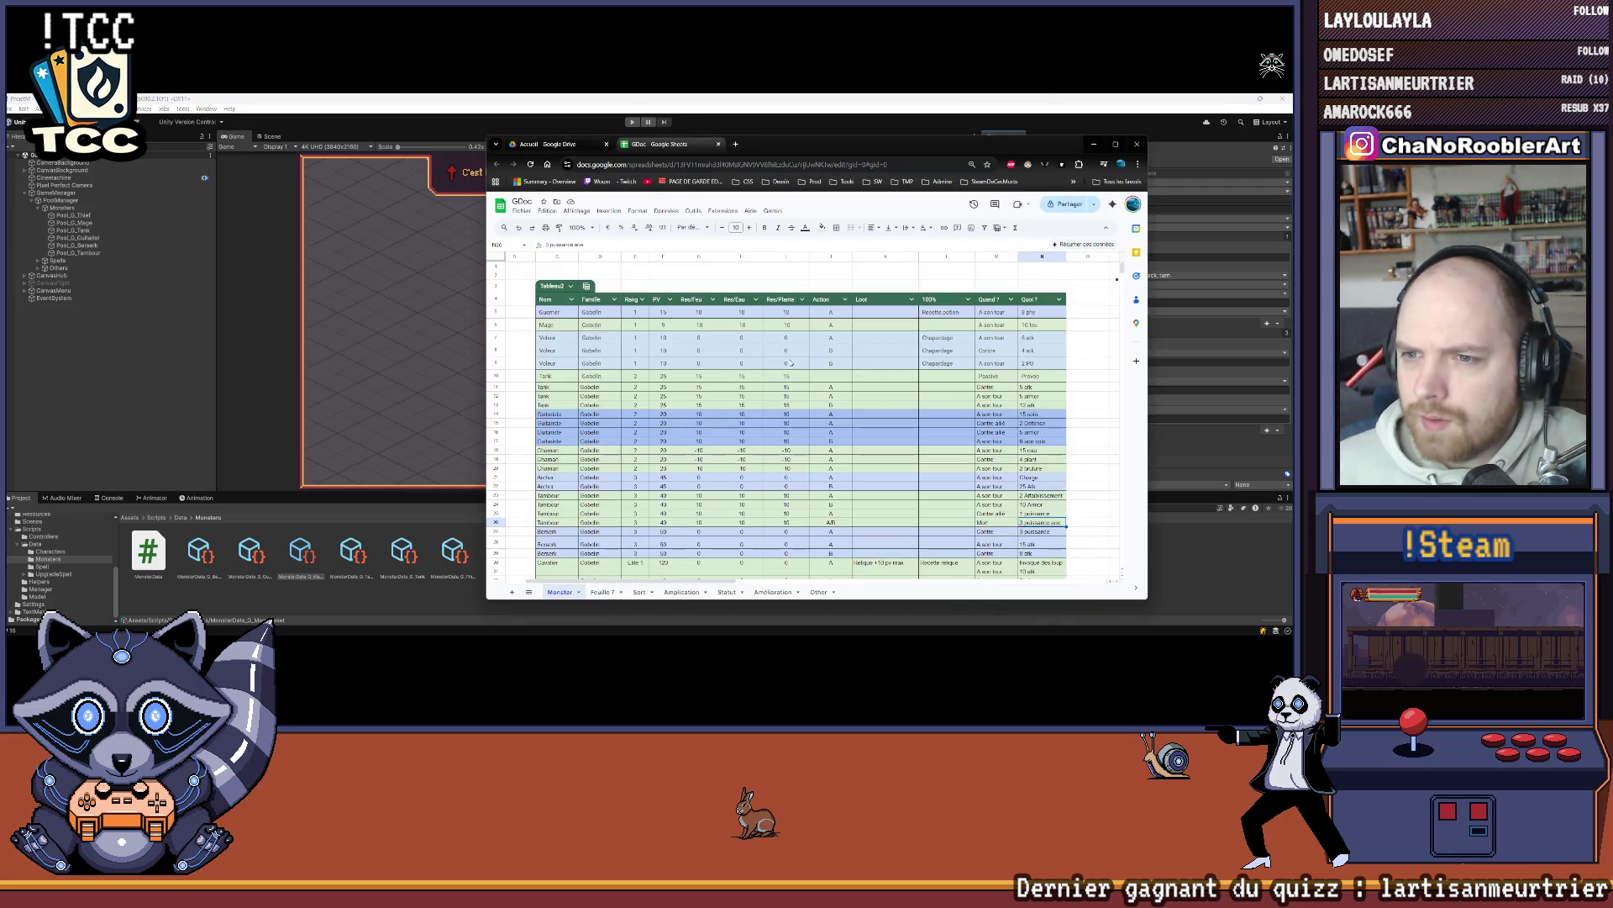
key("alt+Tab")
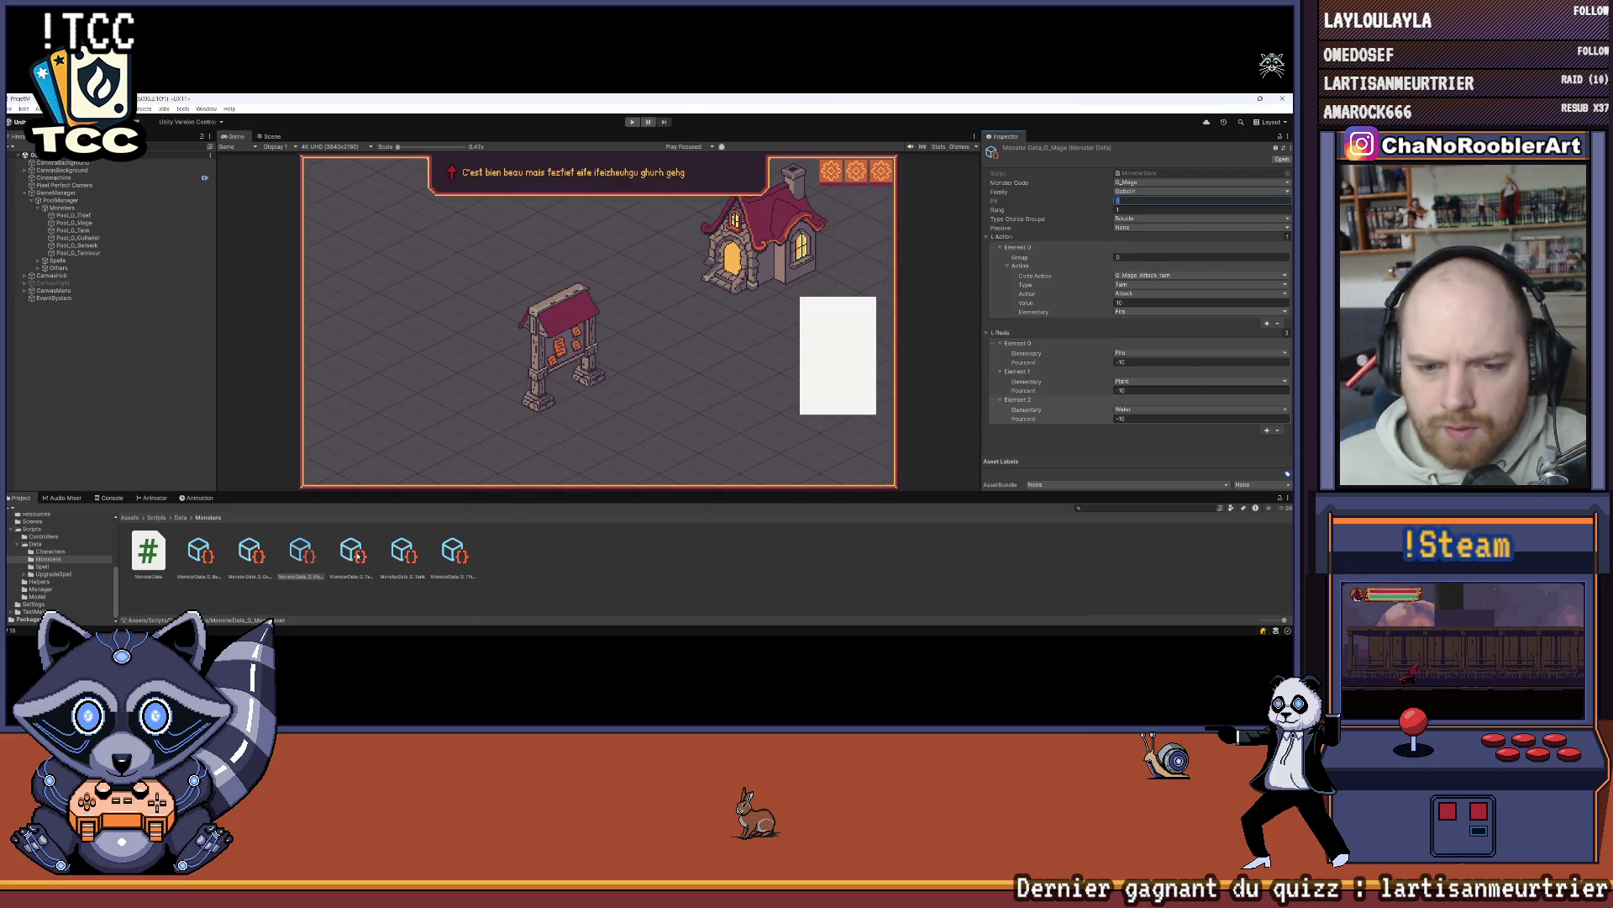
left_click(445, 555)
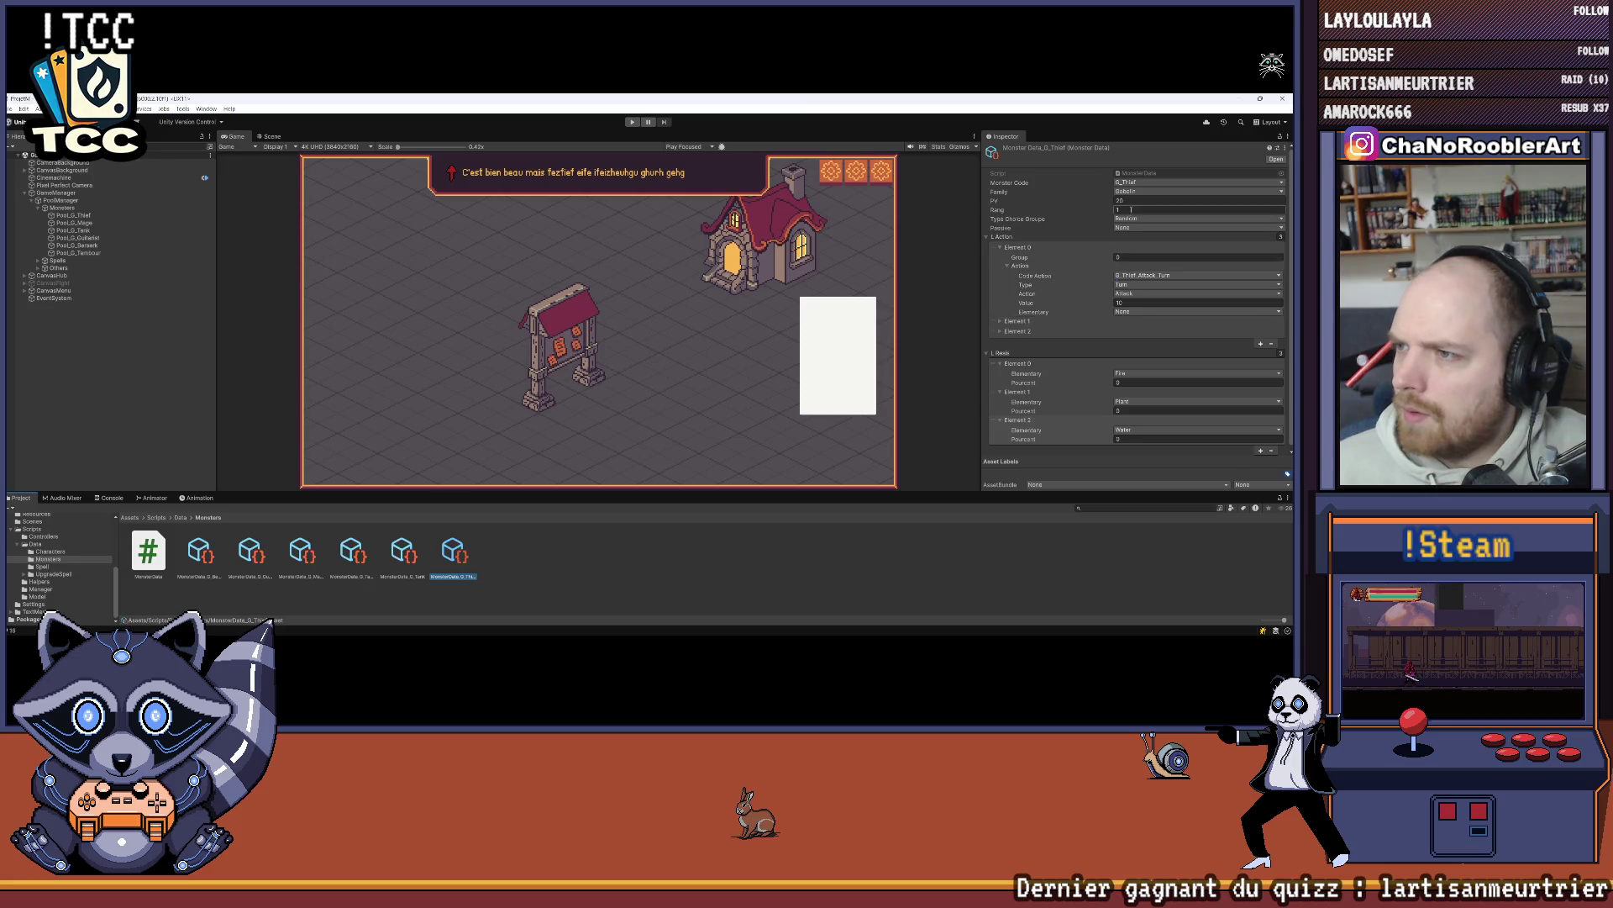
key("alt+Tab")
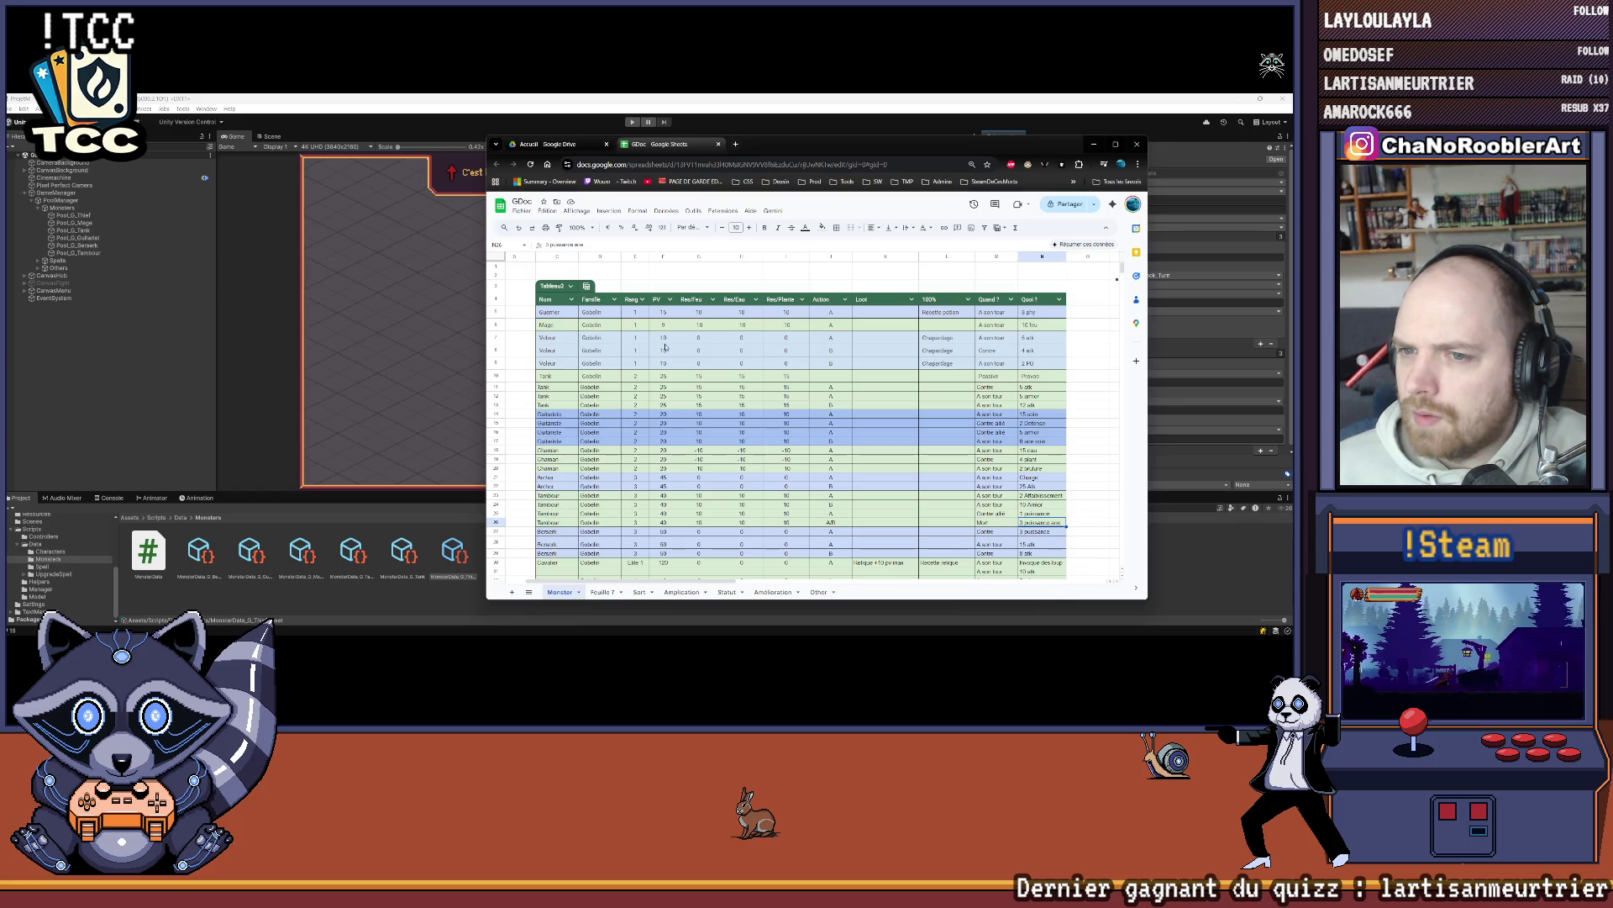
key("alt+Tab")
type("10")
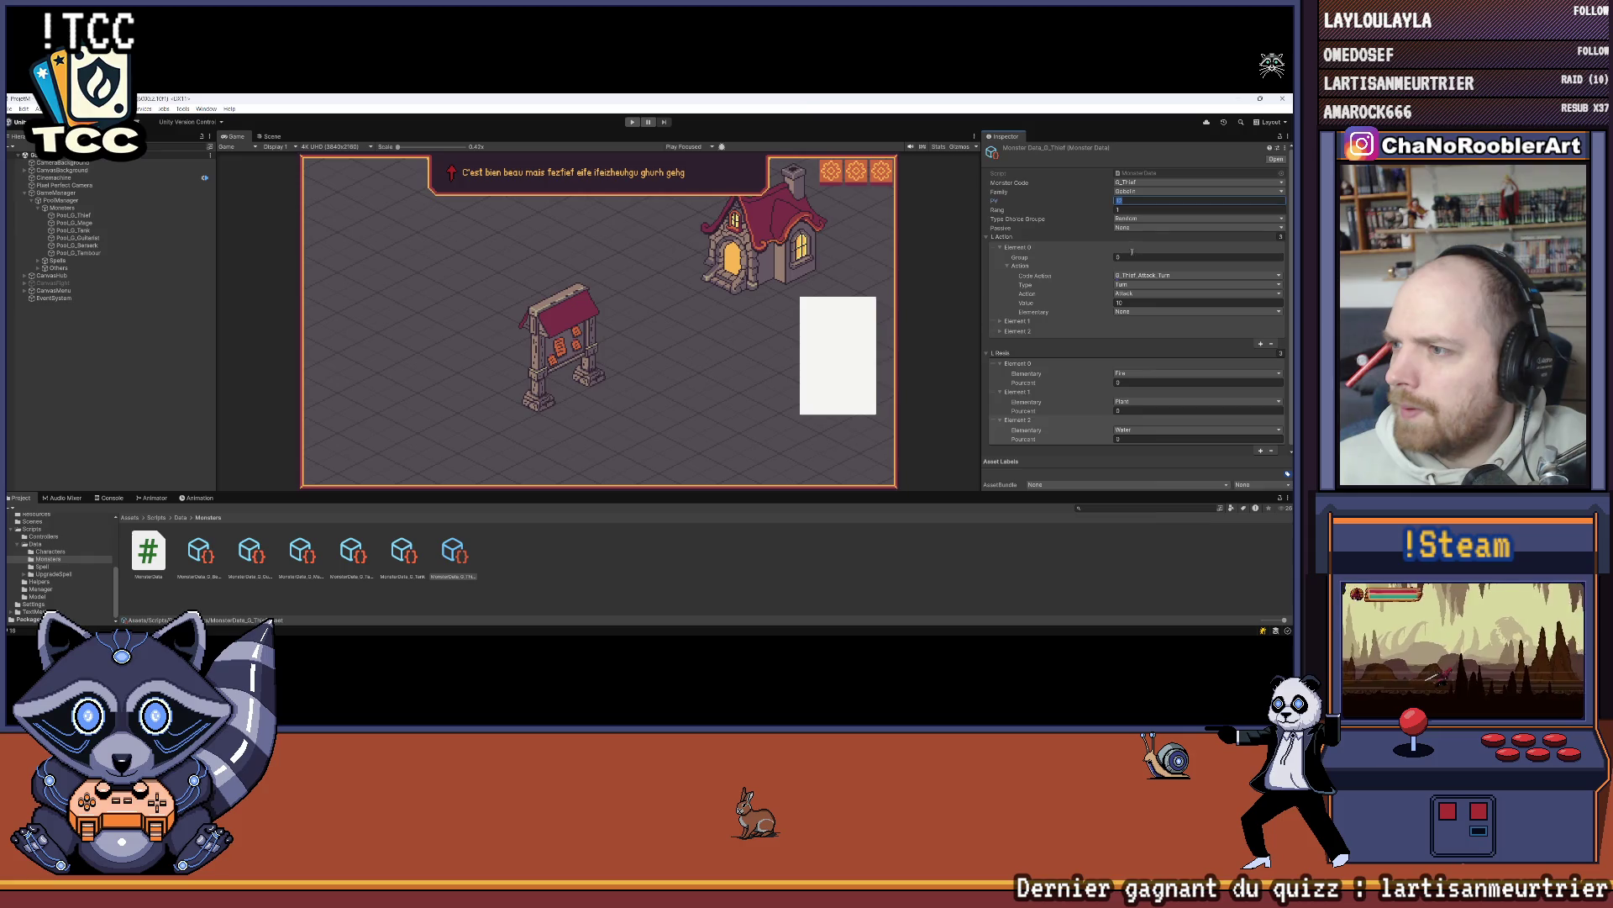
Step: Lower the Voleur PV in sheet cell F7 from 15 to 12
key("alt+Tab")
left_click(666, 338)
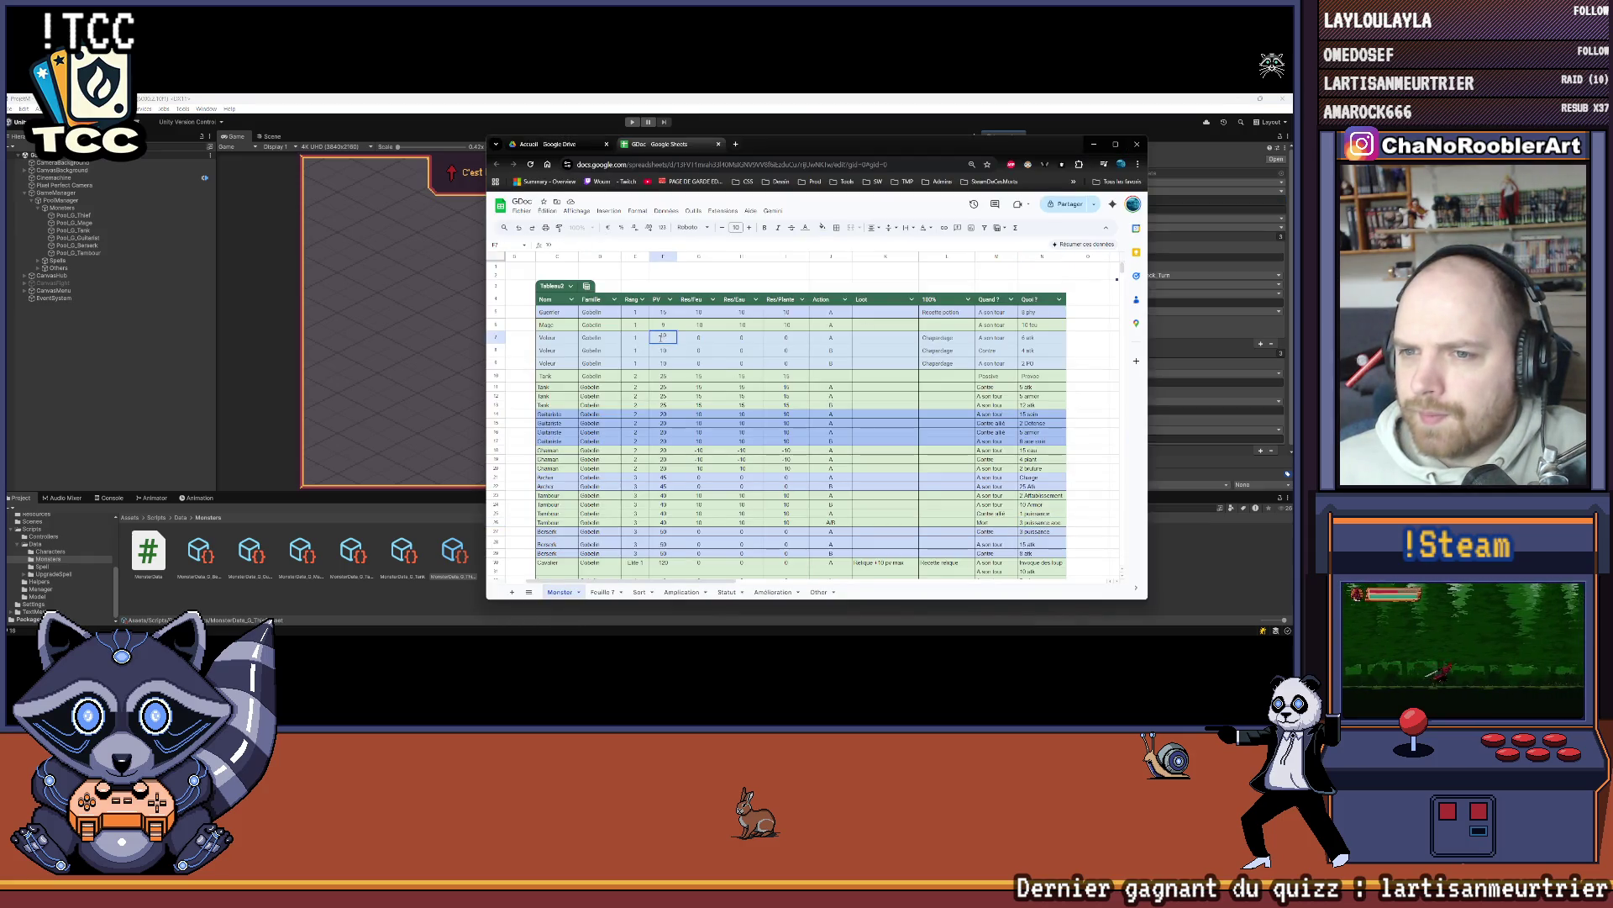
type("12")
key("Return")
key("Up")
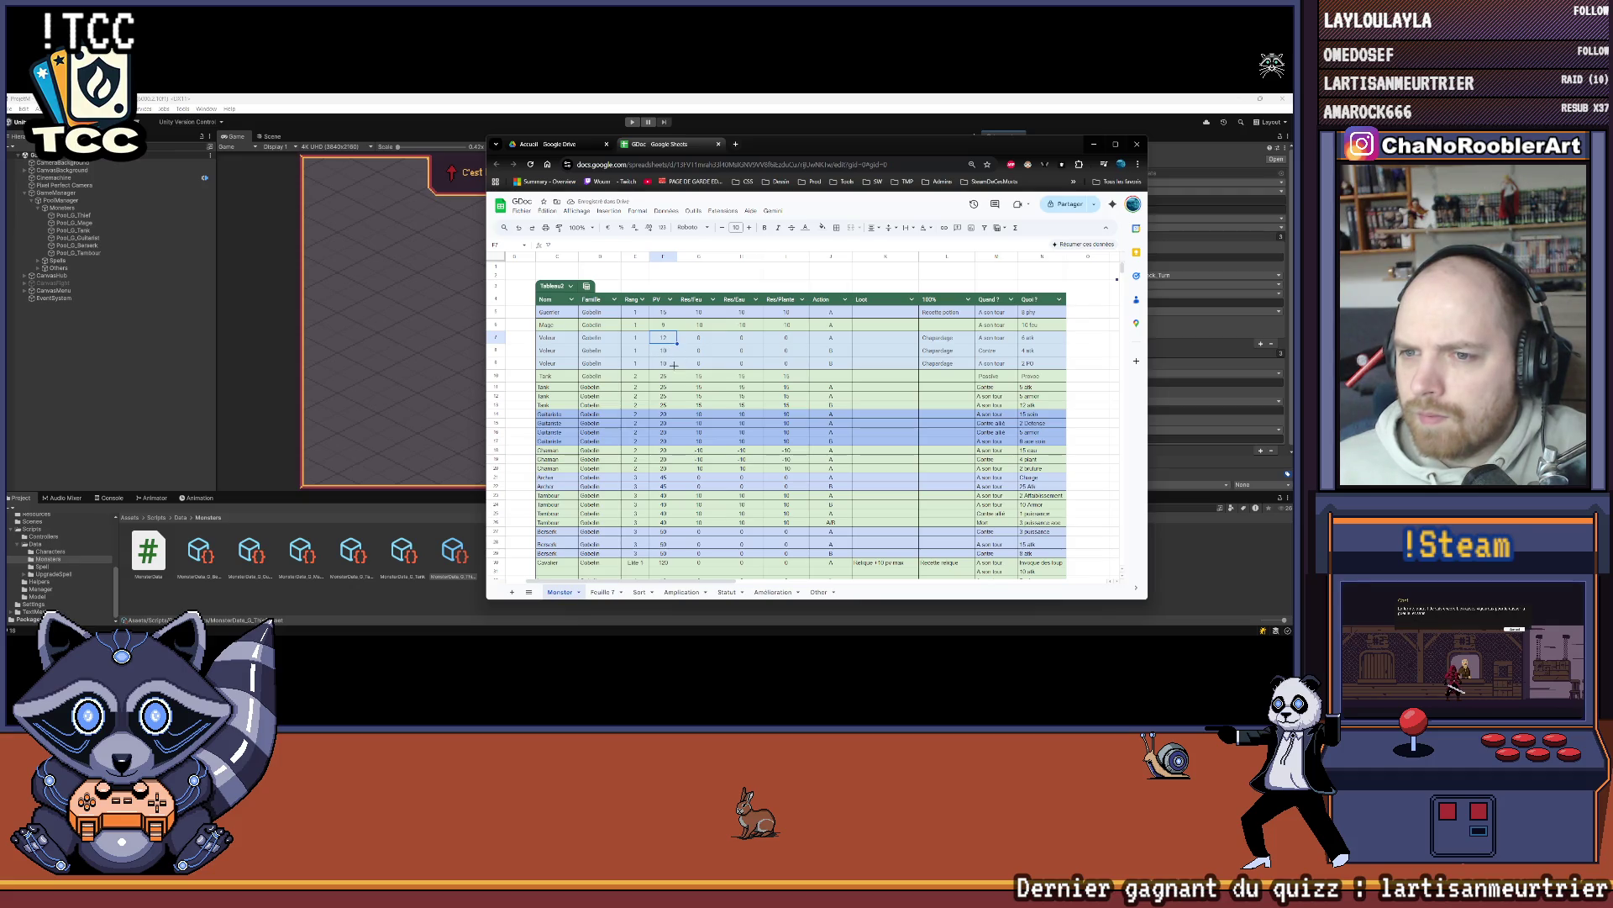
key("alt+Tab")
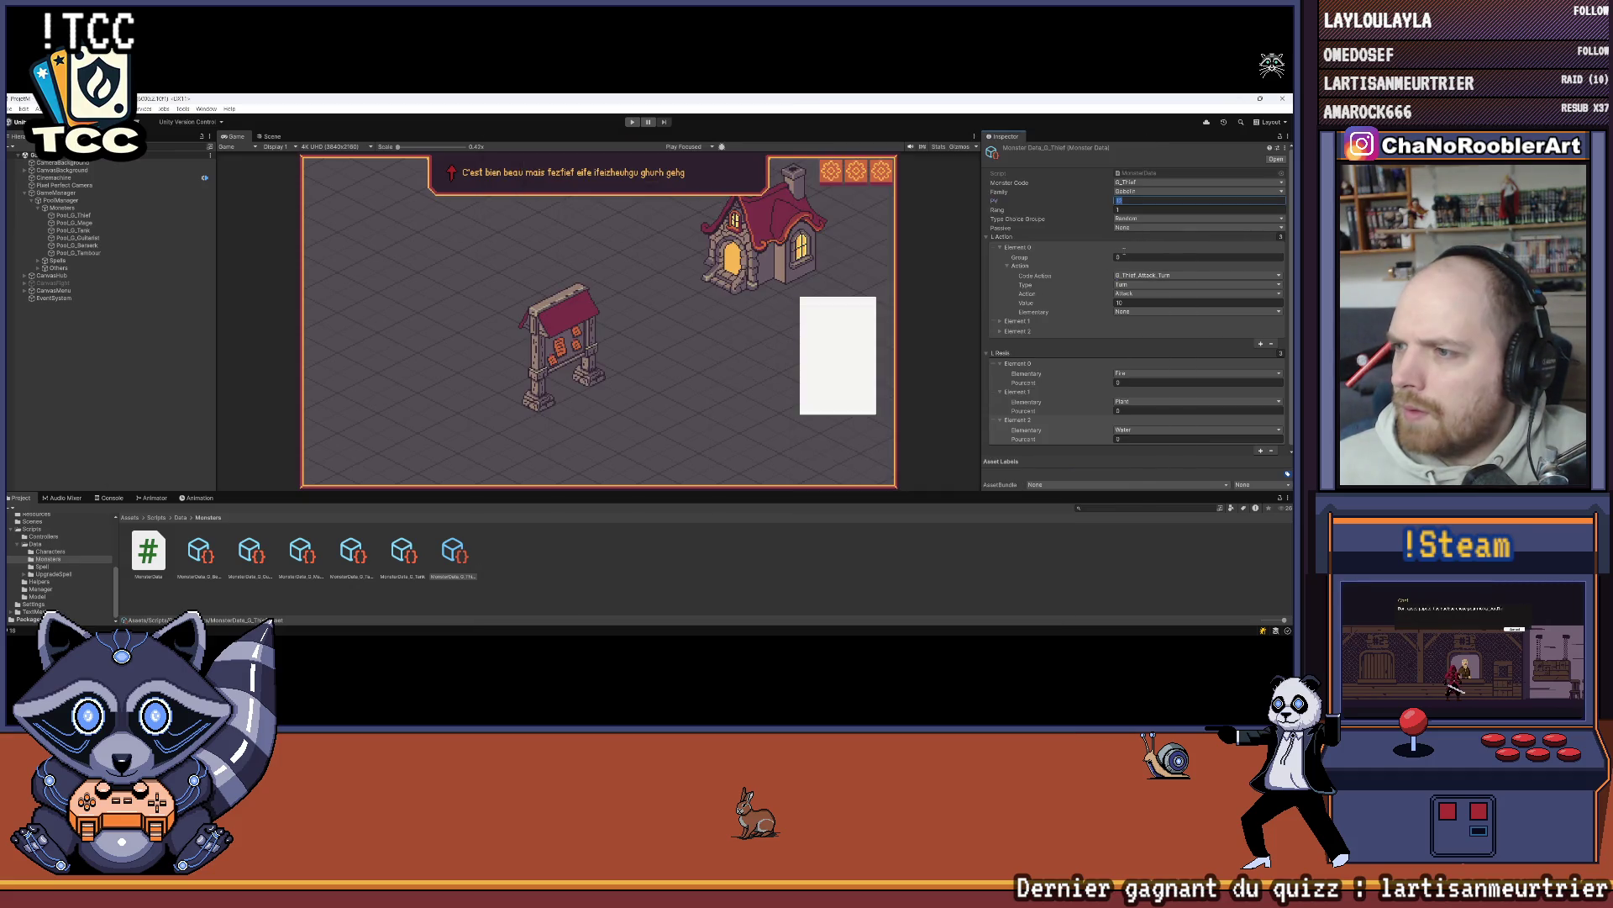
scroll(1130, 264, "down", 1)
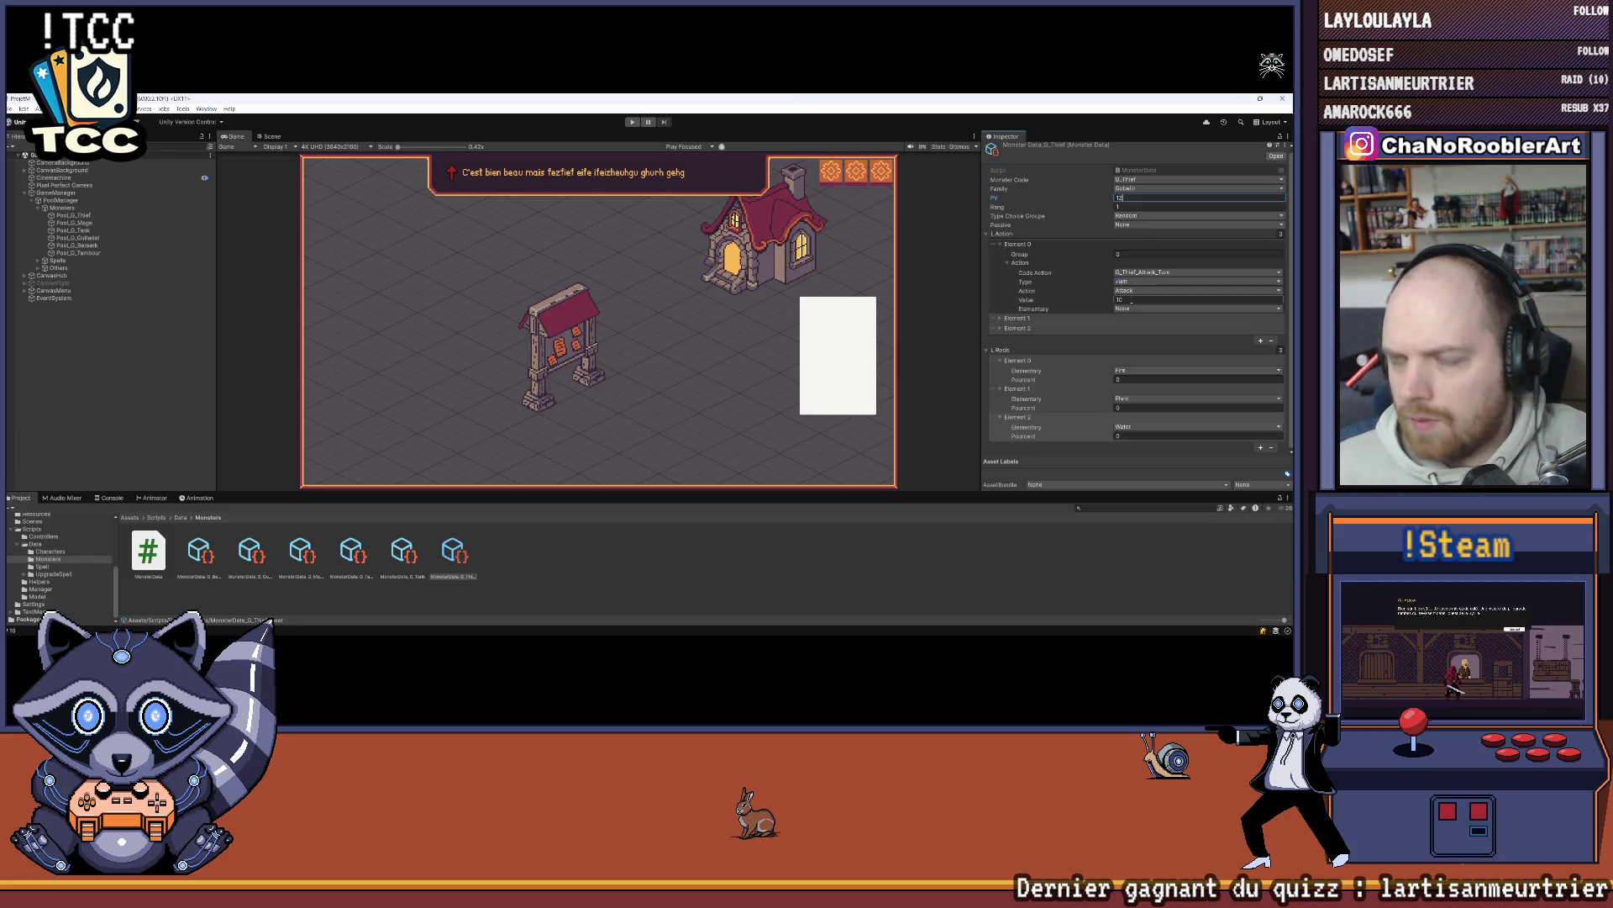
Step: Set G_Thief's PV to 12, expand its second action, and recheck cells N8 and M12 in the sheet
type("12")
left_click(1133, 301)
left_click(1001, 318)
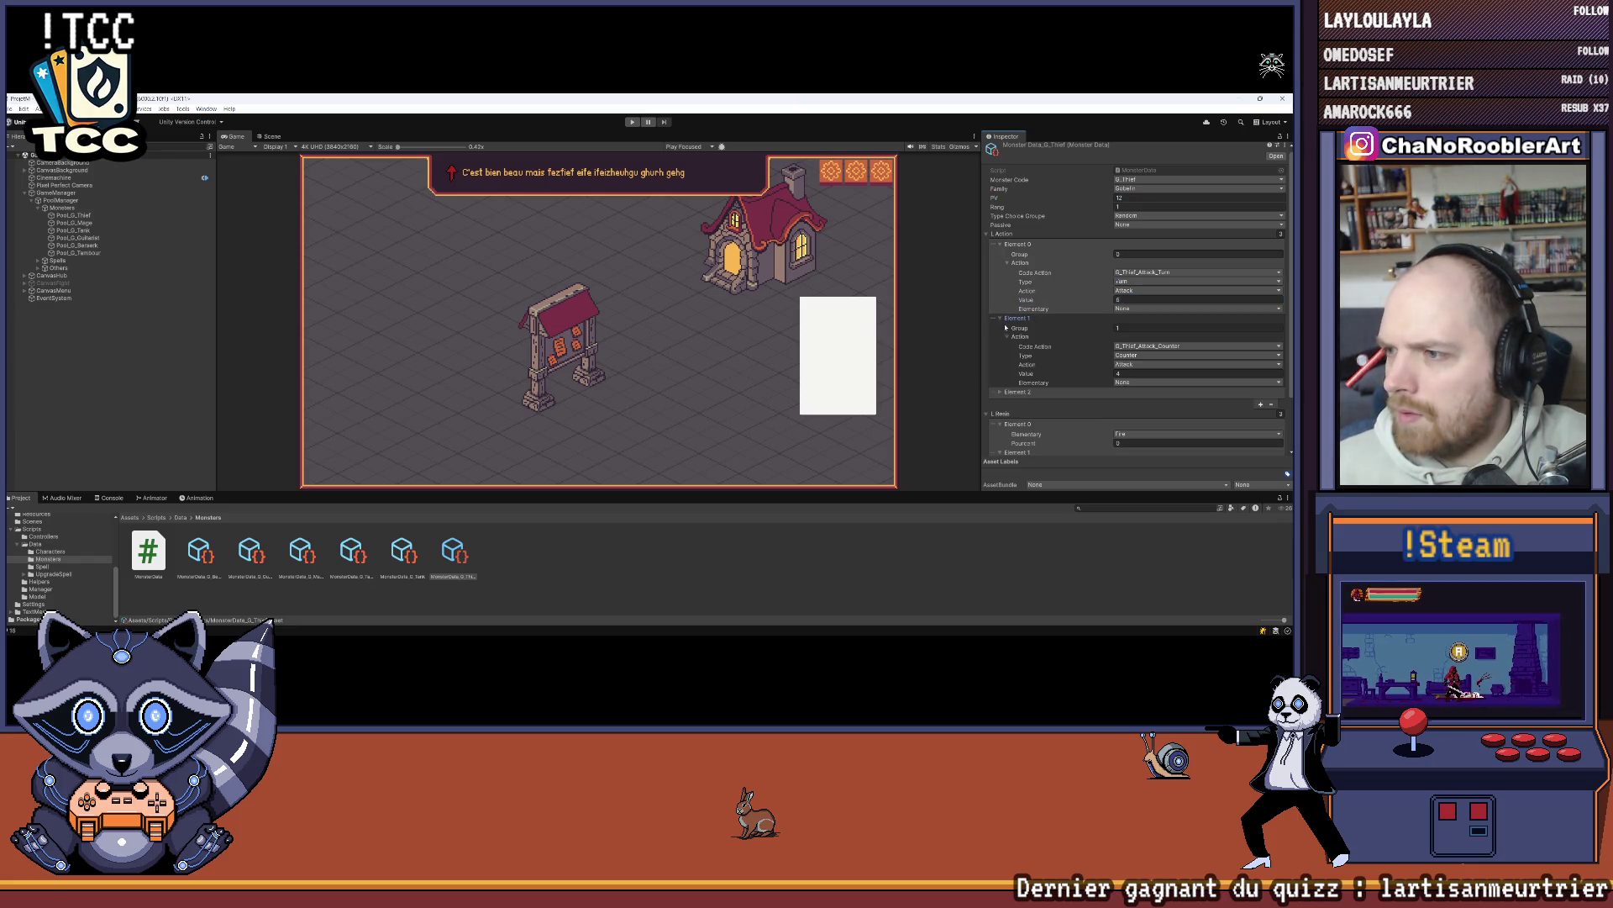
key("alt+Tab")
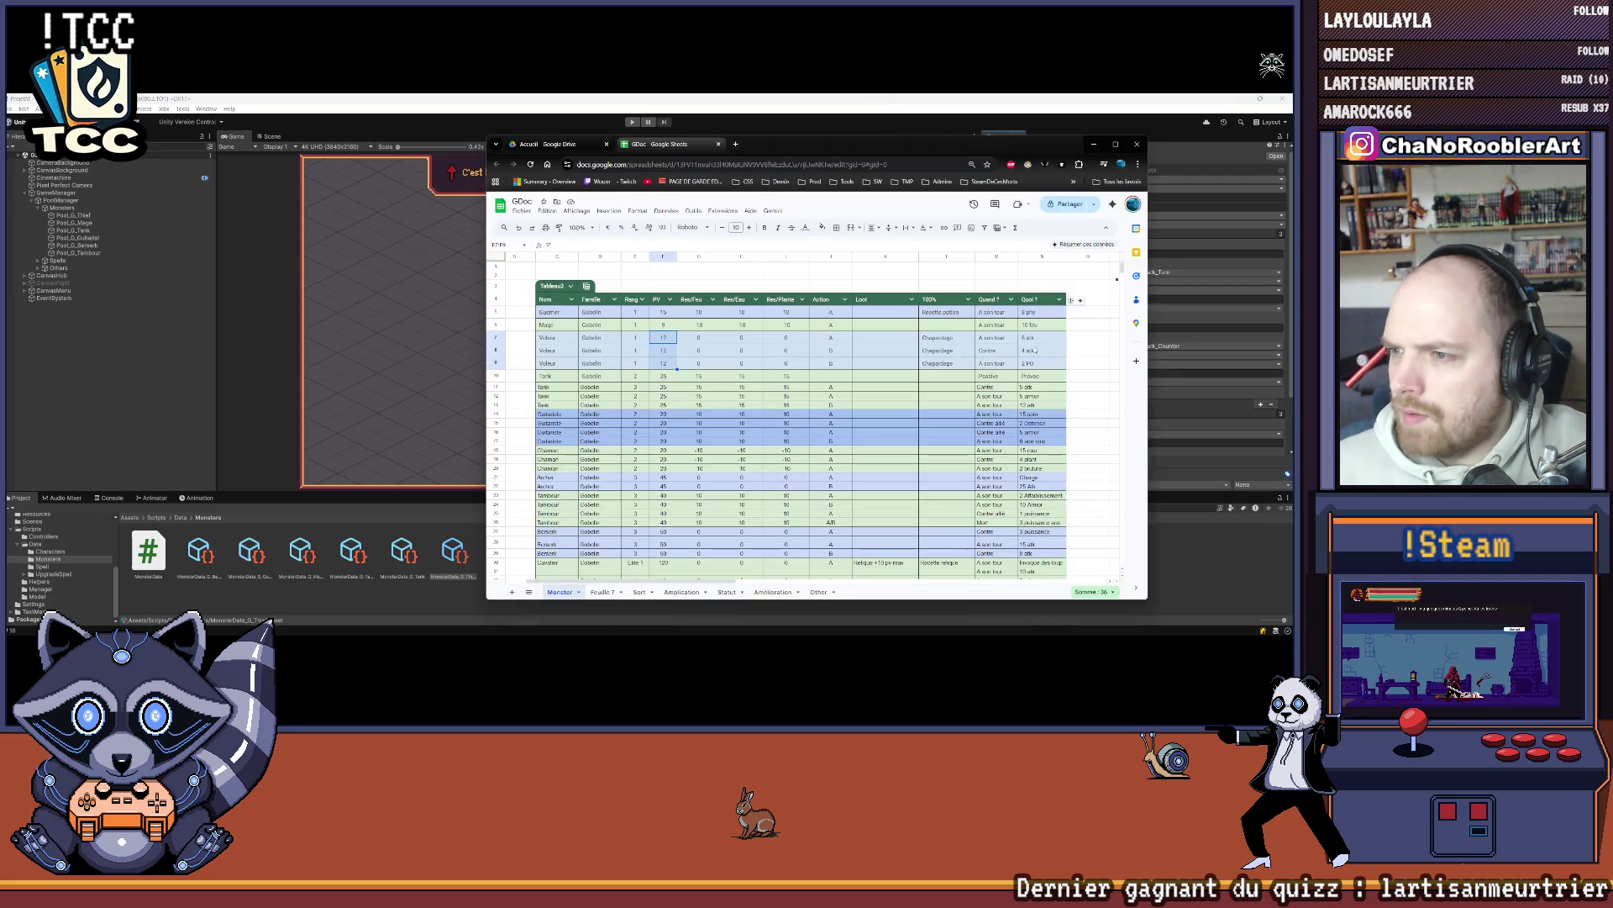
key("Return")
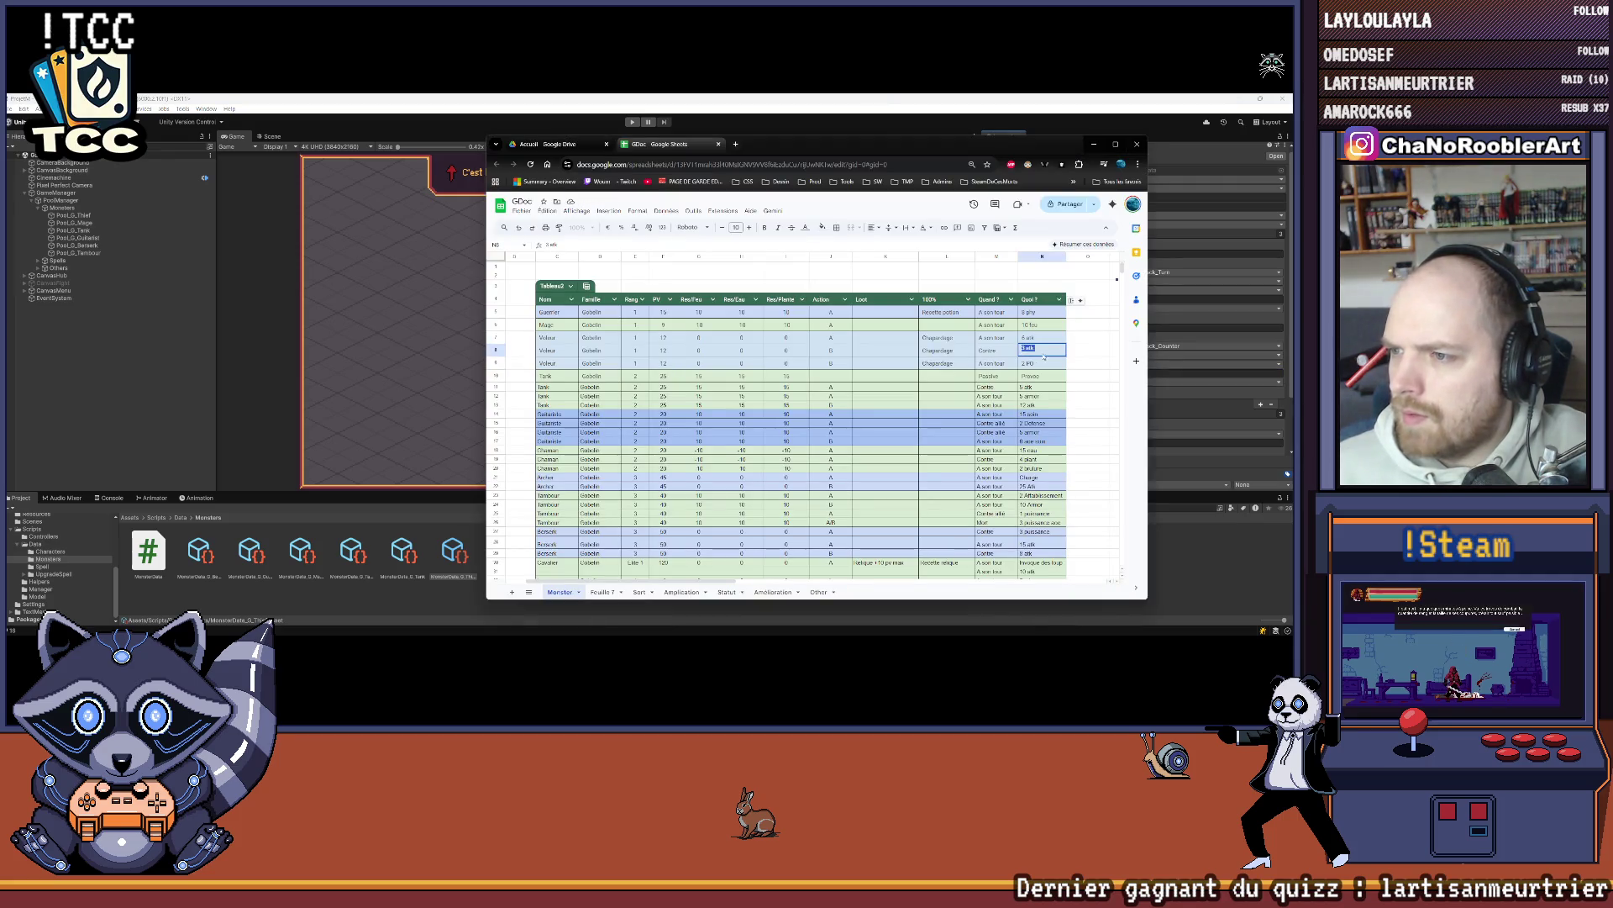
key("Return")
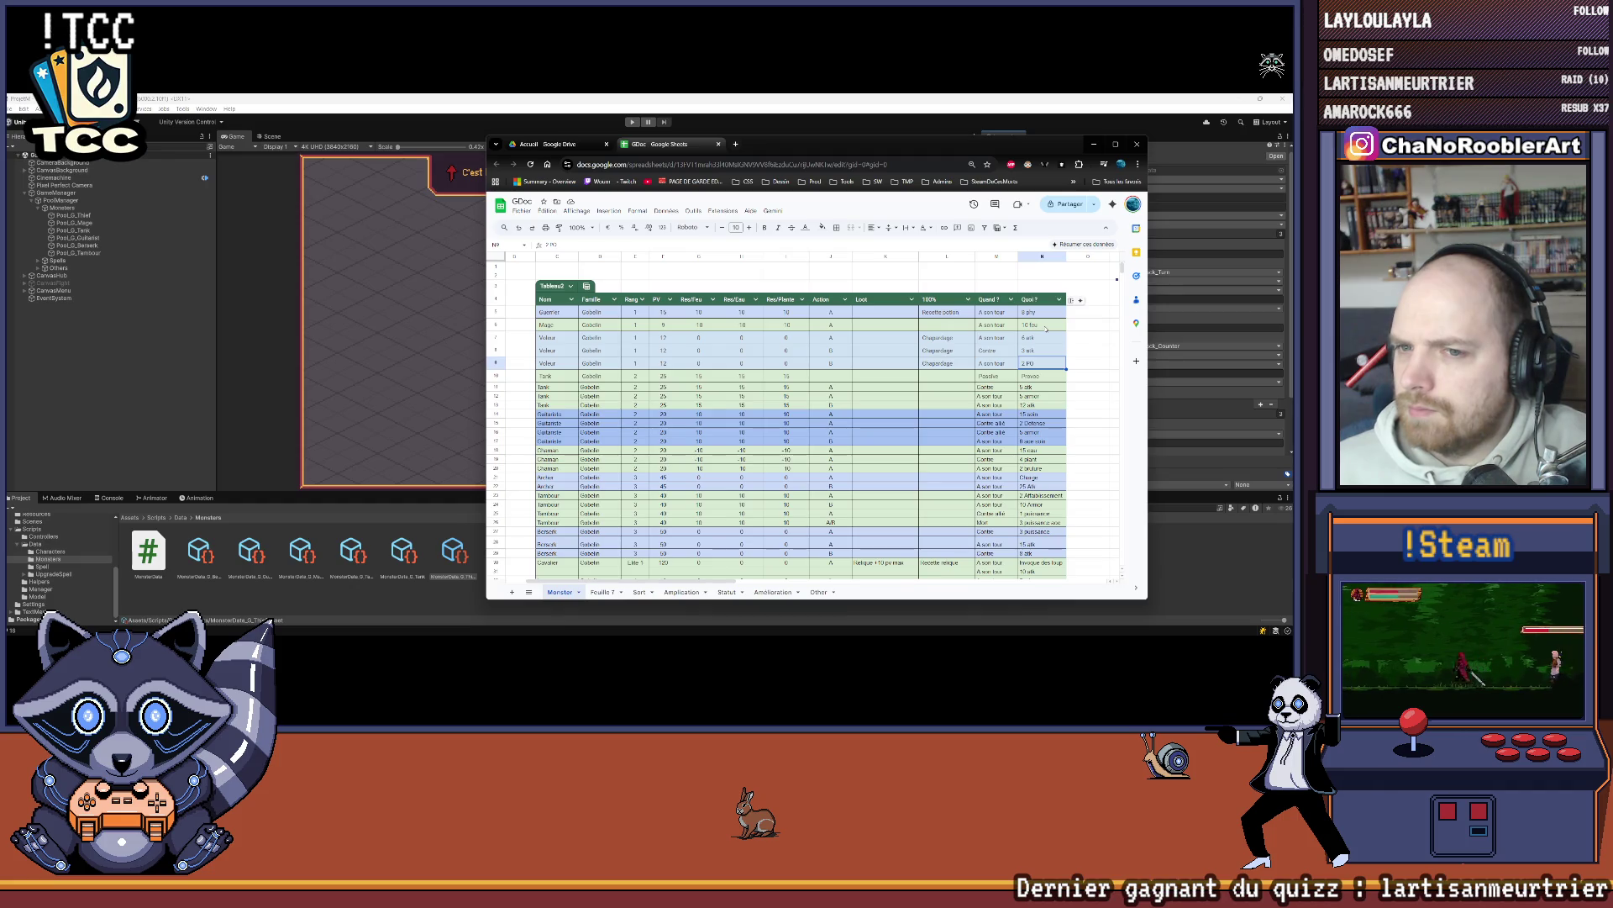
key("alt+Tab")
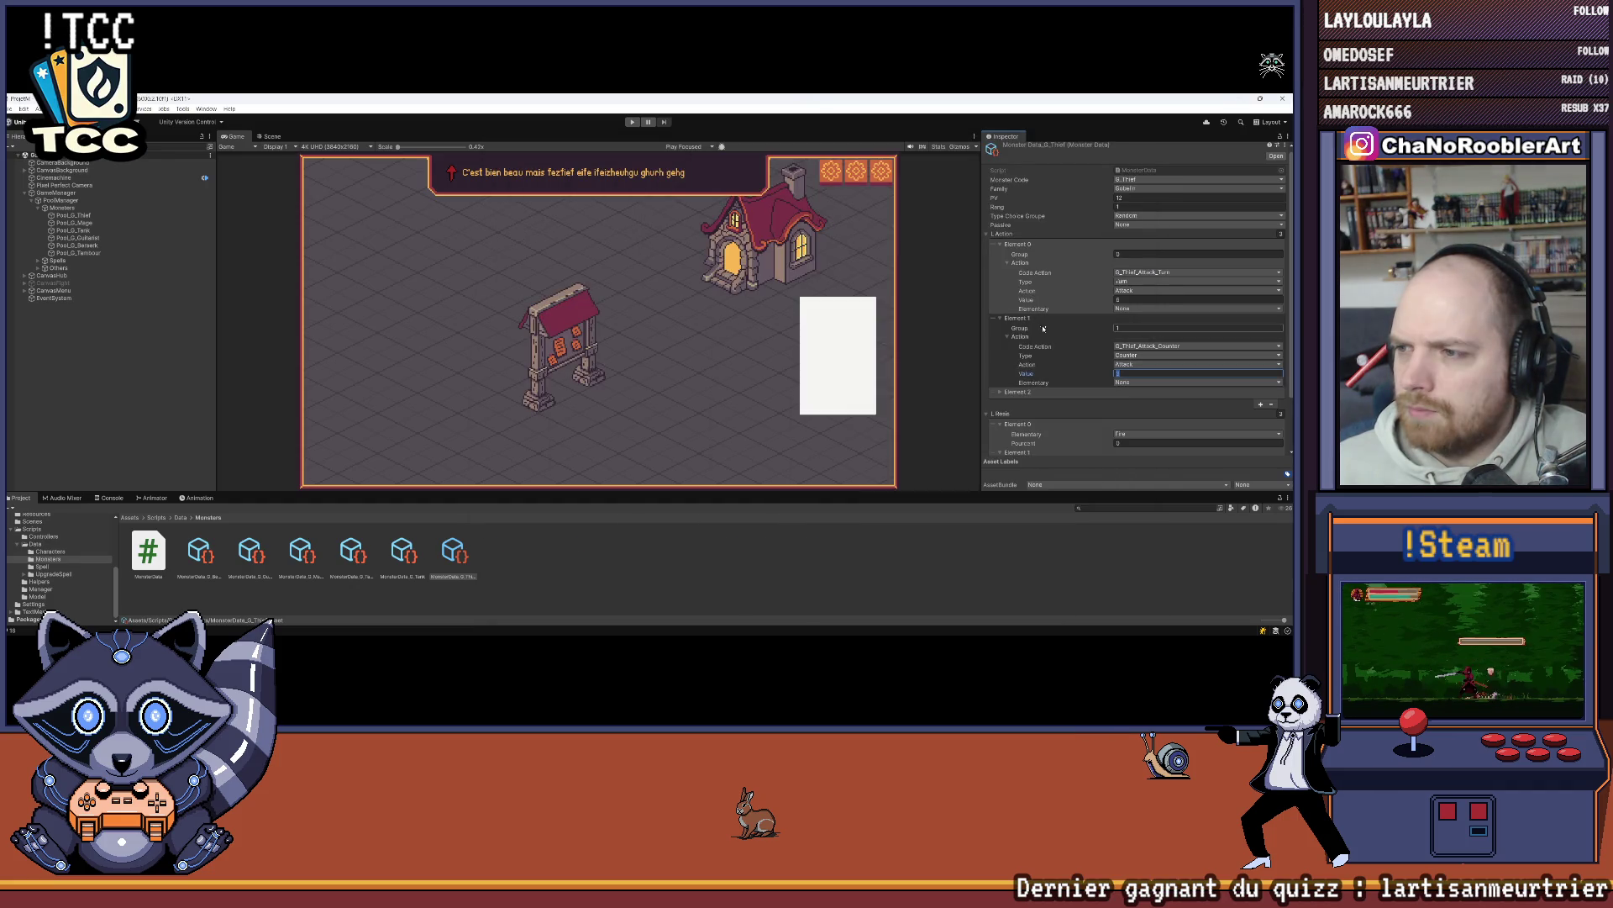
key("alt+Tab")
left_click(995, 397)
scroll(781, 394, "down", 1)
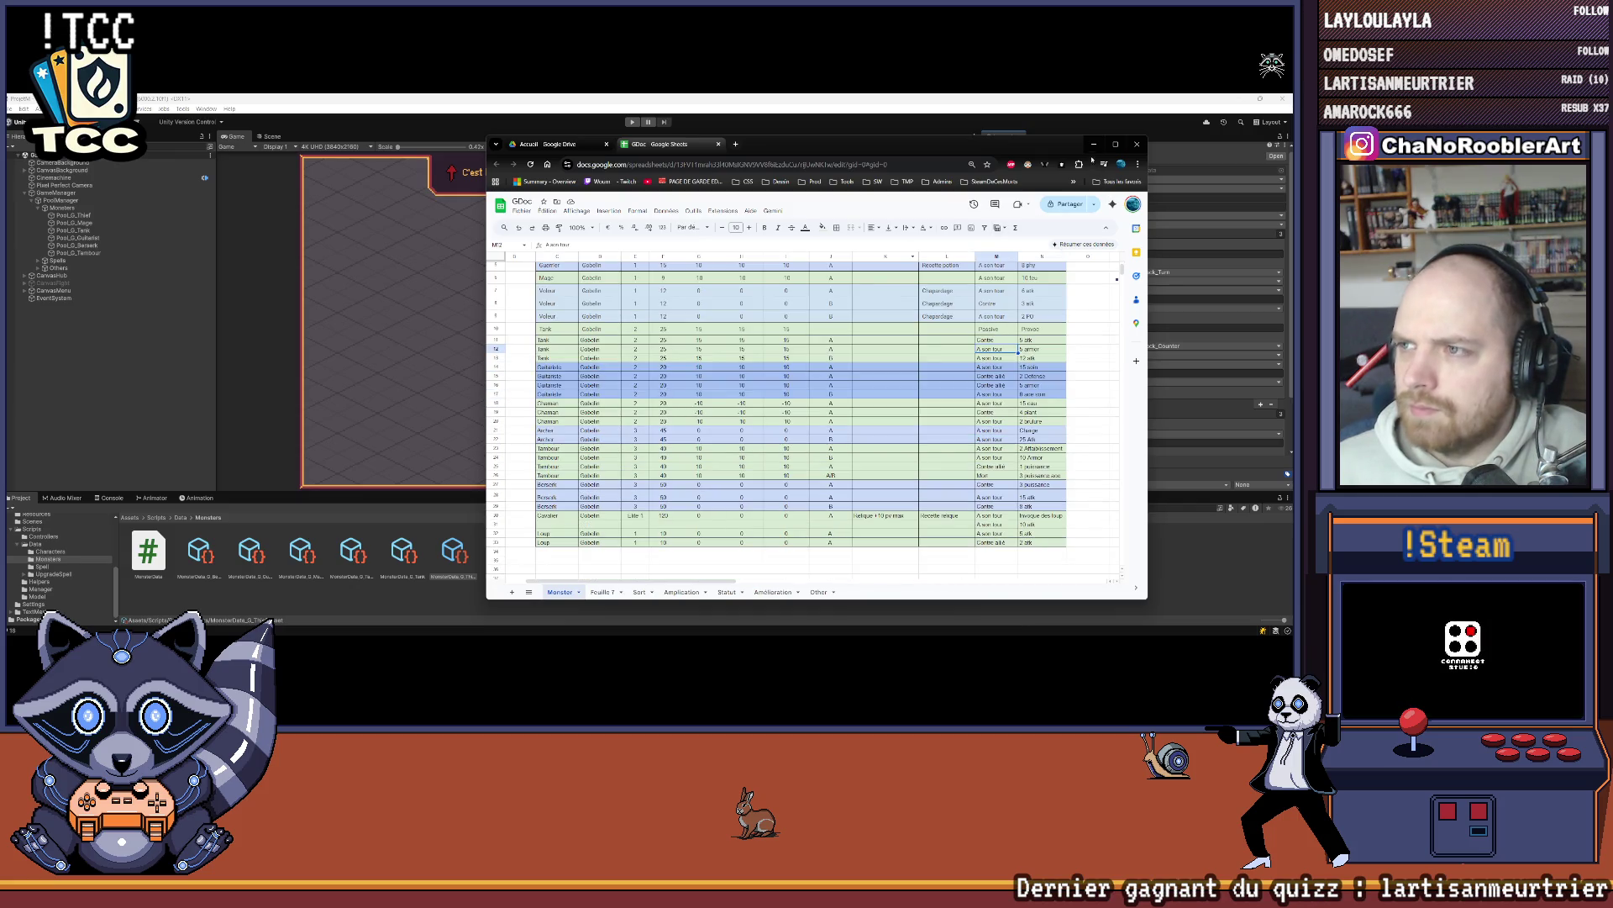
key("alt+Tab")
Step: Deselect the monster asset, enlarge the Game view over the Project panel, and enter Play mode
left_click(203, 389)
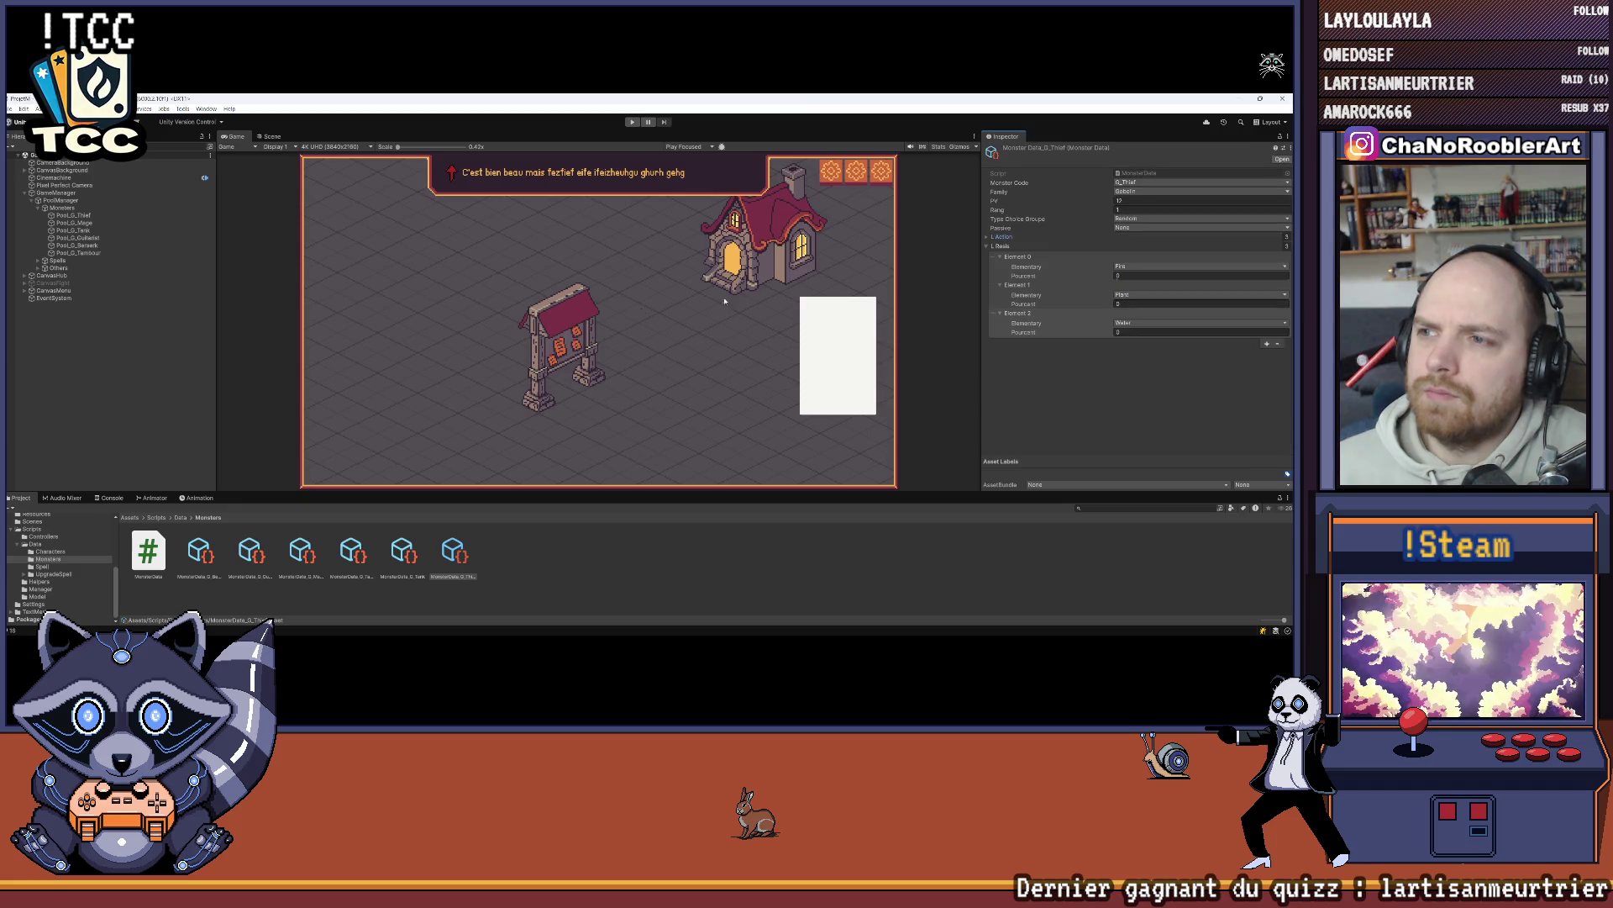
left_click_drag(553, 499, 553, 544)
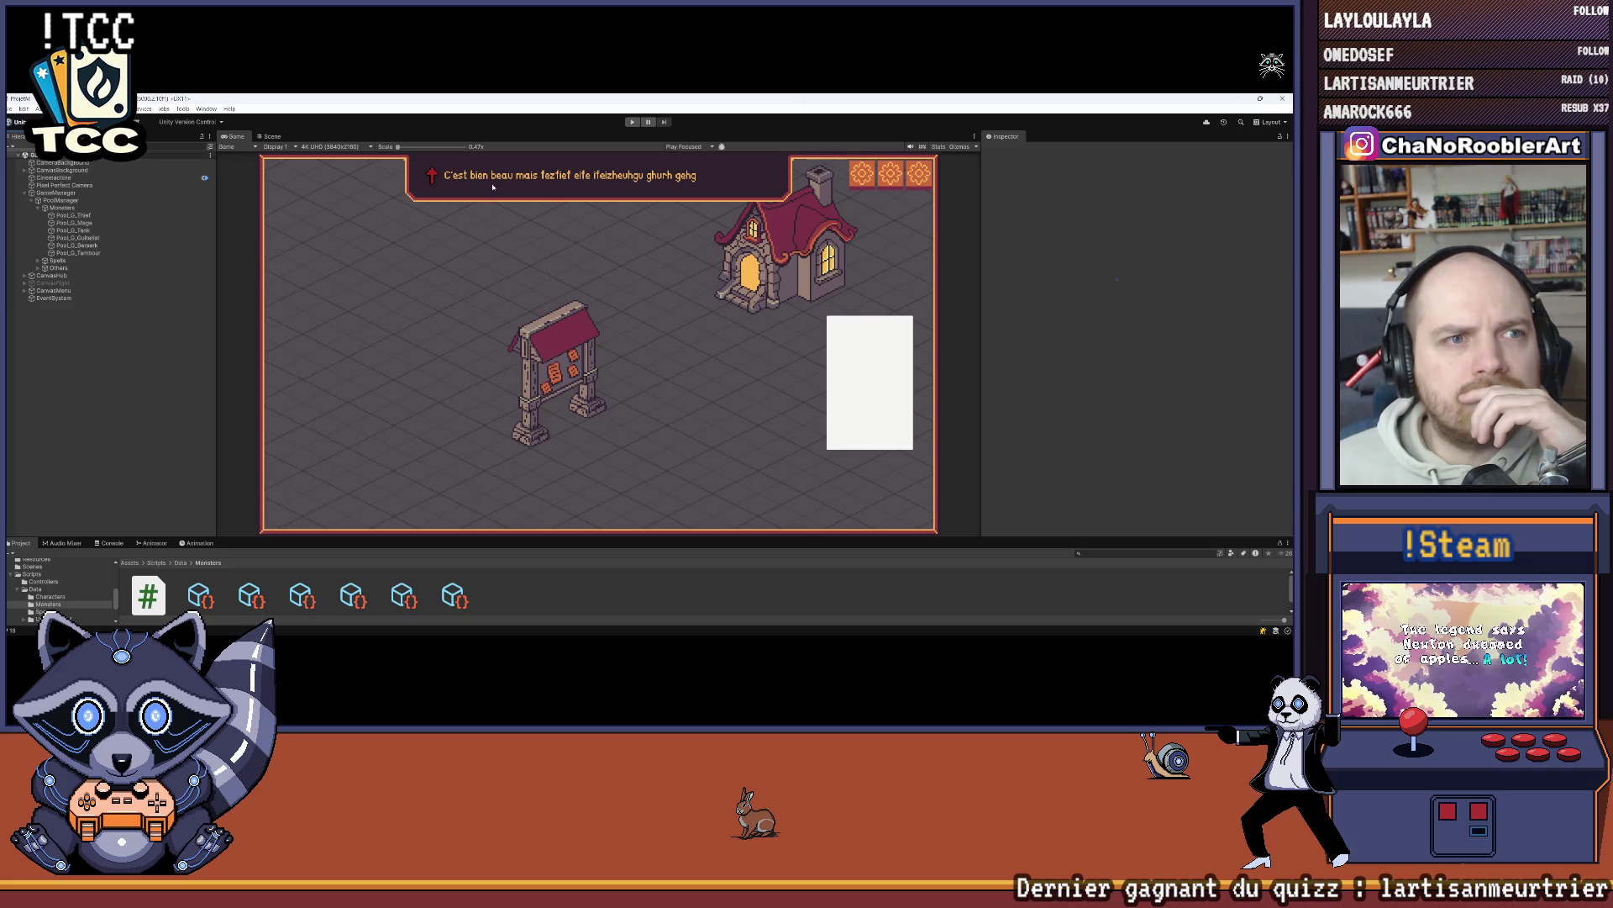
left_click(632, 122)
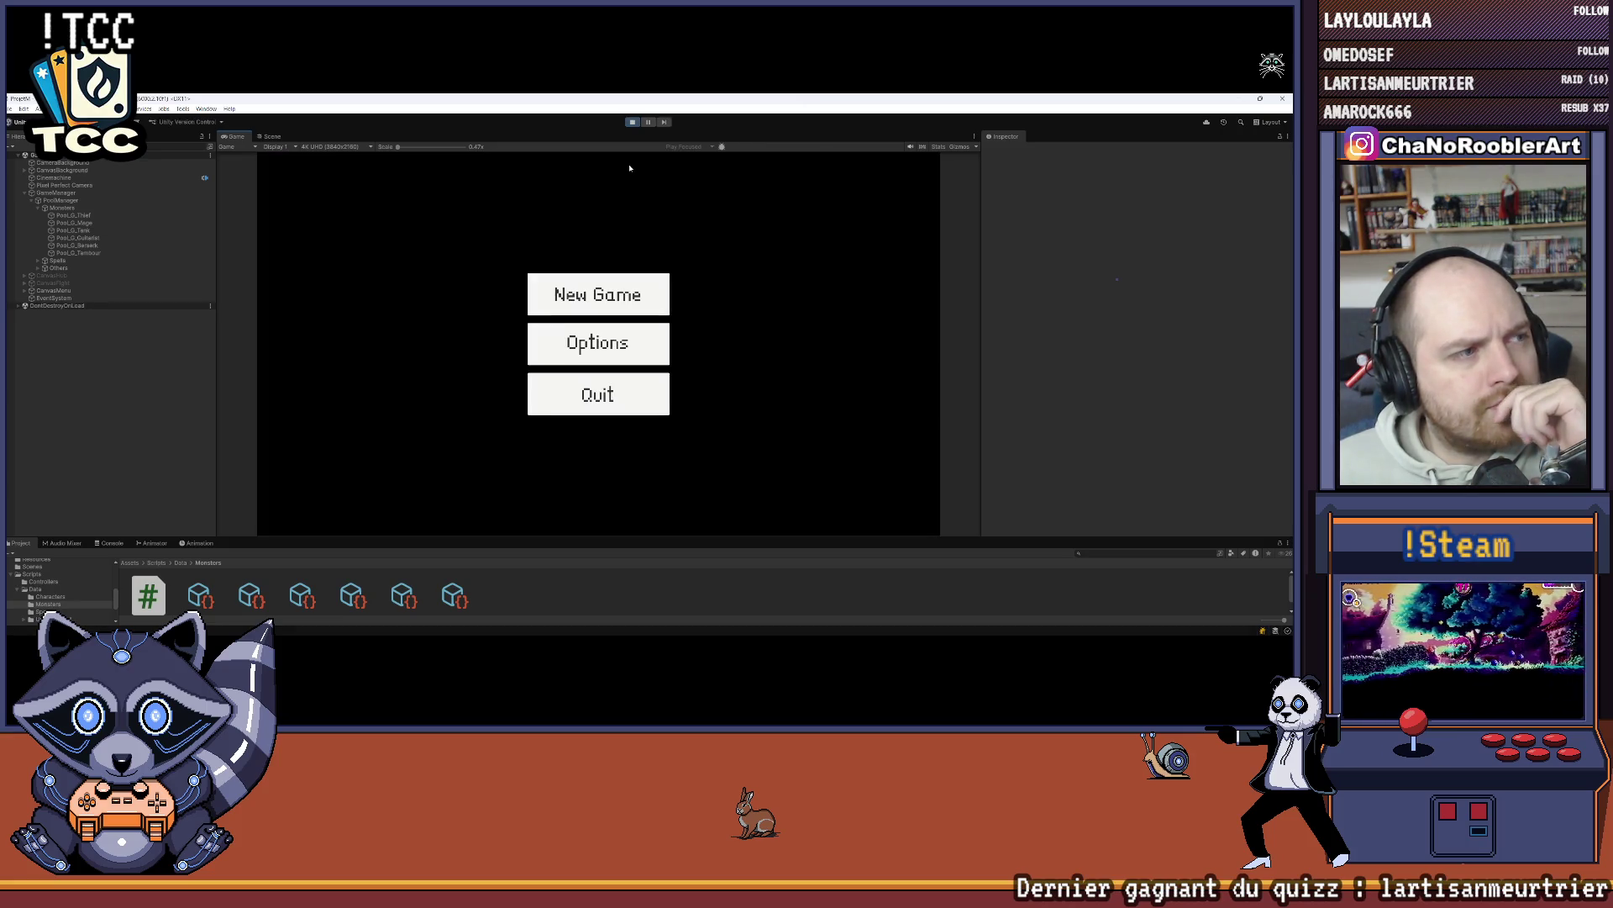
Step: Start a New Game with the apprentice wizard and P_Sylphia and P_WildThorn spells, entering the first cave battle
left_click(618, 295)
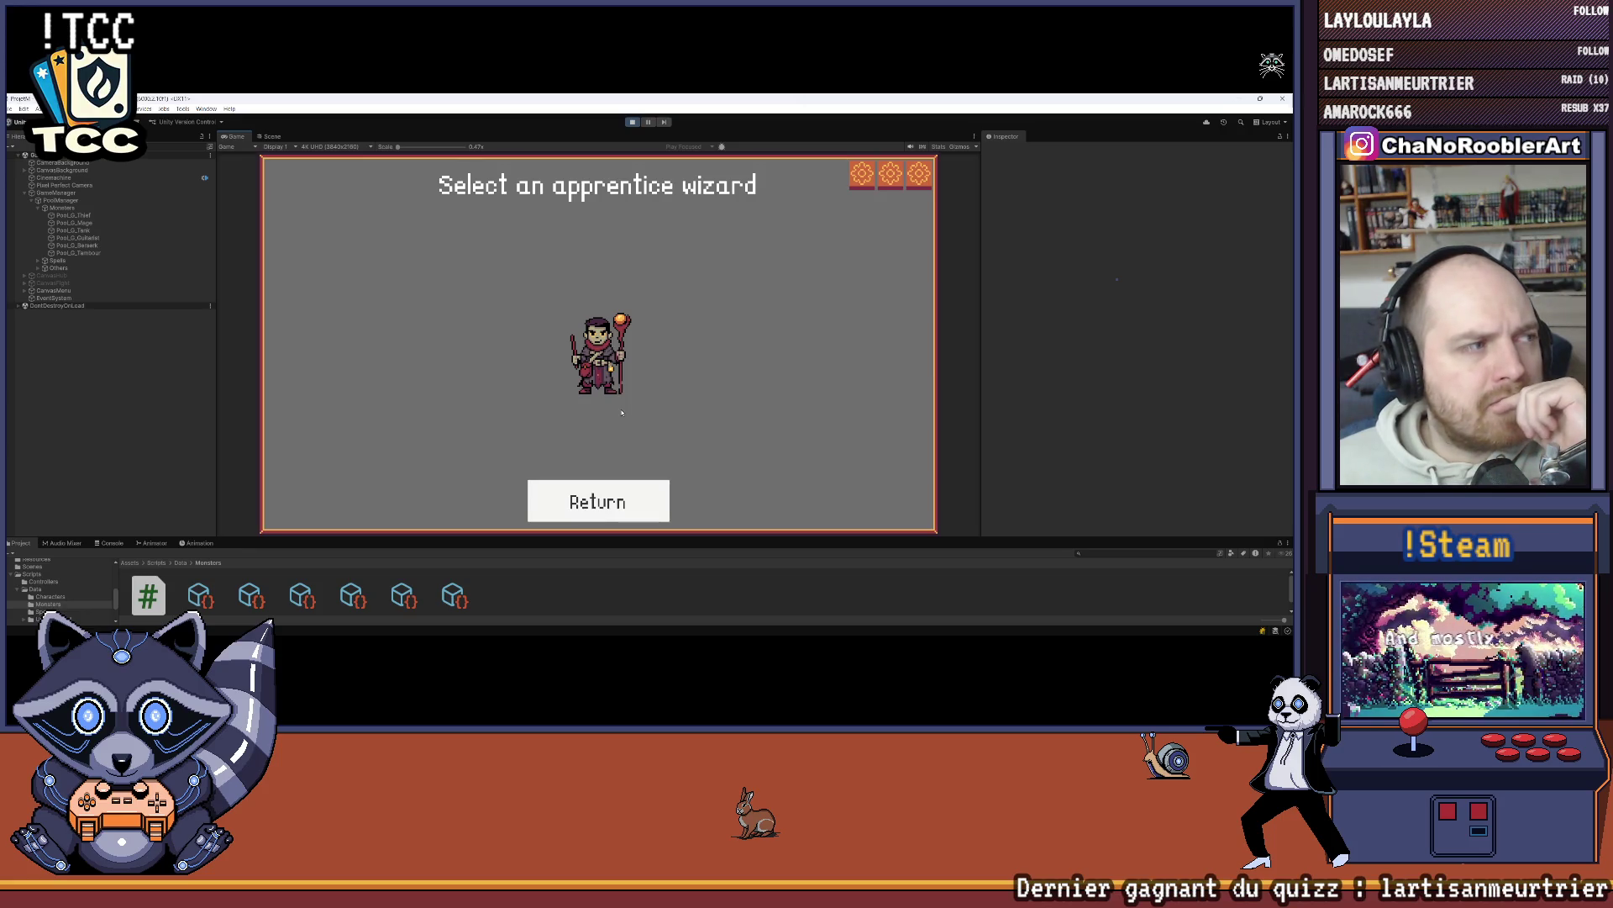
left_click(618, 383)
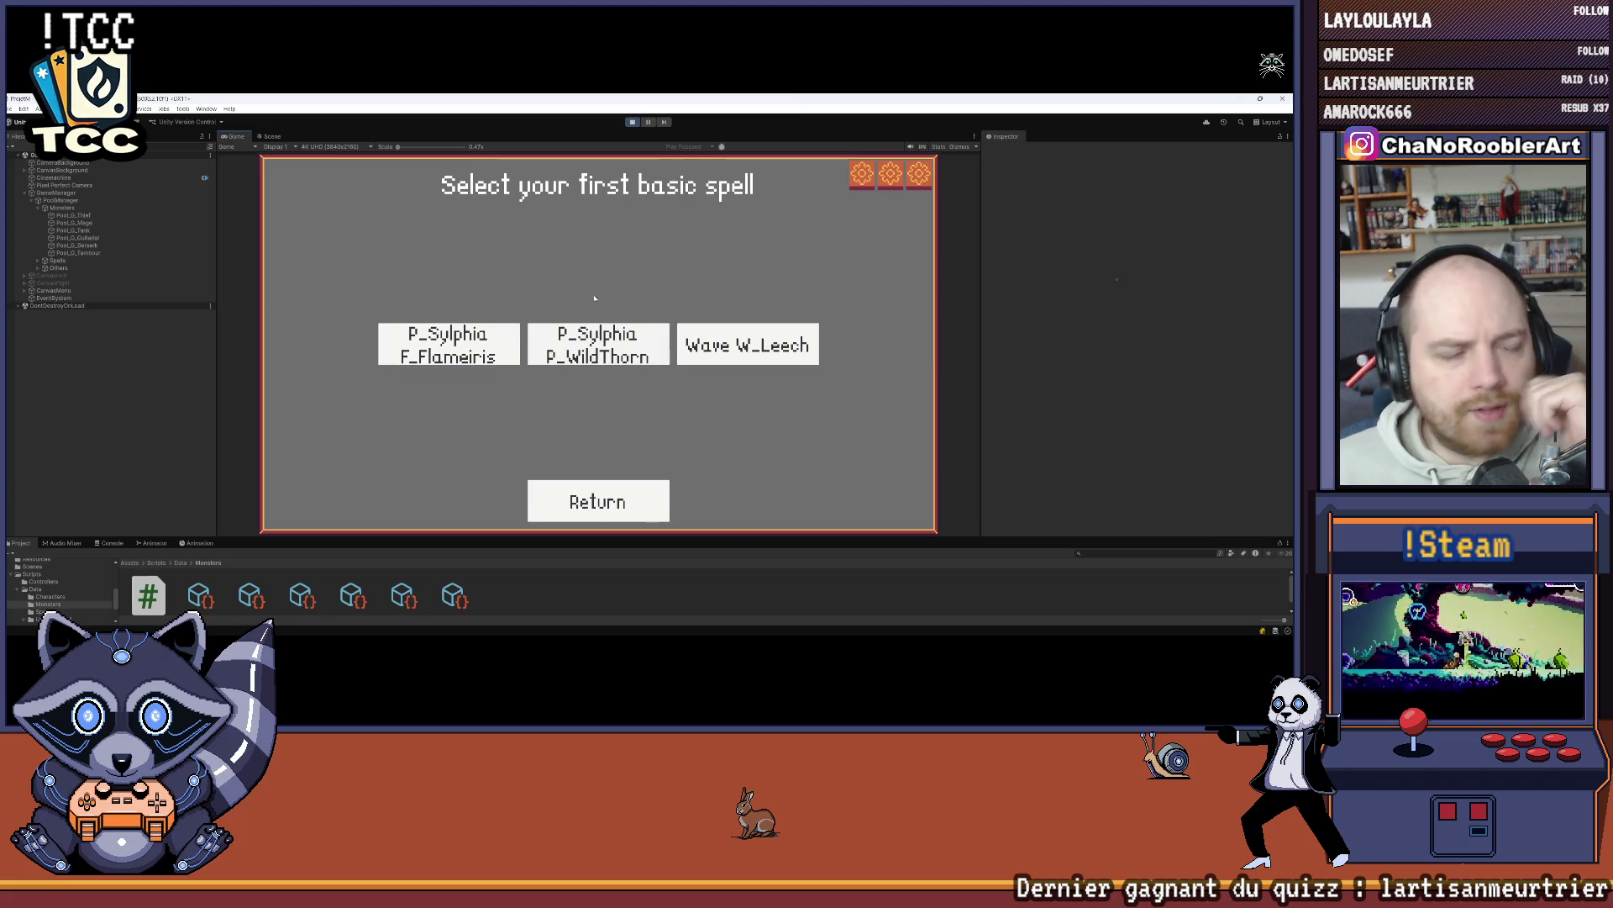
left_click(648, 339)
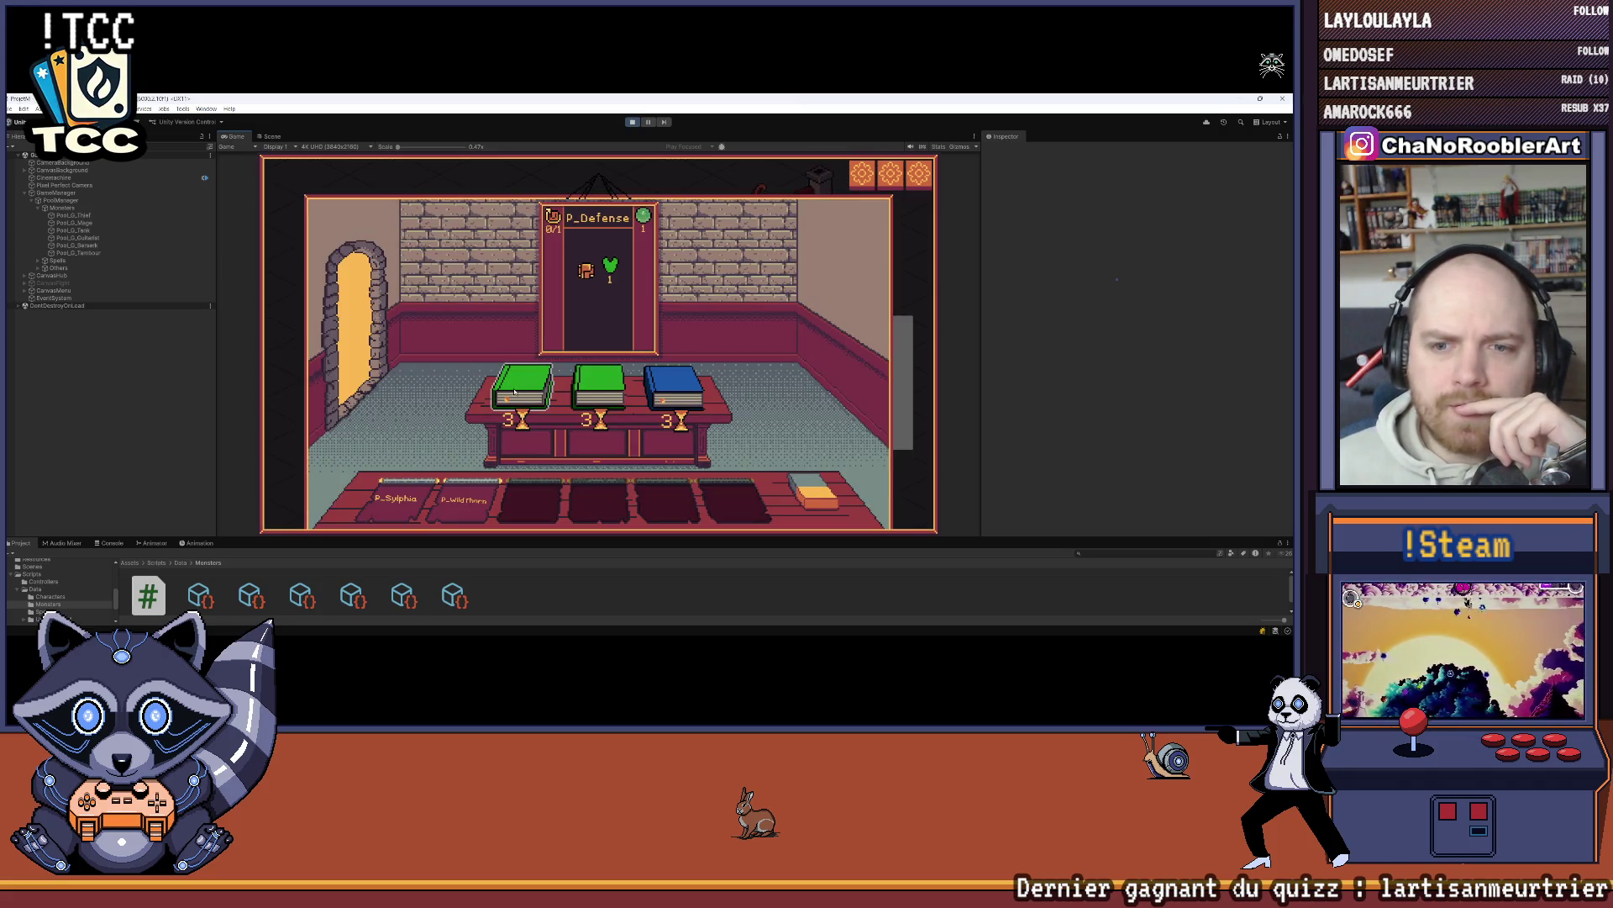
left_click(651, 393)
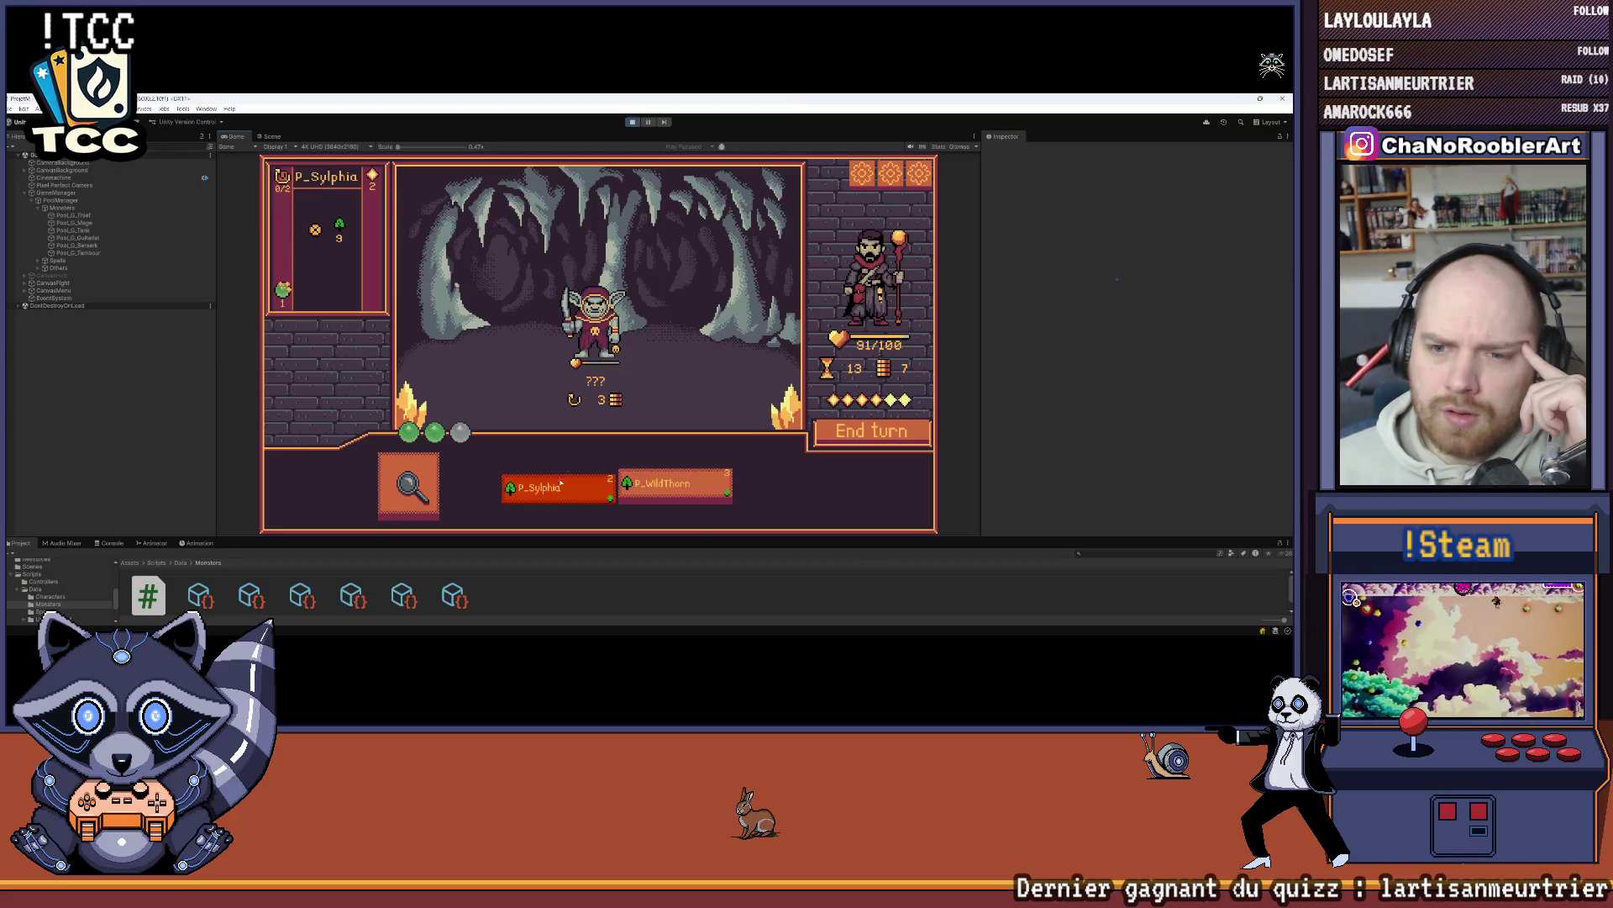
Step: After the victory, return to the hub and learn P_Weak as the third spell
left_click(599, 312)
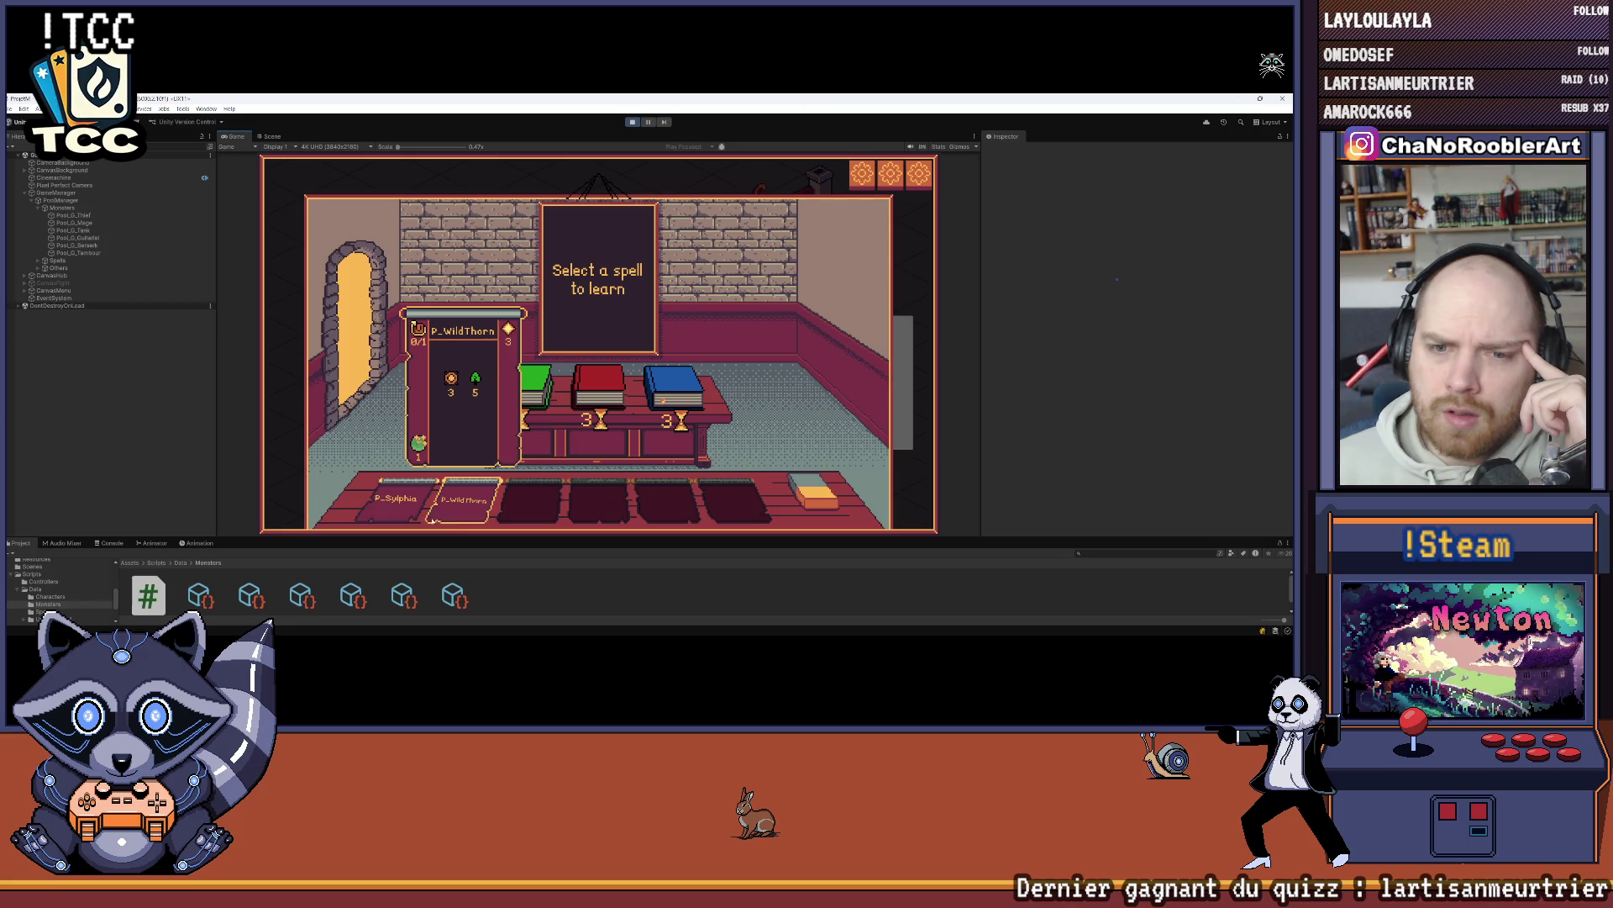
left_click(358, 300)
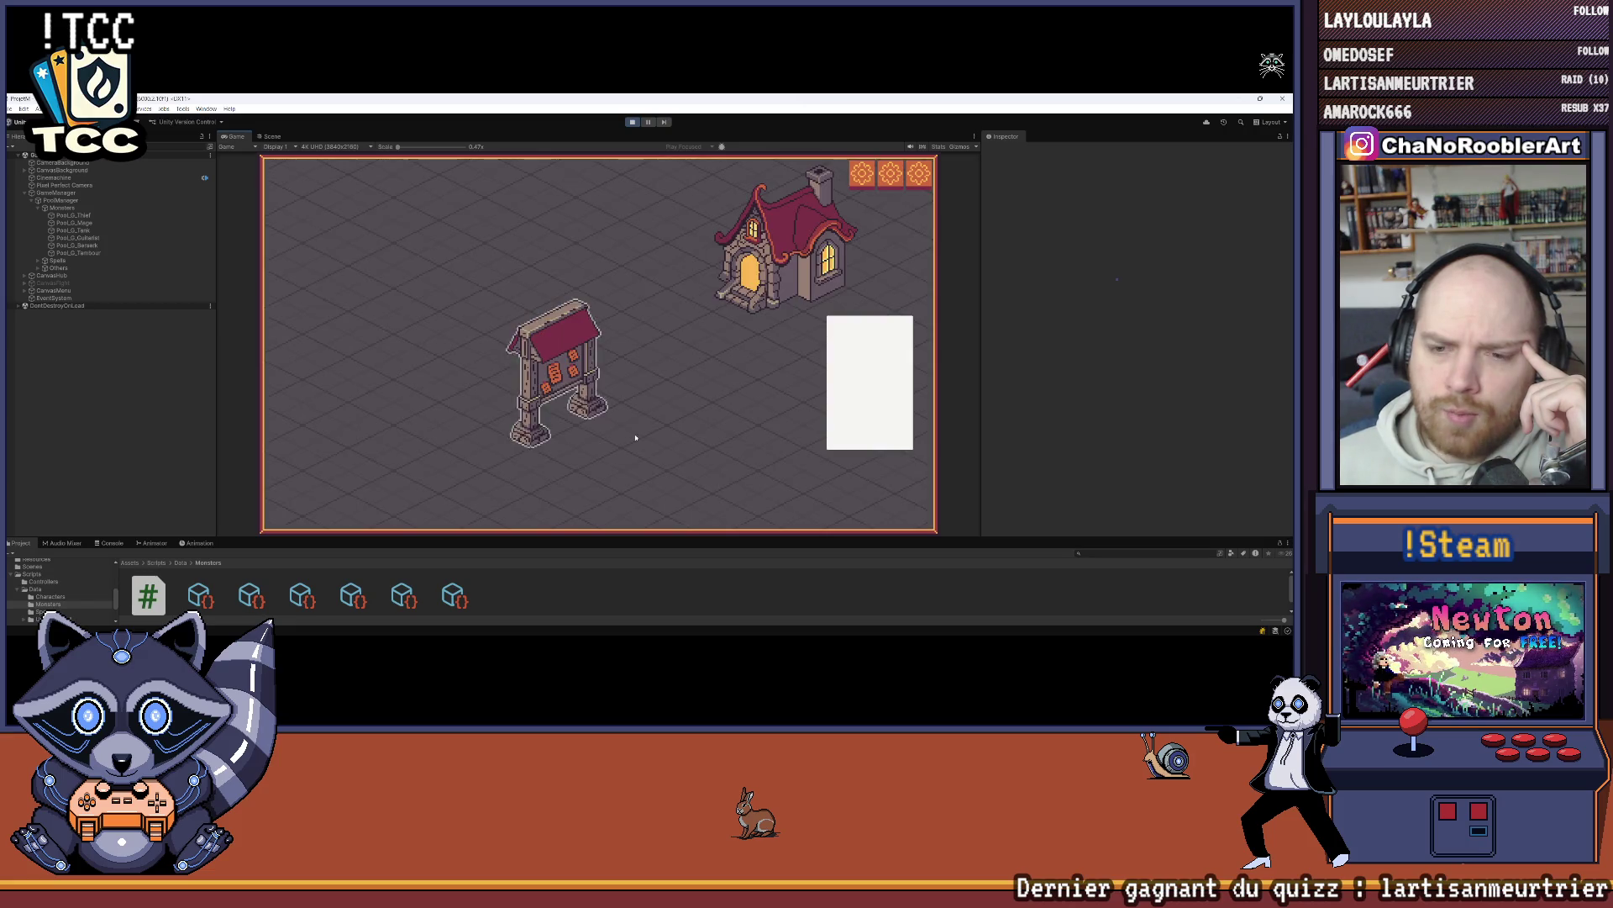
left_click(786, 252)
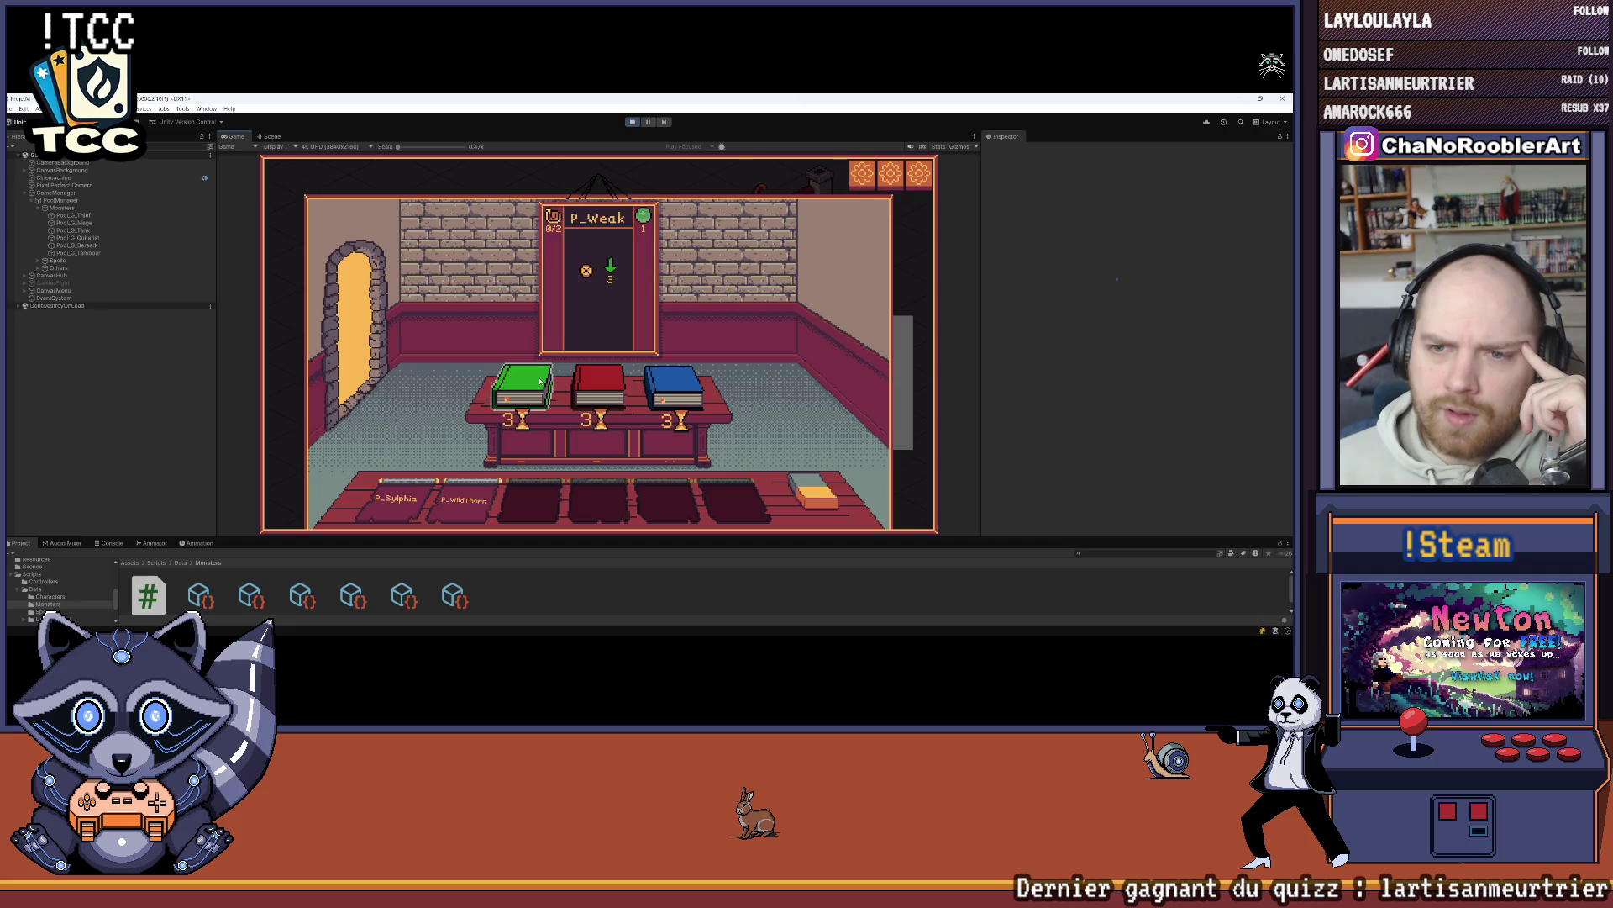
mouse_move(356, 508)
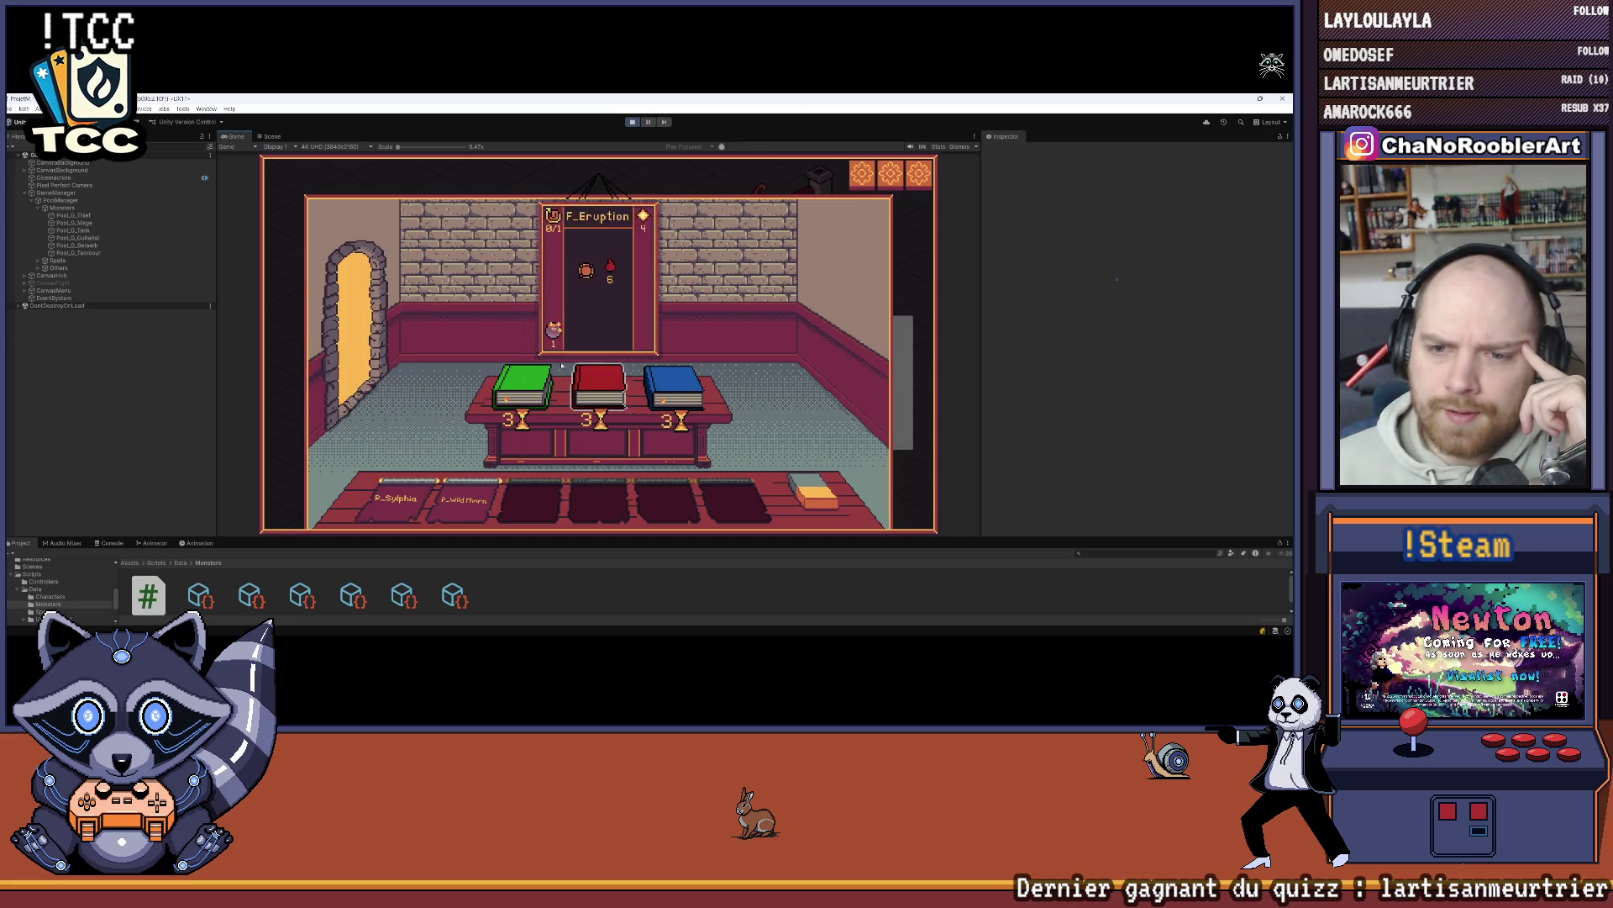
mouse_move(463, 512)
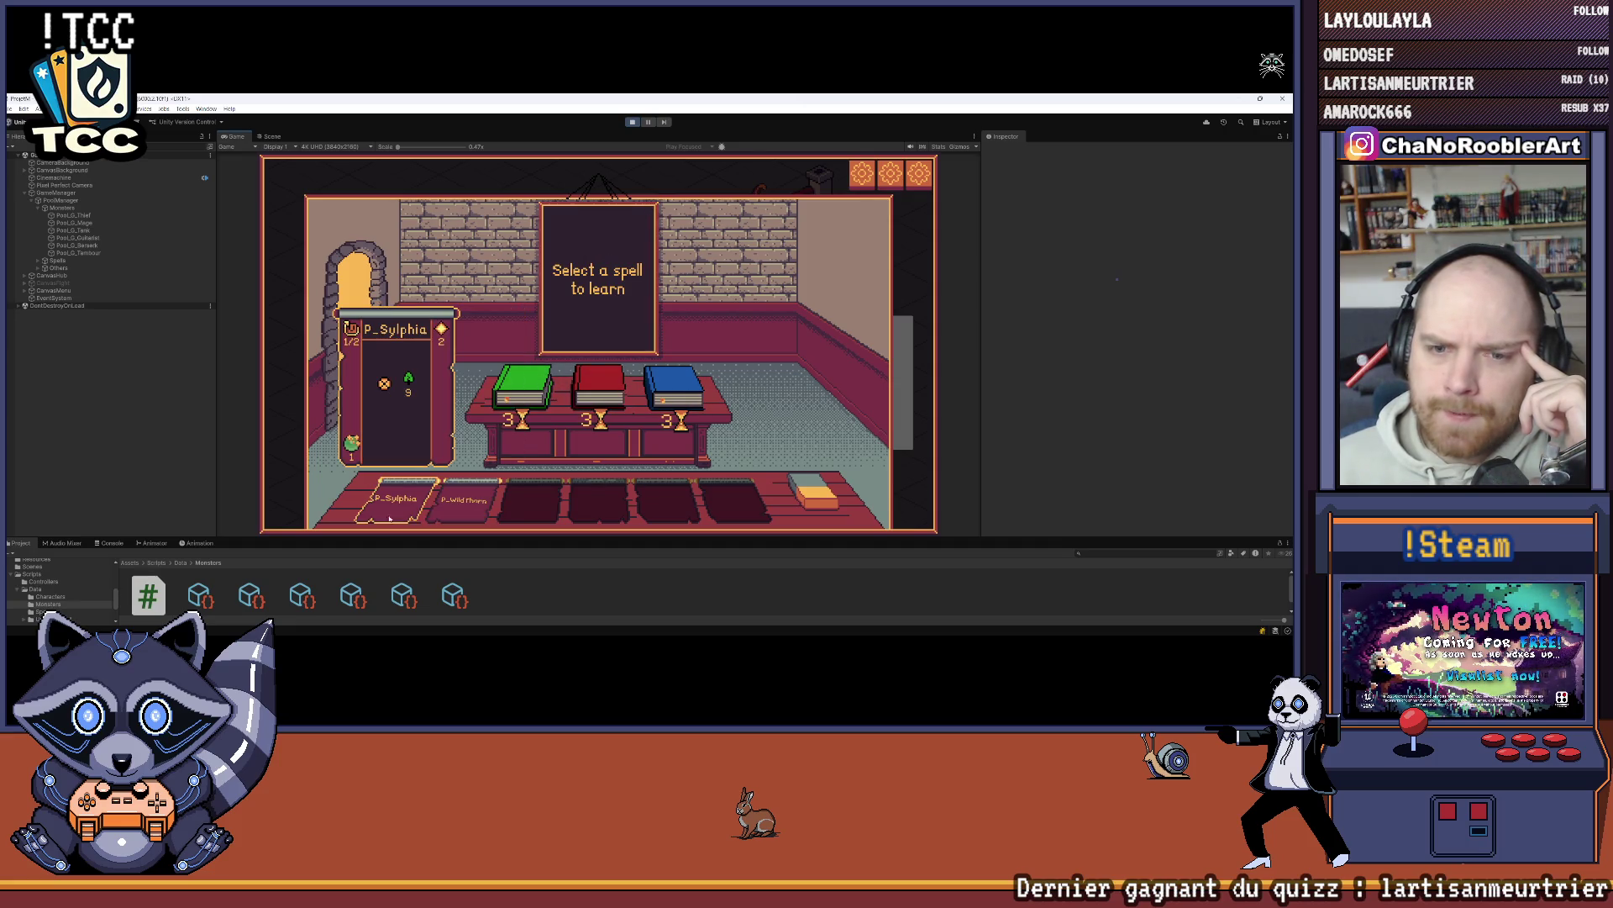
mouse_move(592, 387)
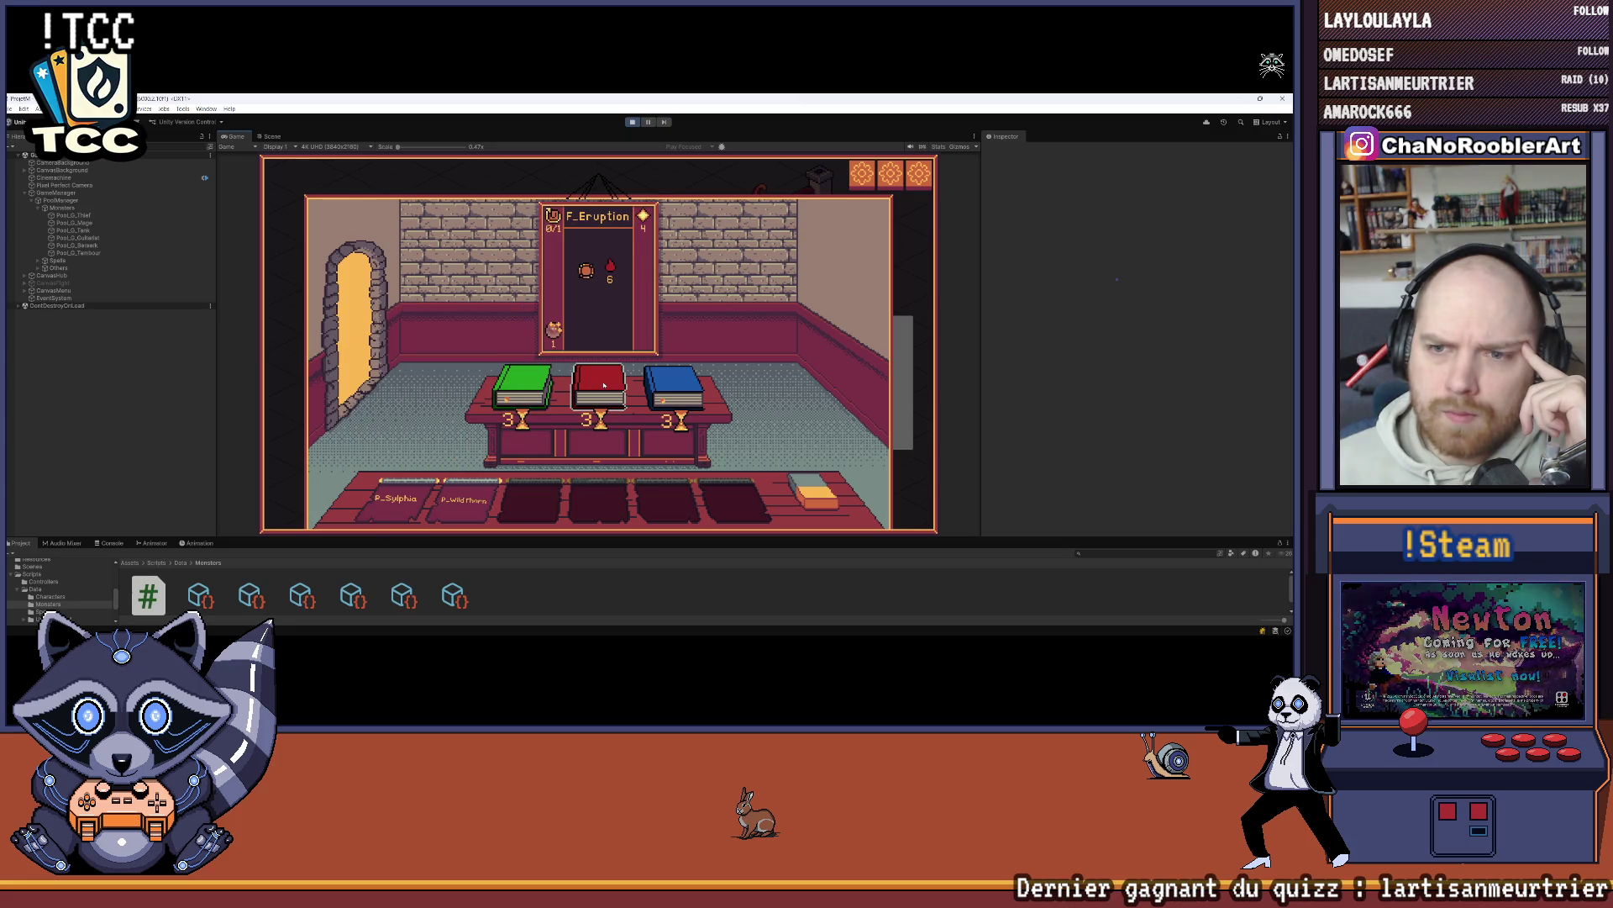
mouse_move(700, 389)
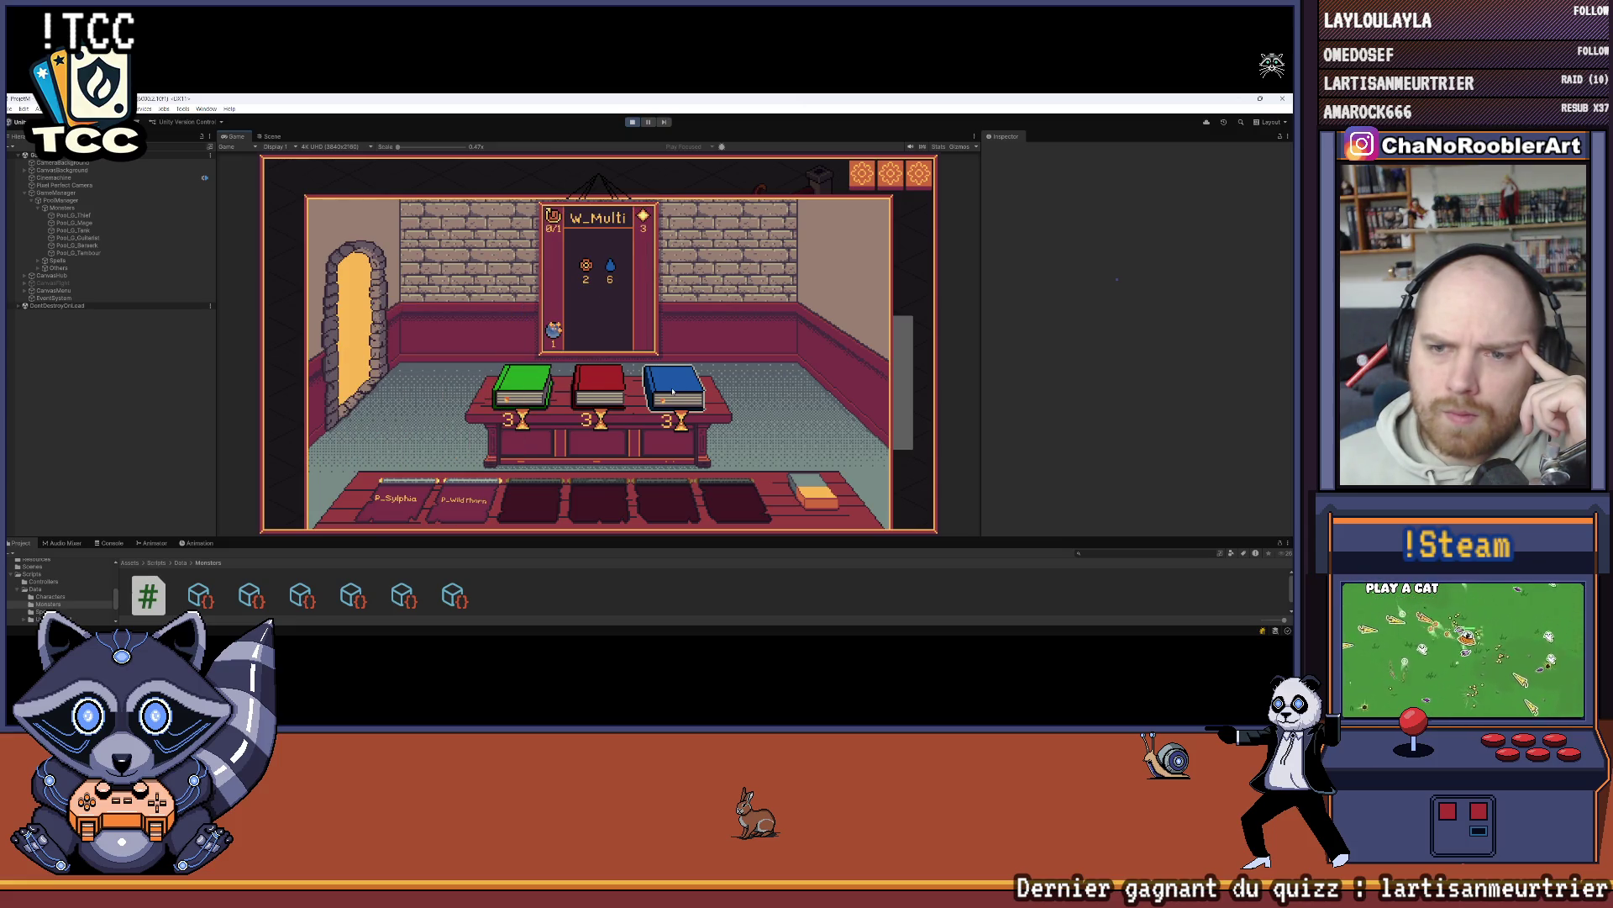
left_click(521, 387)
mouse_move(512, 513)
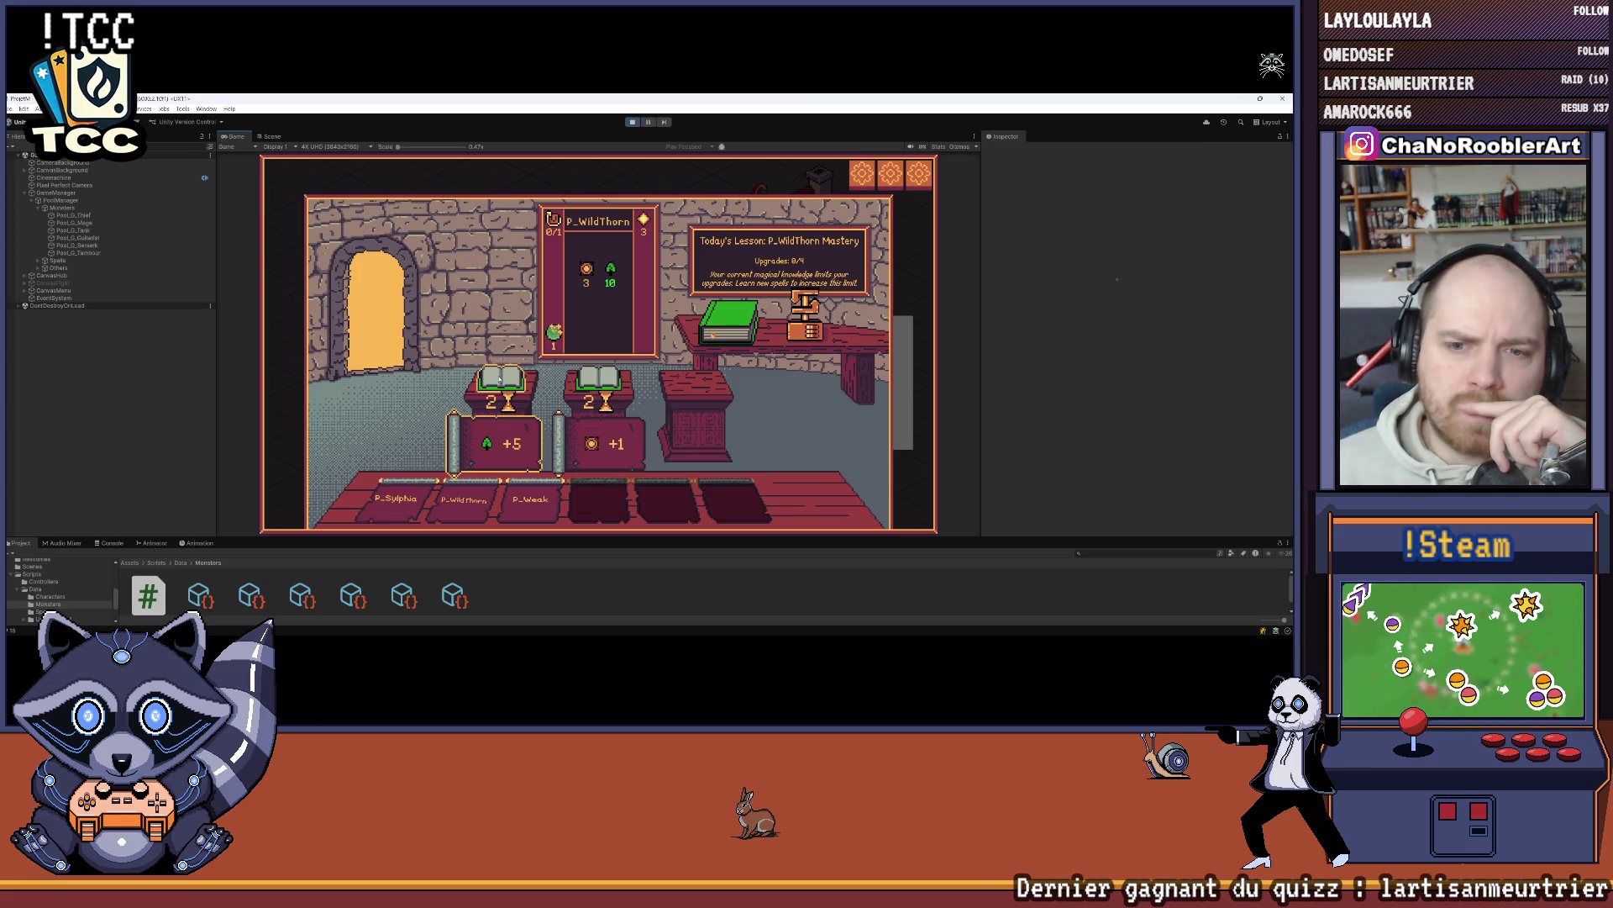
Step: Take the +5 P_WildThorn upgrade, then beat the goblin mages using Analyze and P_WildThorn
left_click(499, 379)
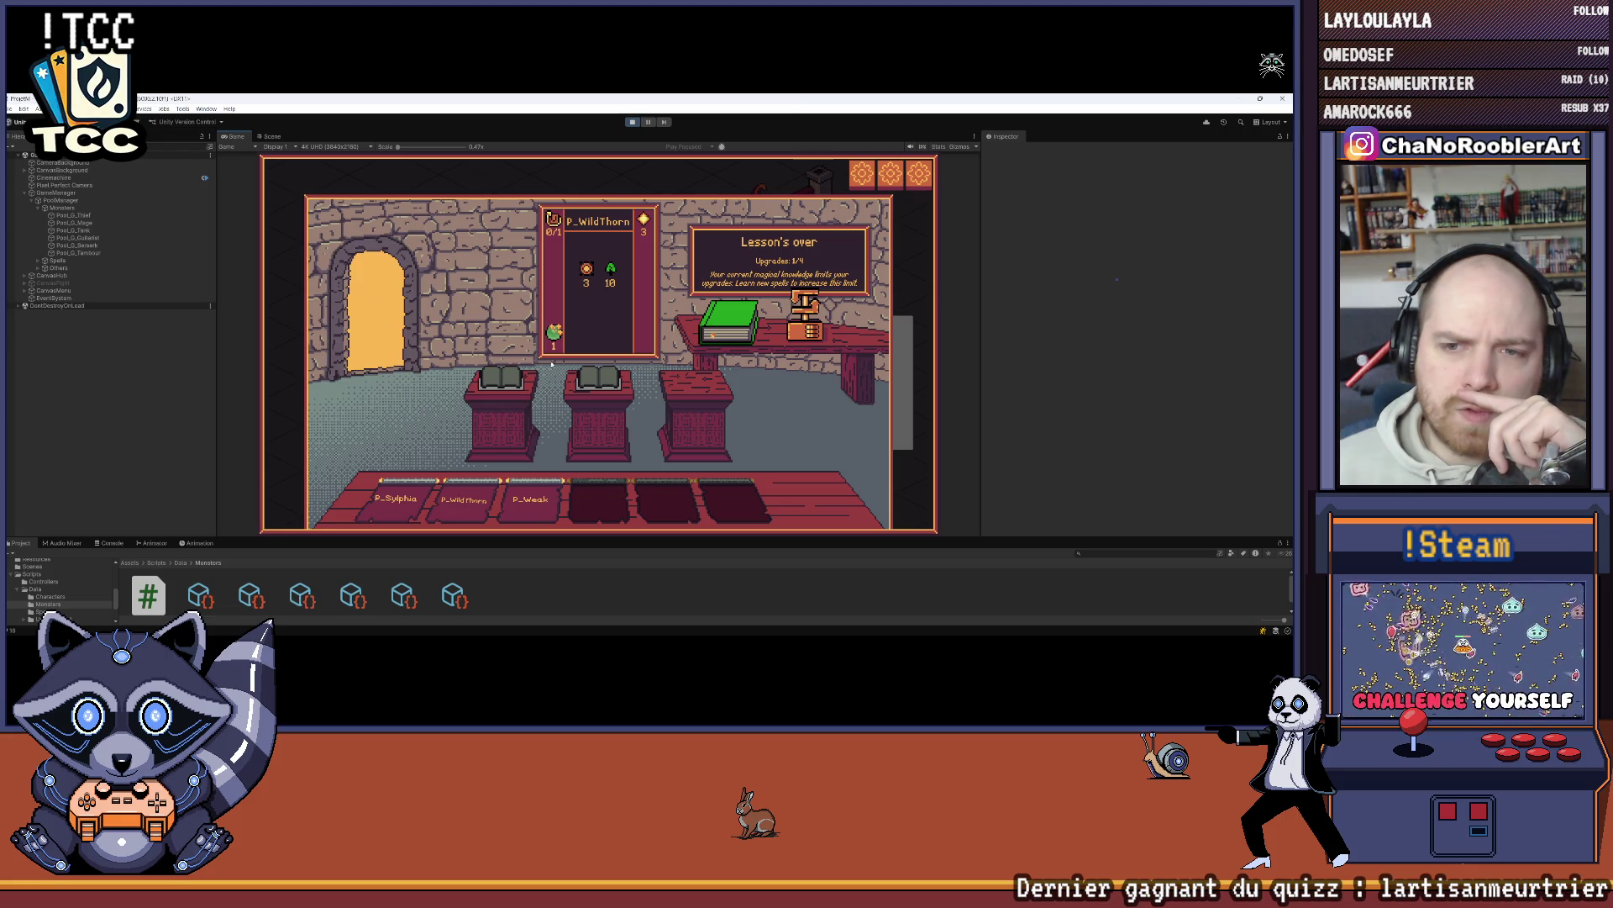
left_click(622, 351)
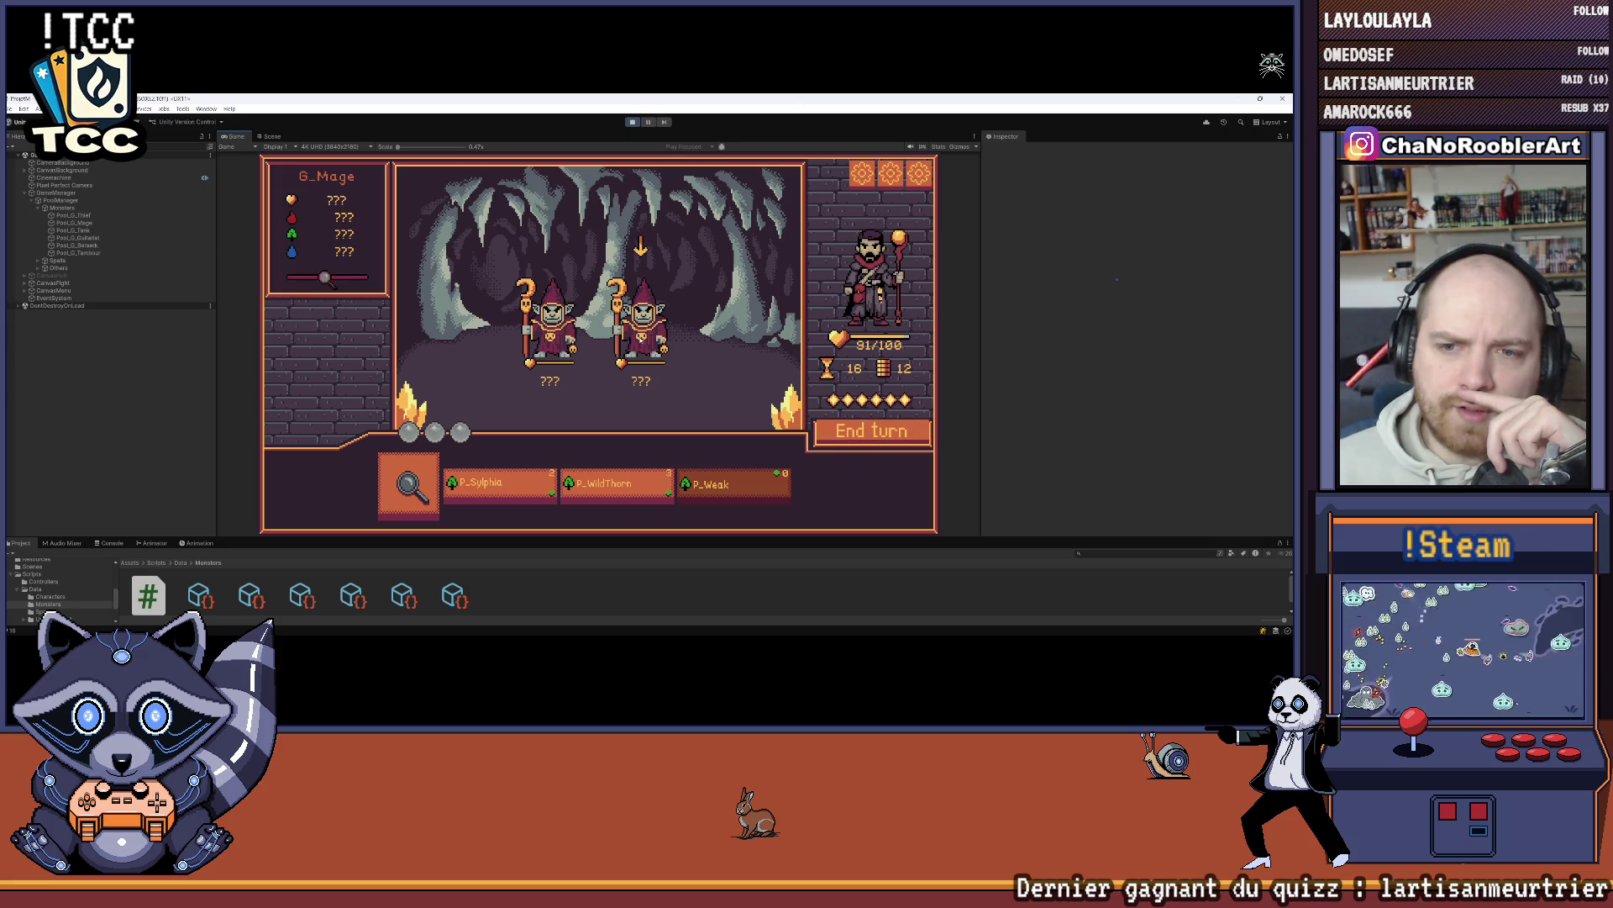
left_click(388, 490)
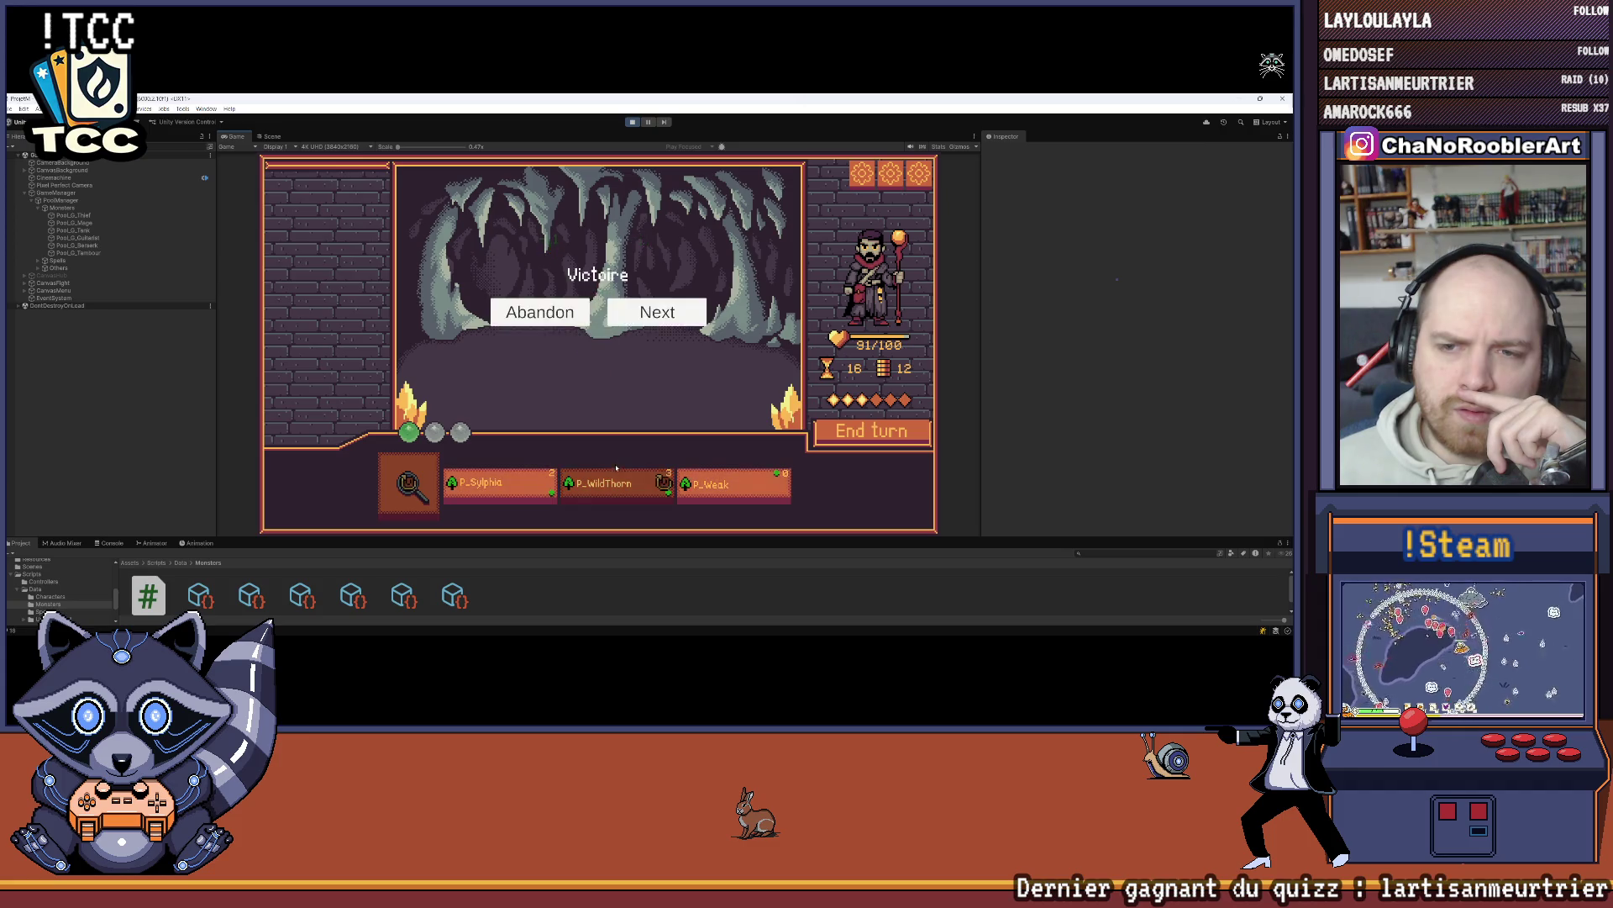
left_click(658, 312)
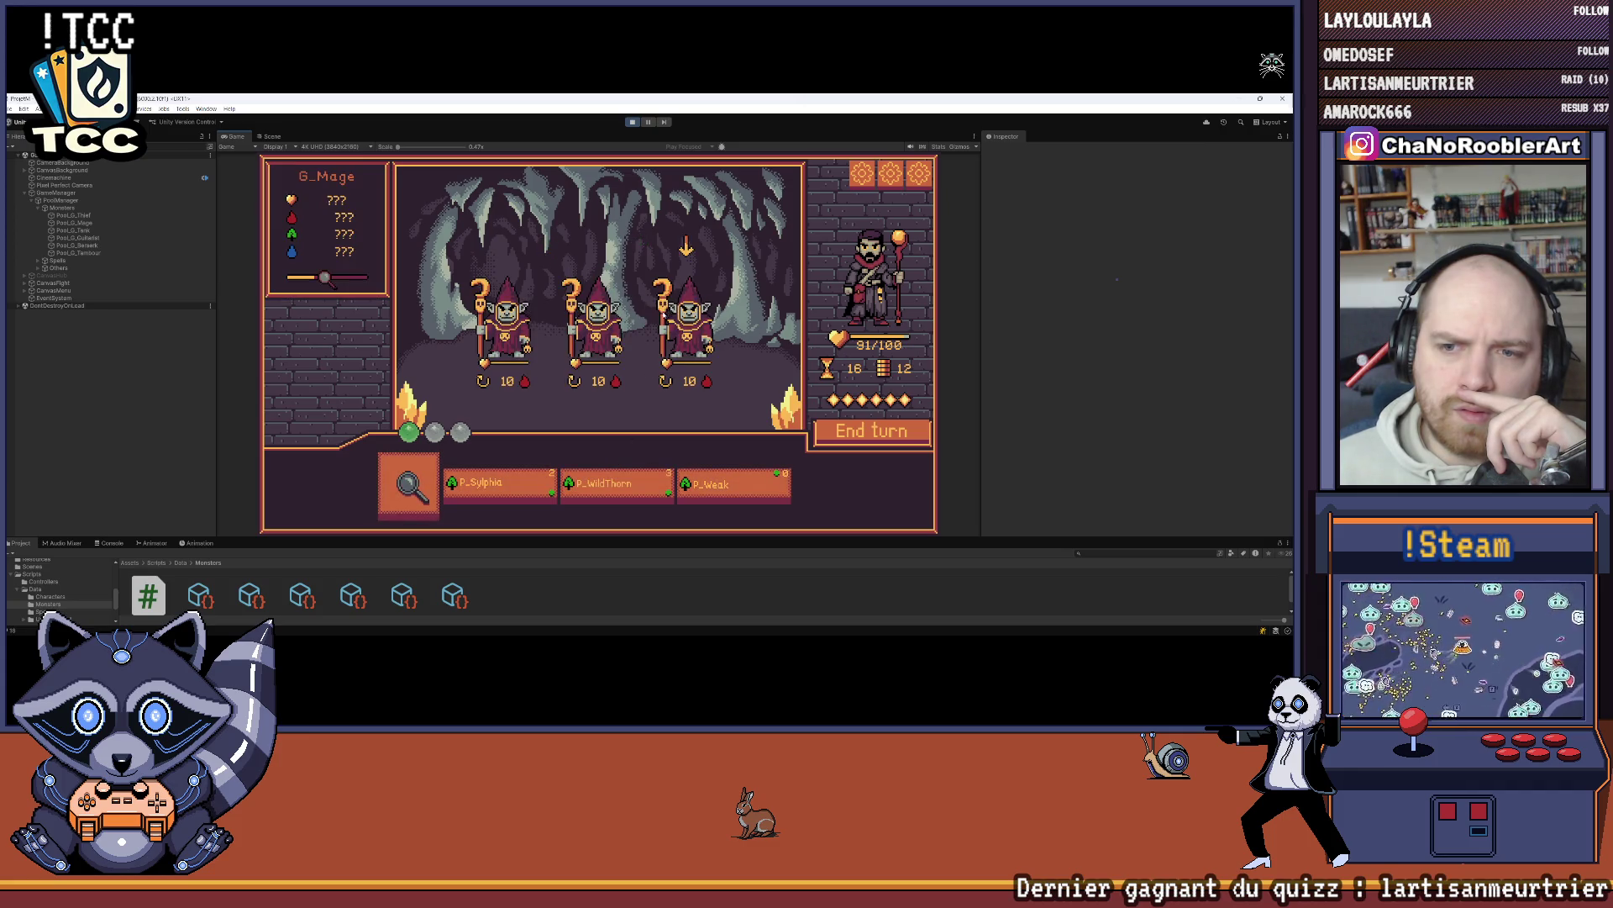
left_click(584, 488)
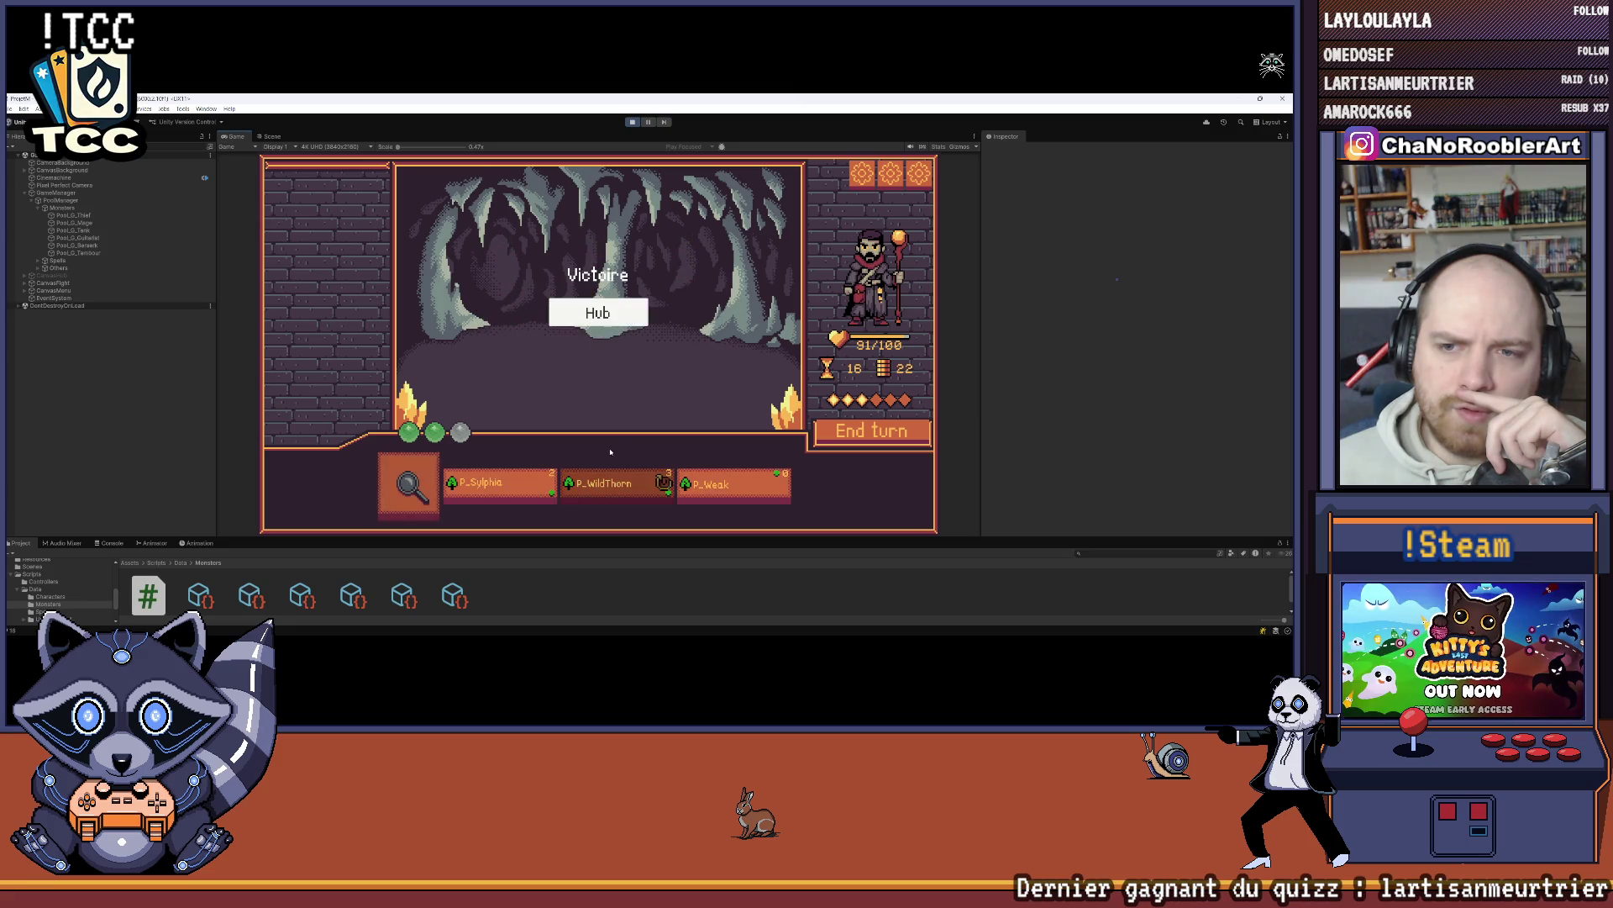
left_click(629, 323)
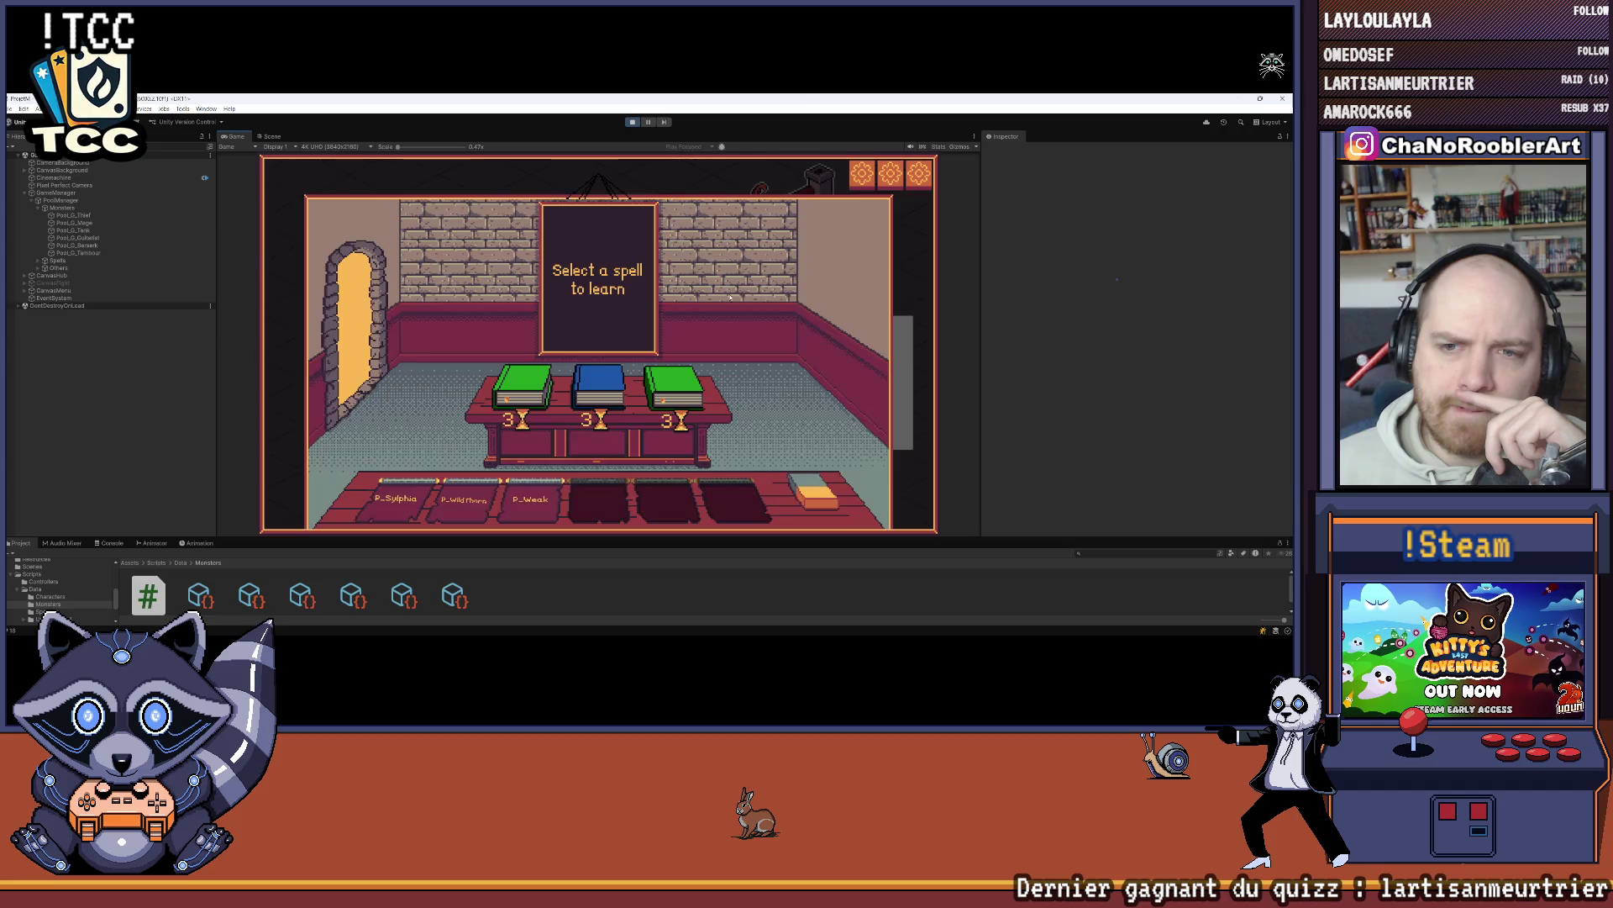
Step: Learn P_Defense as the fourth spell in the hub's spell-learning room
mouse_move(592, 389)
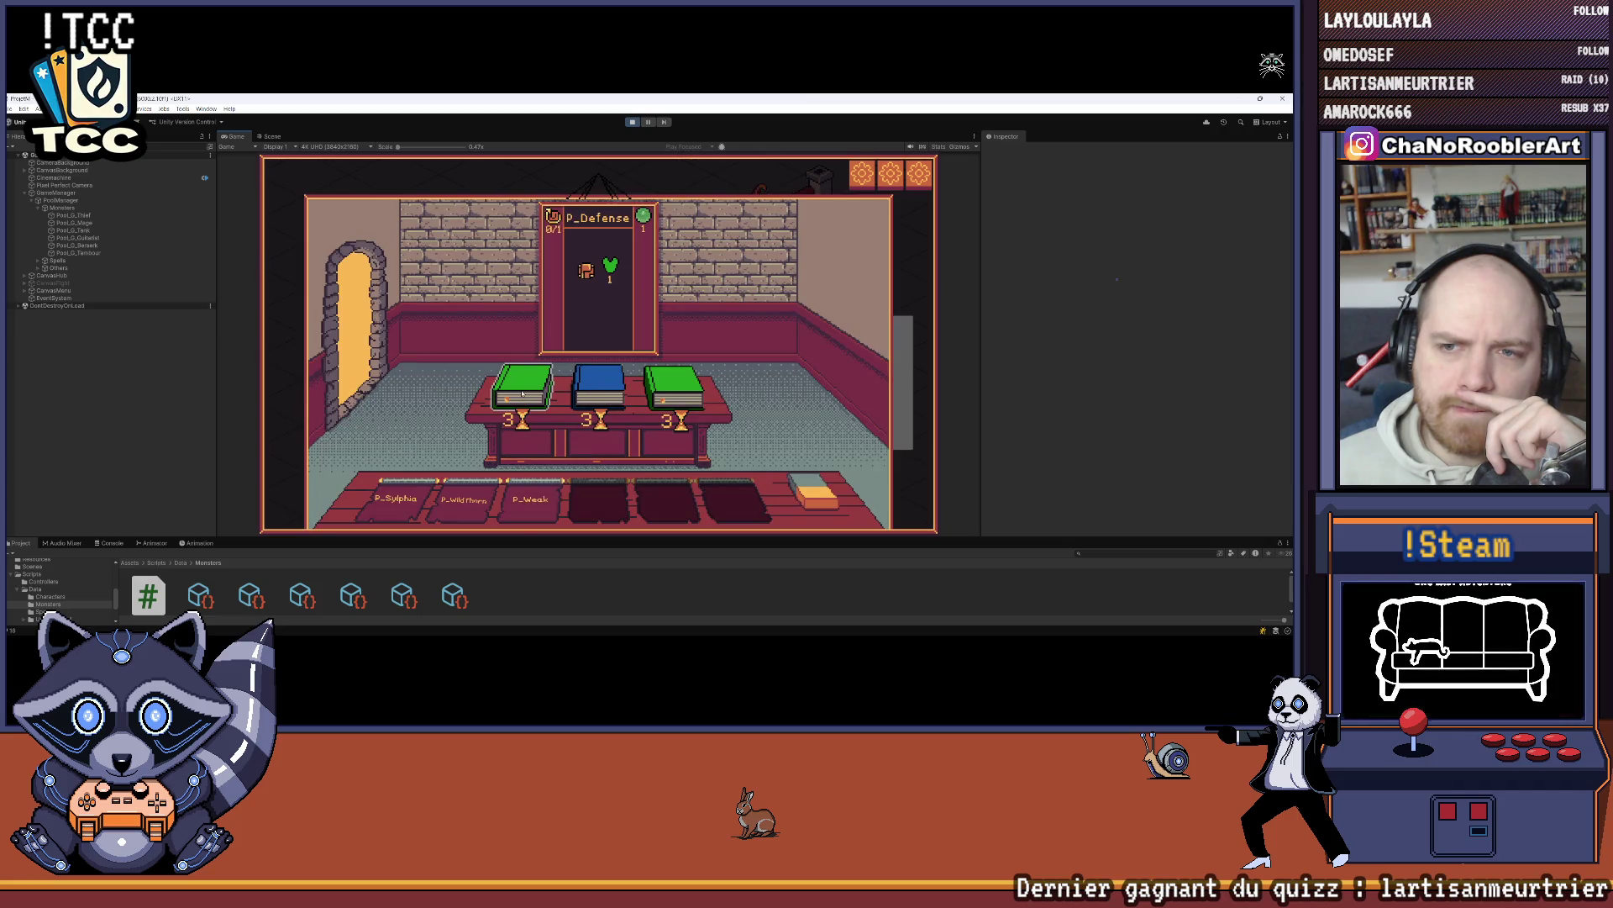
mouse_move(659, 385)
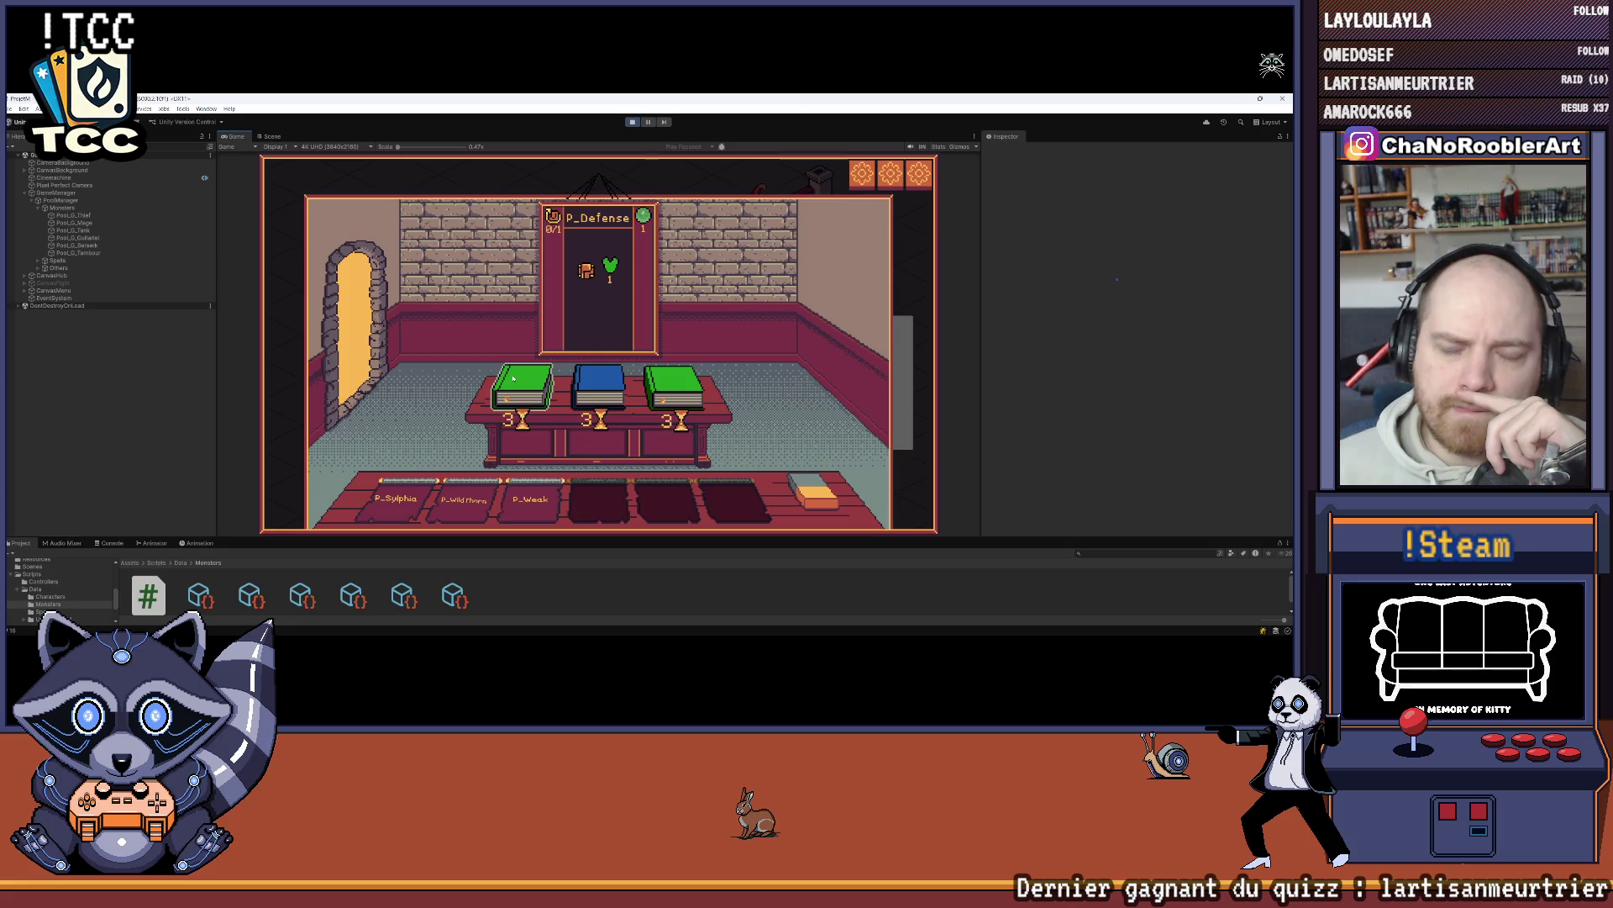
mouse_move(529, 500)
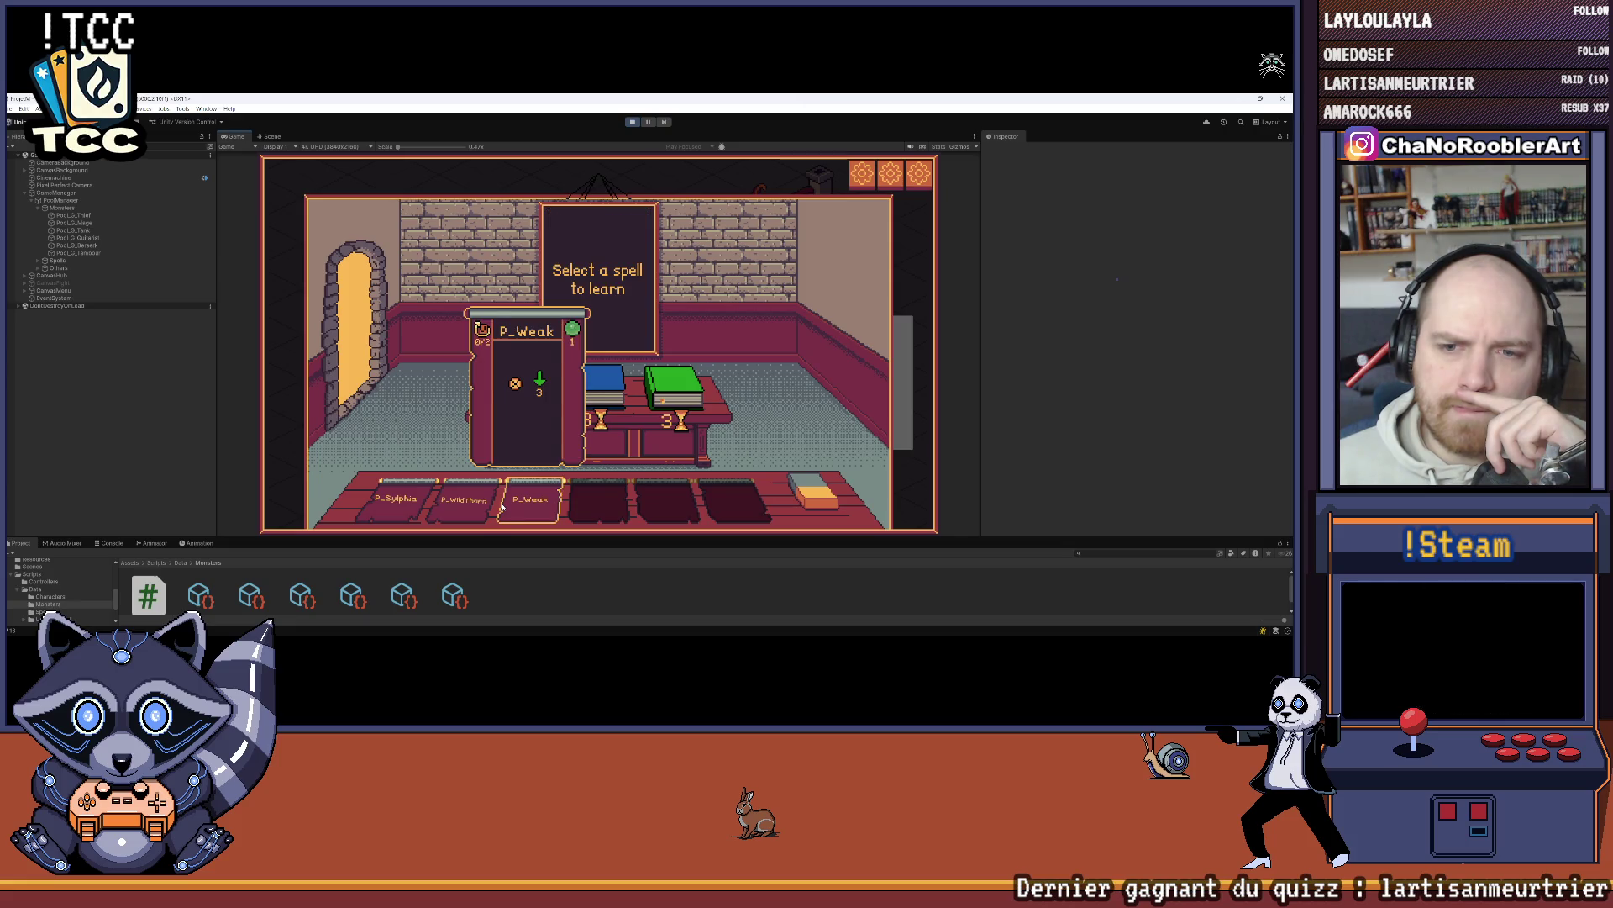
mouse_move(529, 393)
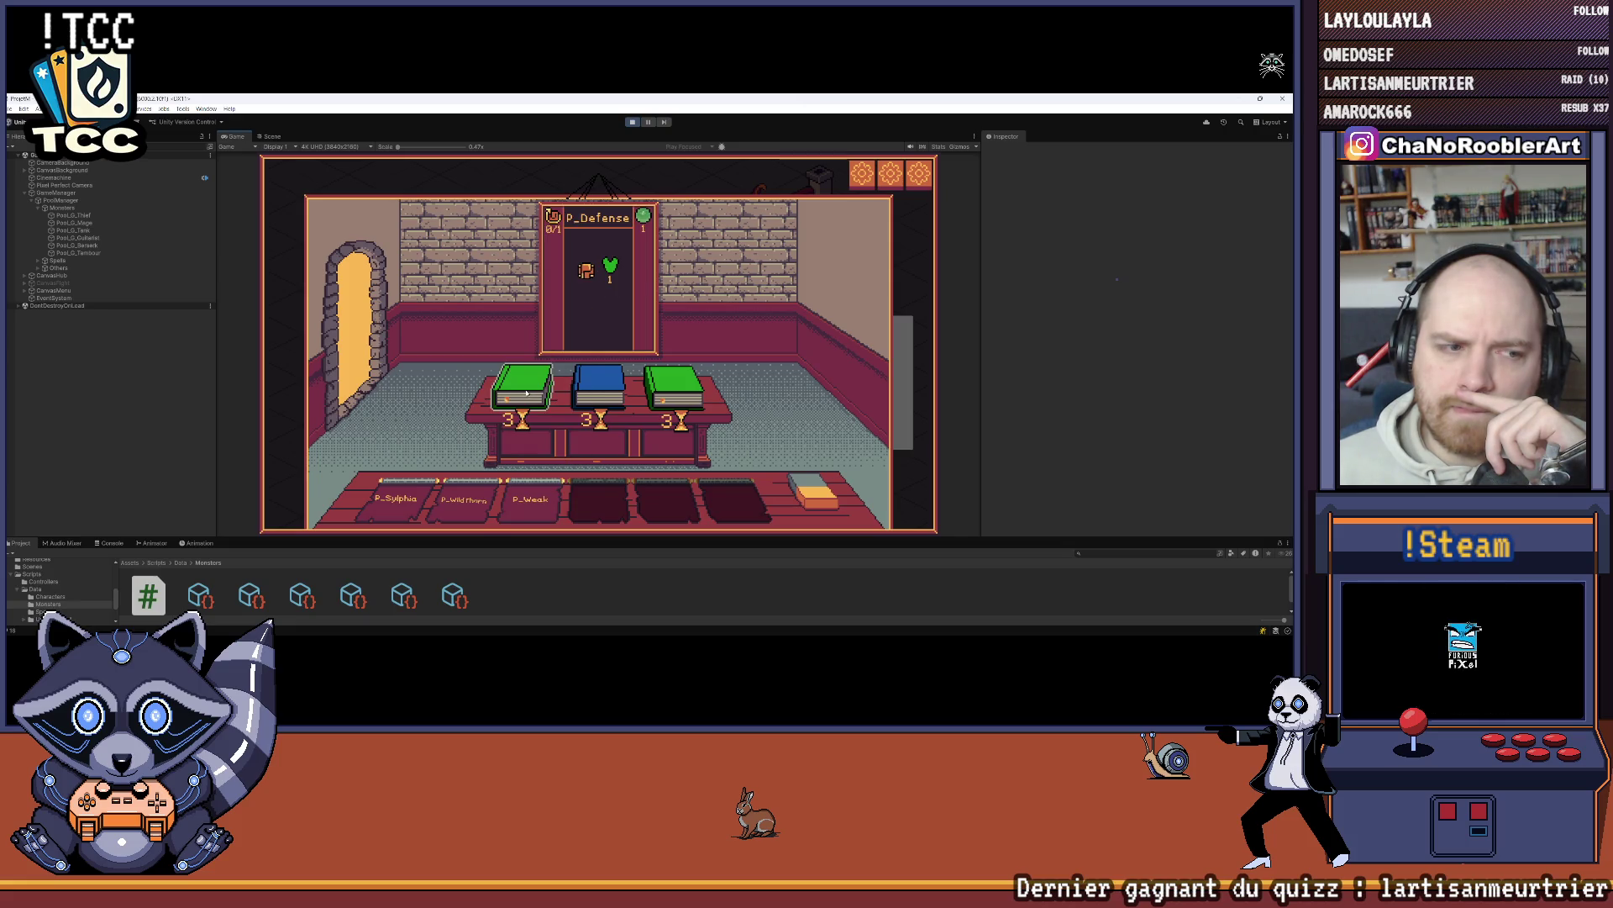
left_click(527, 392)
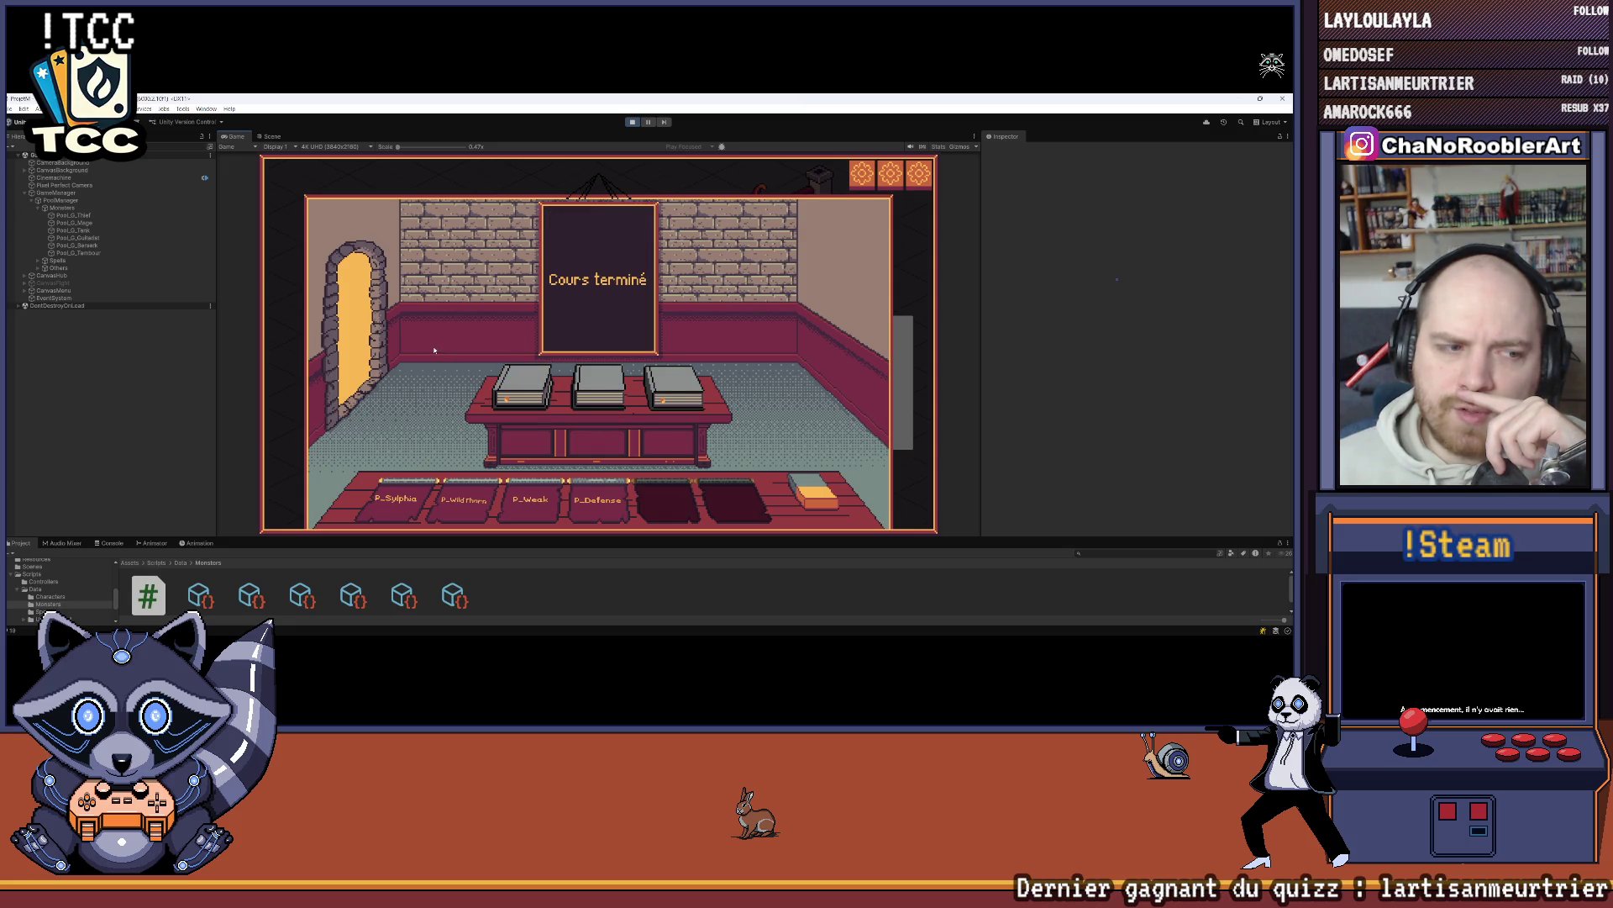
mouse_move(570, 619)
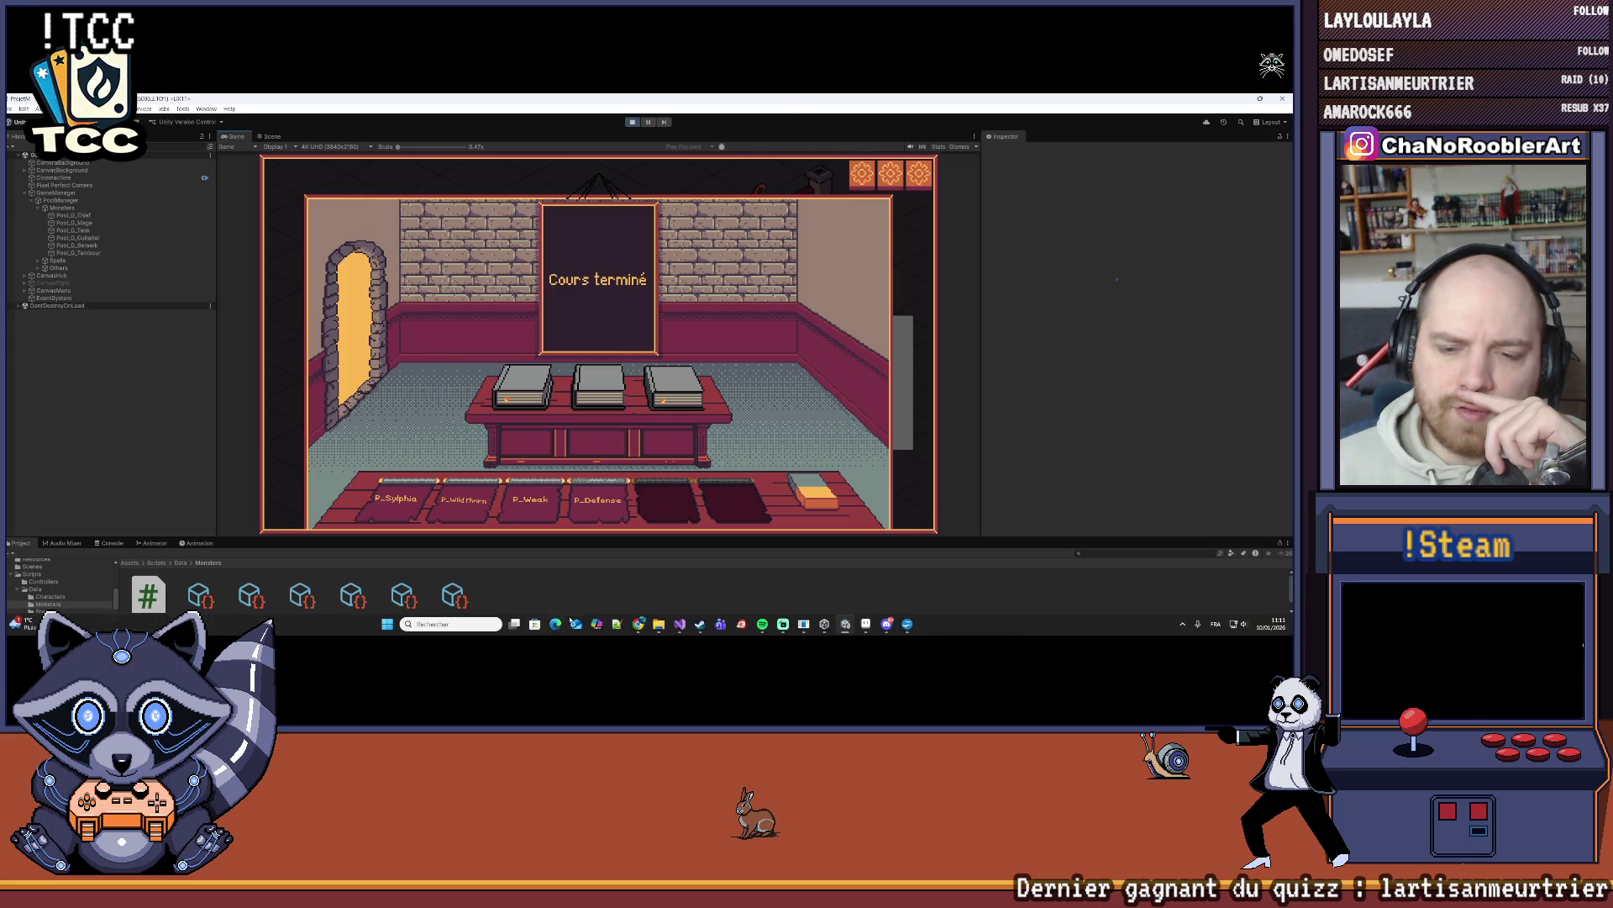
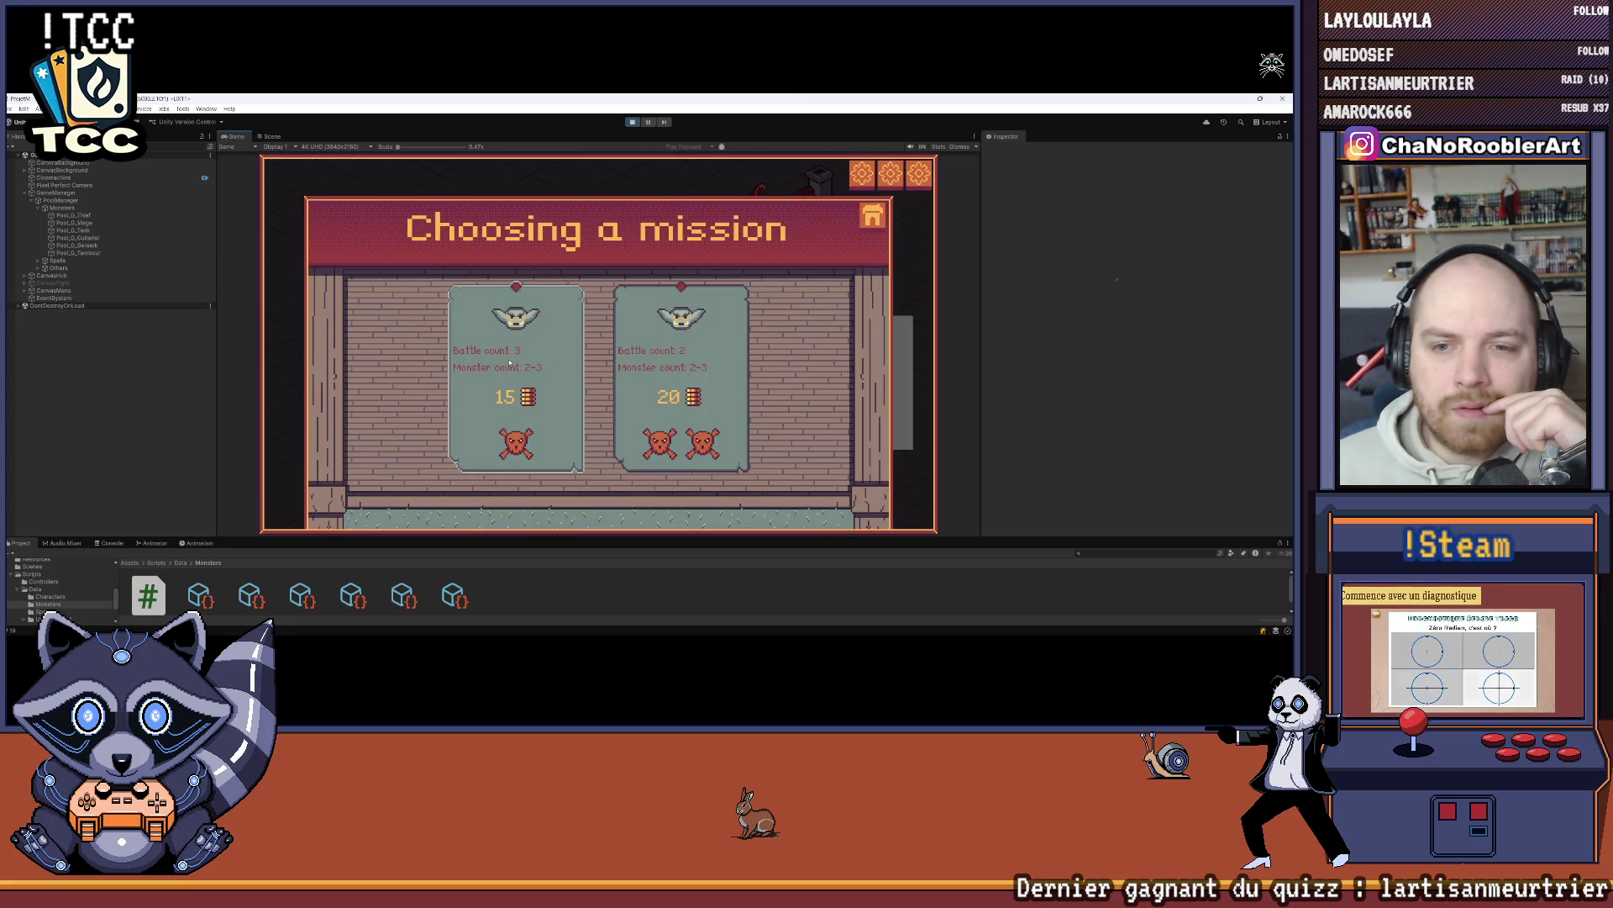
Step: Start a mission and inspect the shielded goblin's and thief goblin's stats
left_click(707, 341)
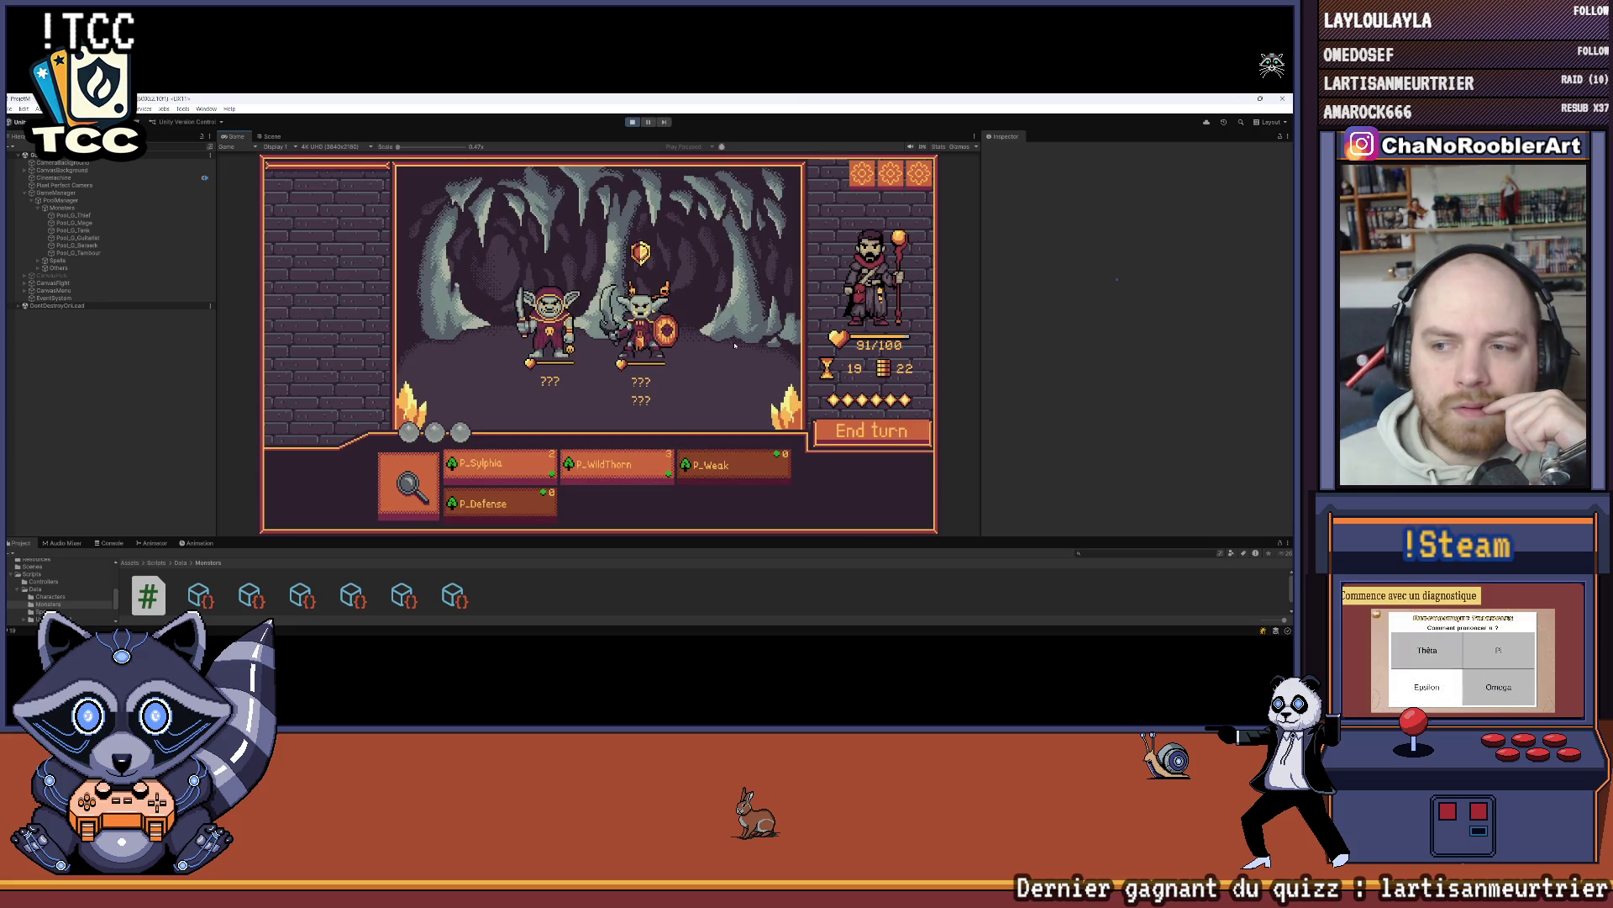
left_click(643, 328)
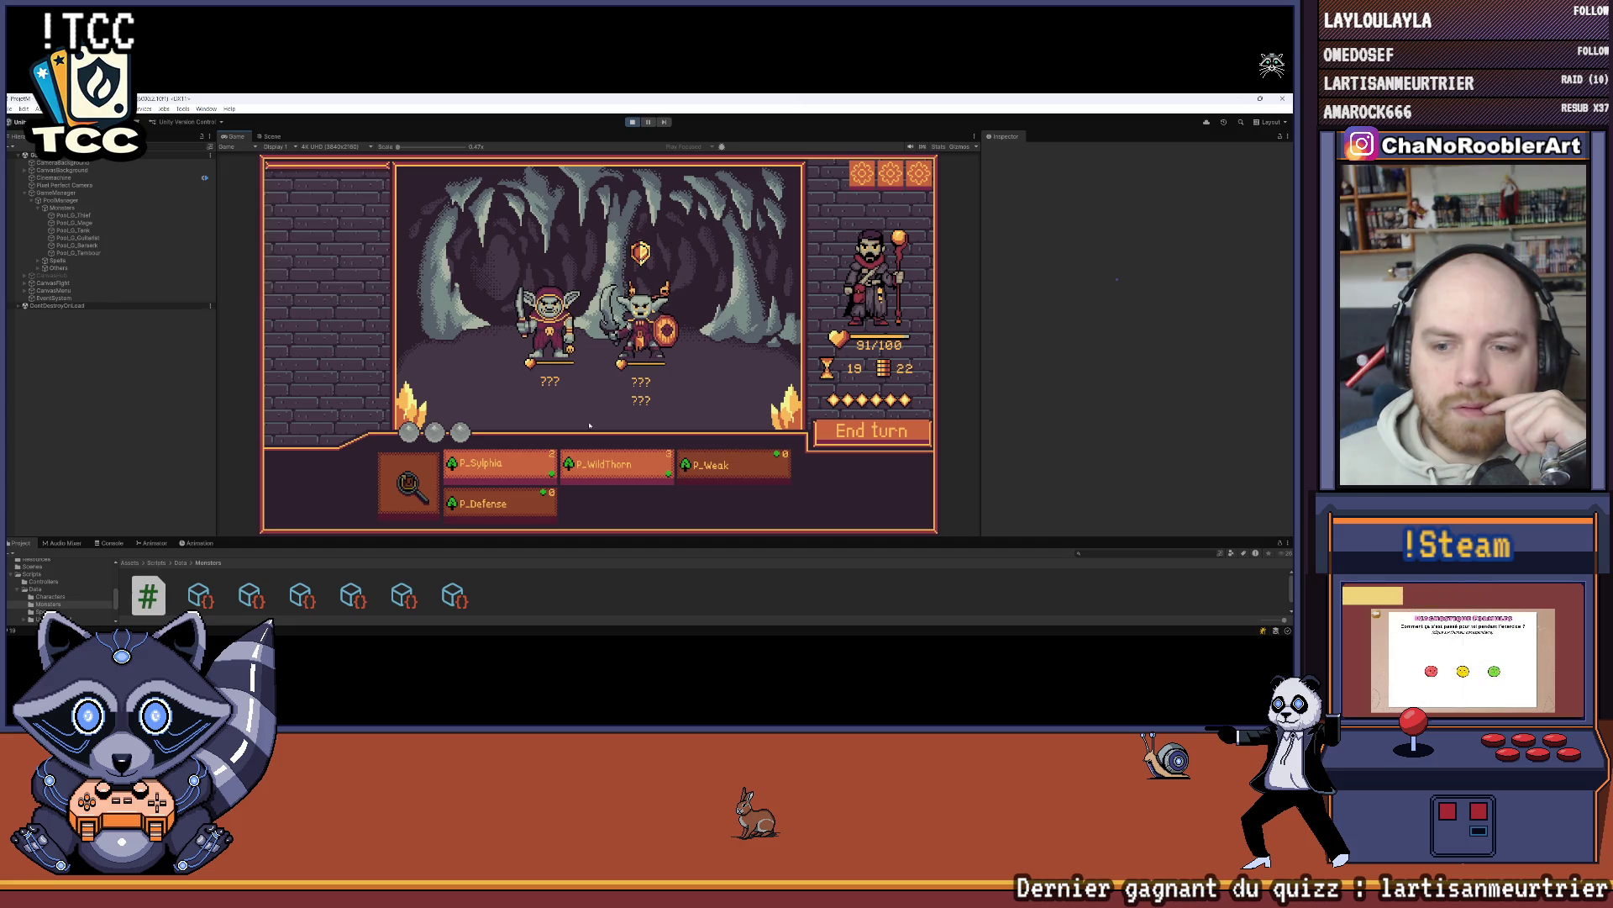
mouse_move(593, 467)
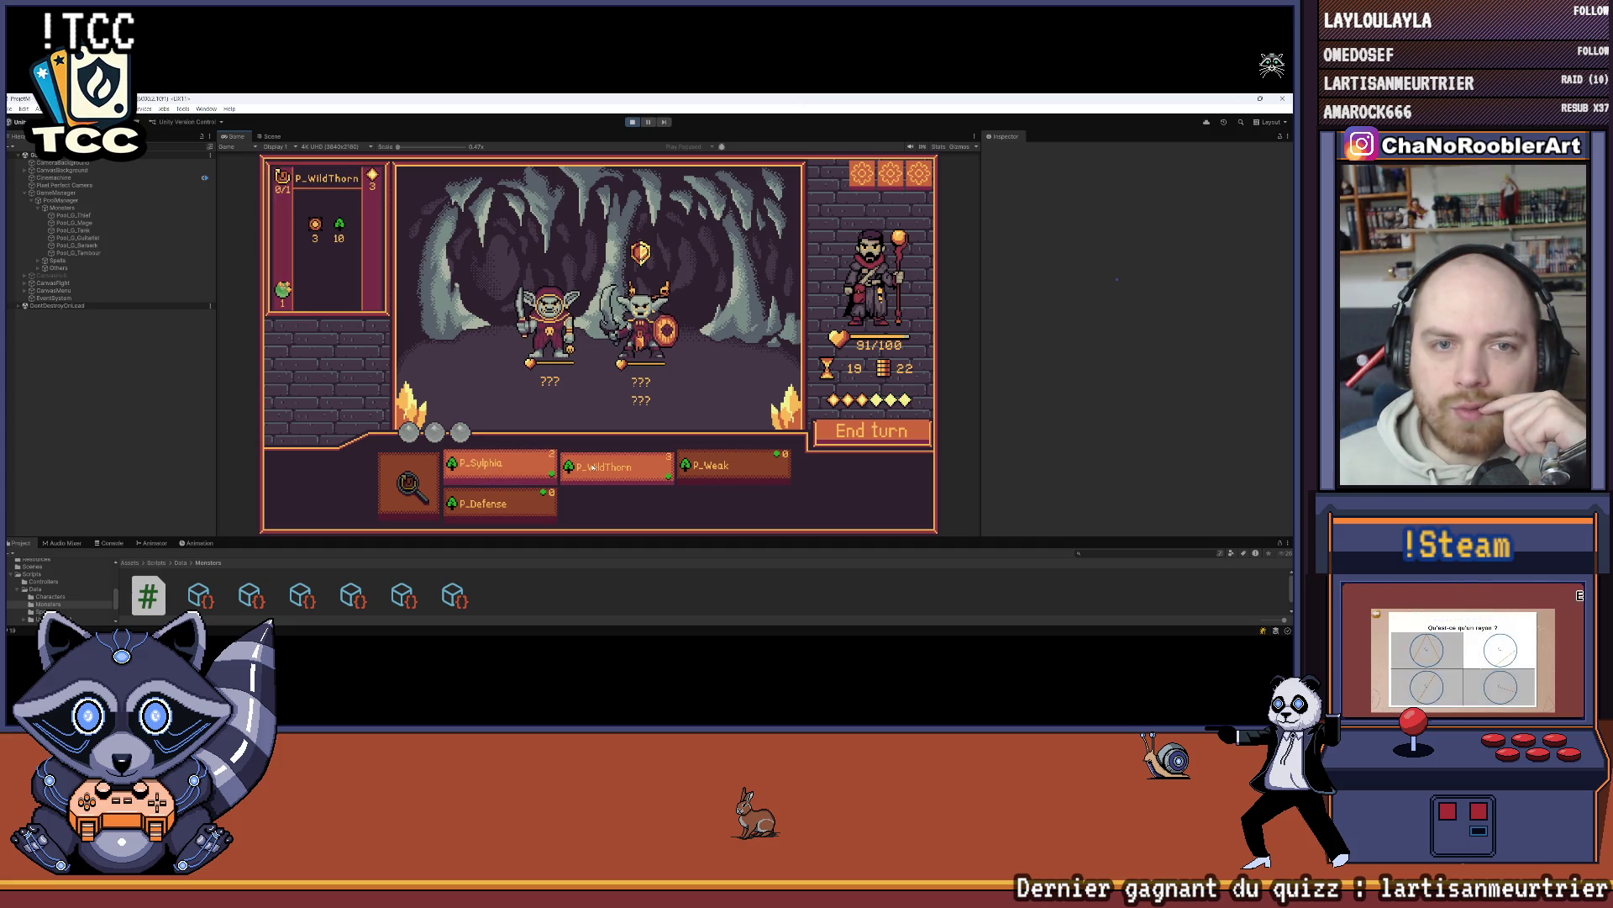
left_click(548, 320)
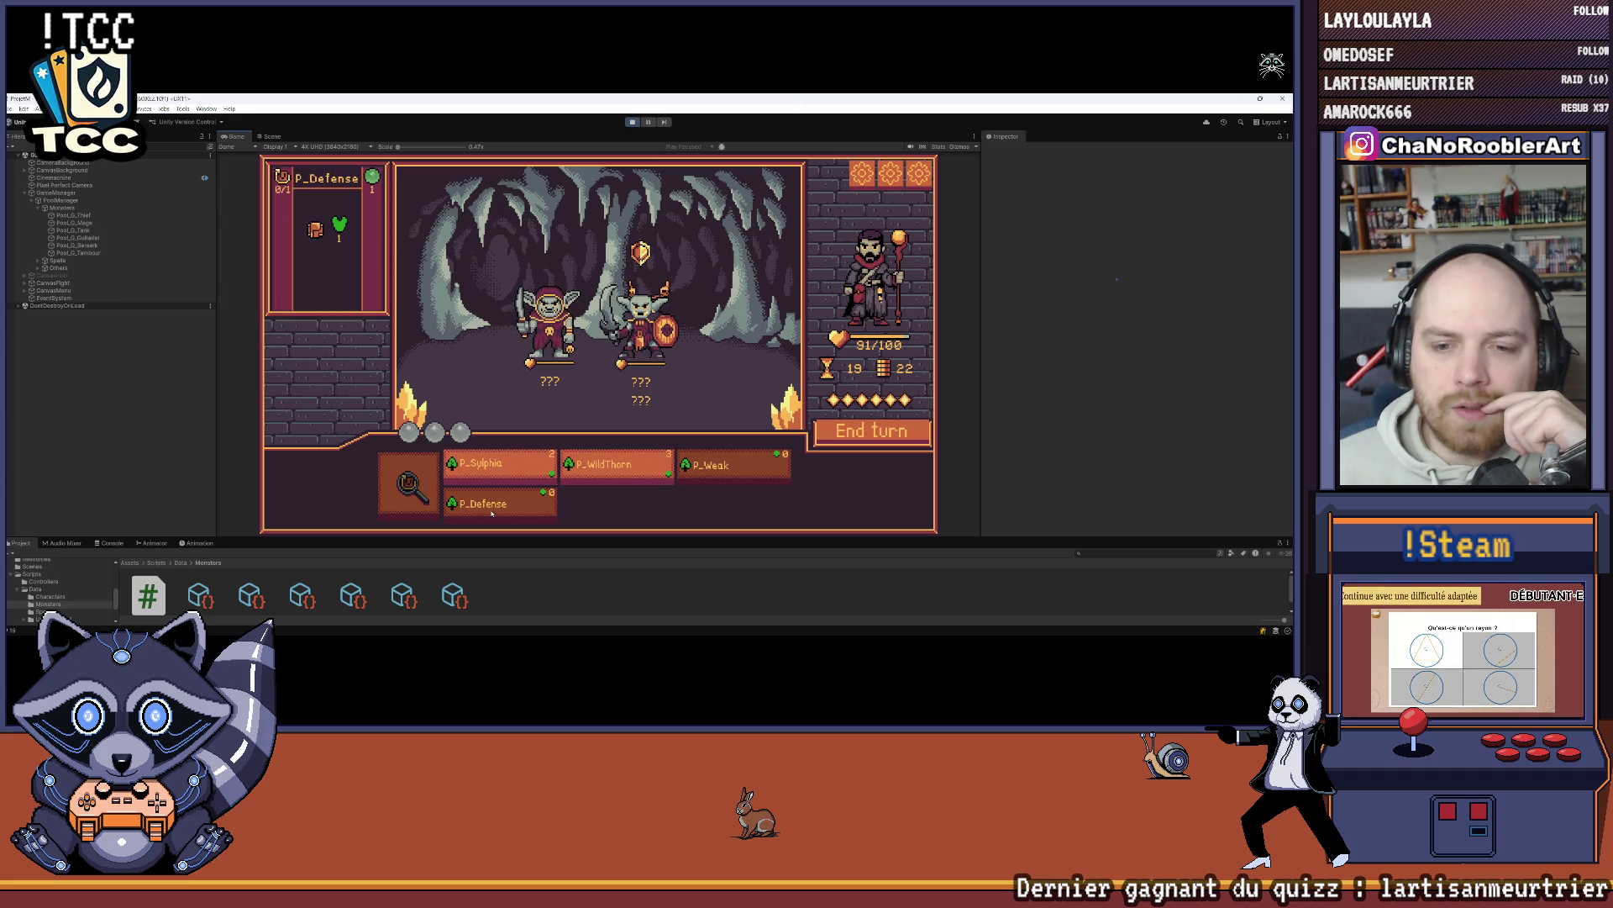
Step: Cast WildThorn and Defense, end the turn, then finish the last goblin with WildThorn
mouse_move(615, 470)
mouse_move(535, 471)
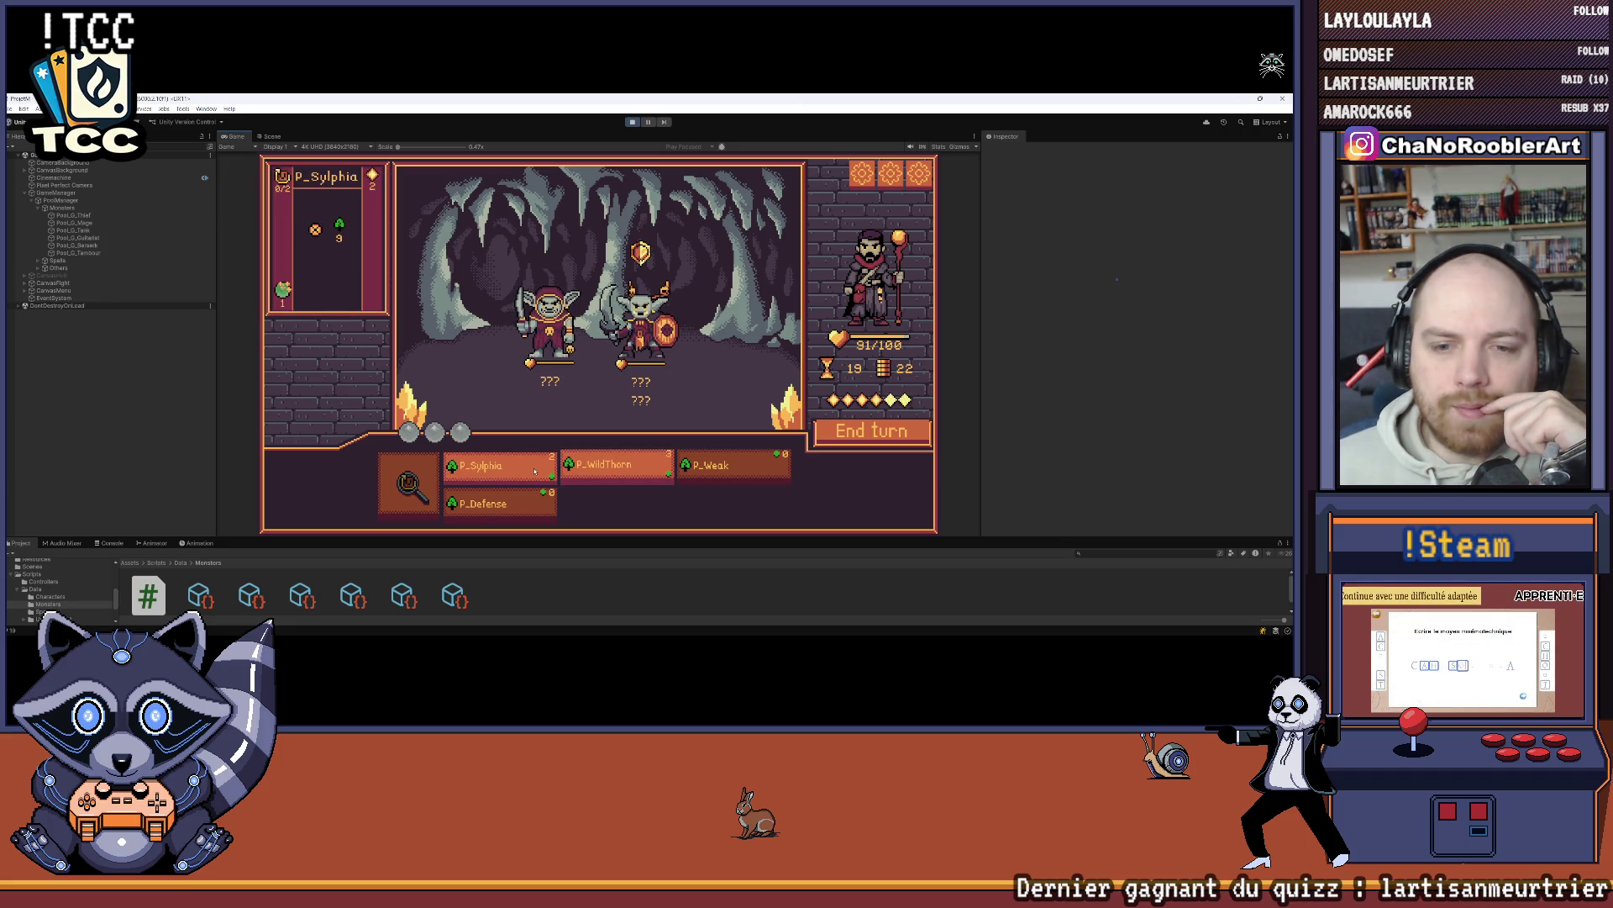
left_click(598, 469)
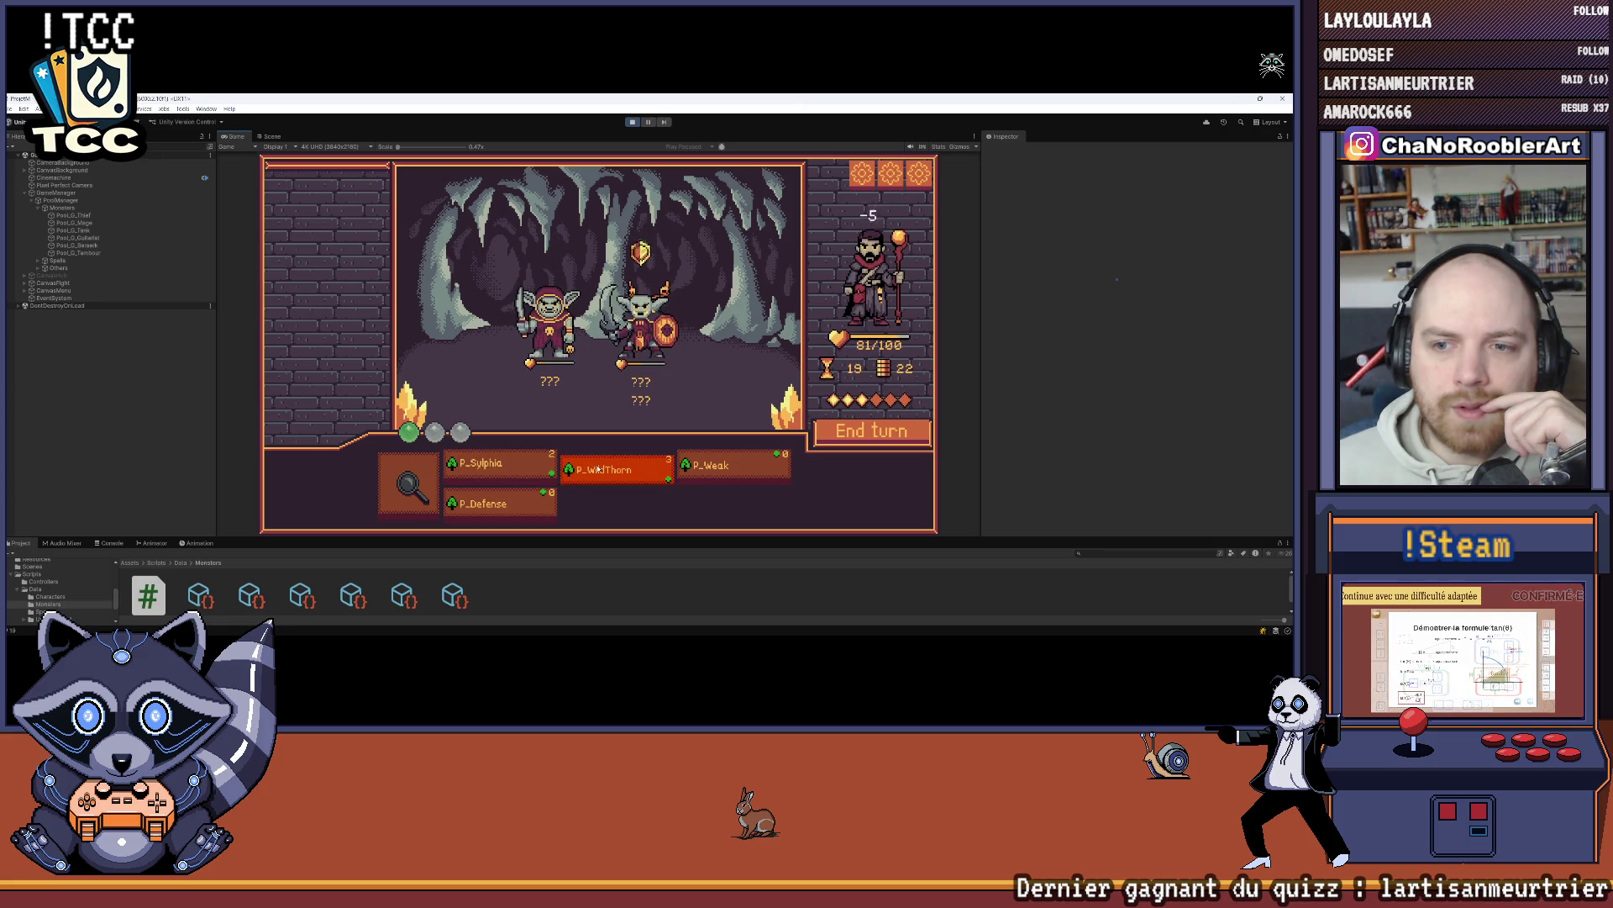
mouse_move(519, 470)
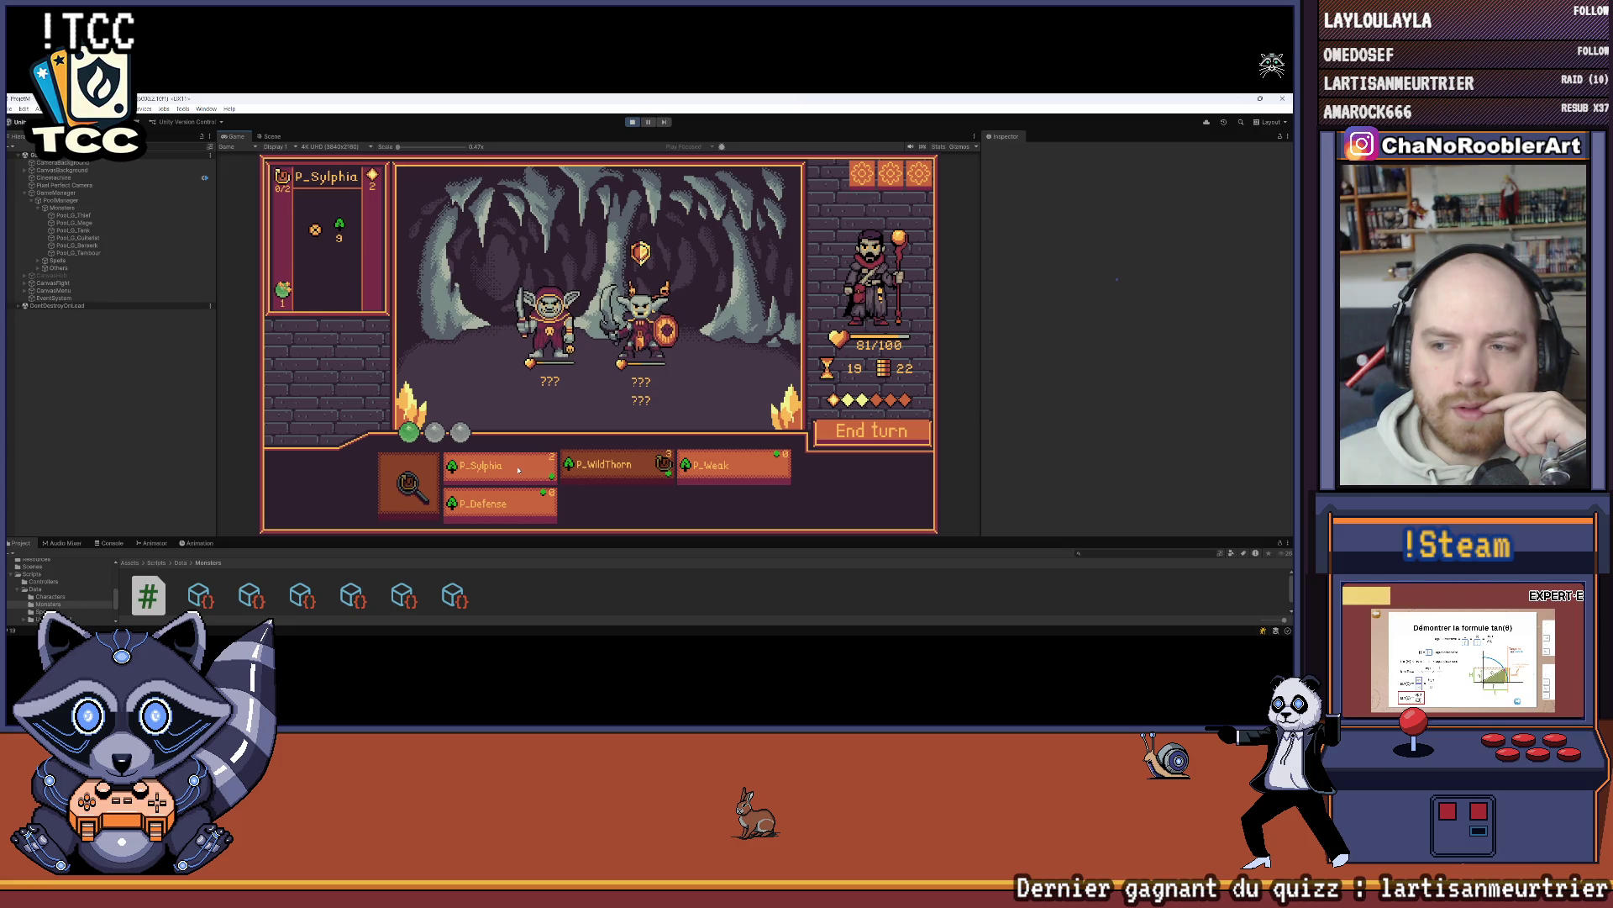
mouse_move(643, 323)
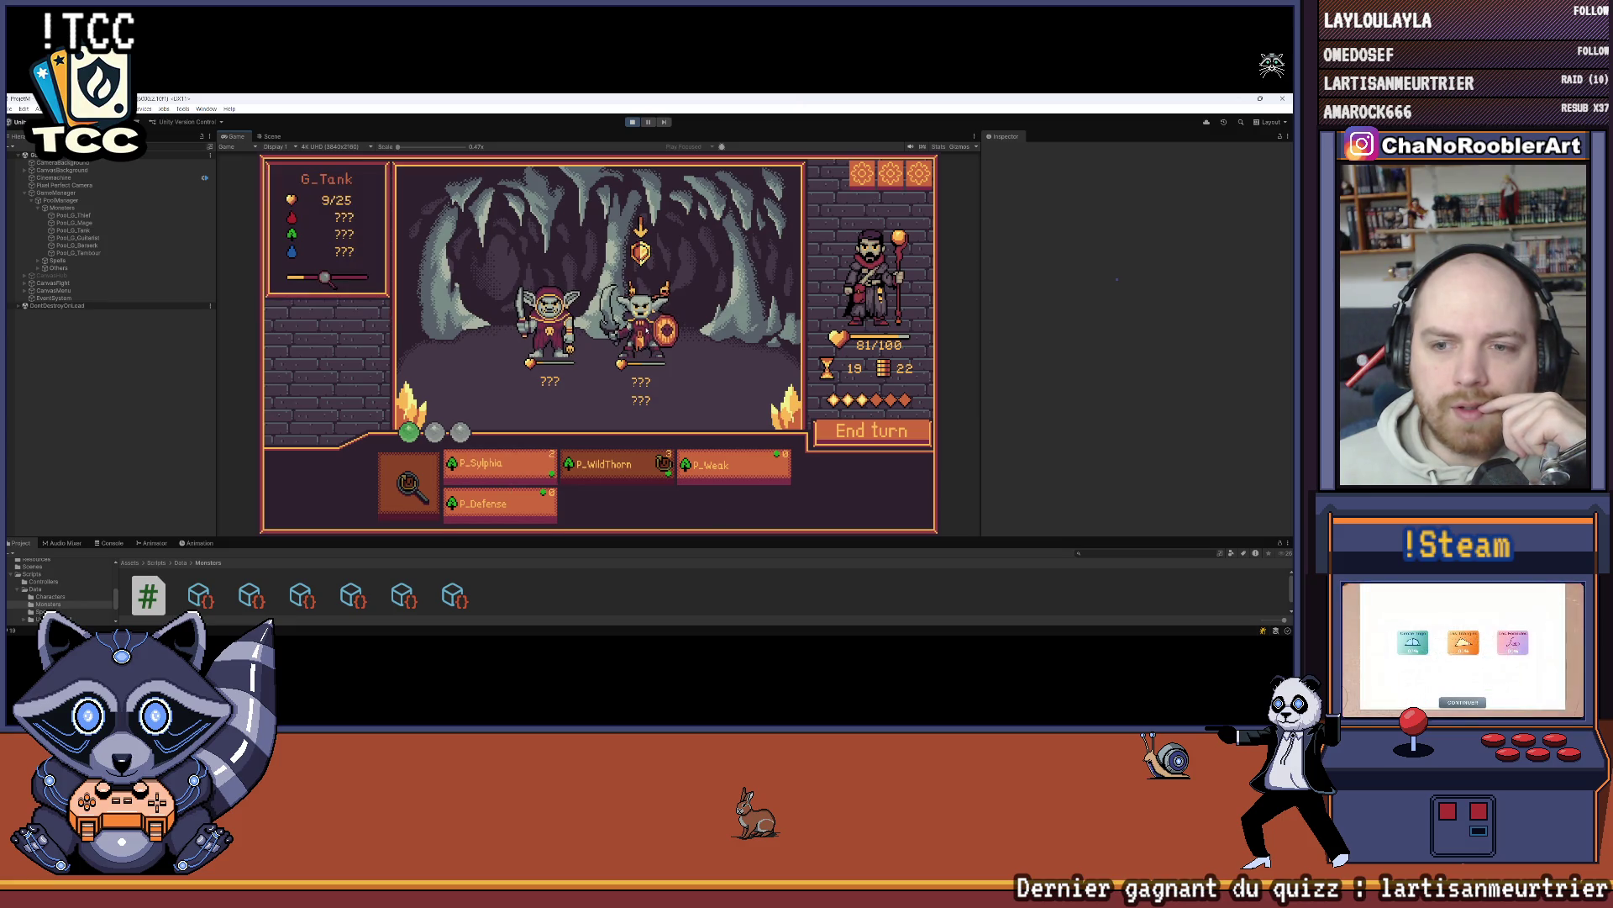
mouse_move(696, 458)
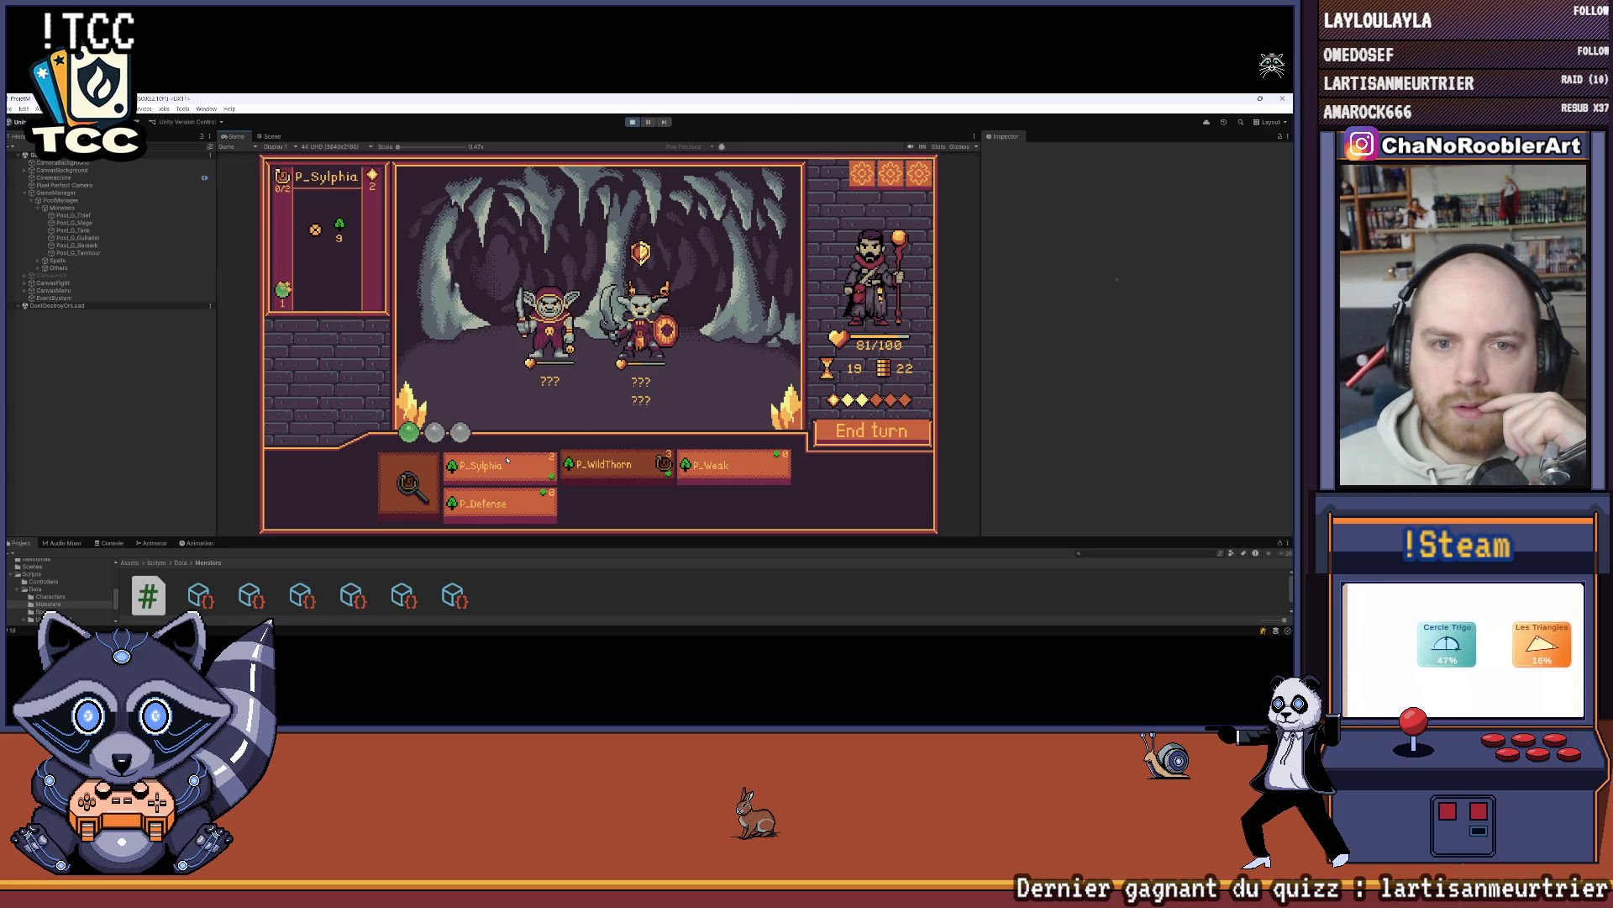
mouse_move(686, 312)
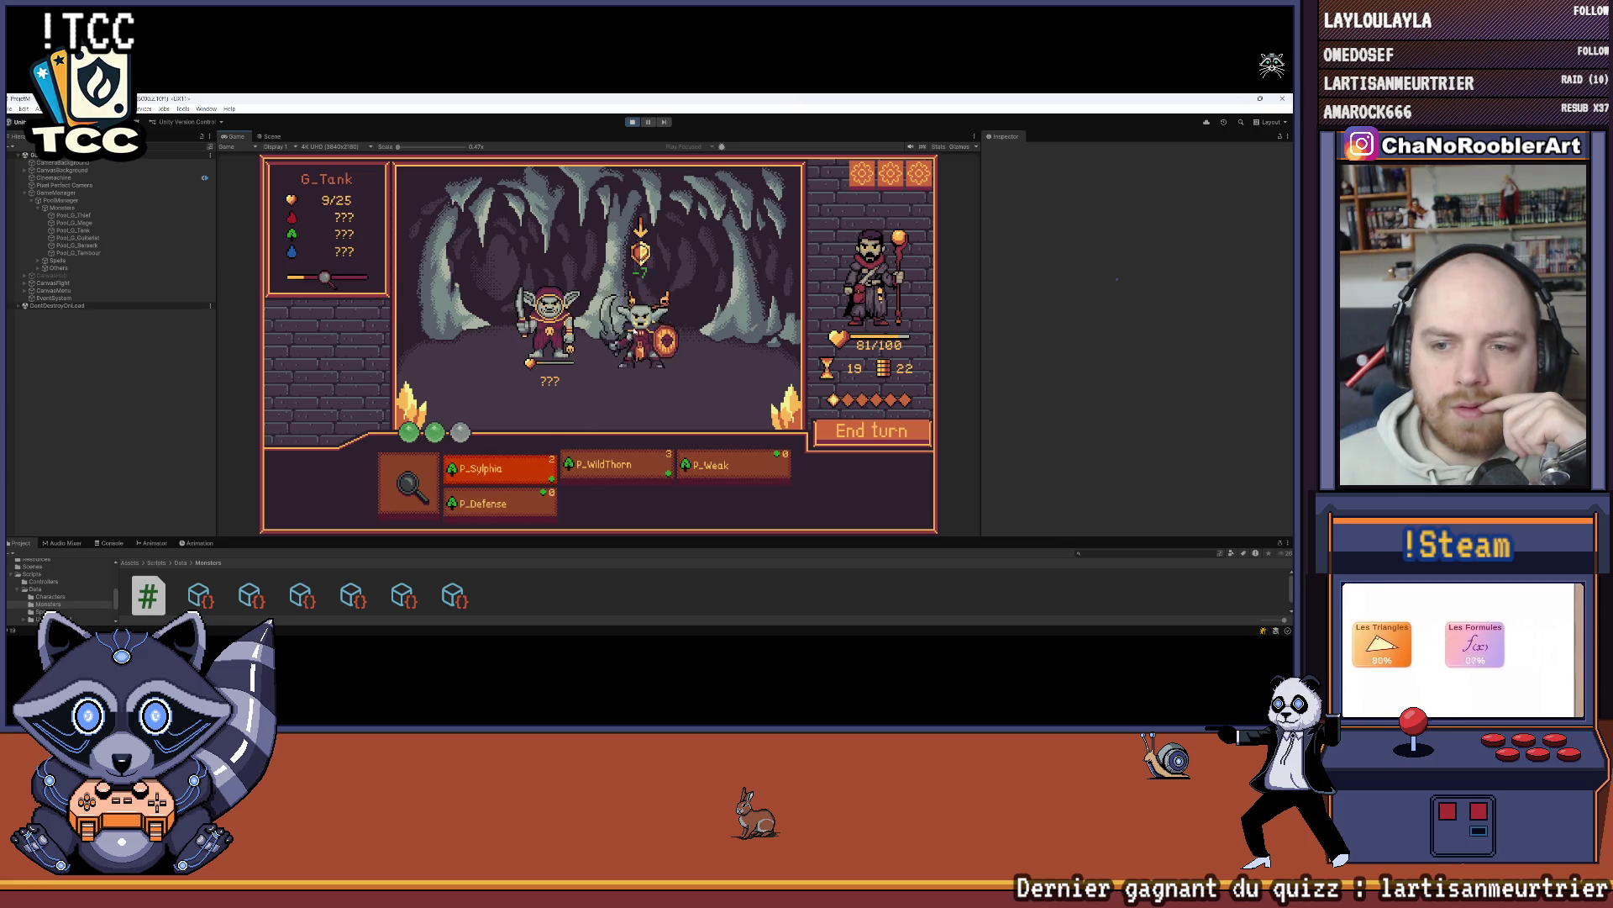
left_click(492, 507)
left_click(872, 431)
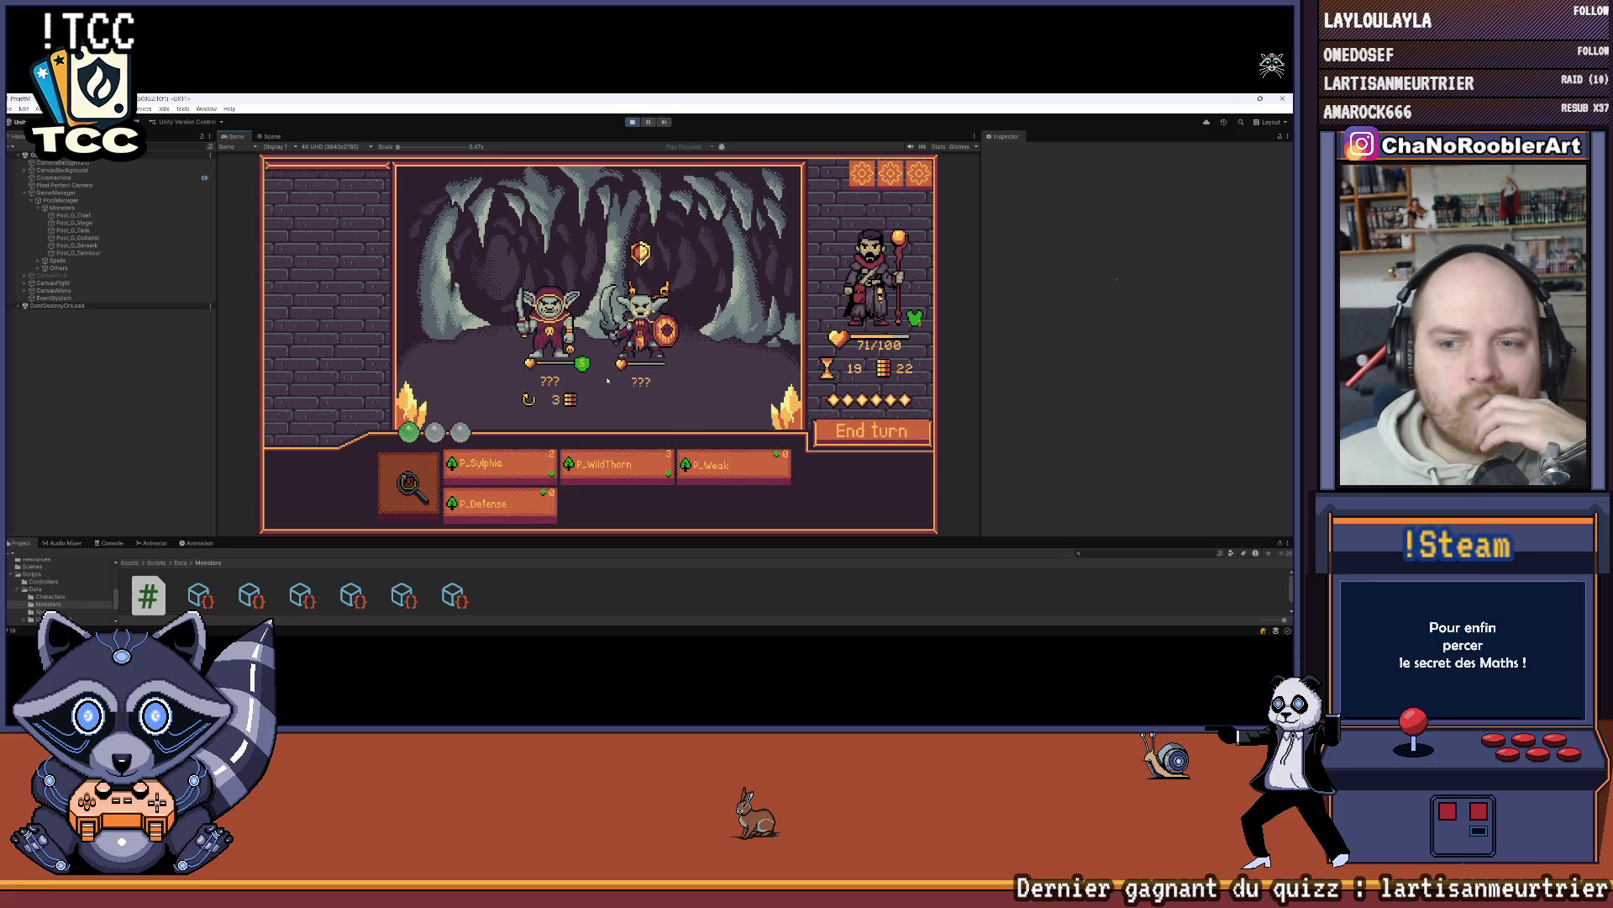
left_click(656, 353)
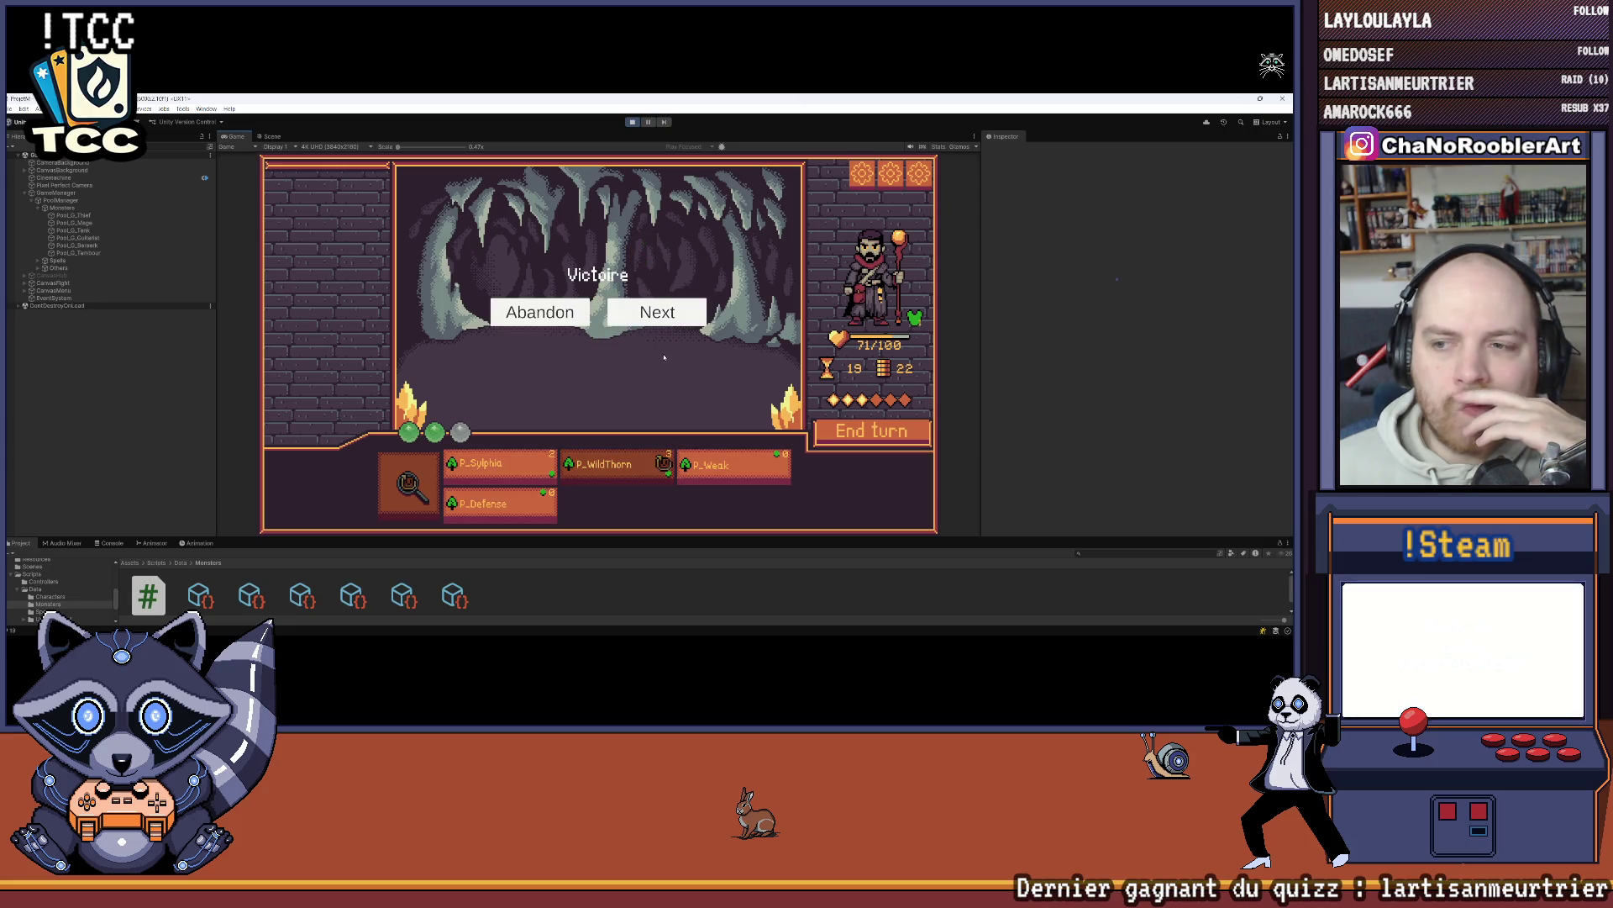
Step: Continue to the next battle and inspect the goblin guitarist's stats
left_click(657, 312)
mouse_move(562, 316)
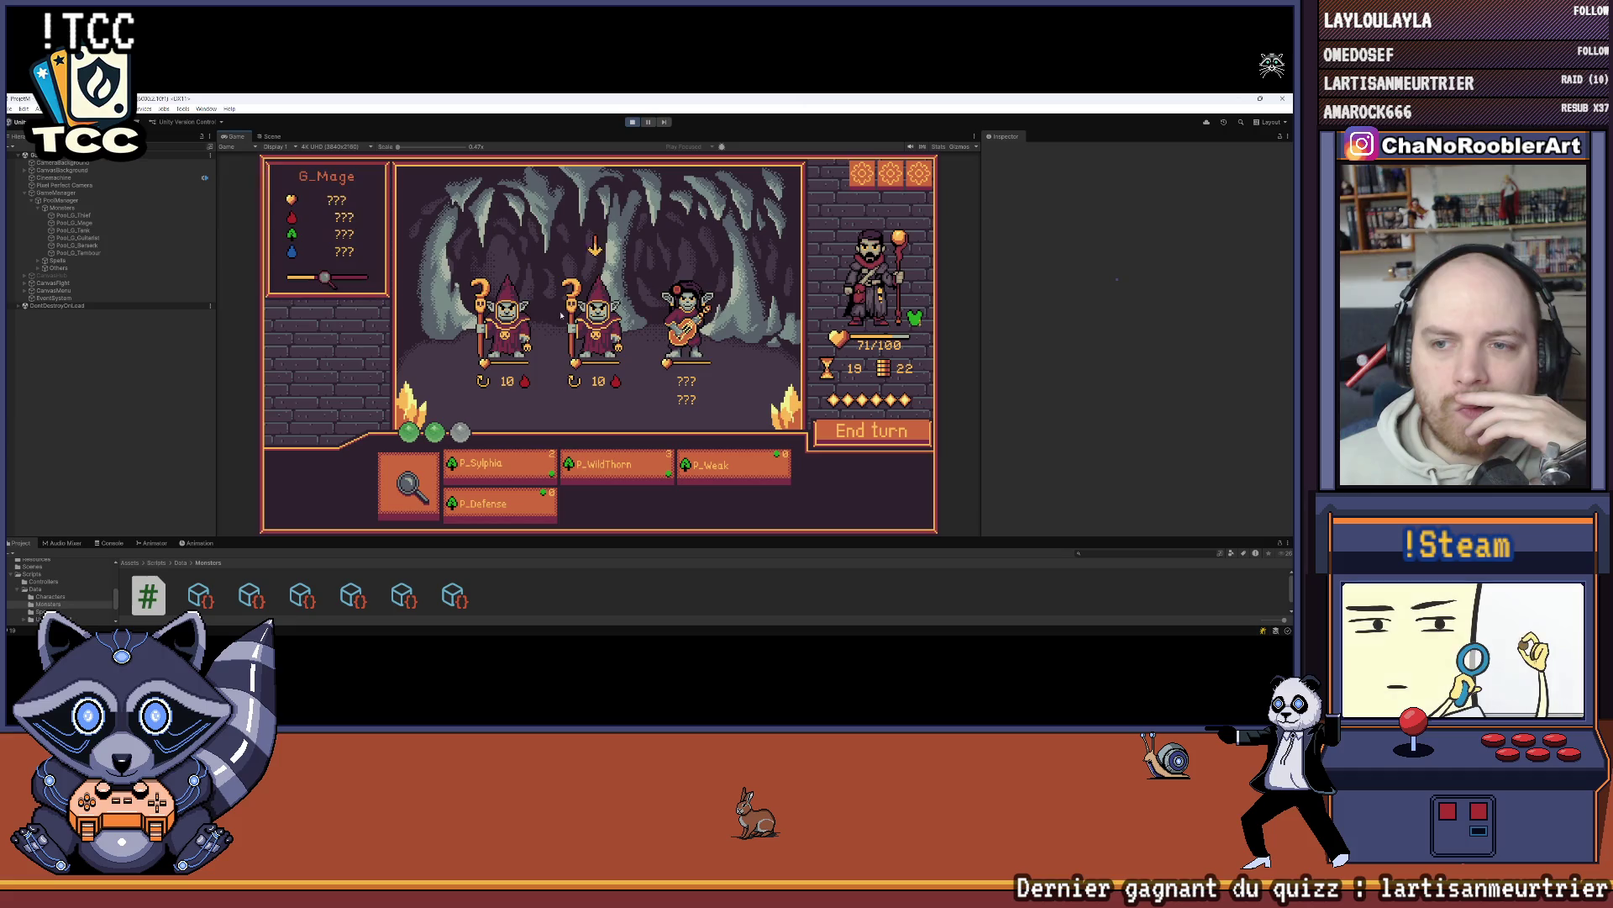
left_click(409, 484)
left_click(685, 324)
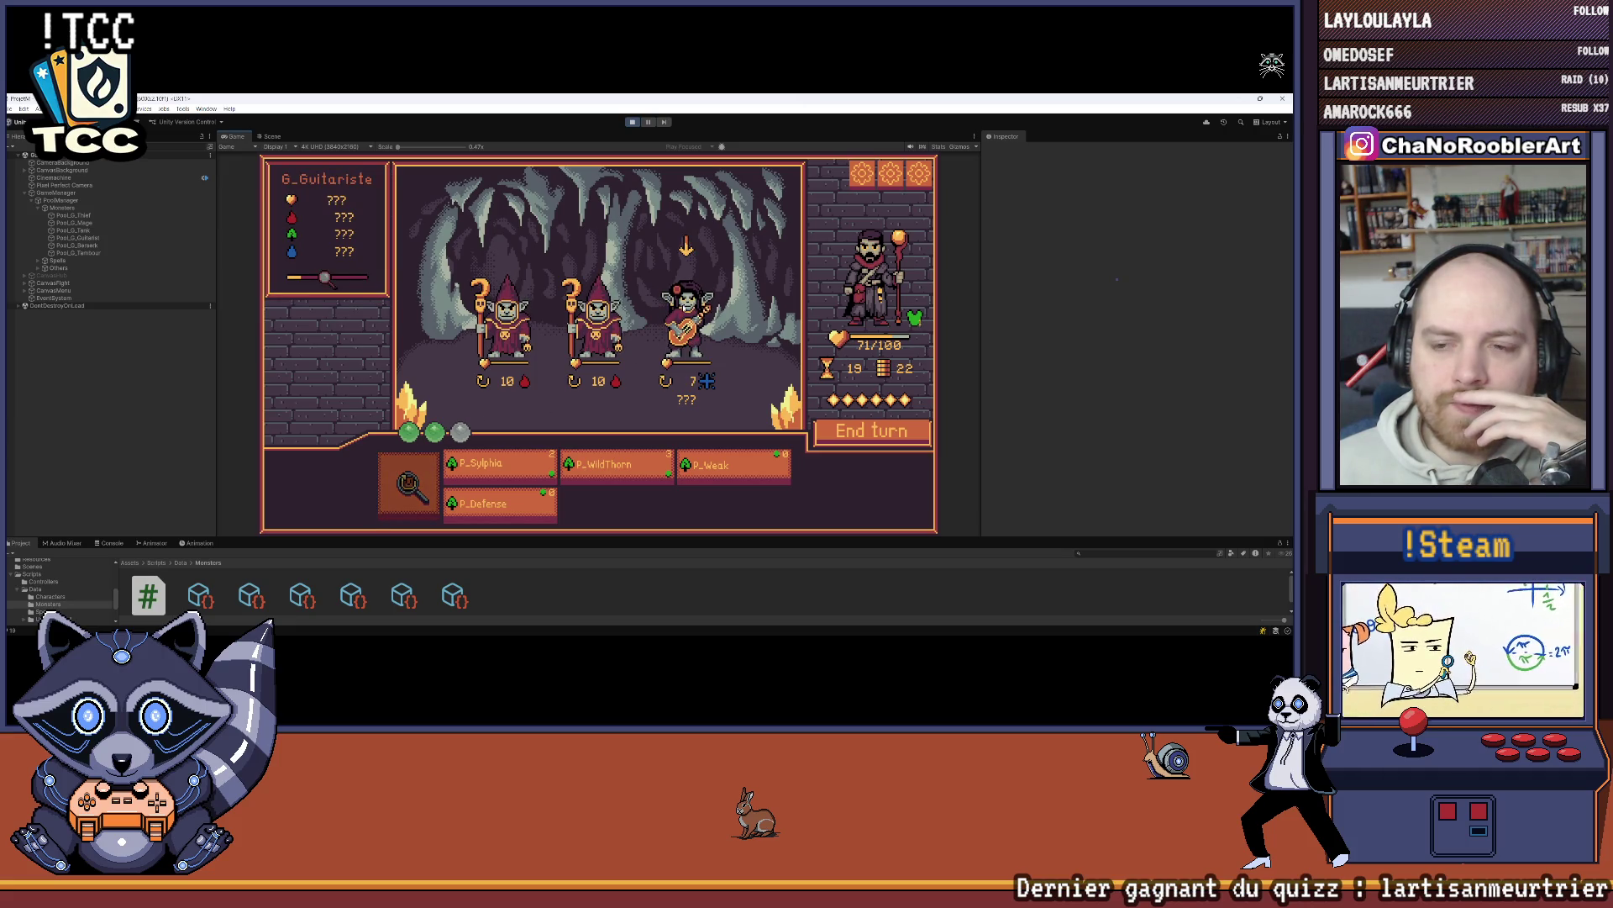
Step: Kill both goblin mages with WildThorn and Sylphia, and shield the hero with Defense
left_click(622, 468)
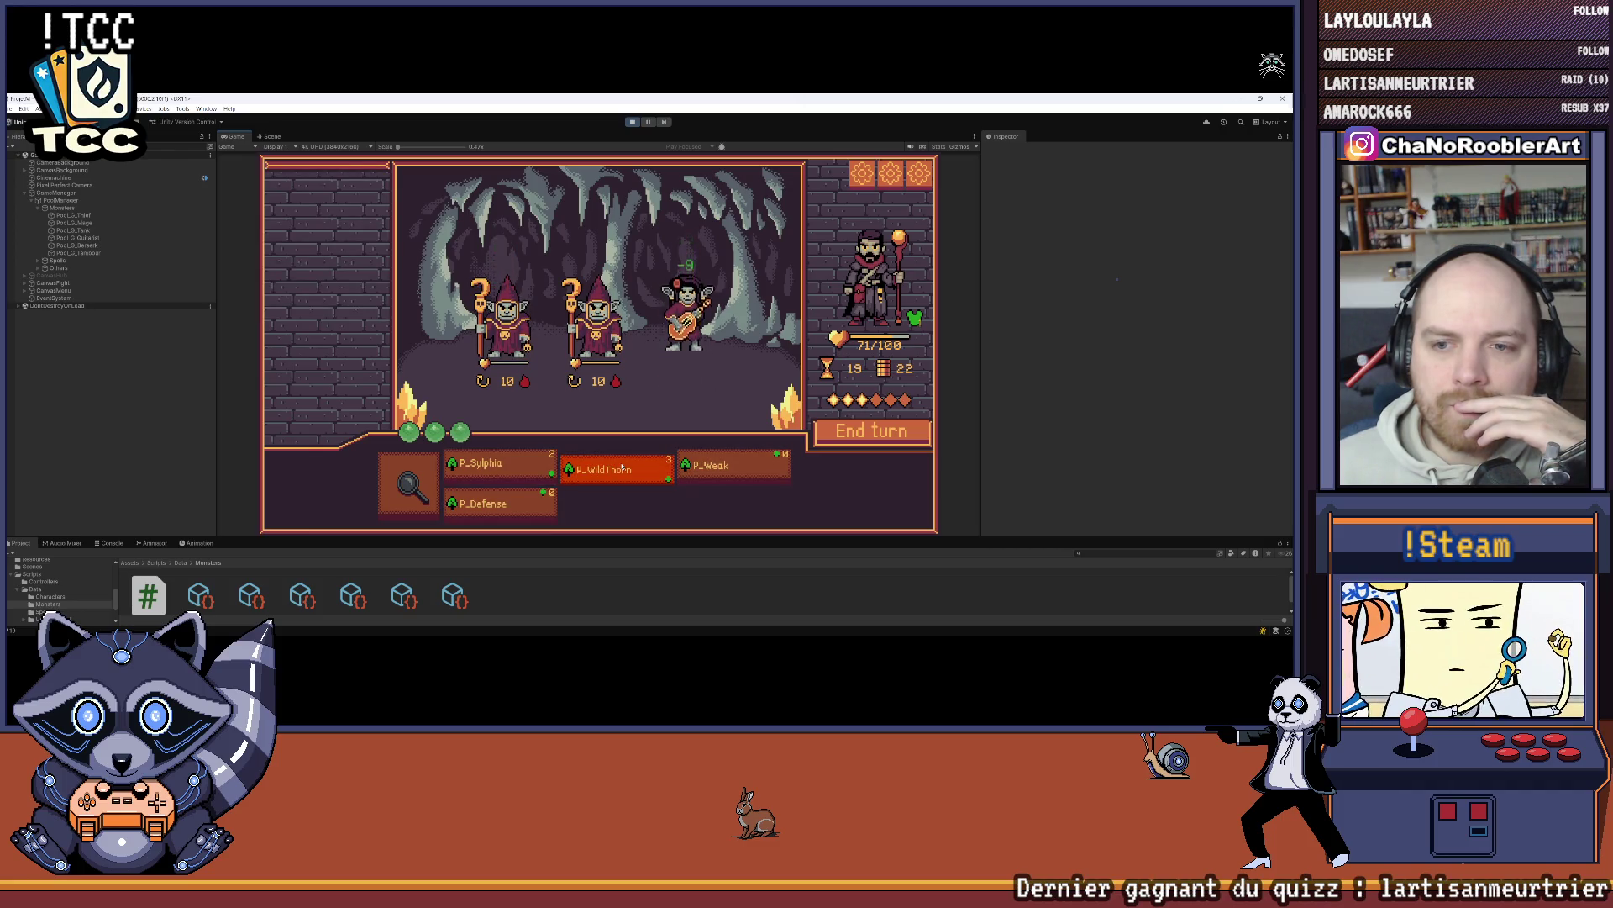
left_click(504, 324)
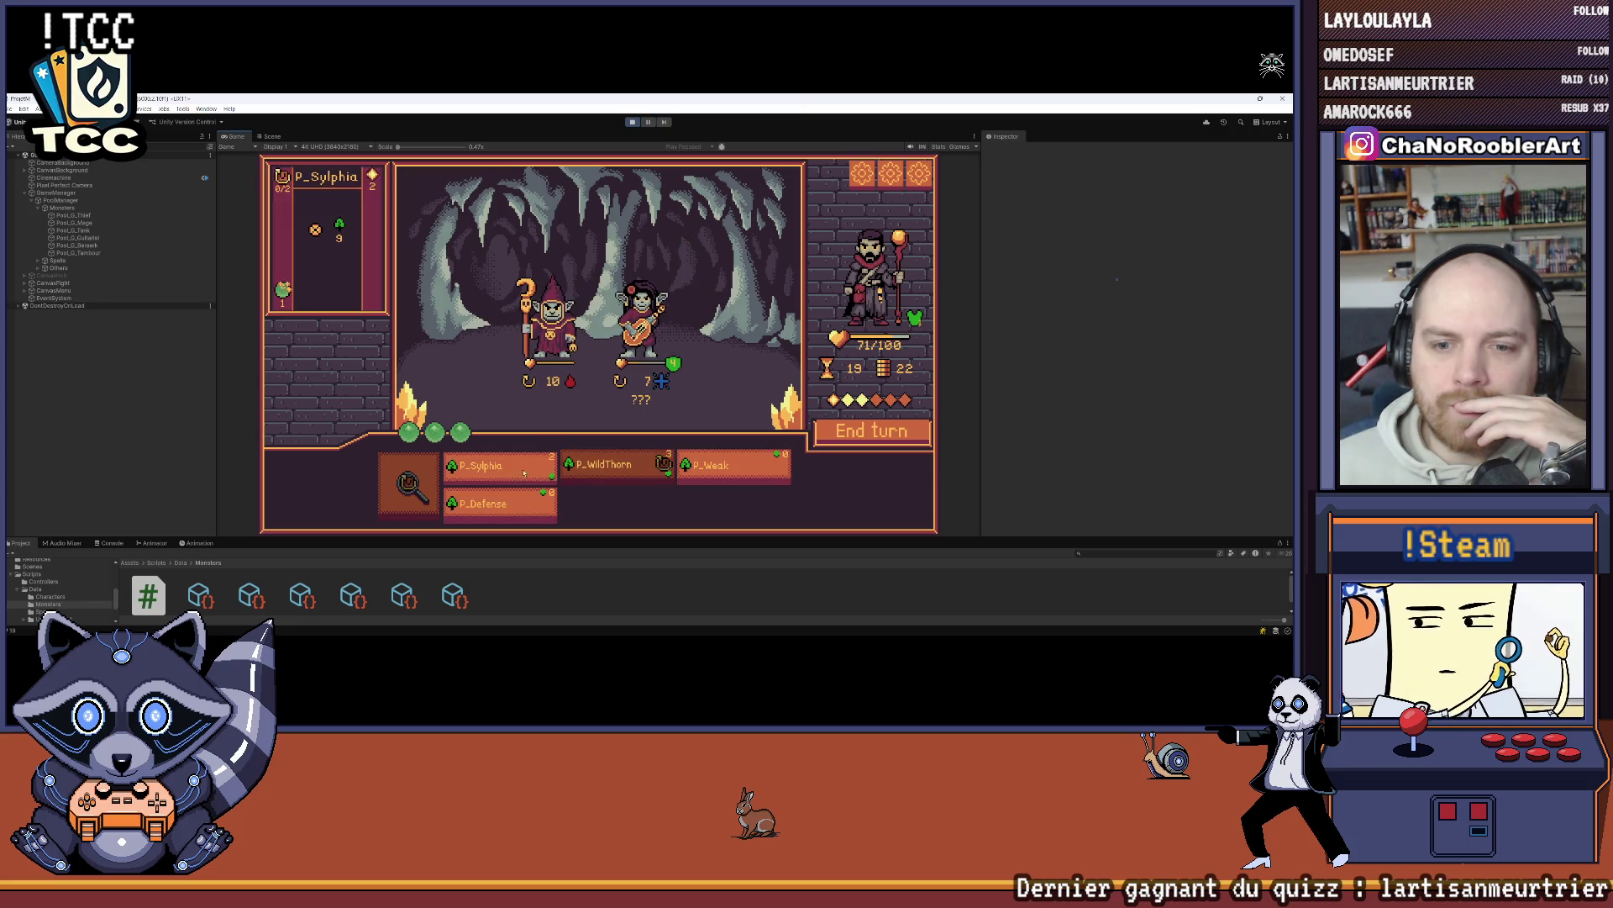
left_click(541, 345)
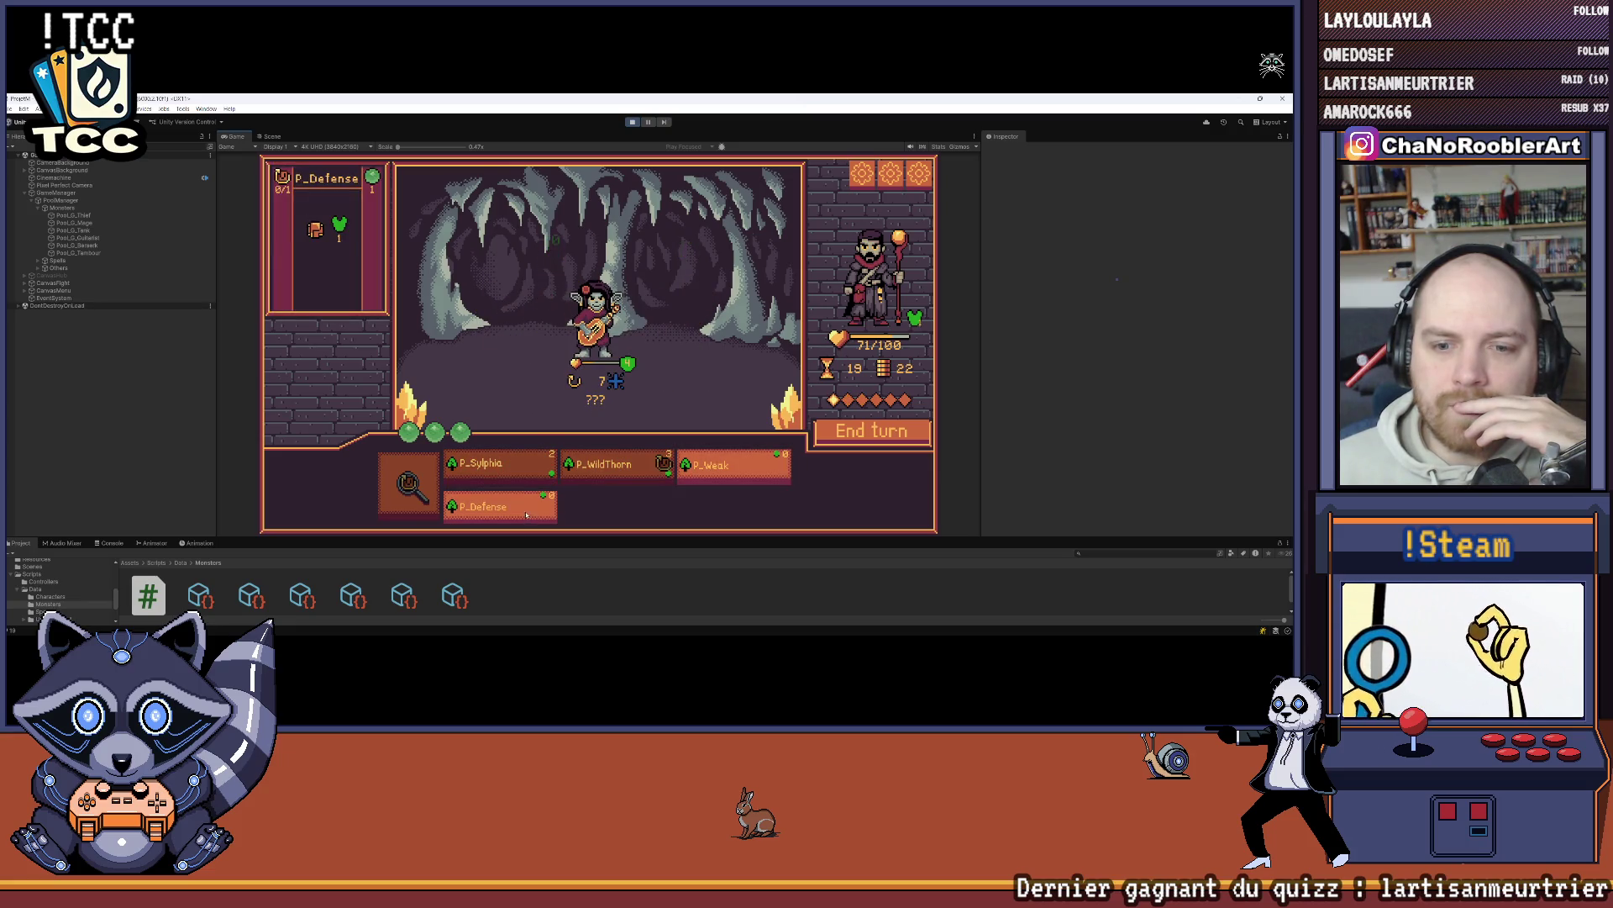
mouse_move(716, 468)
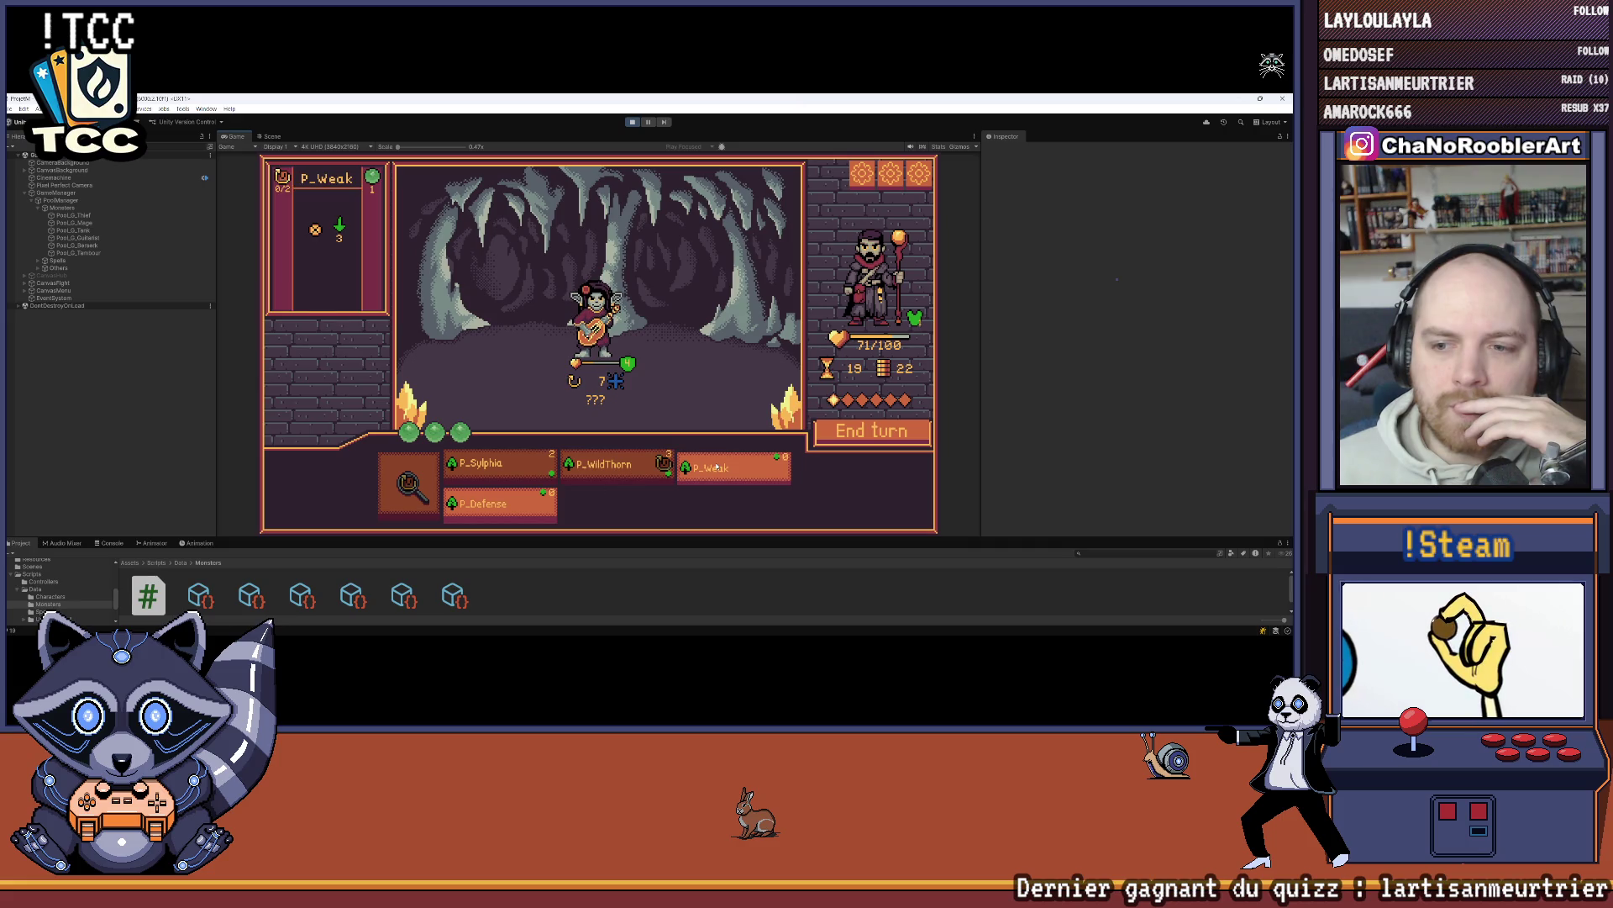
left_click(511, 510)
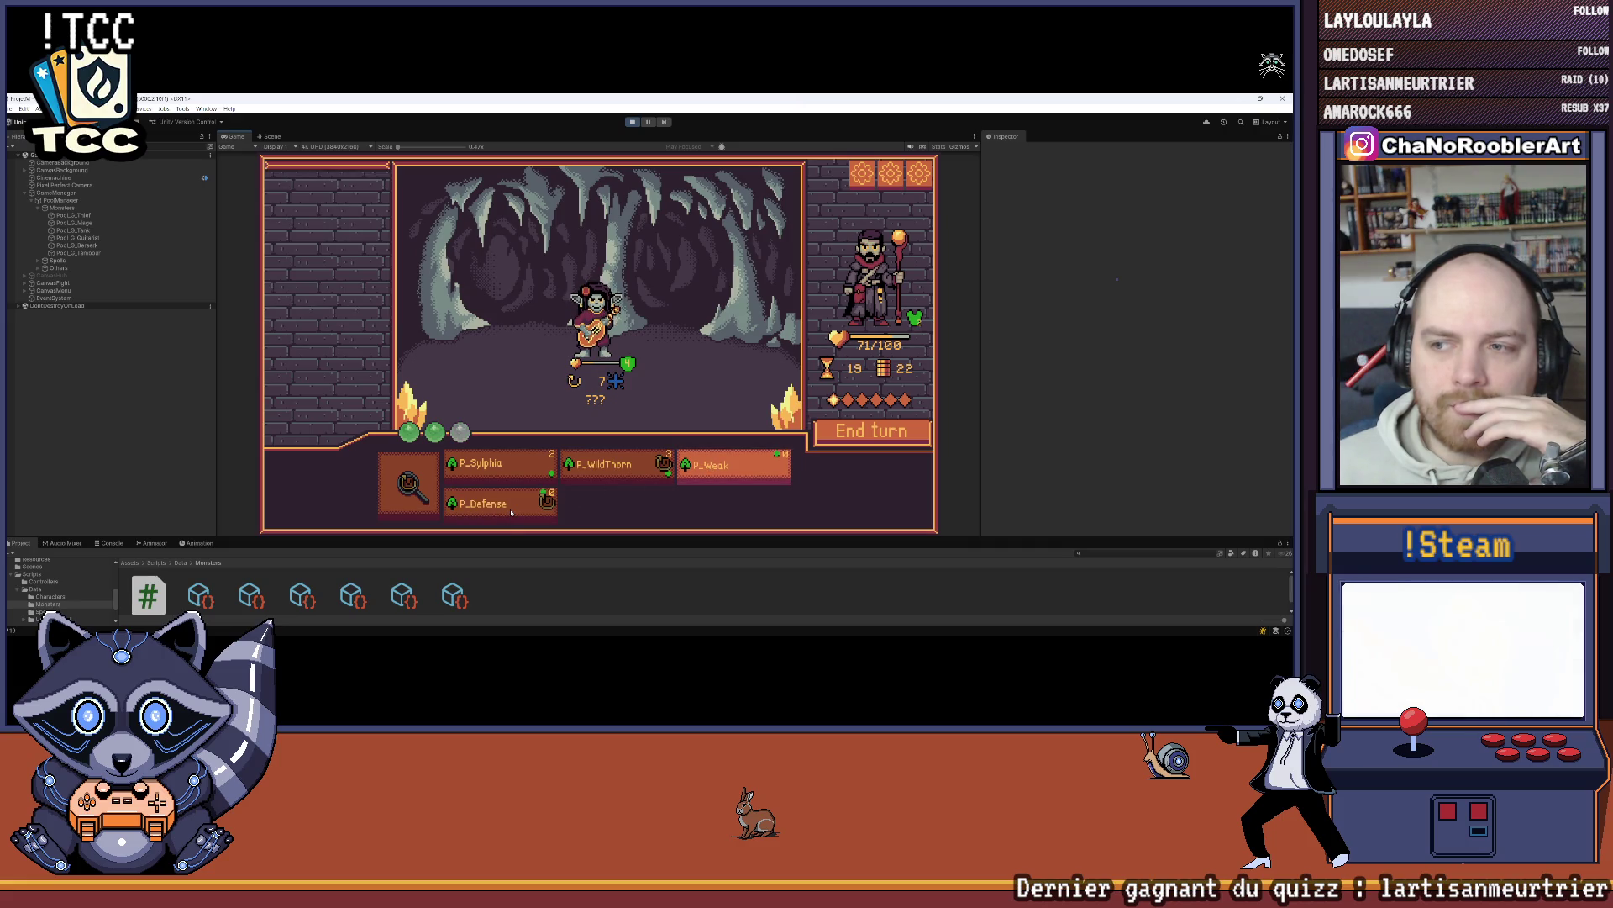
Step: Weaken the guitarist twice, end the turn, and return to the hub after victory
left_click(721, 467)
left_click(595, 318)
left_click(721, 467)
left_click(595, 317)
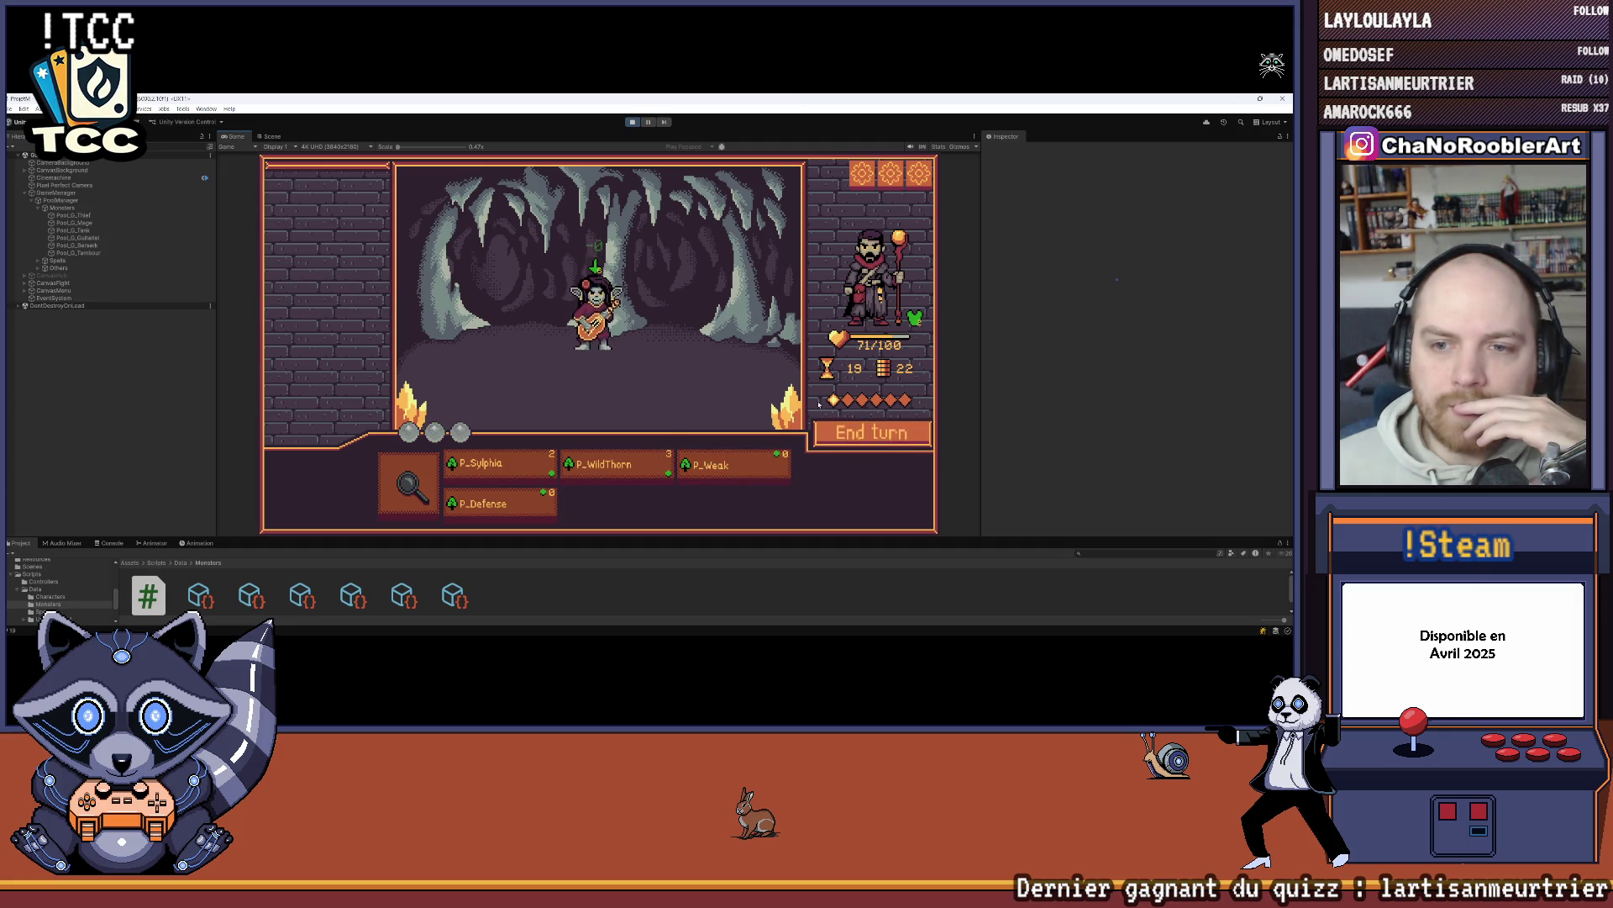
mouse_move(736, 464)
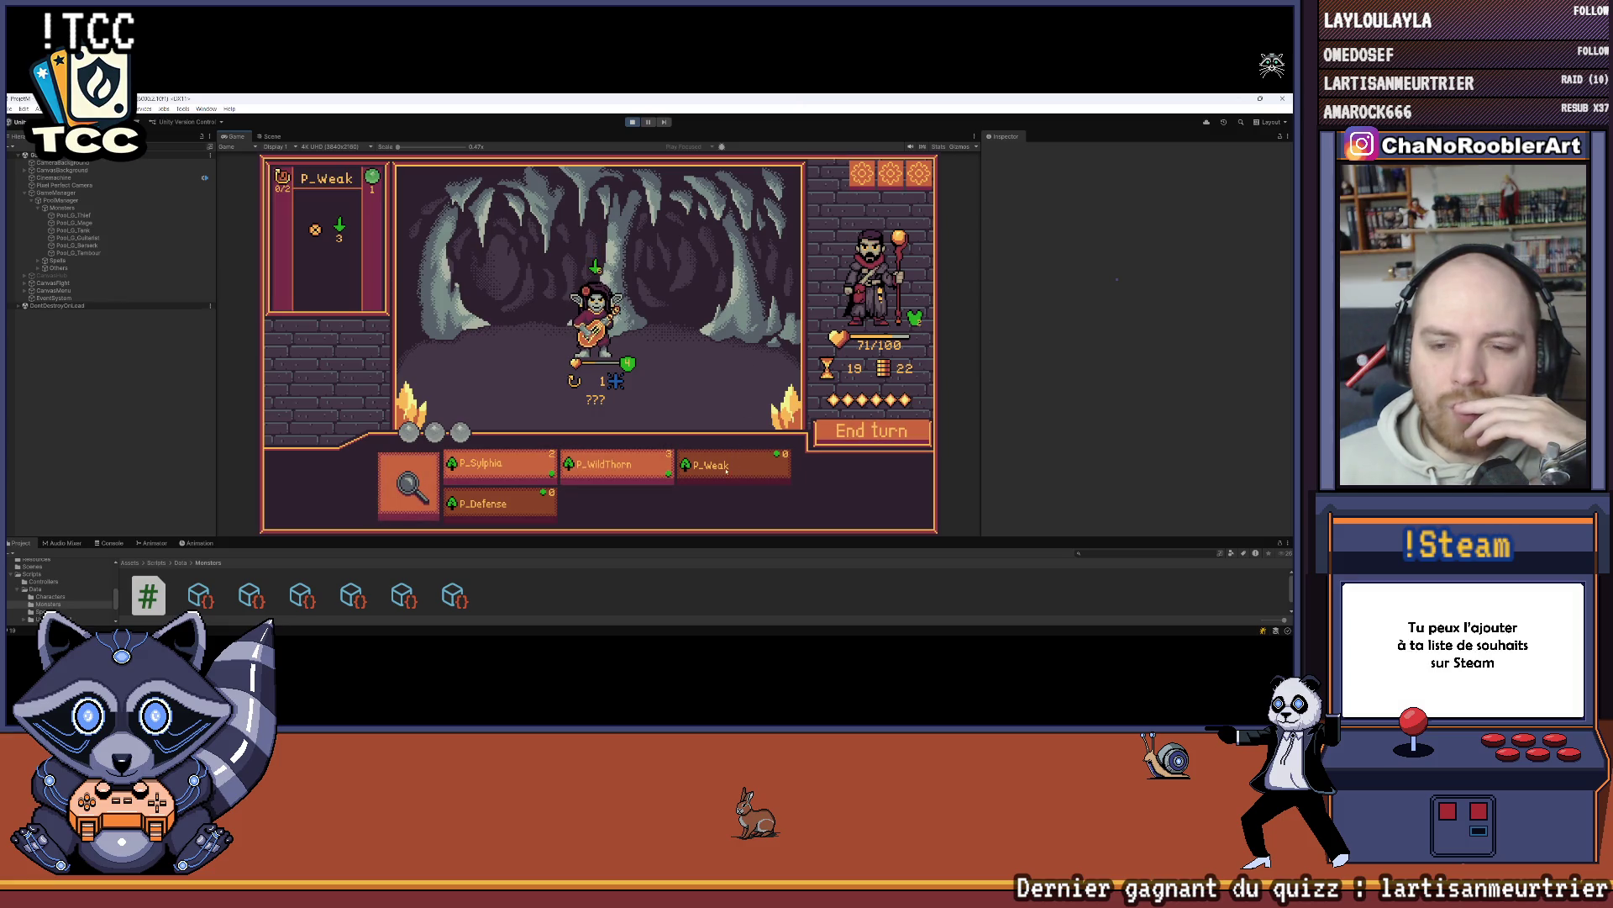
left_click(873, 431)
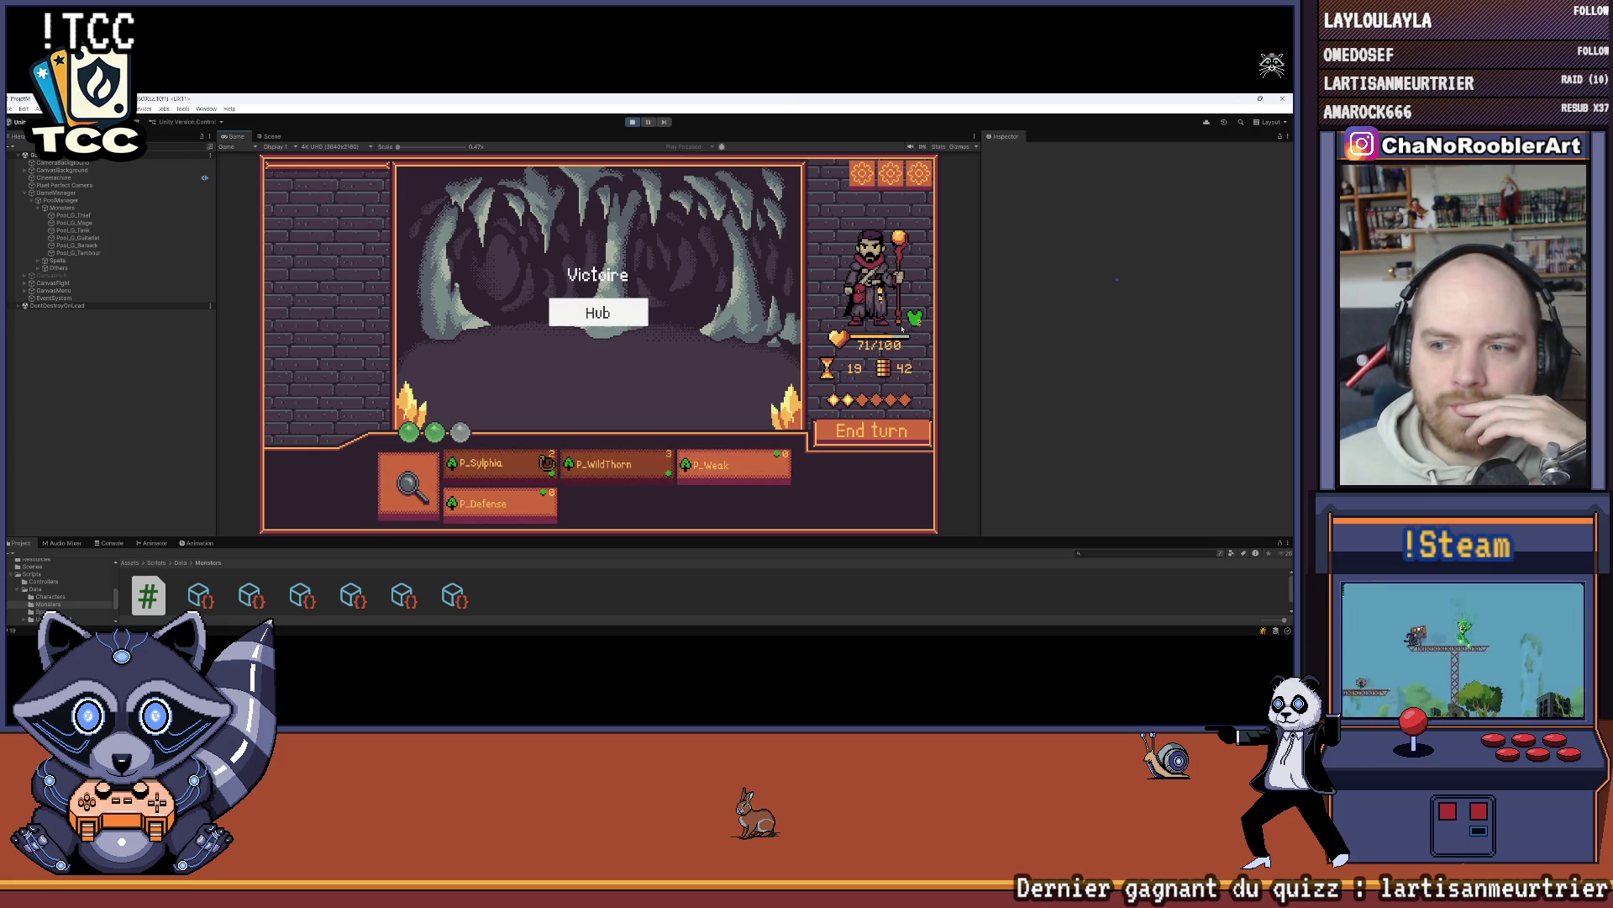
left_click(597, 312)
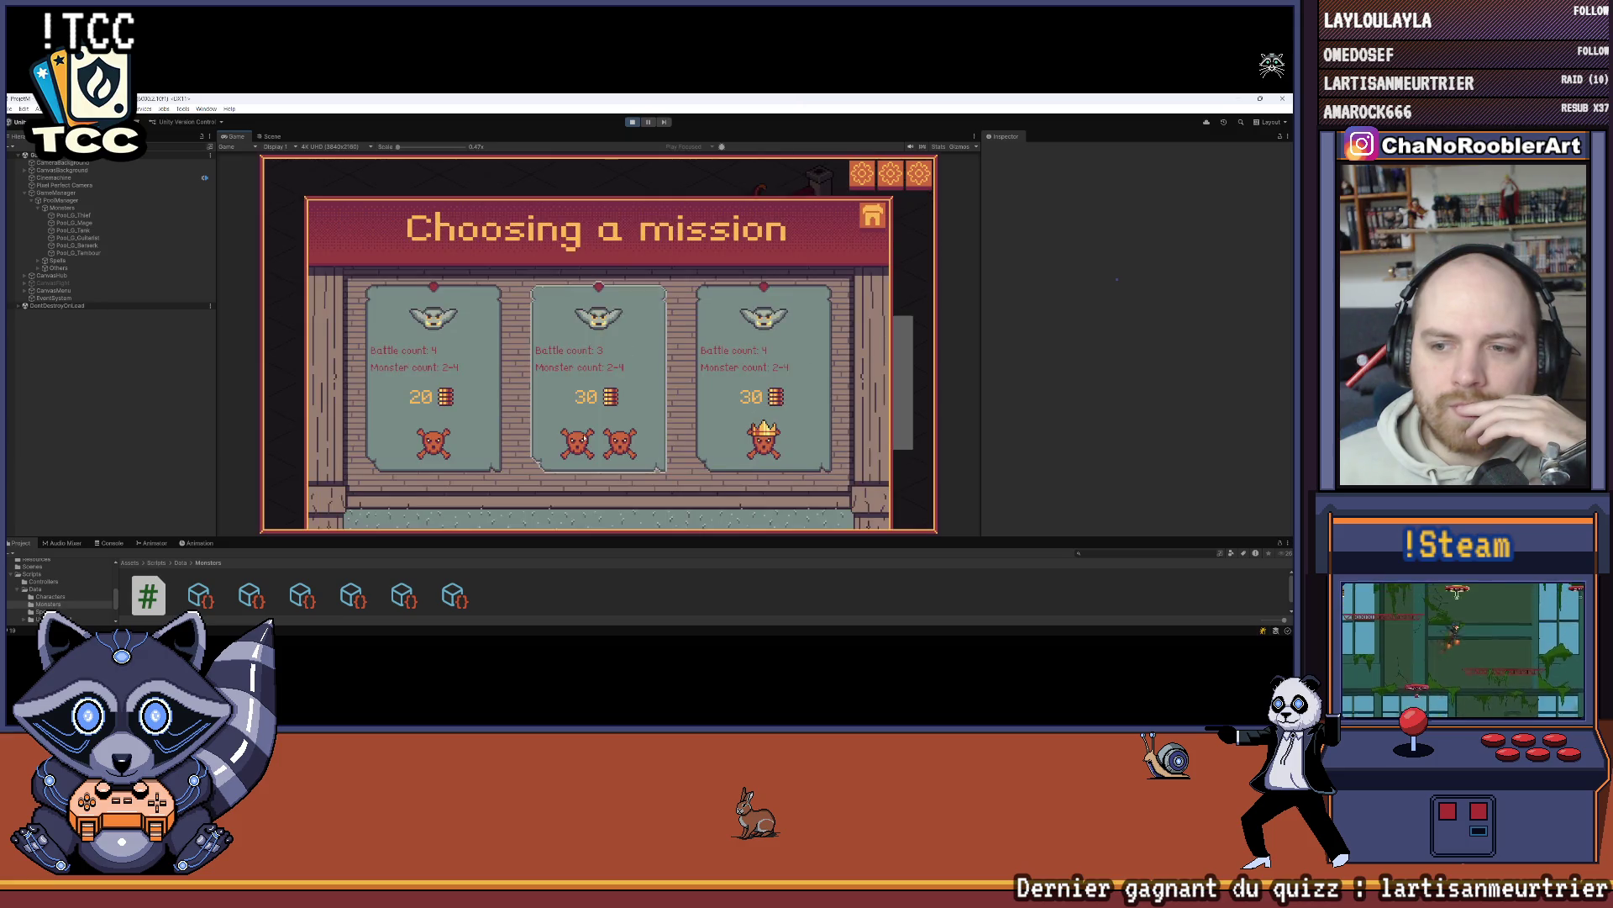
Step: Start the two-skull mission and cast WildThorn, Sylphia and Defense
left_click(598, 387)
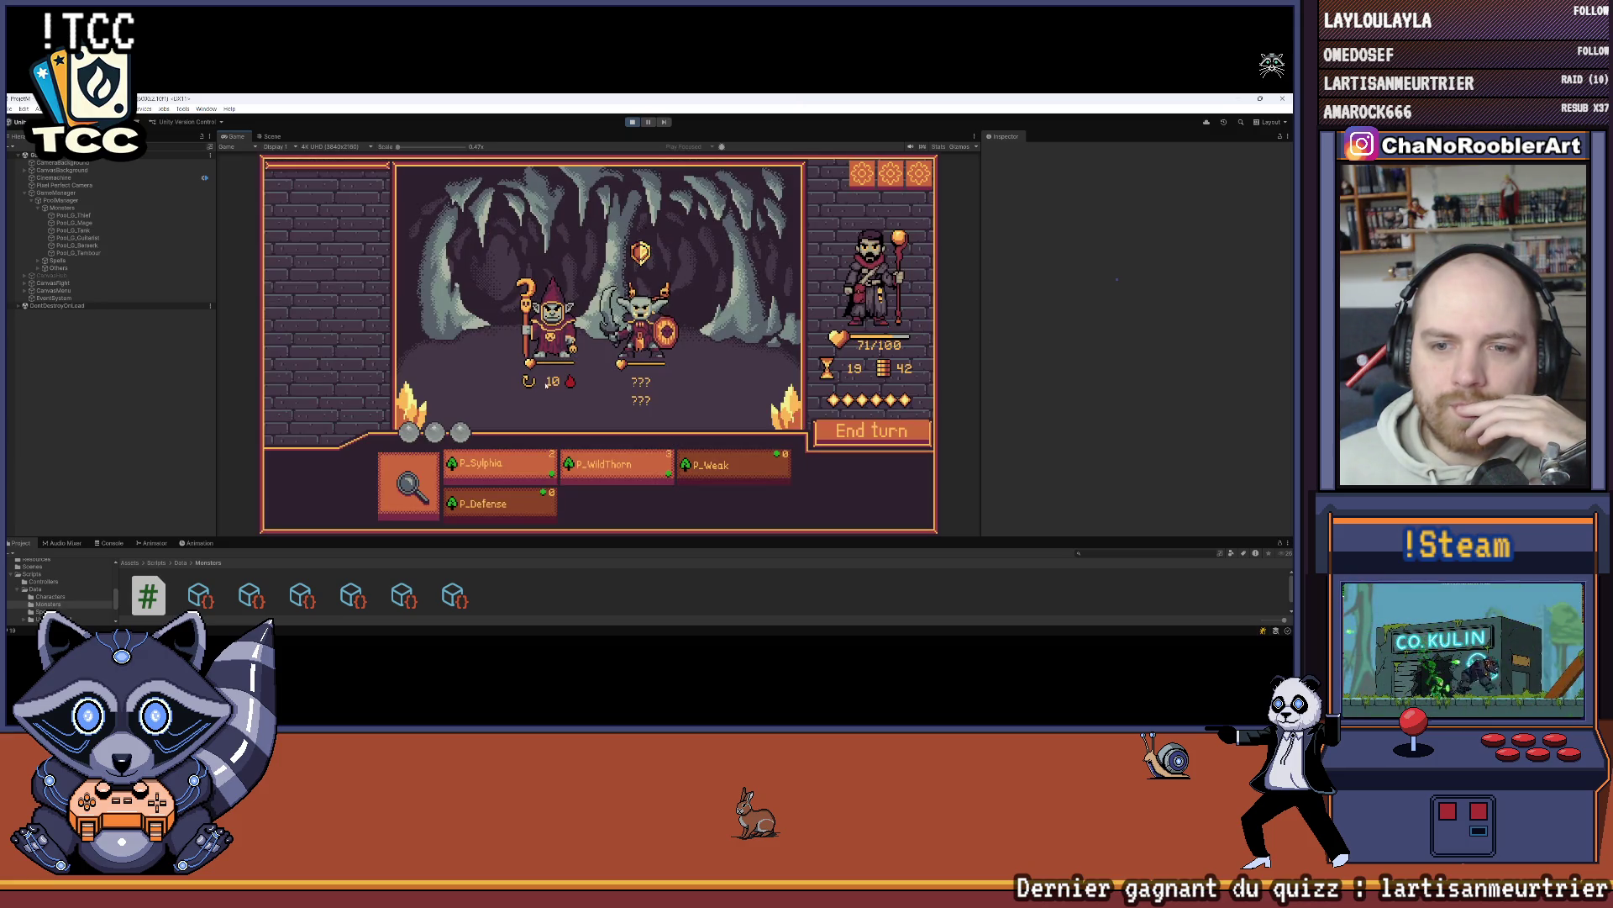
left_click(601, 475)
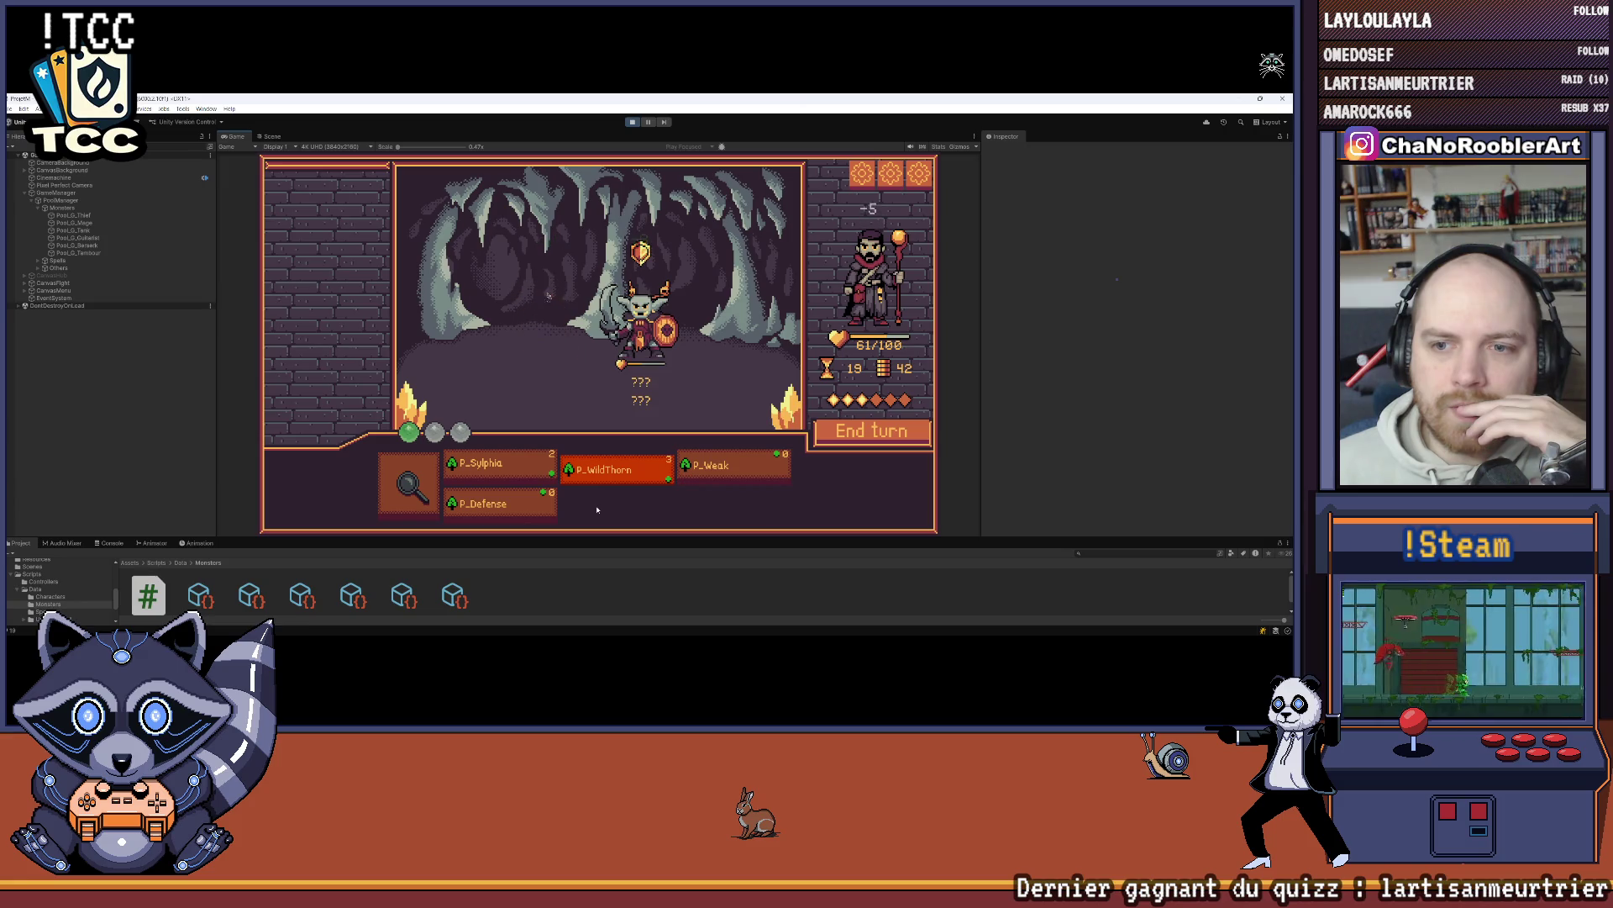
left_click(495, 467)
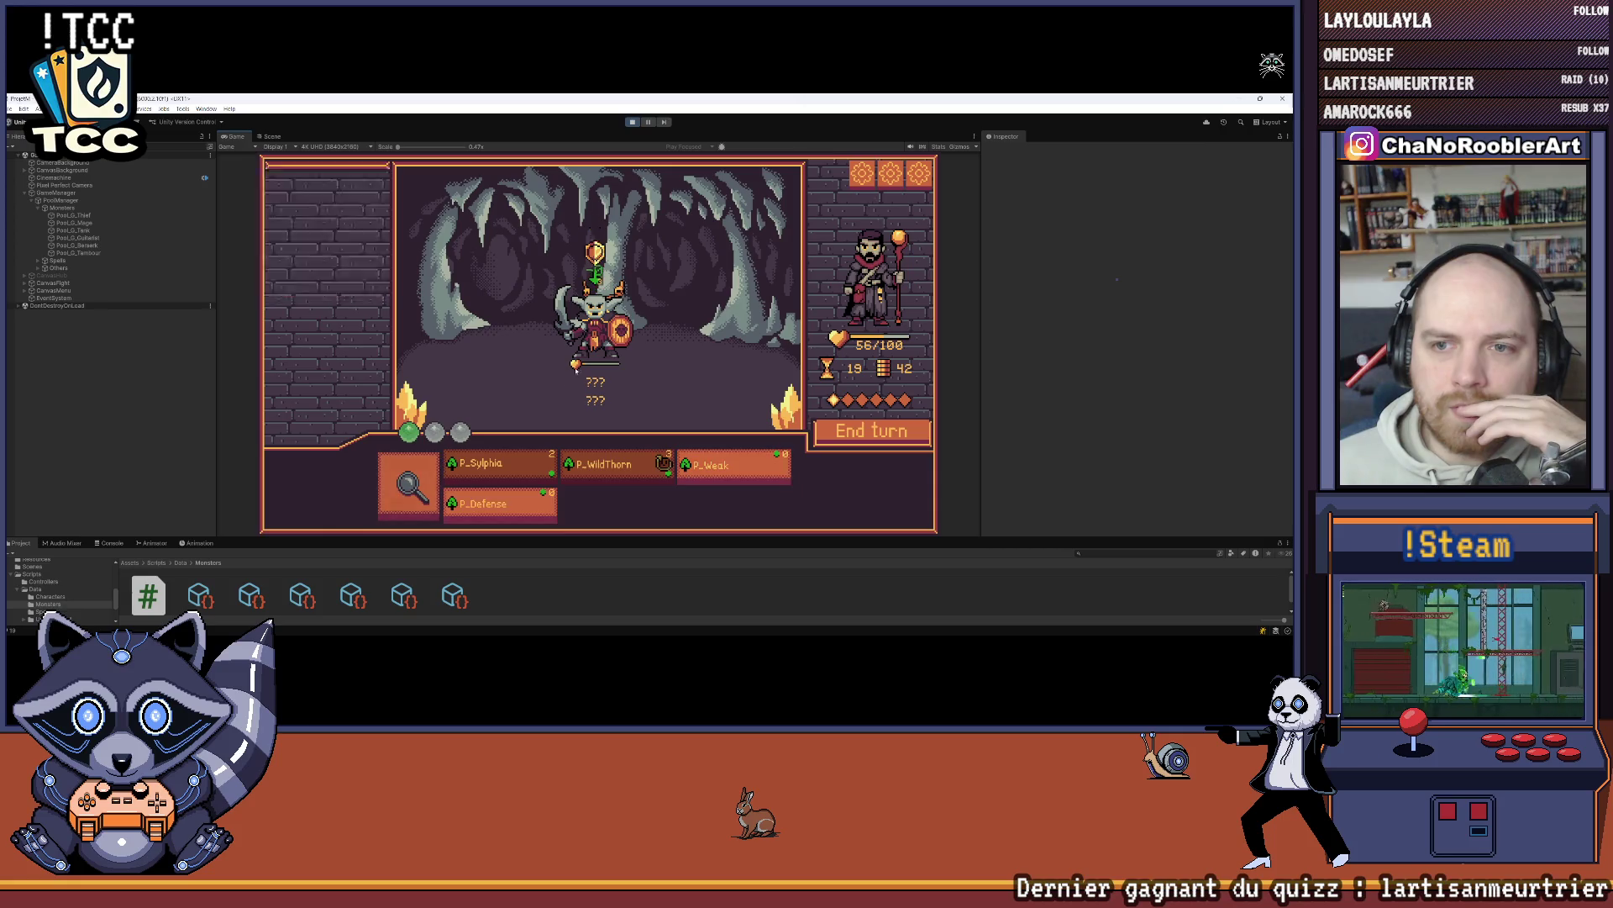
left_click(472, 516)
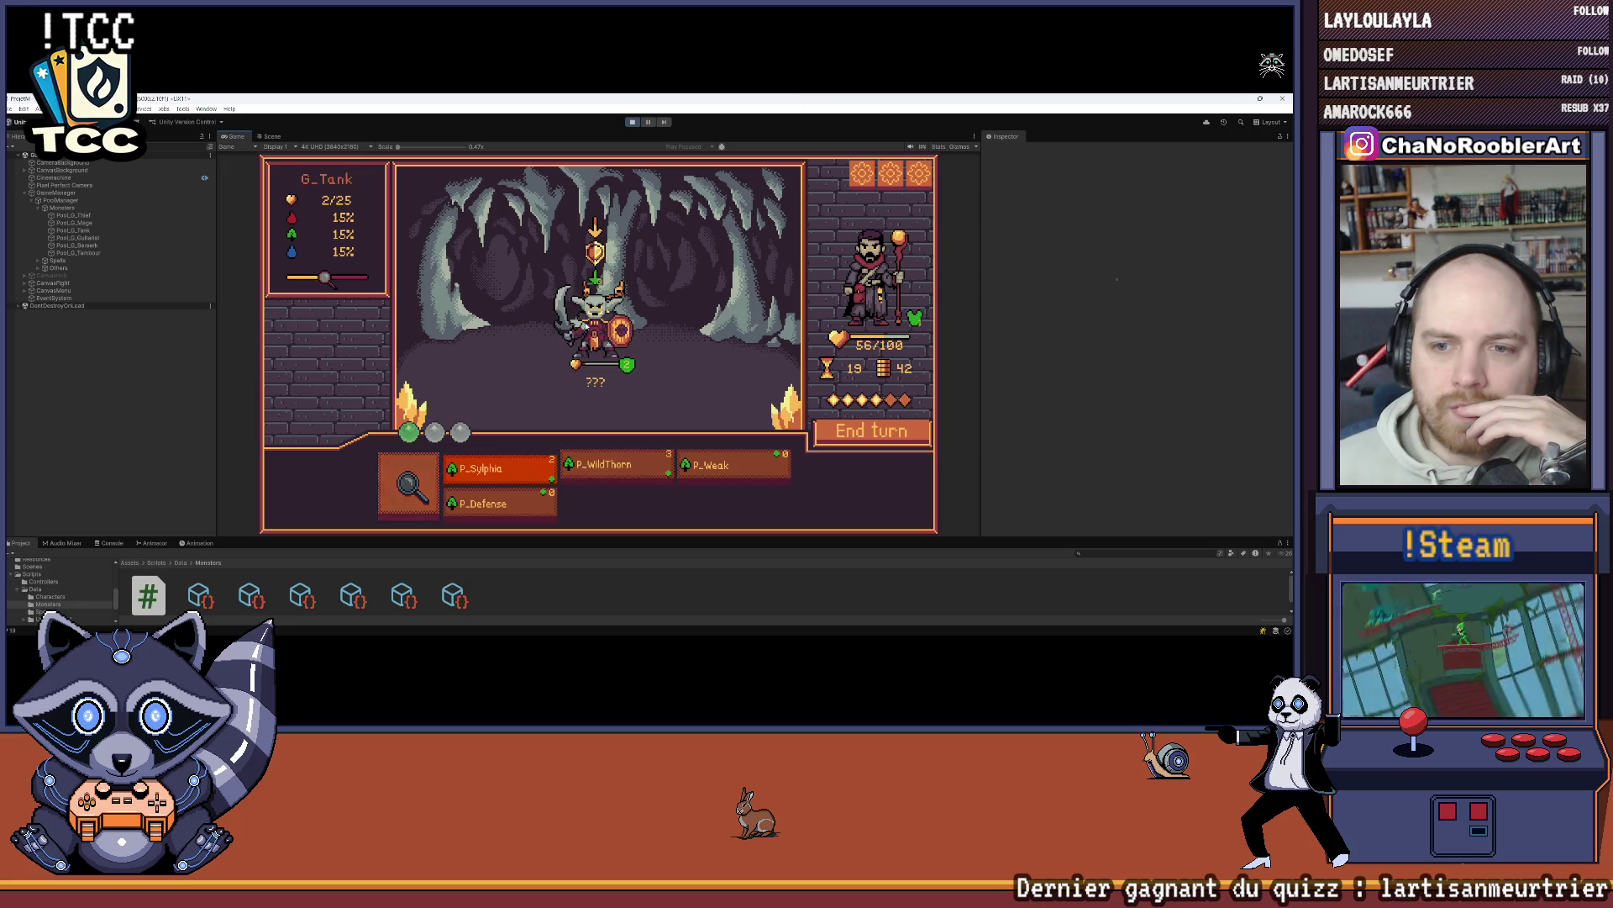
Step: Load the next battle after the victory, then stop play mode with Ctrl+P
mouse_move(738, 460)
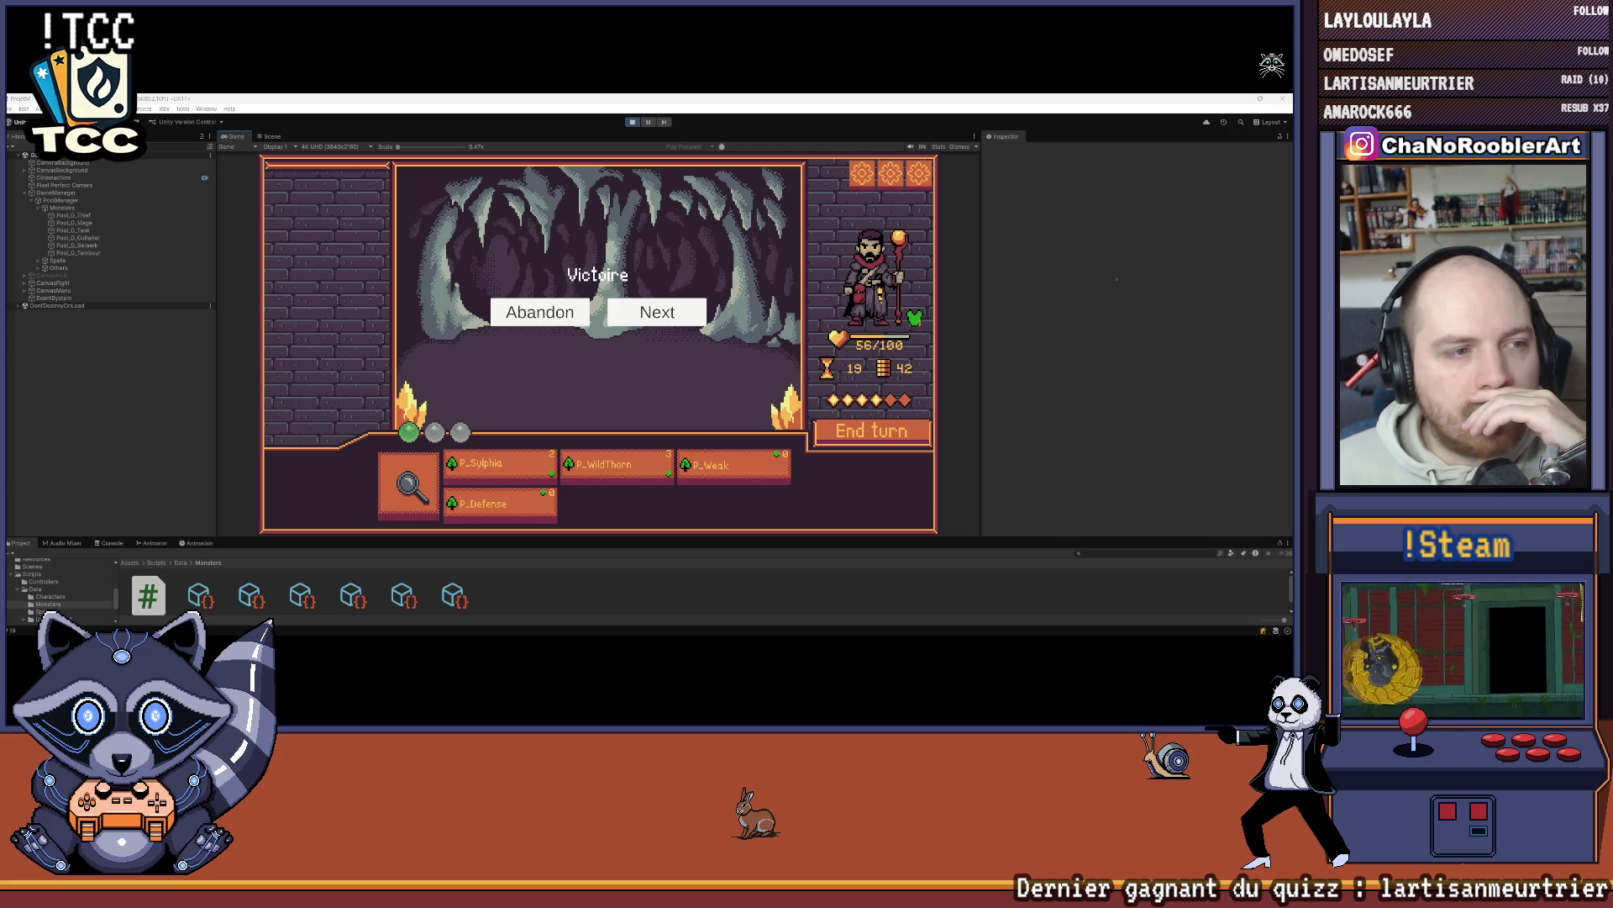
left_click(630, 323)
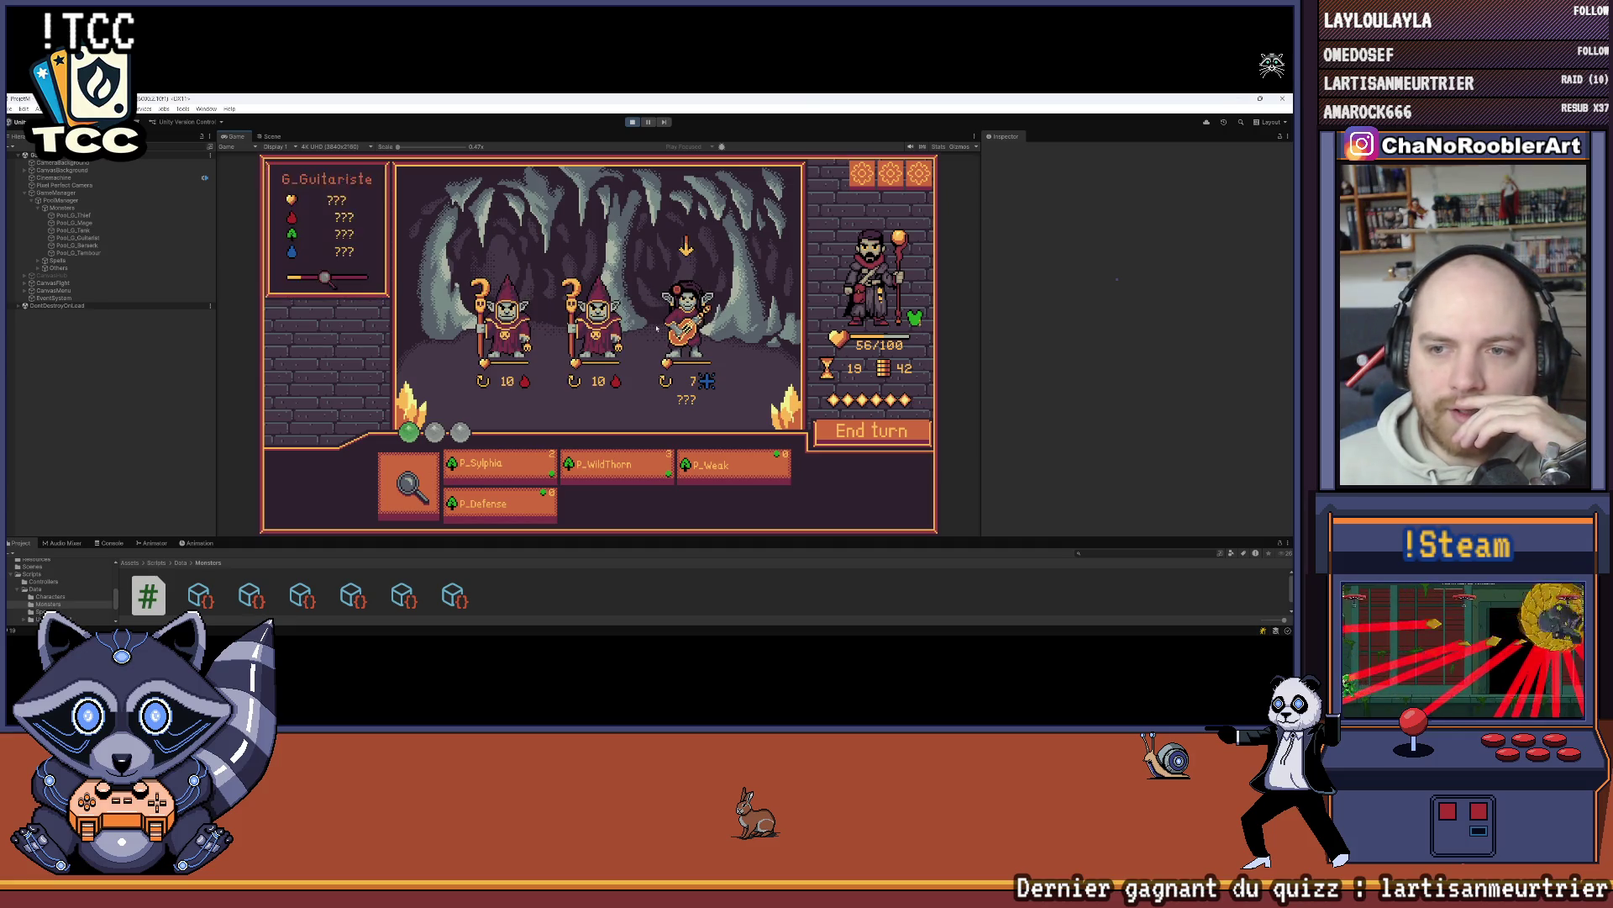
key("ctrl+p")
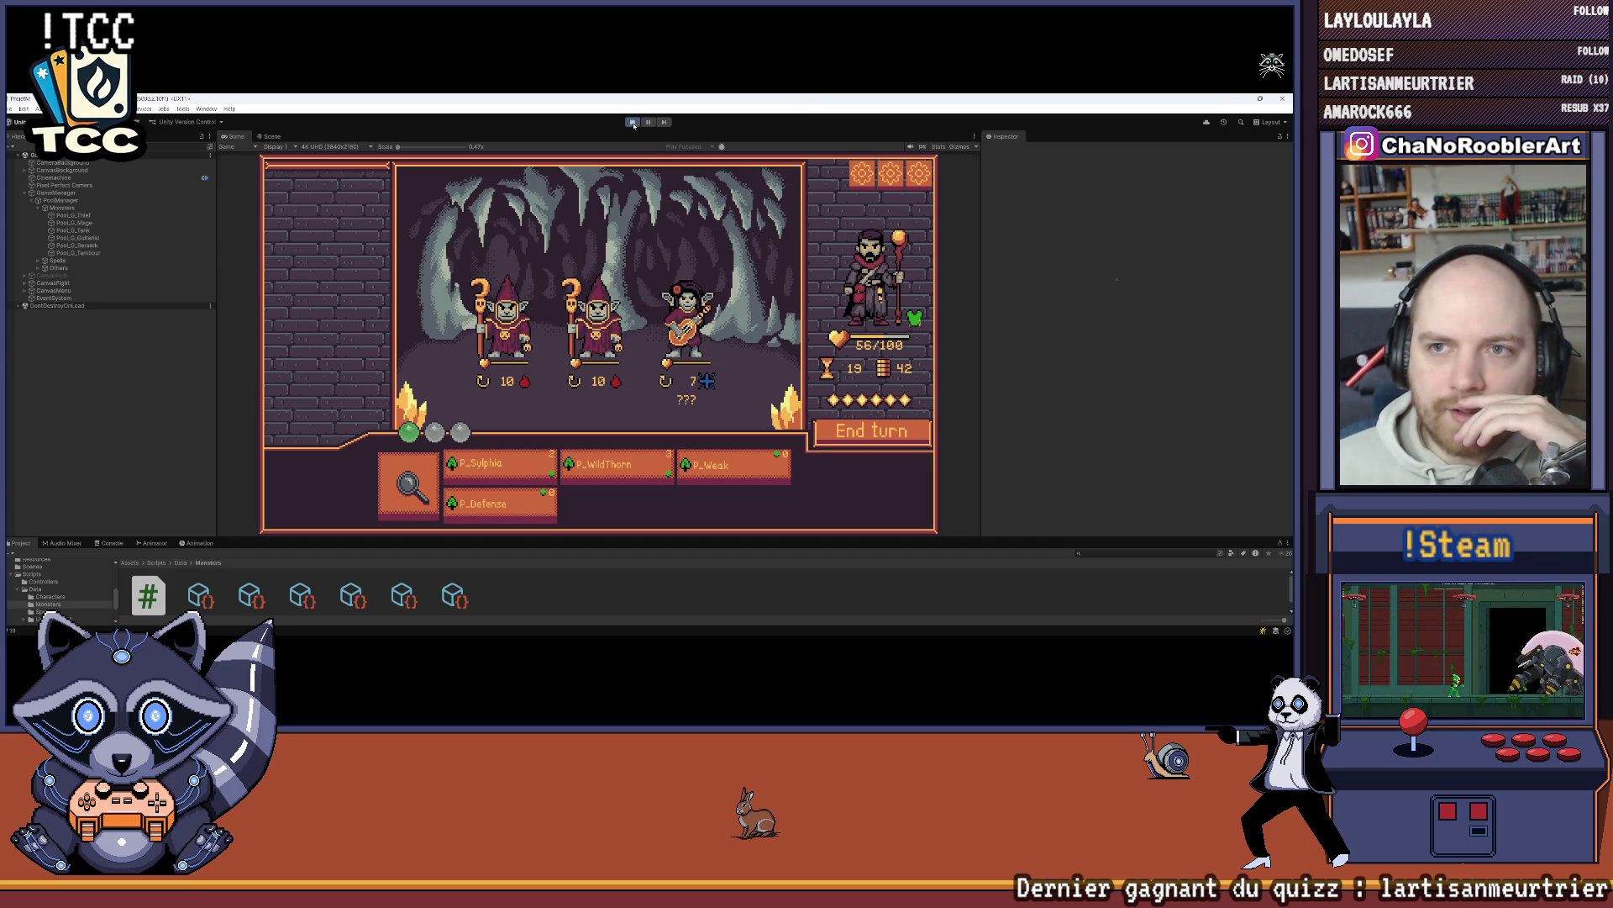
Step: Show Visual Studio, then the monster stats spreadsheet scrolled up to its header row
left_click(680, 623)
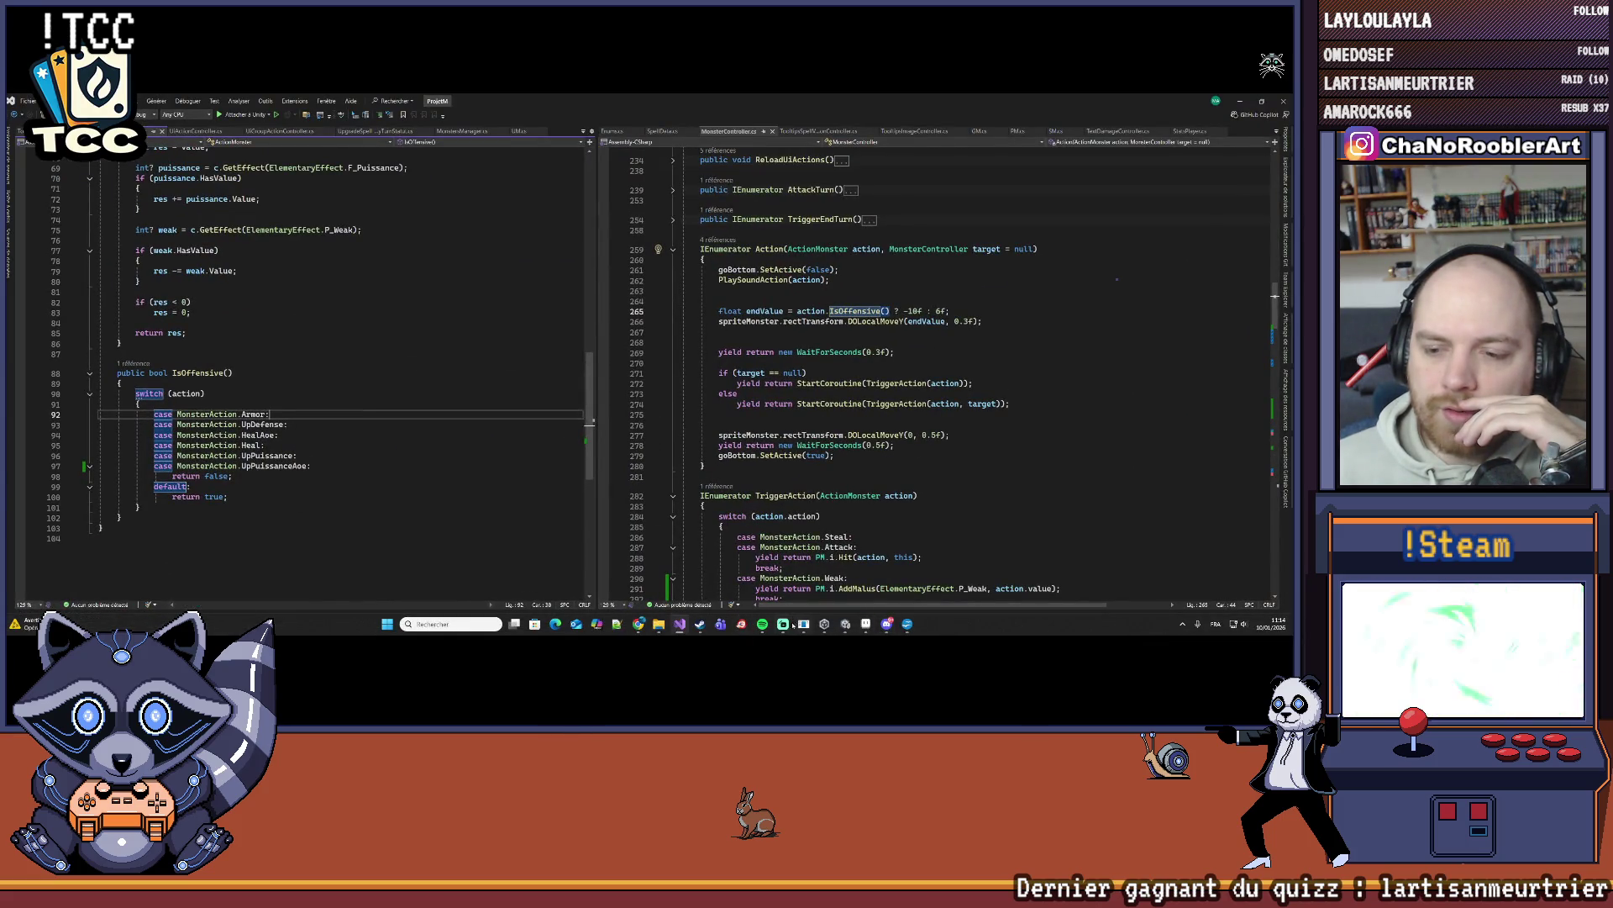
mouse_move(639, 624)
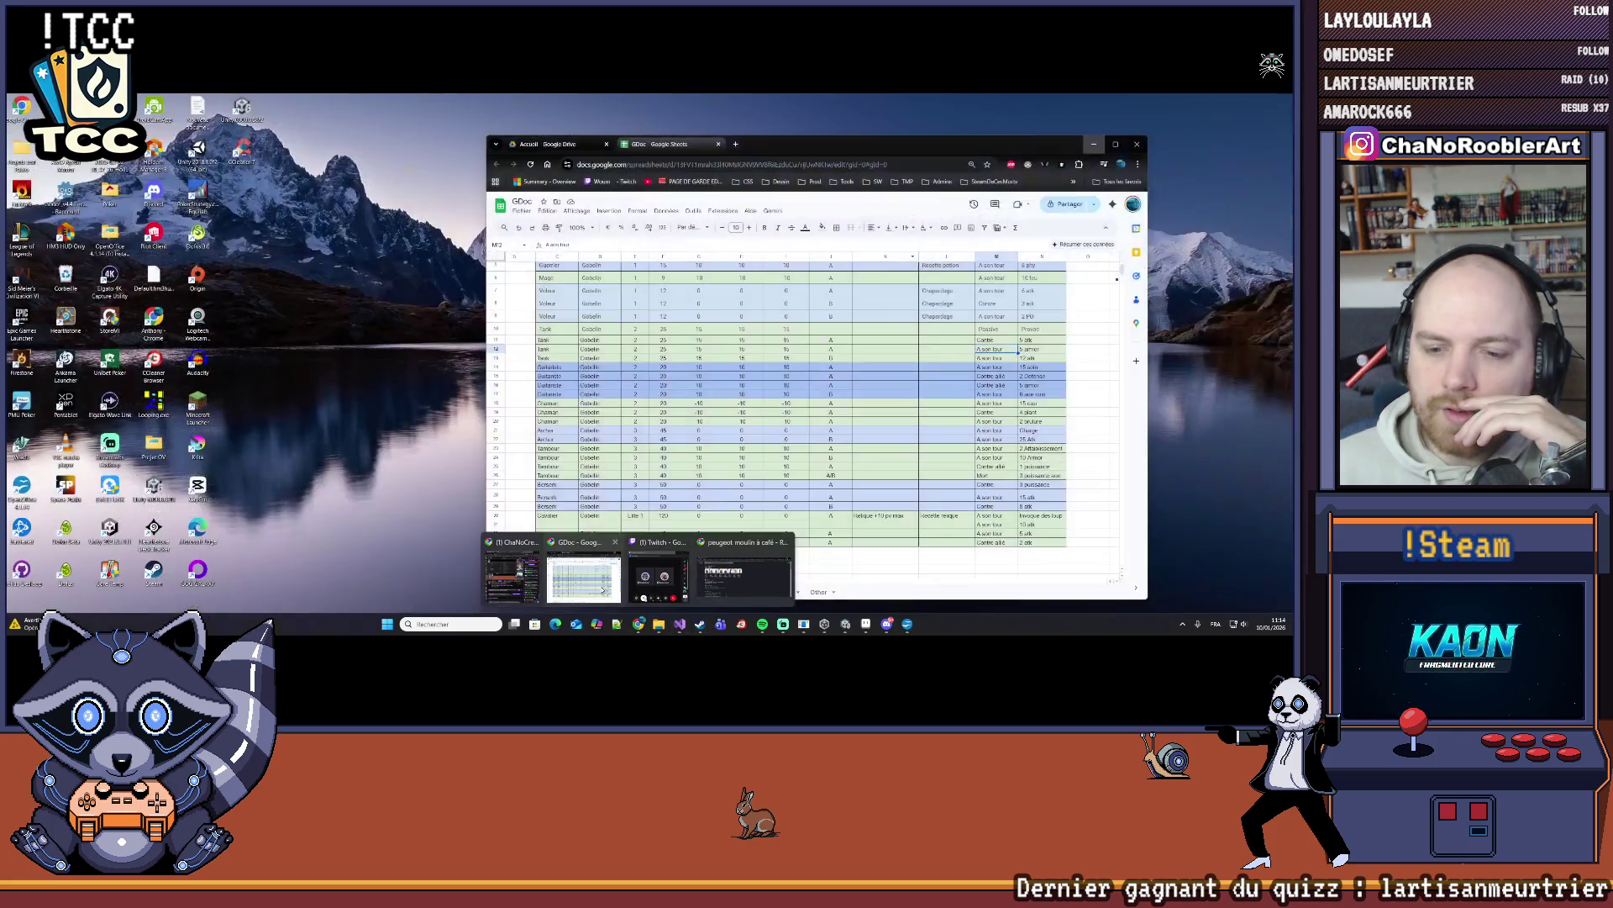
left_click(660, 569)
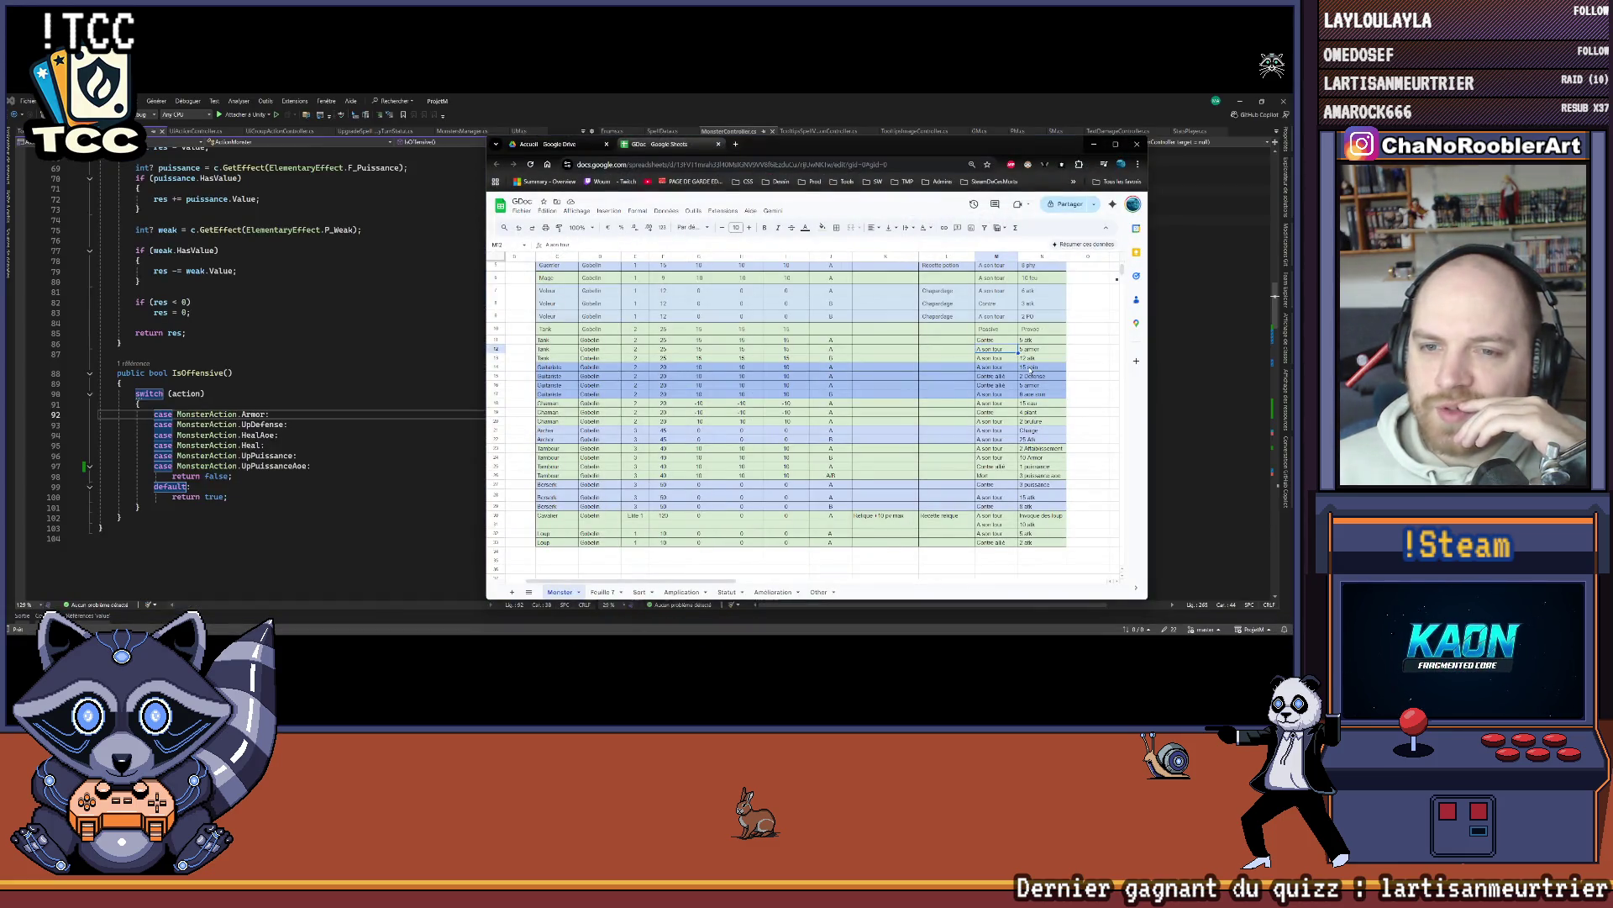
scroll(1020, 375, "up", 2)
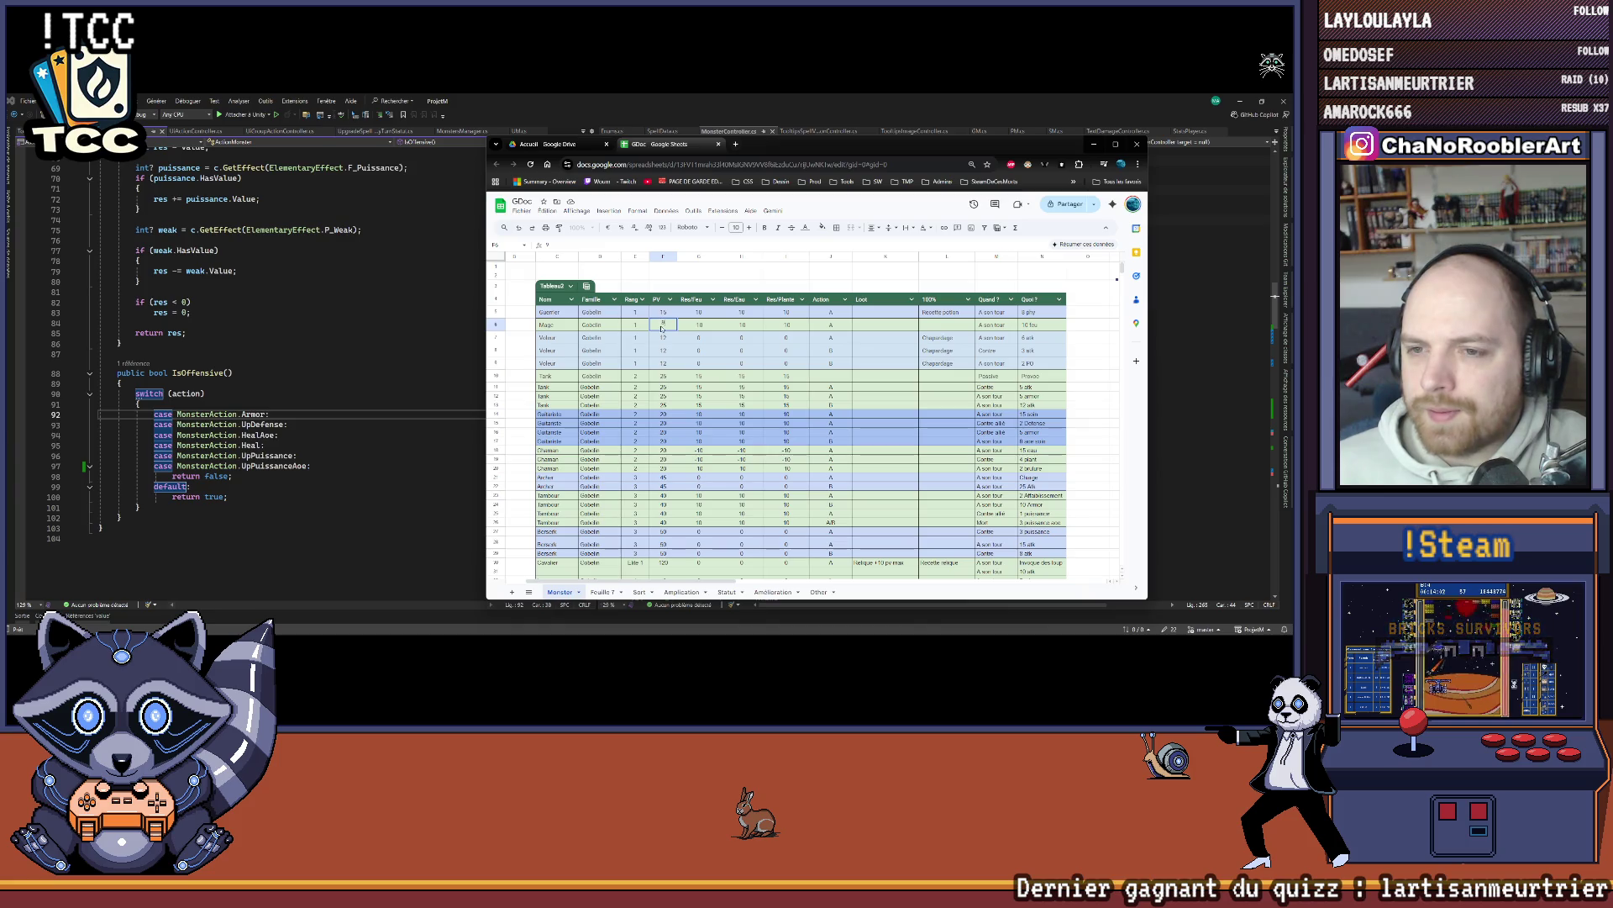
type("9")
left_click(672, 337)
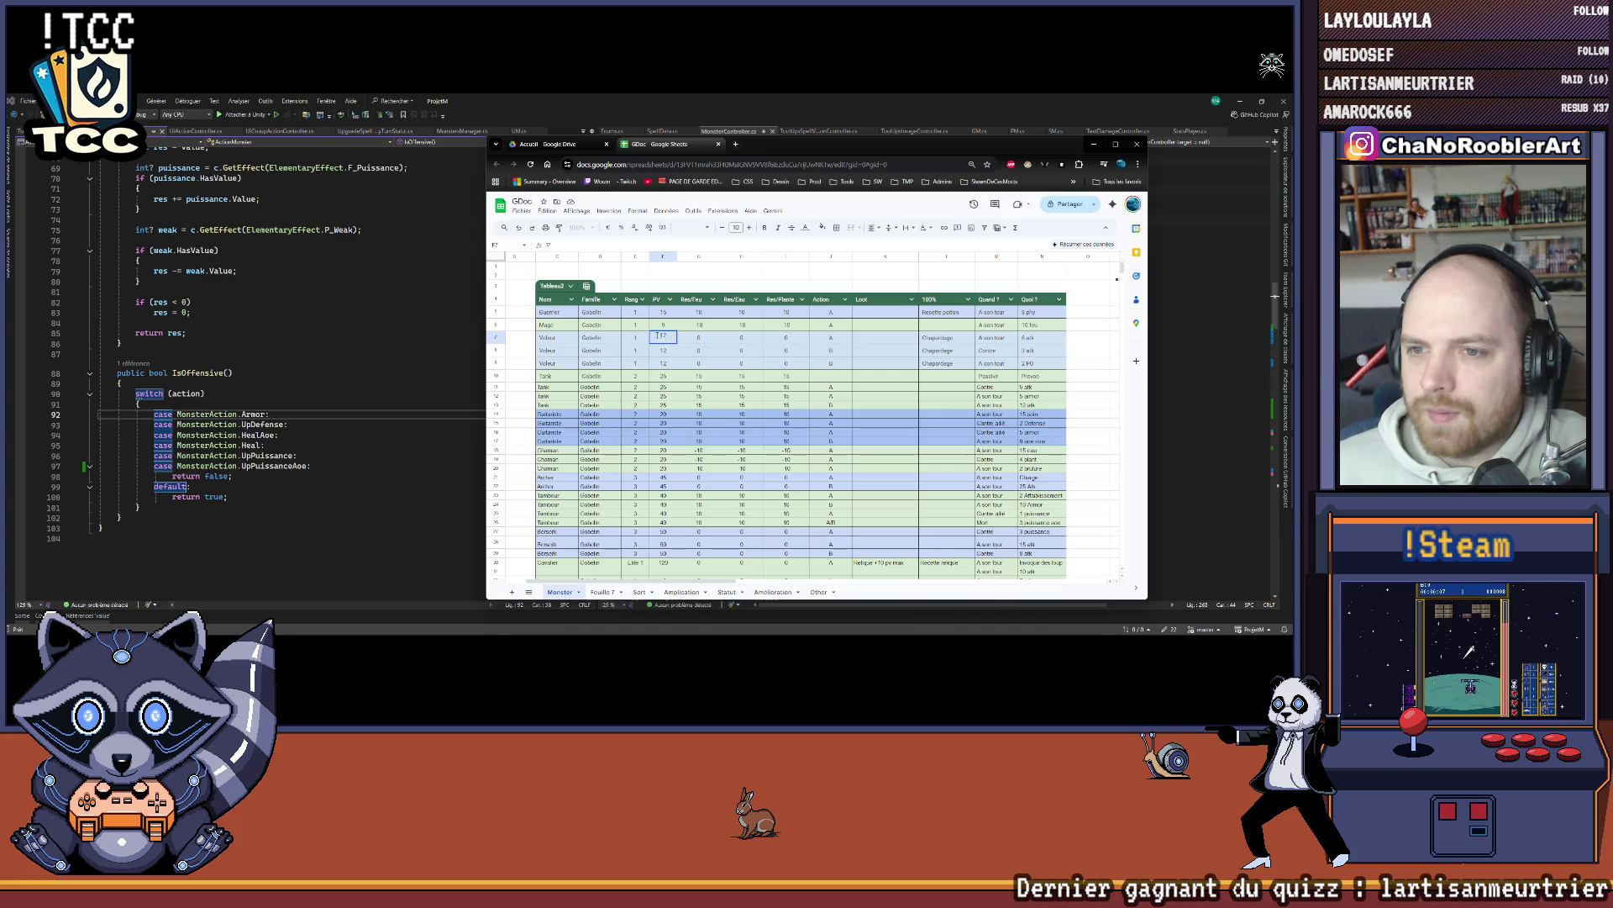
Step: Set the mage's PV to 10 and each of the three Voleur PVs to 15
left_click_drag(657, 335, 670, 336)
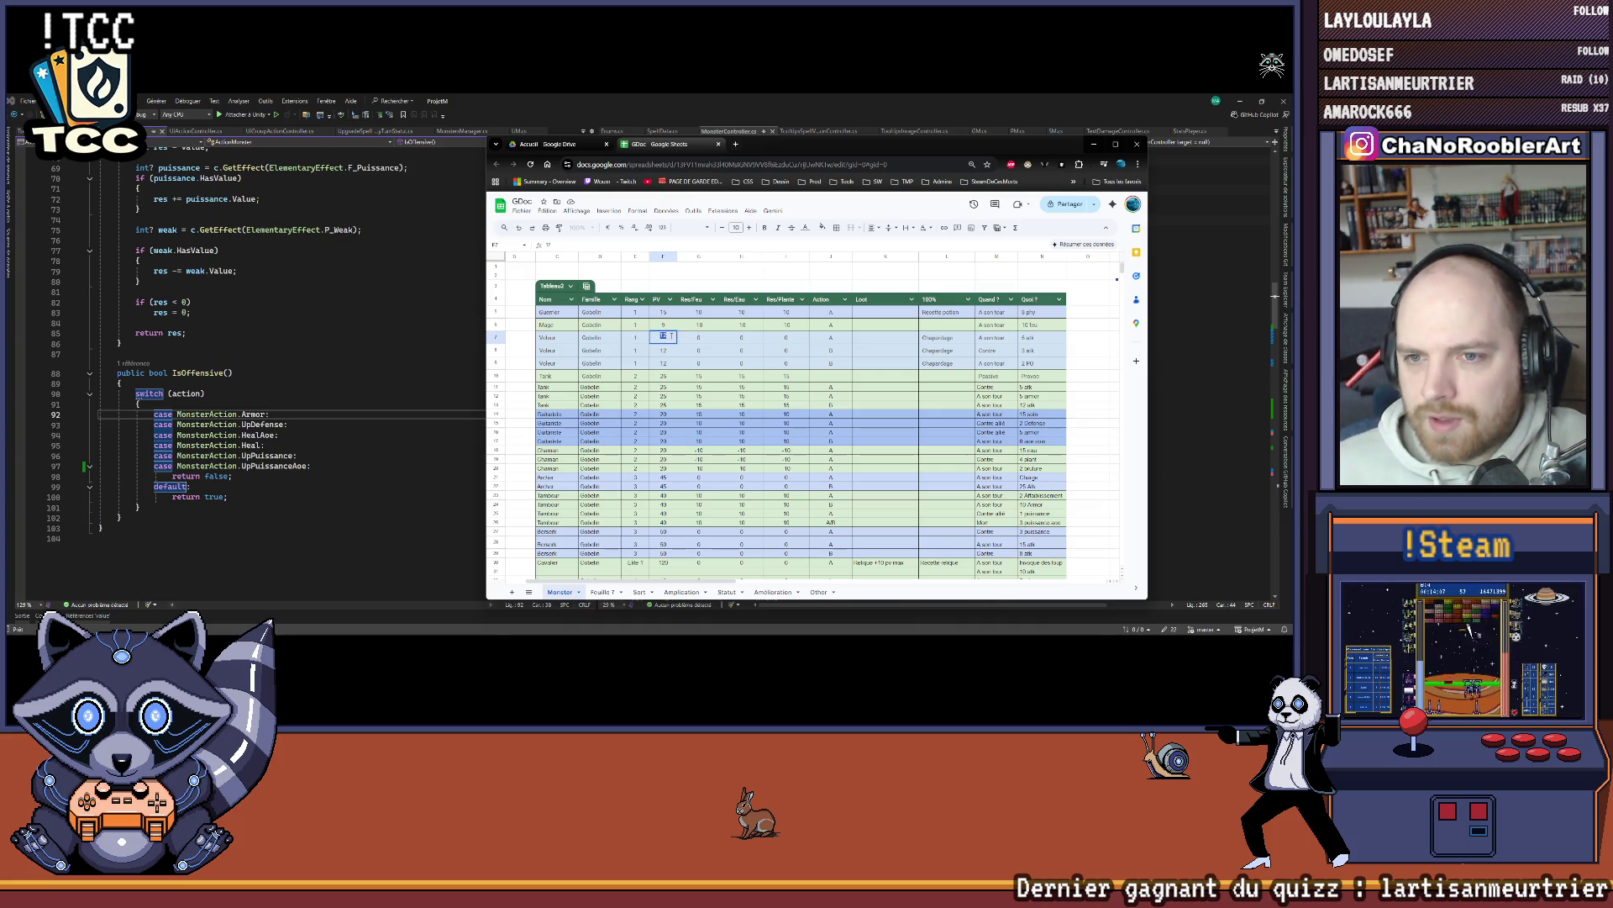
left_click(666, 324)
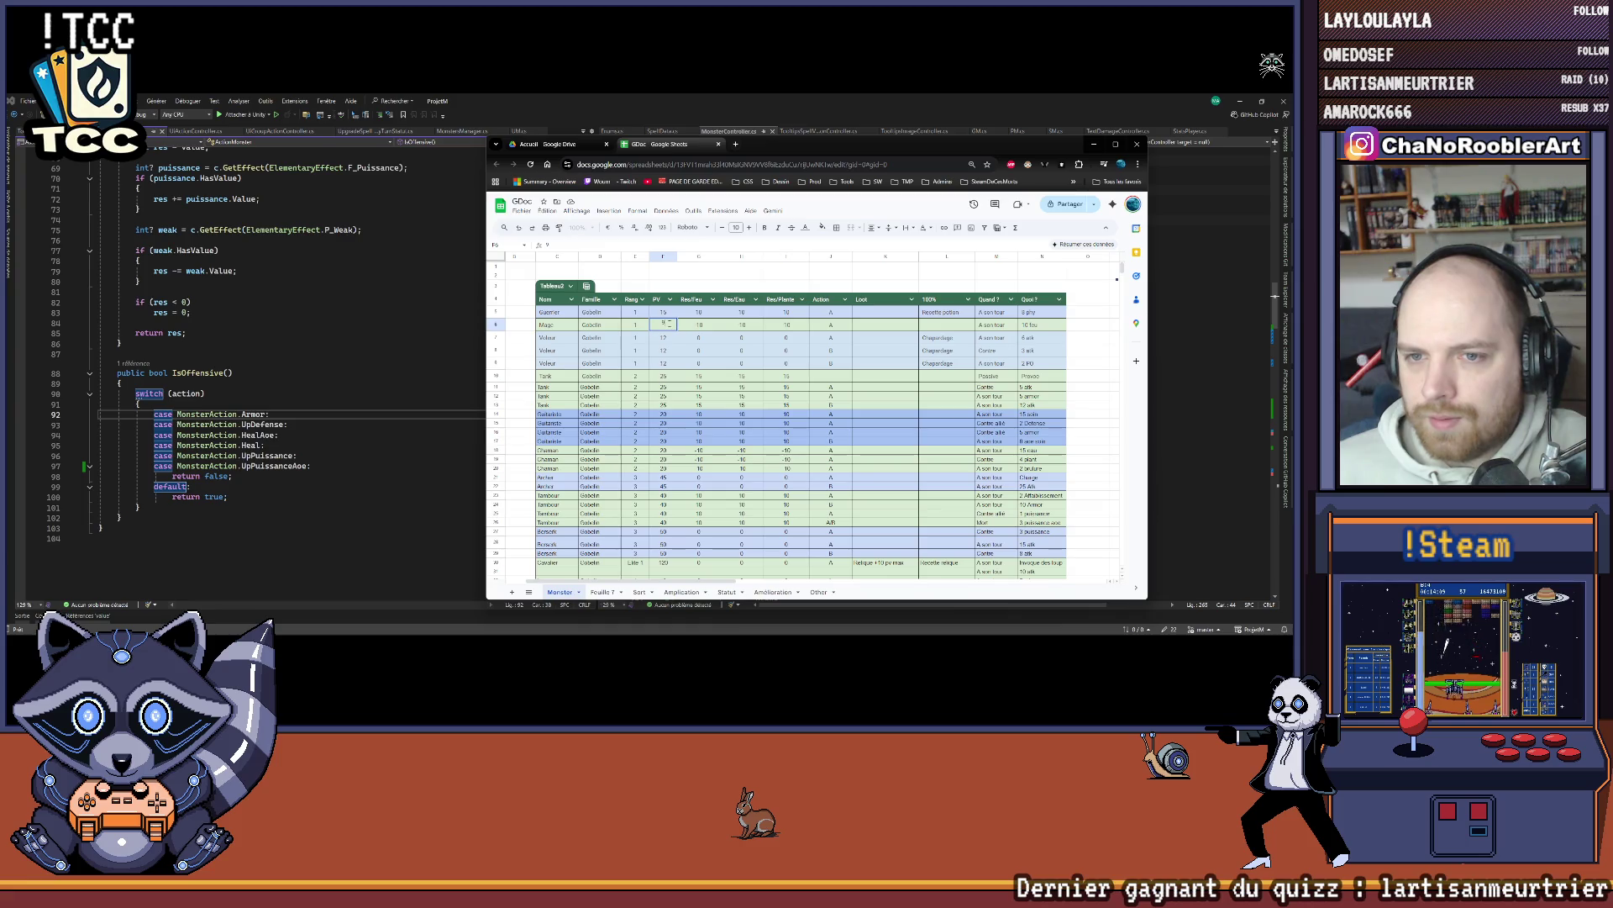
type("1")
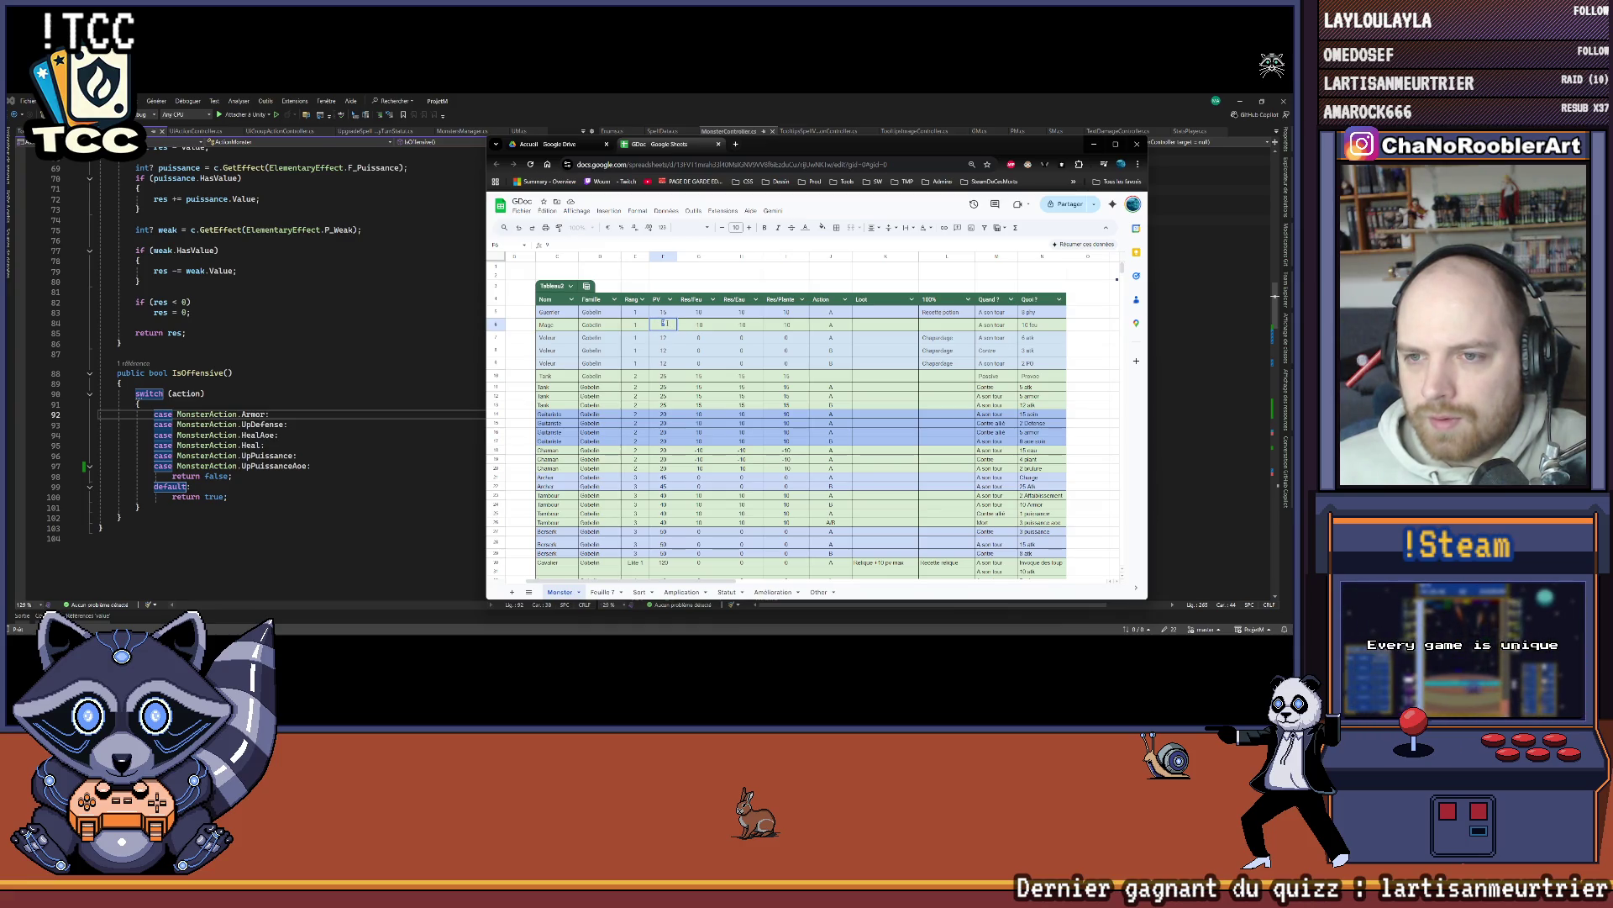
type("0")
key("Return")
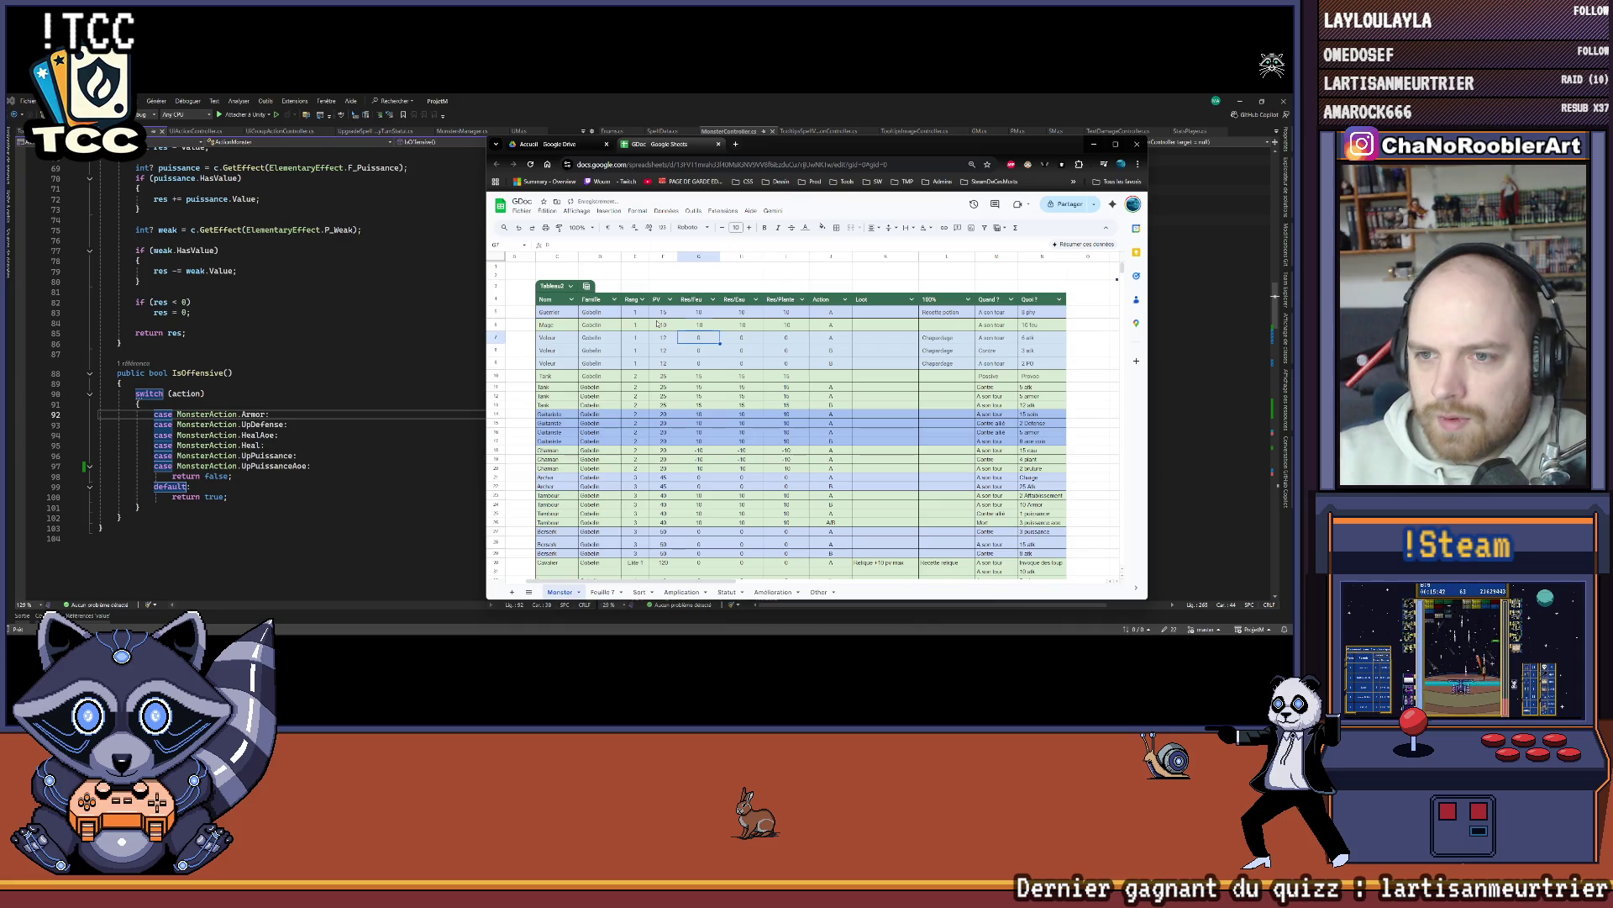
type("1")
key("Return")
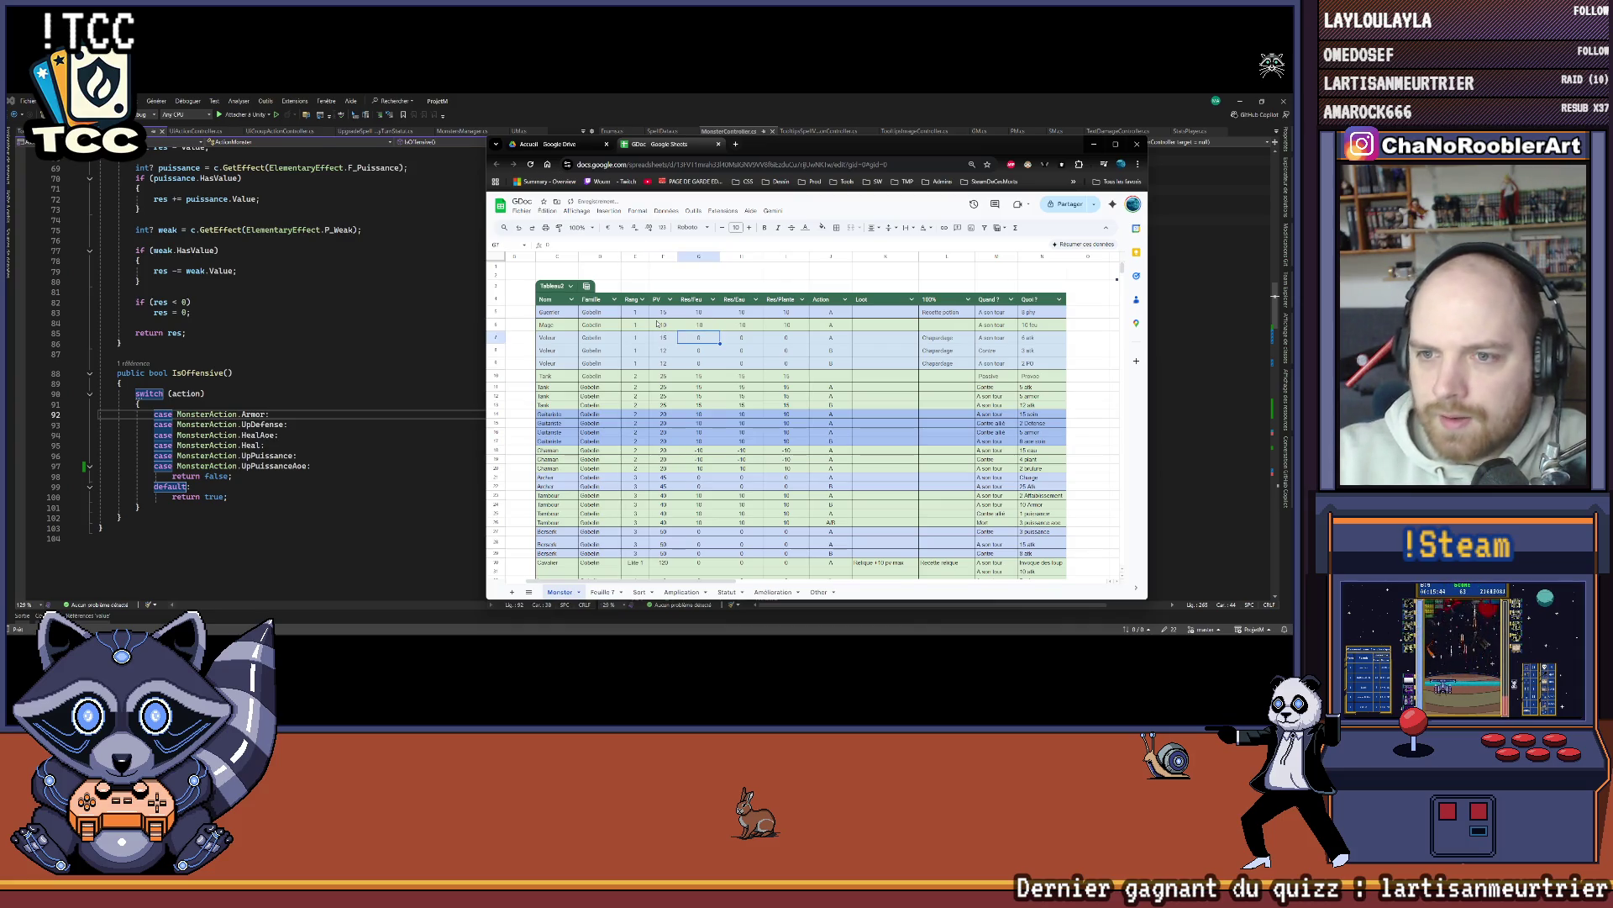
key("Return")
type("15")
left_click(805, 359)
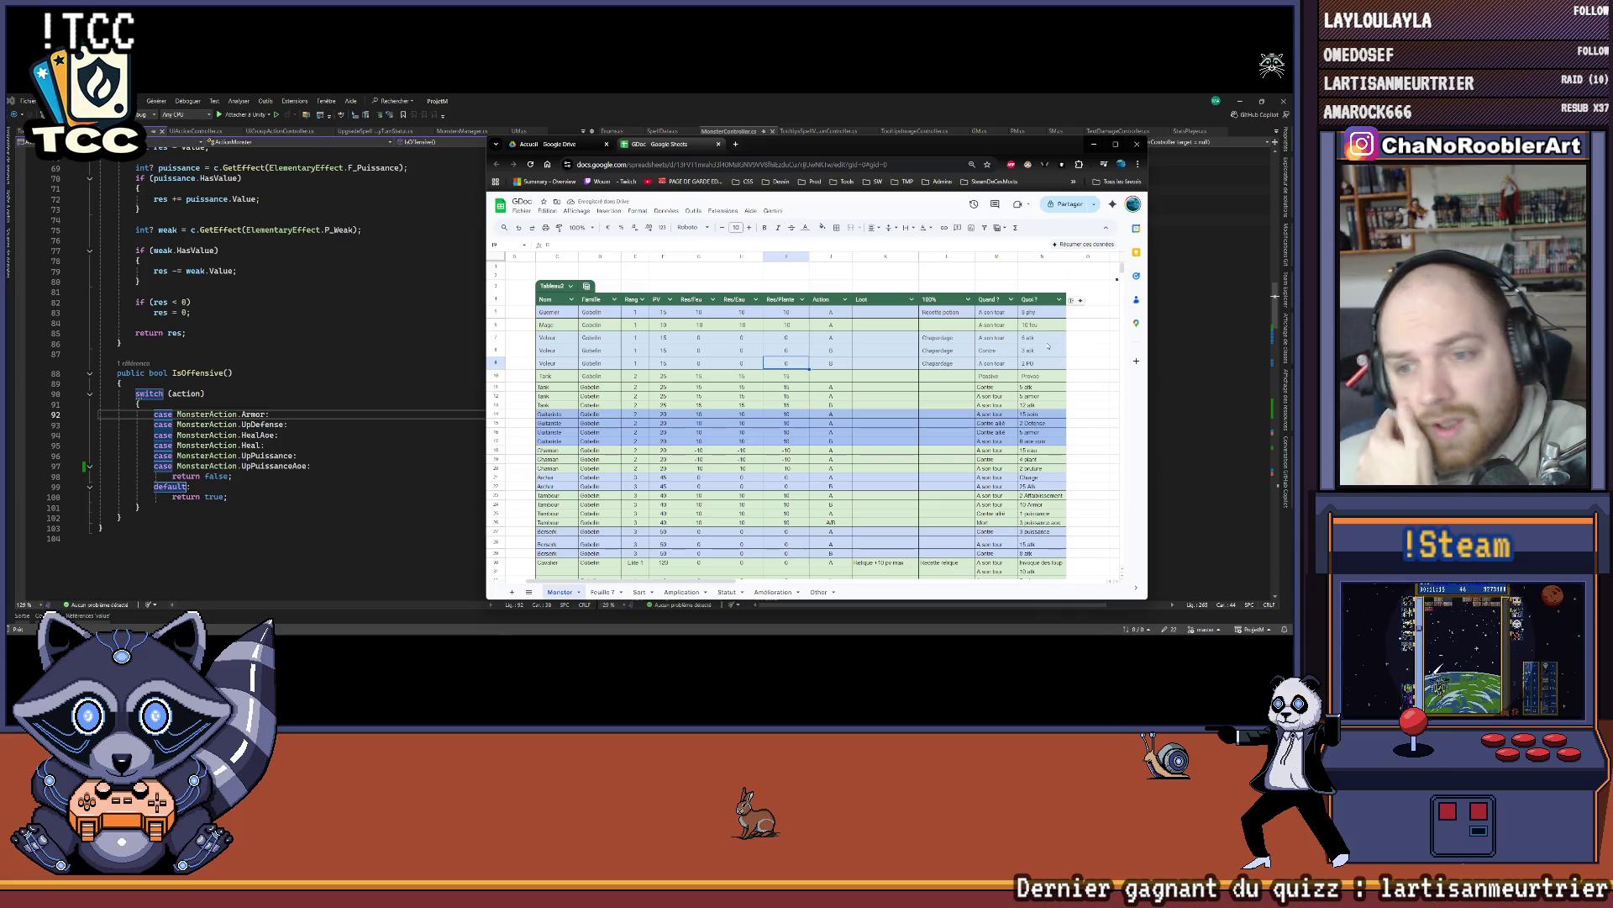
scroll(667, 527, "down", 3)
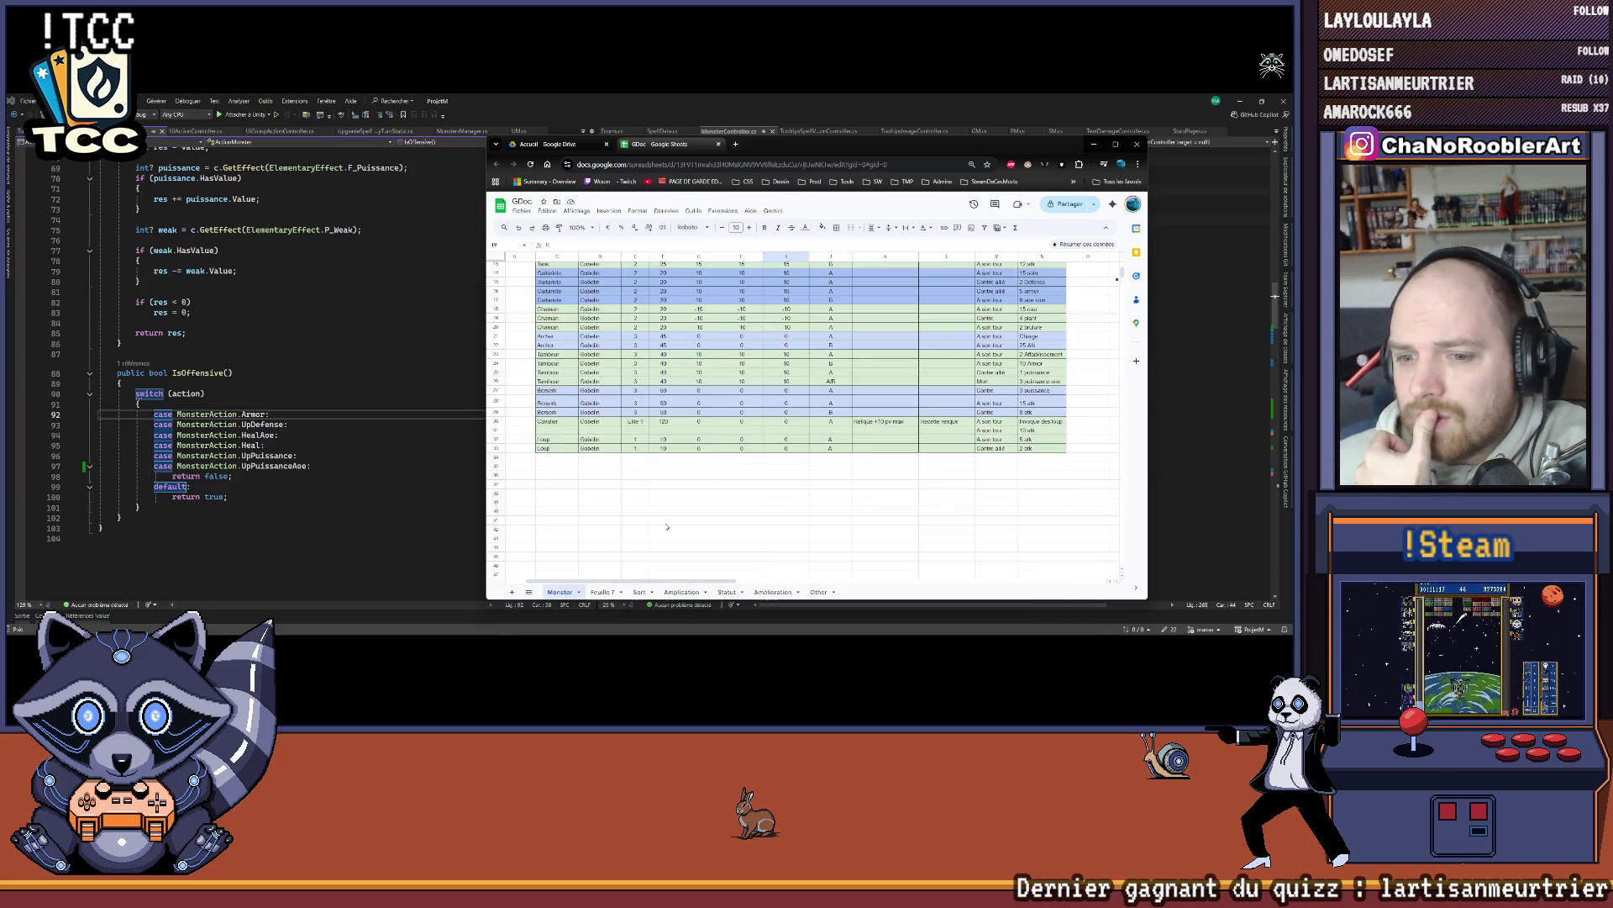
left_click(638, 588)
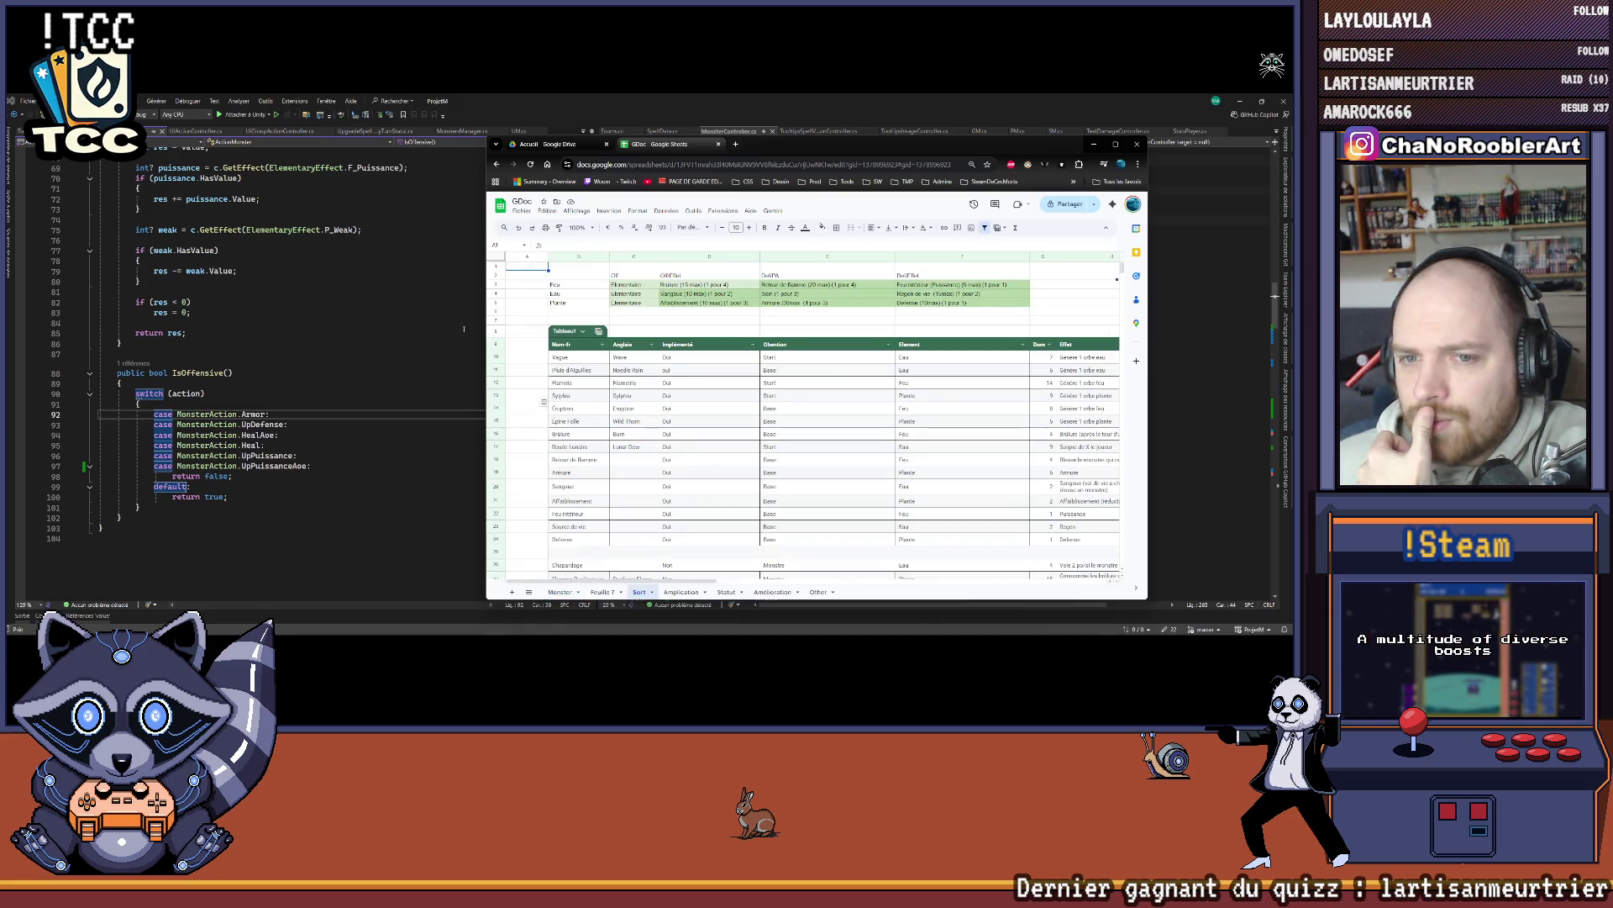
Step: Widen the browser window over the spell table, then minimize and restore Chrome
left_click_drag(487, 312, 295, 313)
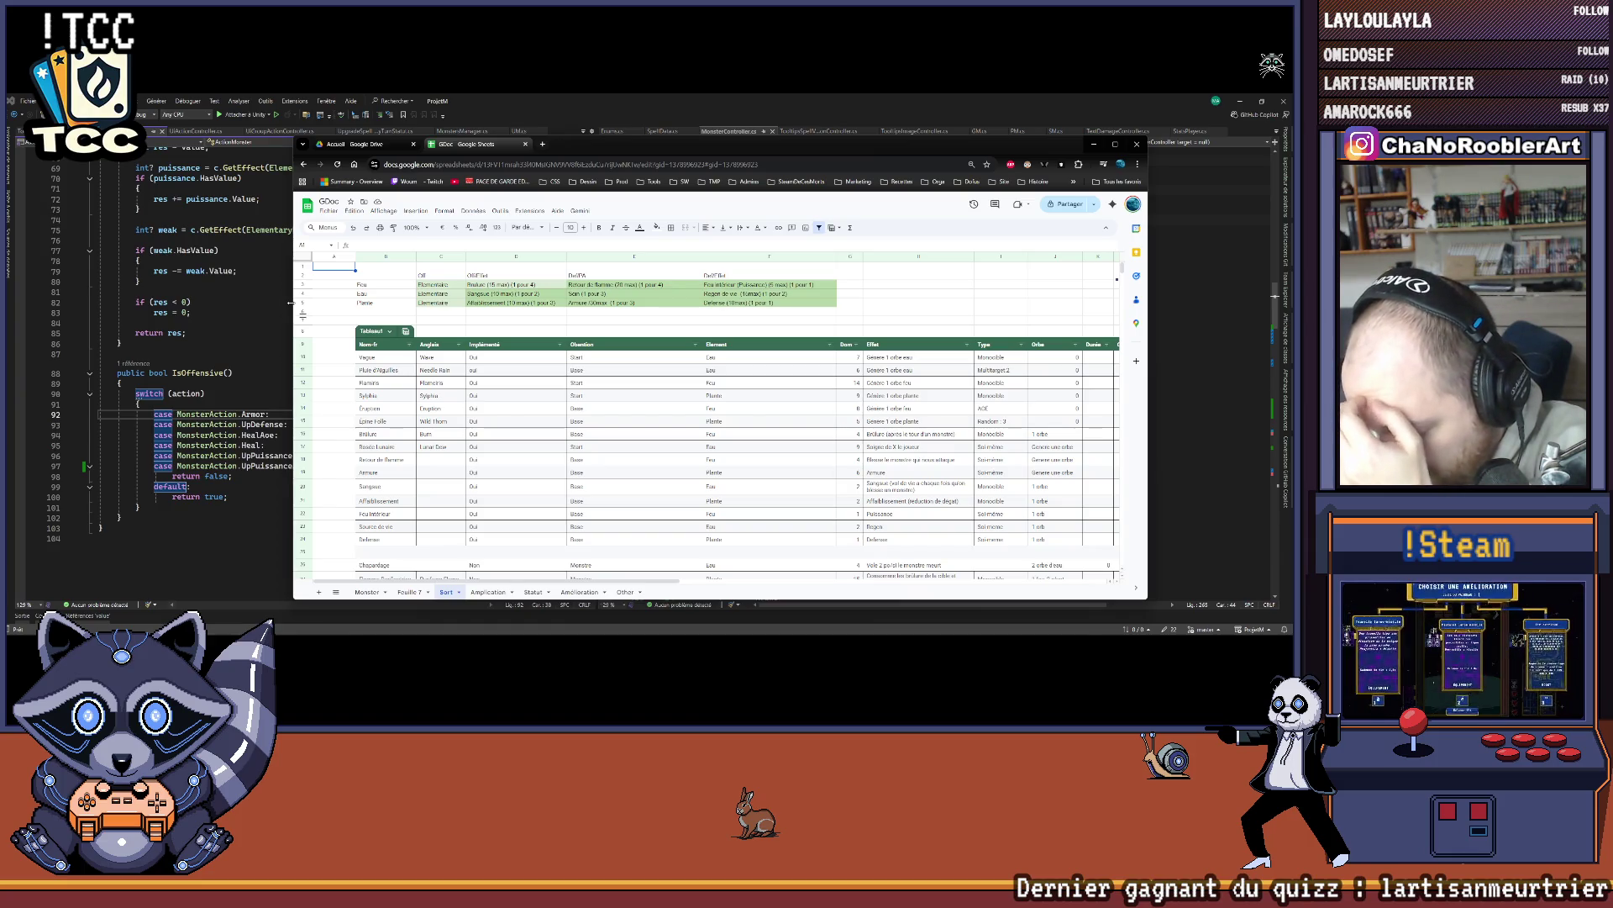
left_click(378, 320)
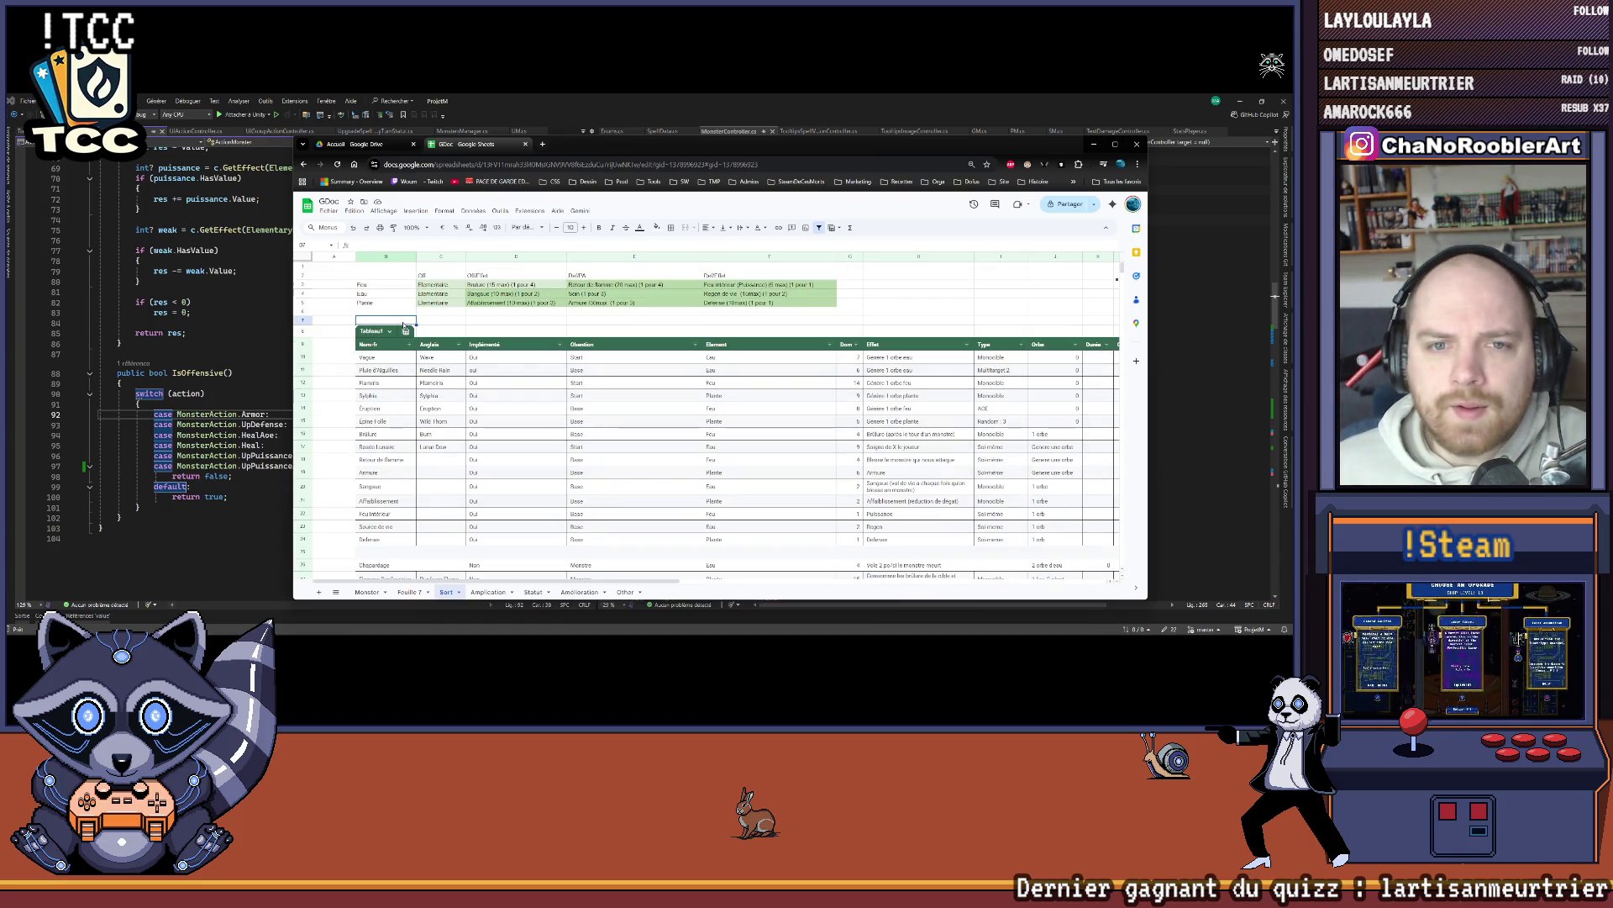
left_click(1093, 143)
mouse_move(727, 638)
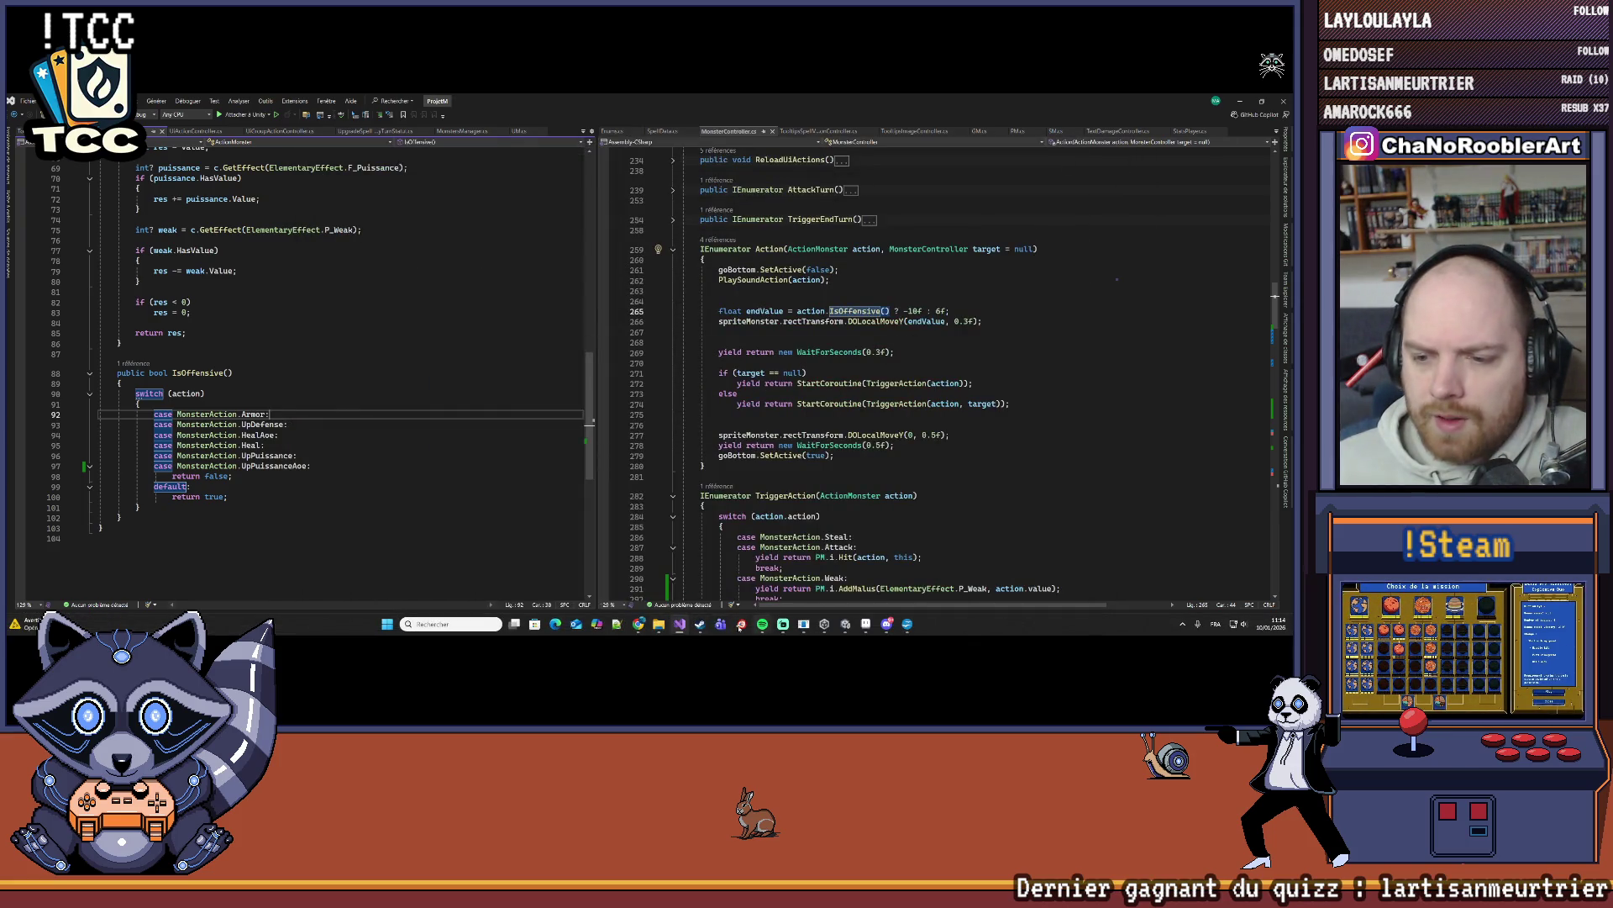
left_click(639, 626)
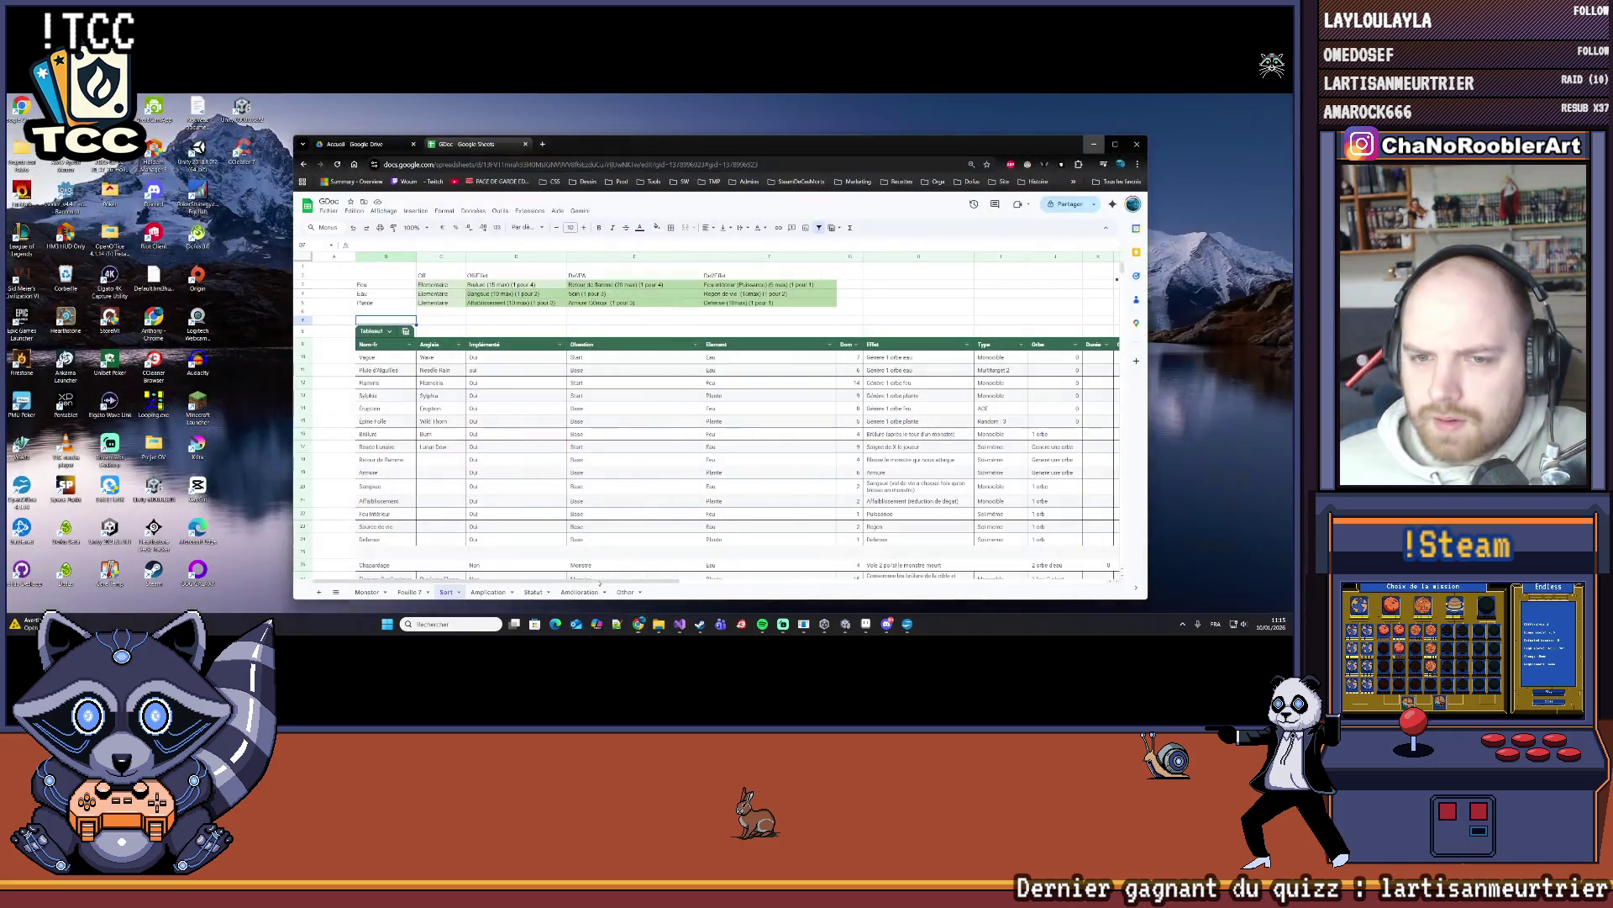
left_click(582, 562)
scroll(396, 347, "down", 4)
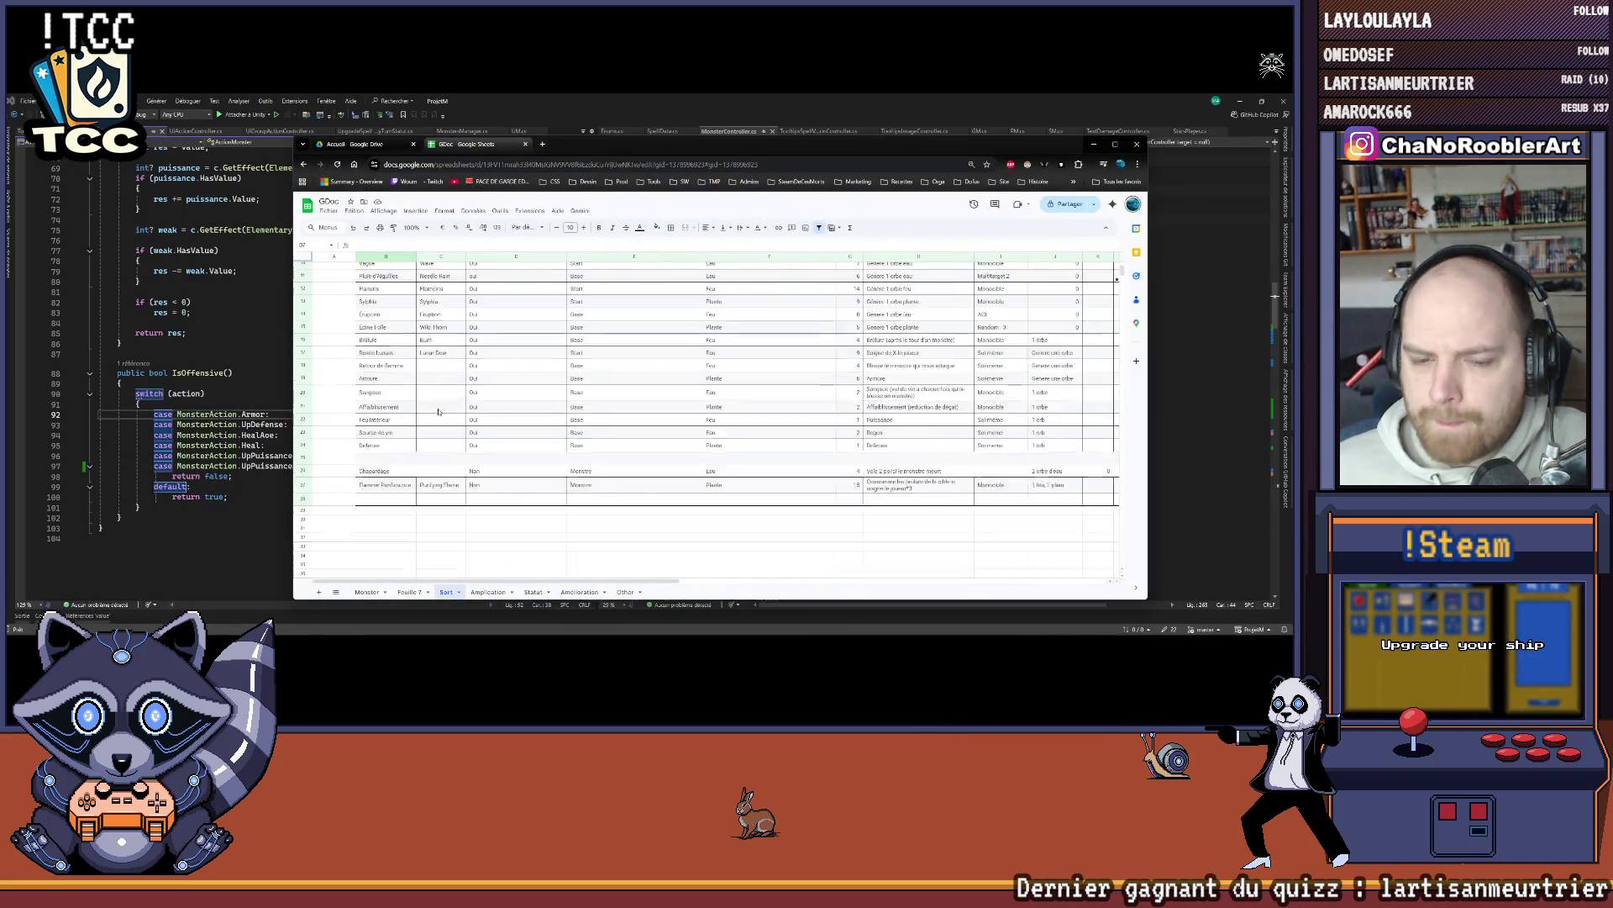
left_click(380, 593)
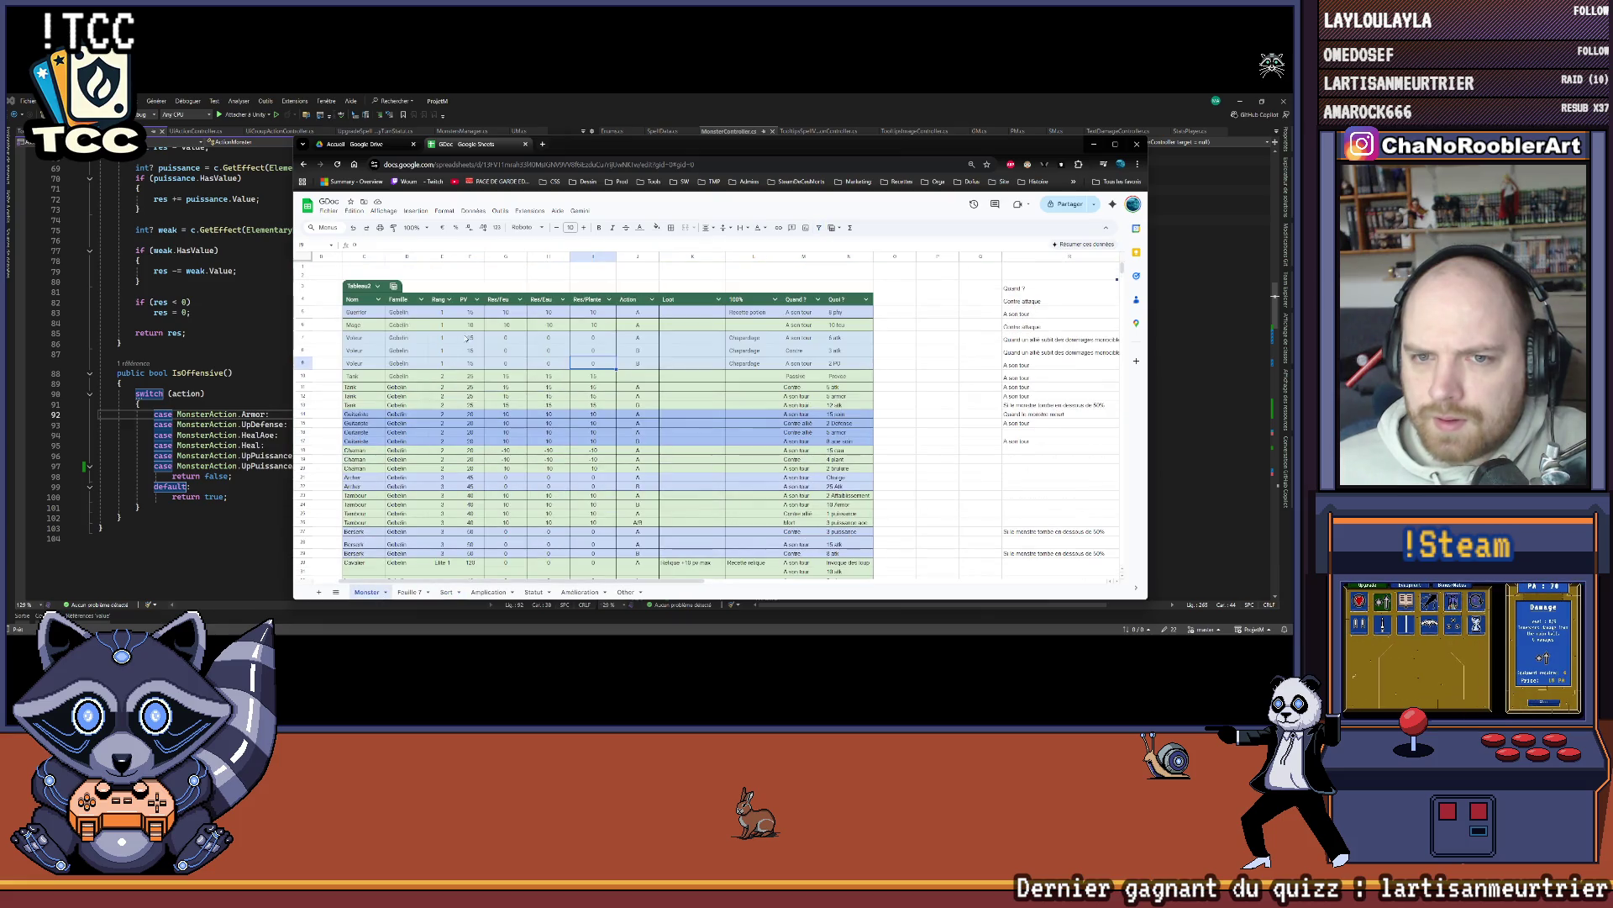
Step: Change N7 to 5 atk and N5 from 8 phy to 5 phy, then minimize the spreadsheet
left_click(475, 312)
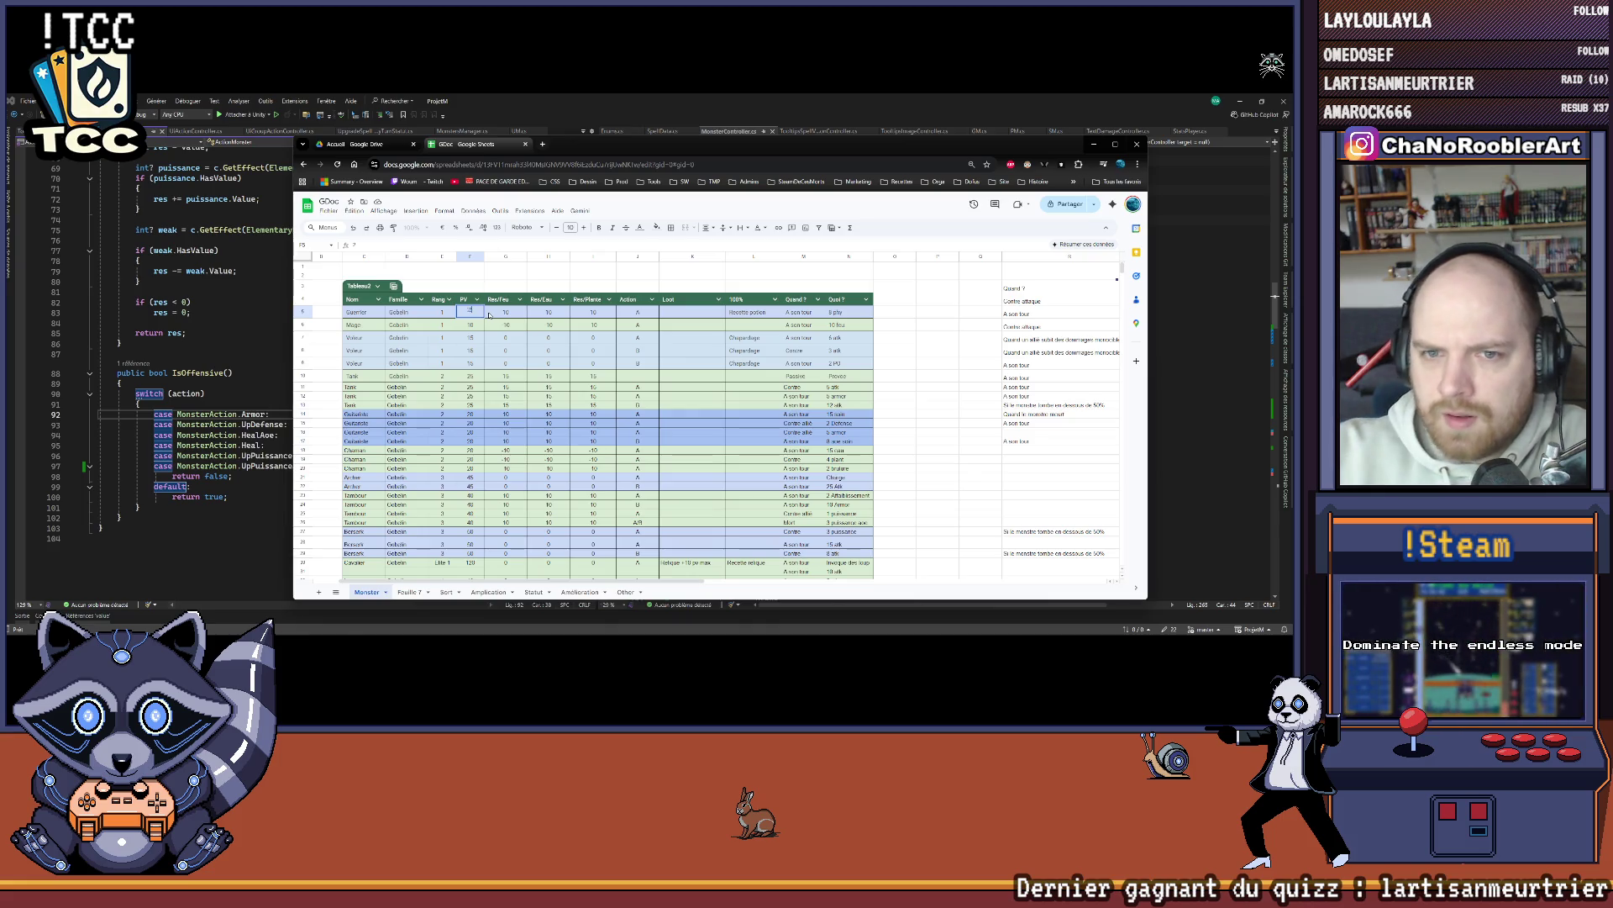
key("Tab")
key("Tab")
key("Tab")
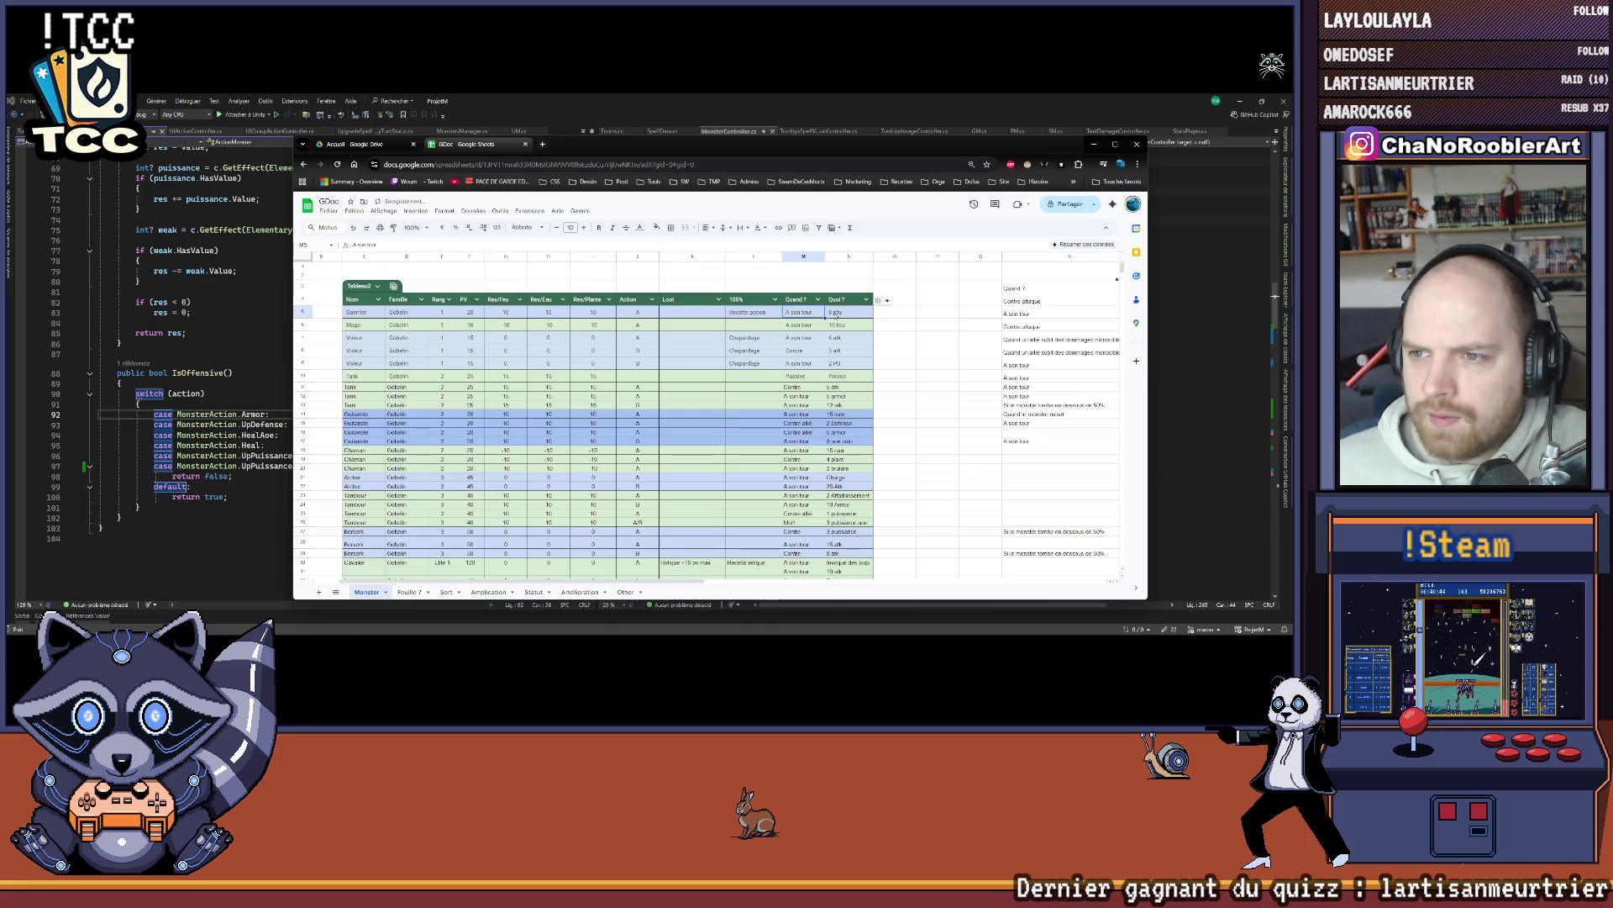
key("Return")
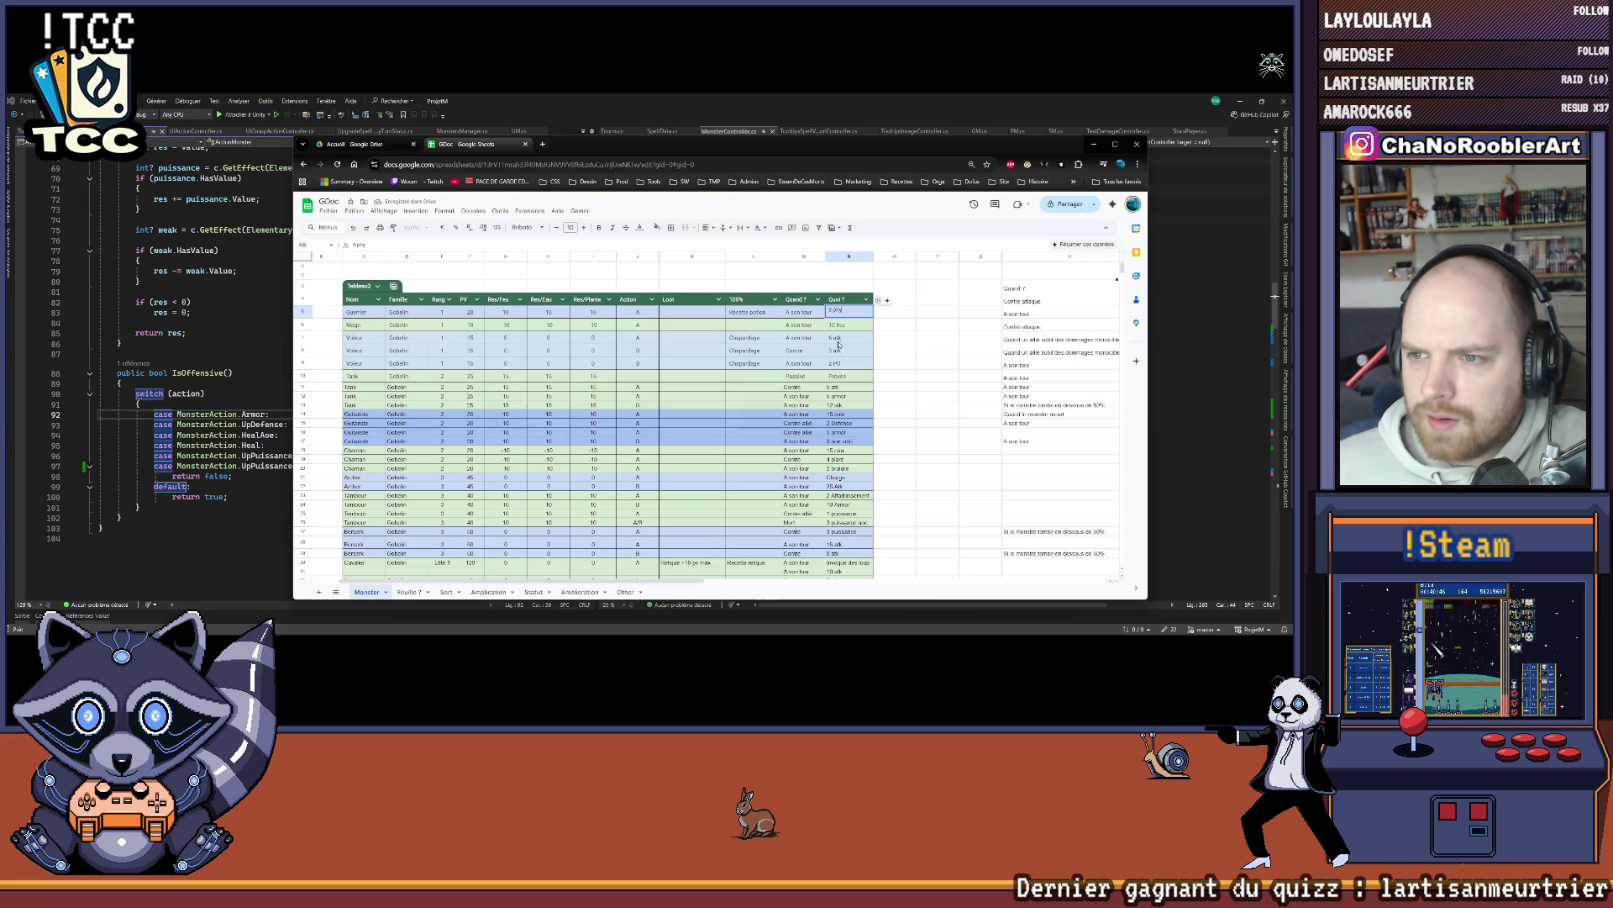
left_click(832, 336)
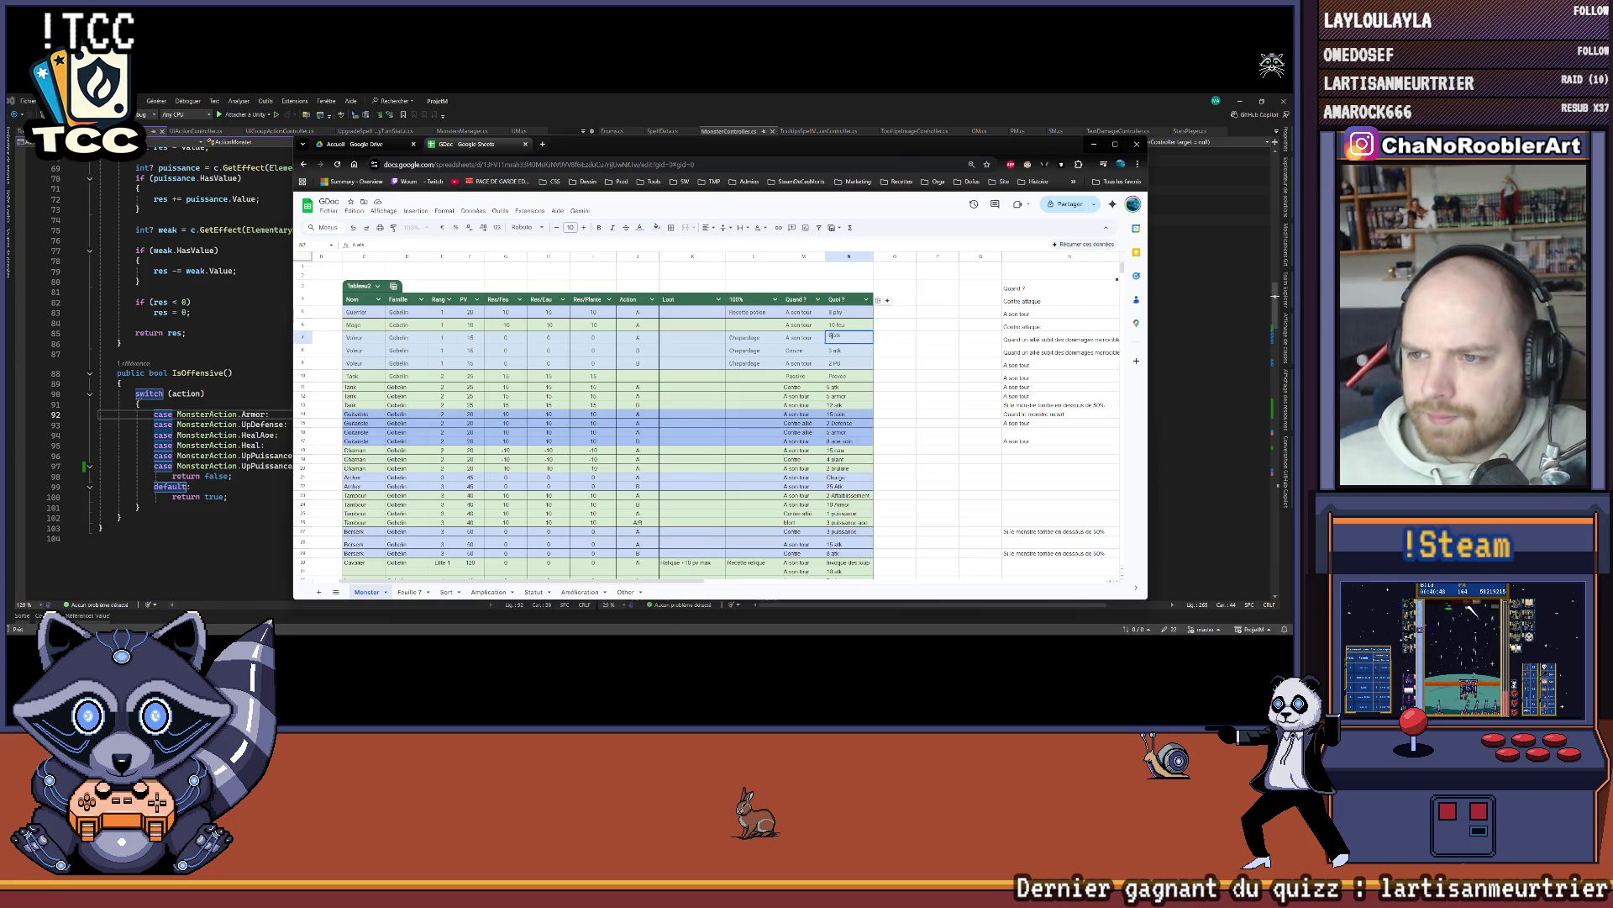
double_click(830, 335)
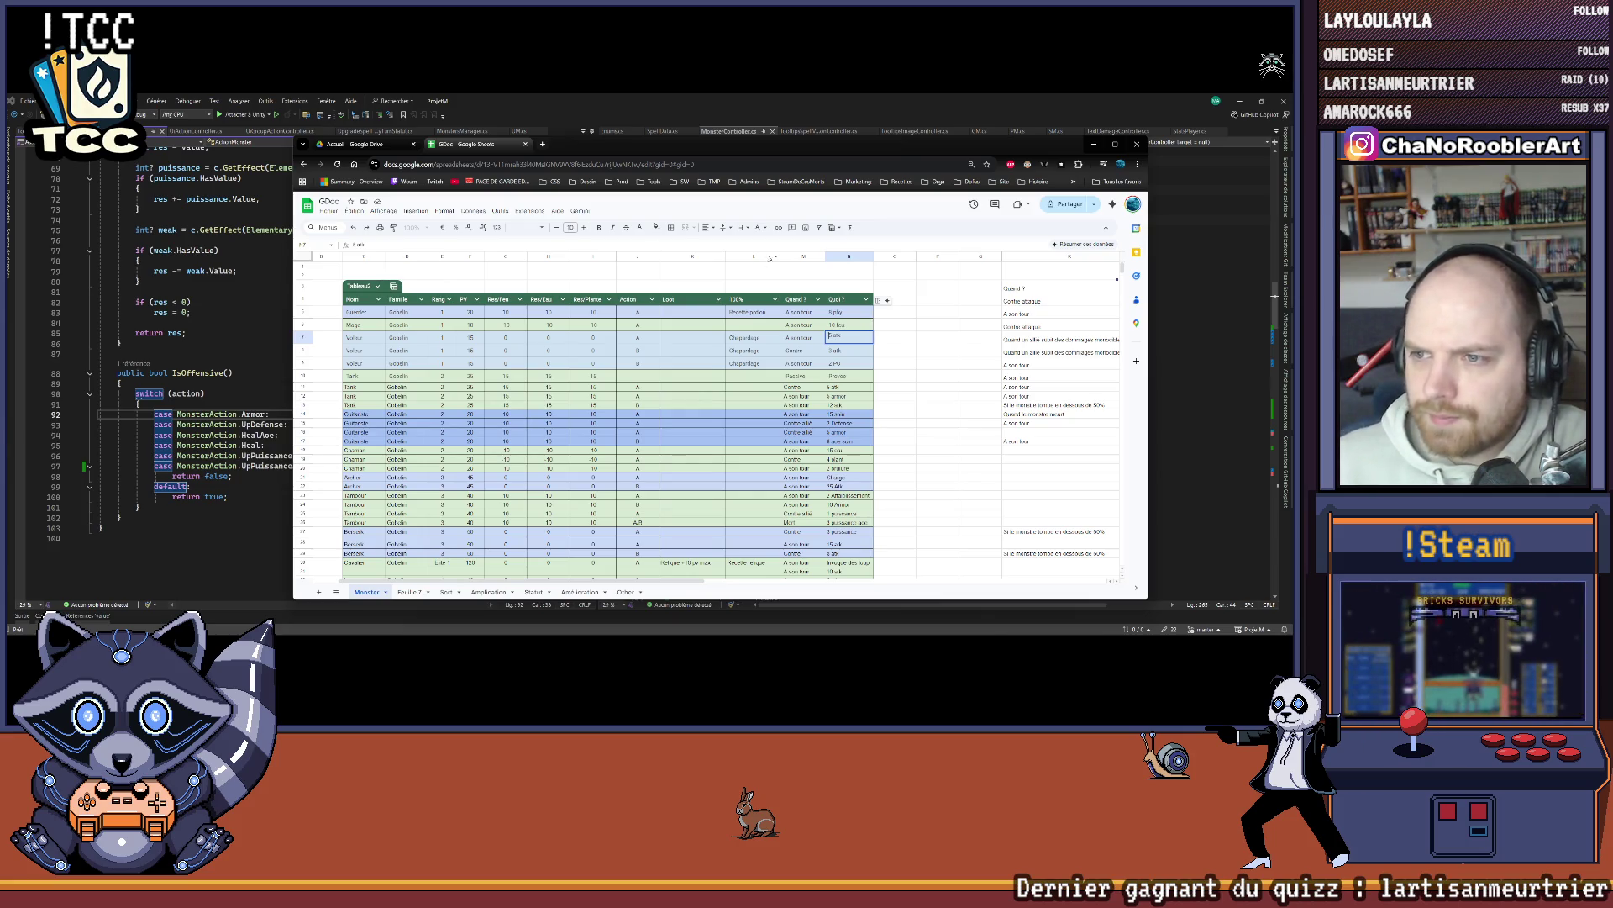
double_click(825, 311)
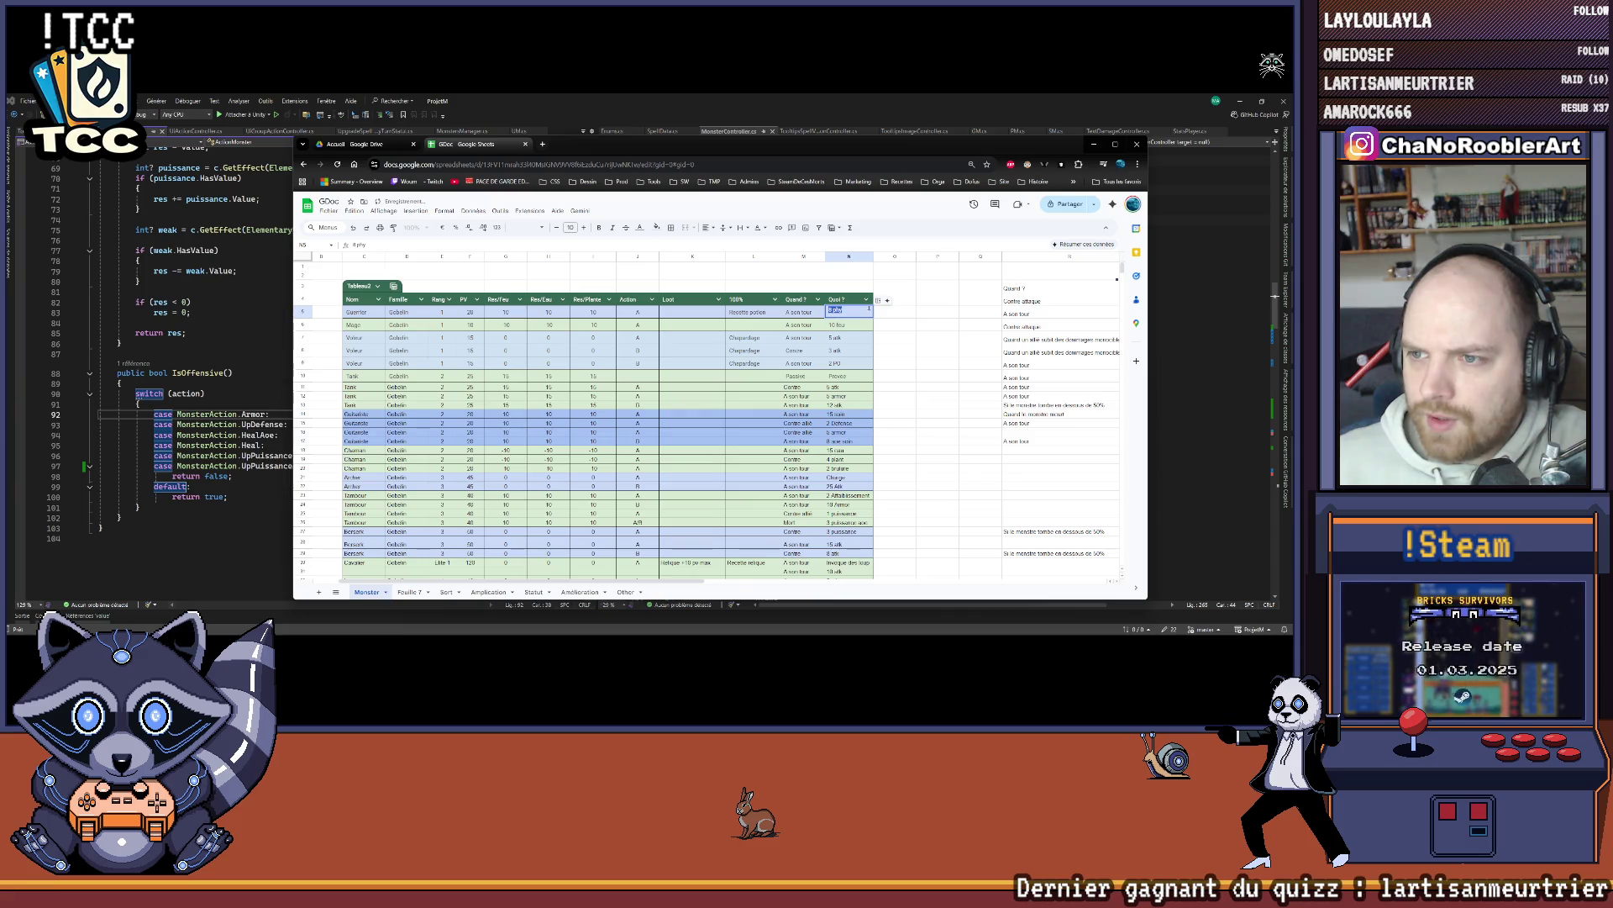
key("Delete")
key("Delete")
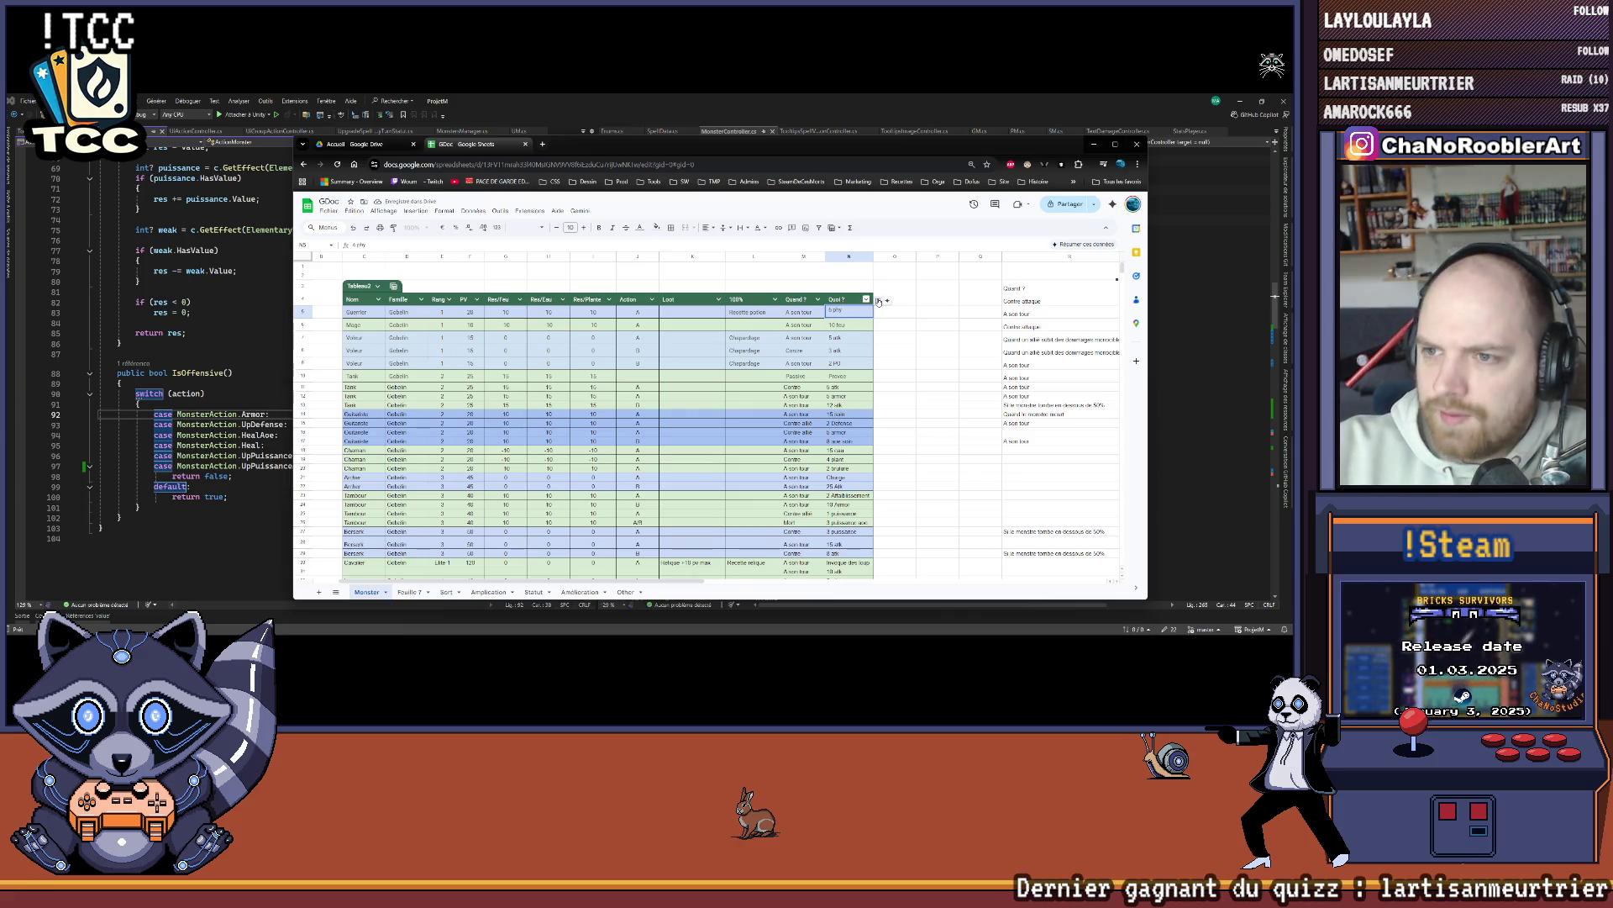
key("Return")
left_click(937, 362)
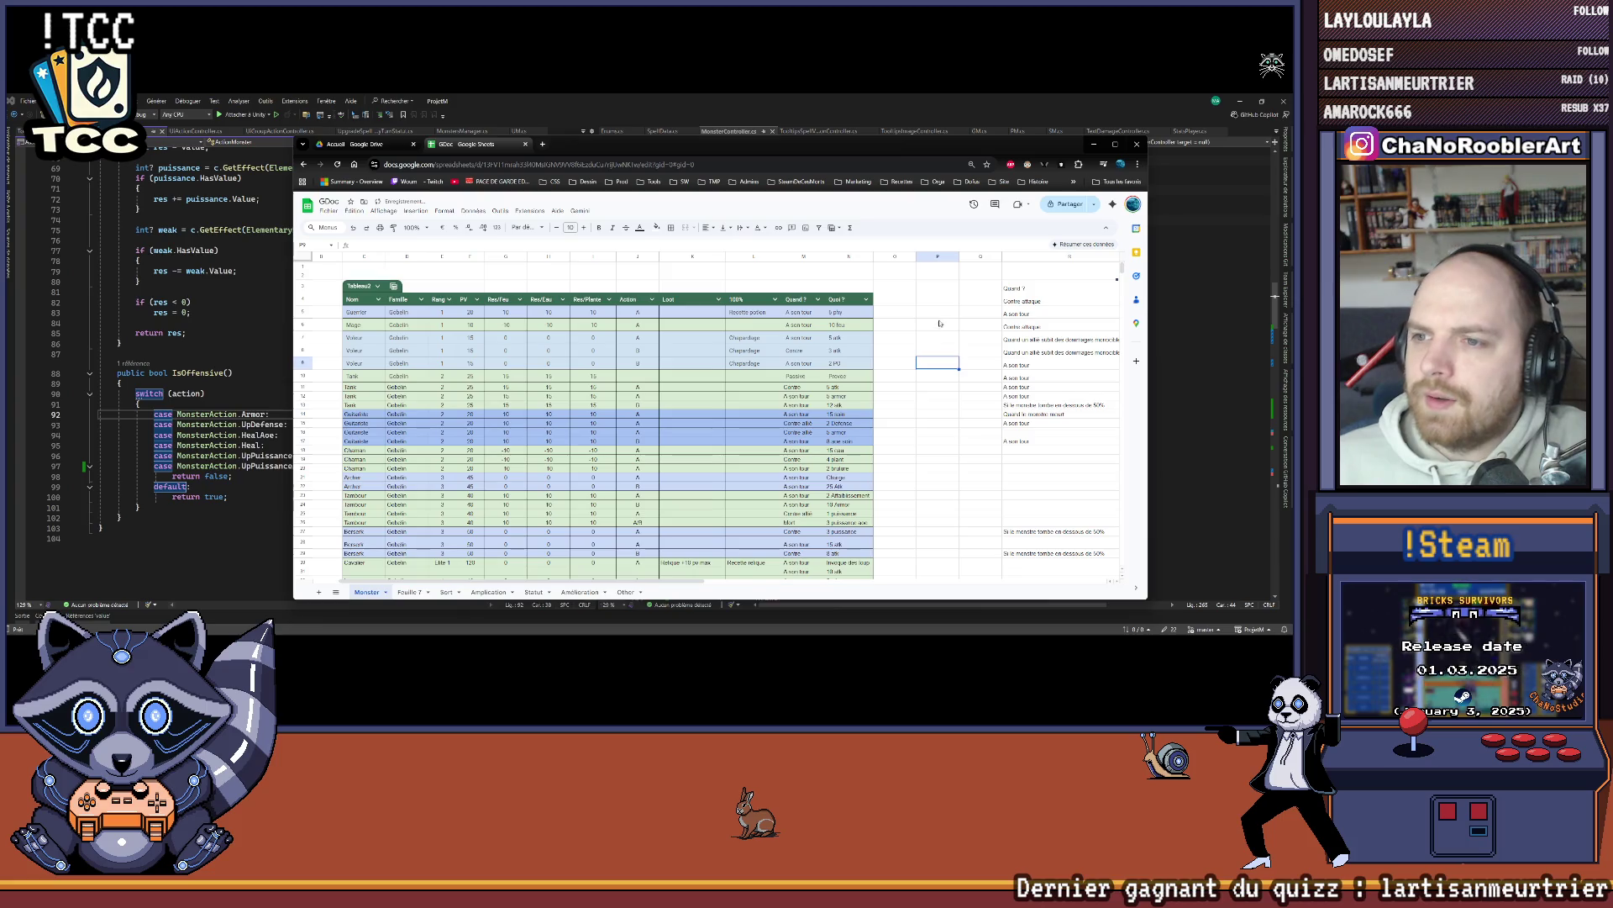
left_click(1094, 144)
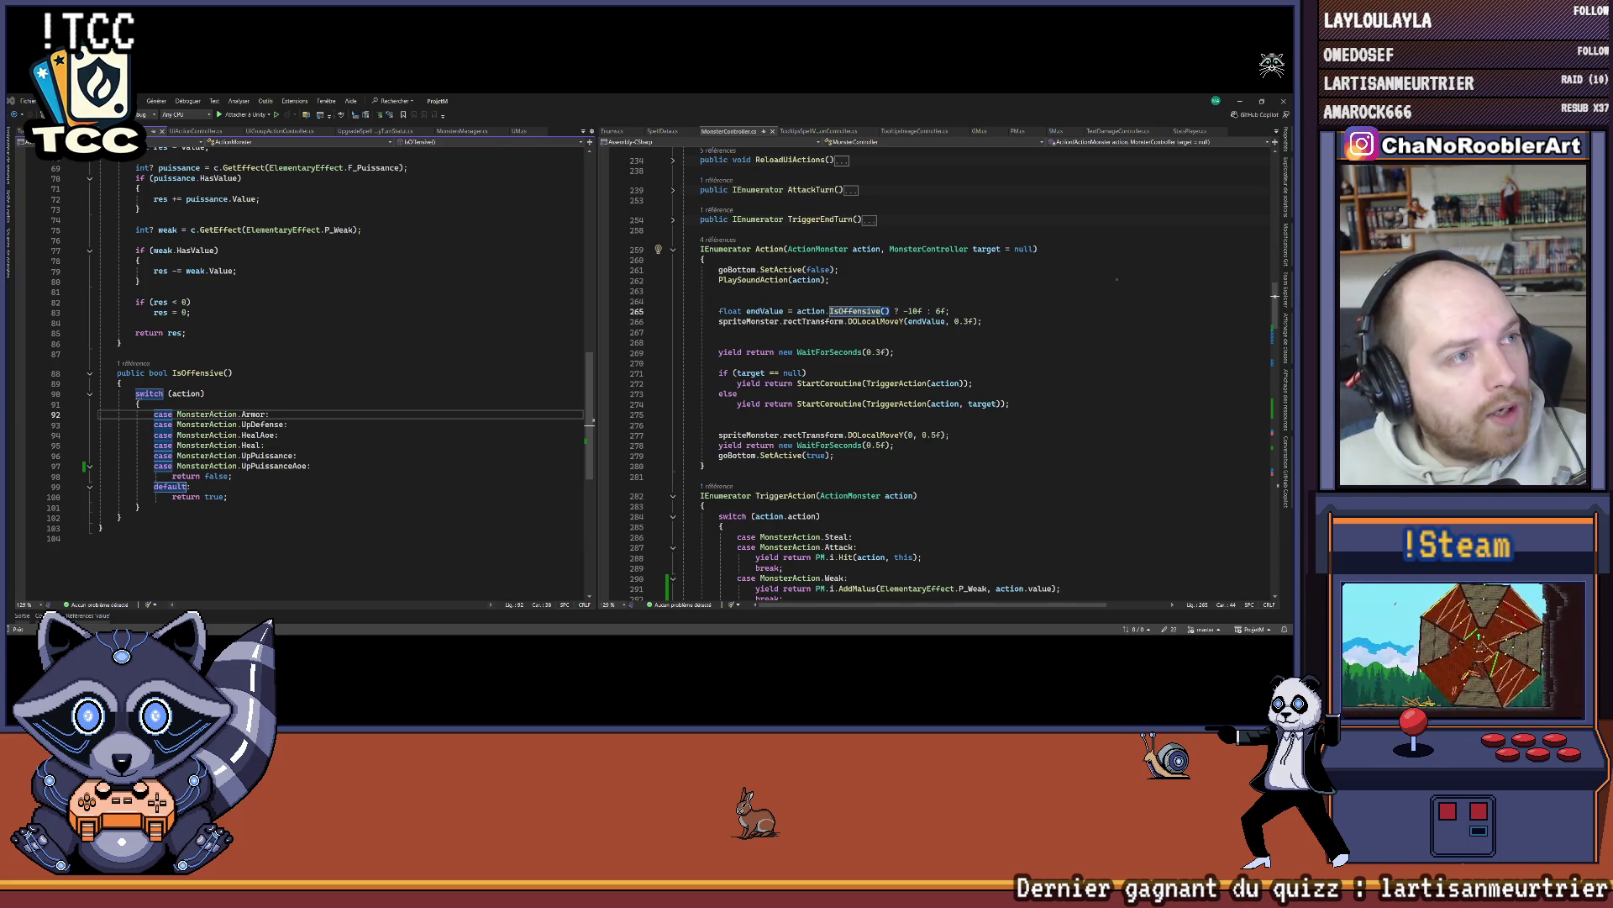
Step: Open Mukiz, choose Jouer, and move and widen its window over the code
key("alt+Tab")
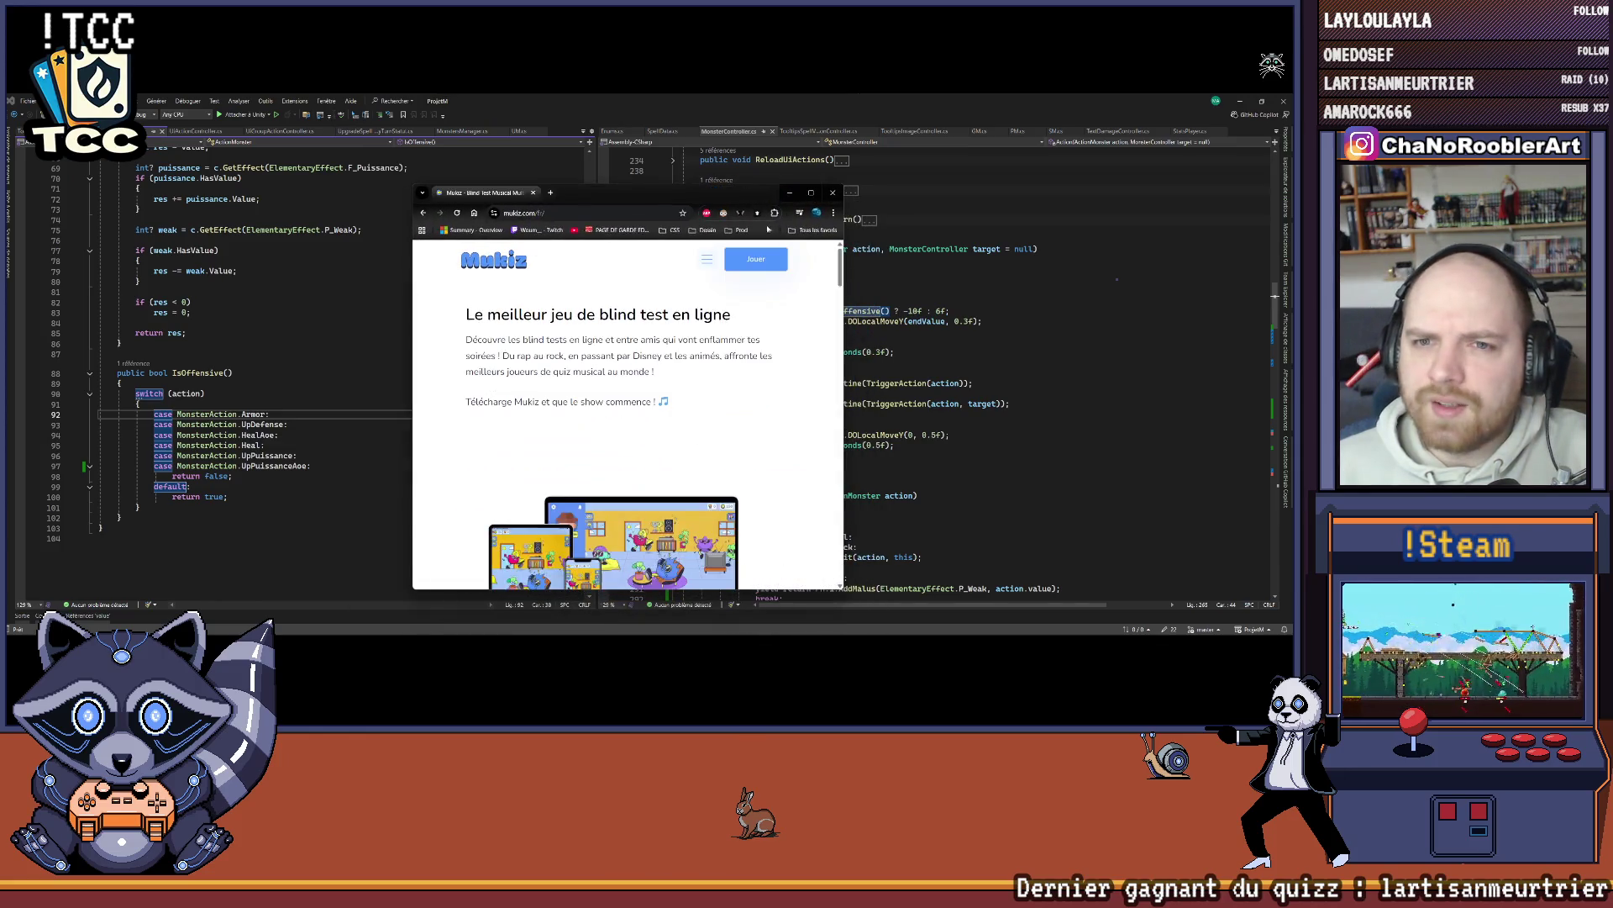
left_click(760, 260)
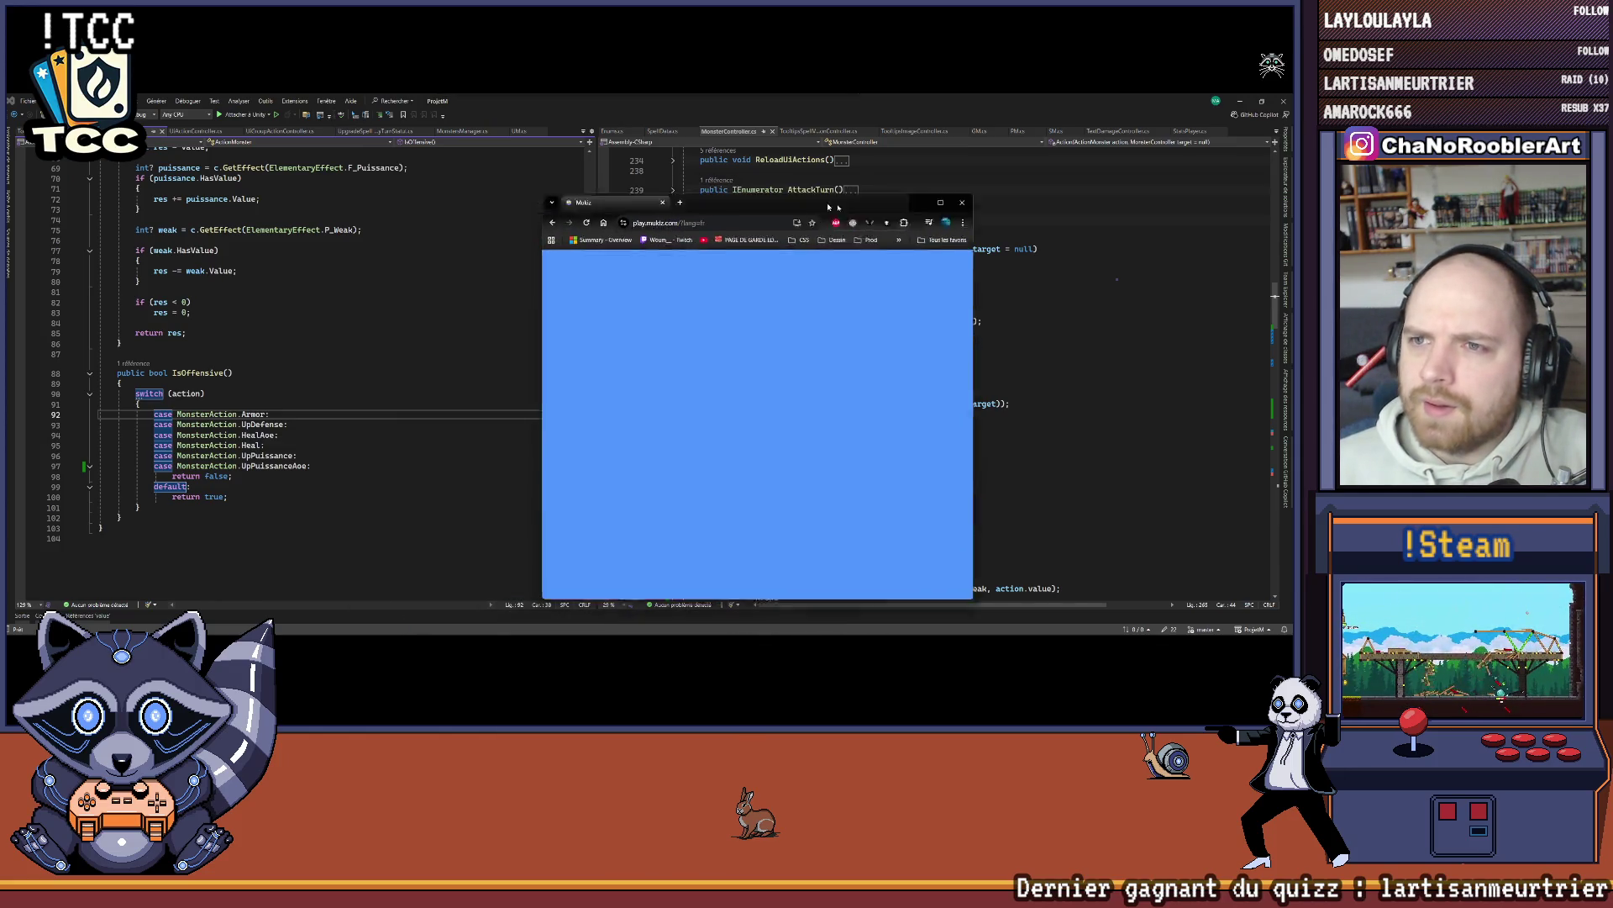
mouse_move(1513, 164)
left_mouse_down()
mouse_move(656, 177)
mouse_move(691, 171)
mouse_move(669, 171)
left_mouse_up()
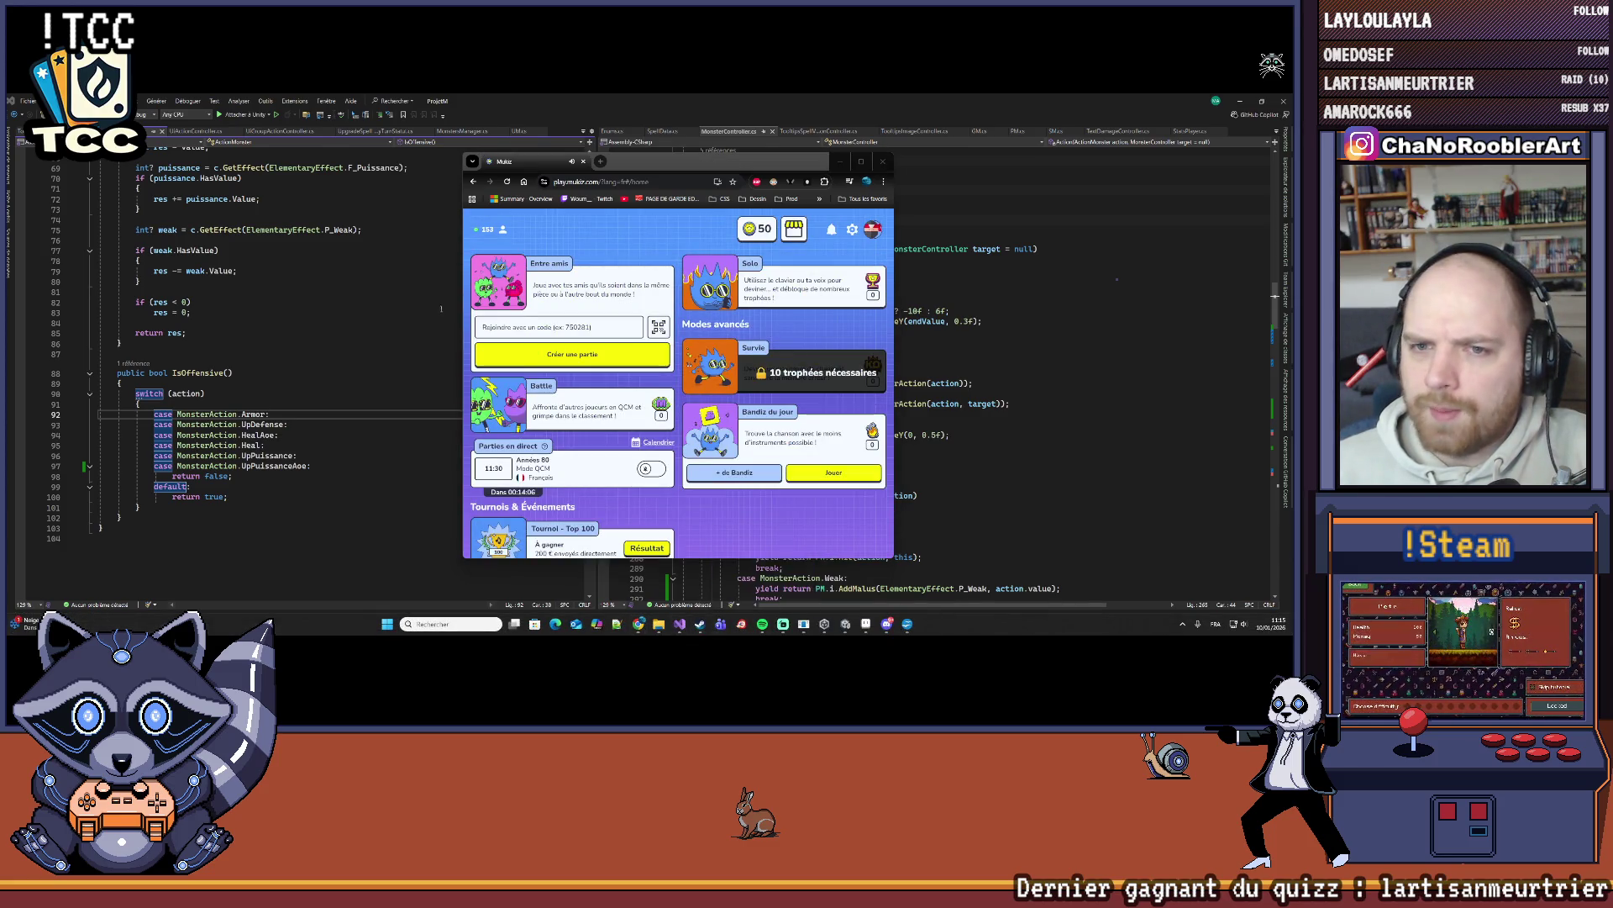
left_click_drag(463, 290, 233, 290)
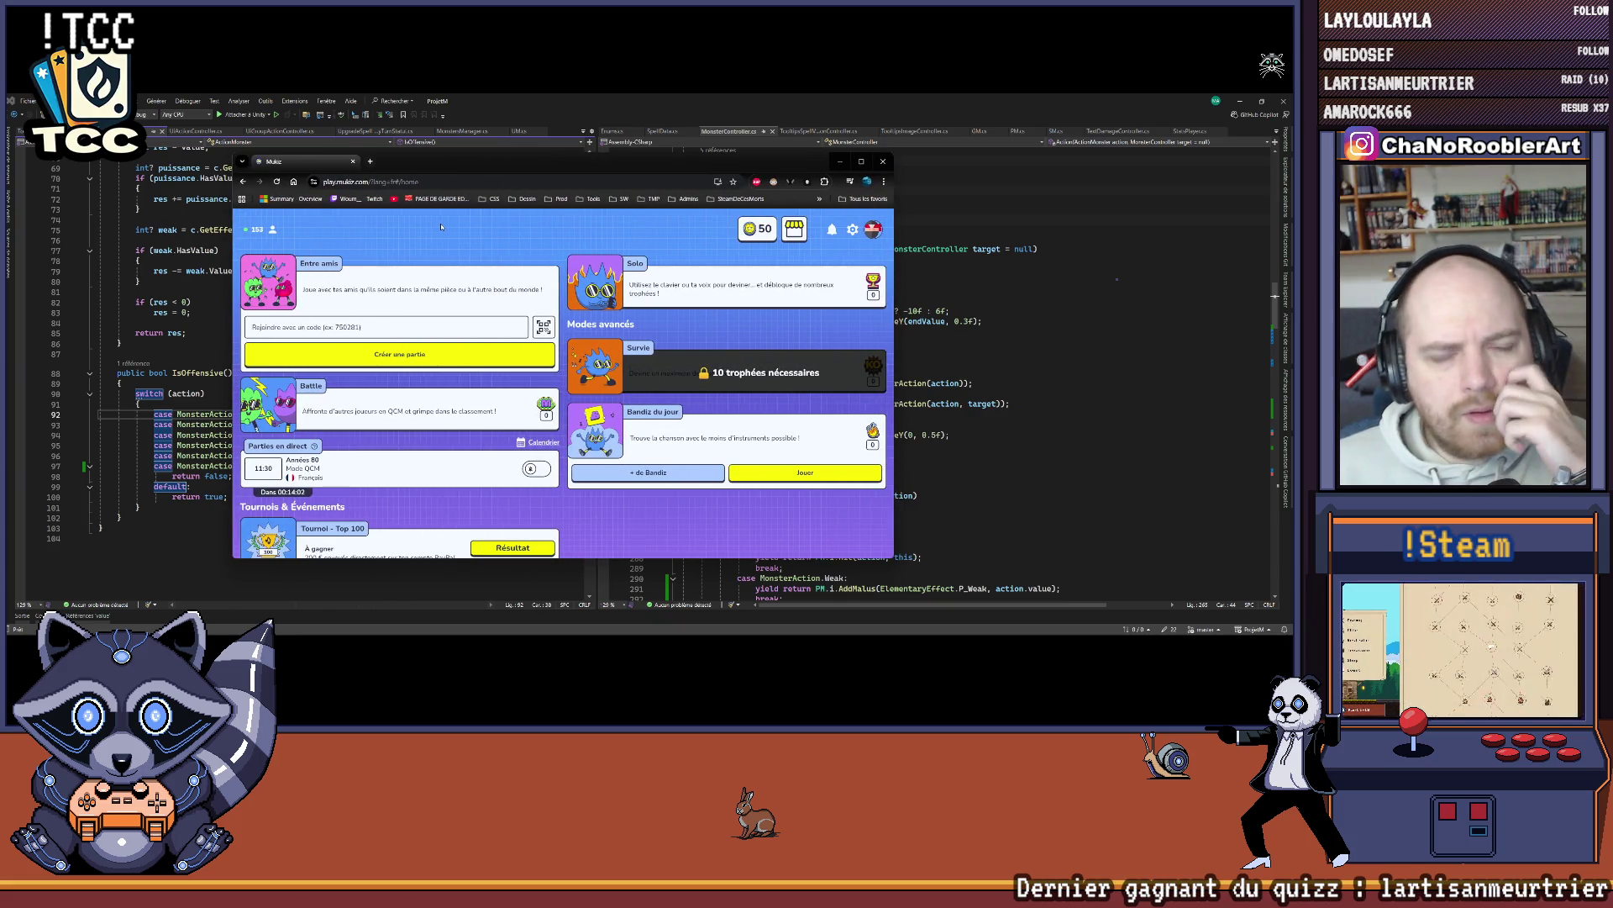
Step: Create a remote (À distance) game and enter the player's nickname
left_click(402, 354)
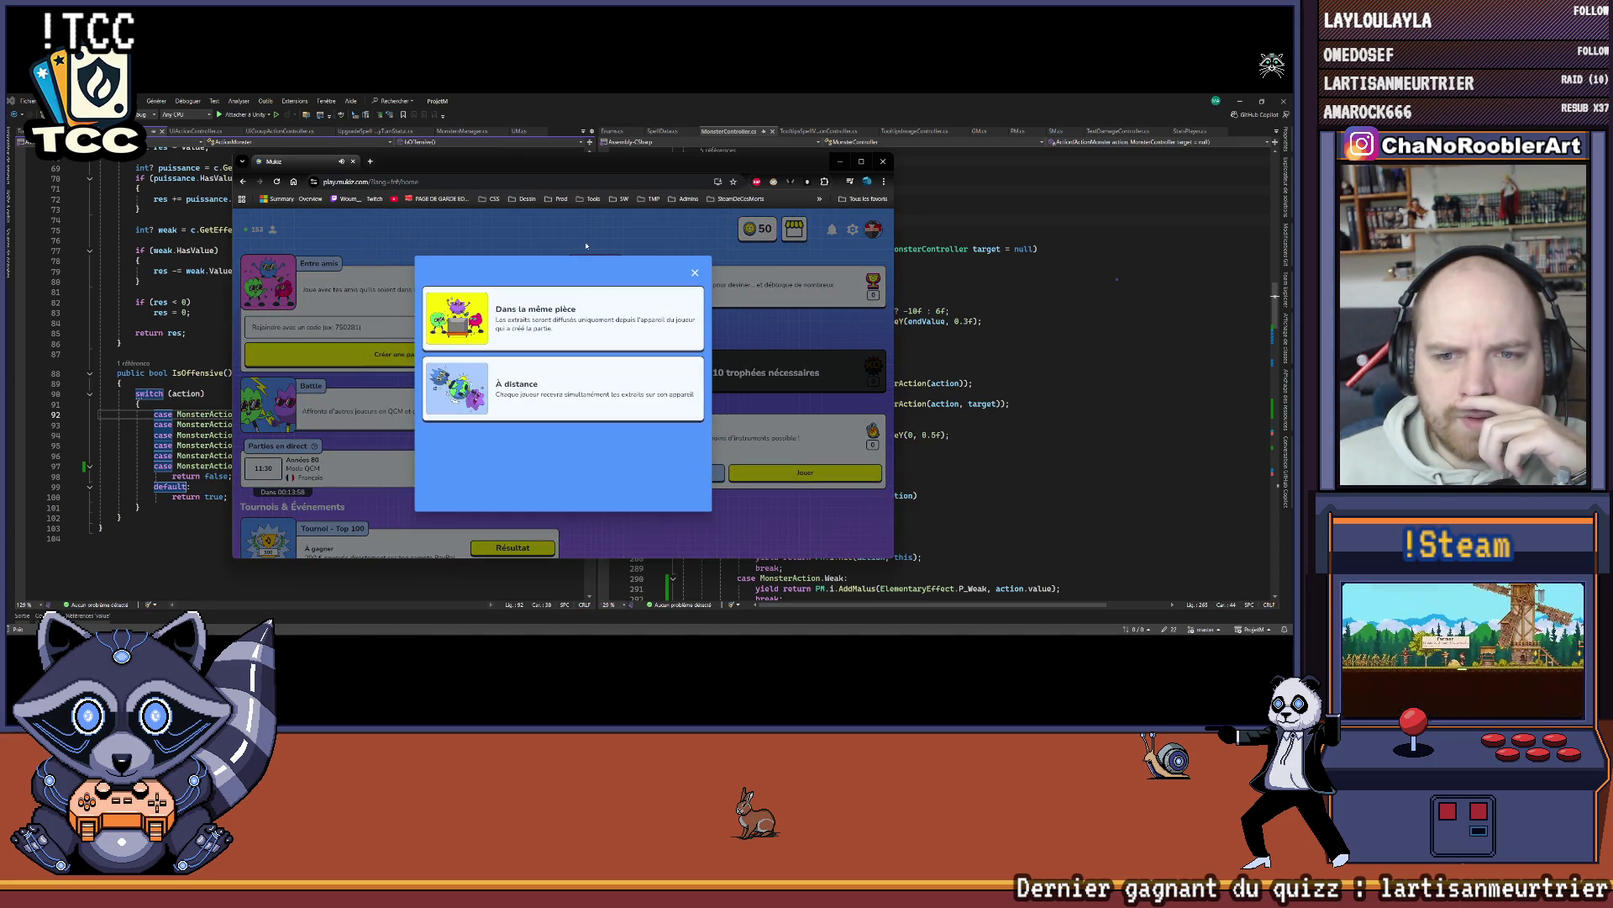
left_click(546, 403)
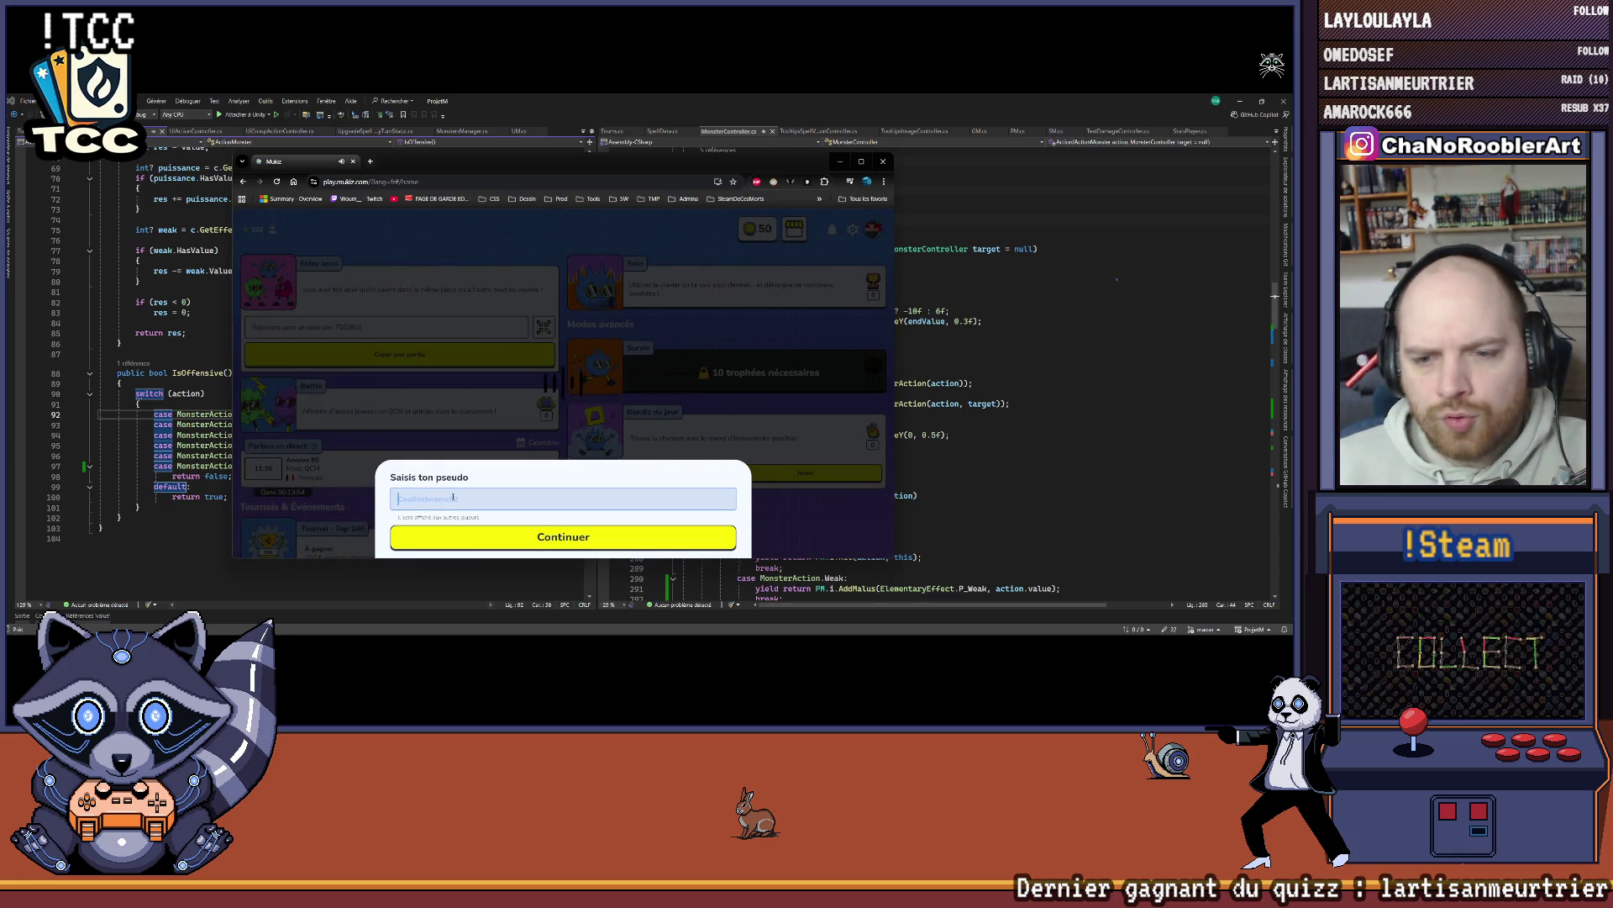
type("ChaNoC")
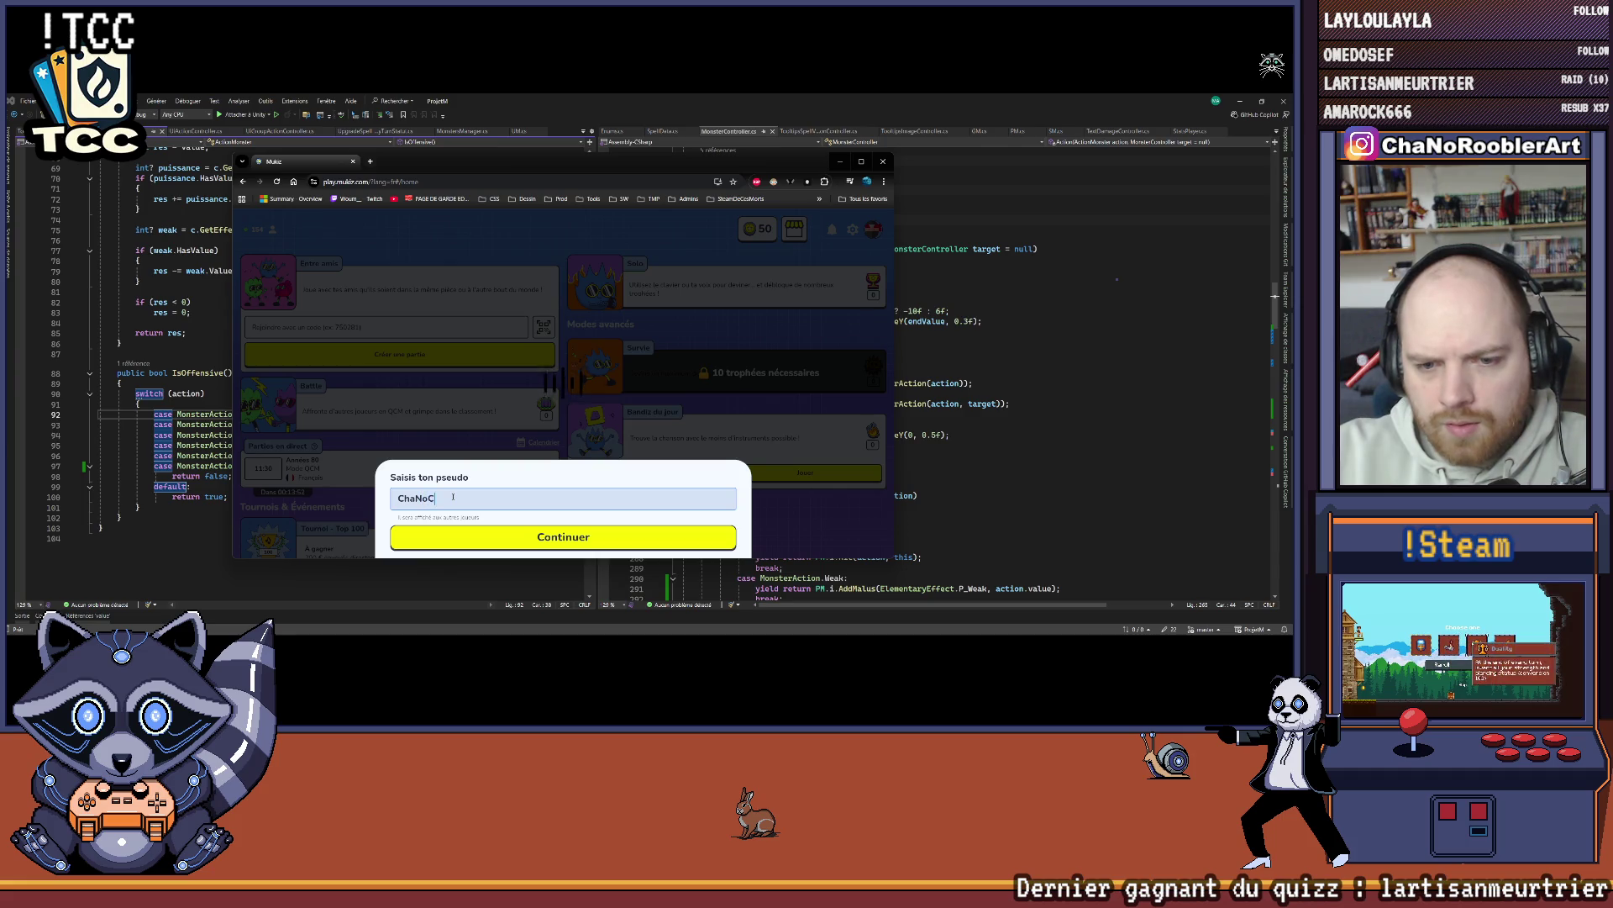
type("reart")
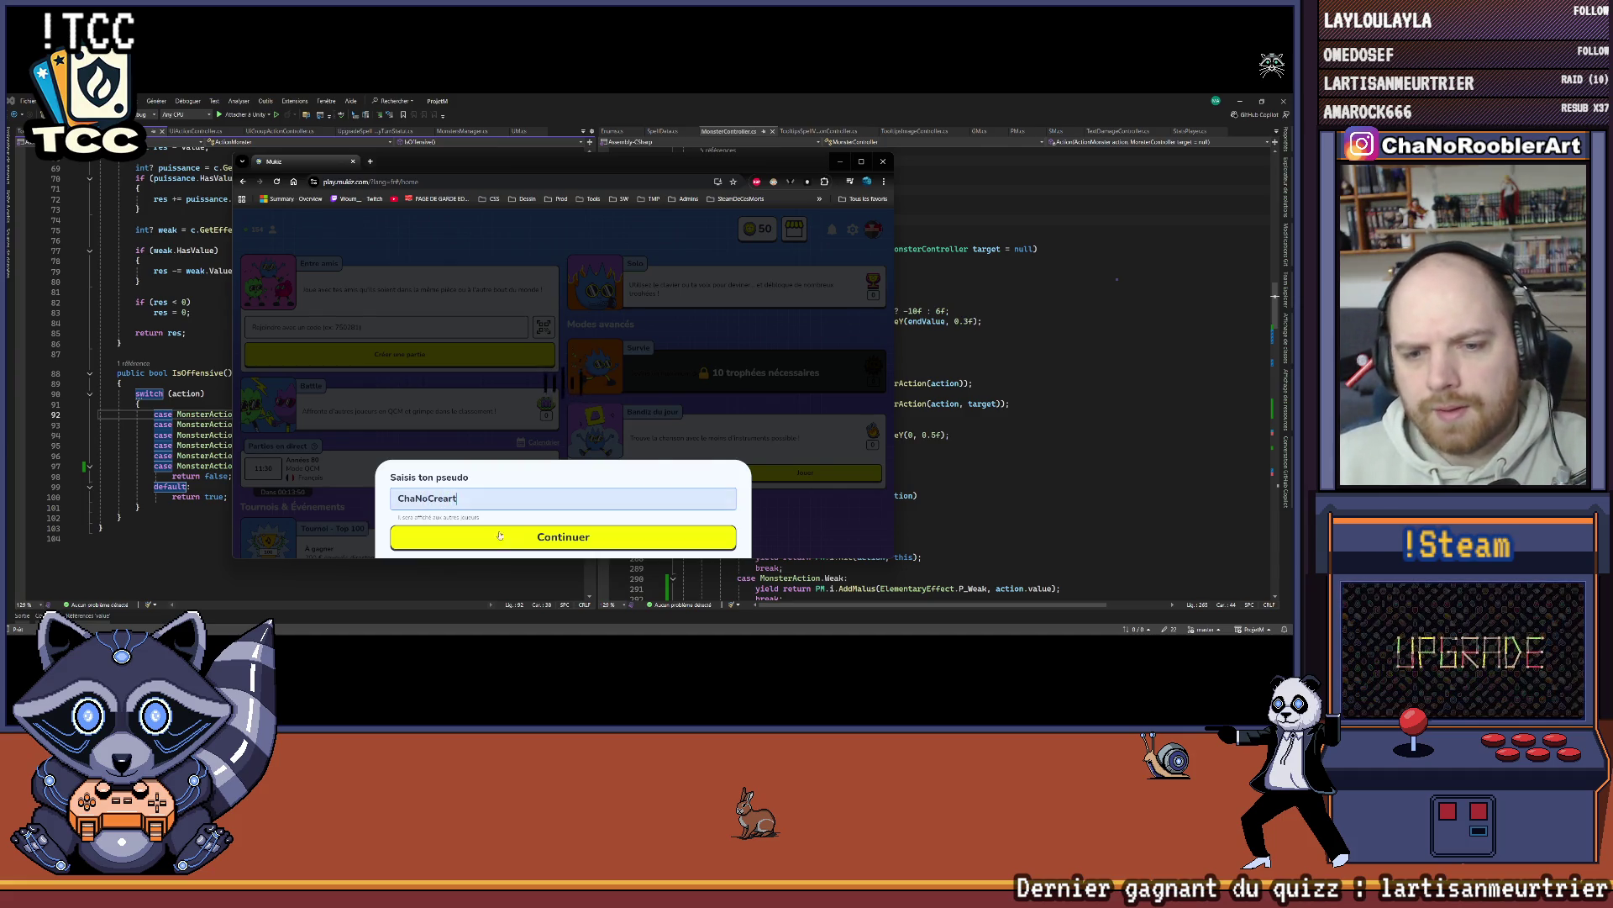
key("Return")
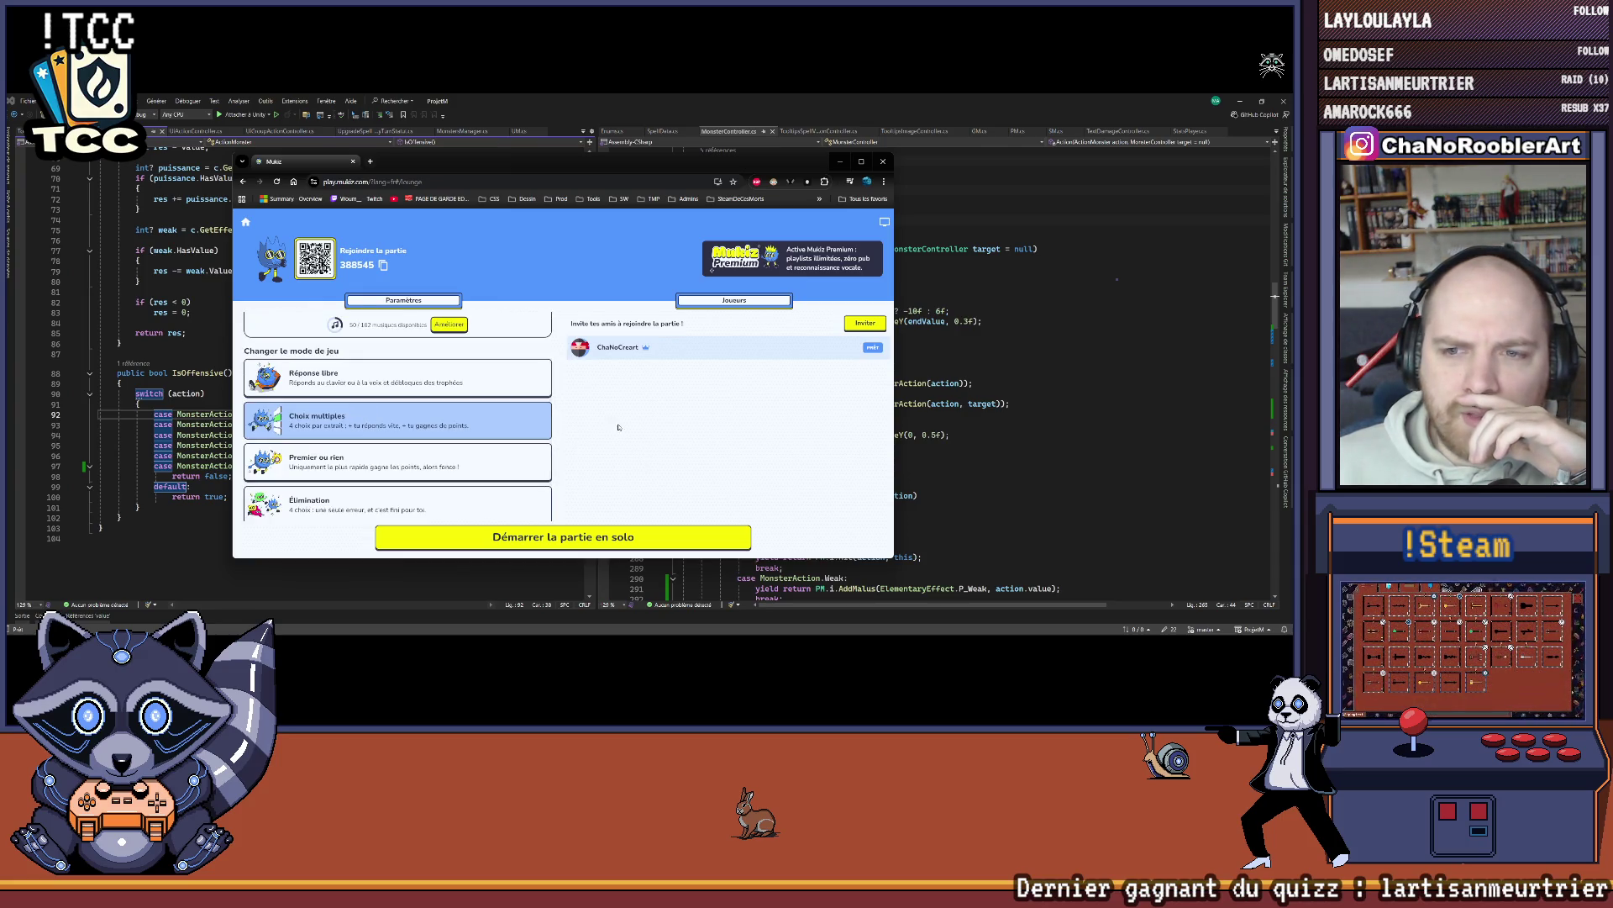
Step: Copy the game's invite link, nudge the window up, and open Changer la playlist
scroll(409, 429, "up", 2)
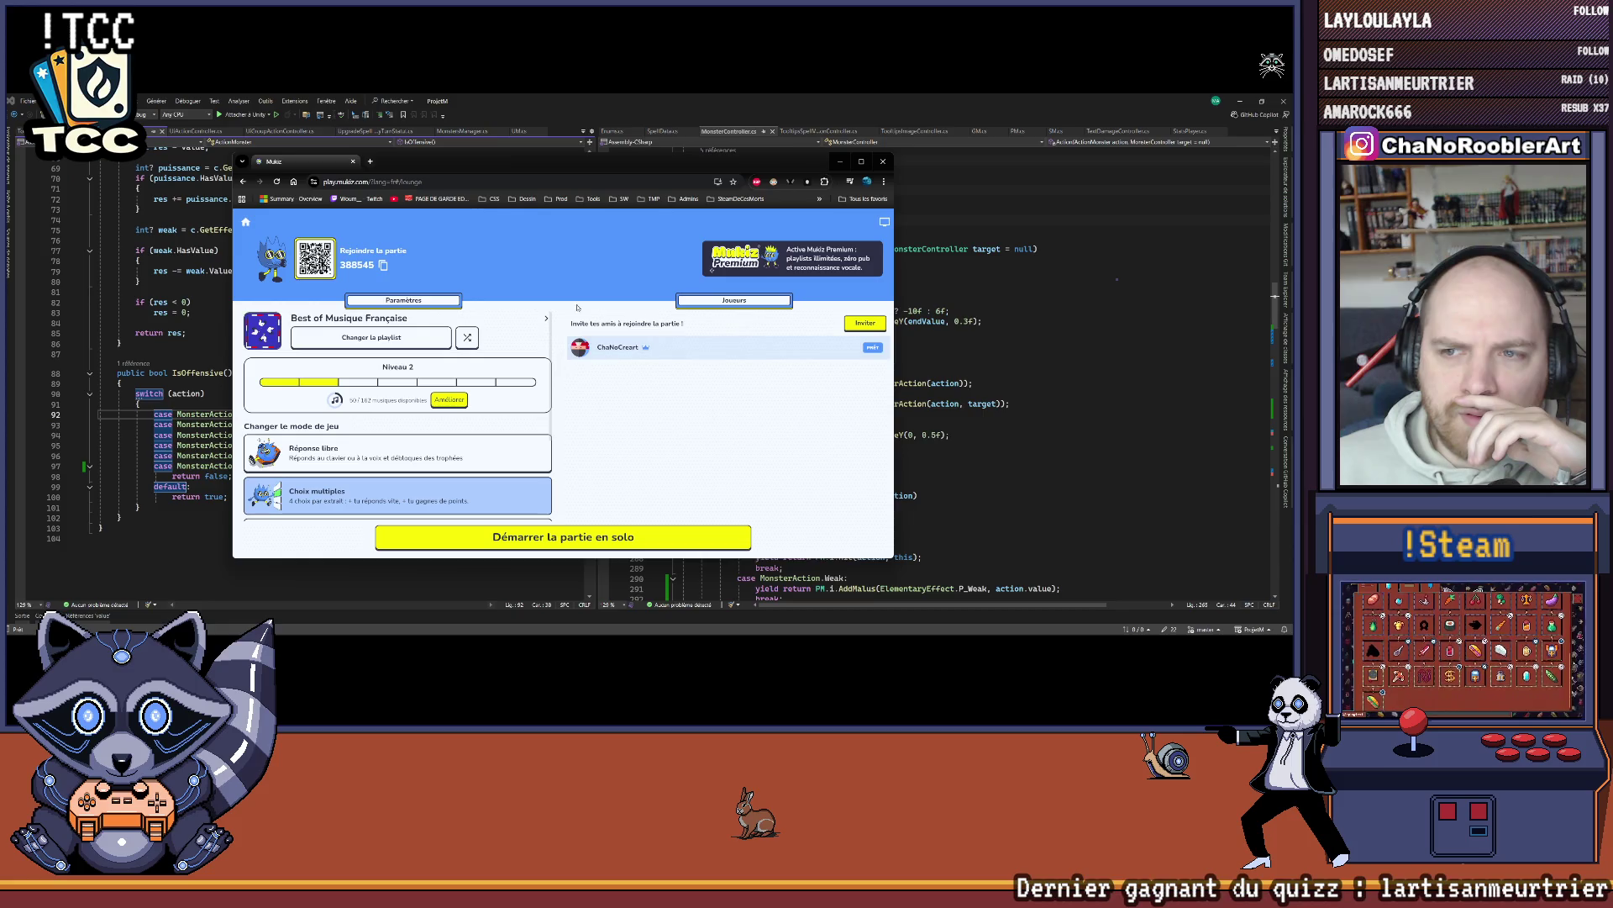
left_click(383, 265)
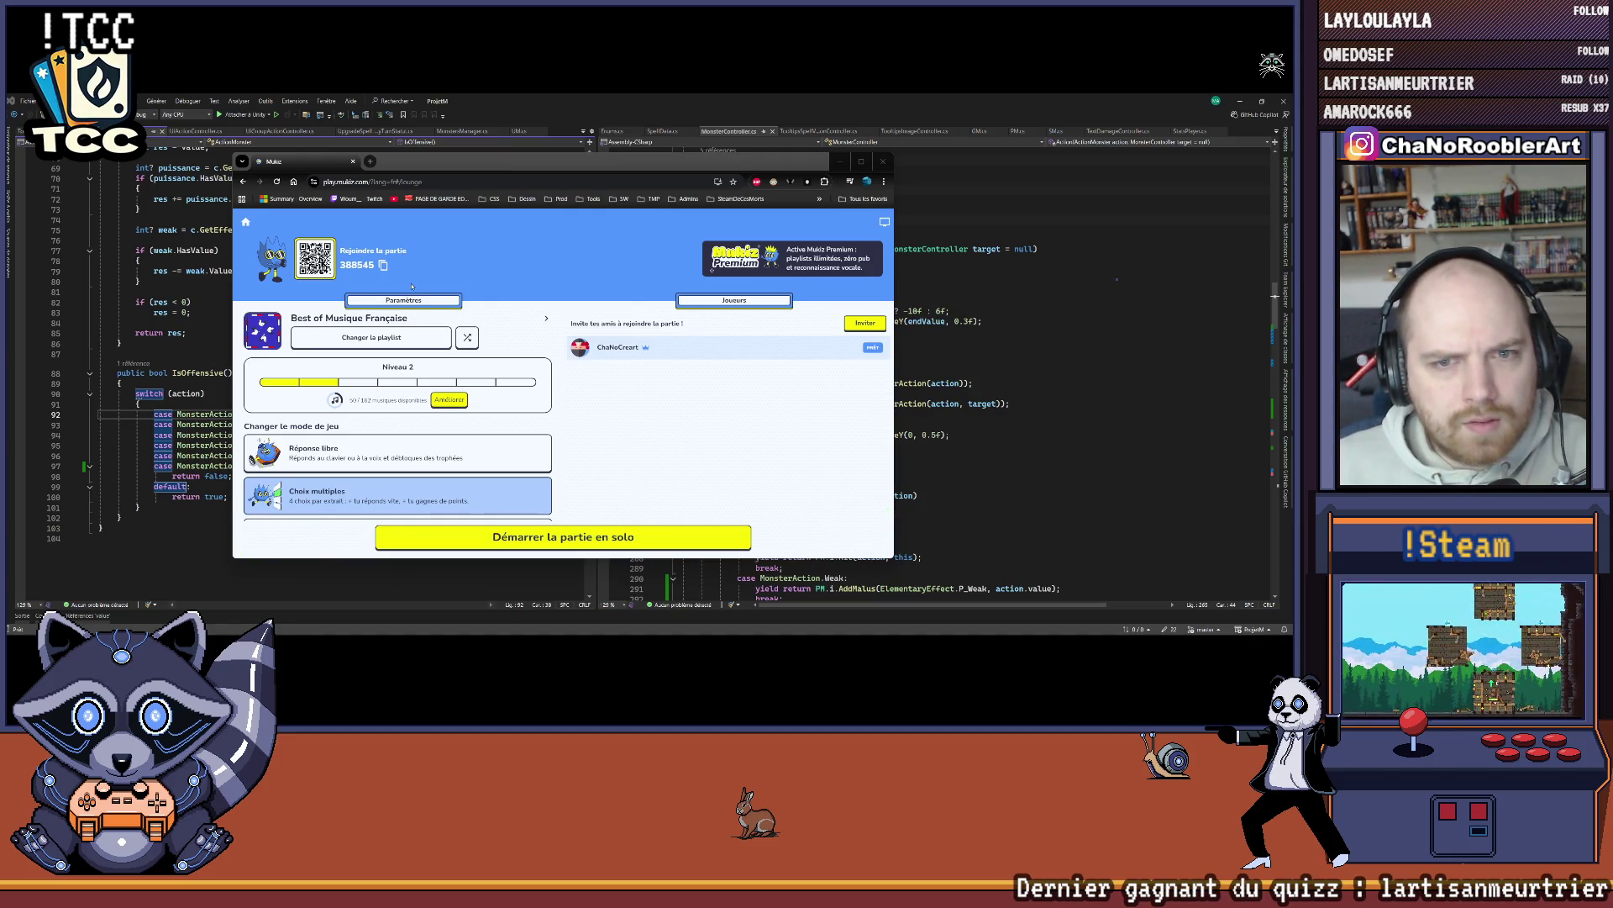
left_click(384, 266)
left_click(384, 266)
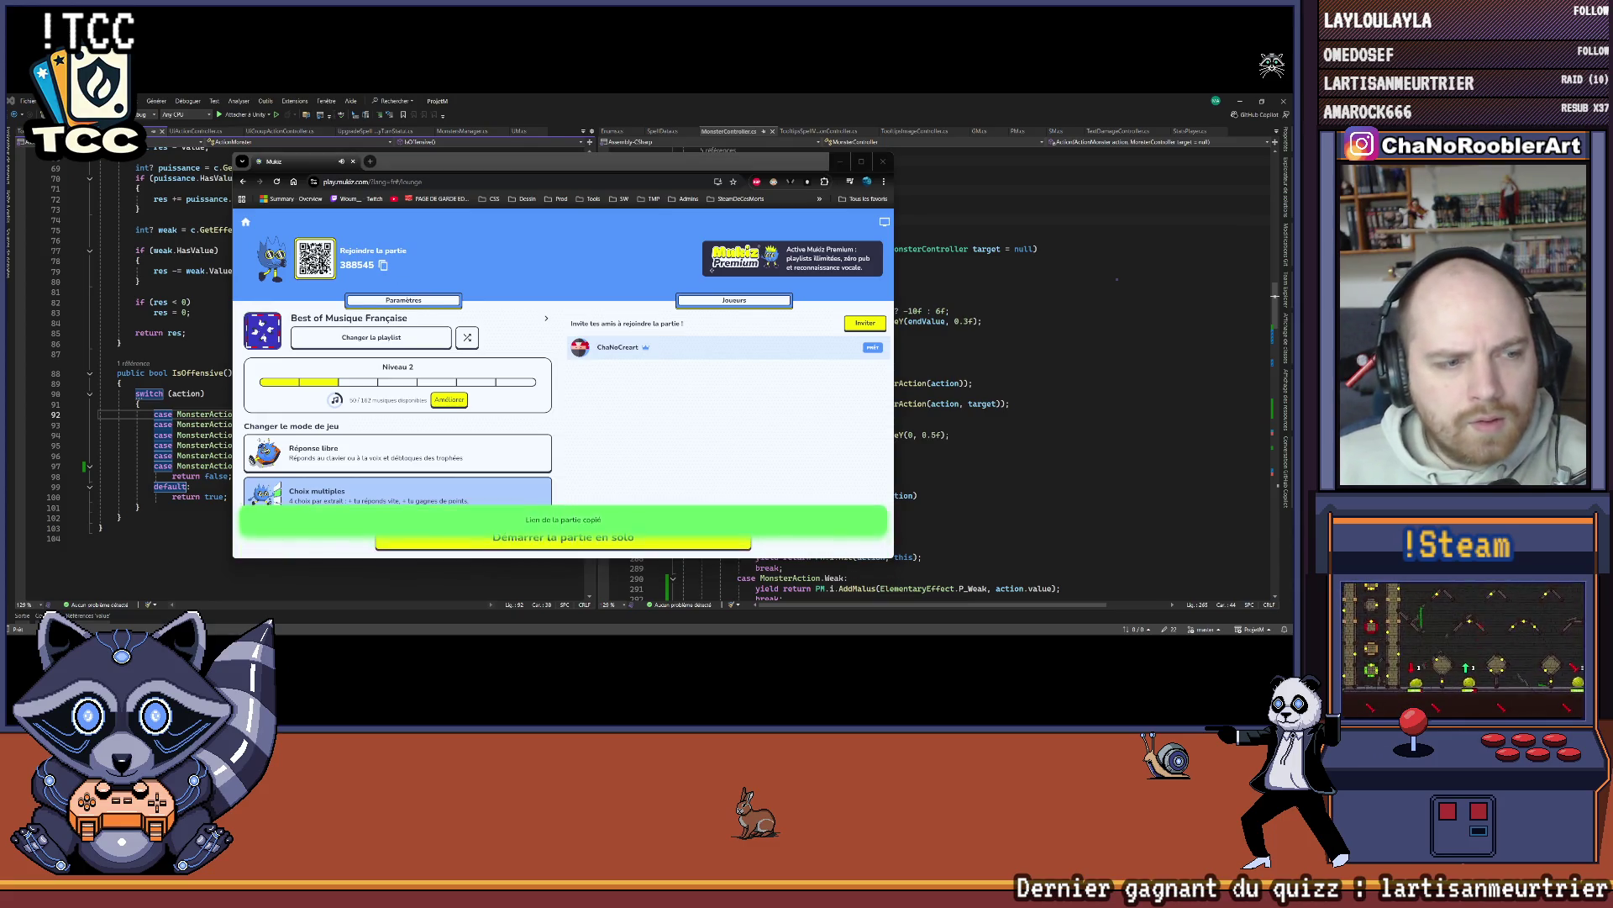
left_click(638, 391)
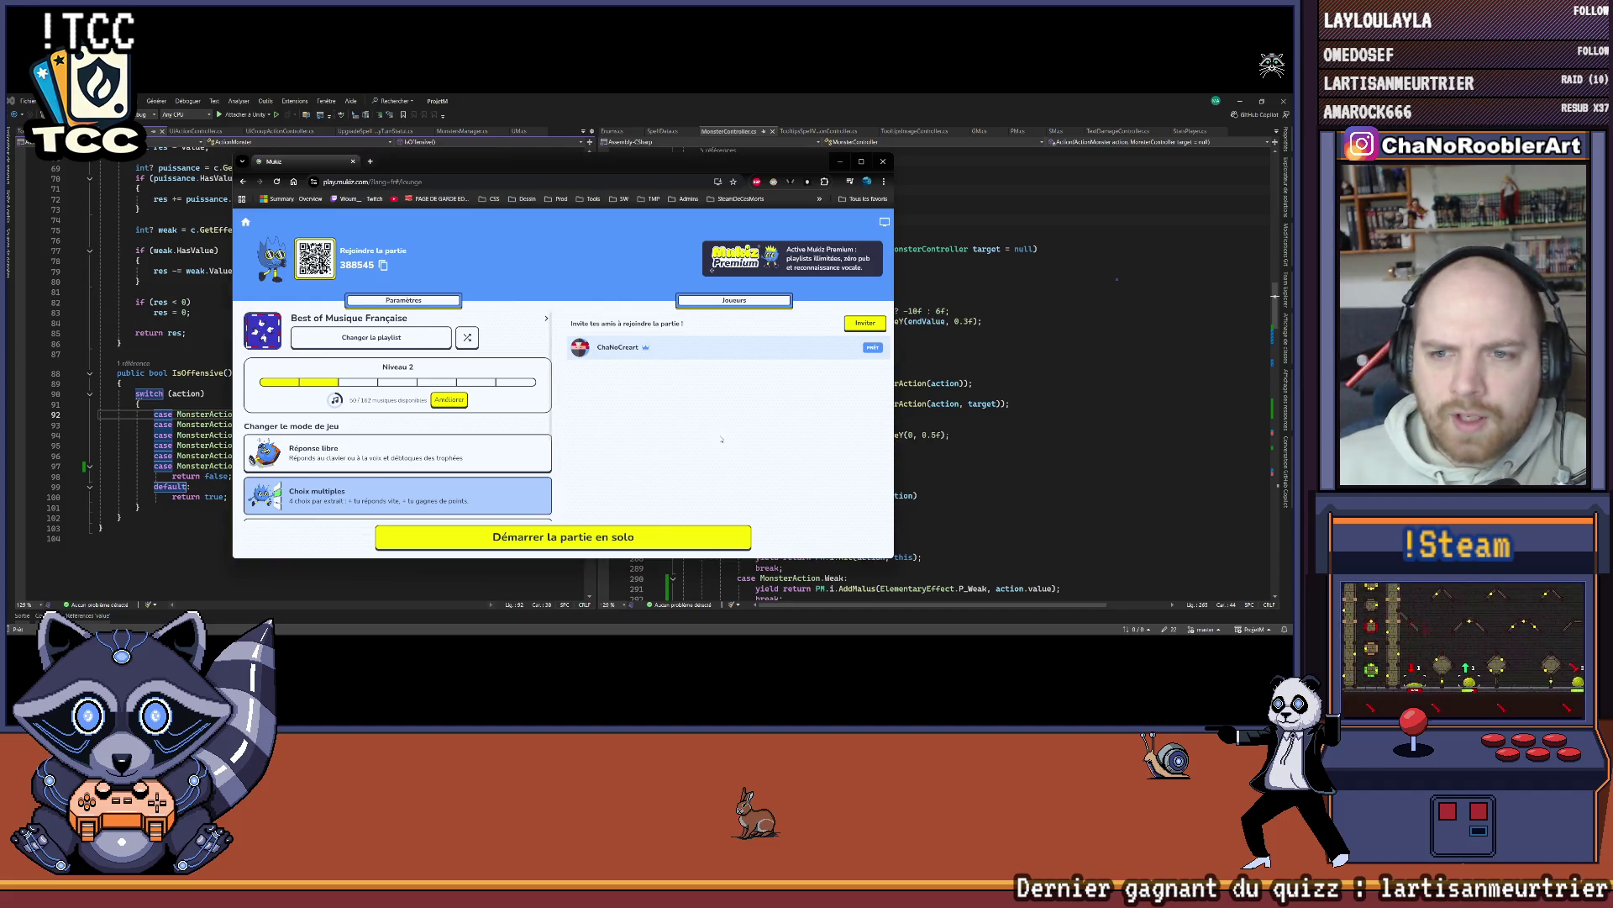
left_click_drag(663, 170, 663, 138)
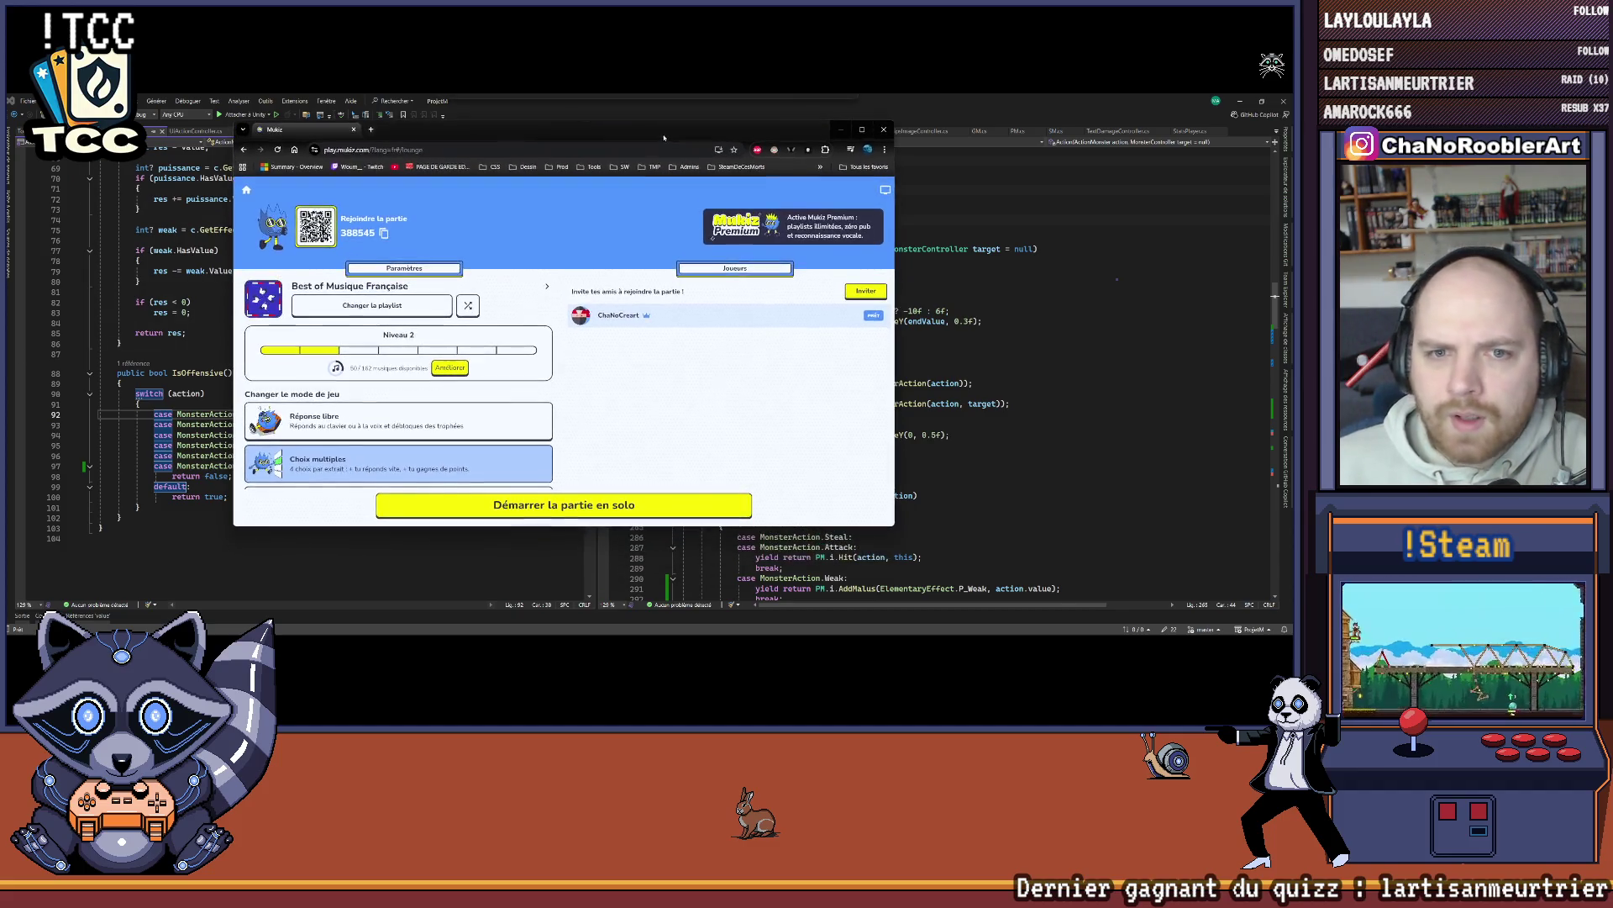
left_click(363, 308)
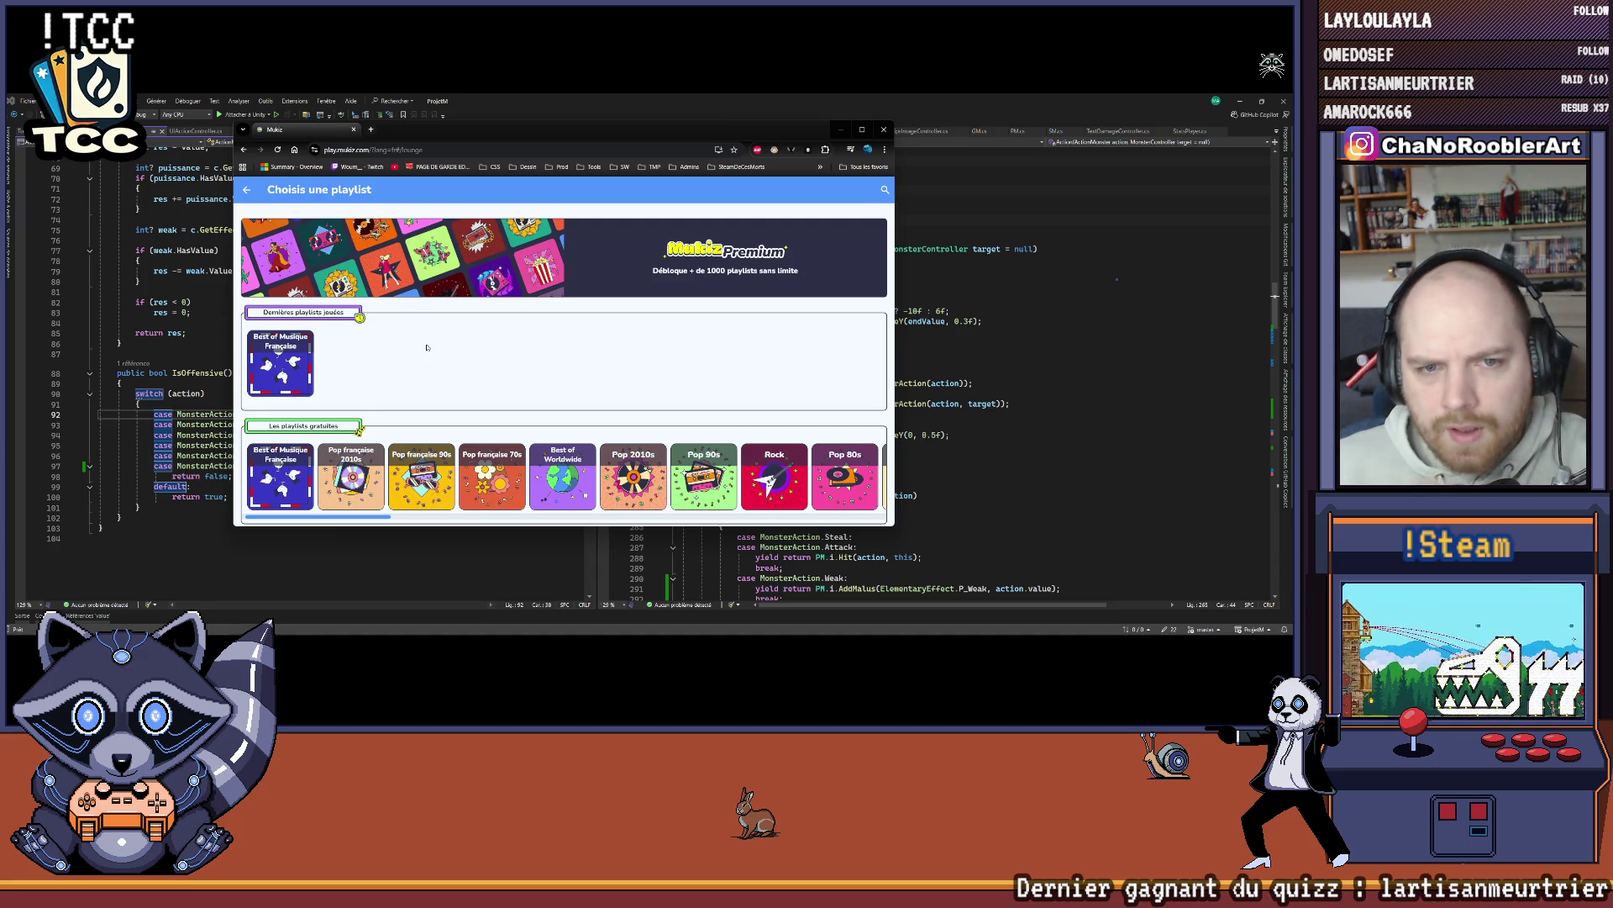
Step: Browse the free playlists, then return to the lobby keeping Best of Musique Française
scroll(403, 353, "down", 1)
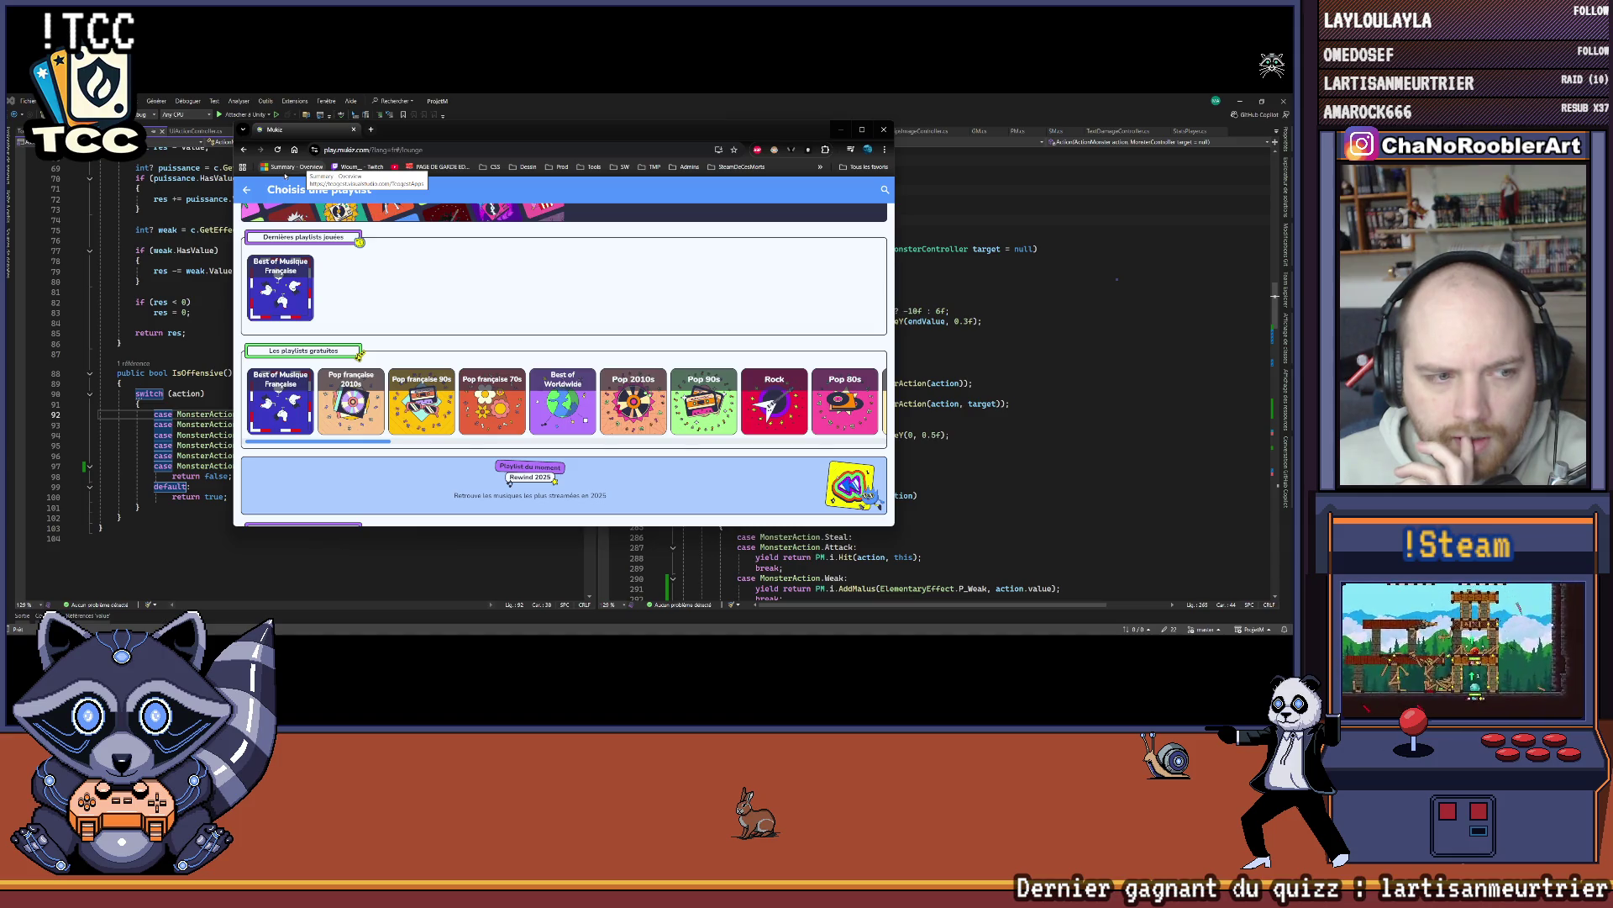
left_click(247, 189)
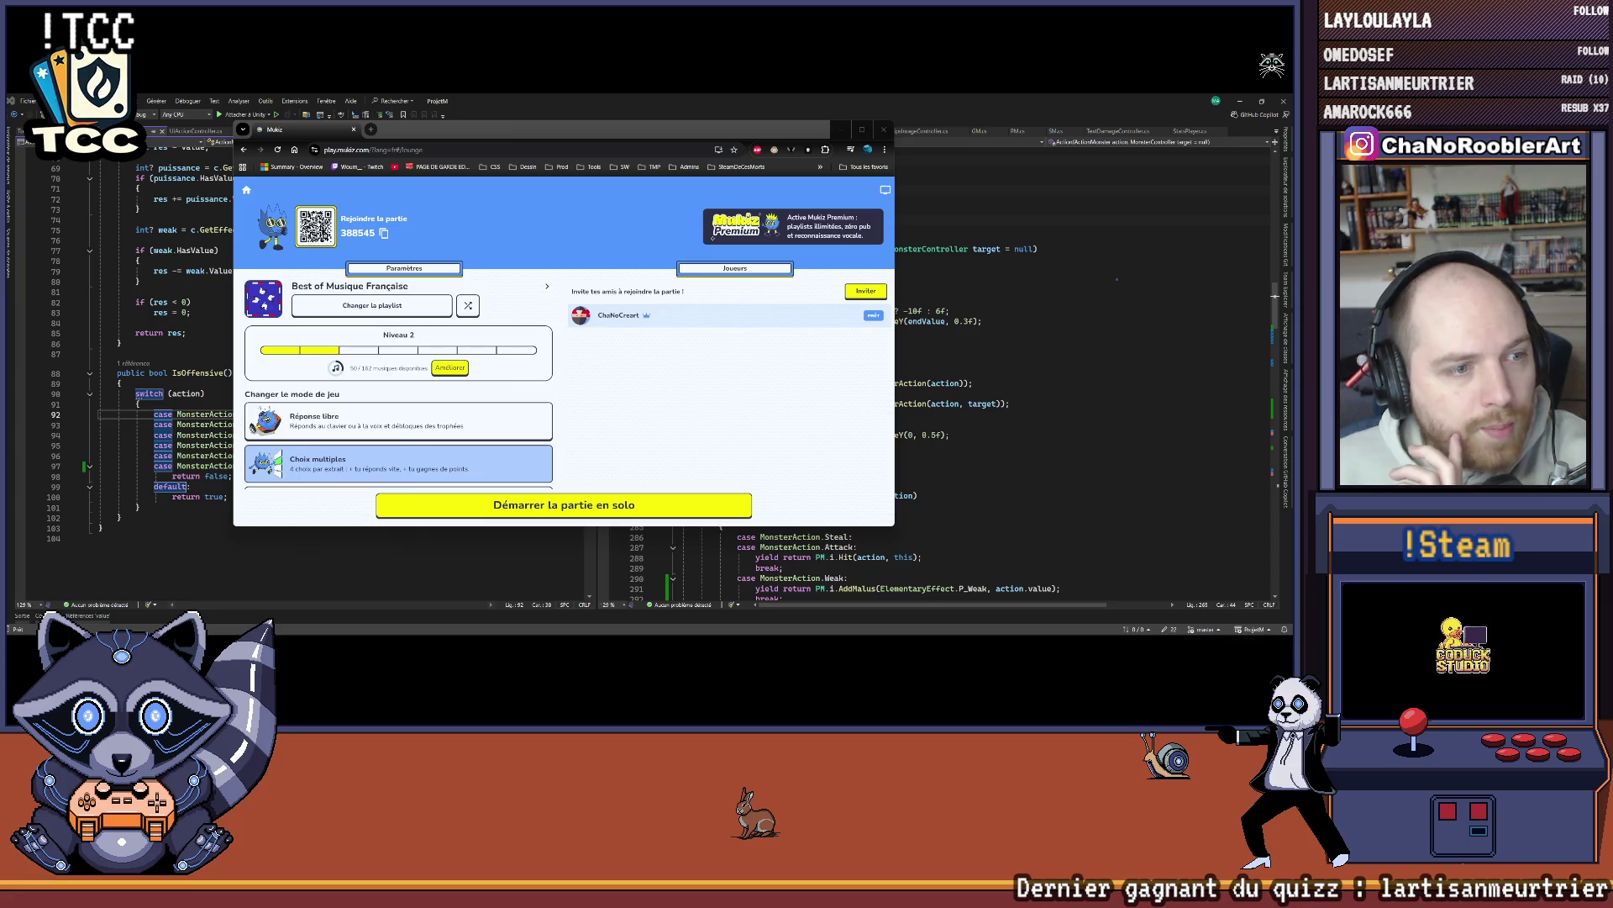
Step: Copy the game's invite link again and reopen the playlist chooser
left_click(384, 234)
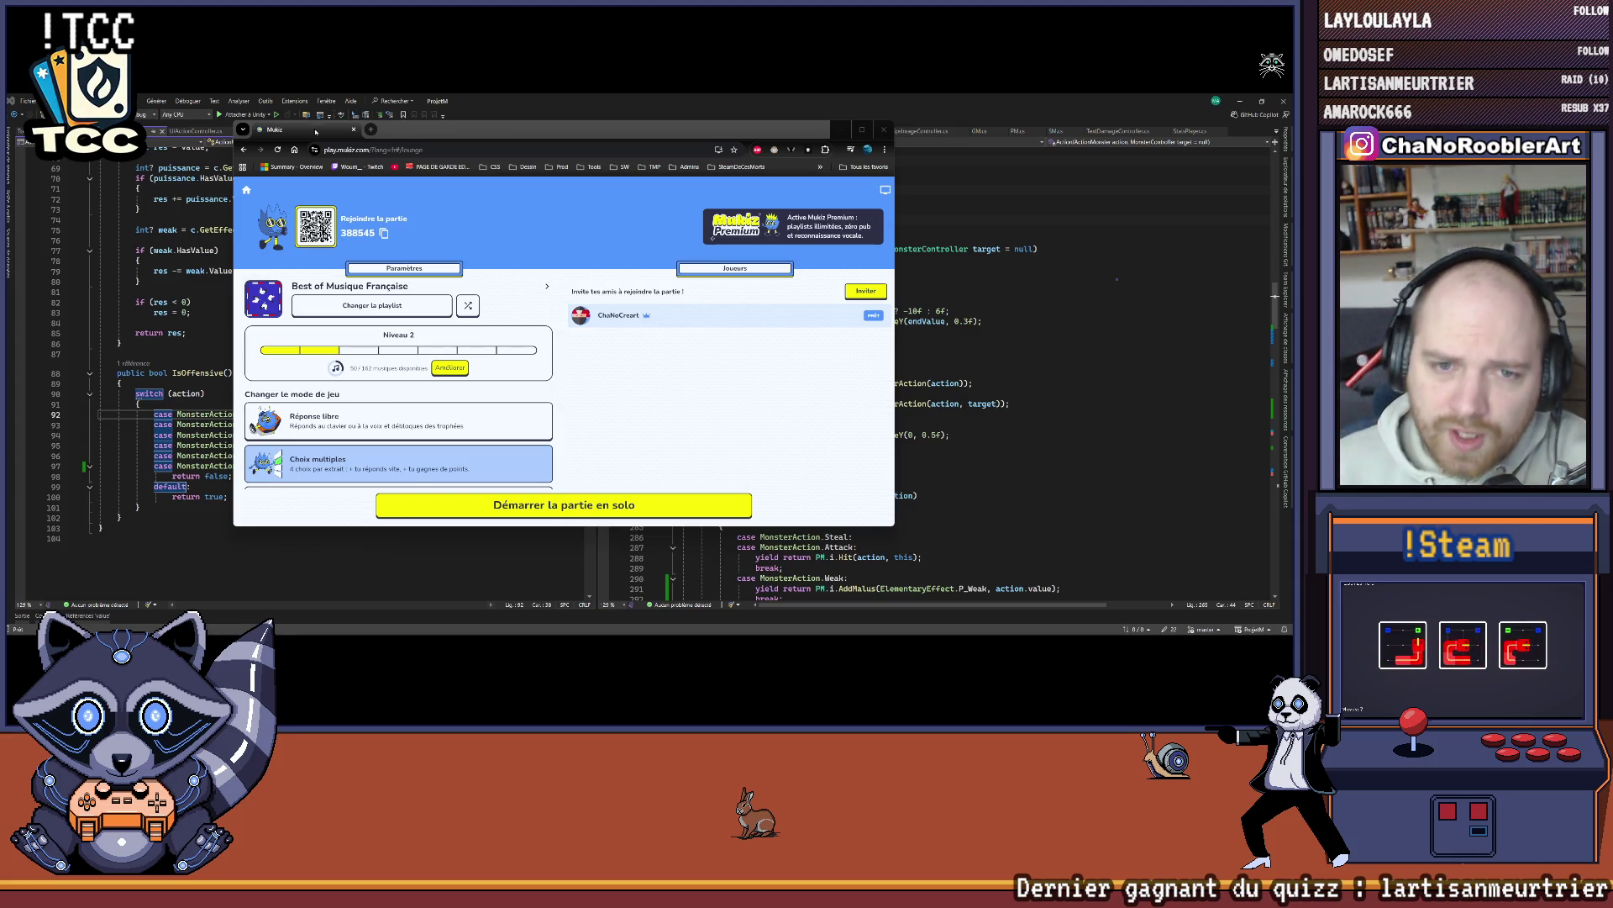
left_click(372, 306)
scroll(575, 312, "down", 1)
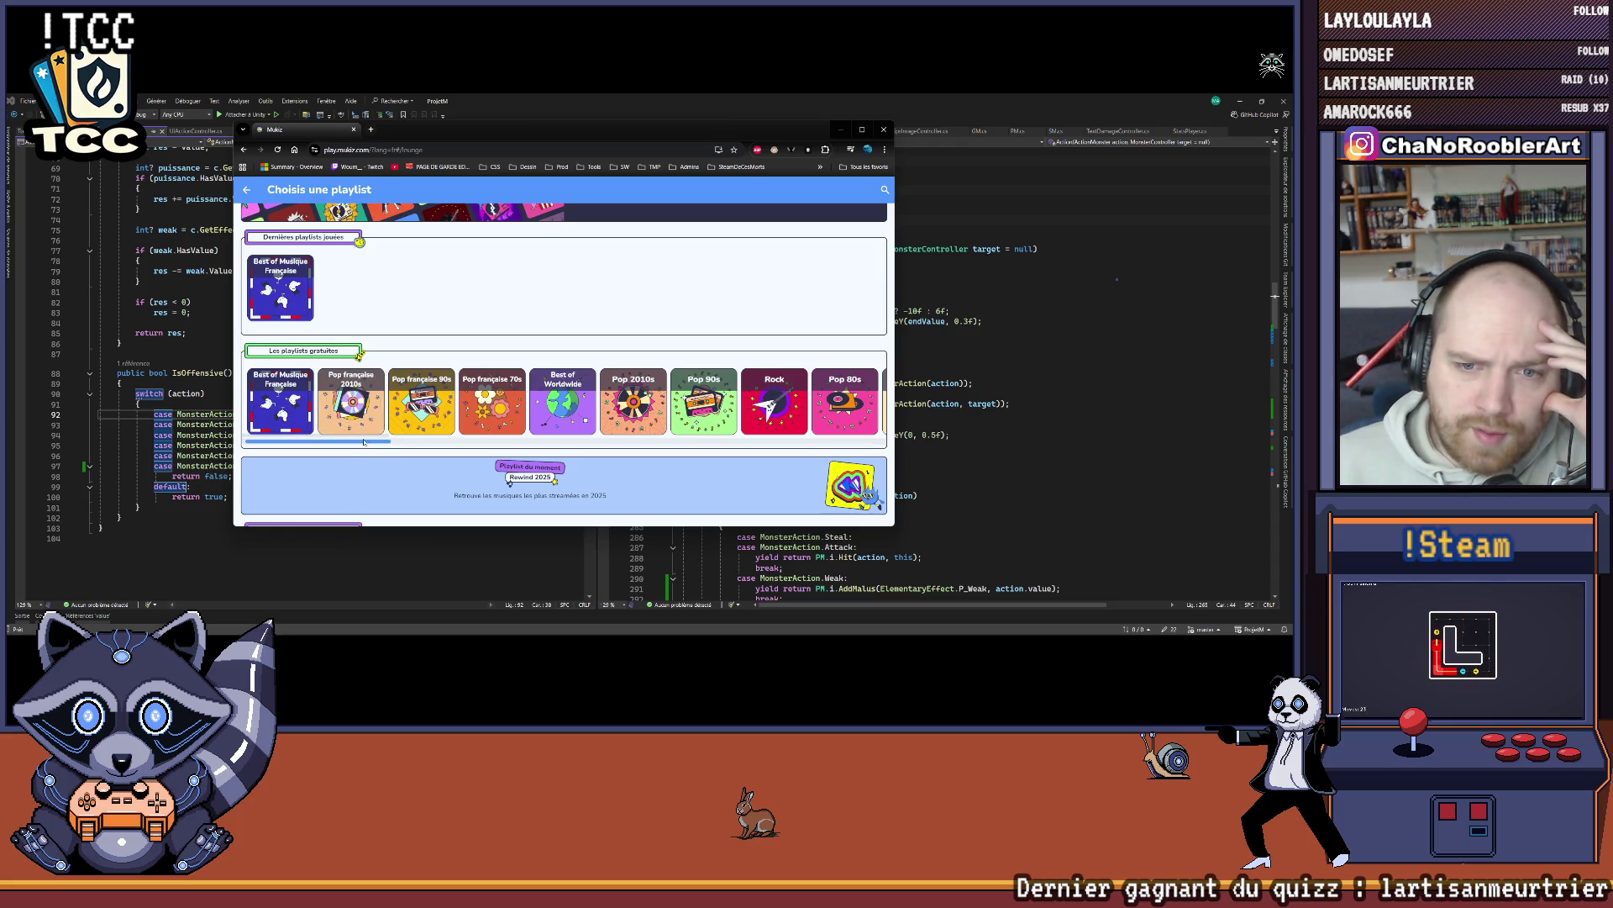
Step: Browse the playlist carousels and choose Best of Worldwide as the game's playlist
scroll(317, 437, "right", 6)
left_click_drag(385, 442, 254, 443)
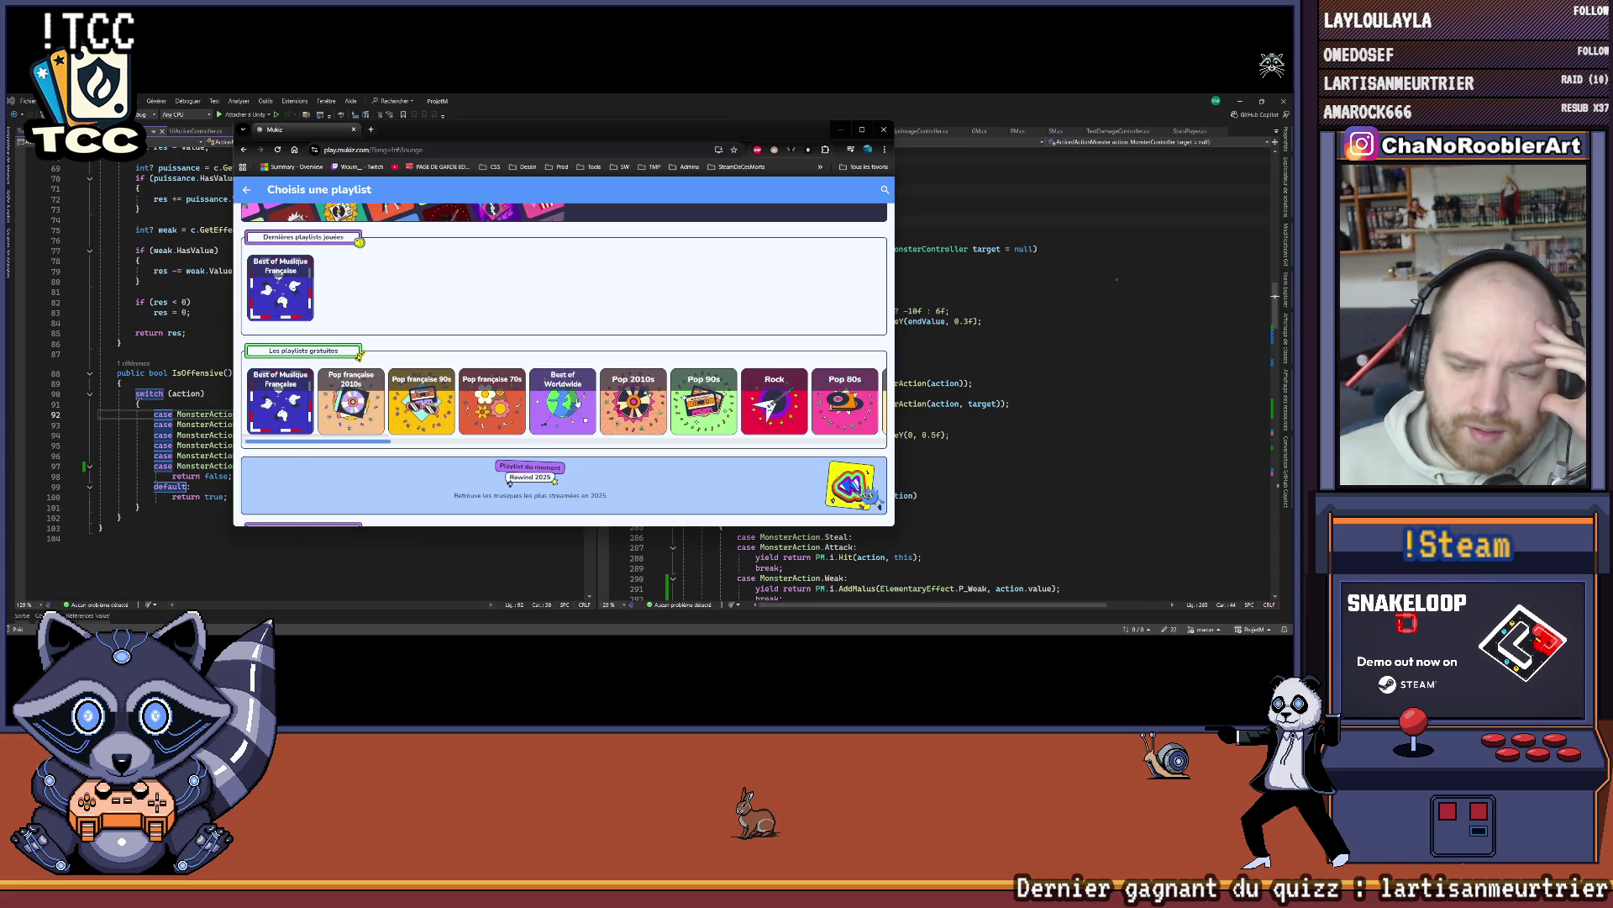
left_click_drag(304, 442, 402, 456)
scroll(428, 441, "right", 1)
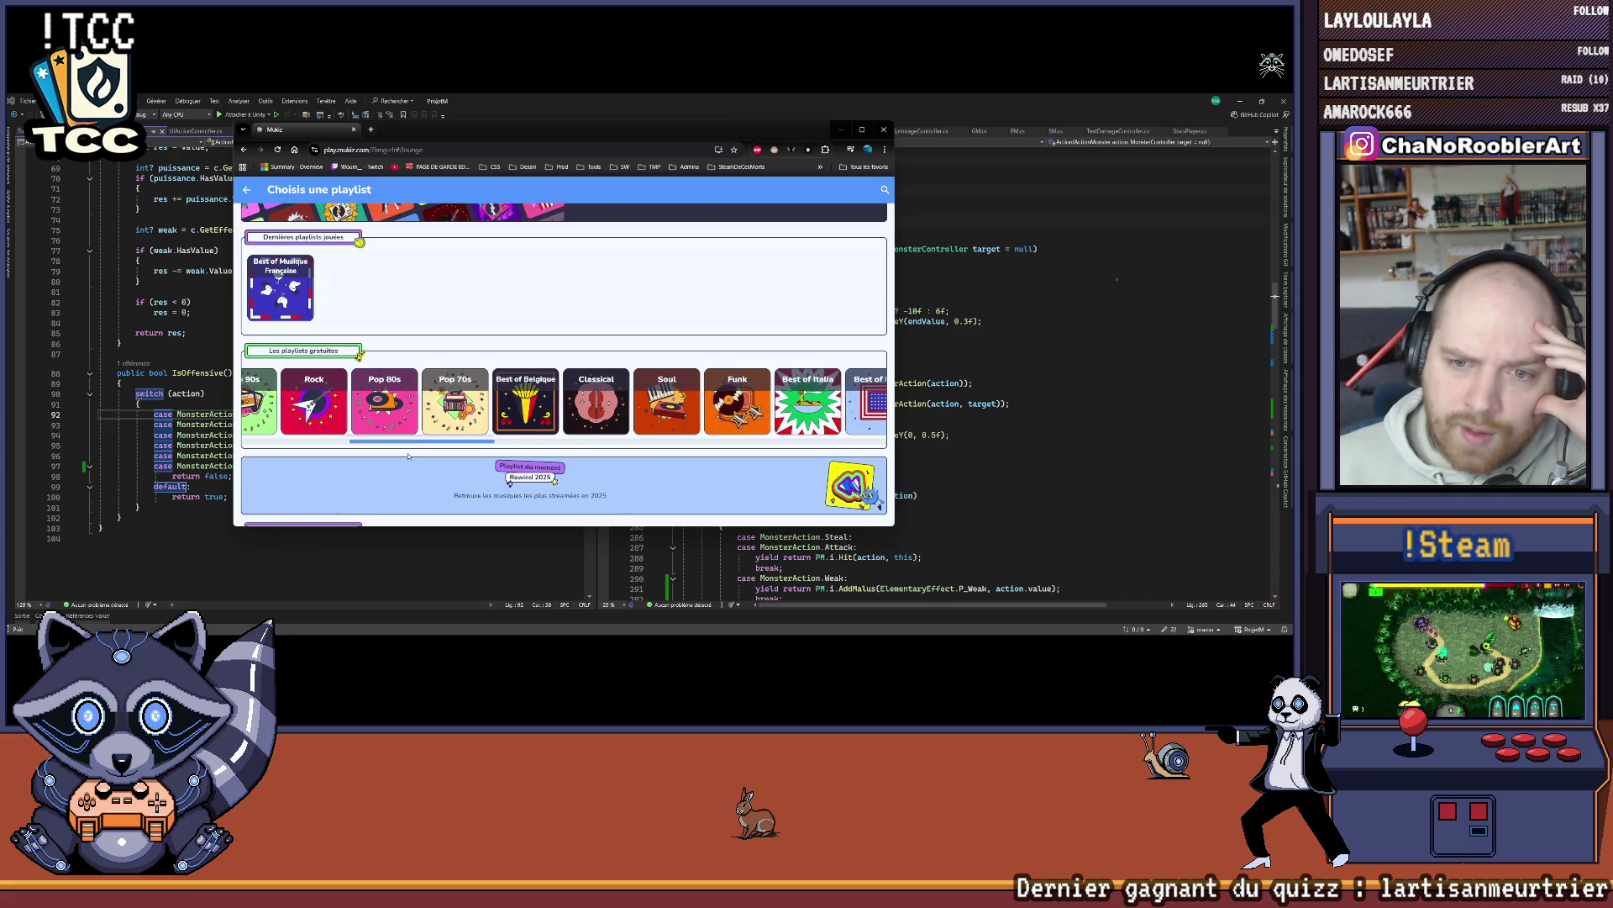
mouse_move(431, 445)
left_mouse_down()
mouse_move(455, 440)
mouse_move(310, 430)
left_mouse_up()
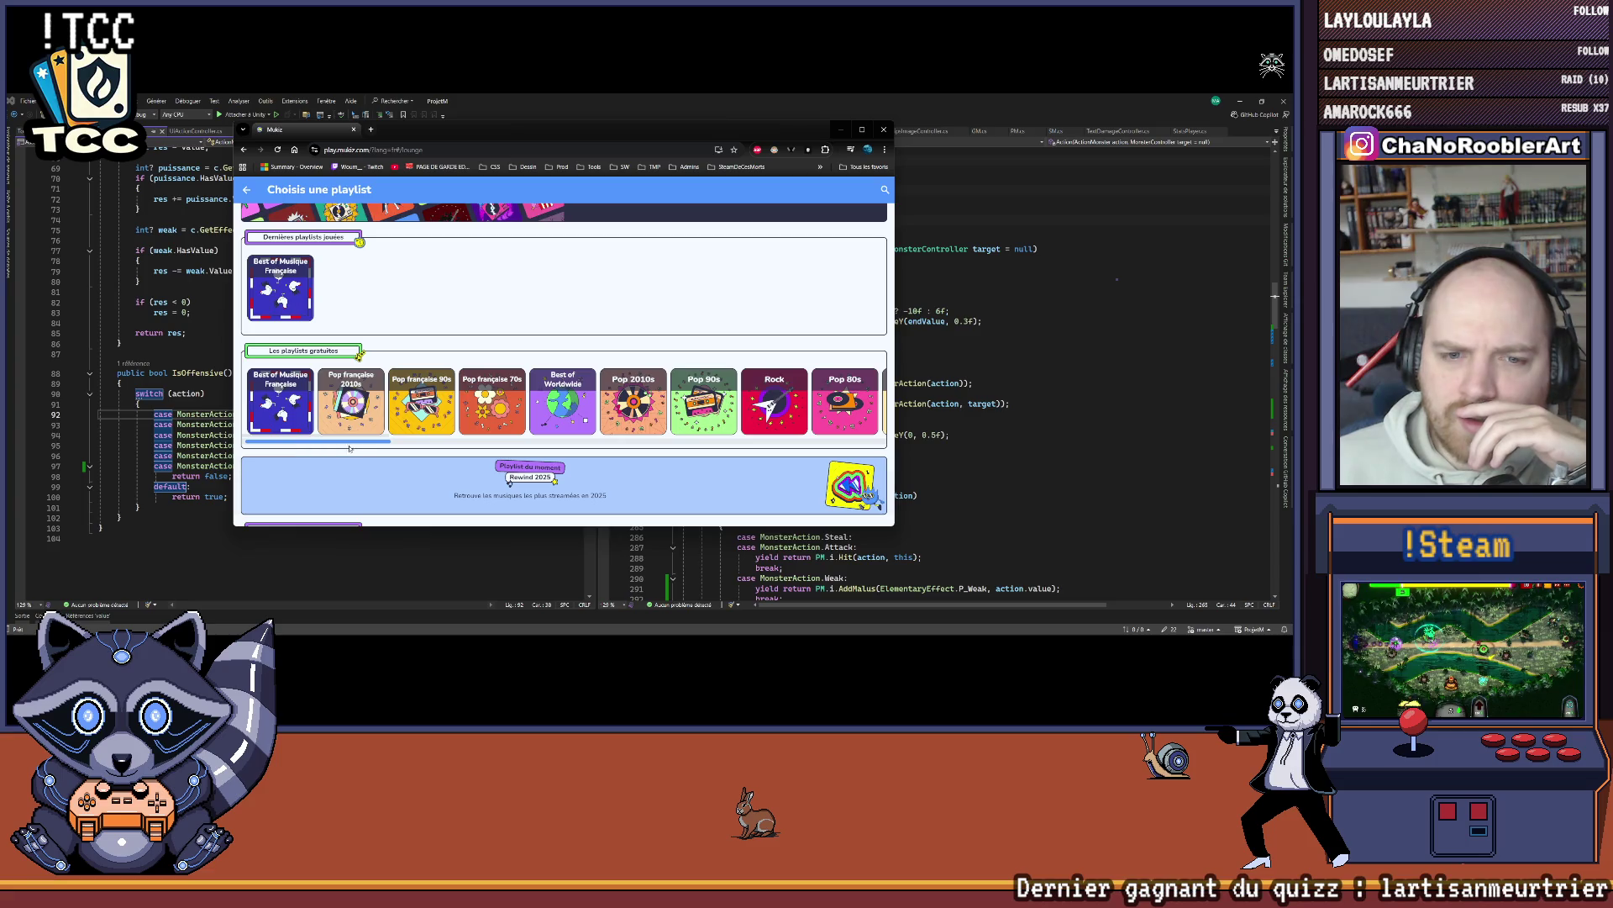
scroll(374, 440, "right", 5)
mouse_move(382, 444)
left_mouse_down()
mouse_move(752, 446)
mouse_move(274, 444)
left_mouse_up()
scroll(408, 392, "down", 2)
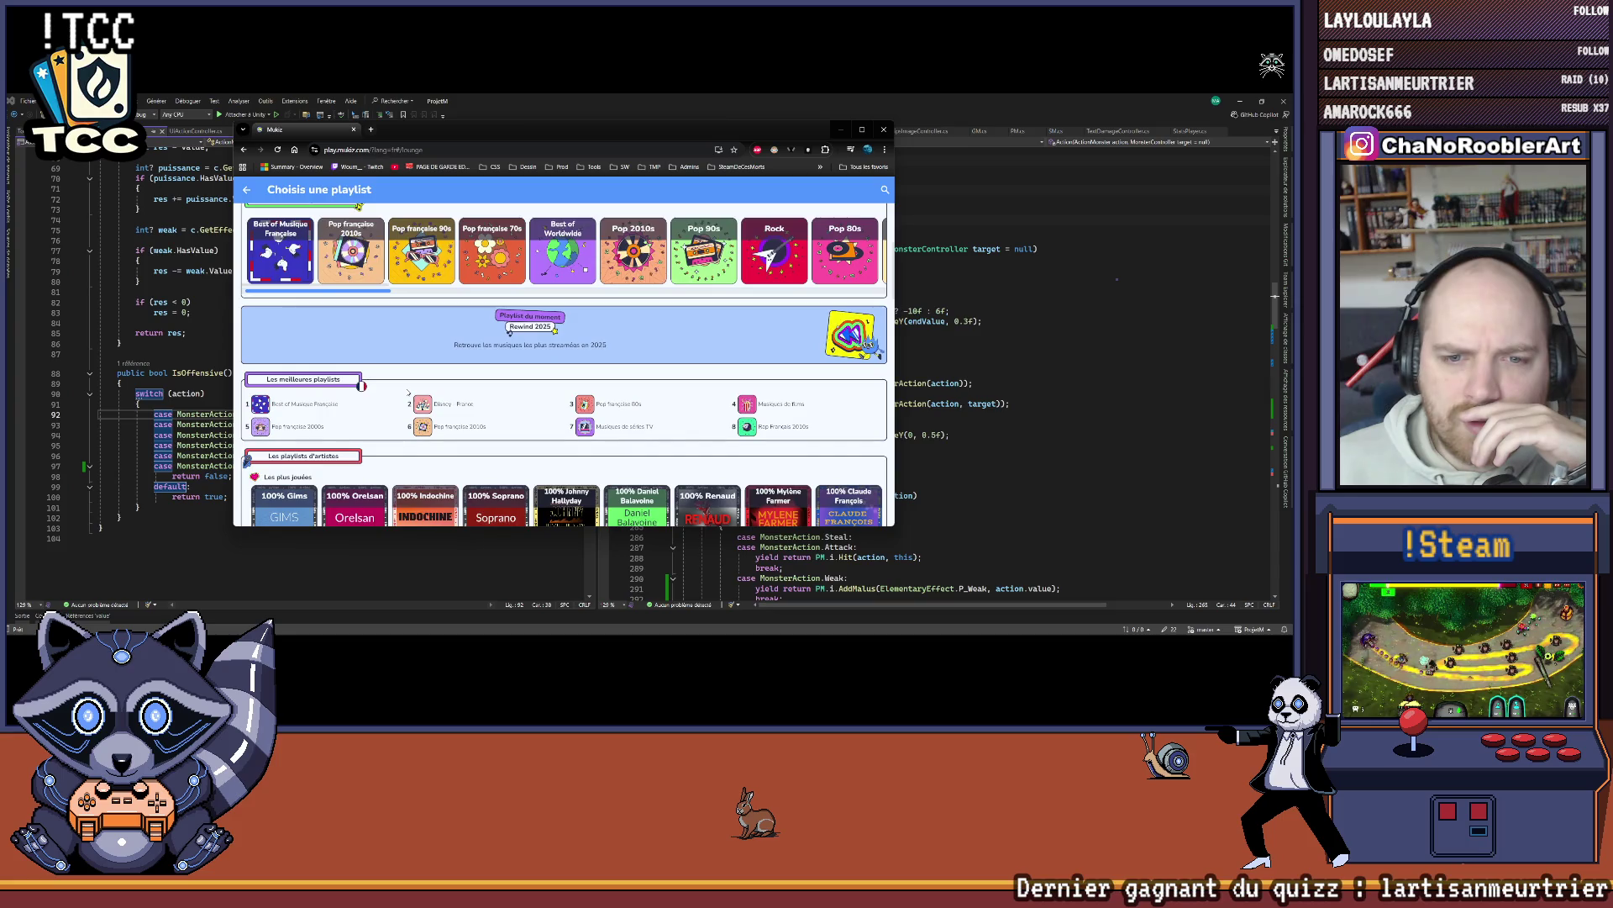
scroll(424, 354, "up", 2)
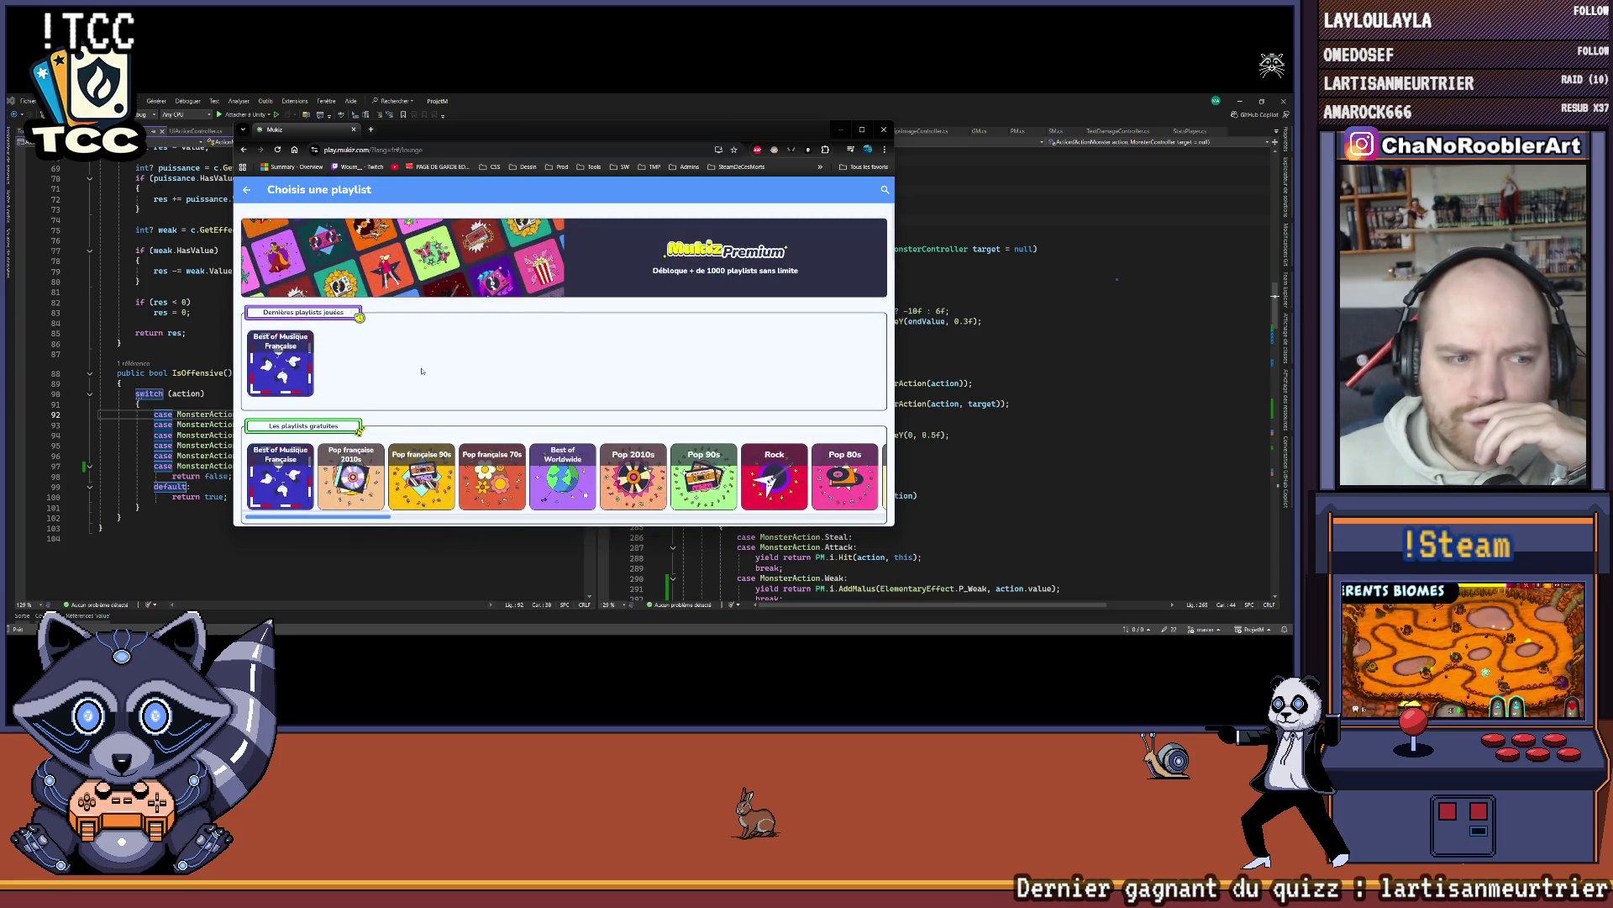
left_click(281, 250)
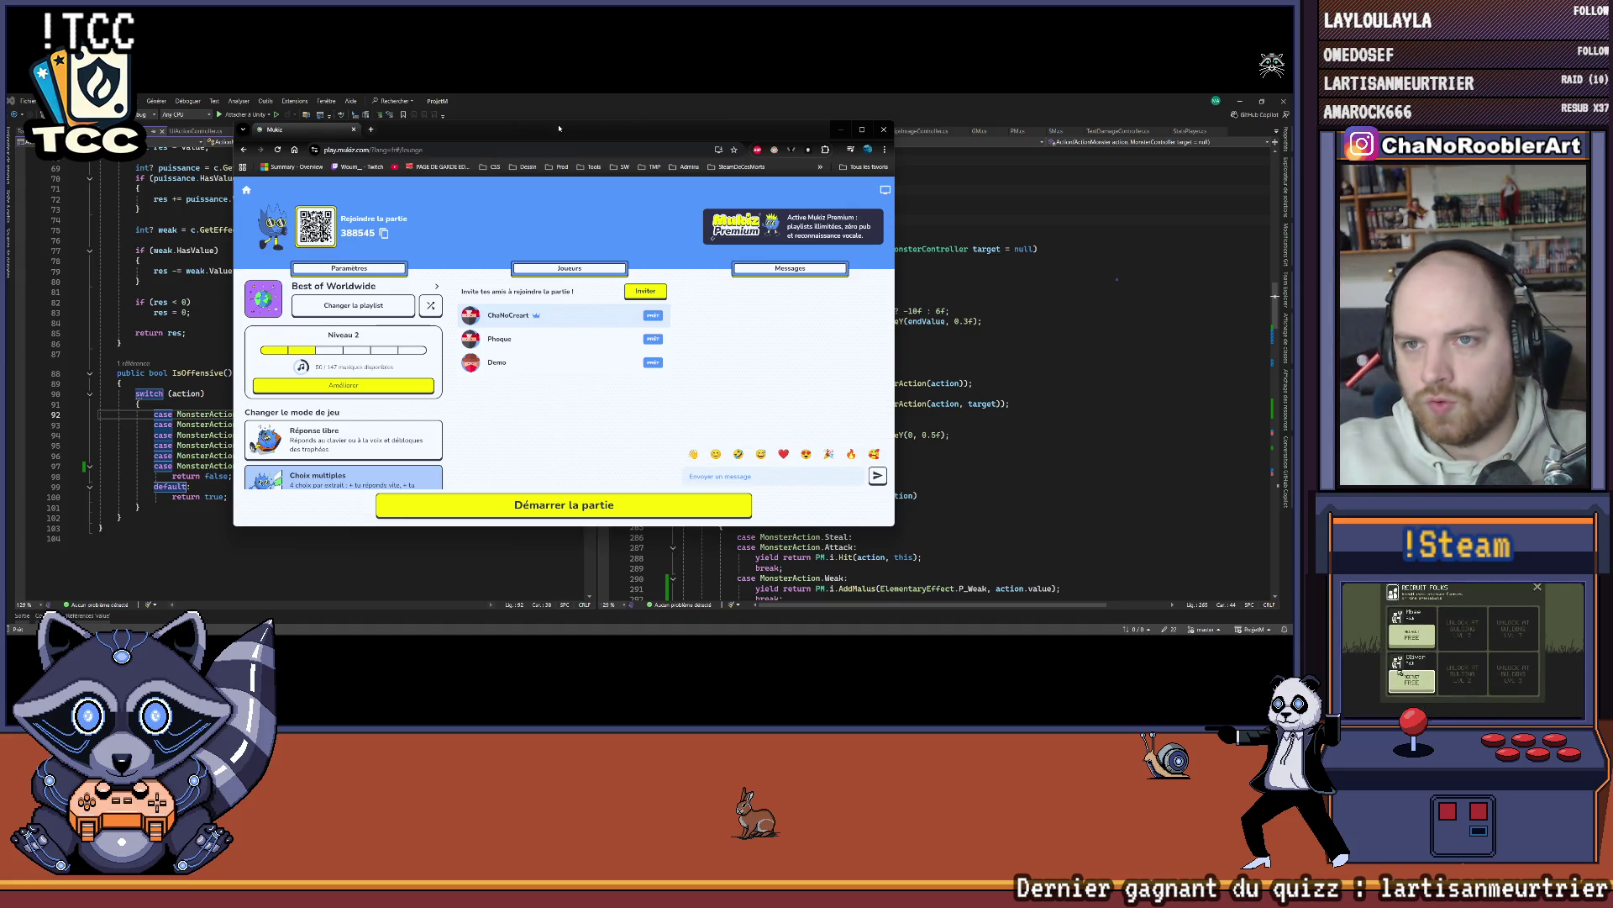
Step: Minimize the Mukiz window to view the code, then drag it back over the editor
key("super+Down")
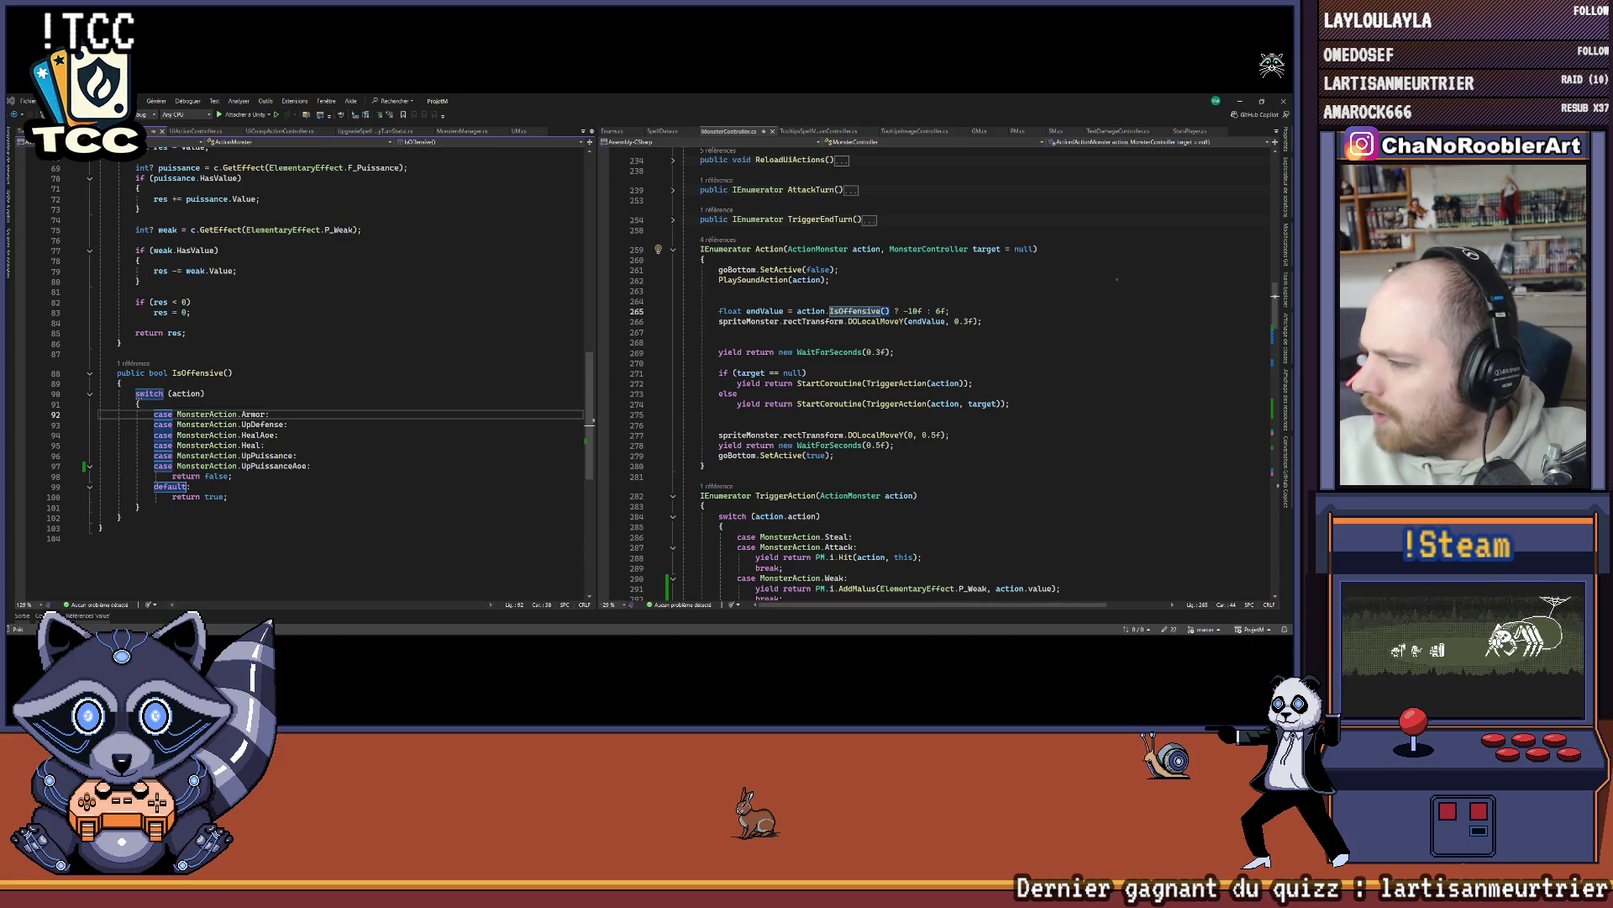
left_click_drag(1294, 181, 519, 180)
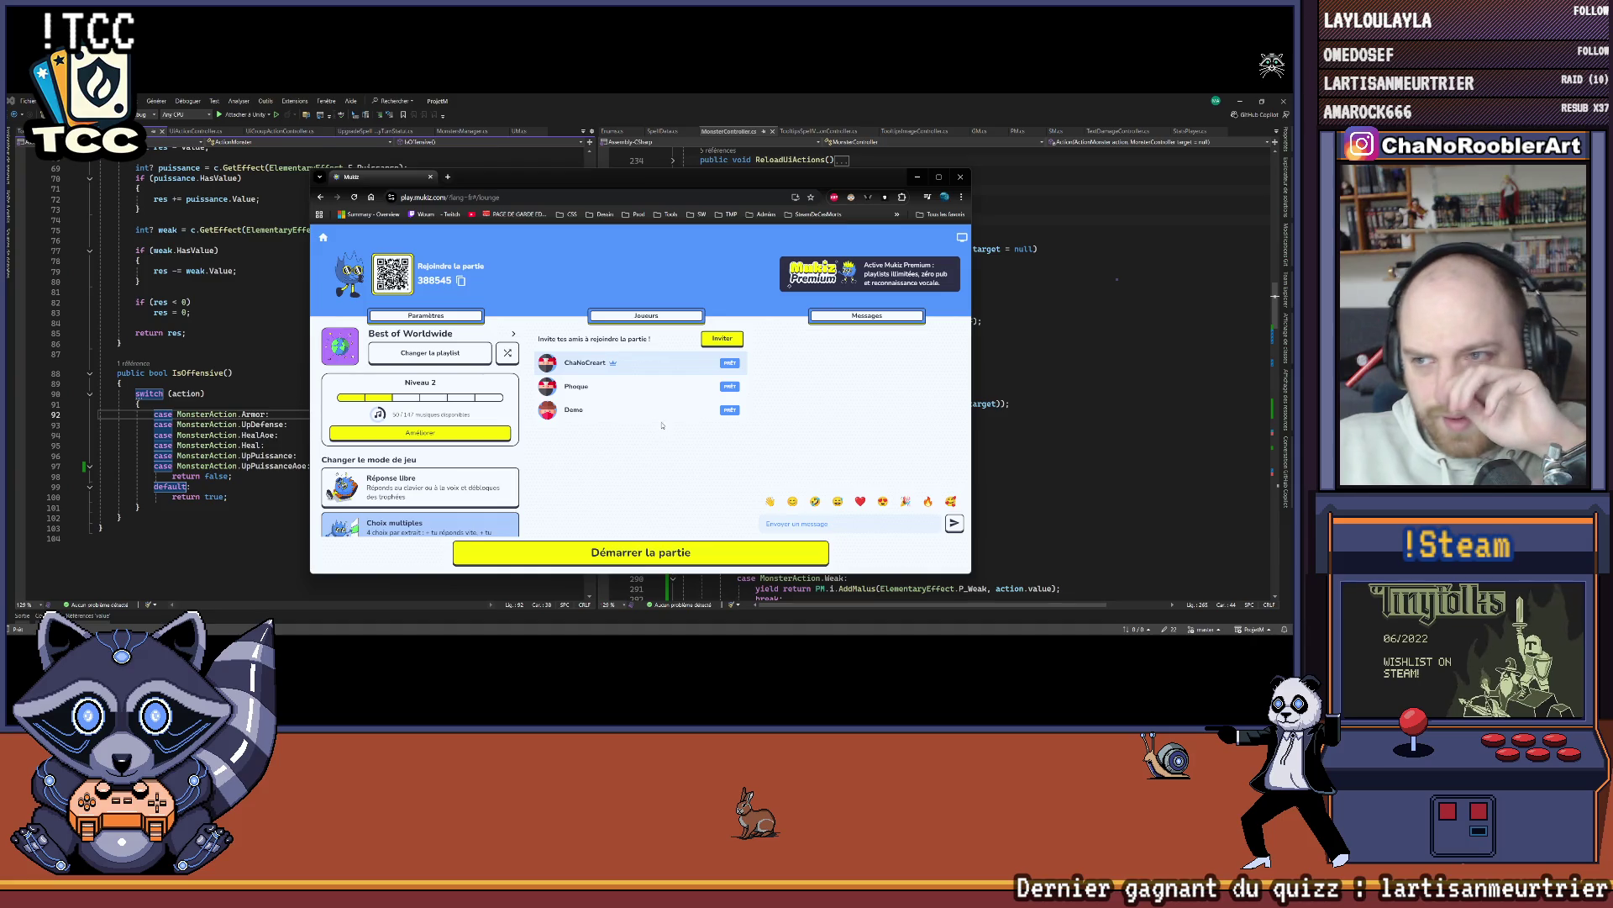
Step: Scroll through the game mode options, then push the quiz window to the right edge
scroll(443, 423, "down", 2)
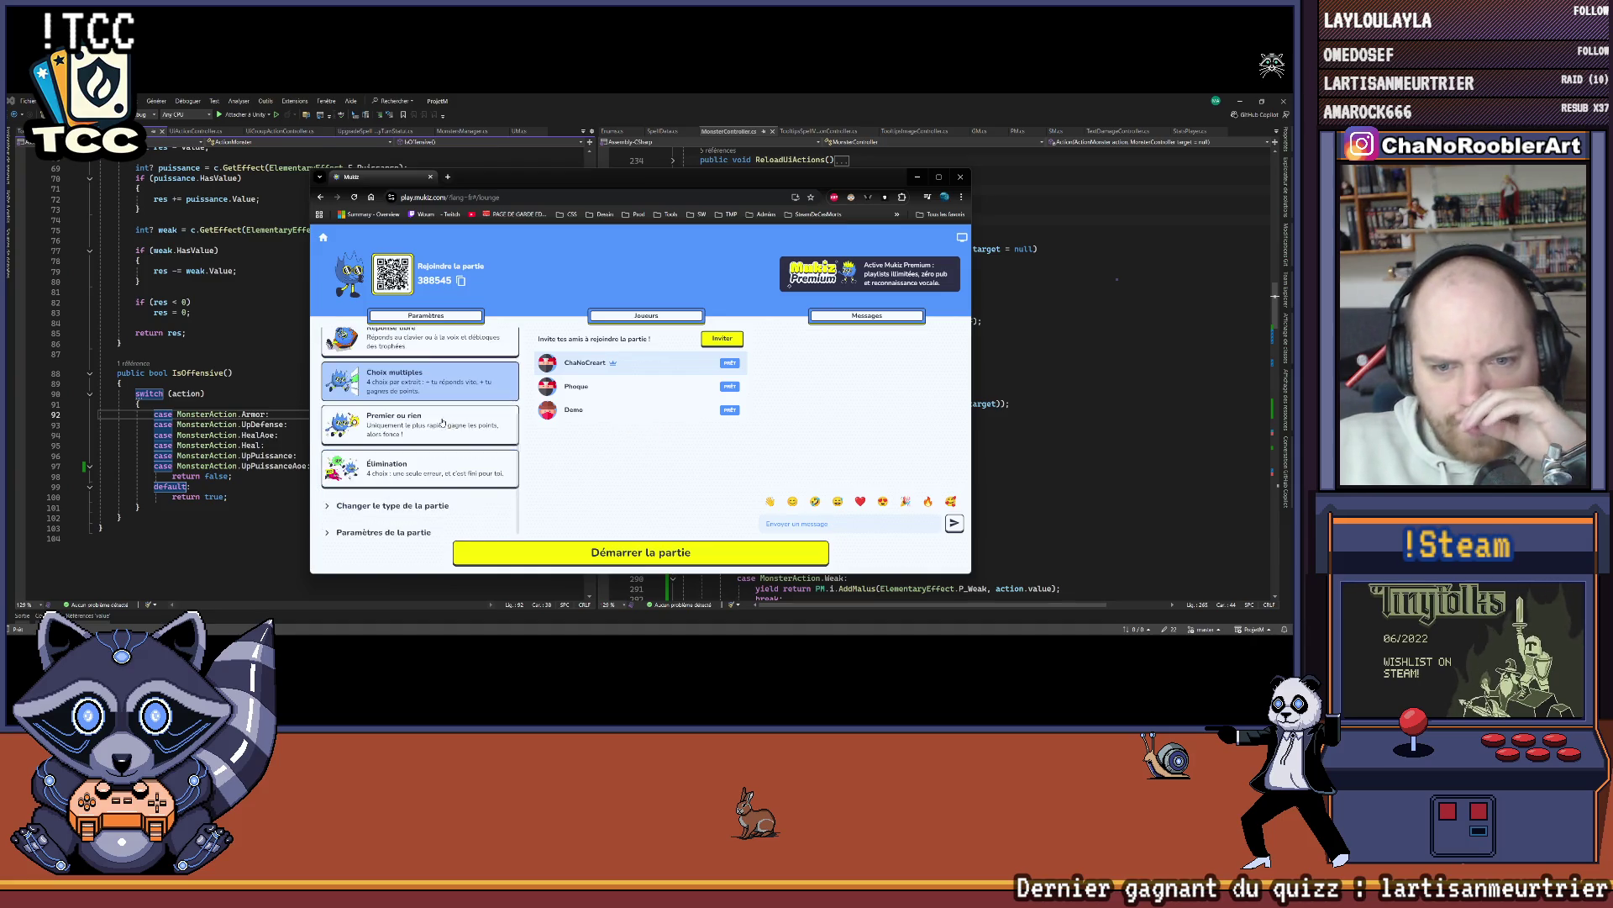
scroll(443, 423, "up", 2)
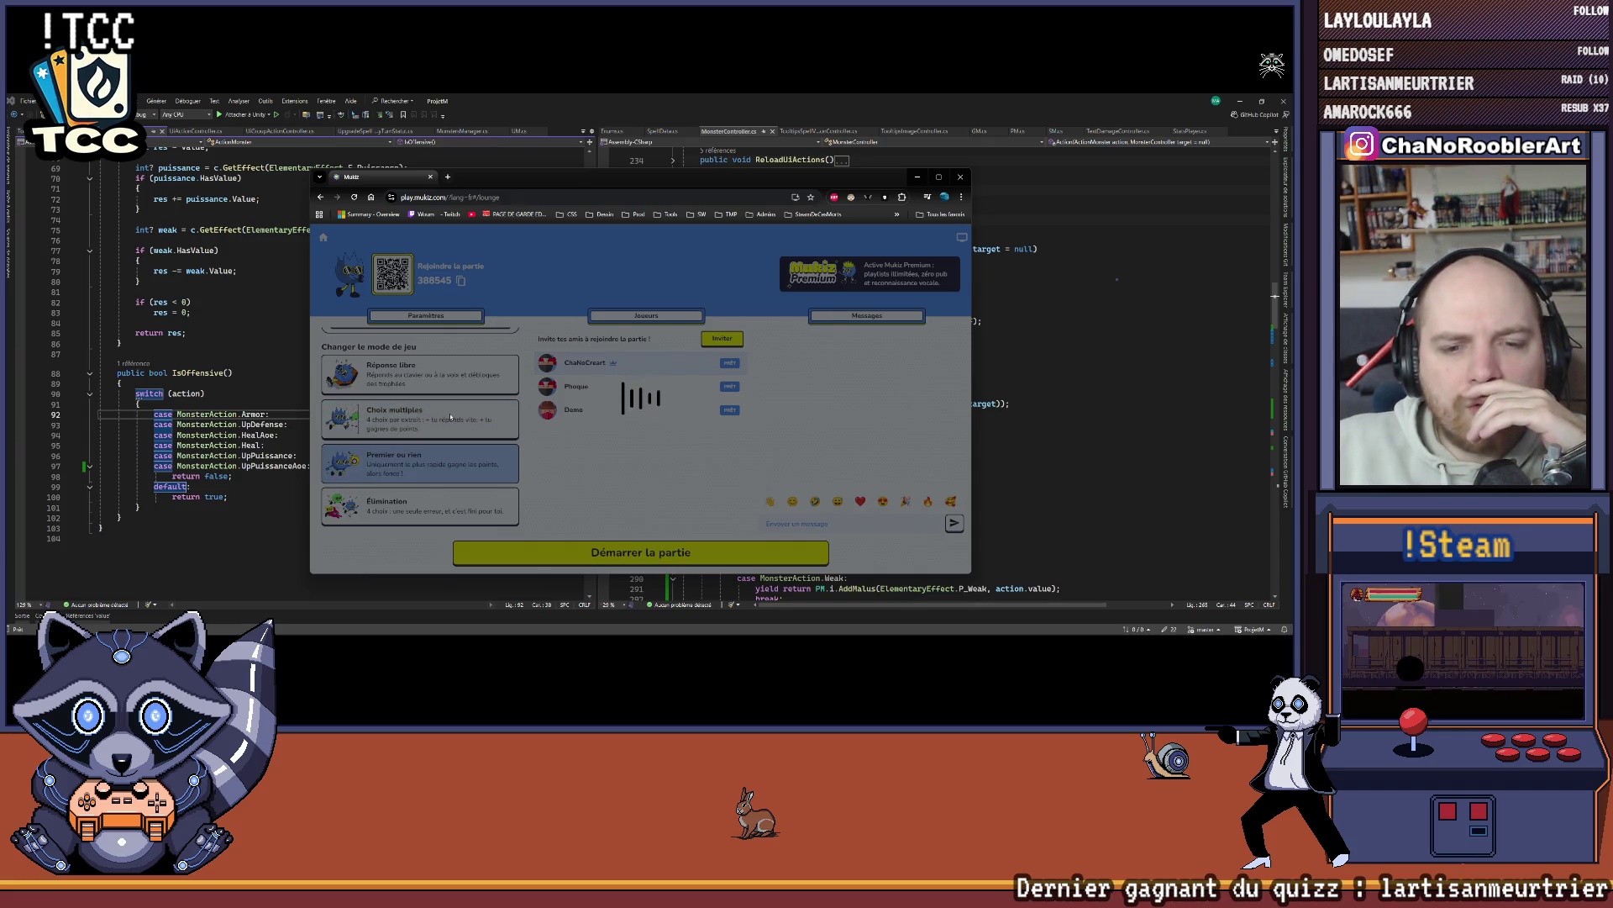
scroll(449, 418, "down", 1)
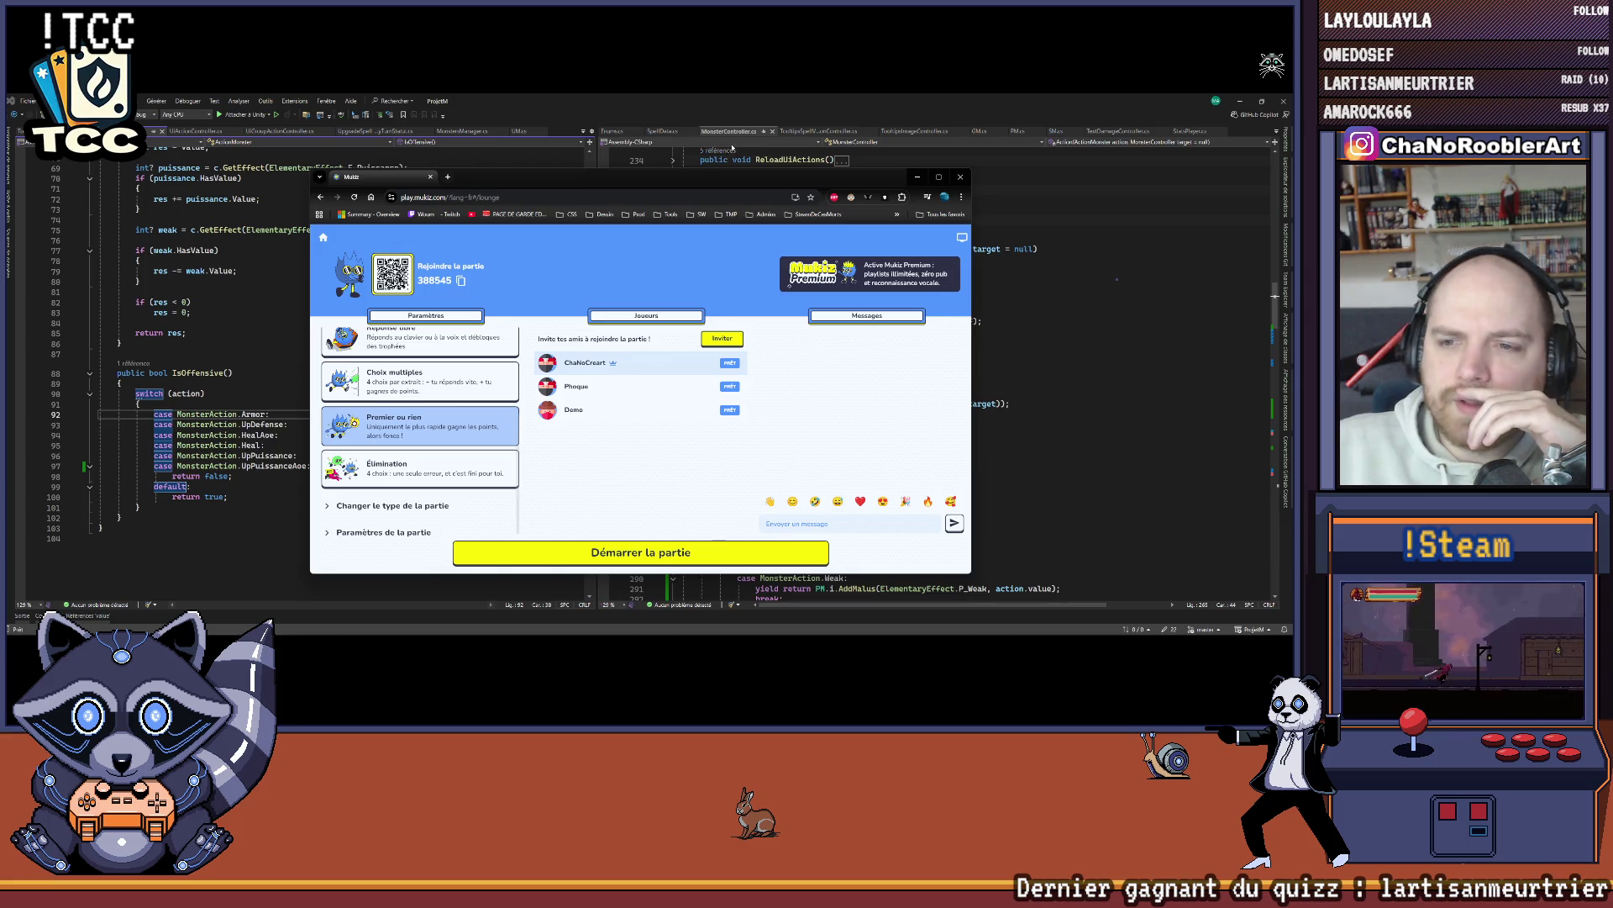
left_click_drag(661, 185, 1293, 195)
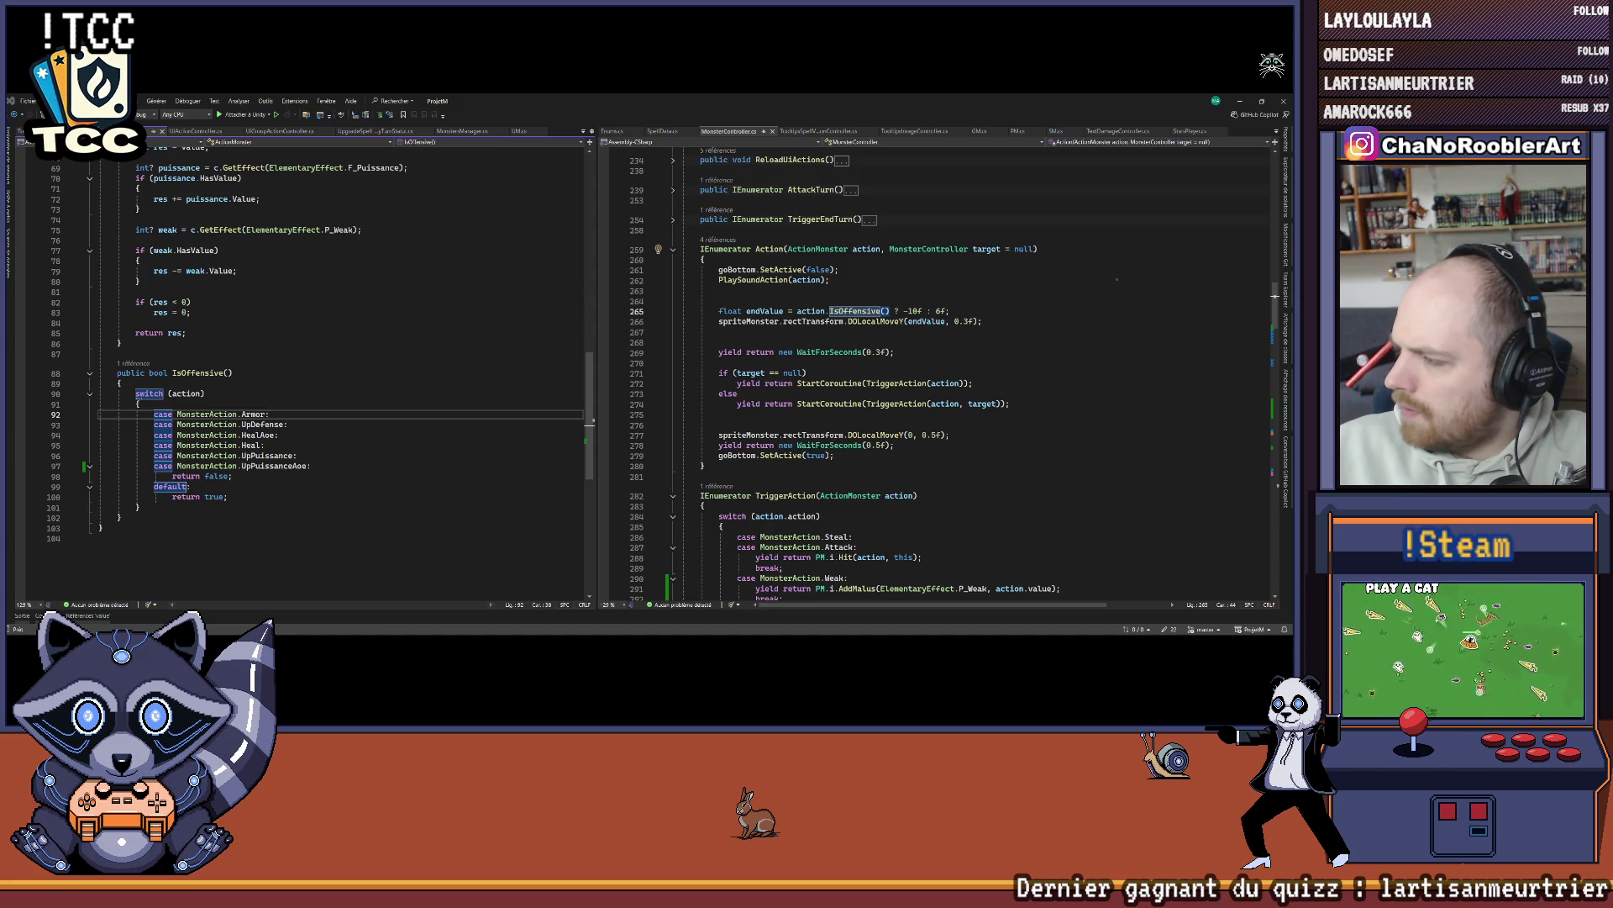
mouse_move(1290, 220)
left_mouse_down()
mouse_move(1014, 213)
mouse_move(715, 173)
left_mouse_up()
Step: Focus the quiz window, raise the music volume slightly and nudge the window up-left
left_click(459, 544)
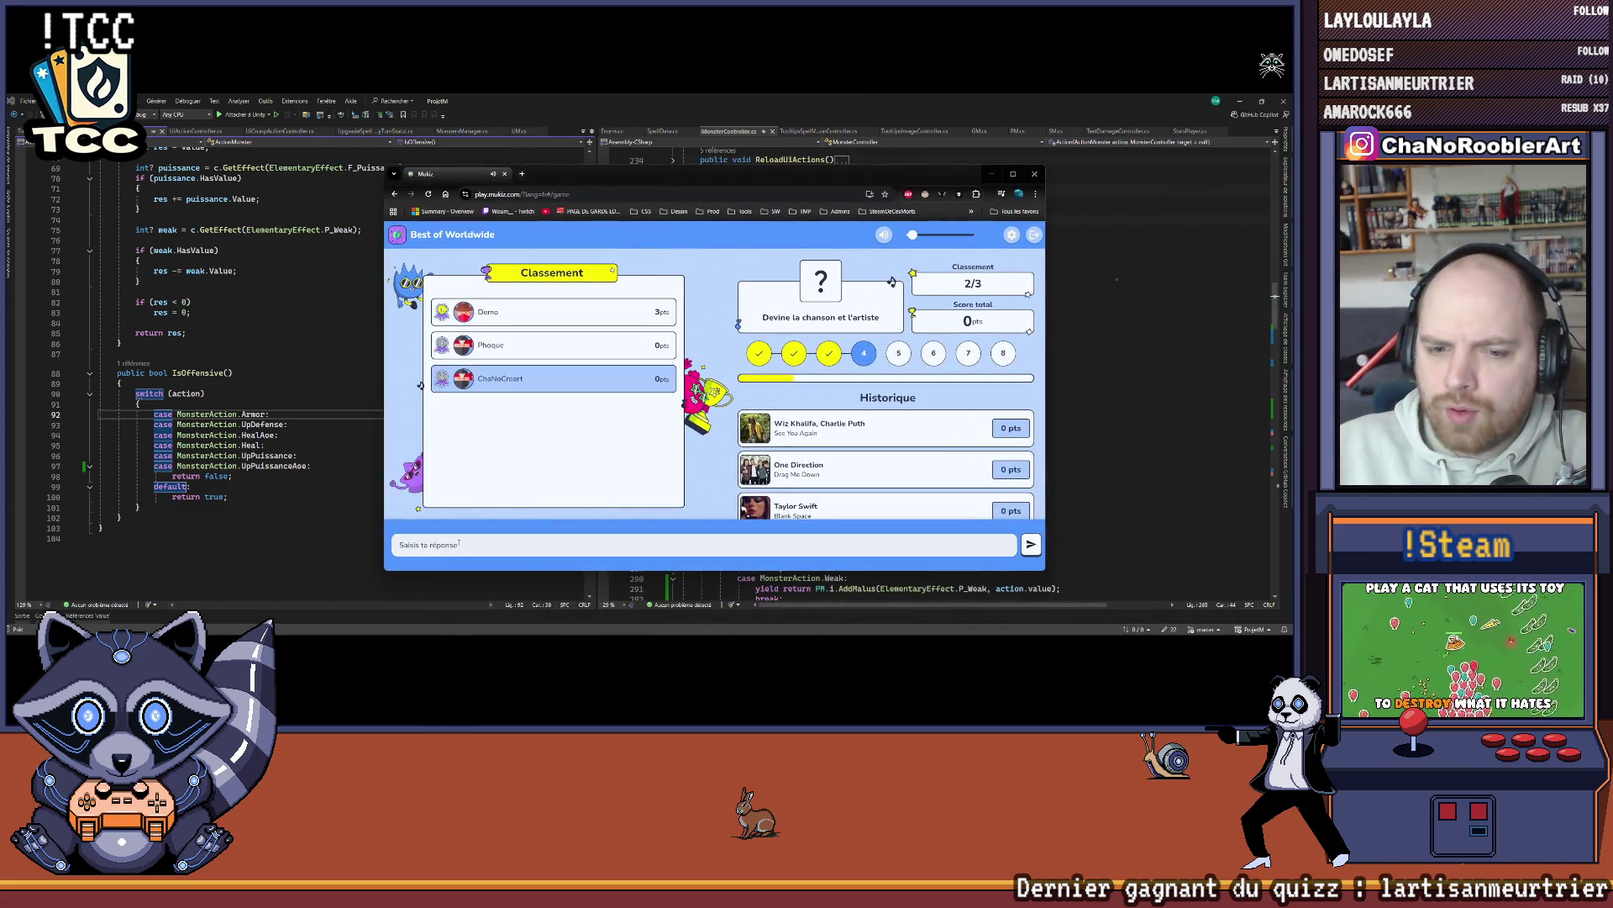
left_click(559, 538)
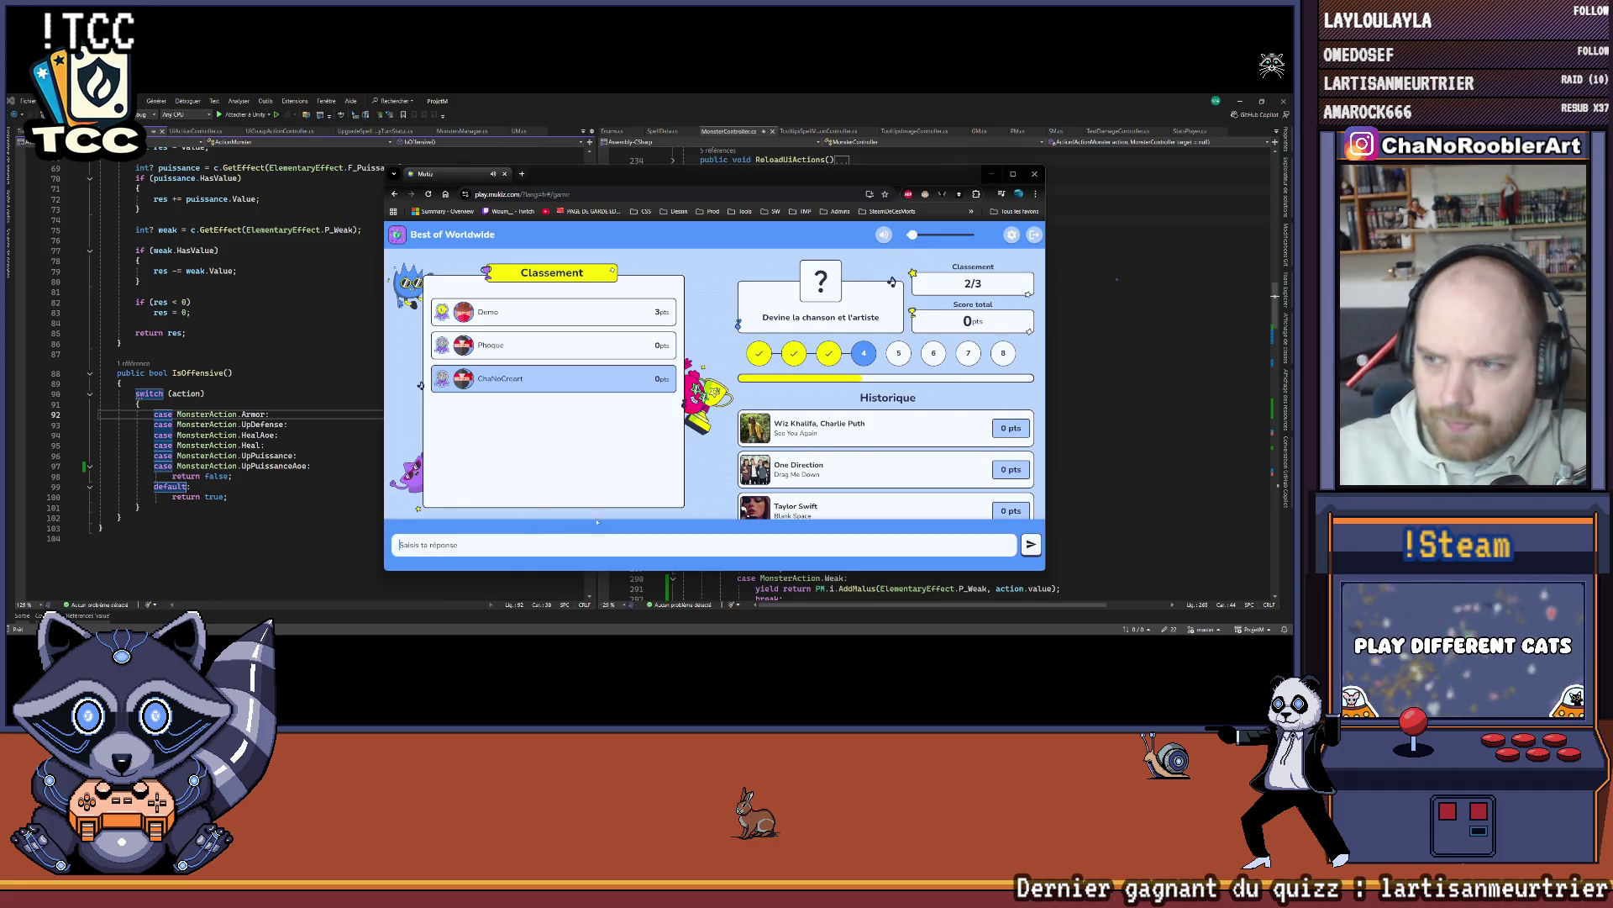
left_click_drag(912, 237, 920, 236)
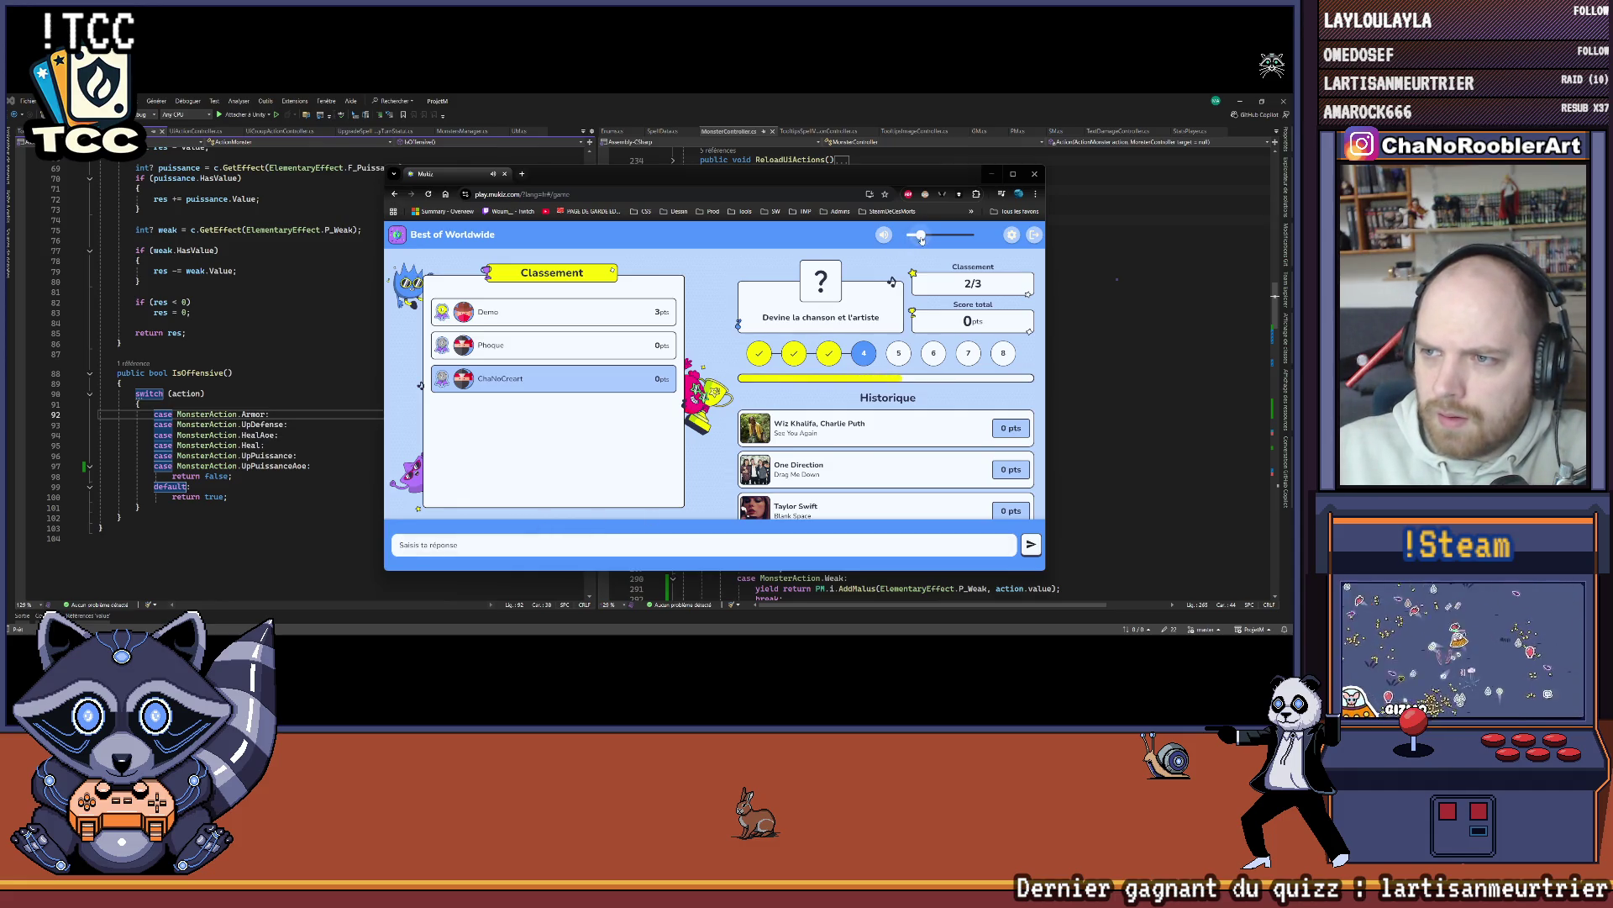
left_click_drag(711, 177, 694, 149)
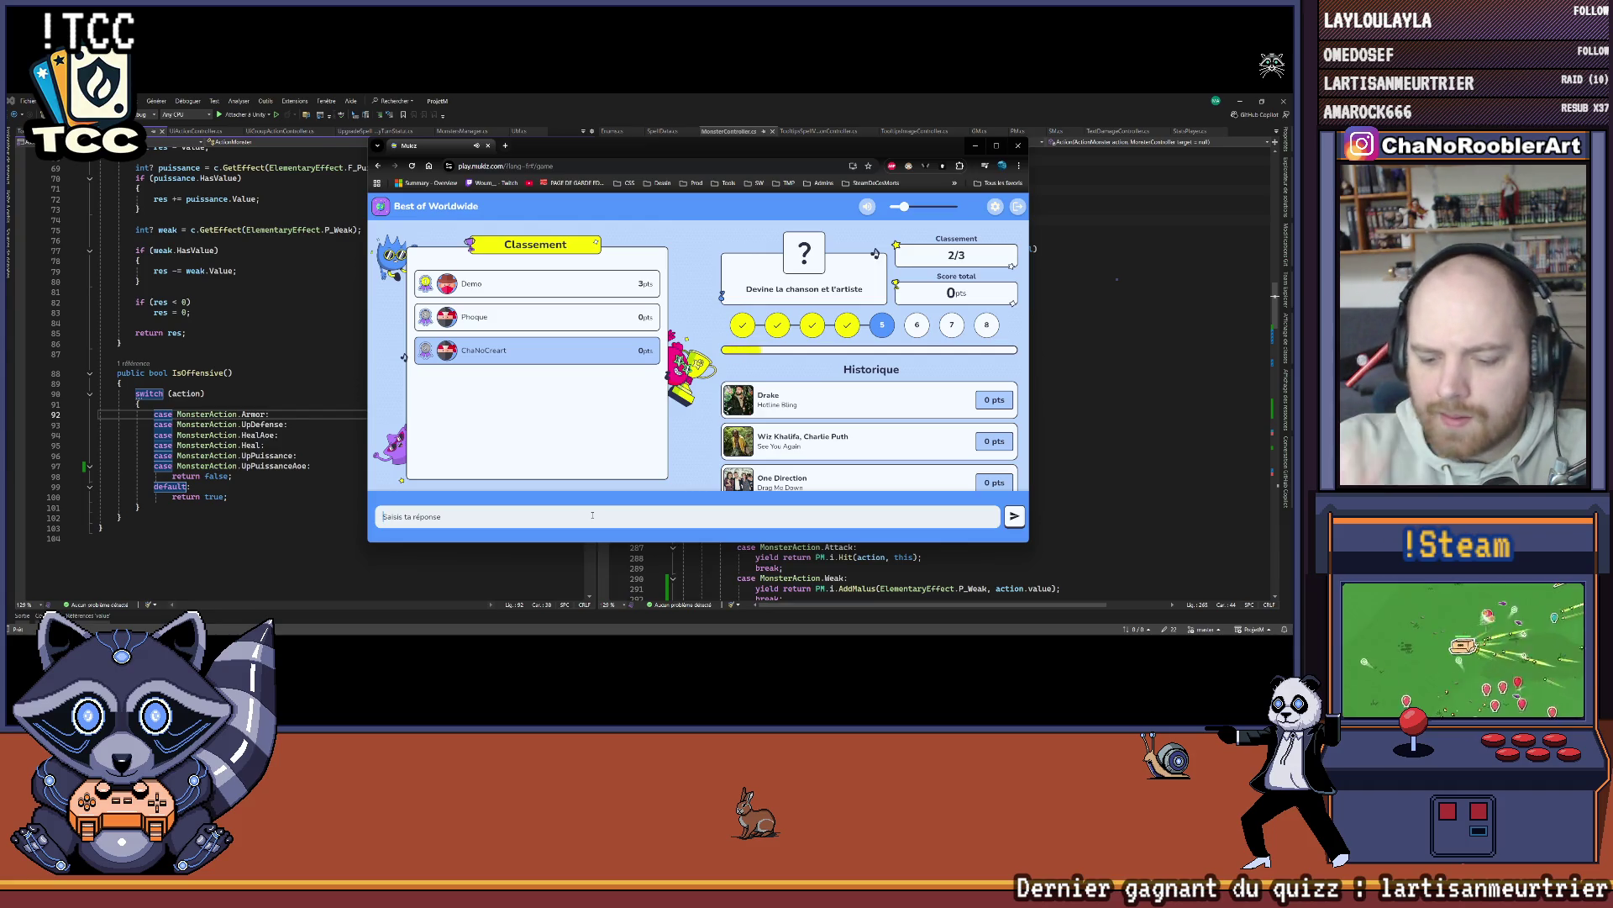
Step: Submit 'ster me' as the song title and 'lindsey' as the artist
type("s")
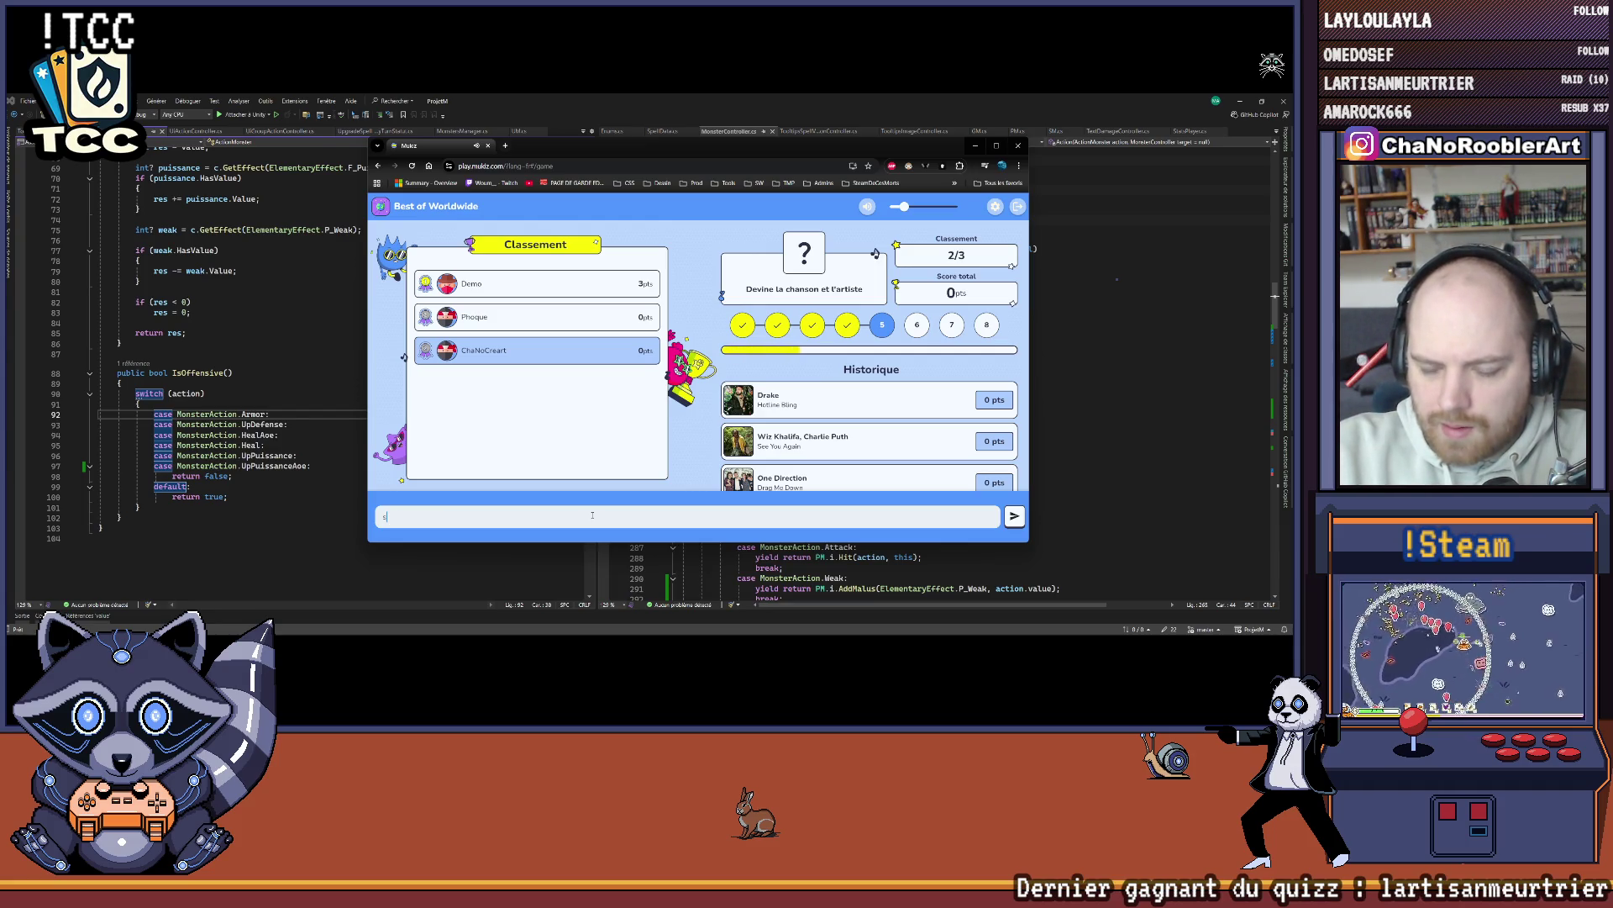
type("ter me")
key("Return")
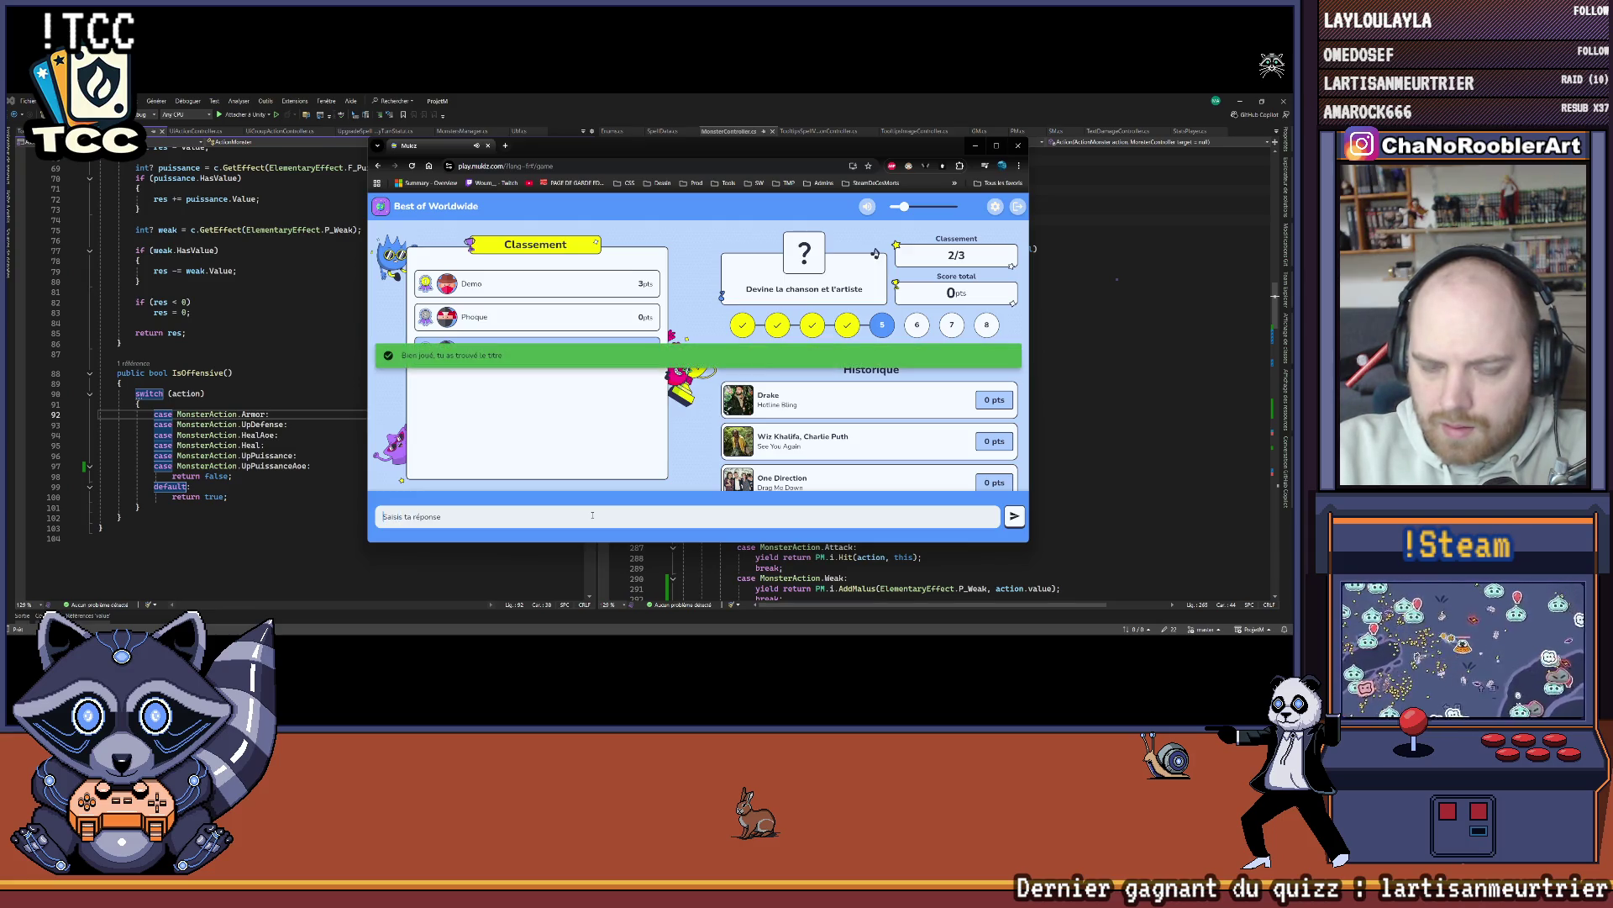
type("lindsey")
key("Return")
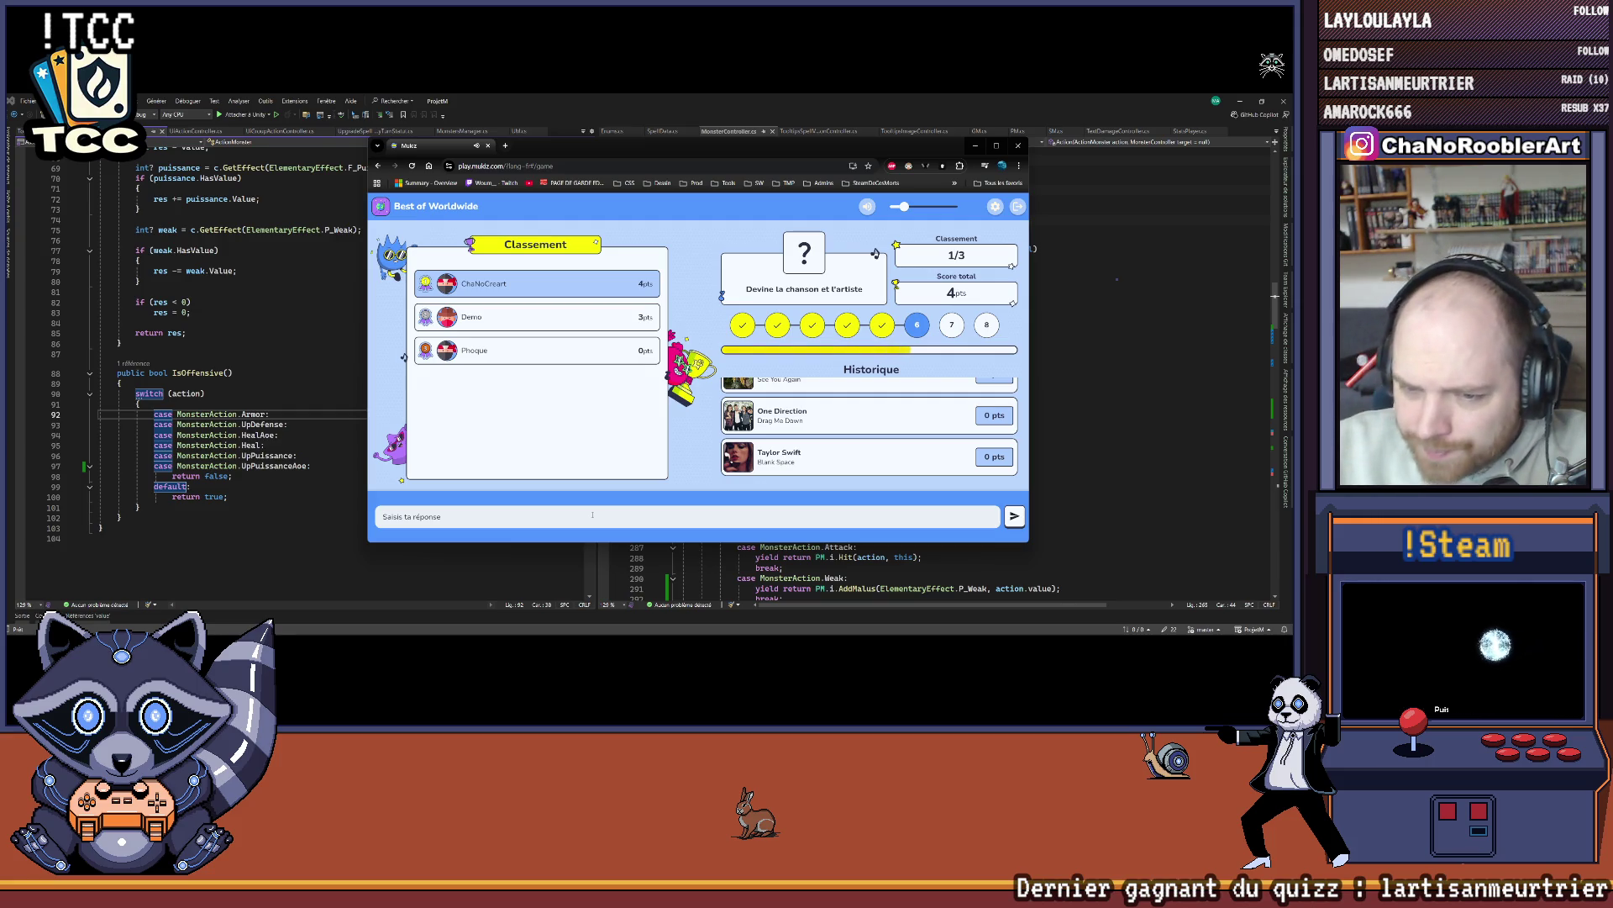
Step: Guess 'g' for the song, then submit 'abba' as the artist until it is accepted
type("girl")
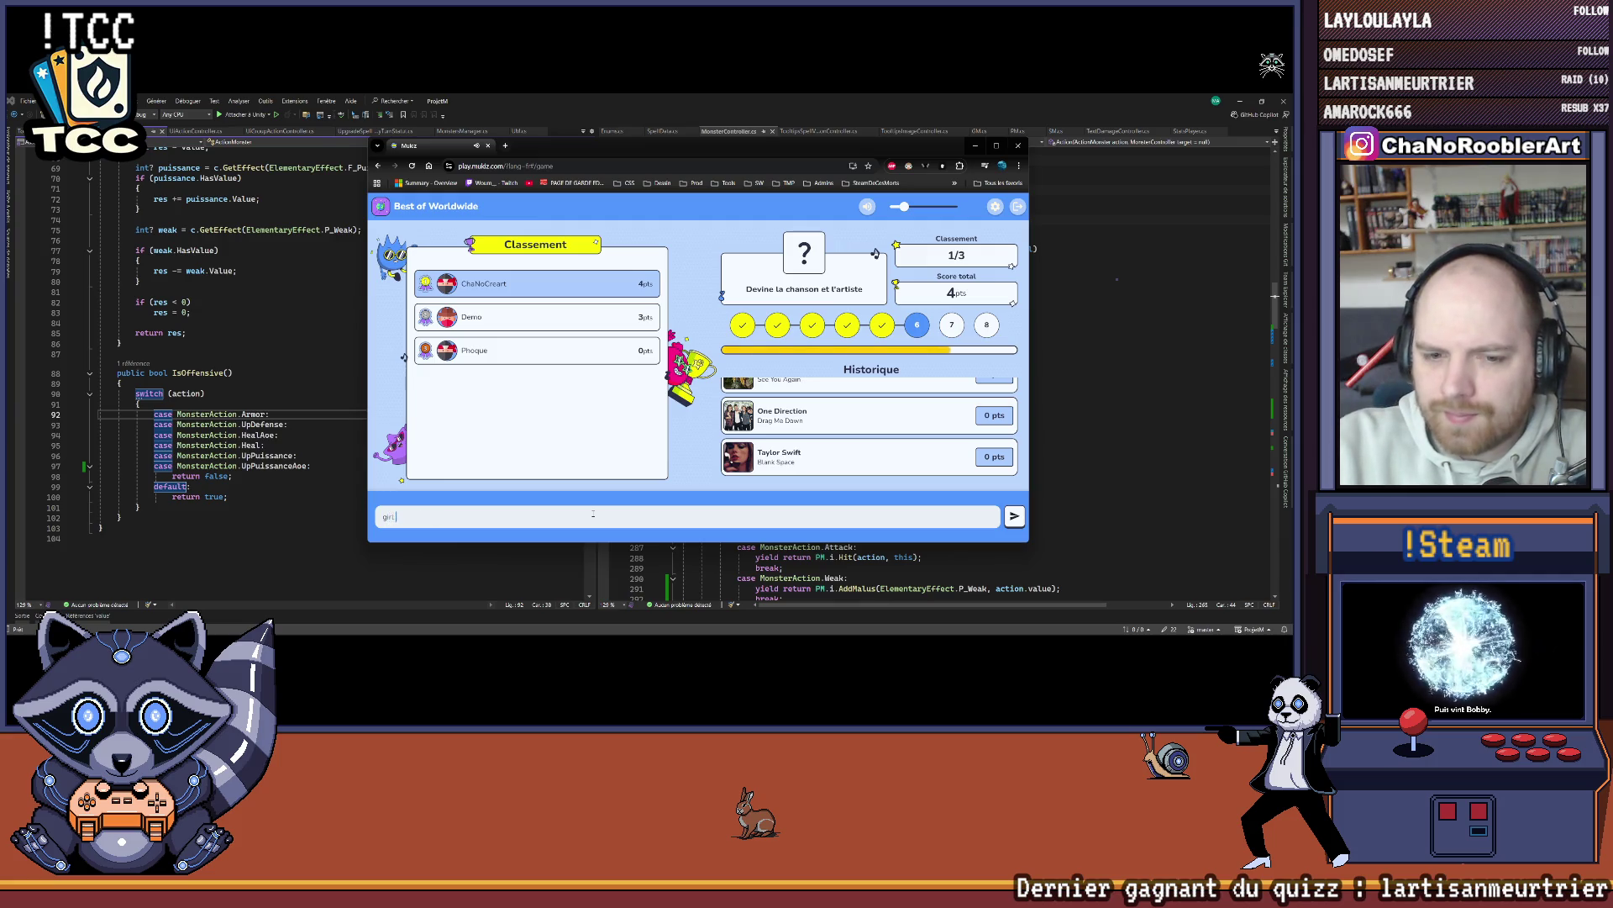
key("Return")
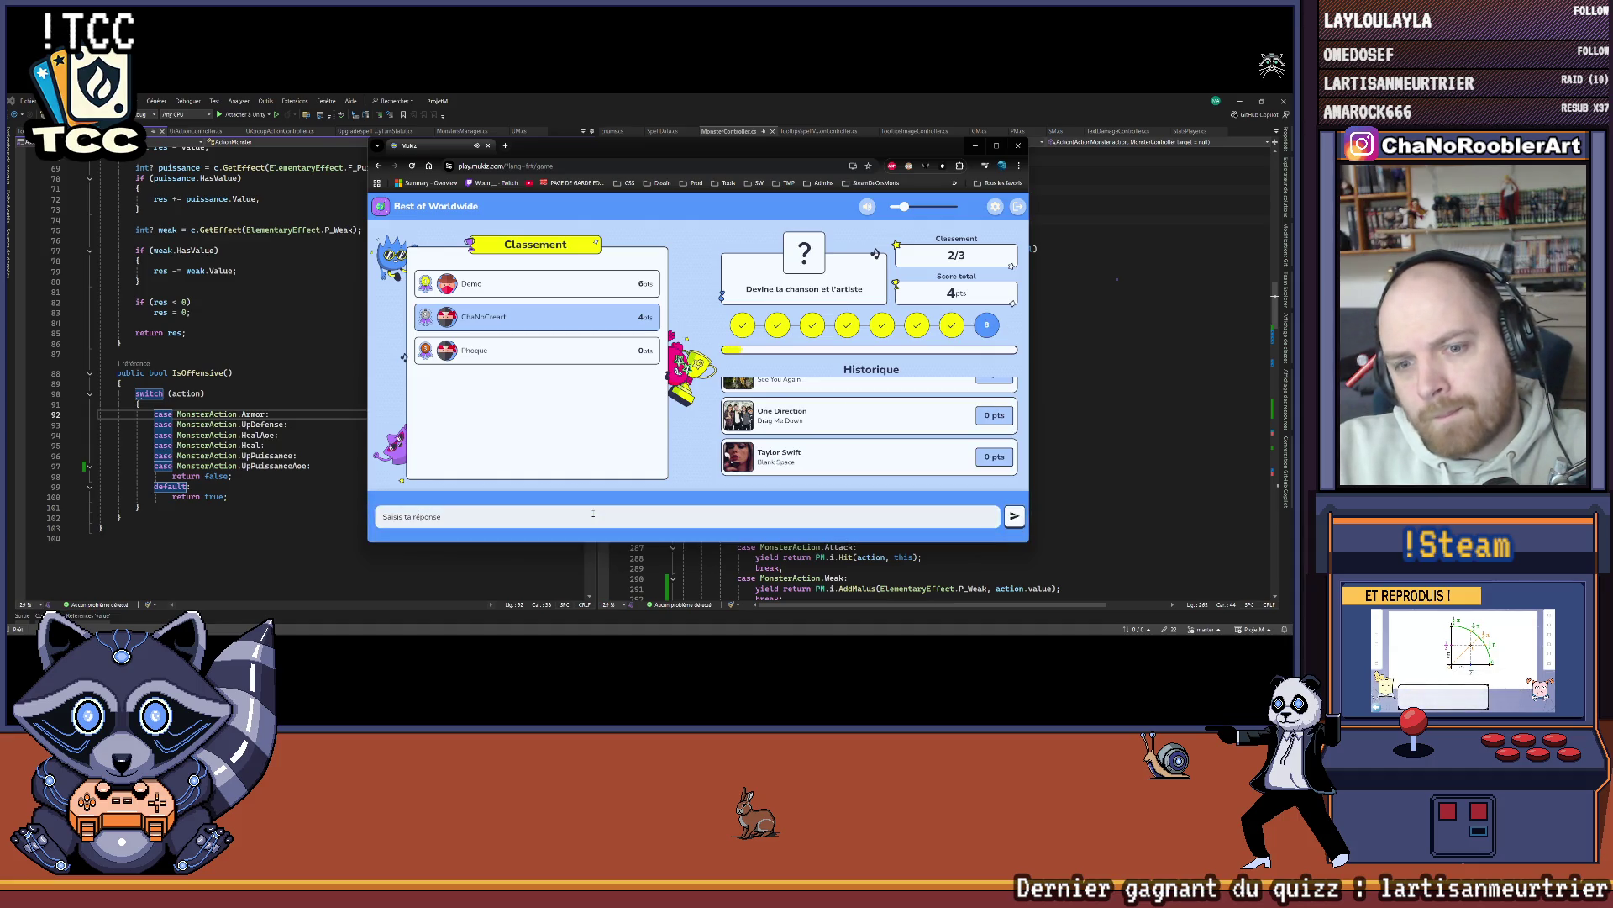
type("abba")
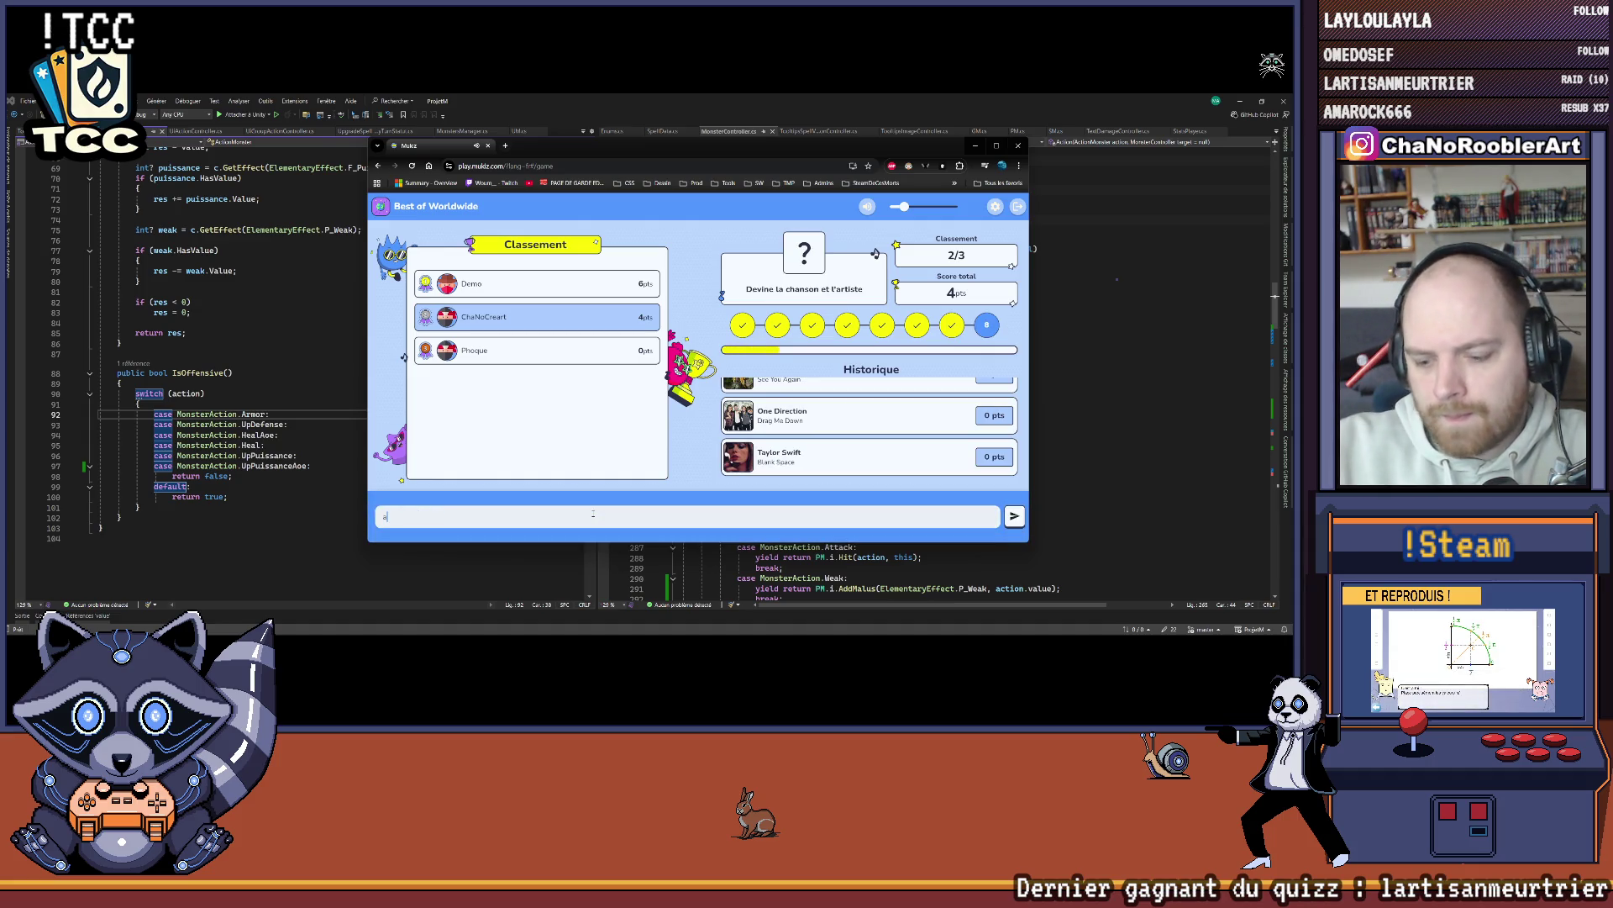
key("Return")
type("abba")
key("Return")
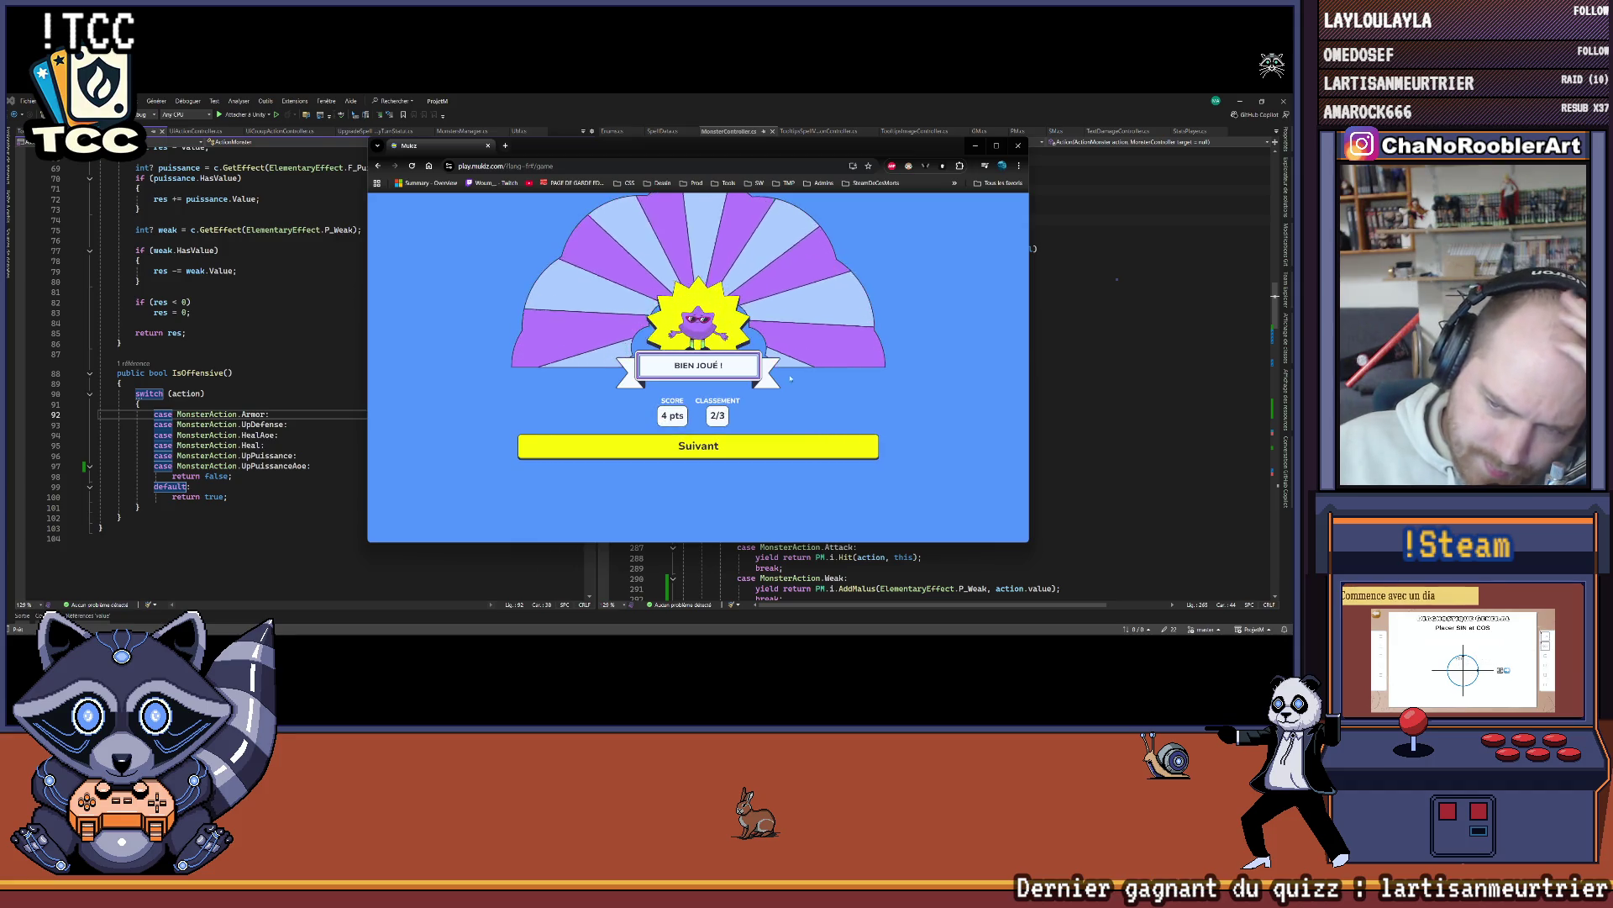
Step: Continue past the final leaderboard to the lobby and raise the song clip count to 12
left_click(722, 442)
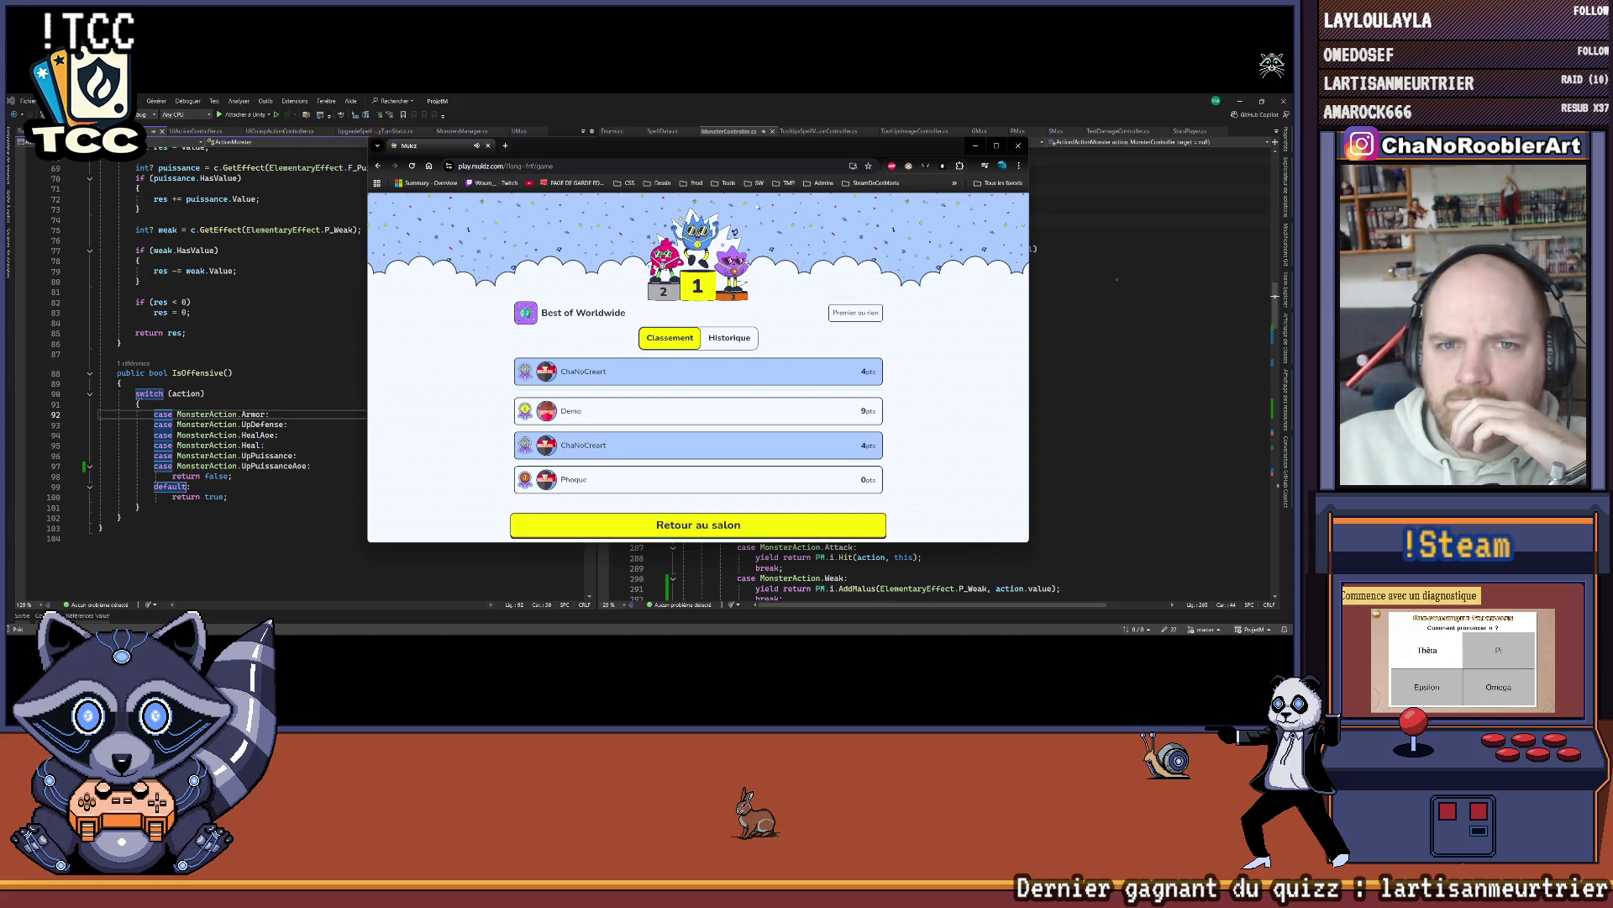
left_click(740, 528)
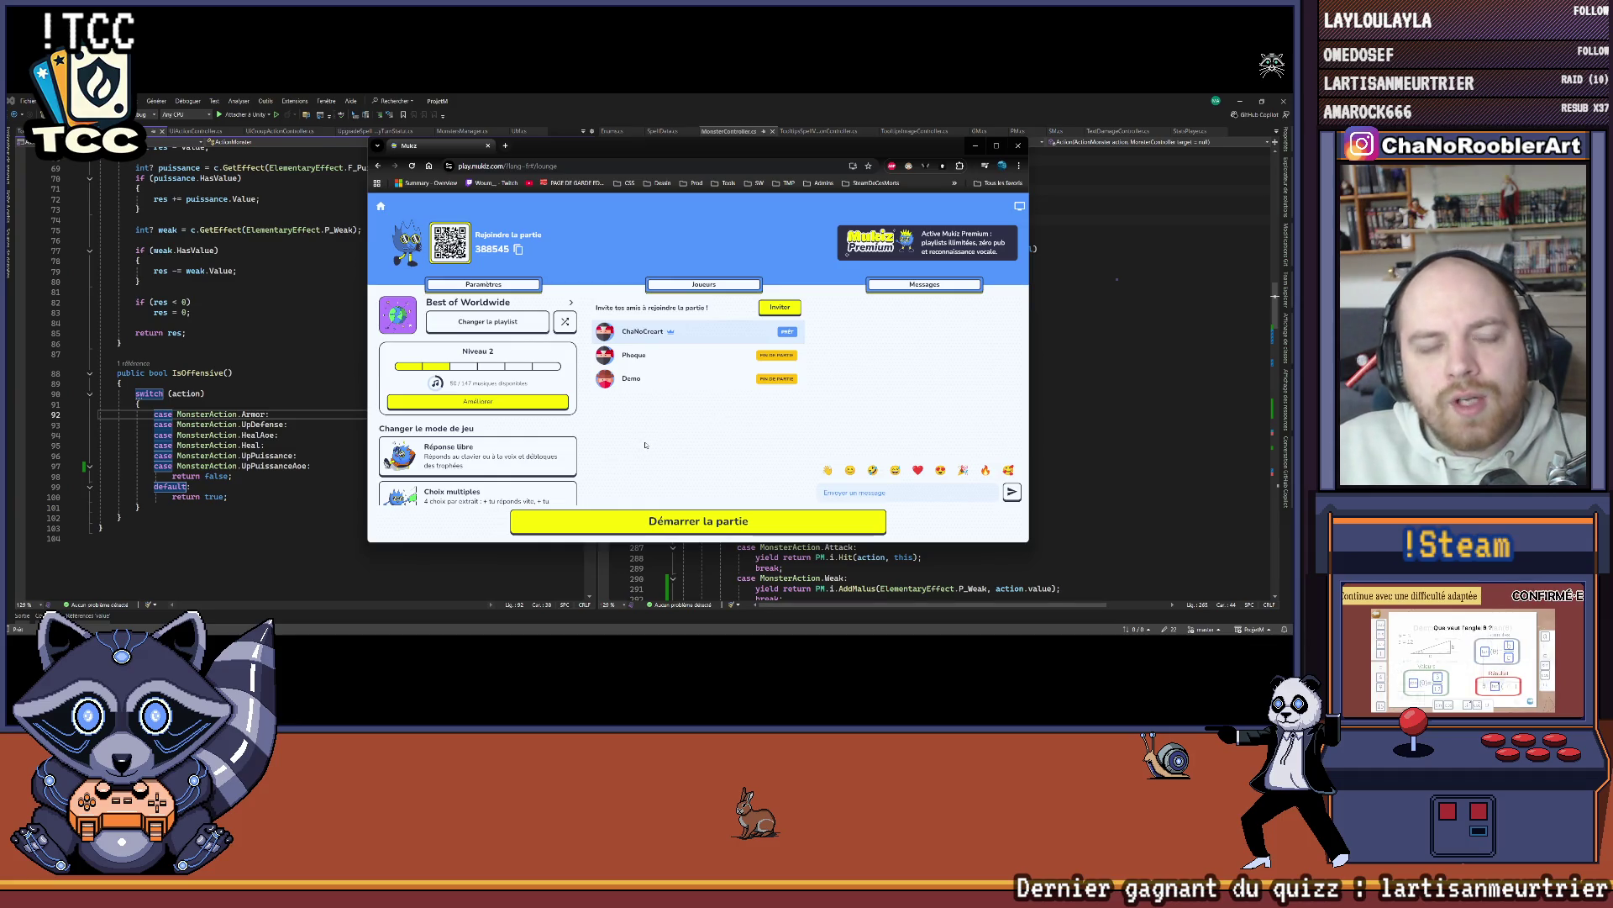
scroll(461, 437, "down", 5)
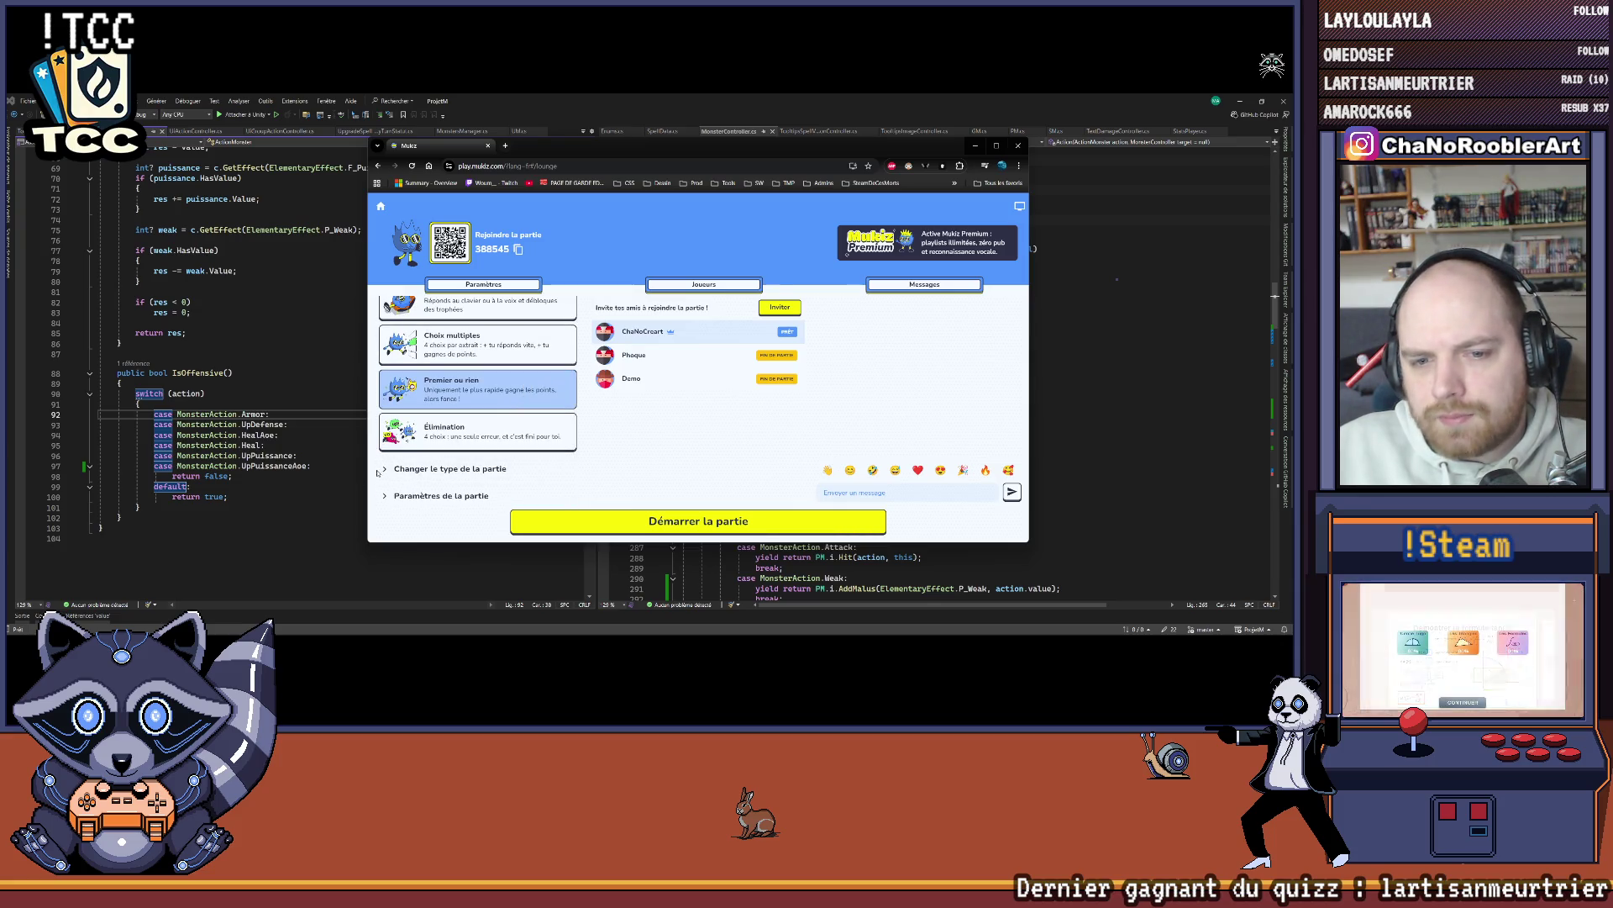
left_click(470, 468)
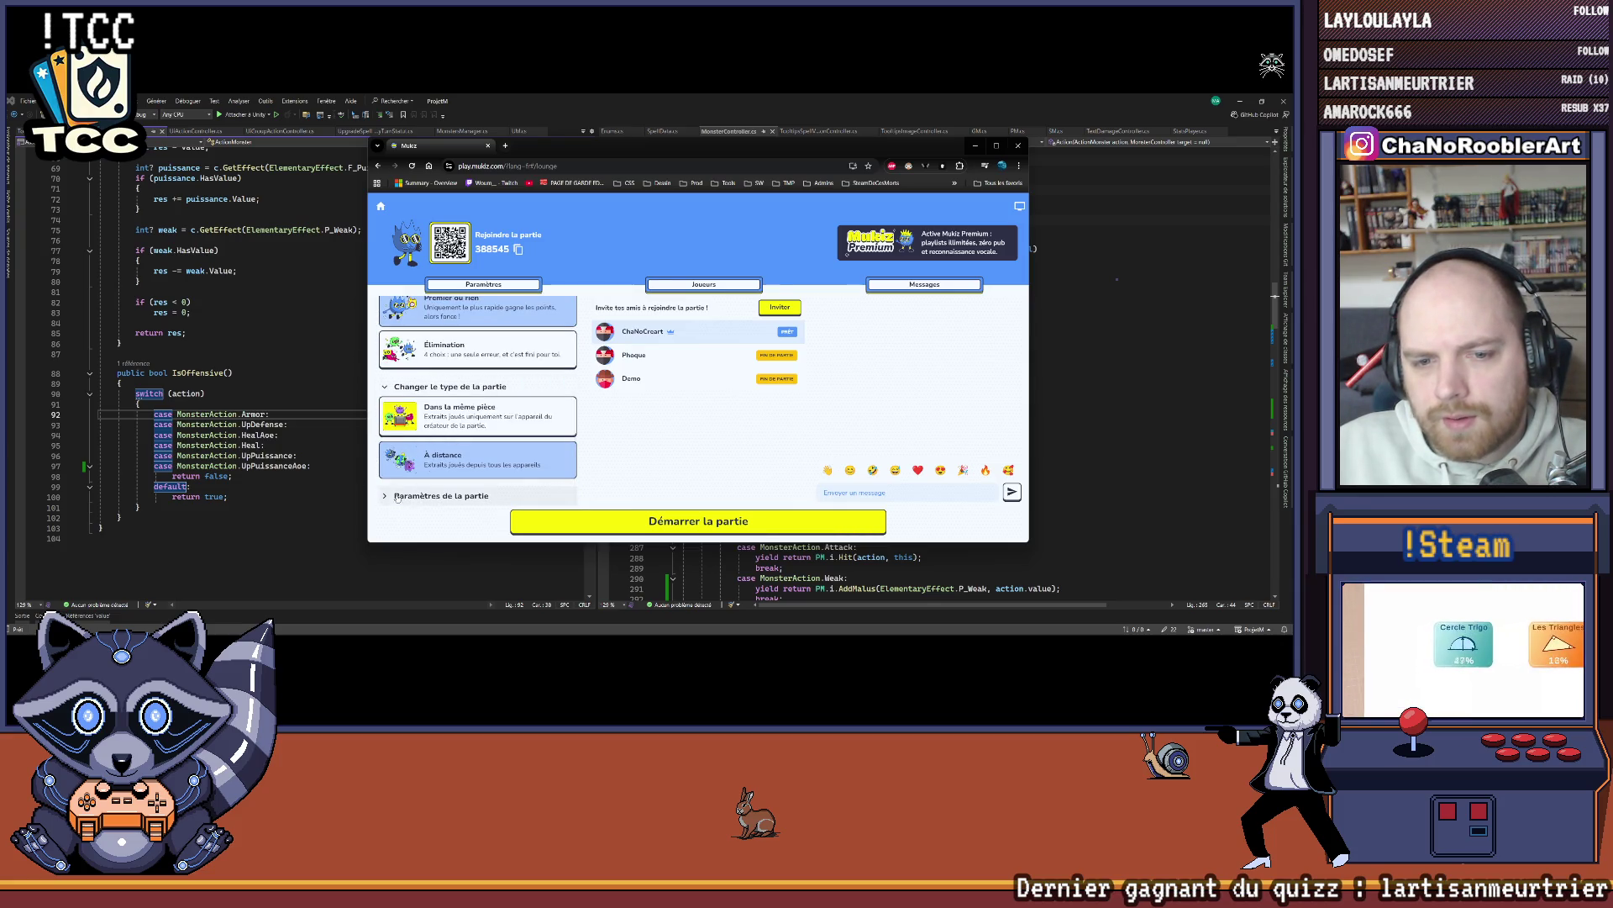
left_click(521, 495)
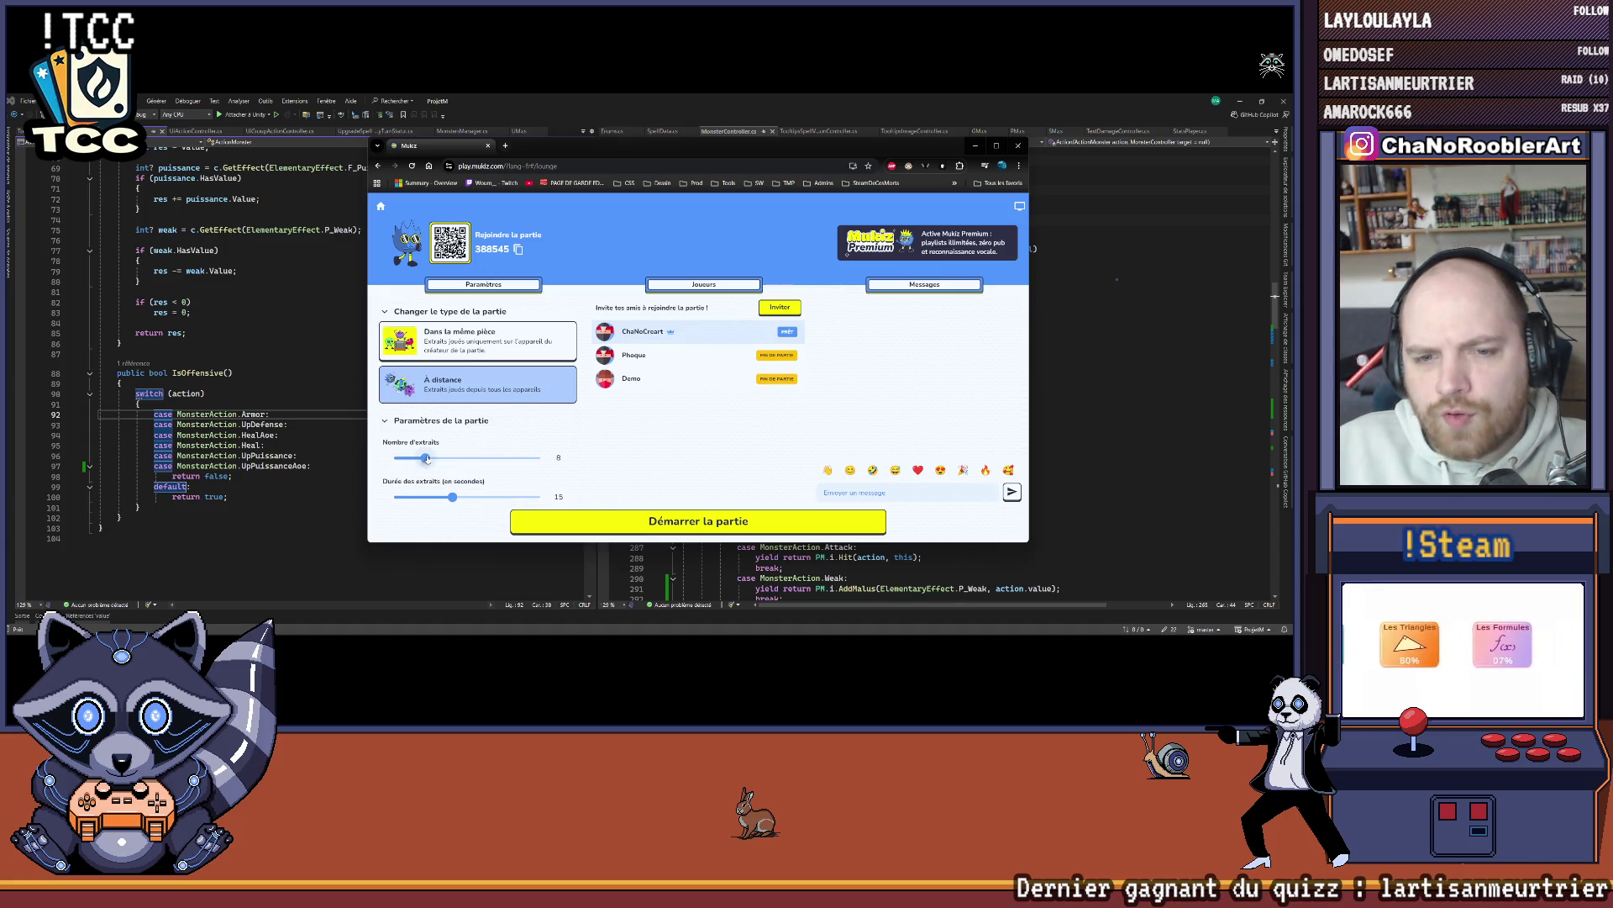
left_click_drag(425, 457, 541, 498)
Step: Shift the quiz lobby window slightly right, then minimize it to return to the code
scroll(484, 462, "down", 5)
scroll(482, 437, "up", 5)
scroll(482, 422, "up", 5)
mouse_move(584, 147)
left_mouse_down()
mouse_move(850, 193)
mouse_move(566, 147)
left_mouse_up()
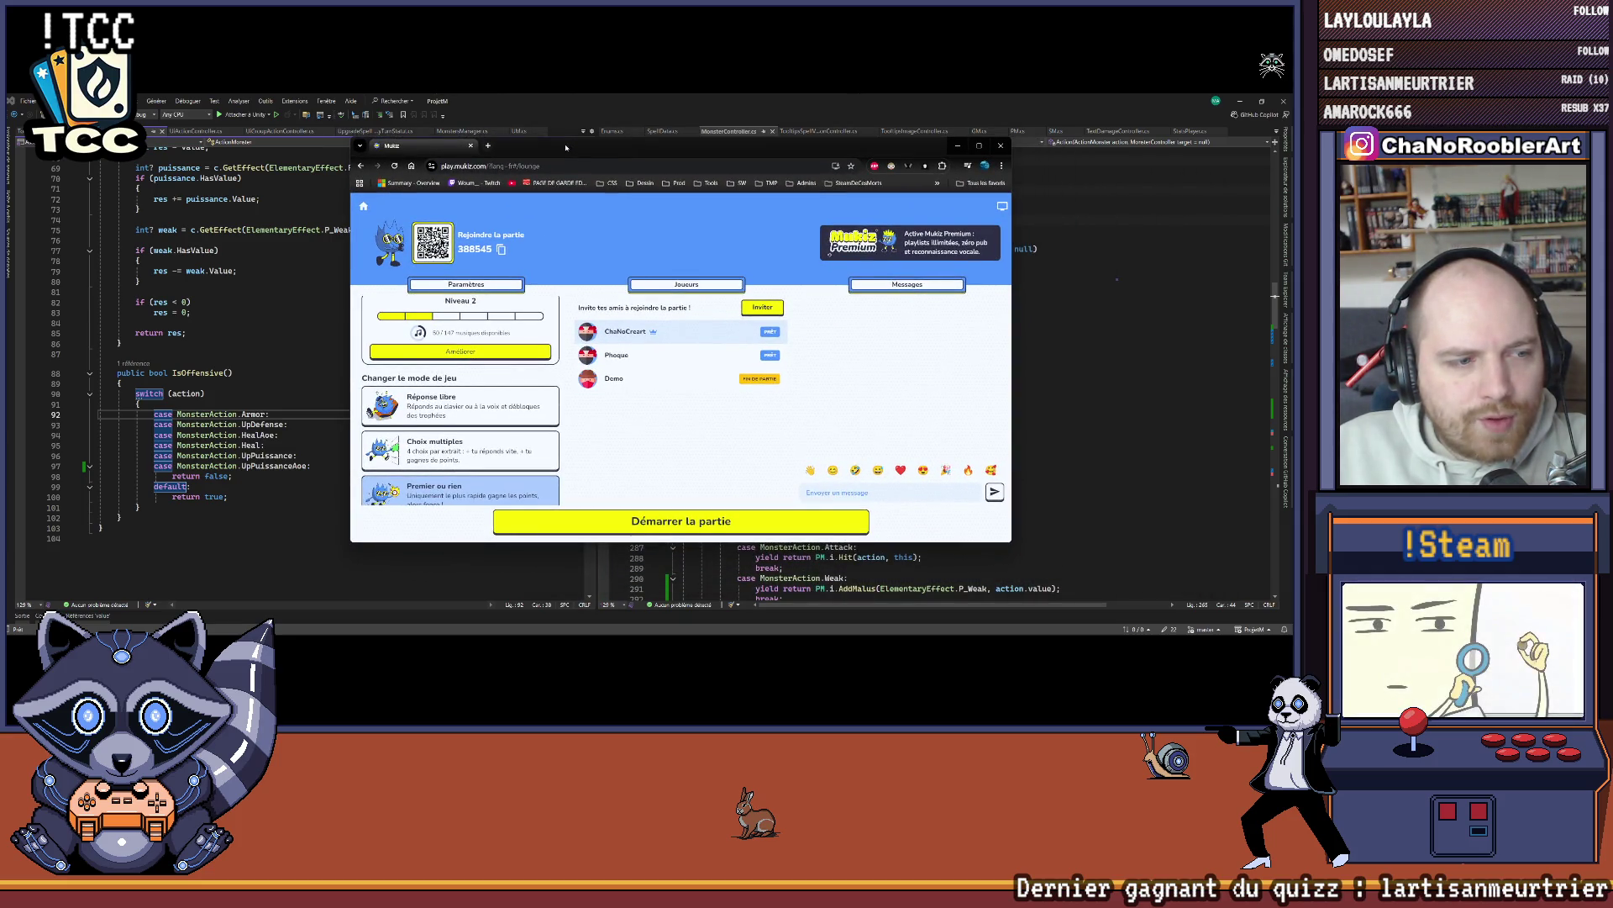
left_click_drag(566, 147, 643, 152)
left_click(1051, 152)
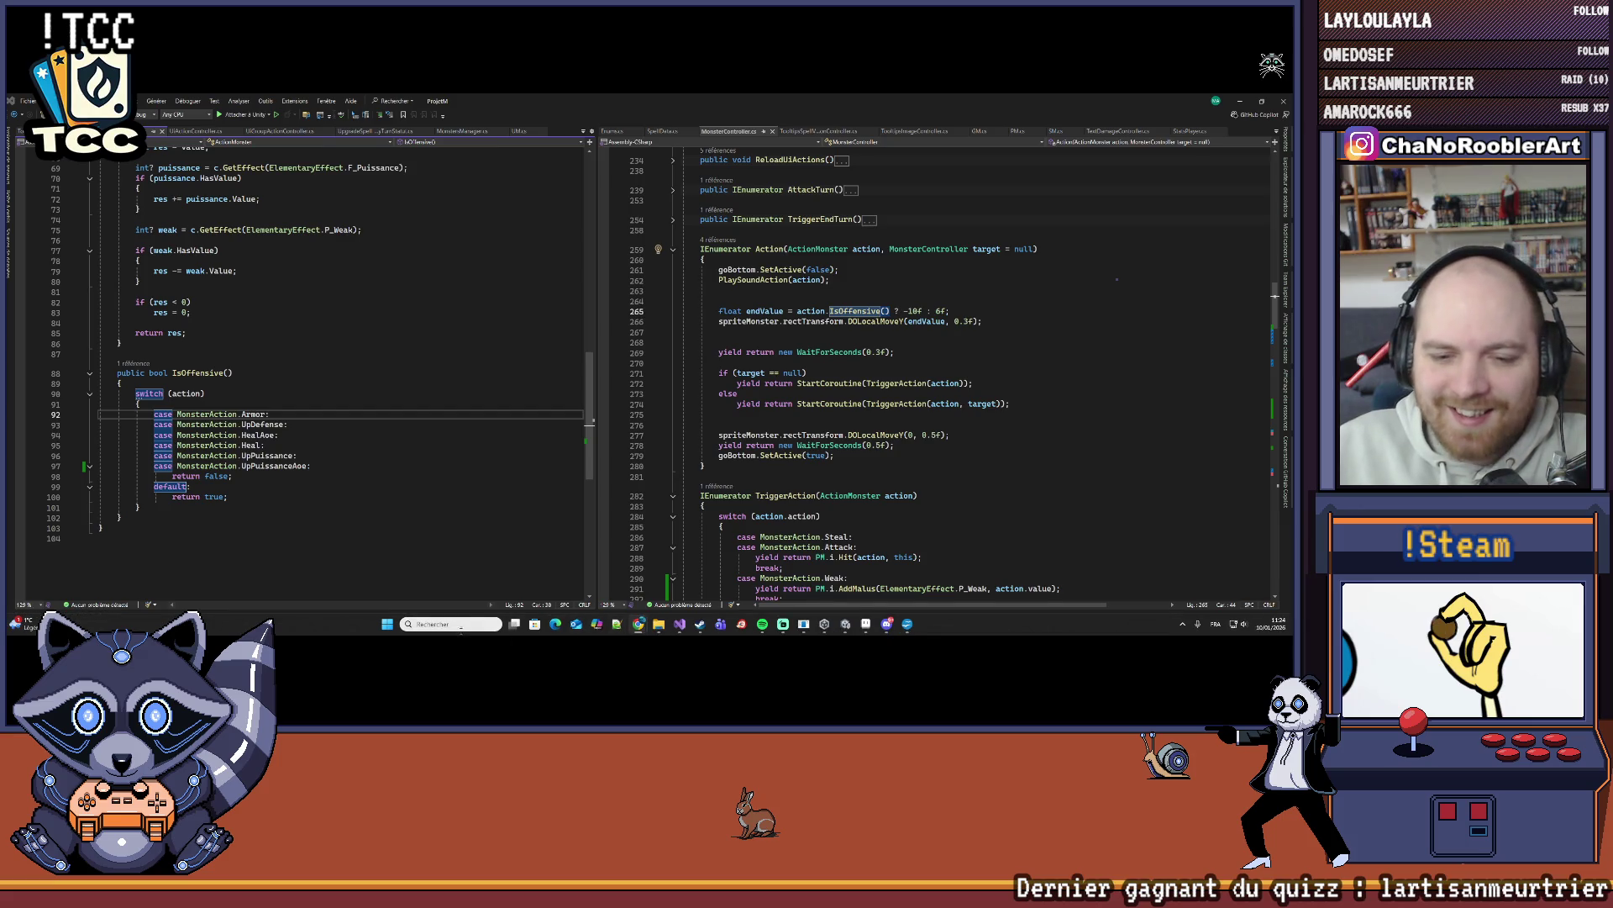
Step: Scroll up through the MonsterData script in Visual Studio, then switch over to Unity
left_click(461, 624)
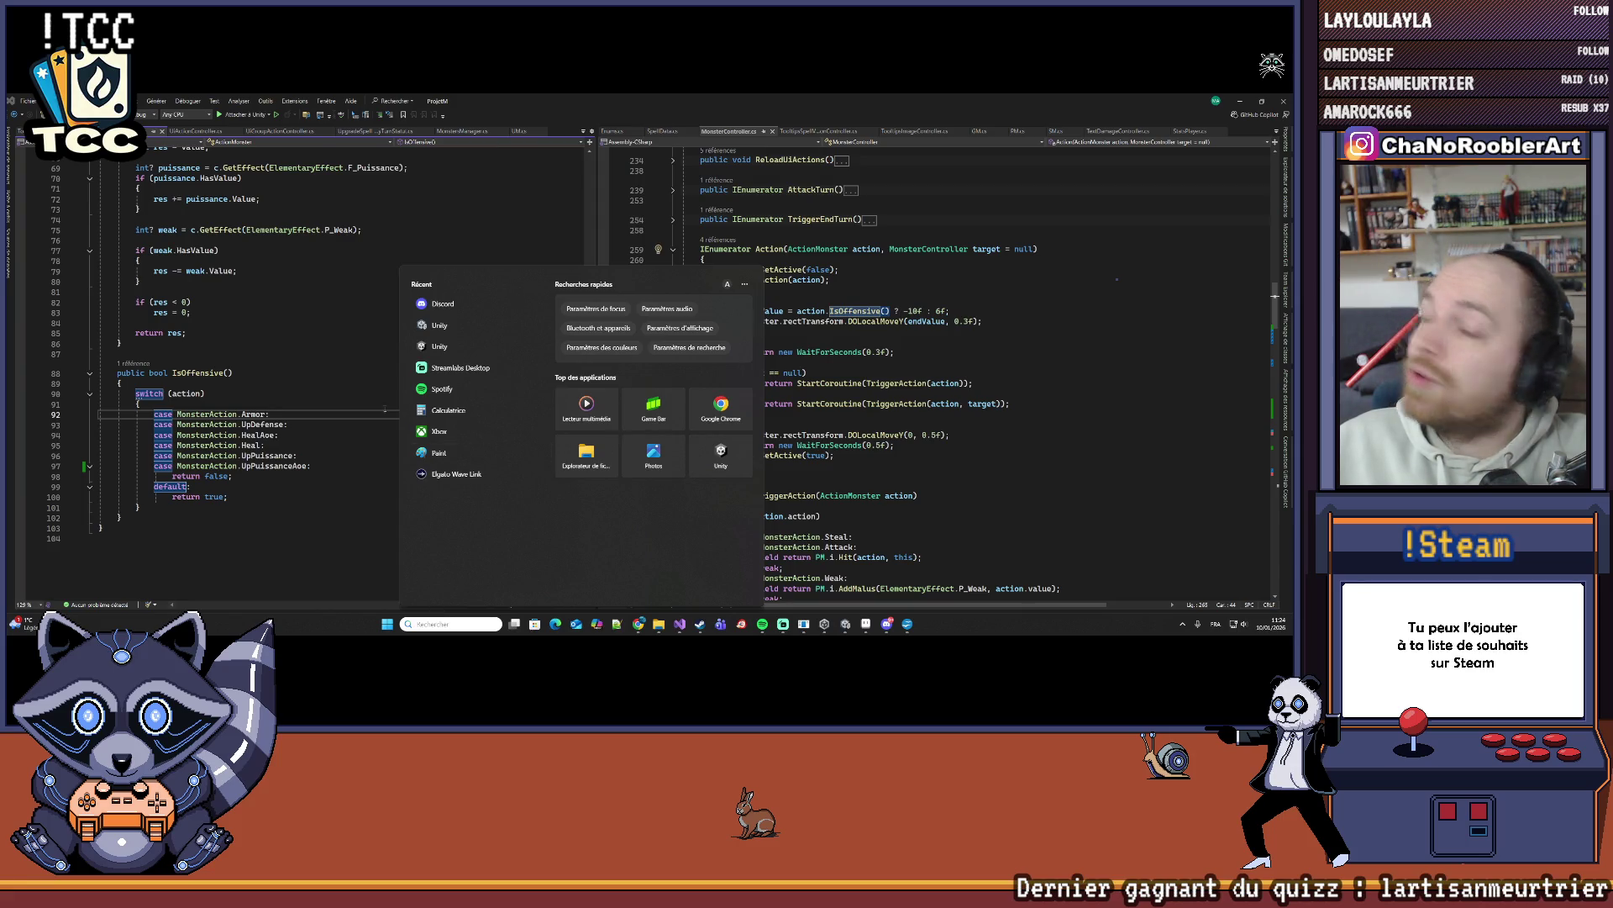
left_click(305, 401)
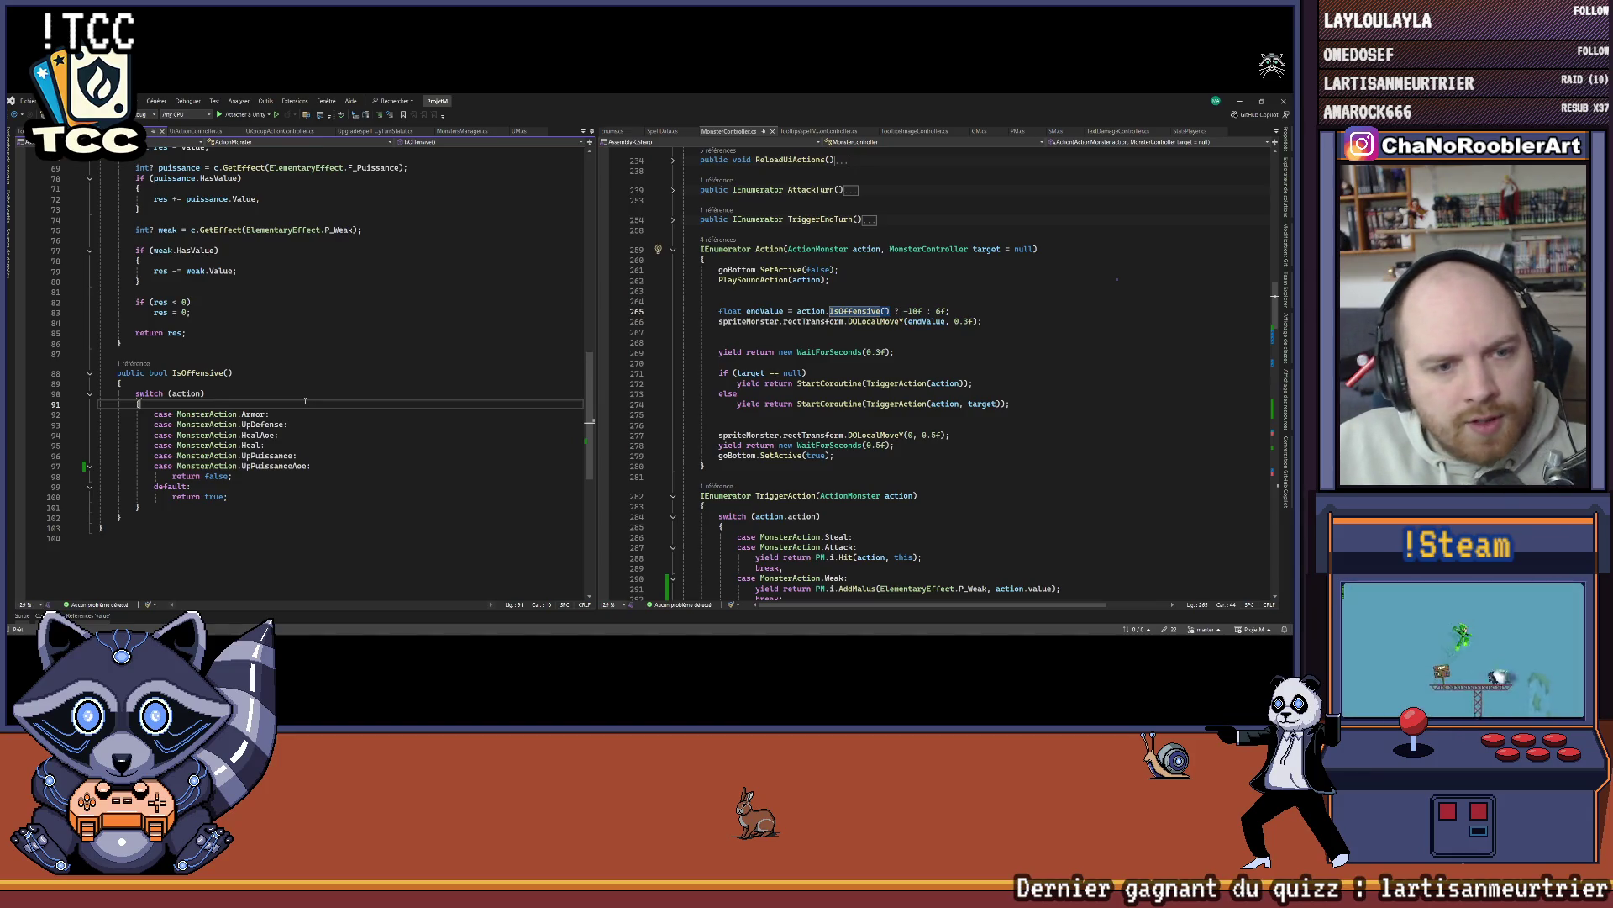
scroll(320, 403, "up", 15)
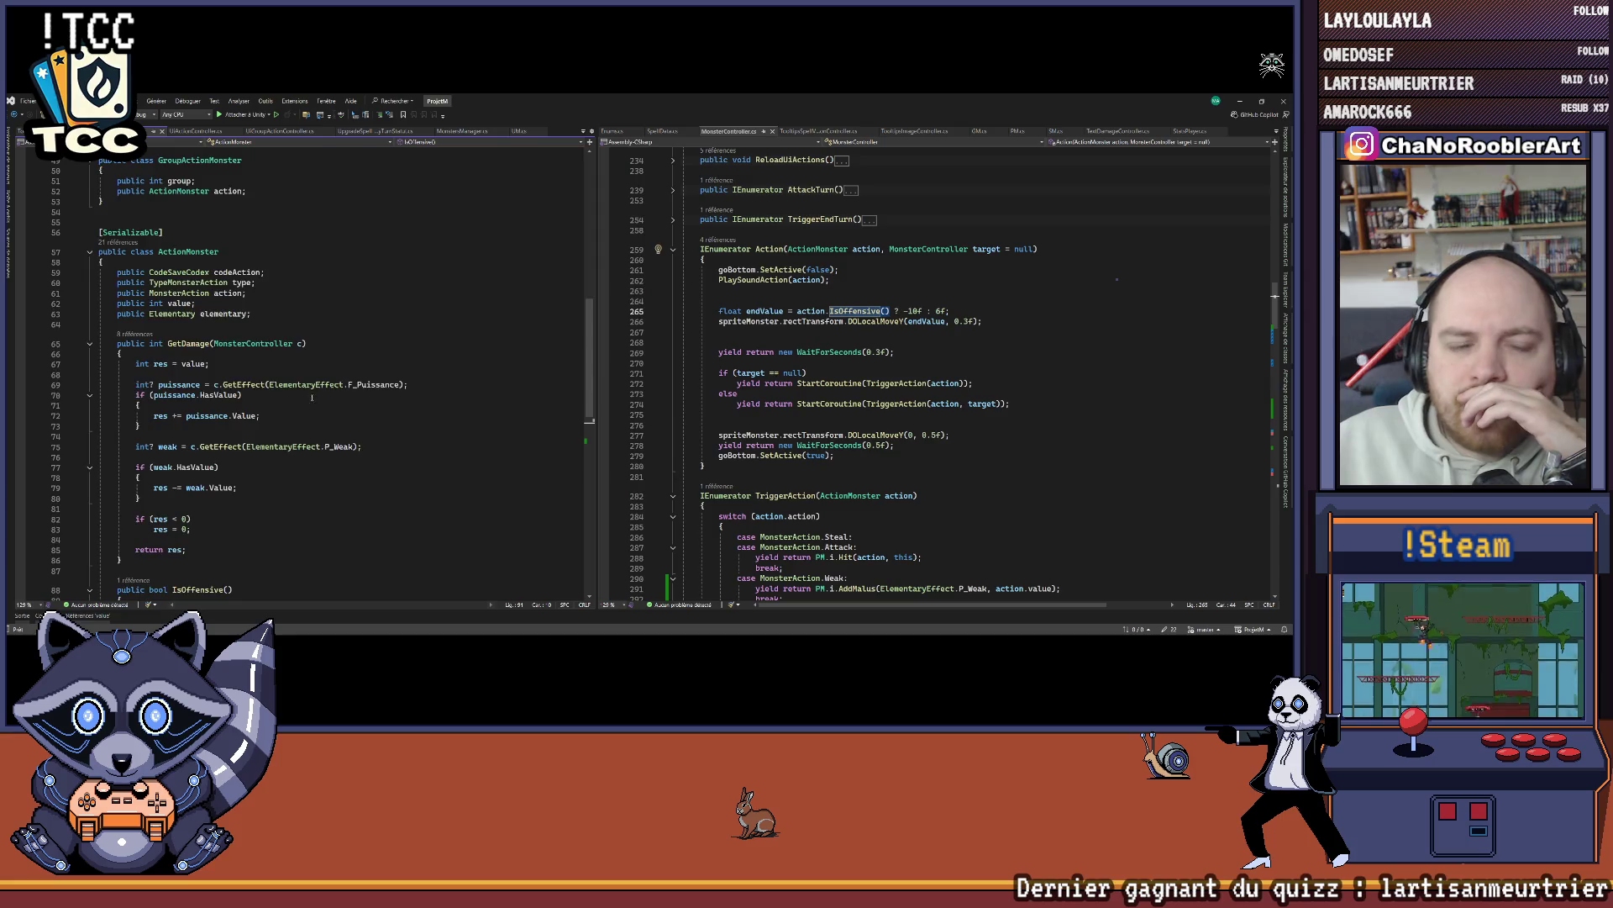
scroll(321, 359, "up", 7)
mouse_move(1090, 632)
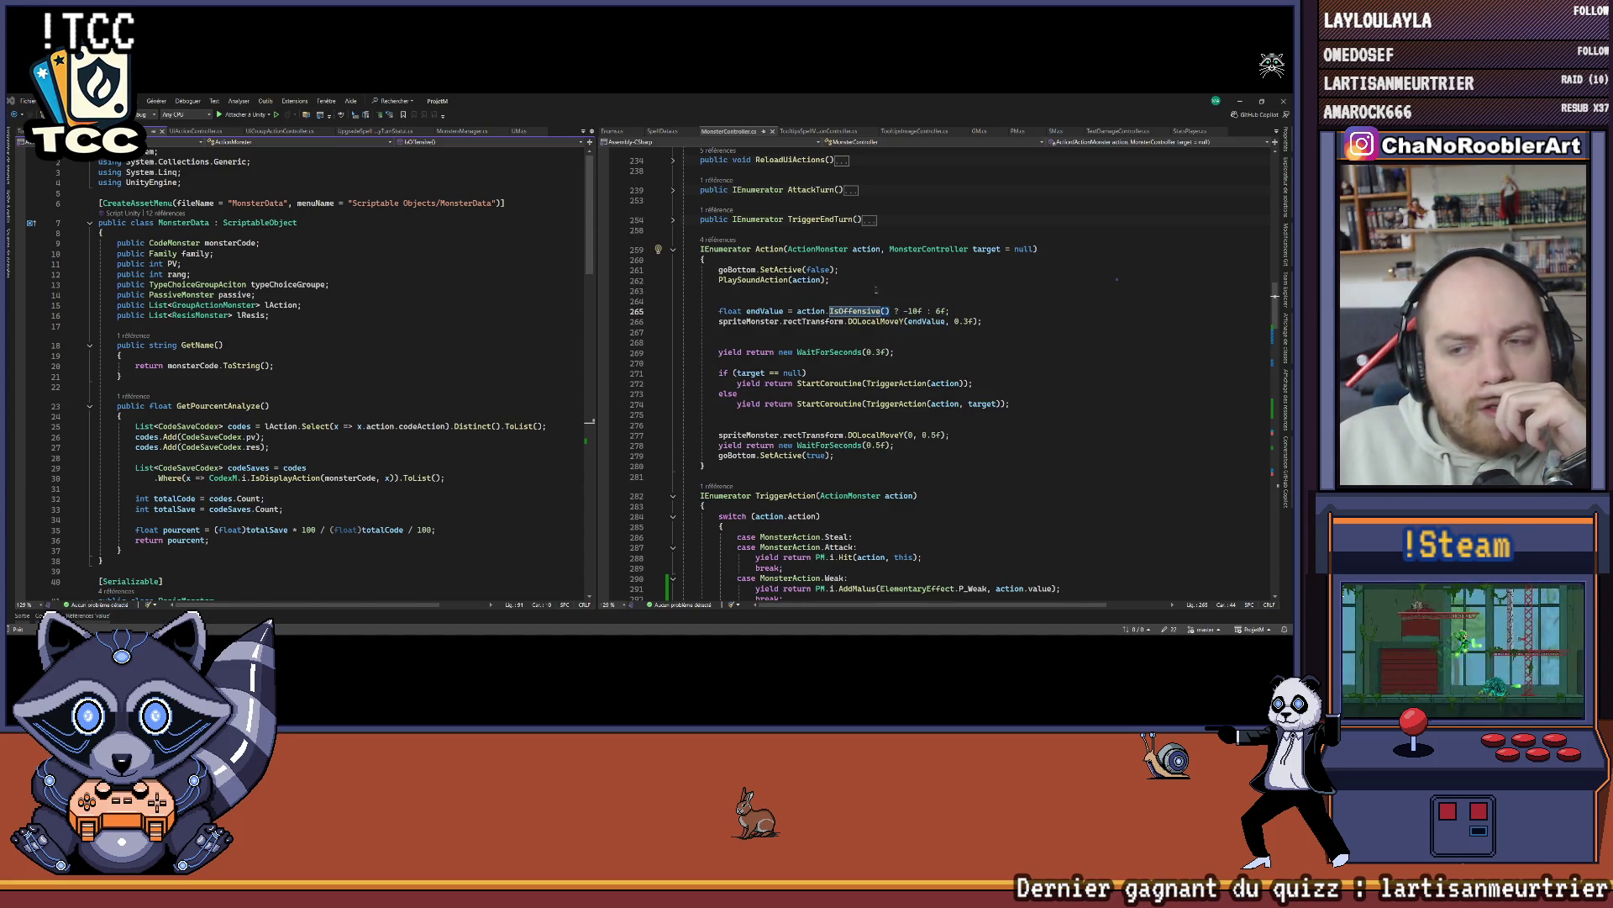
key("alt+Tab")
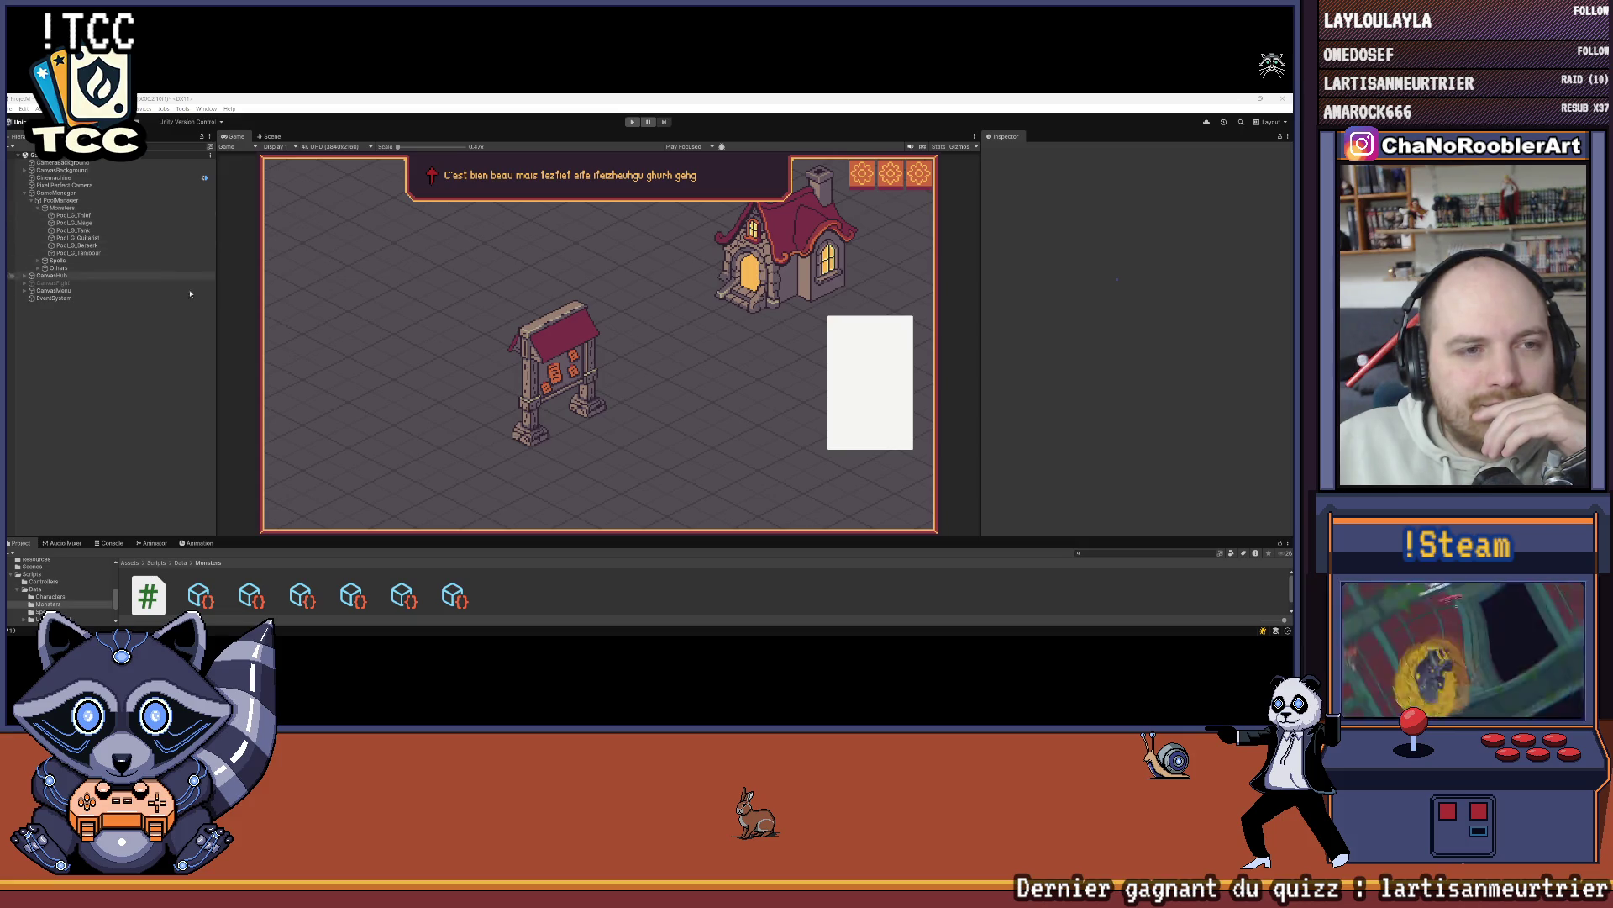
Step: Enlarge the Project panel and inspect the Berserk, Guitarist and Mage monster data assets
left_click_drag(377, 536, 376, 425)
left_click(201, 486)
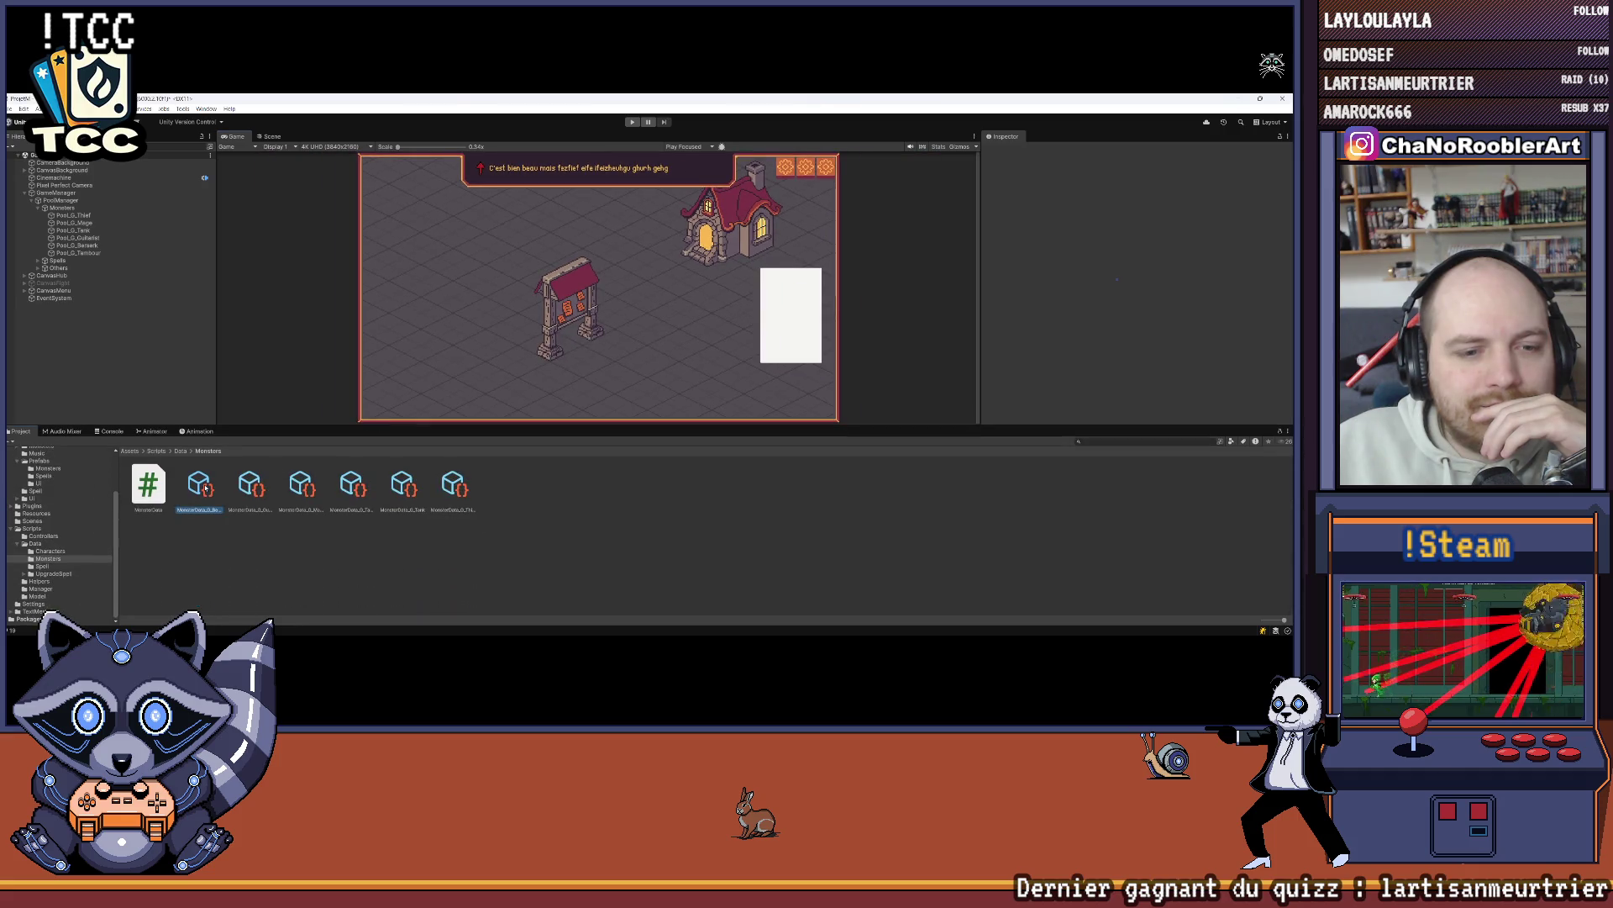
left_click(244, 486)
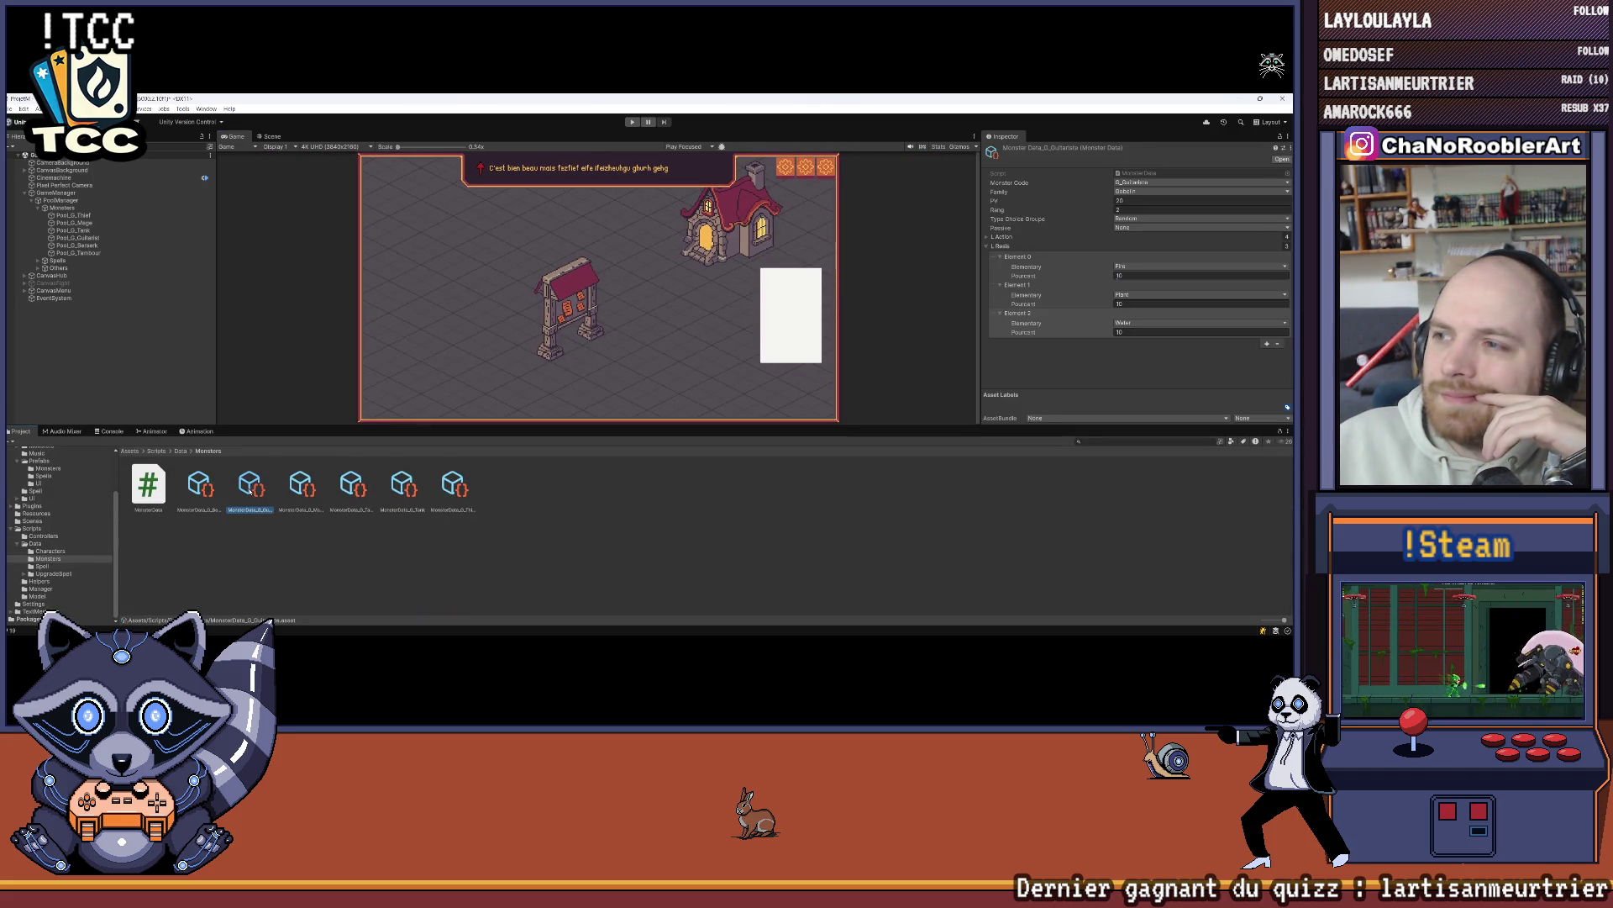
left_click(301, 487)
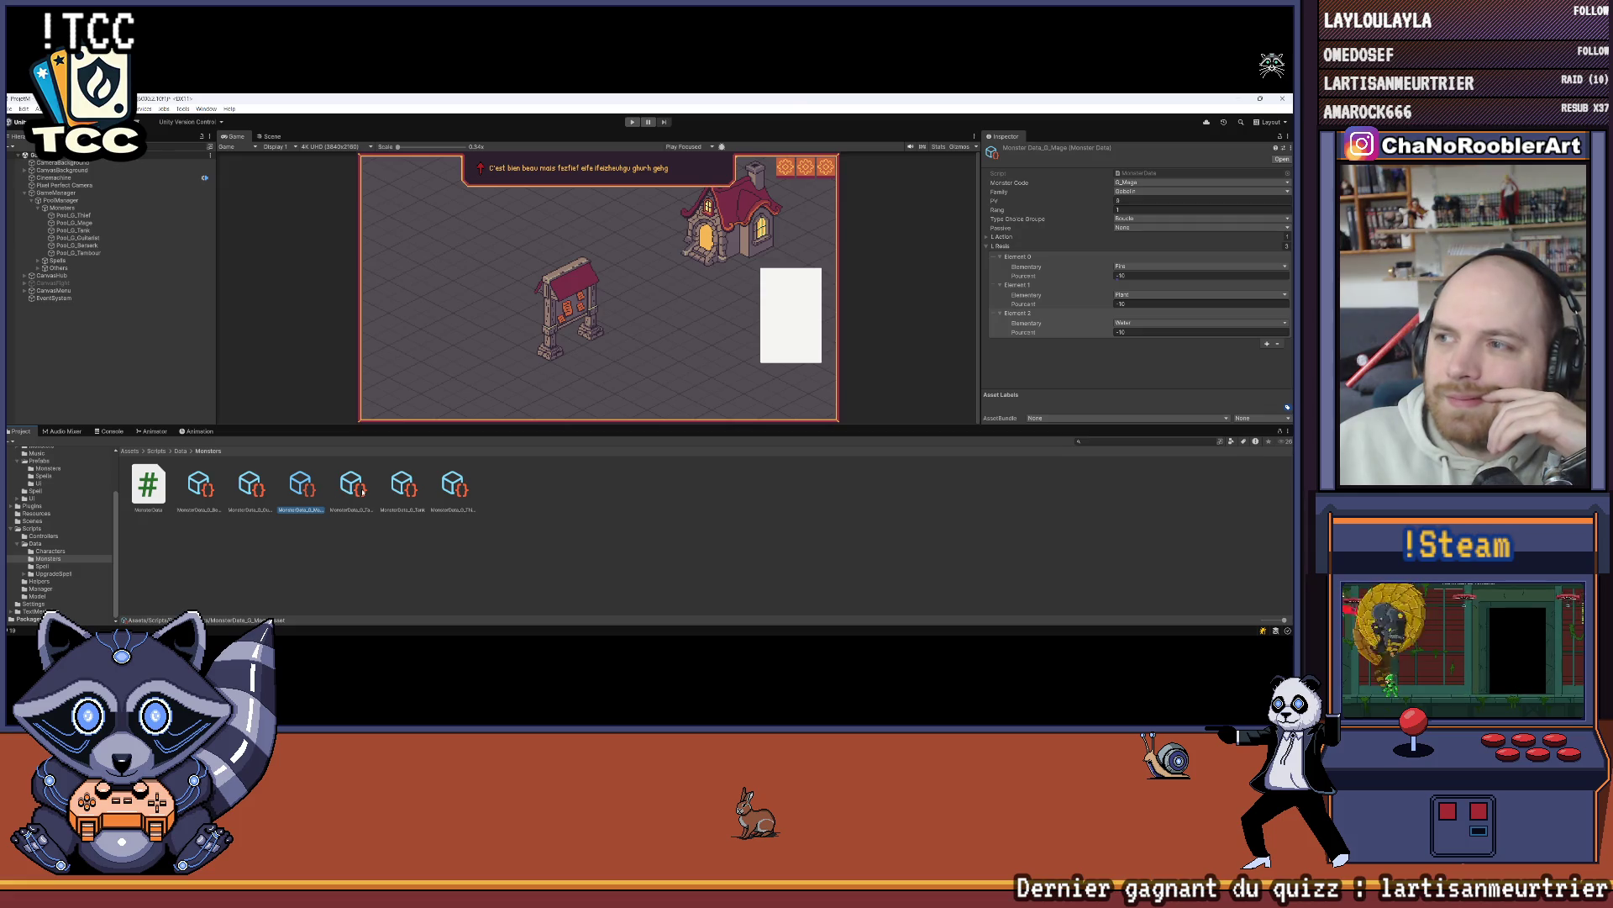
Step: Check the Google Sheets monster stats table, then return to Unity
mouse_move(775, 634)
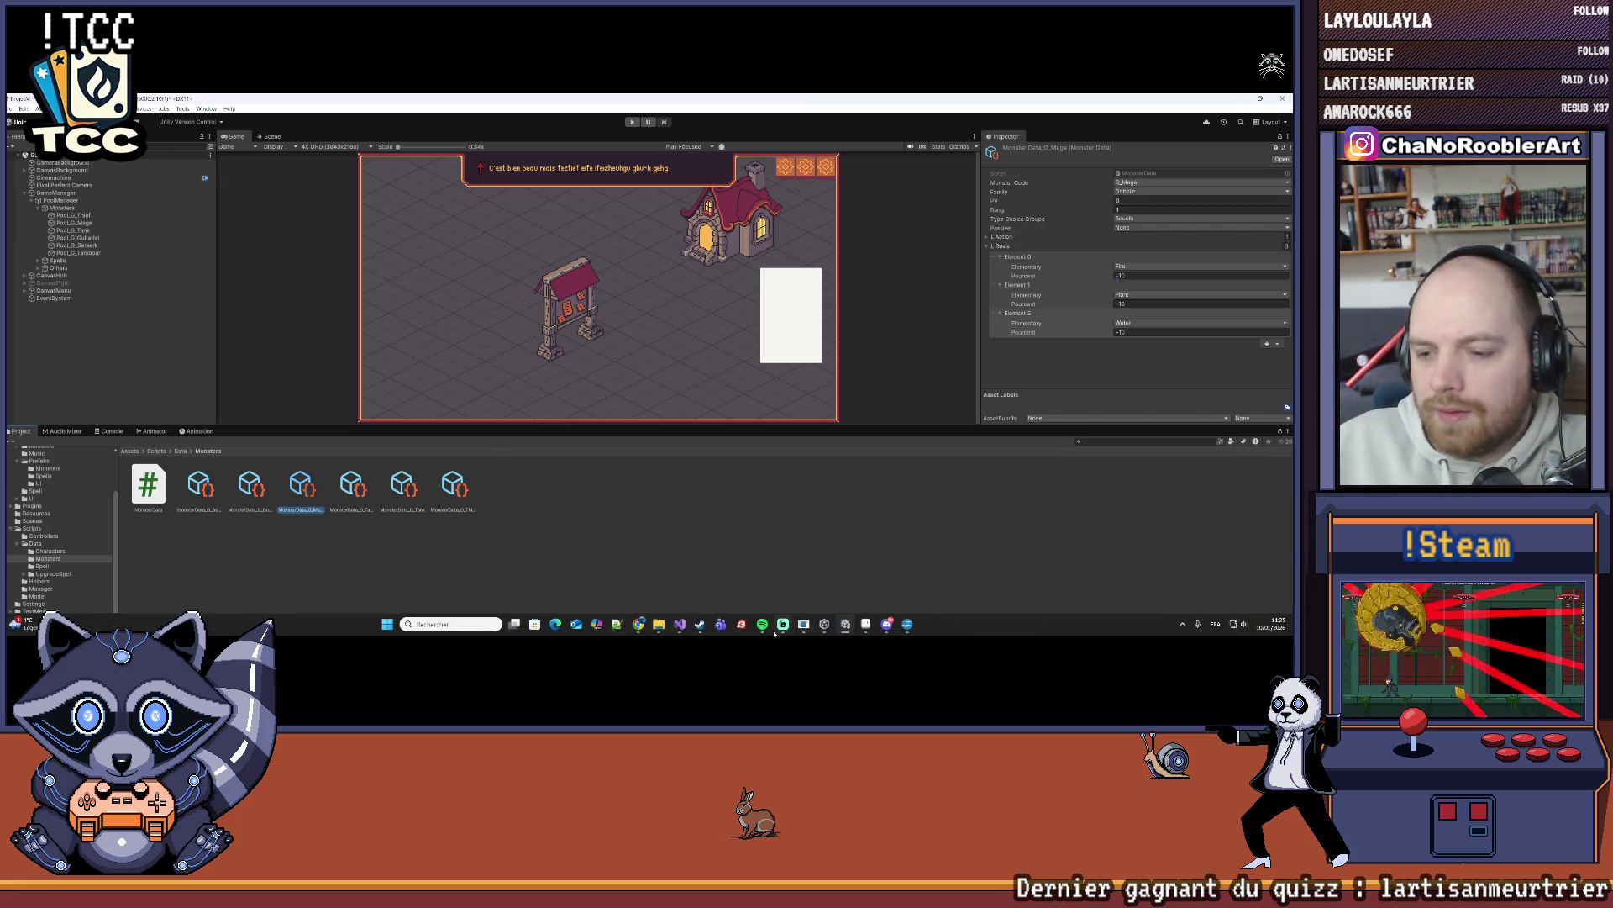
left_click(907, 627)
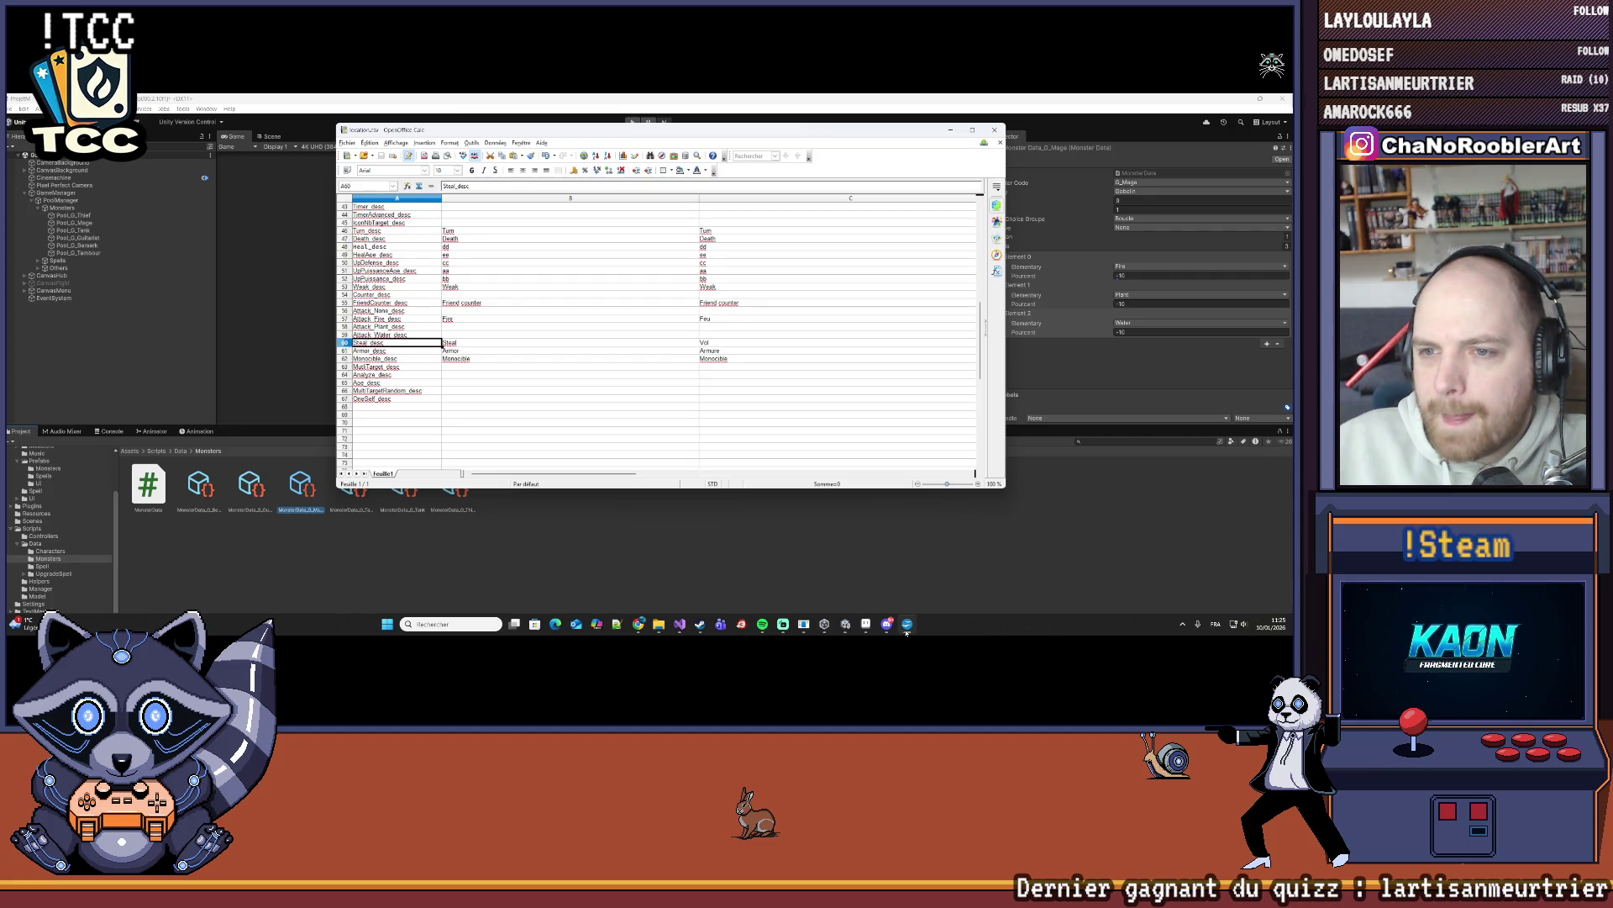
left_click(907, 627)
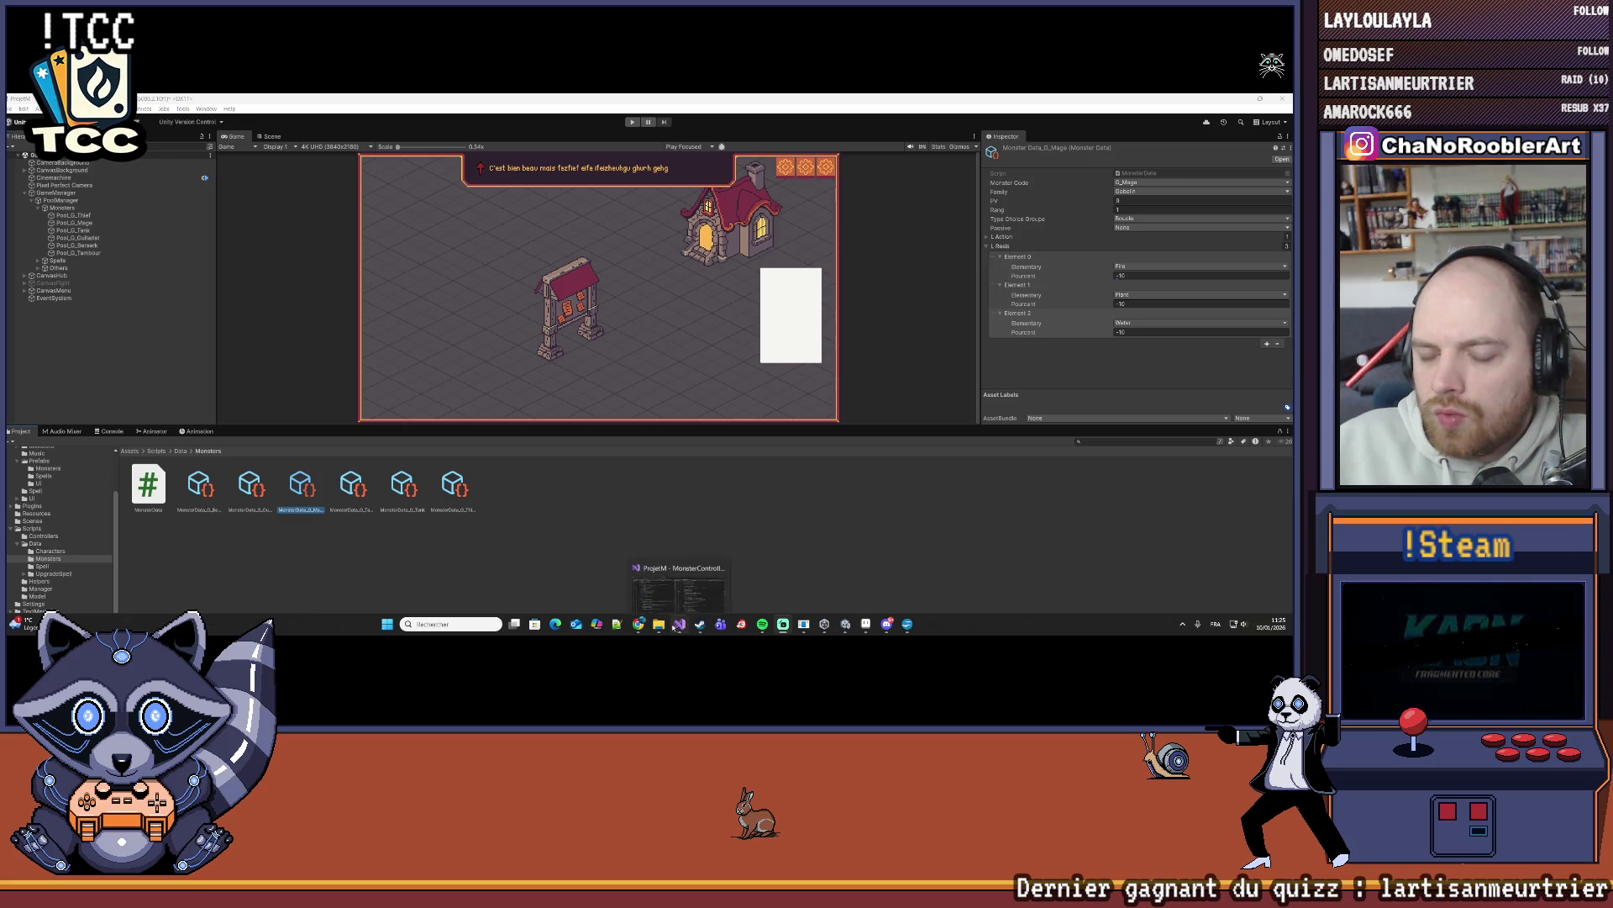
left_click(908, 627)
left_click(908, 627)
mouse_move(638, 626)
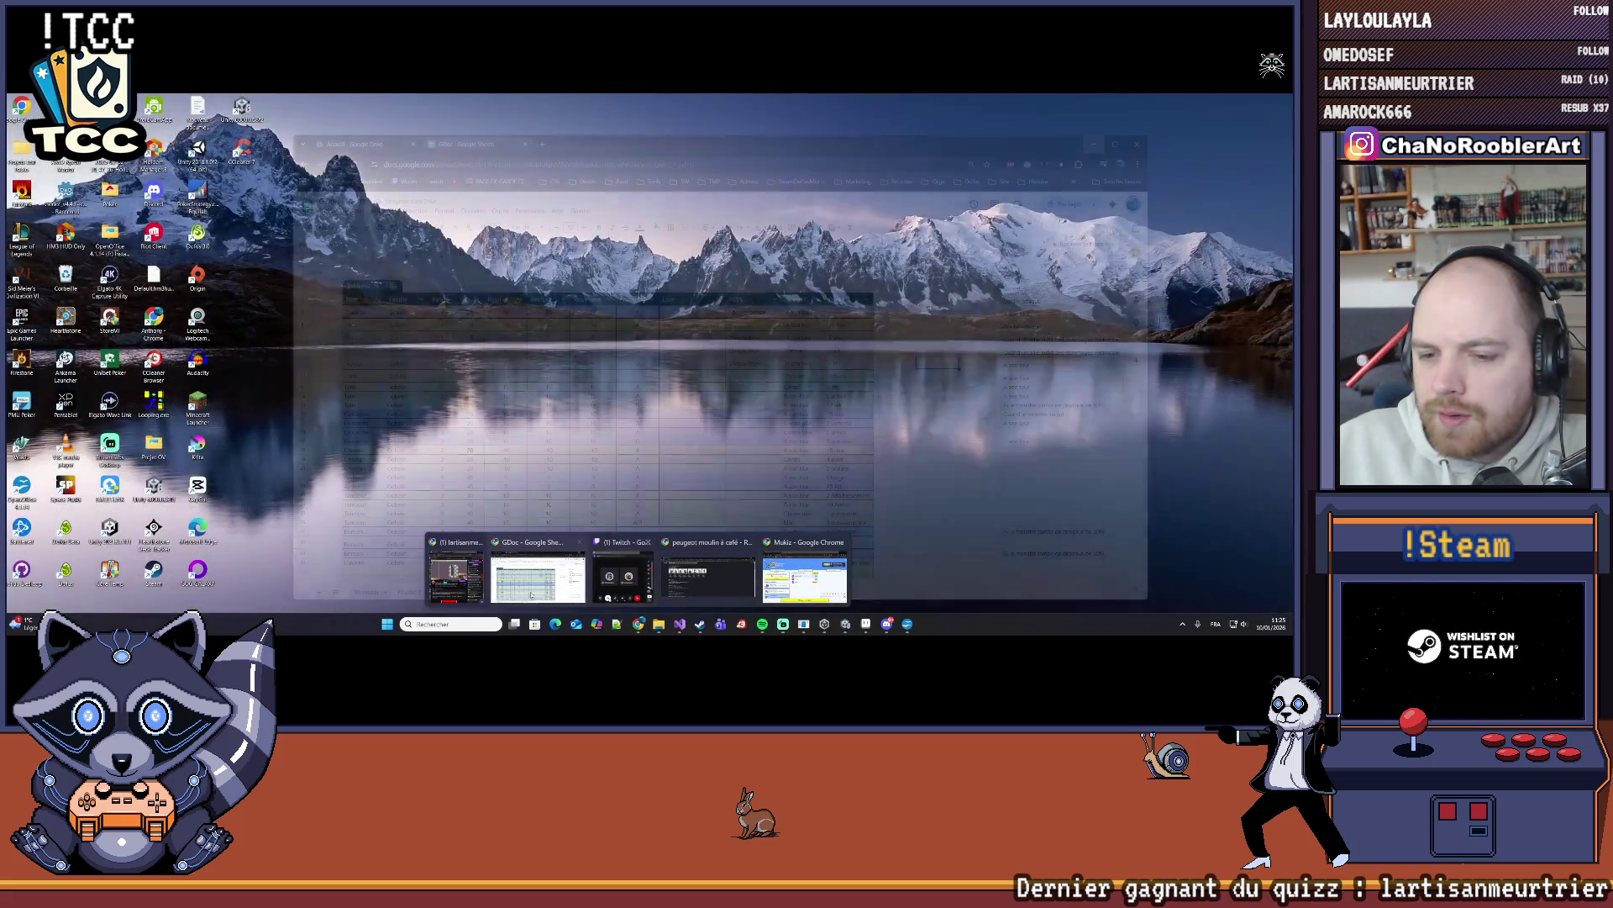
left_click(519, 580)
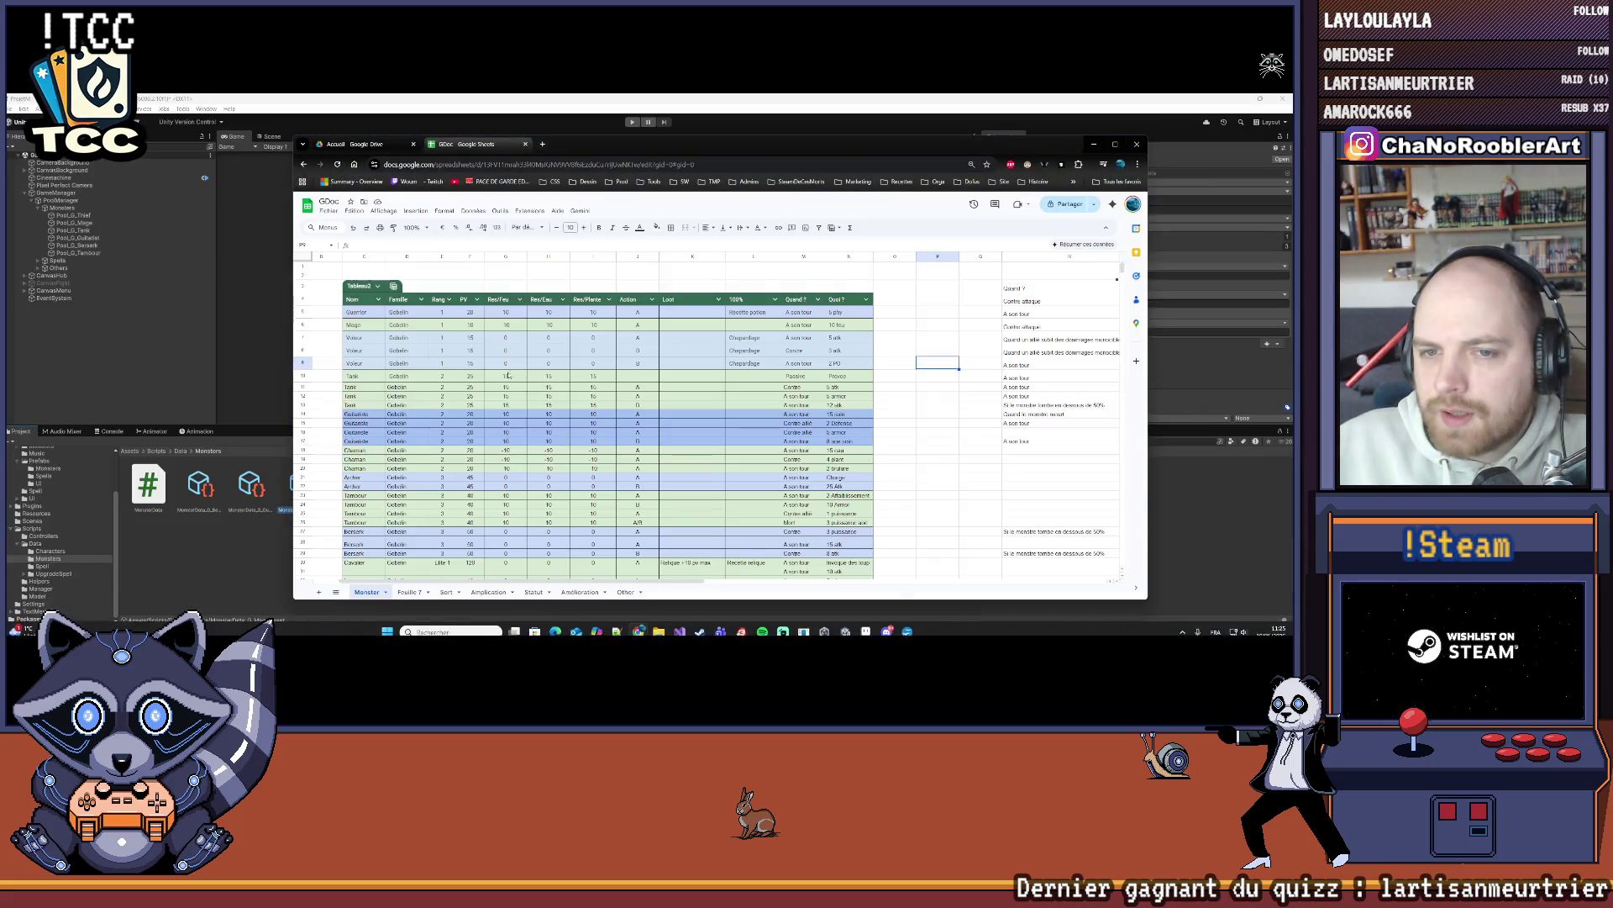
left_click(1093, 144)
Step: Set the Mage's PV to 10, then inspect the Thief data and clear the selection
left_click(1179, 200)
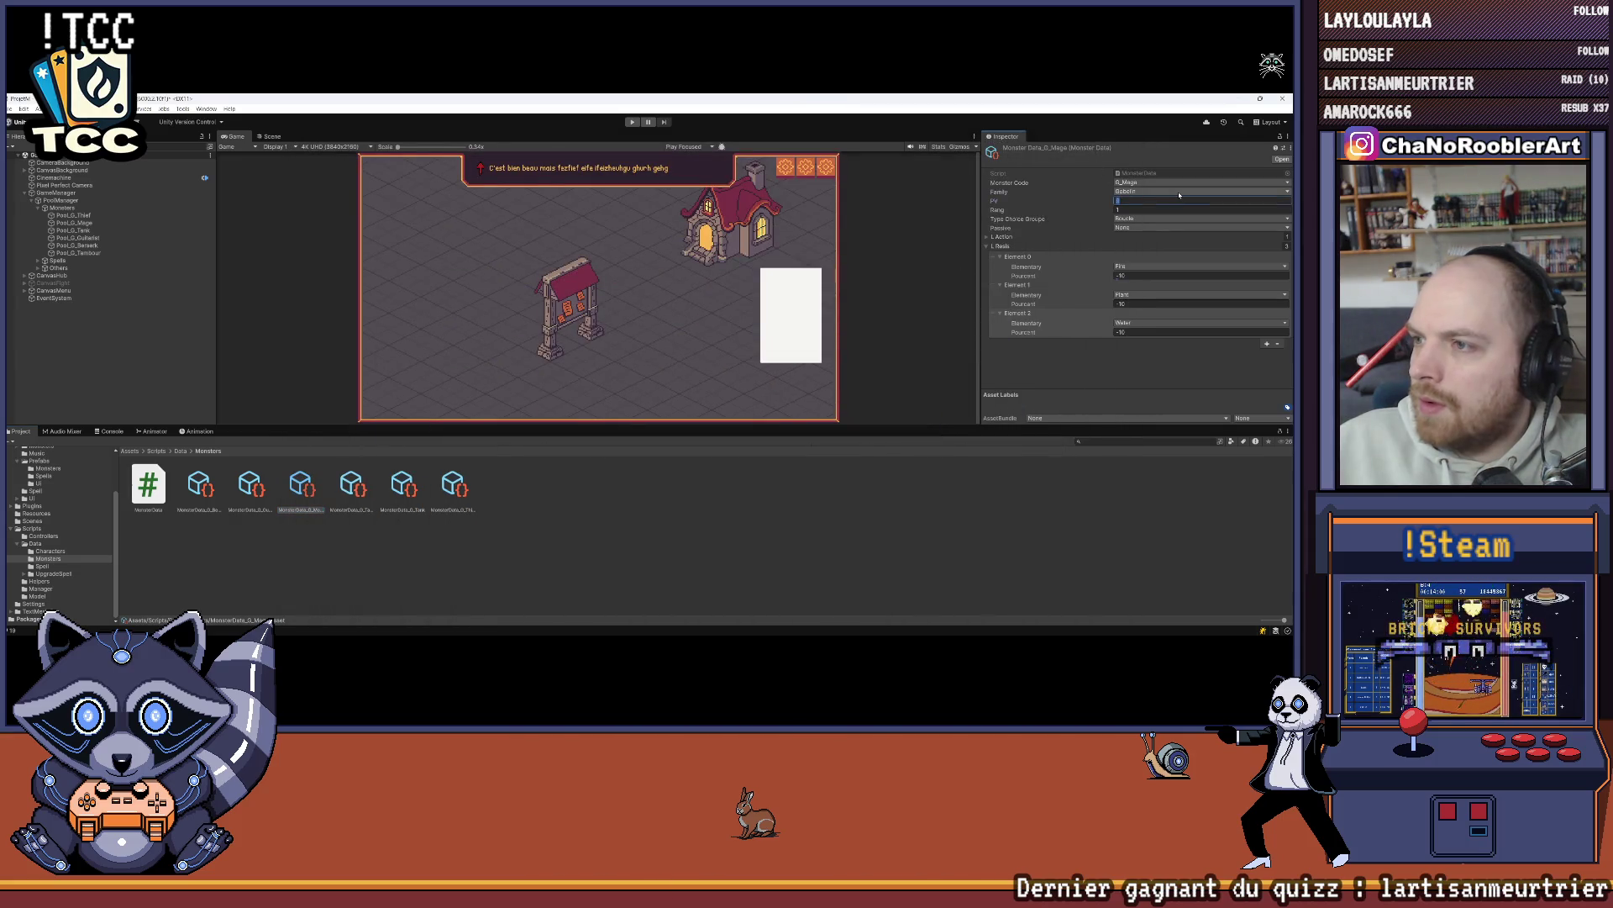
type("10")
key("Tab")
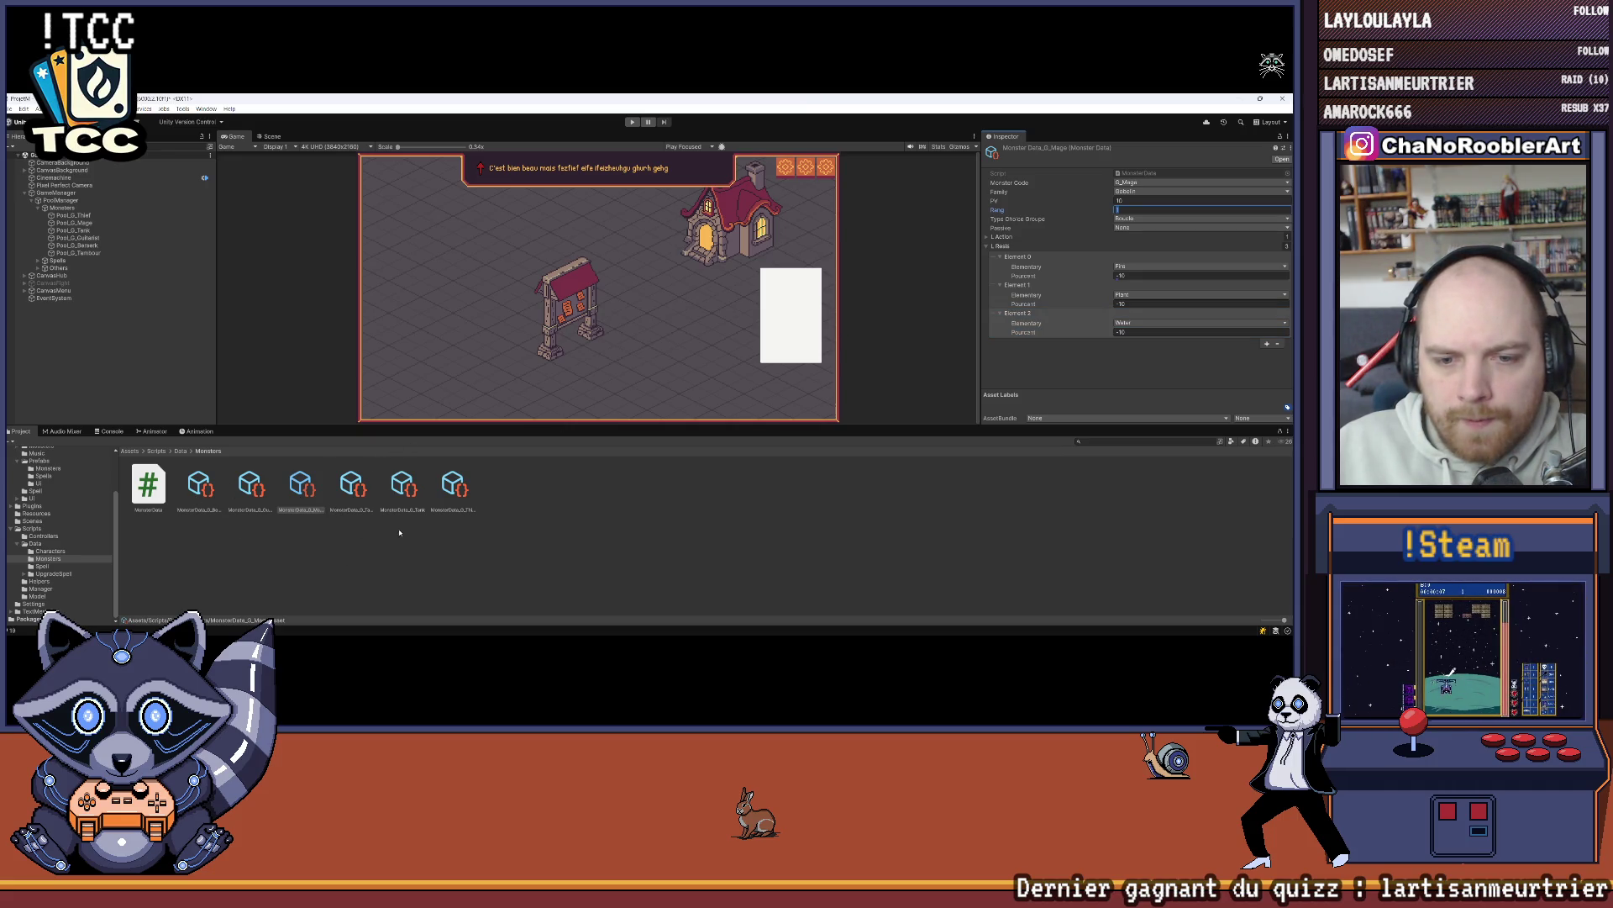
left_click(445, 484)
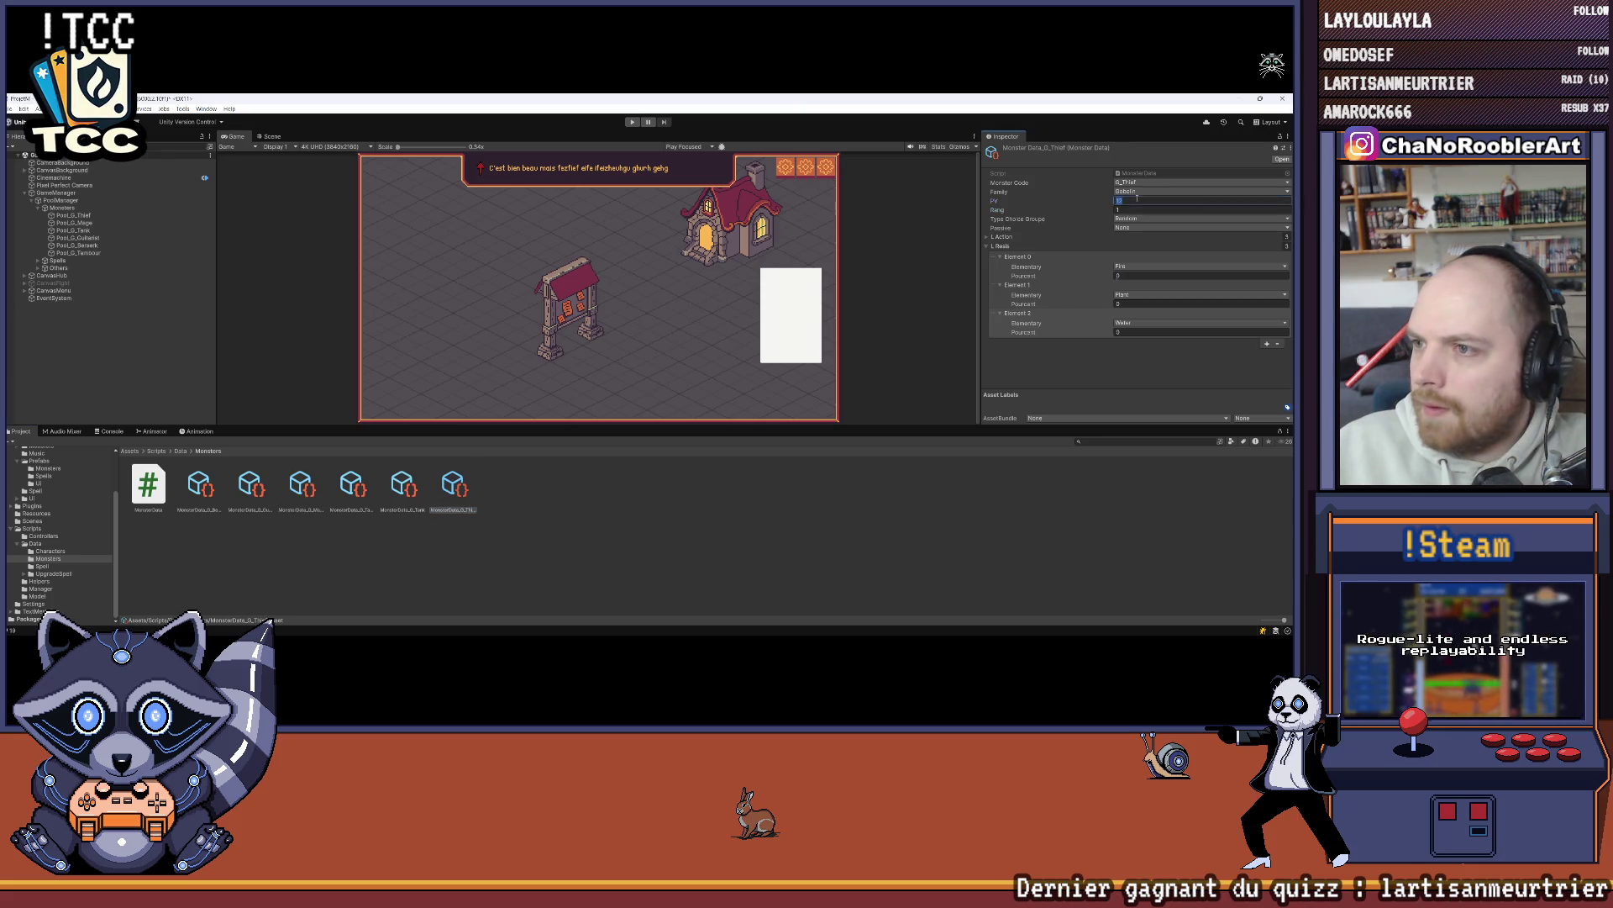
left_click(938, 525)
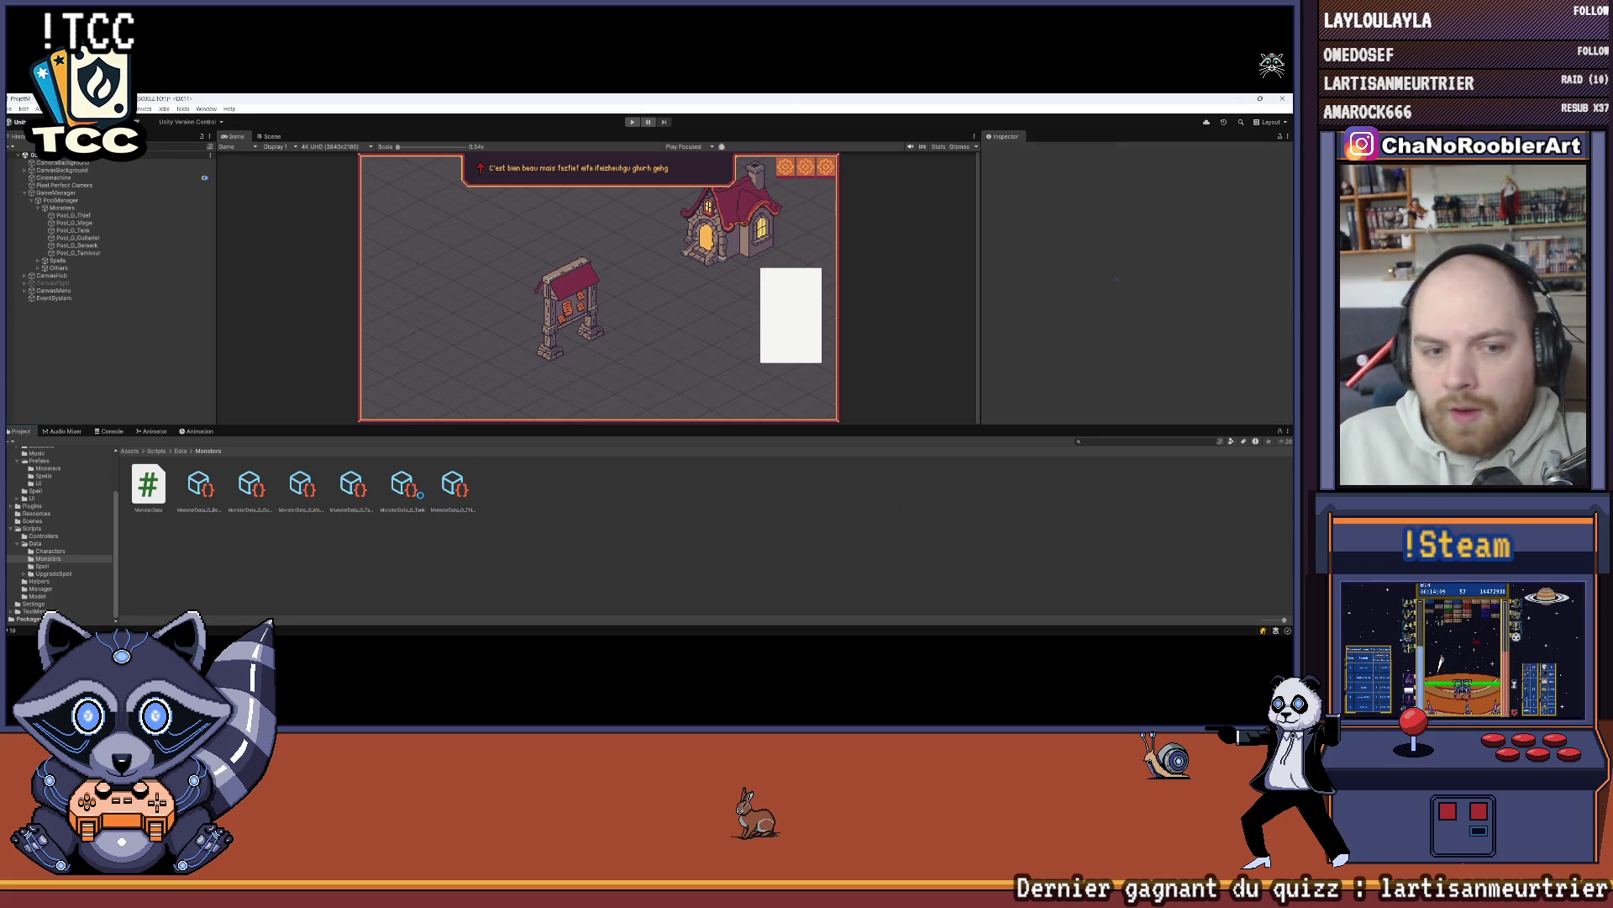
Step: Go up to the Data folder and browse the Prefabs folder in the Project window
left_click(180, 450)
scroll(42, 488, "up", 3)
scroll(42, 488, "down", 3)
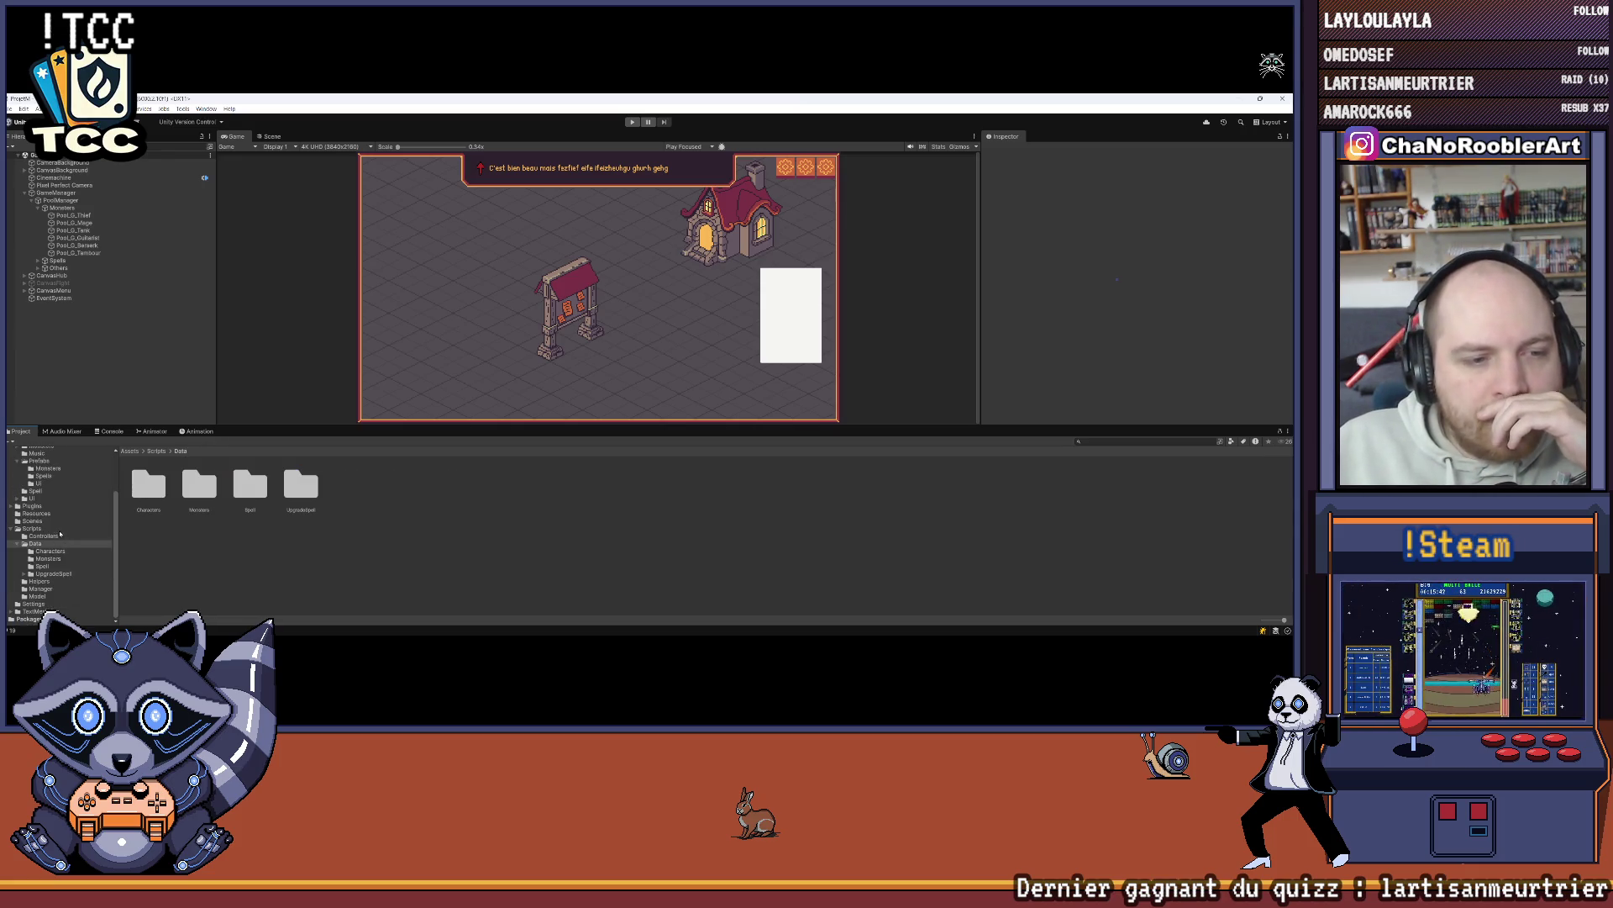
left_click(39, 489)
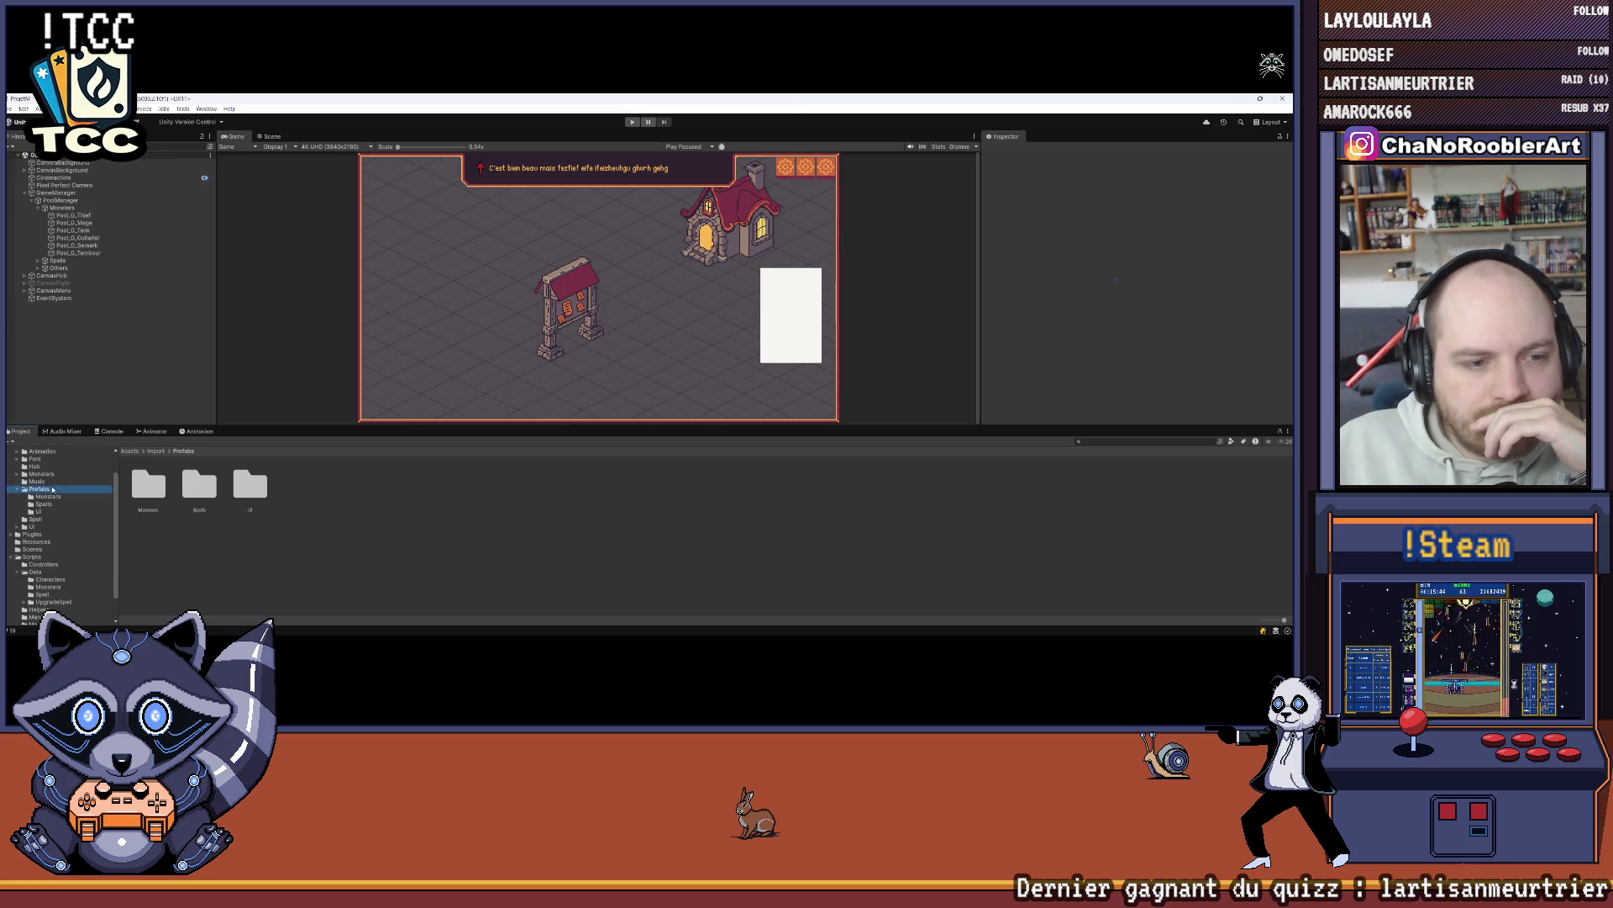
scroll(52, 497, "up", 3)
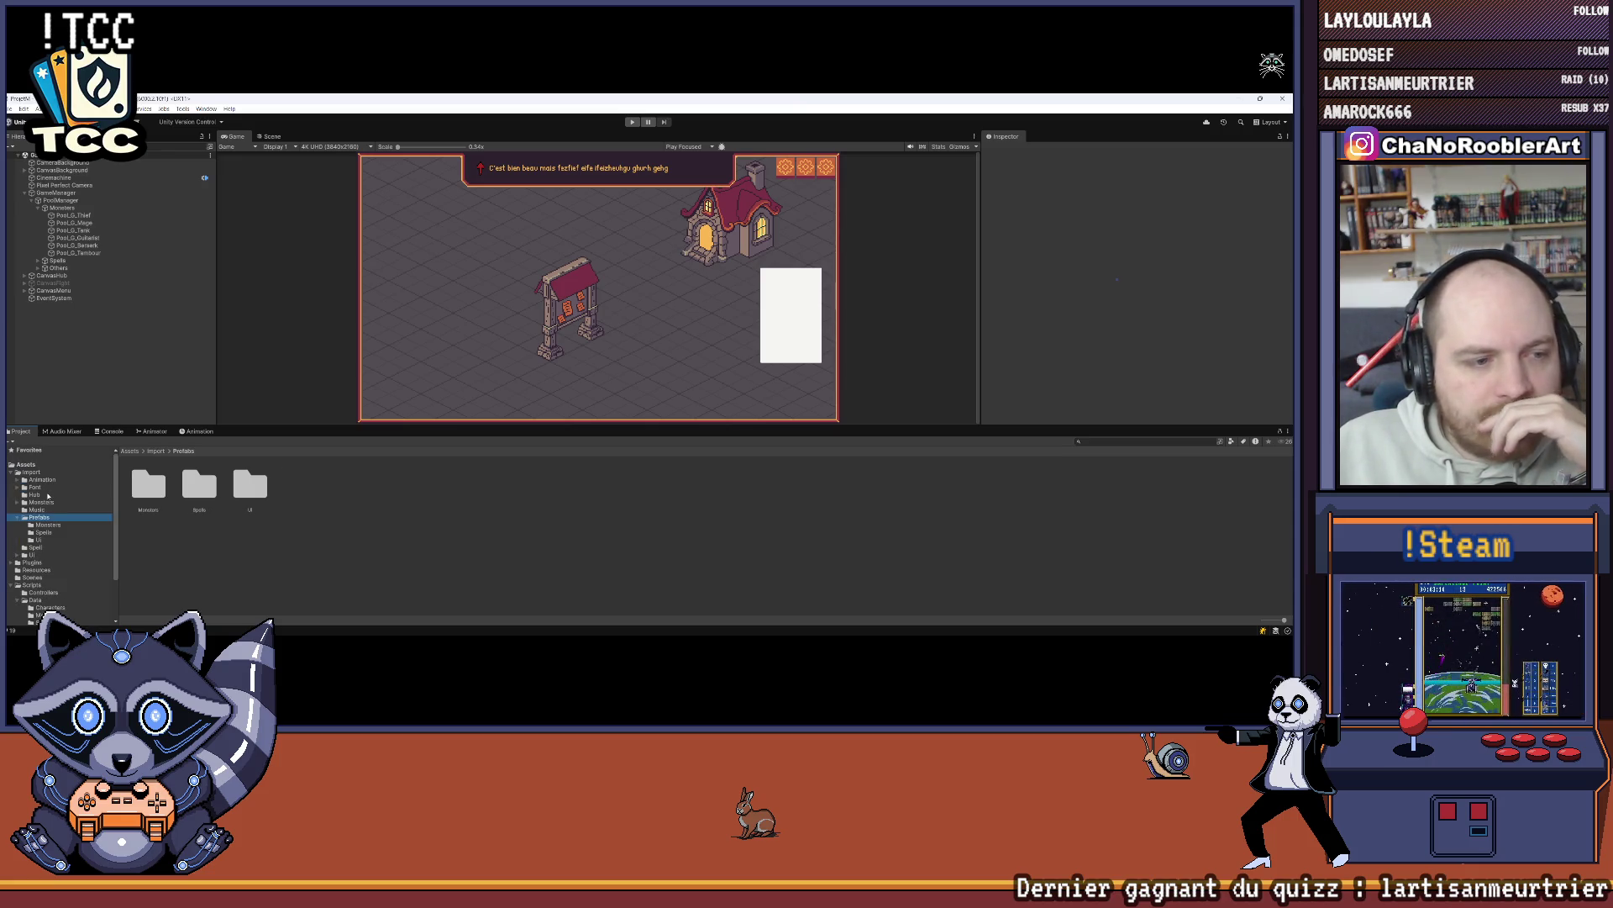
scroll(82, 540, "down", 3)
scroll(82, 539, "down", 3)
Step: Look through the Characters and Controllers folders, then open the Spell data folder
left_click(46, 551)
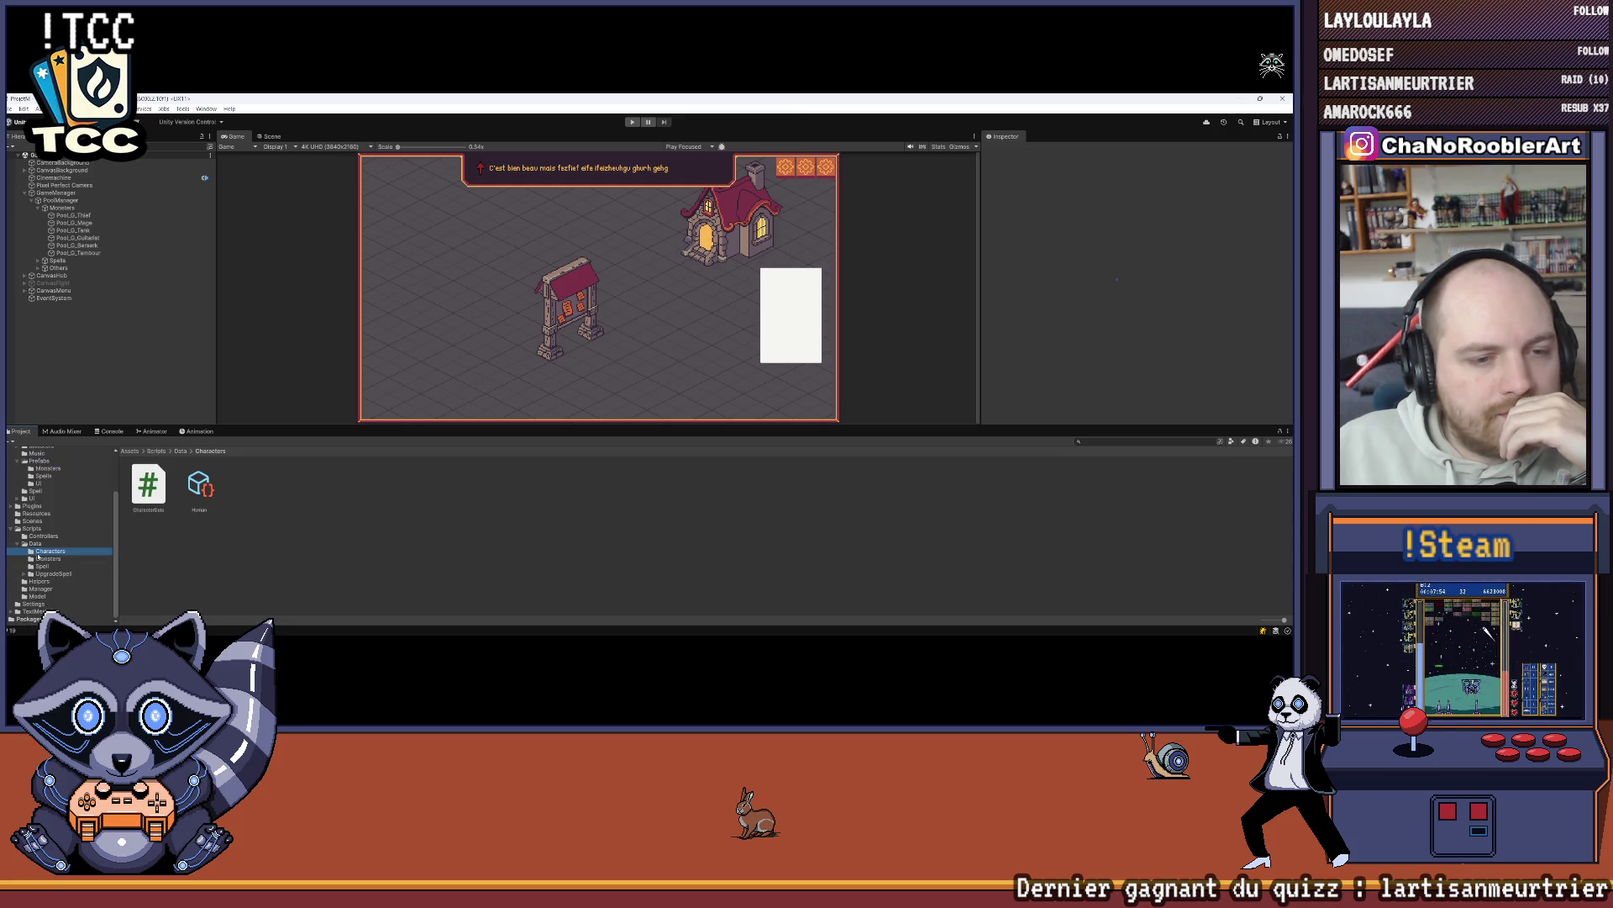
left_click(39, 537)
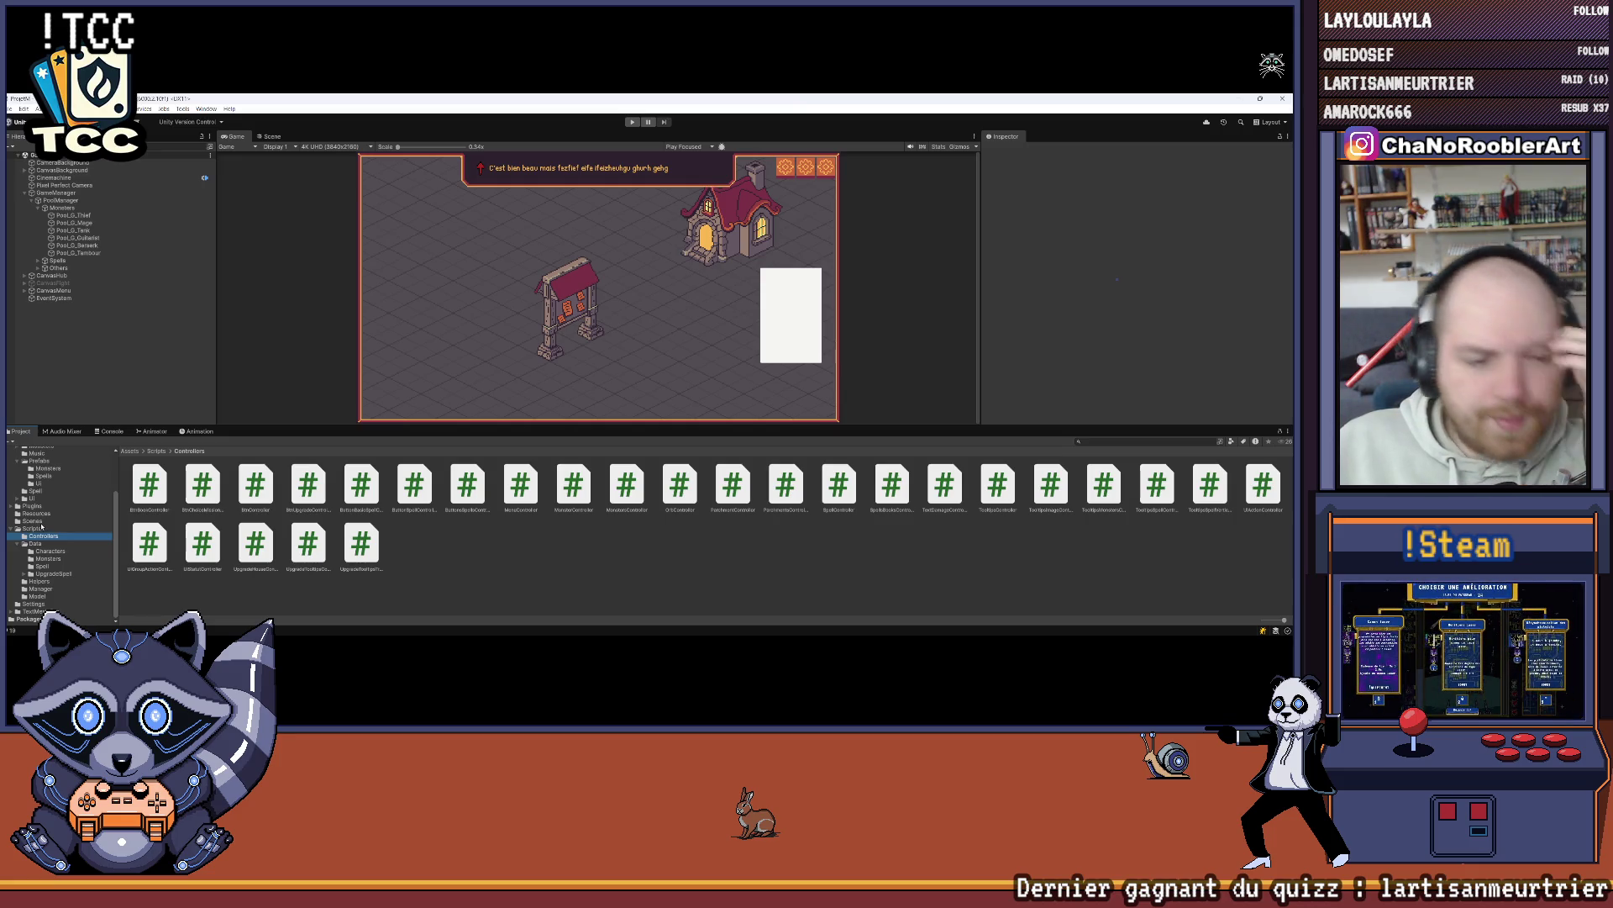
left_click(50, 546)
left_click(53, 559)
left_click(51, 551)
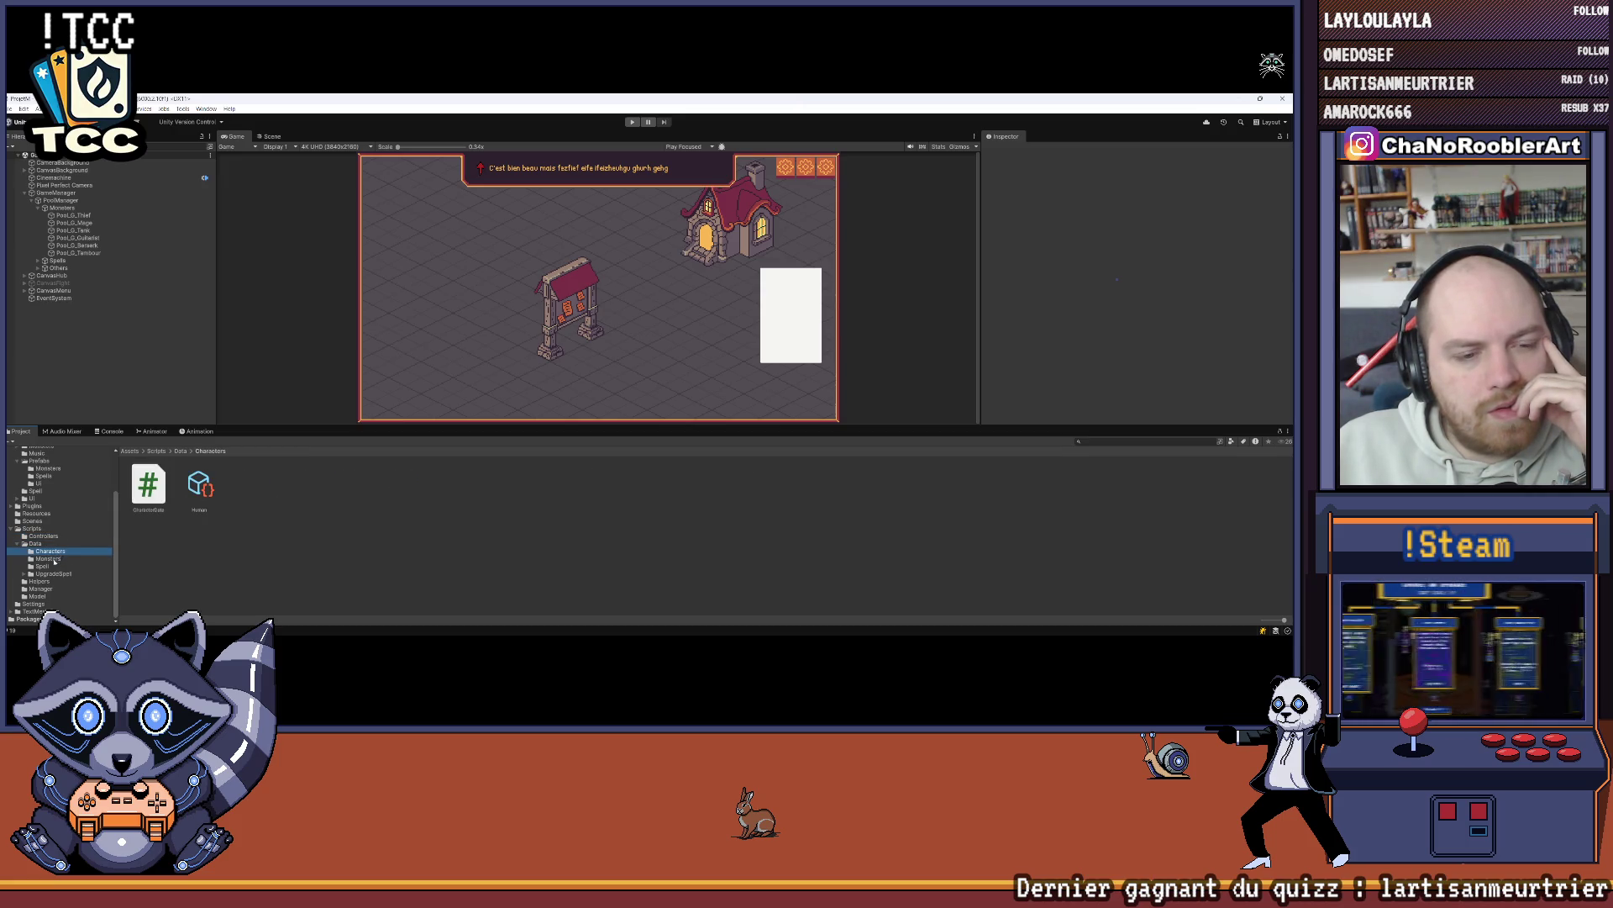
left_click(53, 559)
left_click(51, 566)
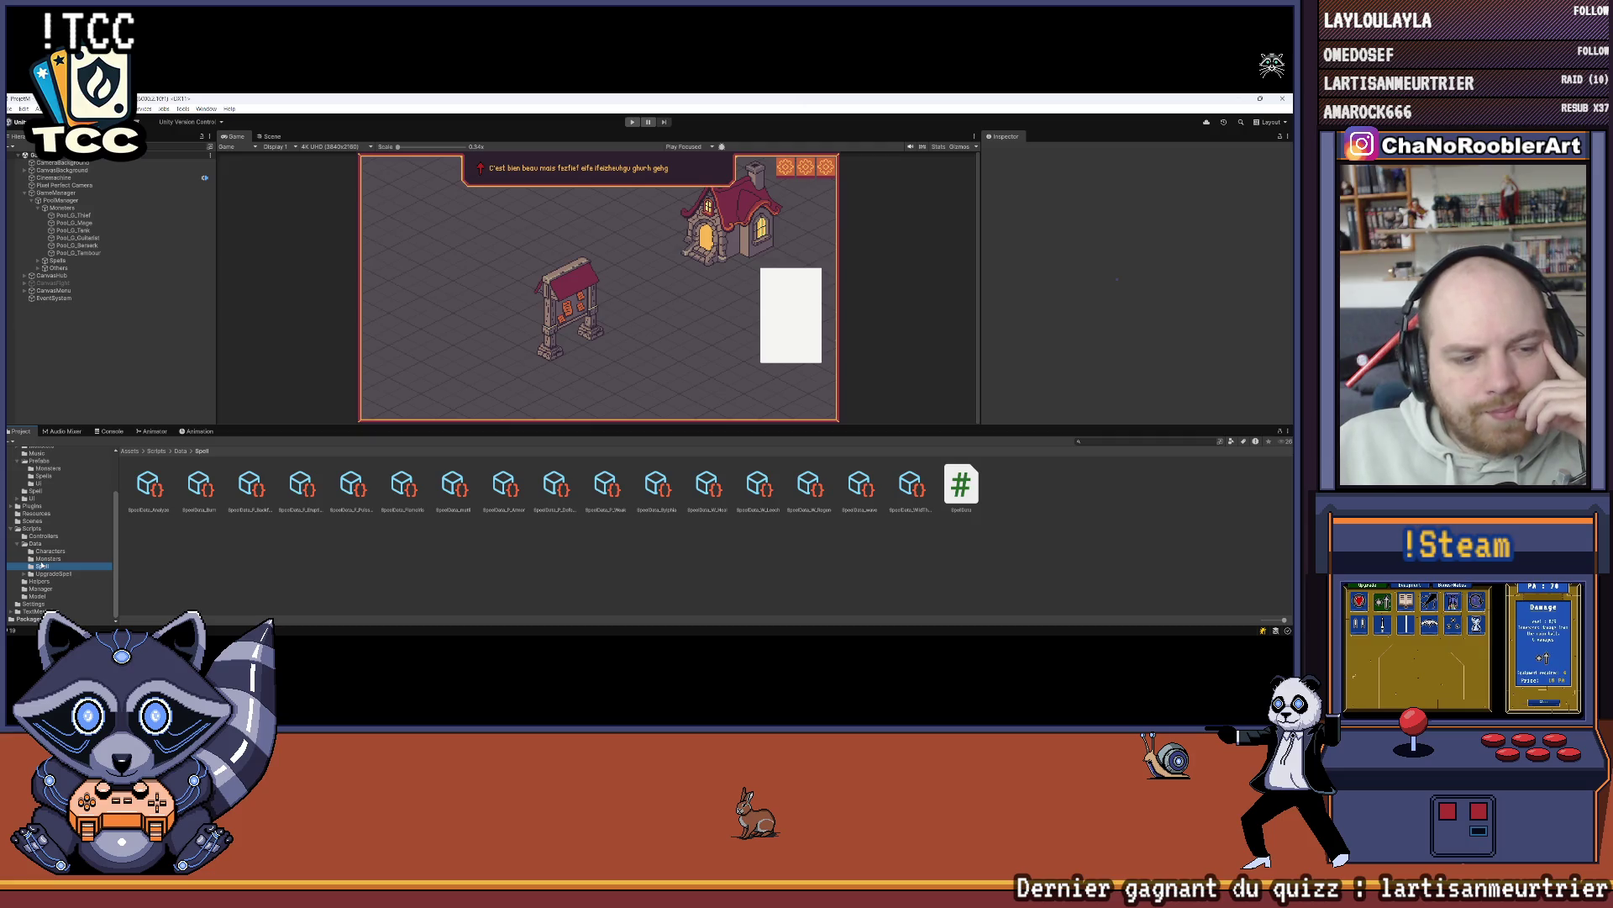
Step: Select SpellData_Burn and collapse its List Upgrade Spell elements, including Element 3
left_click(201, 499)
scroll(1061, 267, "down", 5)
left_click(999, 245)
left_click(1000, 255)
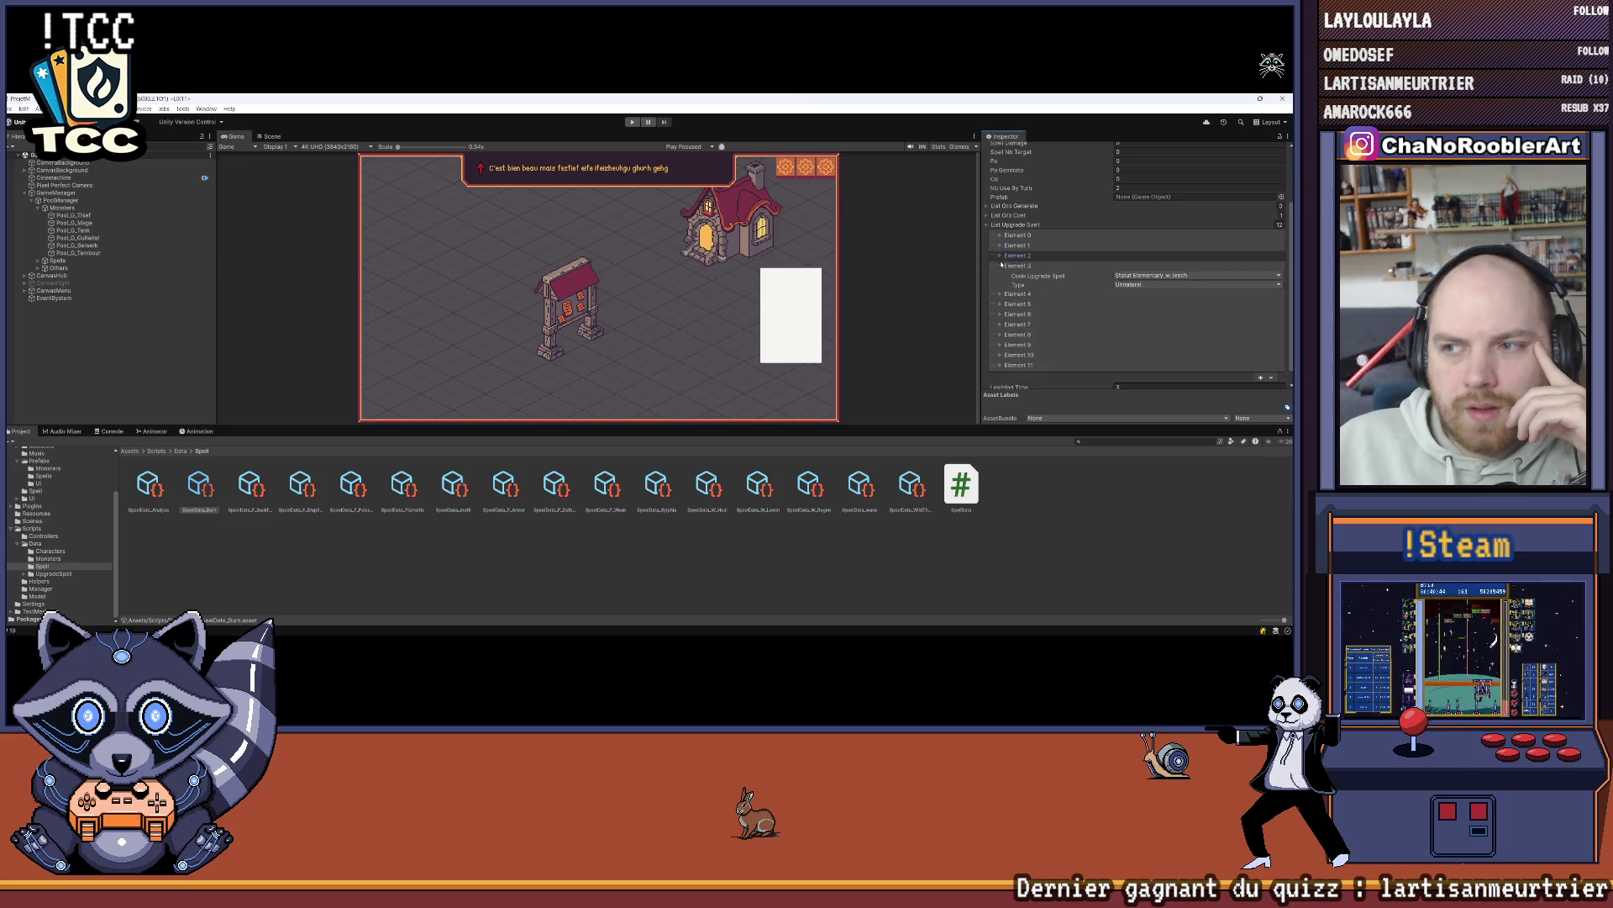
left_click(1001, 265)
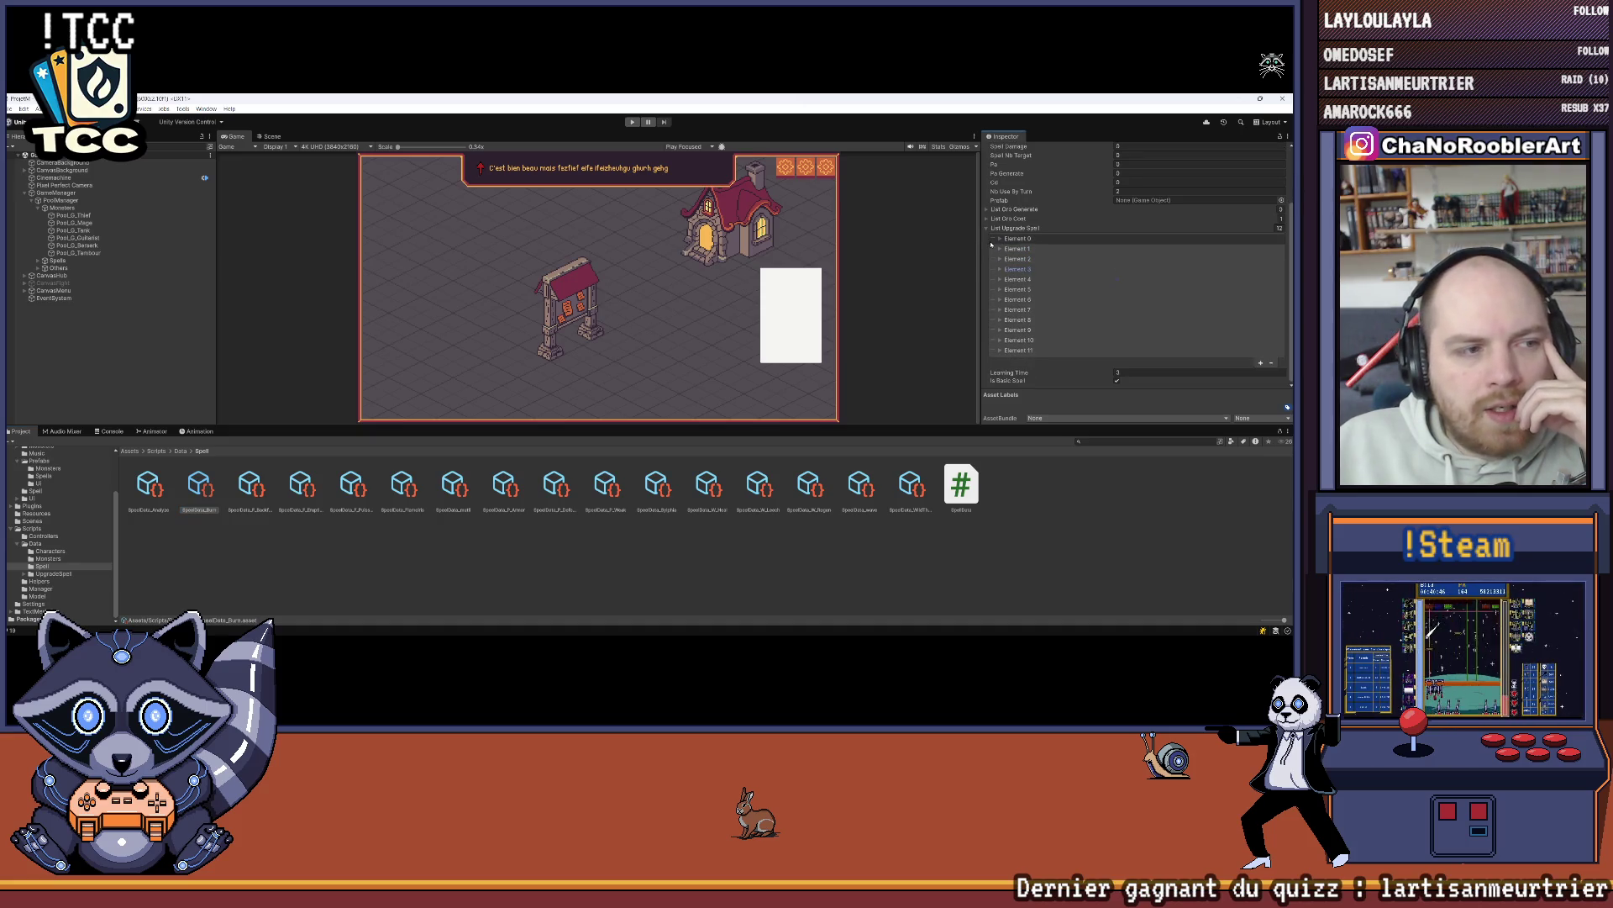